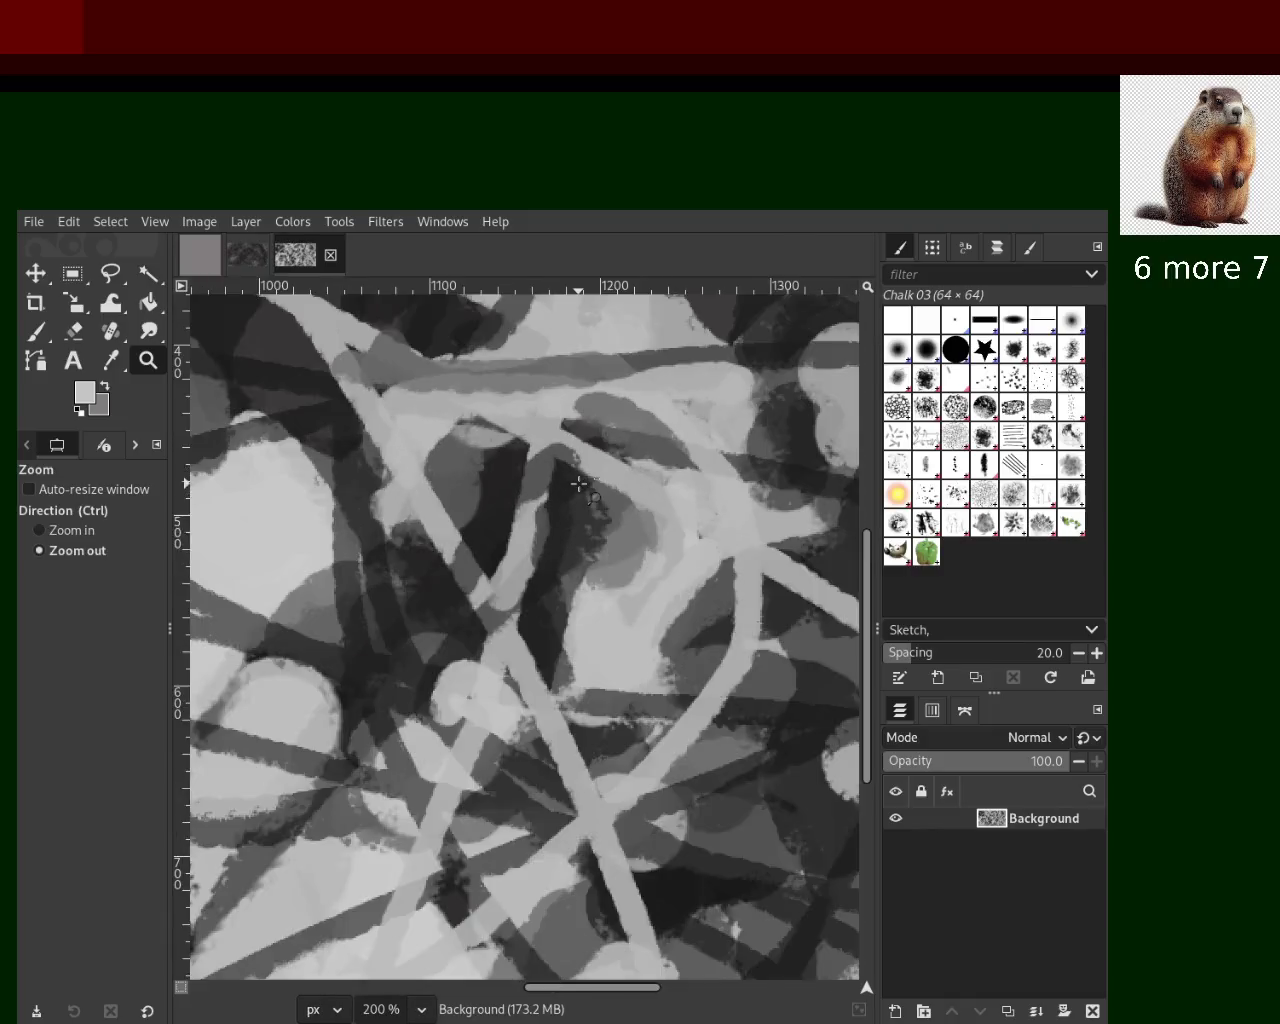
{"action": "scroll", "coordinate": [595, 495], "scroll_direction": "down", "scroll_amount": 1}
{"action": "scroll", "coordinate": [606, 503], "scroll_direction": "down", "scroll_amount": 3}
Switch to the Chalk 03 Paintbrush, sample a darker grey and try a trial stroke, then undo it
{"action": "scroll", "coordinate": [606, 503], "scroll_direction": "up", "scroll_amount": 2}
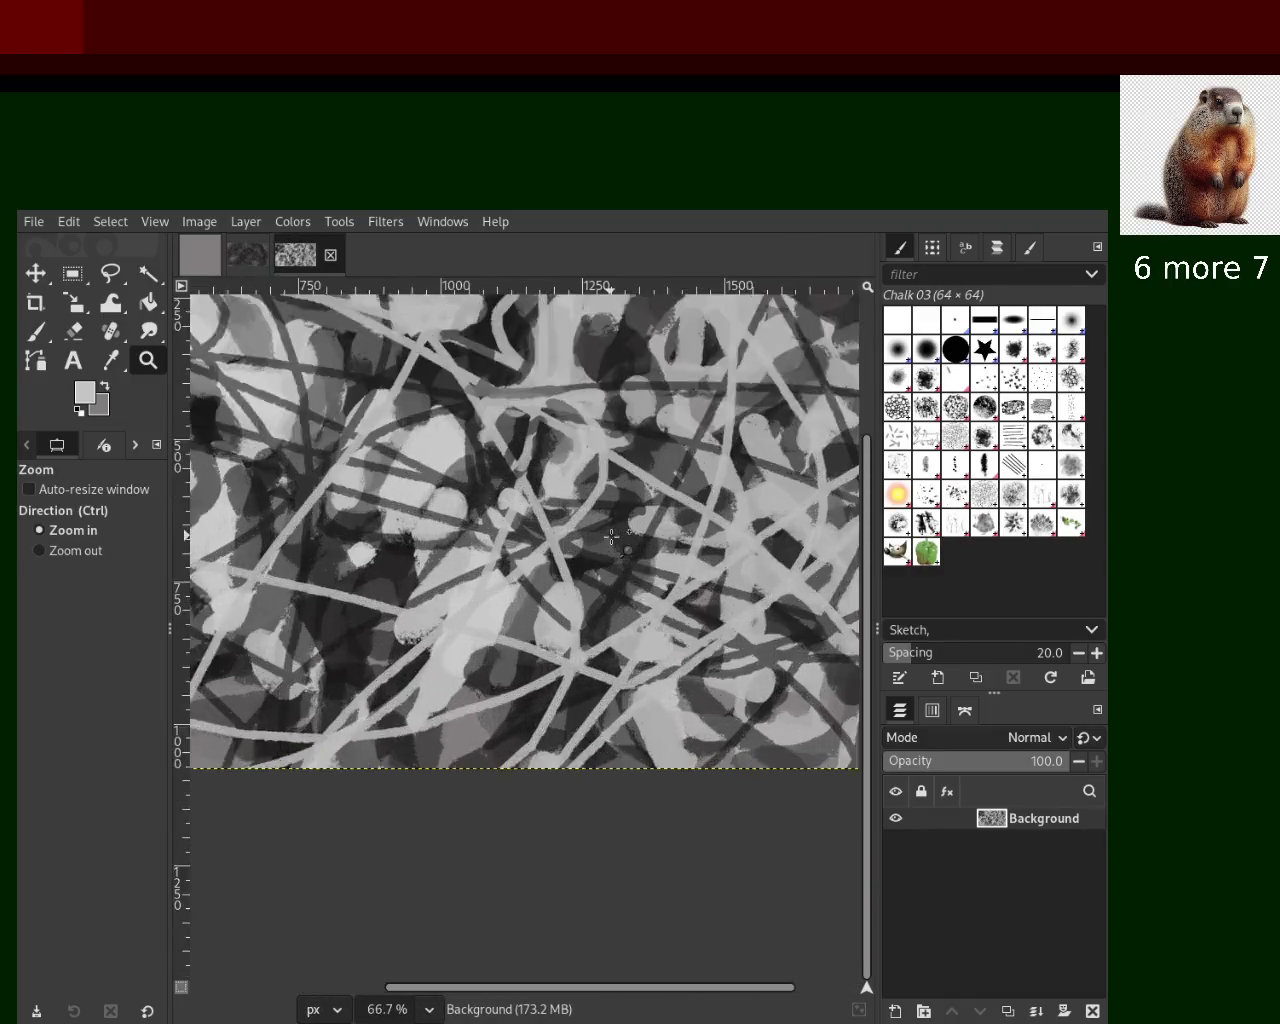
{"action": "scroll", "coordinate": [606, 503], "scroll_direction": "up", "scroll_amount": 3}
{"action": "key", "text": "p"}
{"action": "left_click", "coordinate": [510, 566], "text": "ctrl"}
{"action": "left_click_drag", "start_coordinate": [510, 566], "coordinate": [377, 635]}
{"action": "key", "text": "ctrl+z"}
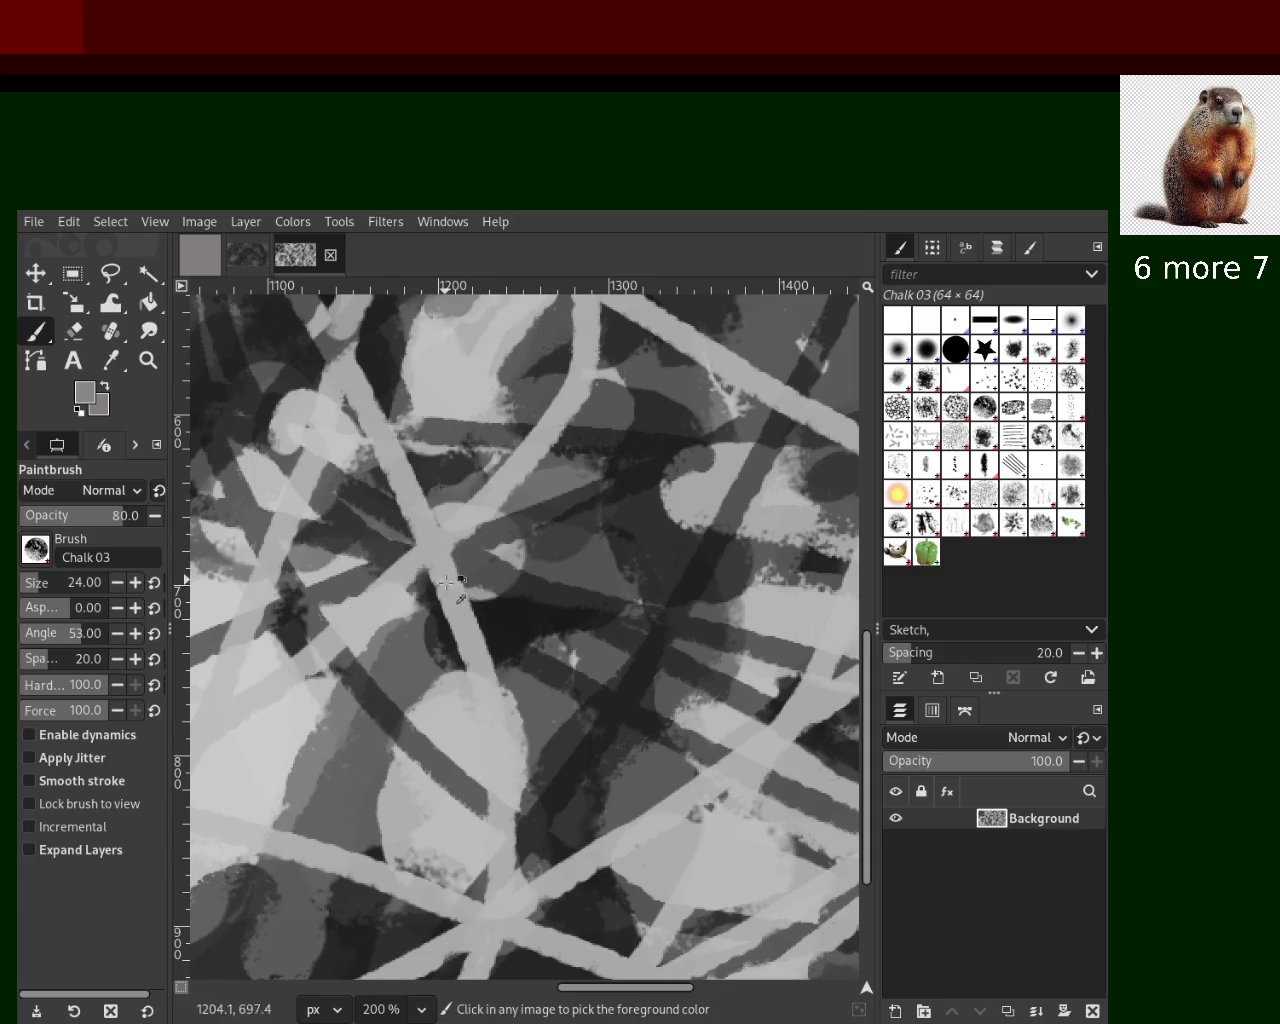
Sample a lighter grey and try light strokes, including a curl through the centre, undoing each
{"action": "left_click", "coordinate": [477, 594], "text": "ctrl"}
{"action": "left_click_drag", "start_coordinate": [492, 618], "coordinate": [410, 535]}
{"action": "key", "text": "ctrl+z"}
{"action": "mouse_move", "coordinate": [472, 590]}
{"action": "left_mouse_down"}
{"action": "mouse_move", "coordinate": [446, 566]}
{"action": "mouse_move", "coordinate": [483, 478]}
{"action": "left_mouse_up"}
{"action": "key", "text": "ctrl+z"}
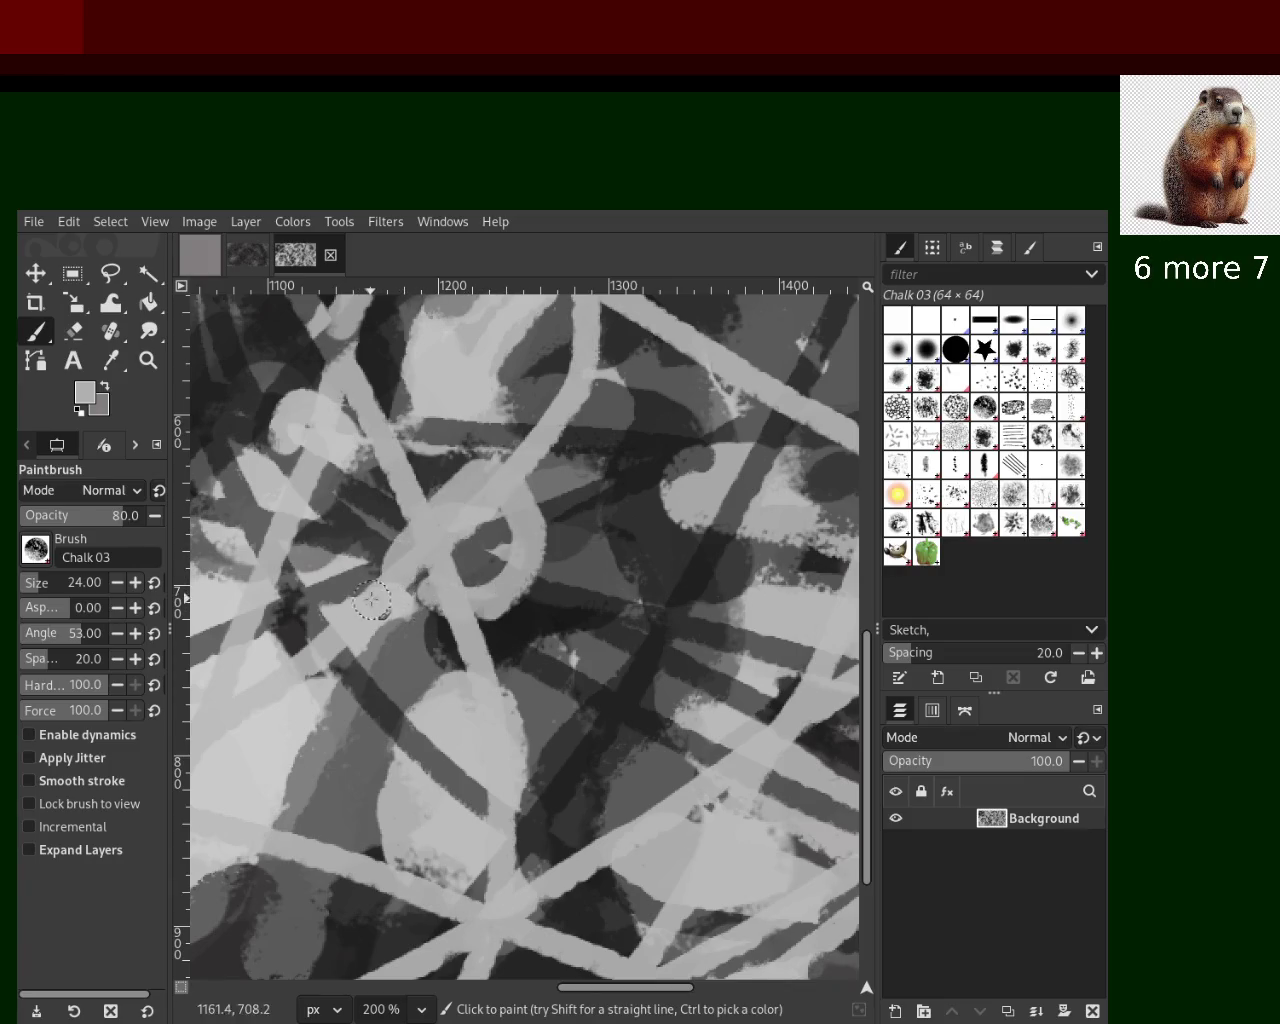
{"action": "left_click_drag", "start_coordinate": [400, 560], "coordinate": [330, 740]}
{"action": "key", "text": "ctrl+z"}
{"action": "mouse_move", "coordinate": [395, 625]}
{"action": "left_mouse_down"}
{"action": "mouse_move", "coordinate": [325, 742]}
{"action": "mouse_move", "coordinate": [276, 867]}
{"action": "left_mouse_up"}
{"action": "key", "text": "ctrl+z"}
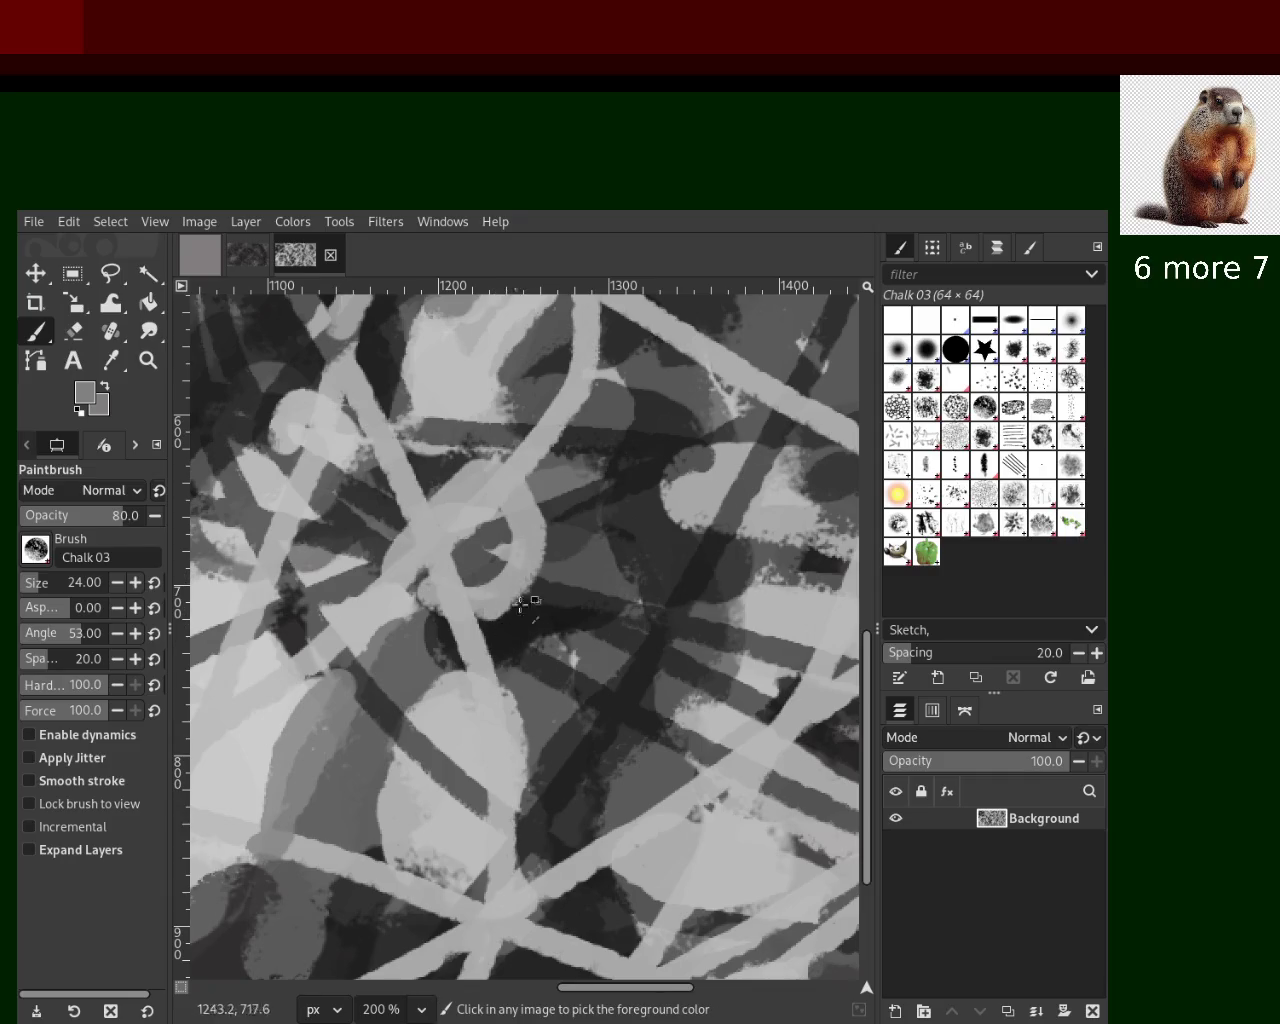
Cover the dark patch below the central loop with light grey strokes
{"action": "left_click", "coordinate": [587, 572], "text": "ctrl"}
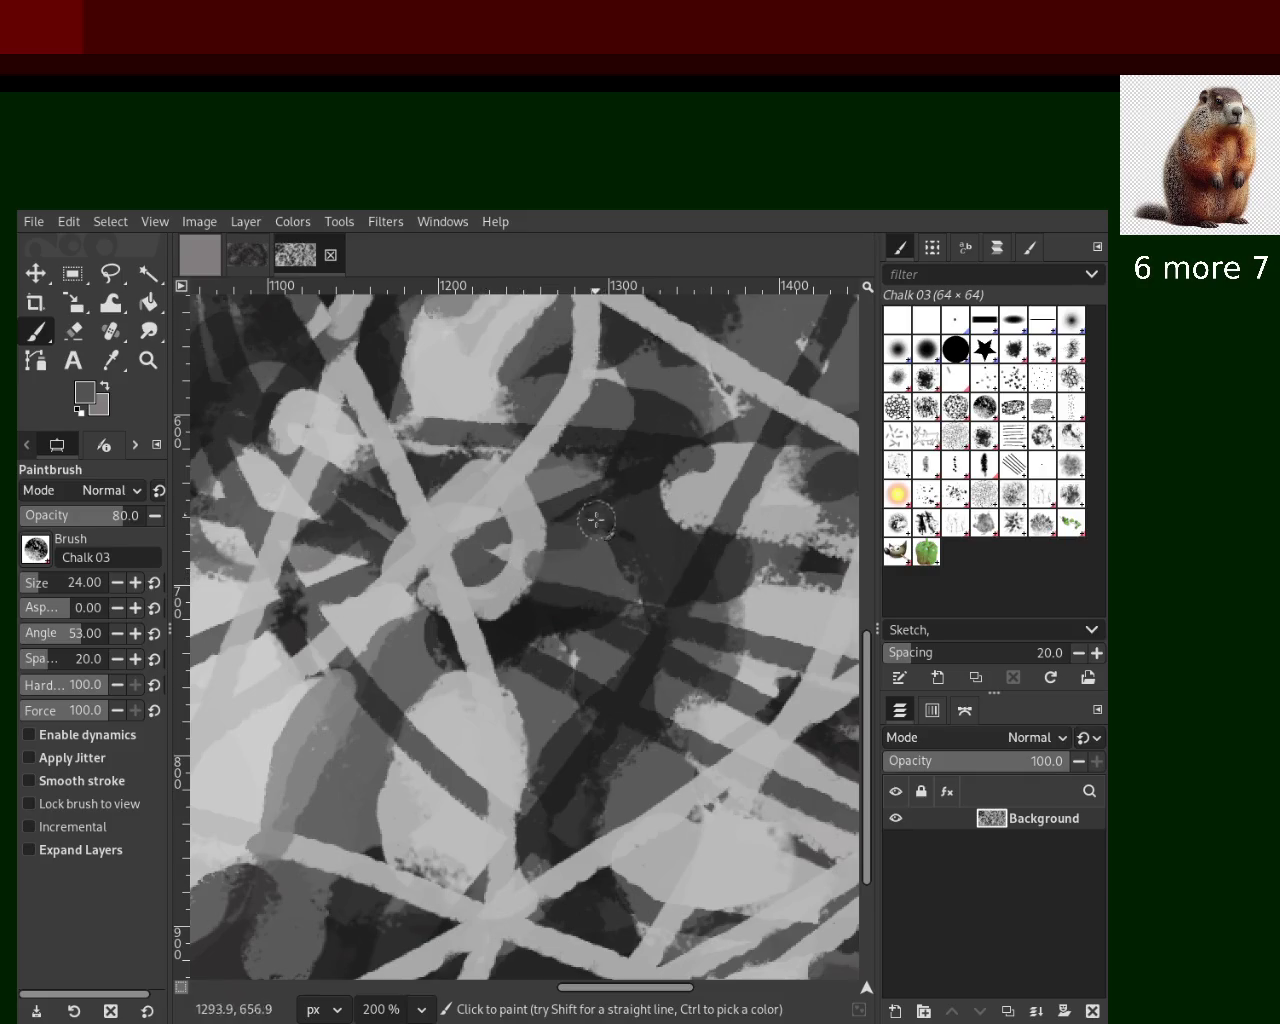
{"action": "left_click", "coordinate": [568, 545], "text": "ctrl"}
{"action": "left_click", "coordinate": [518, 572], "text": "ctrl"}
{"action": "left_click_drag", "start_coordinate": [517, 584], "coordinate": [498, 613]}
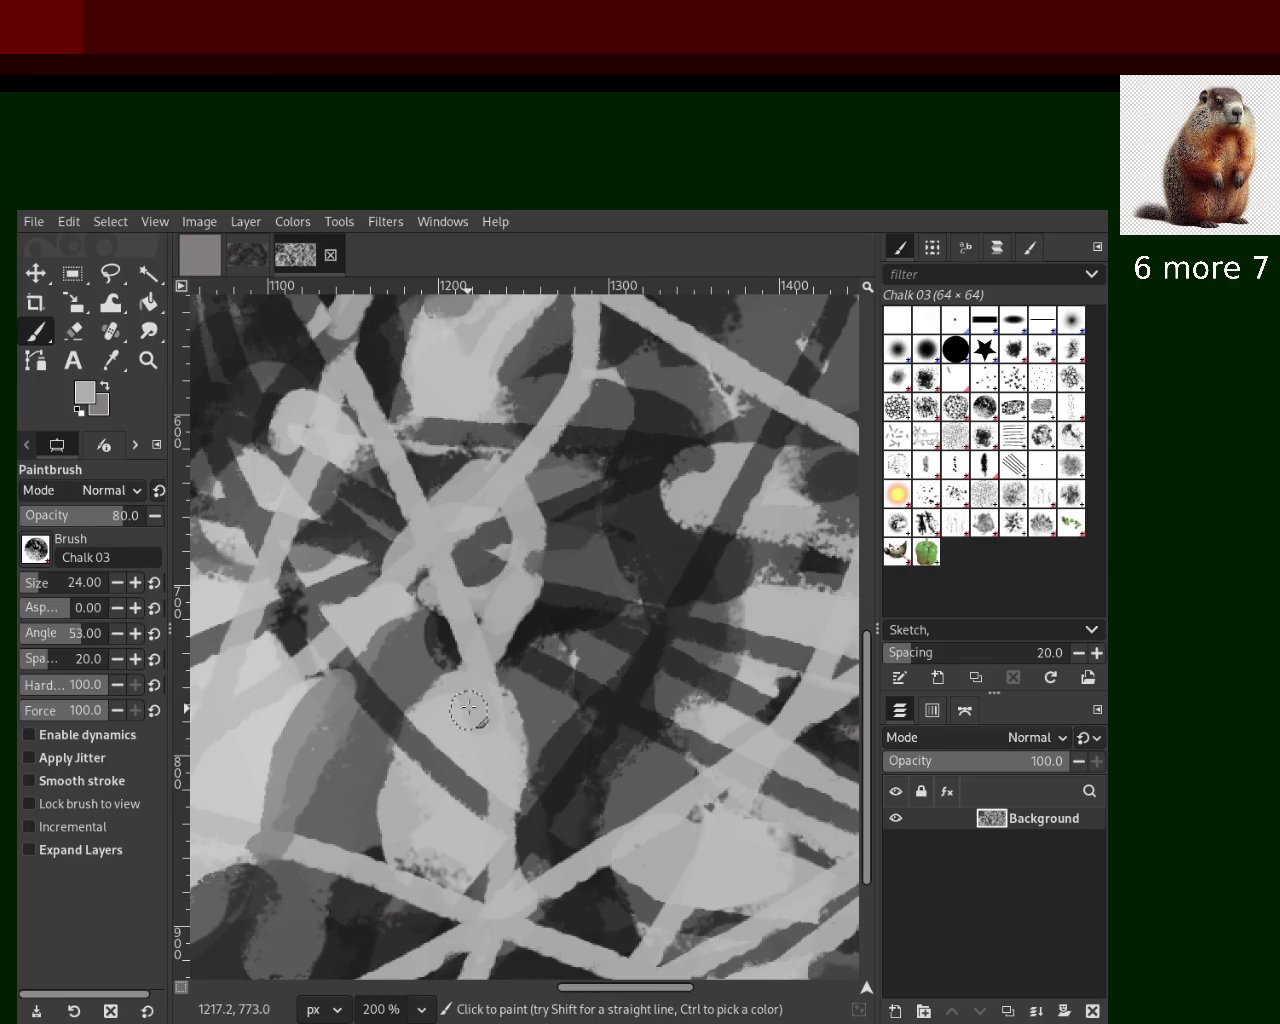
{"action": "left_click_drag", "start_coordinate": [474, 600], "coordinate": [455, 655]}
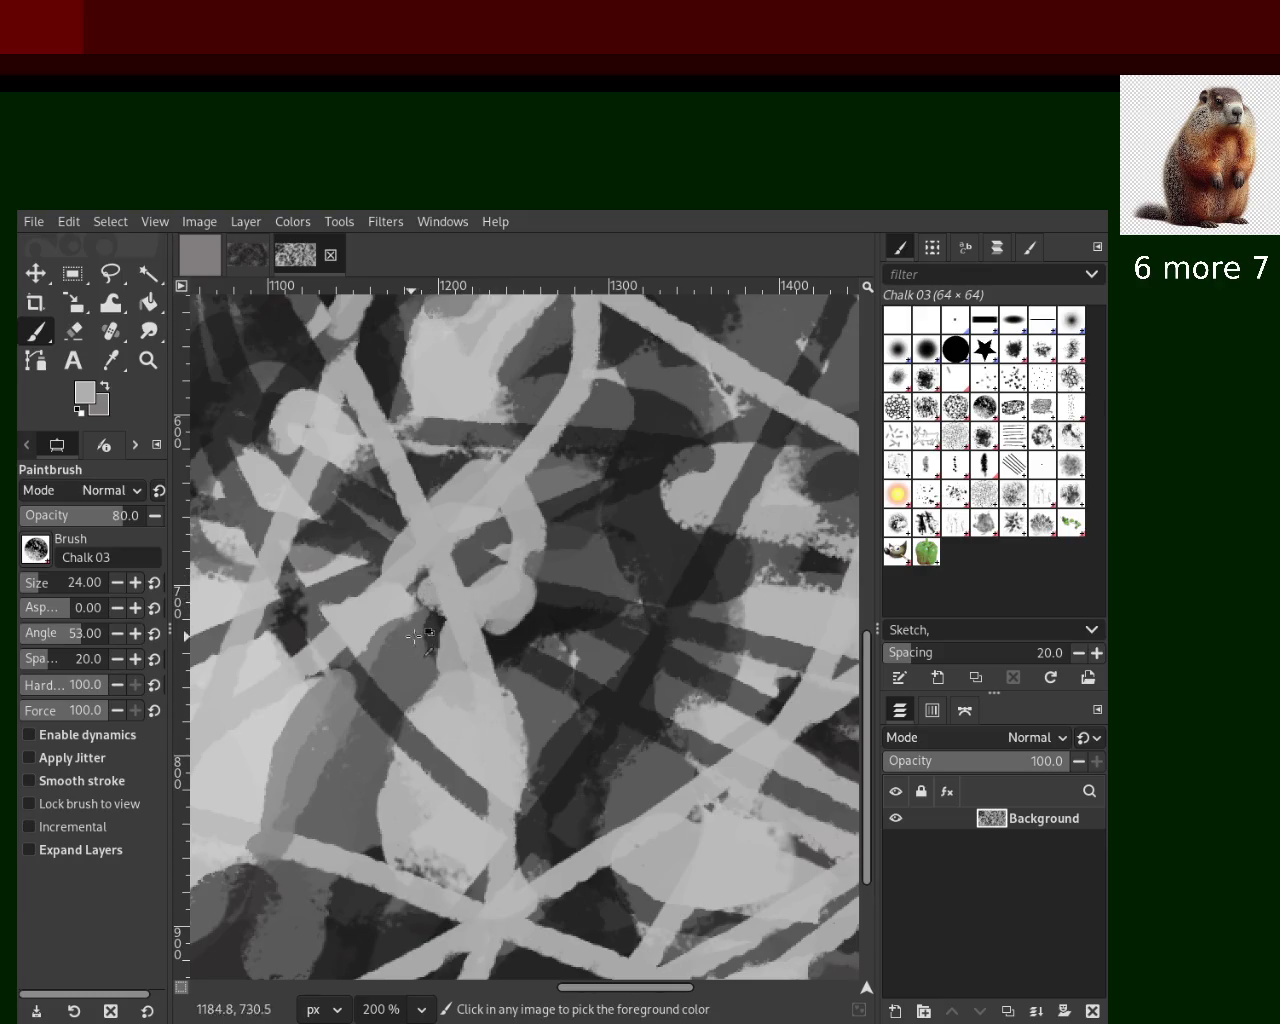
Dab light grey on the right dark area and paint a light stroke curving down-left from the top
{"action": "left_click", "coordinate": [418, 677], "text": "ctrl"}
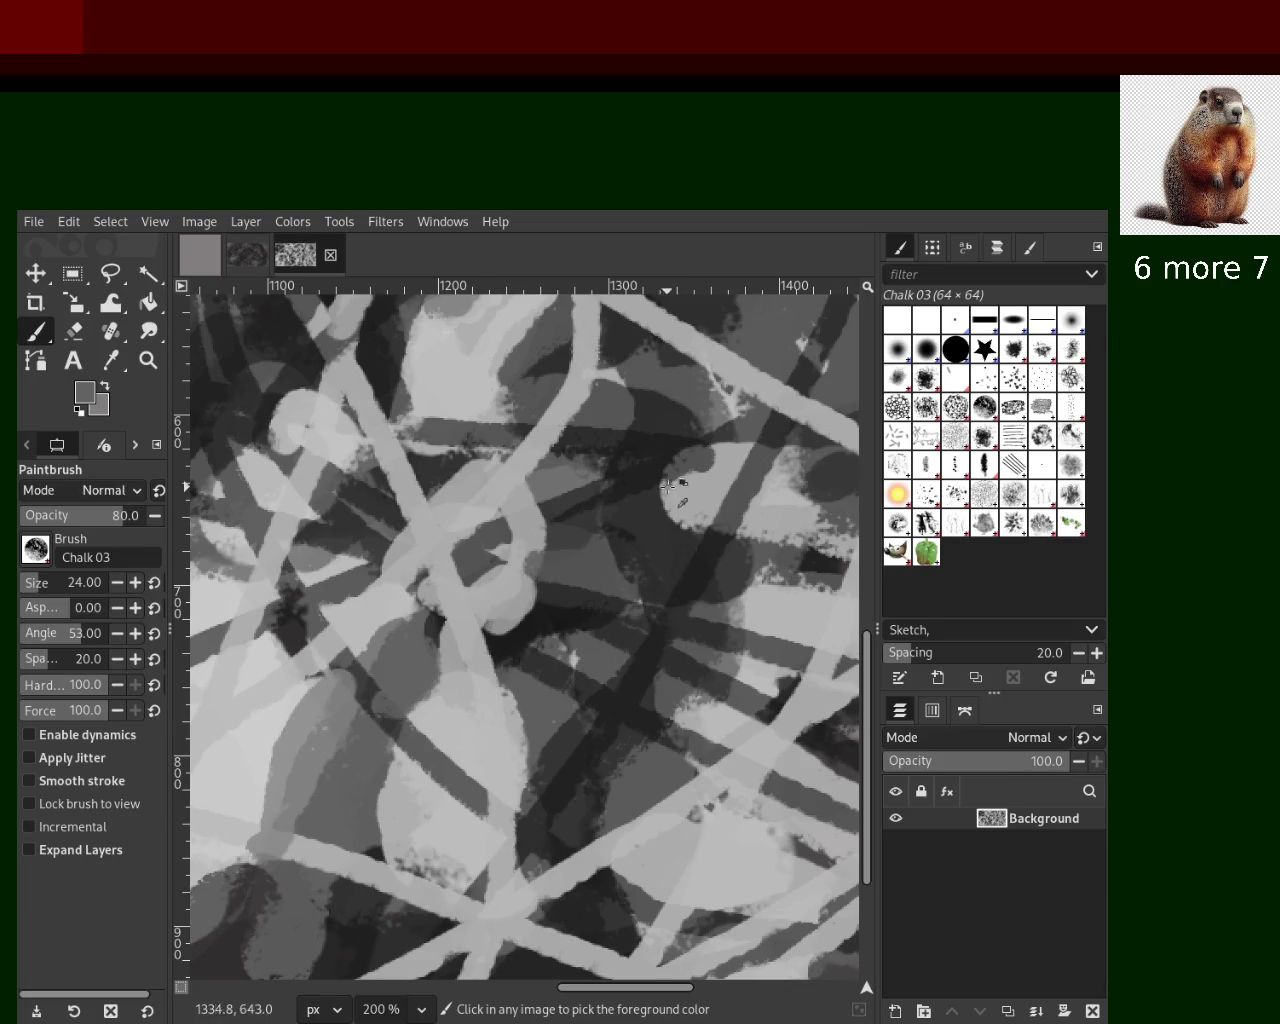
{"action": "left_click", "coordinate": [689, 497], "text": "ctrl"}
{"action": "left_click", "coordinate": [689, 497]}
{"action": "left_click_drag", "start_coordinate": [720, 530], "coordinate": [700, 410]}
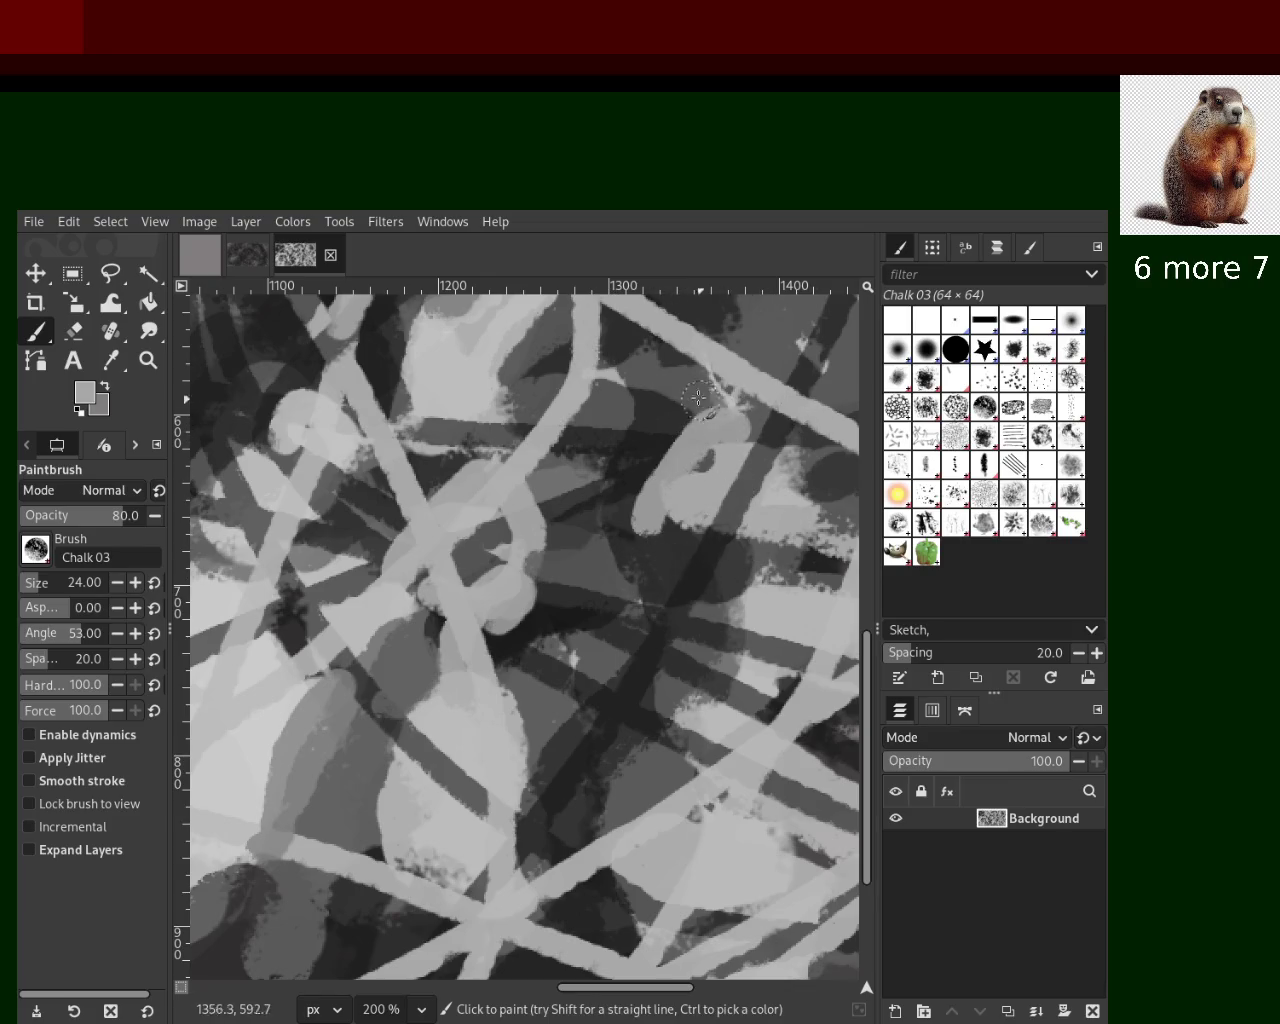
{"action": "key", "text": "ctrl+z"}
{"action": "left_click_drag", "start_coordinate": [640, 323], "coordinate": [660, 505]}
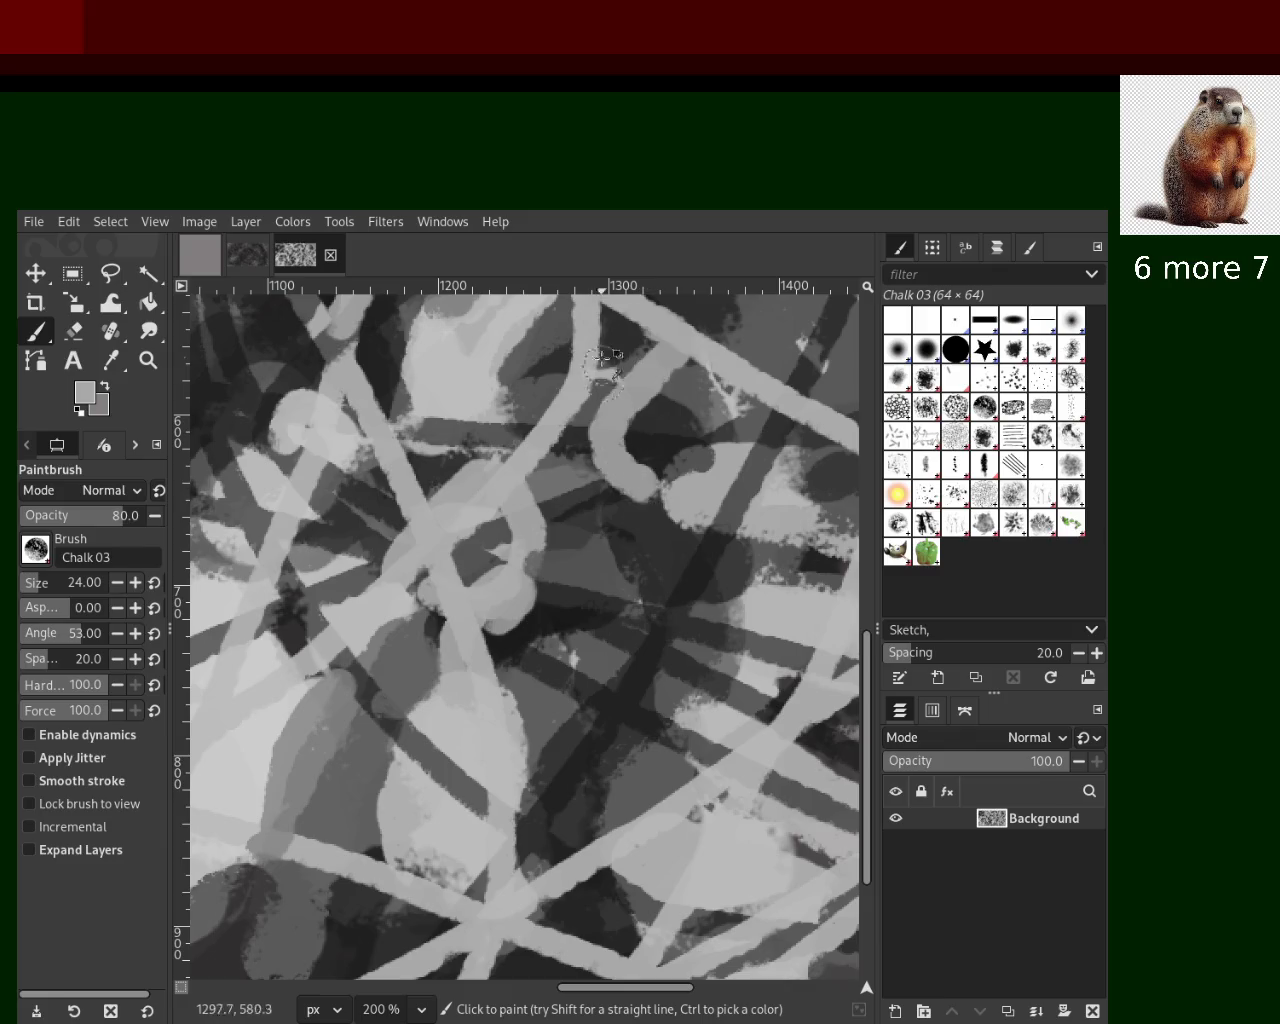
{"action": "key", "text": "ctrl+z"}
{"action": "left_click_drag", "start_coordinate": [625, 300], "coordinate": [690, 510]}
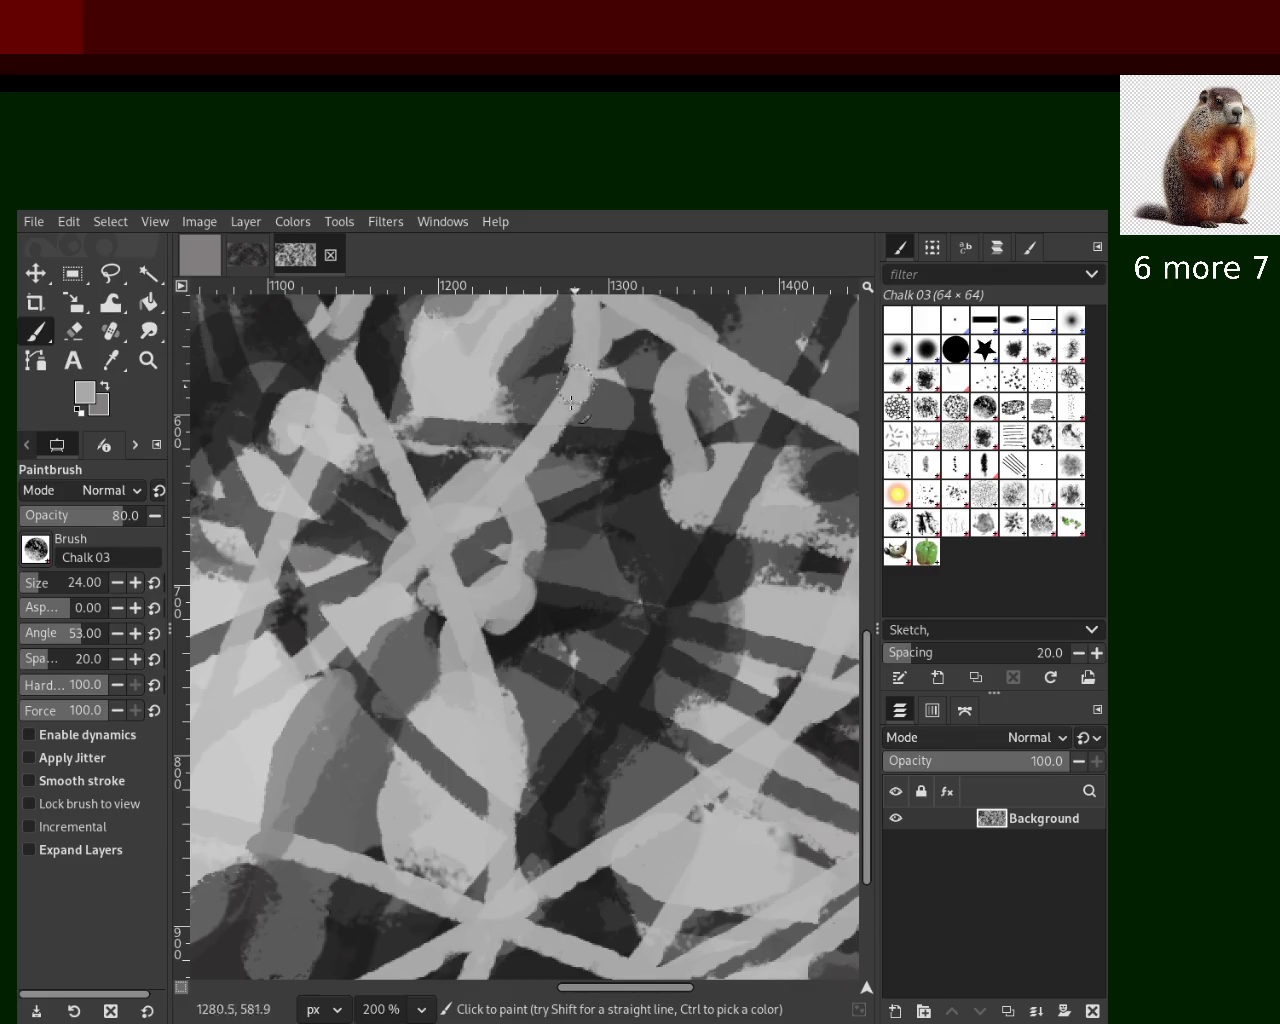
{"action": "key", "text": "ctrl+z"}
{"action": "left_click_drag", "start_coordinate": [630, 302], "coordinate": [584, 407]}
{"action": "key", "text": "ctrl+z"}
{"action": "left_click_drag", "start_coordinate": [625, 302], "coordinate": [517, 451]}
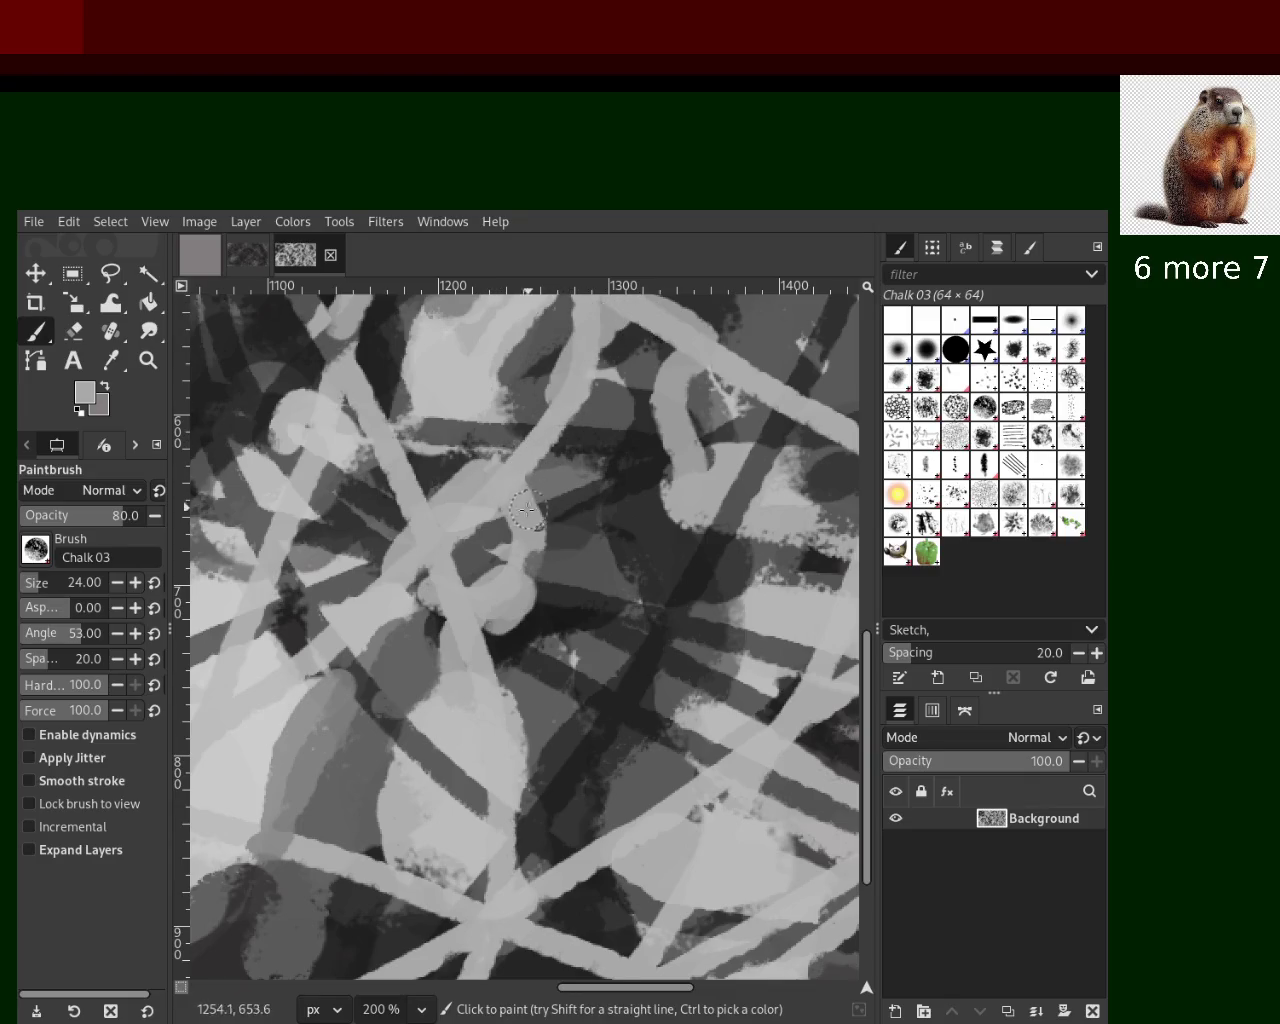
Paint a darker chalk stroke from the top and a light stroke down-left at lower right
{"action": "left_click", "coordinate": [515, 392], "text": "ctrl"}
{"action": "left_click_drag", "start_coordinate": [586, 302], "coordinate": [450, 415]}
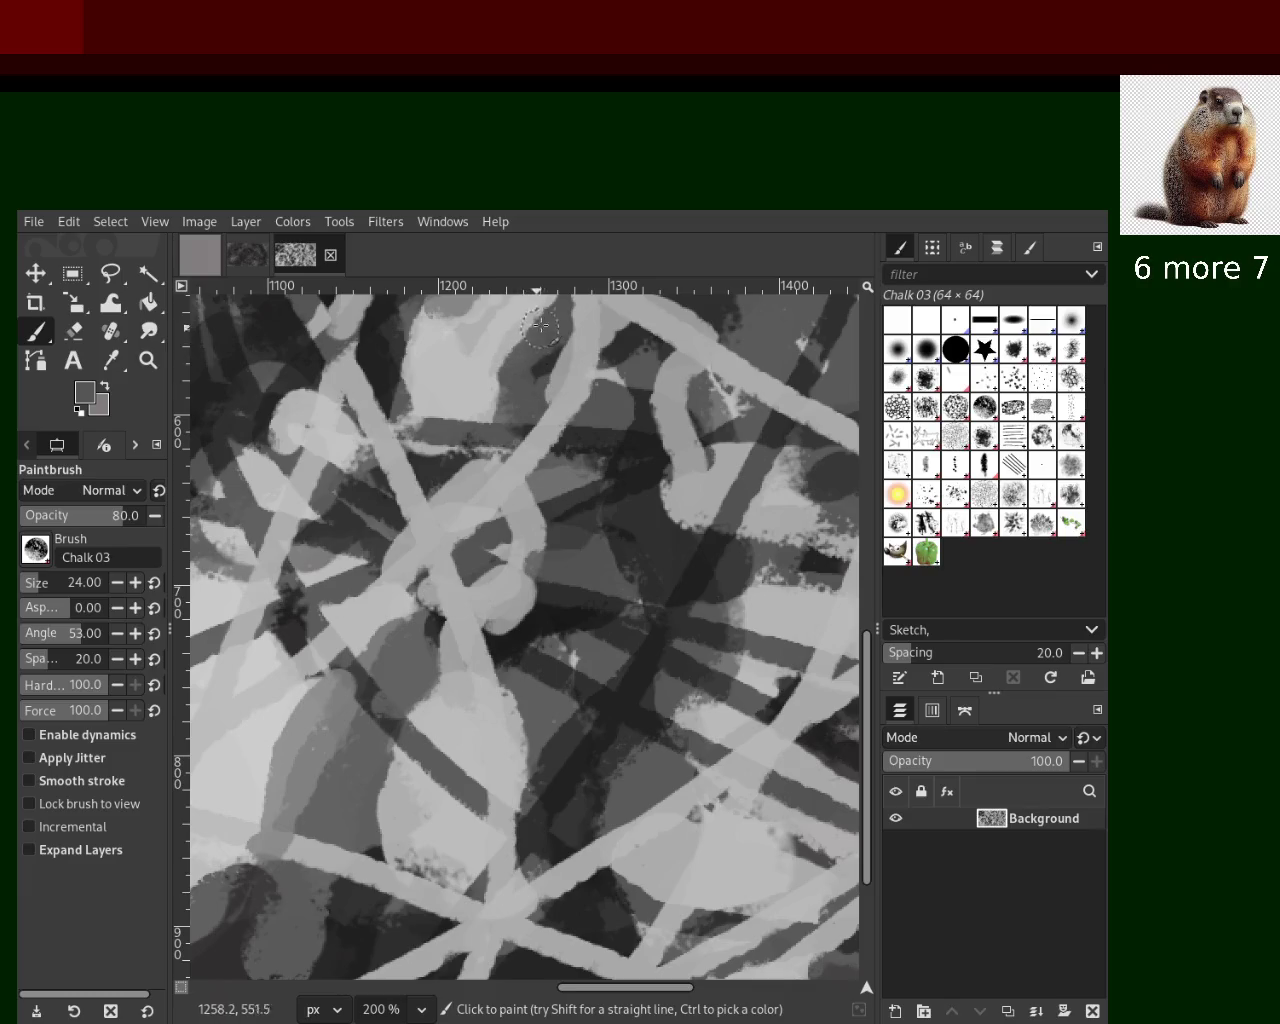
{"action": "left_click", "coordinate": [410, 336], "text": "ctrl"}
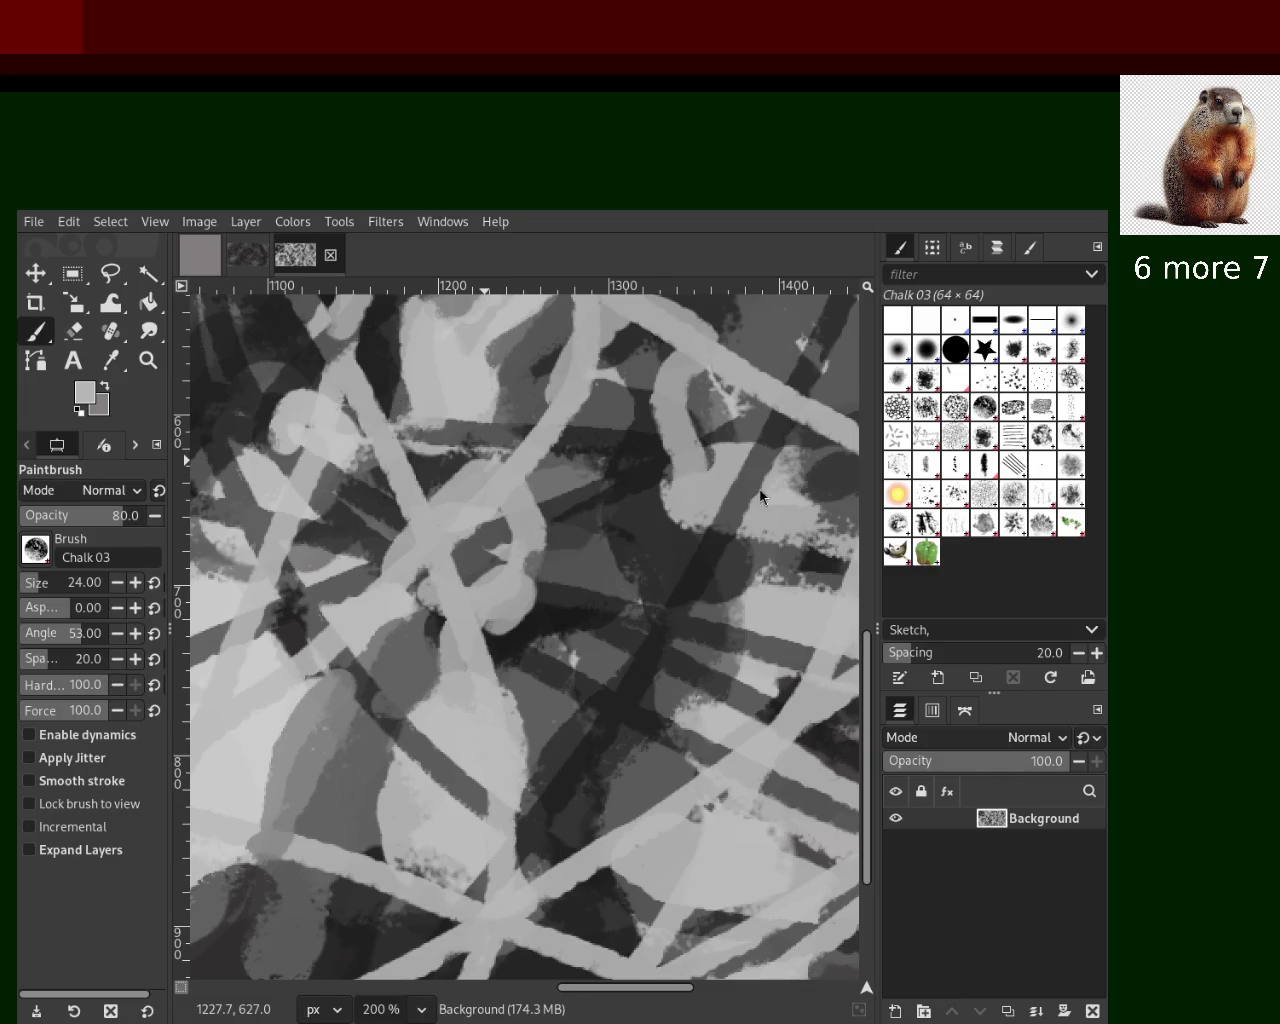
{"action": "left_click_drag", "start_coordinate": [790, 520], "coordinate": [742, 655]}
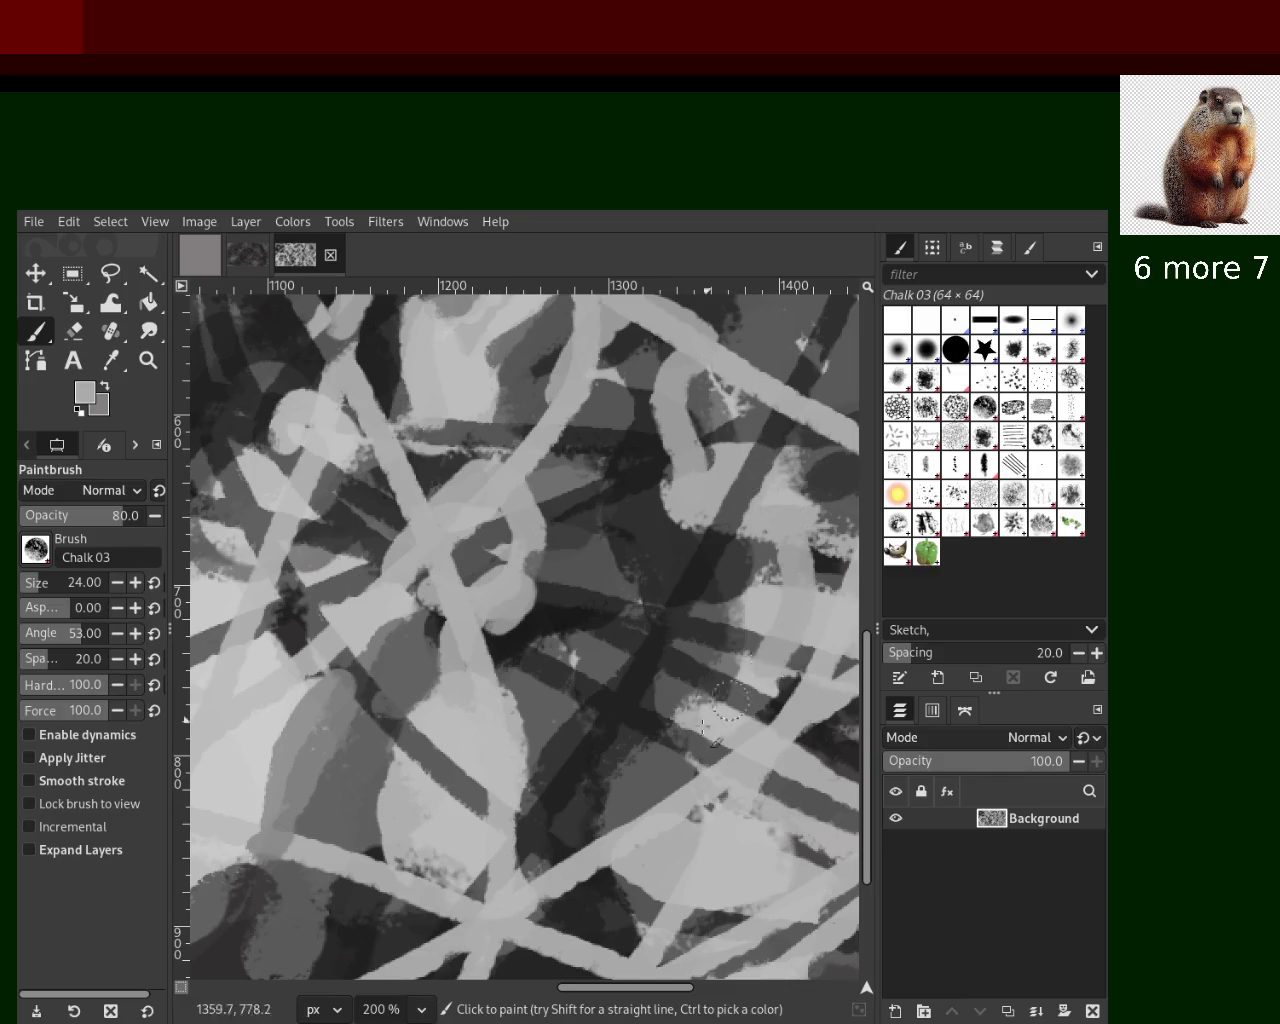
{"action": "key", "text": "ctrl+z"}
{"action": "key", "text": "ctrl+y"}
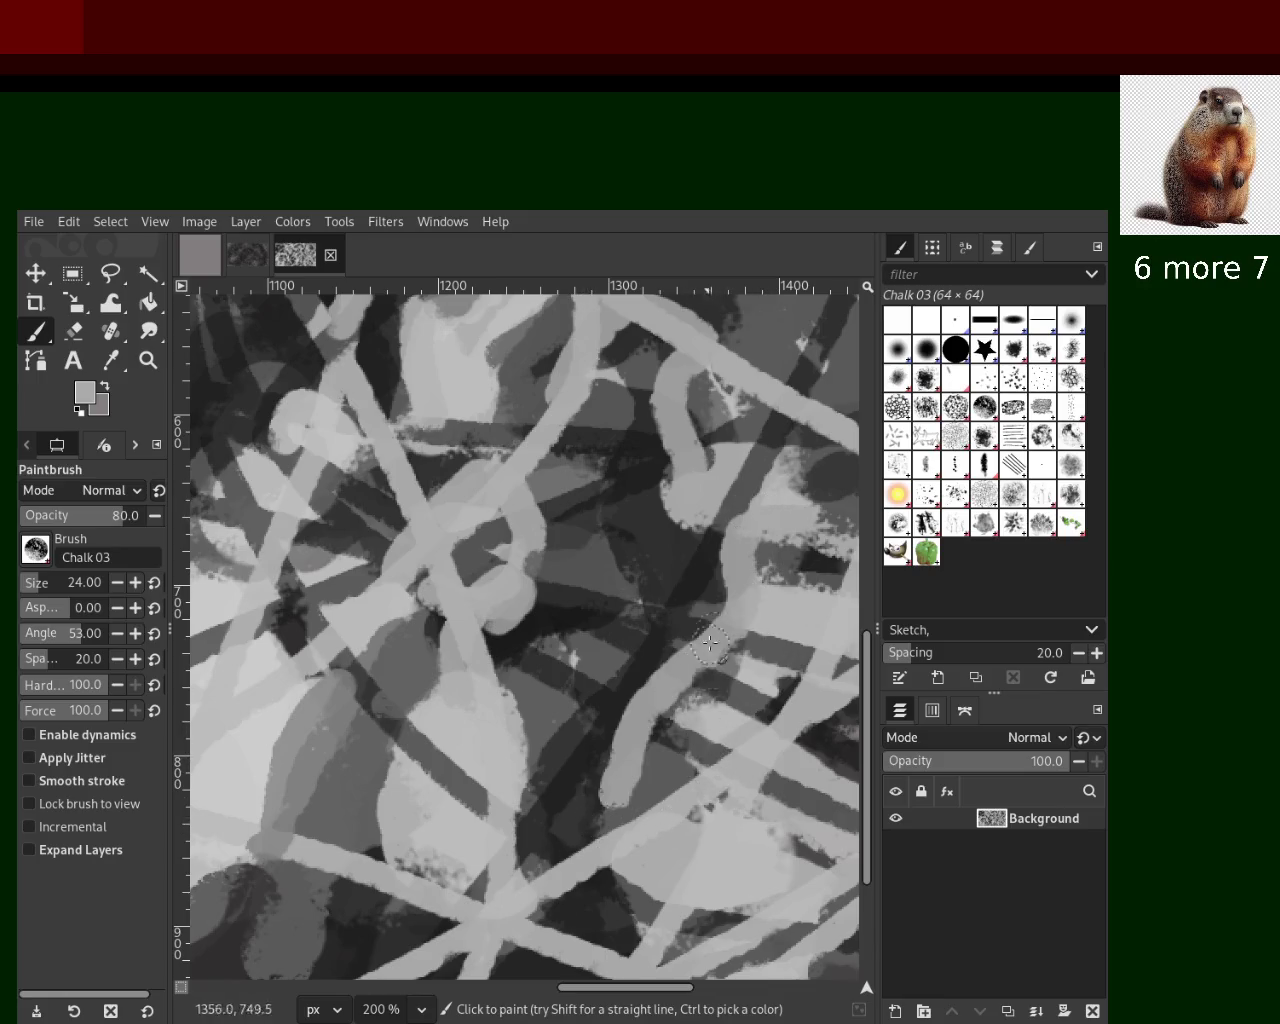
{"action": "key", "text": "ctrl+z"}
{"action": "key", "text": "ctrl+y"}
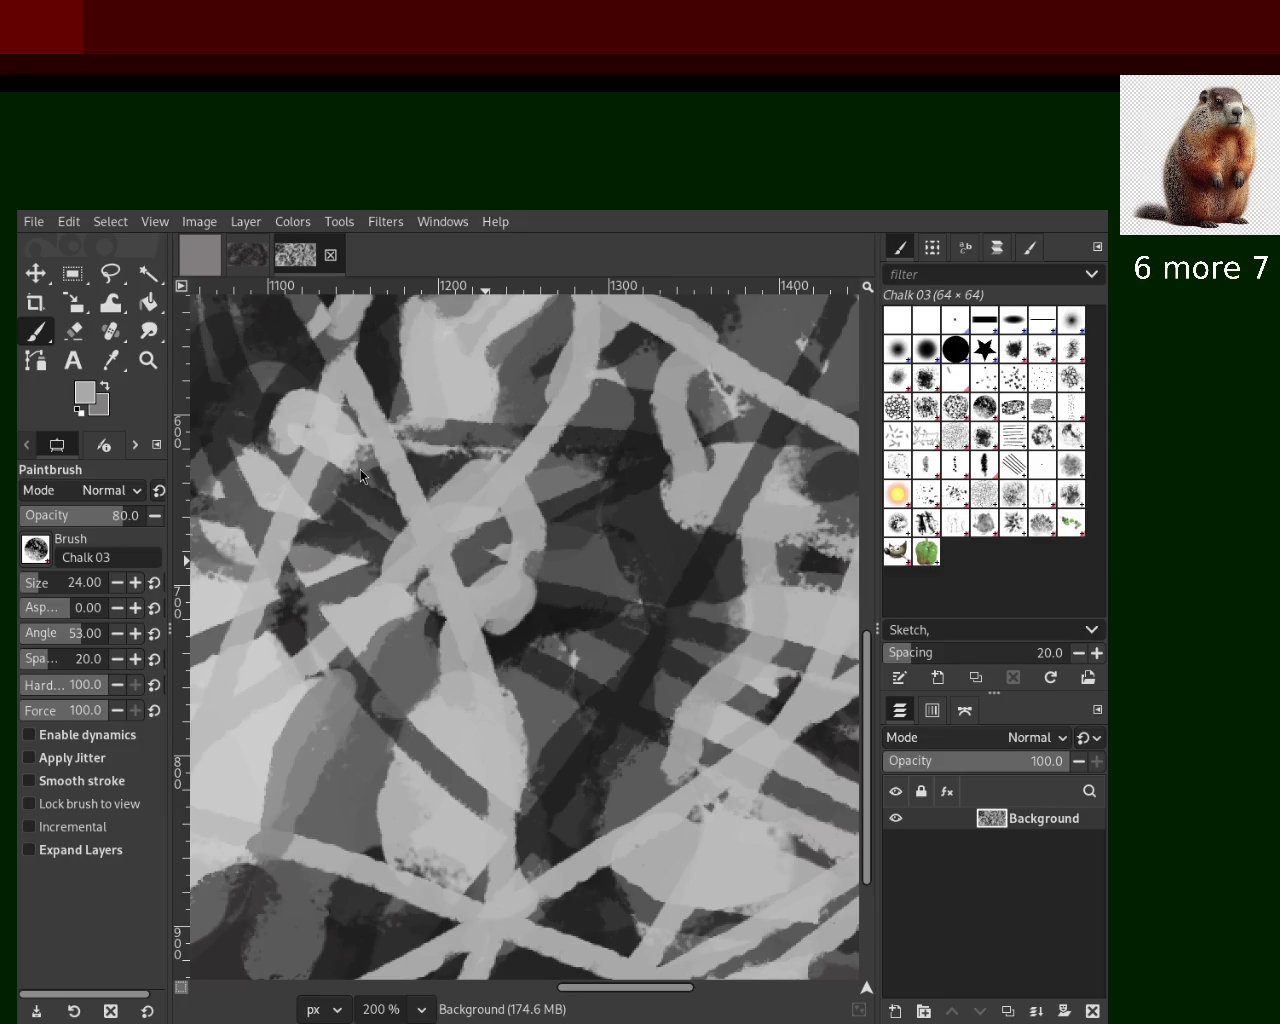
{"action": "left_click", "coordinate": [697, 487], "text": "ctrl"}
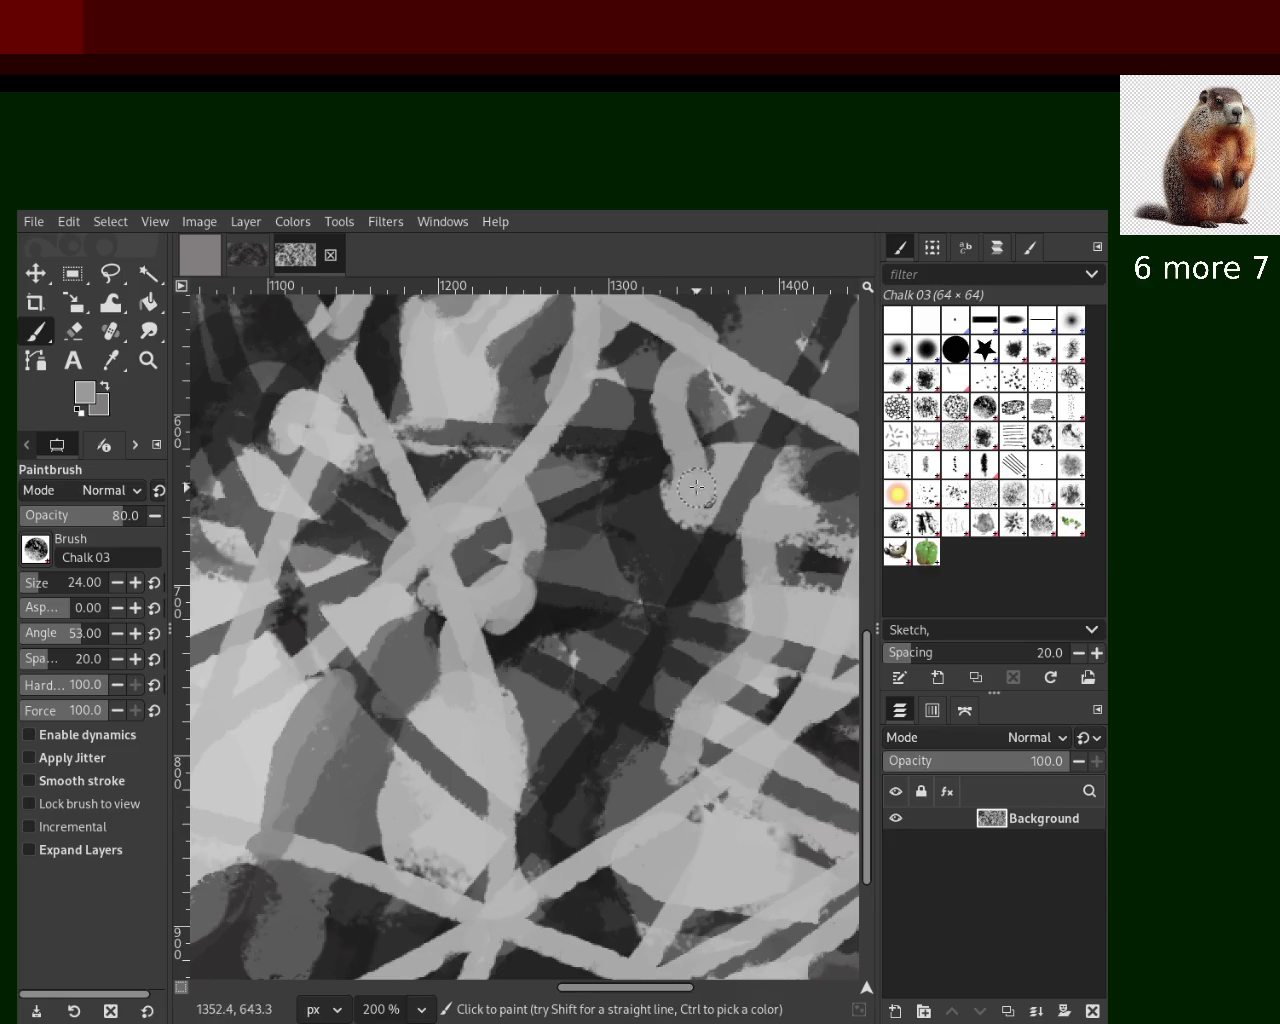
Try several light grey strokes down the right side, undoing each one
{"action": "left_click", "coordinate": [695, 495], "text": "ctrl"}
{"action": "mouse_move", "coordinate": [700, 530]}
{"action": "left_mouse_down"}
{"action": "mouse_move", "coordinate": [691, 834]}
{"action": "mouse_move", "coordinate": [604, 811]}
{"action": "left_mouse_up"}
{"action": "key", "text": "ctrl+z"}
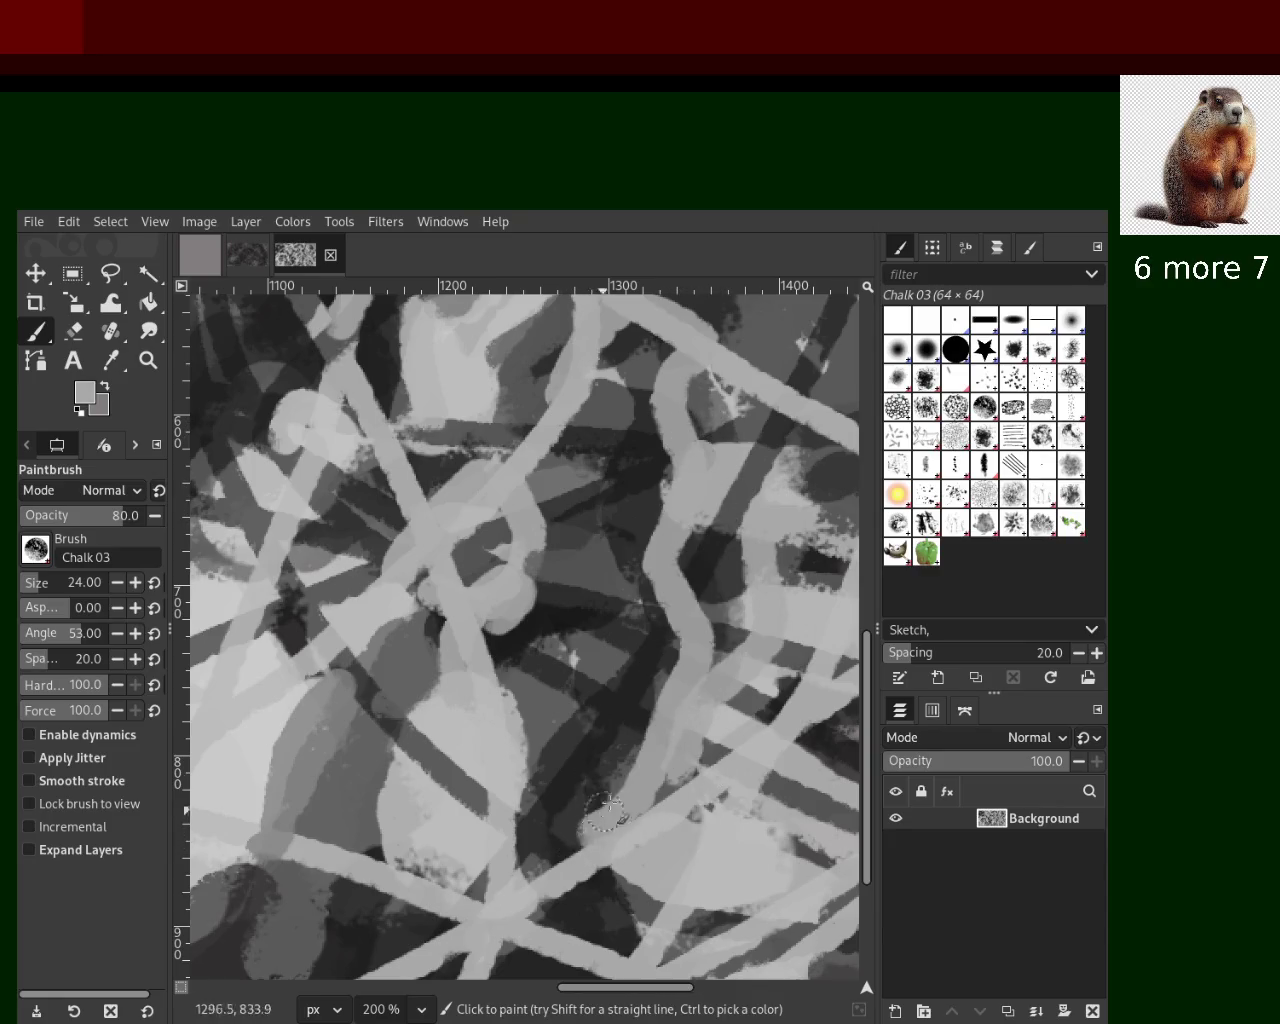
{"action": "key", "text": "ctrl+z"}
{"action": "left_click_drag", "start_coordinate": [690, 470], "coordinate": [700, 760]}
{"action": "key", "text": "ctrl+z"}
{"action": "left_click_drag", "start_coordinate": [695, 500], "coordinate": [697, 722]}
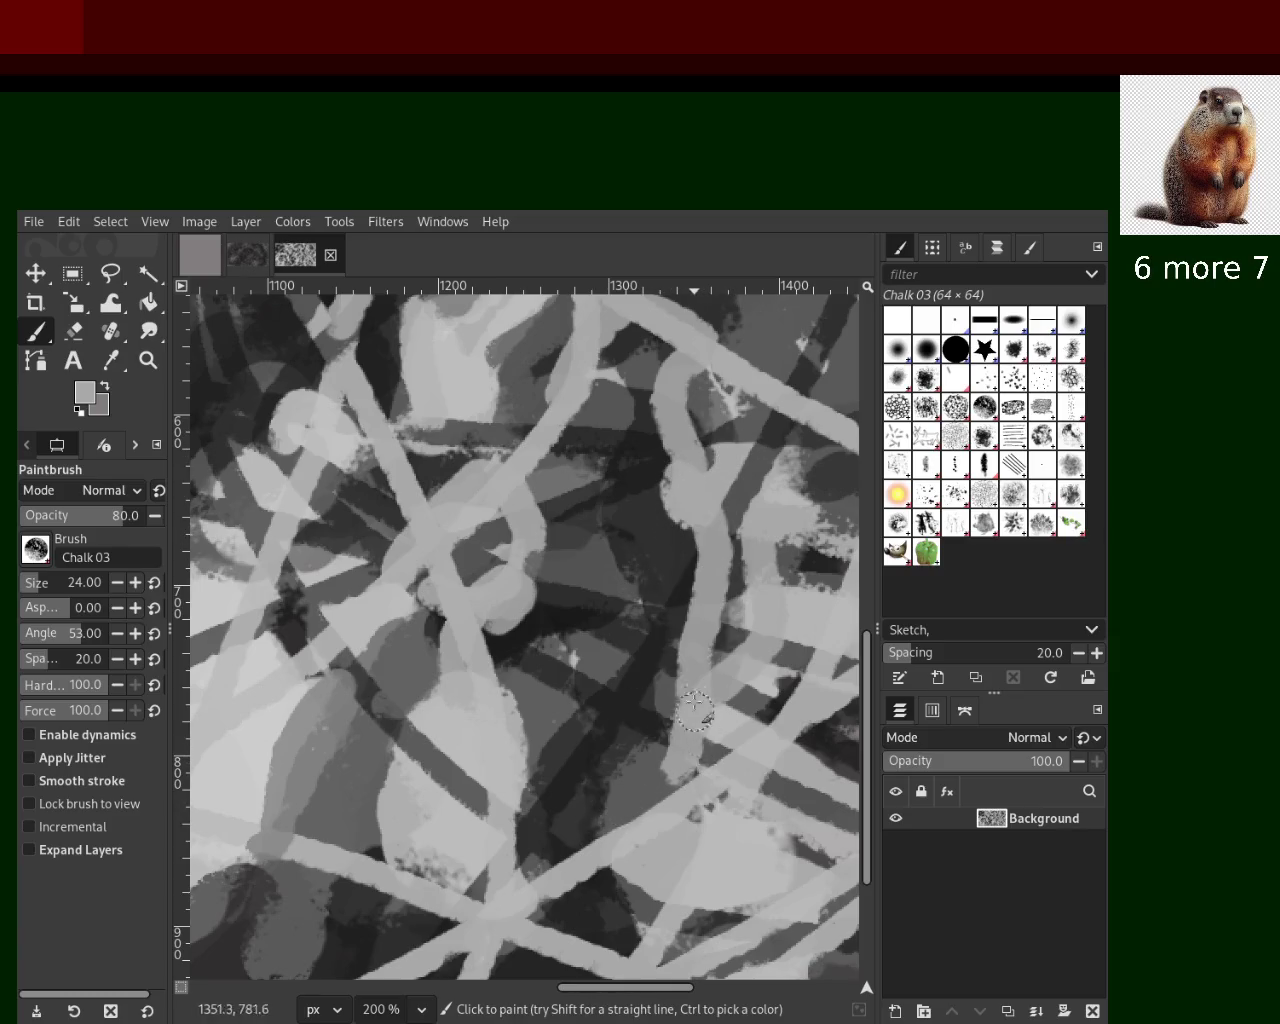
{"action": "key", "text": "ctrl+z"}
Paint a light grey stroke and a dark chalk stroke at the left-centre
{"action": "left_click", "coordinate": [472, 575], "text": "ctrl"}
{"action": "mouse_move", "coordinate": [472, 590]}
{"action": "left_mouse_down"}
{"action": "mouse_move", "coordinate": [465, 555]}
{"action": "mouse_move", "coordinate": [482, 610]}
{"action": "mouse_move", "coordinate": [474, 590]}
{"action": "left_mouse_up"}
{"action": "key", "text": "ctrl+z"}
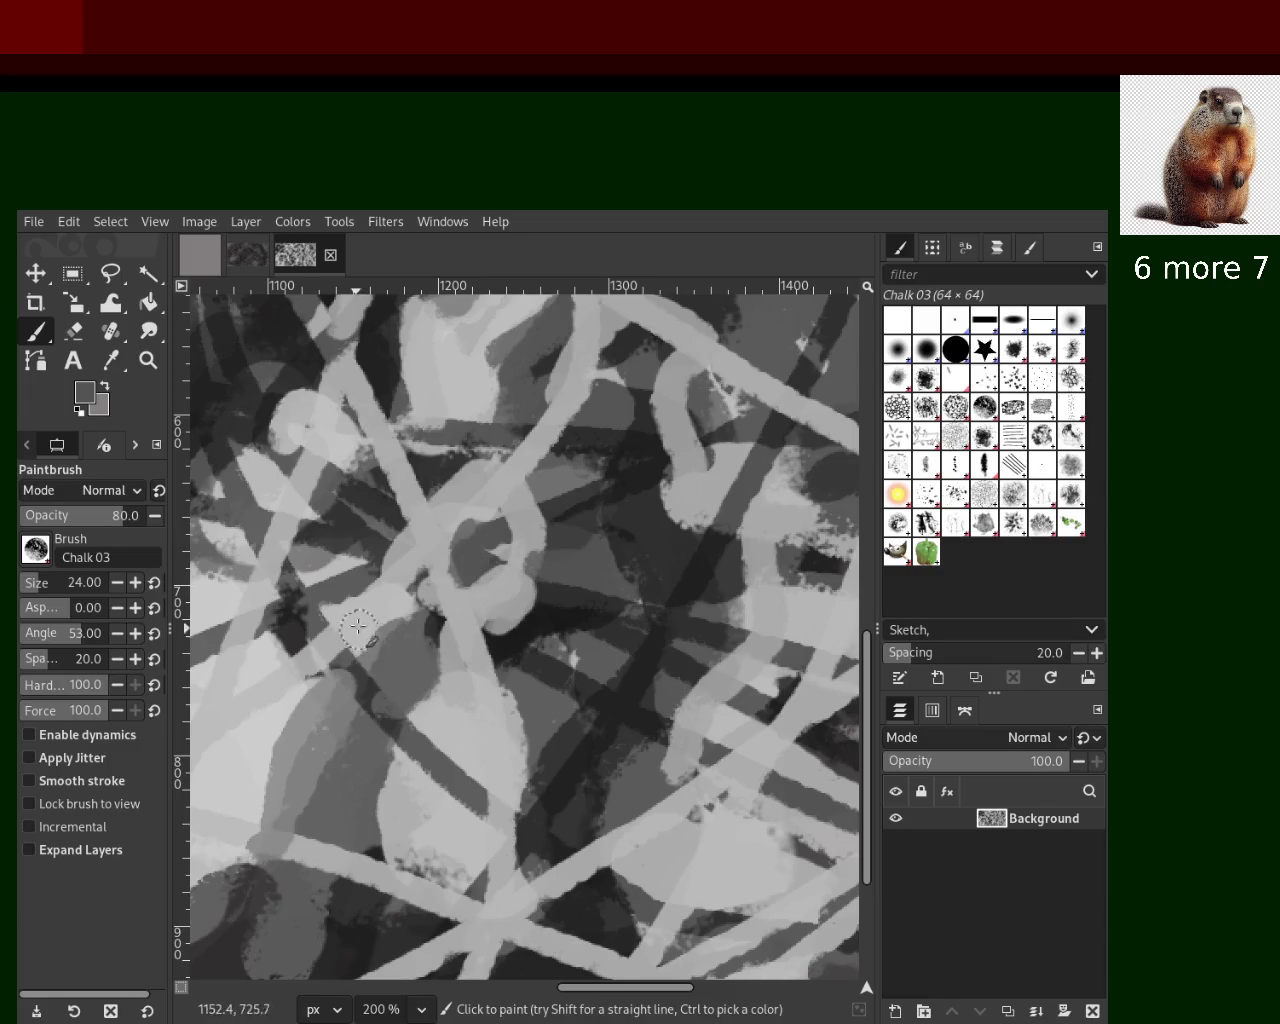
{"action": "left_click", "coordinate": [358, 628], "text": "ctrl"}
{"action": "left_click_drag", "start_coordinate": [300, 610], "coordinate": [375, 560]}
{"action": "key", "text": "ctrl+z"}
{"action": "left_click_drag", "start_coordinate": [310, 595], "coordinate": [360, 562]}
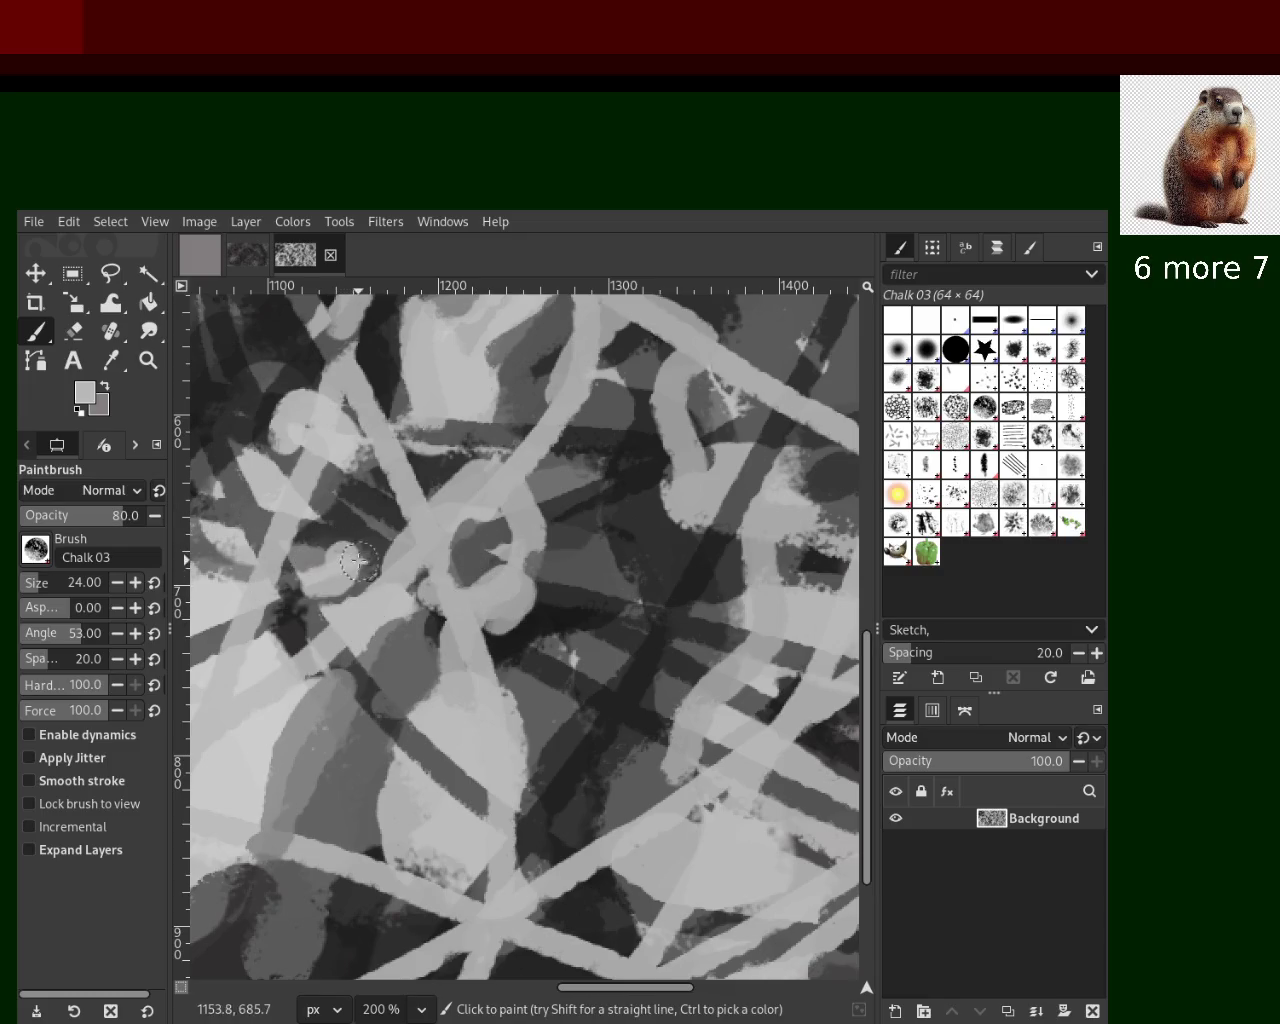
{"action": "left_click", "coordinate": [285, 485], "text": "ctrl"}
{"action": "left_click_drag", "start_coordinate": [285, 478], "coordinate": [260, 600]}
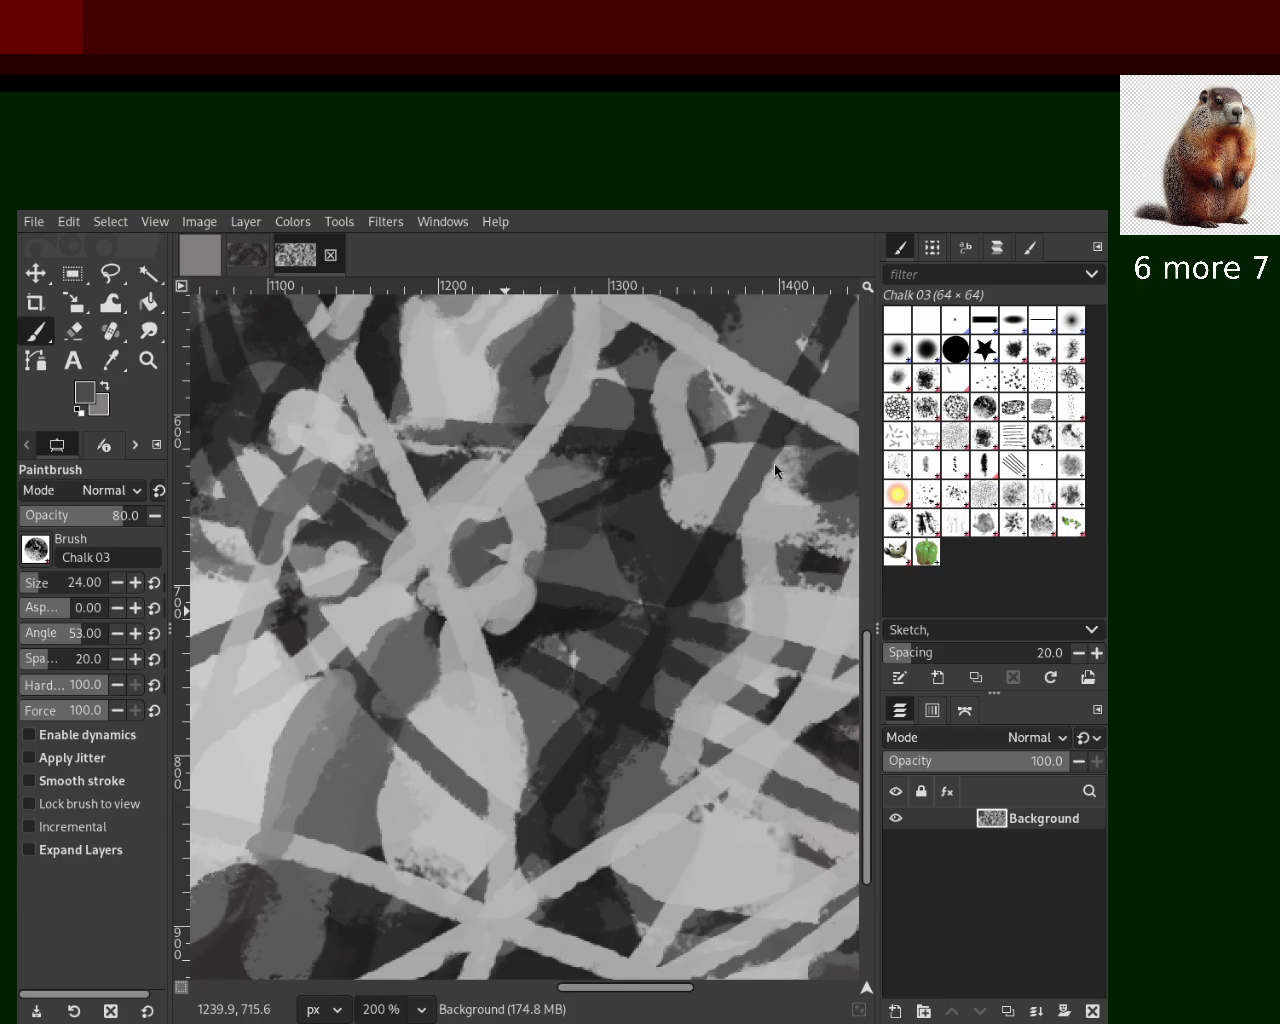
Sample a series of greys, from black to light, at points around the canvas centre
{"action": "left_click", "coordinate": [570, 622], "text": "ctrl"}
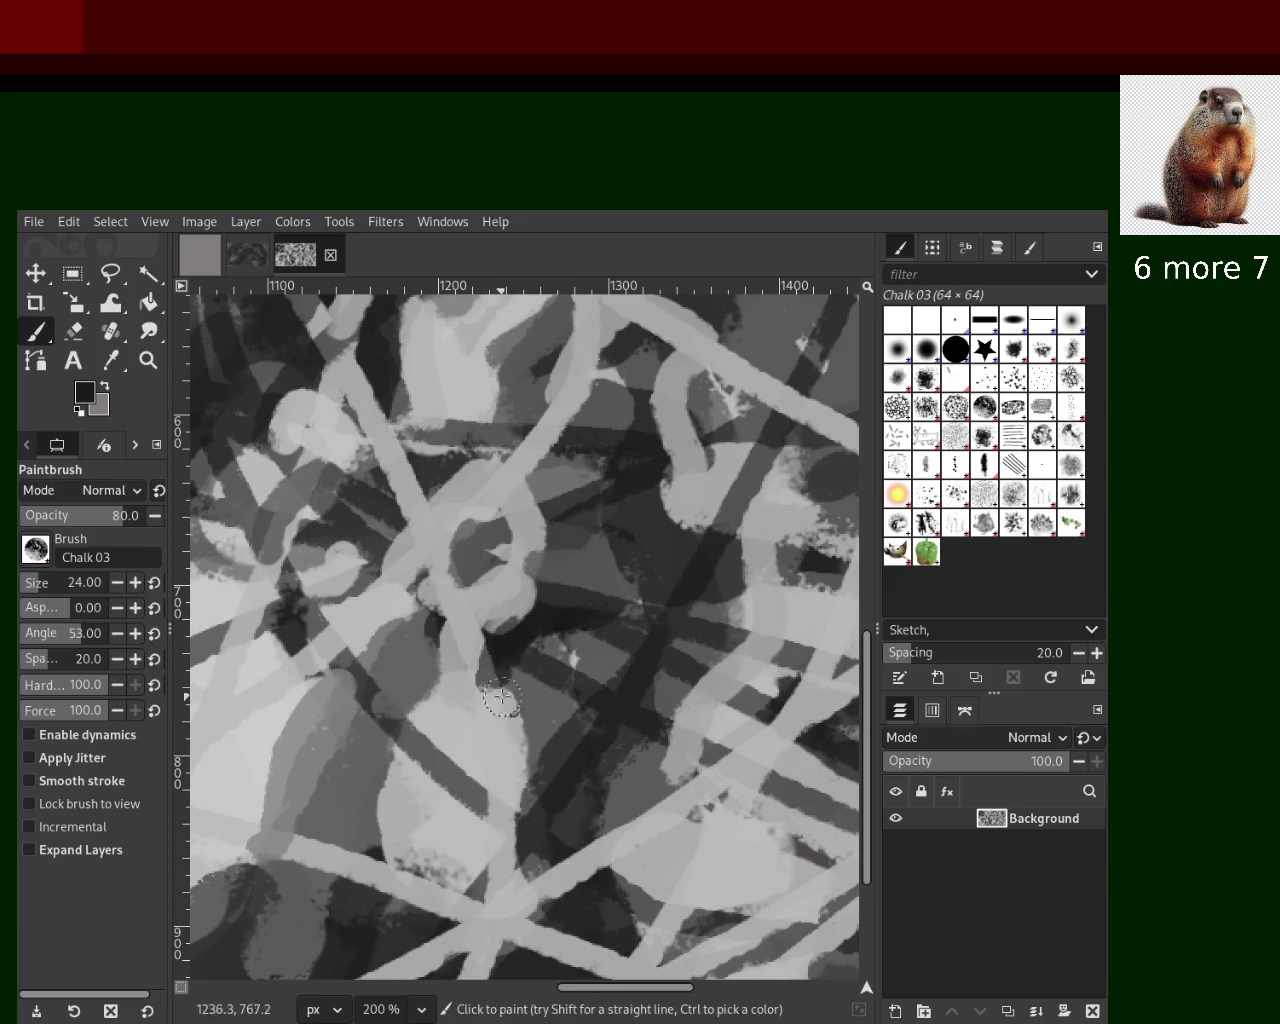
{"action": "left_click", "coordinate": [686, 688], "text": "ctrl"}
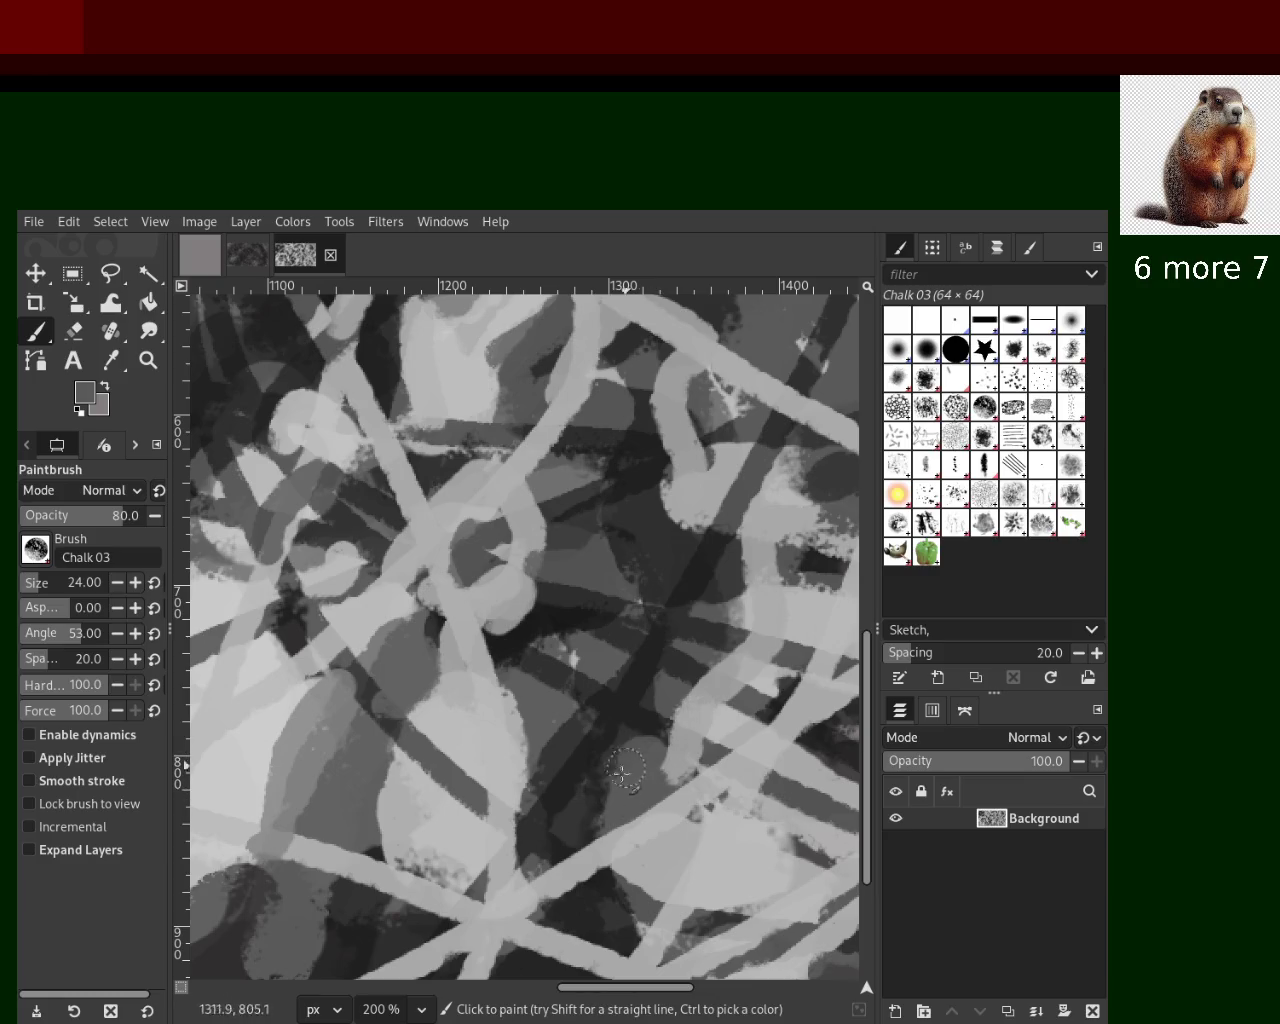
{"action": "left_click", "coordinate": [568, 734], "text": "ctrl"}
{"action": "left_click", "coordinate": [566, 722], "text": "ctrl"}
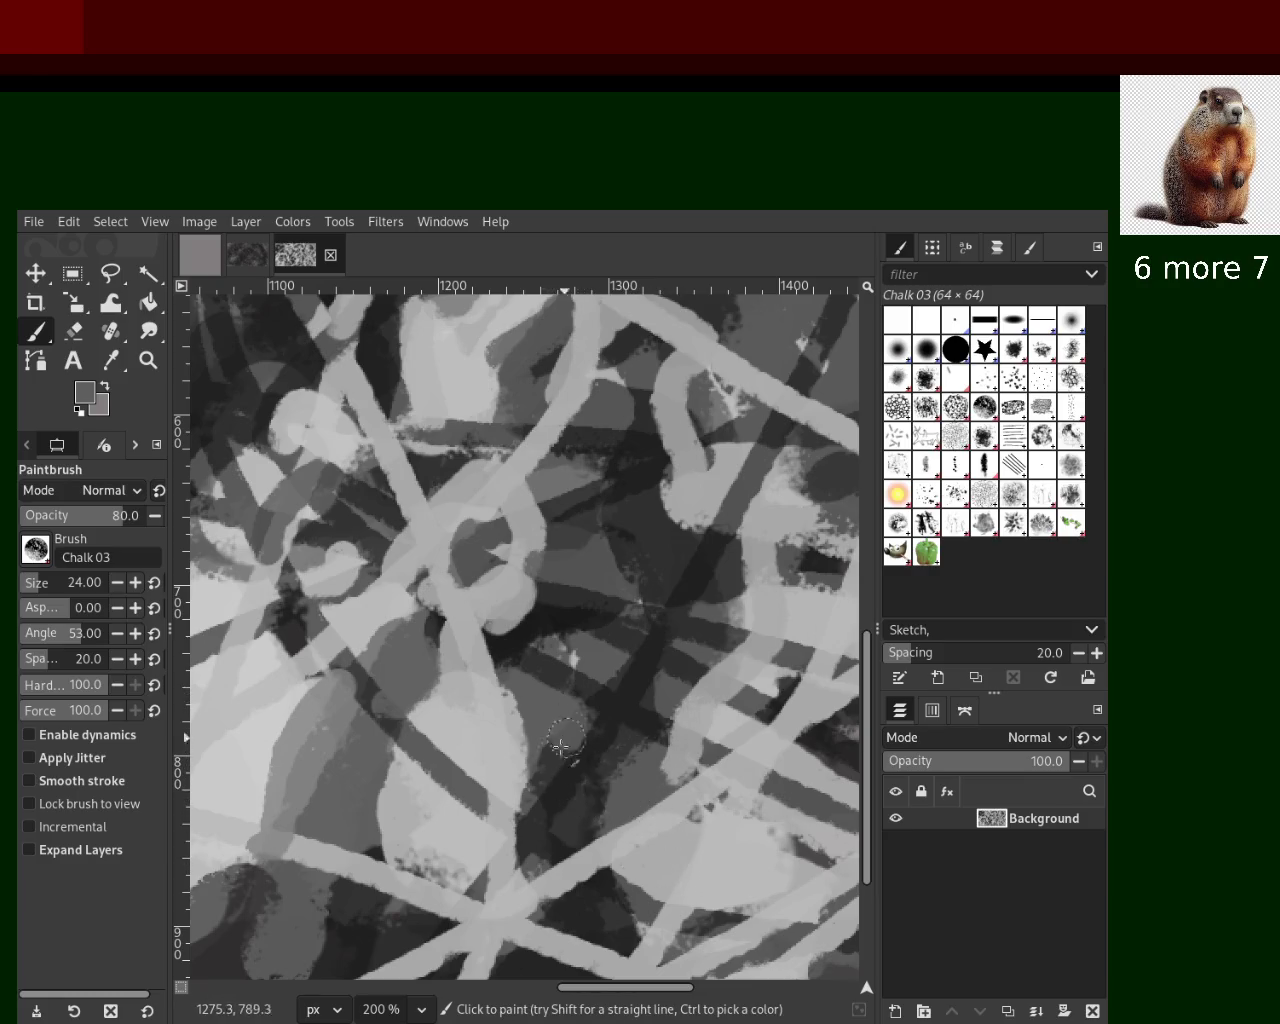
{"action": "left_click", "coordinate": [628, 539], "text": "ctrl"}
{"action": "left_click", "coordinate": [601, 545], "text": "ctrl"}
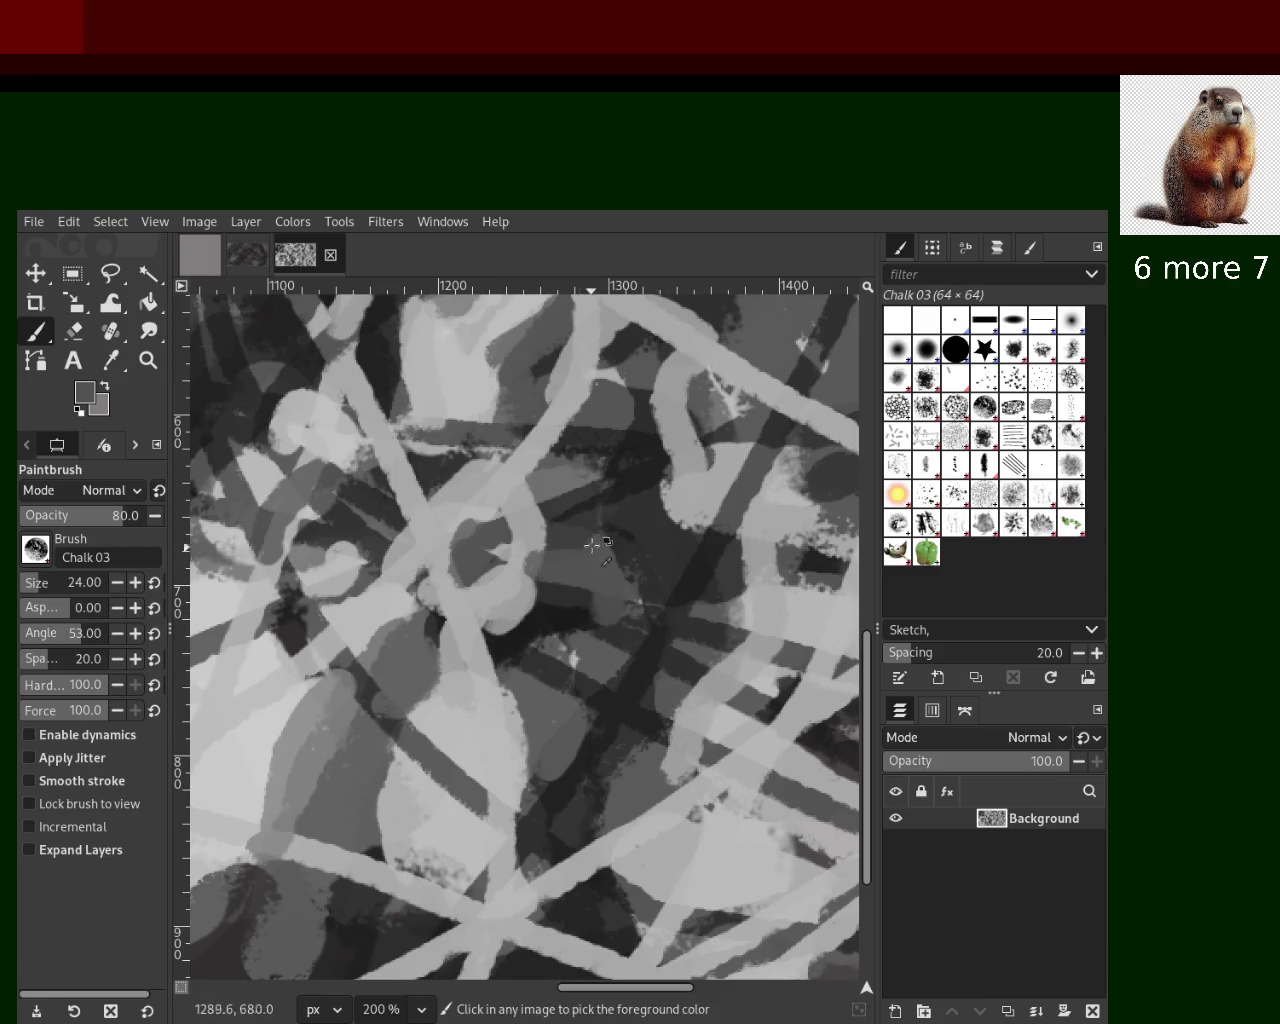
{"action": "left_click", "coordinate": [540, 548], "text": "ctrl"}
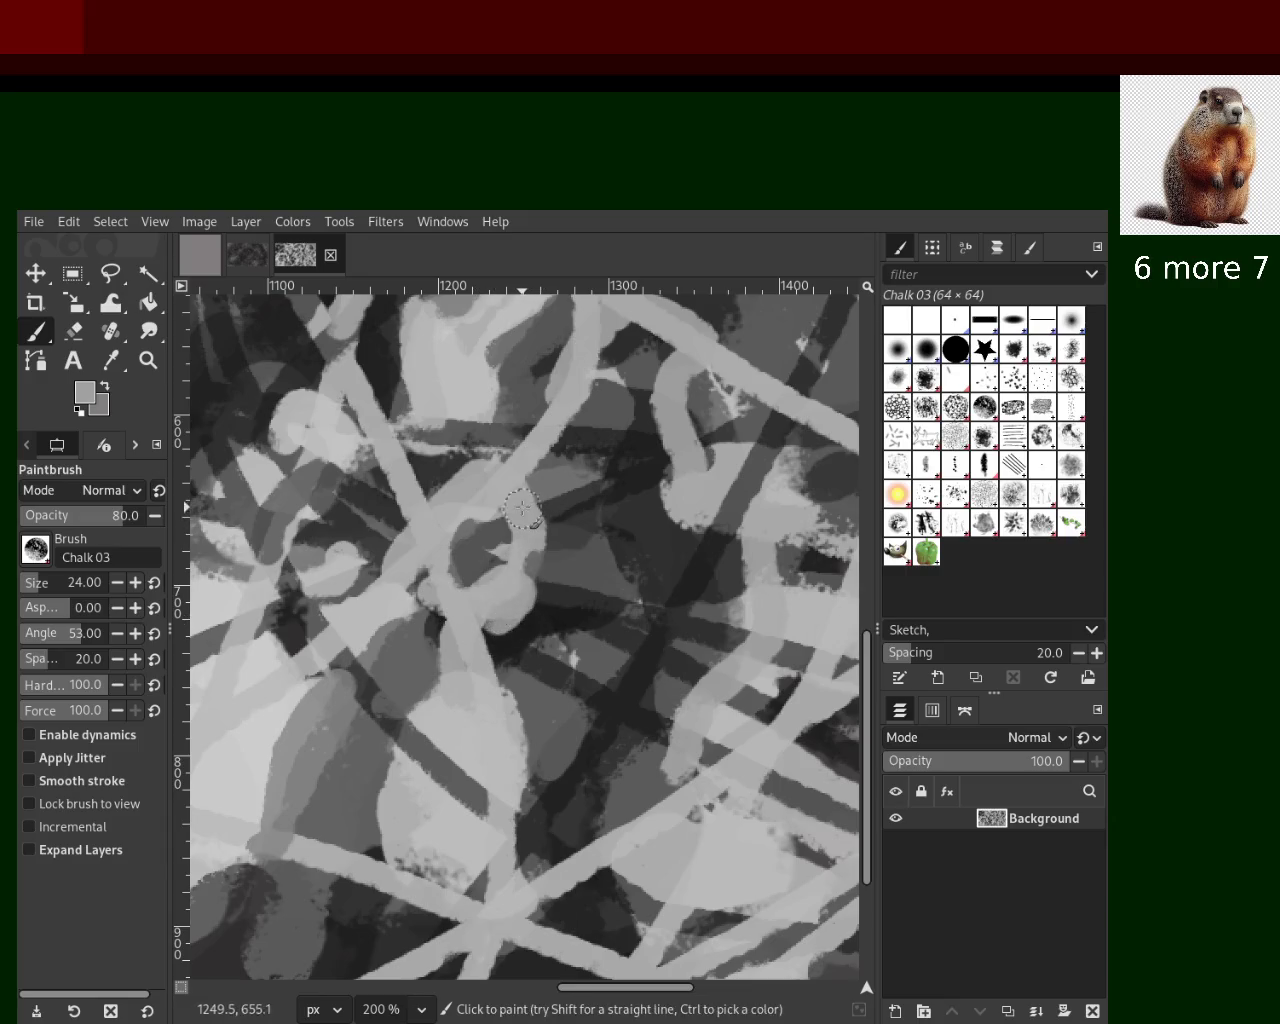
{"action": "left_click", "coordinate": [548, 572], "text": "ctrl"}
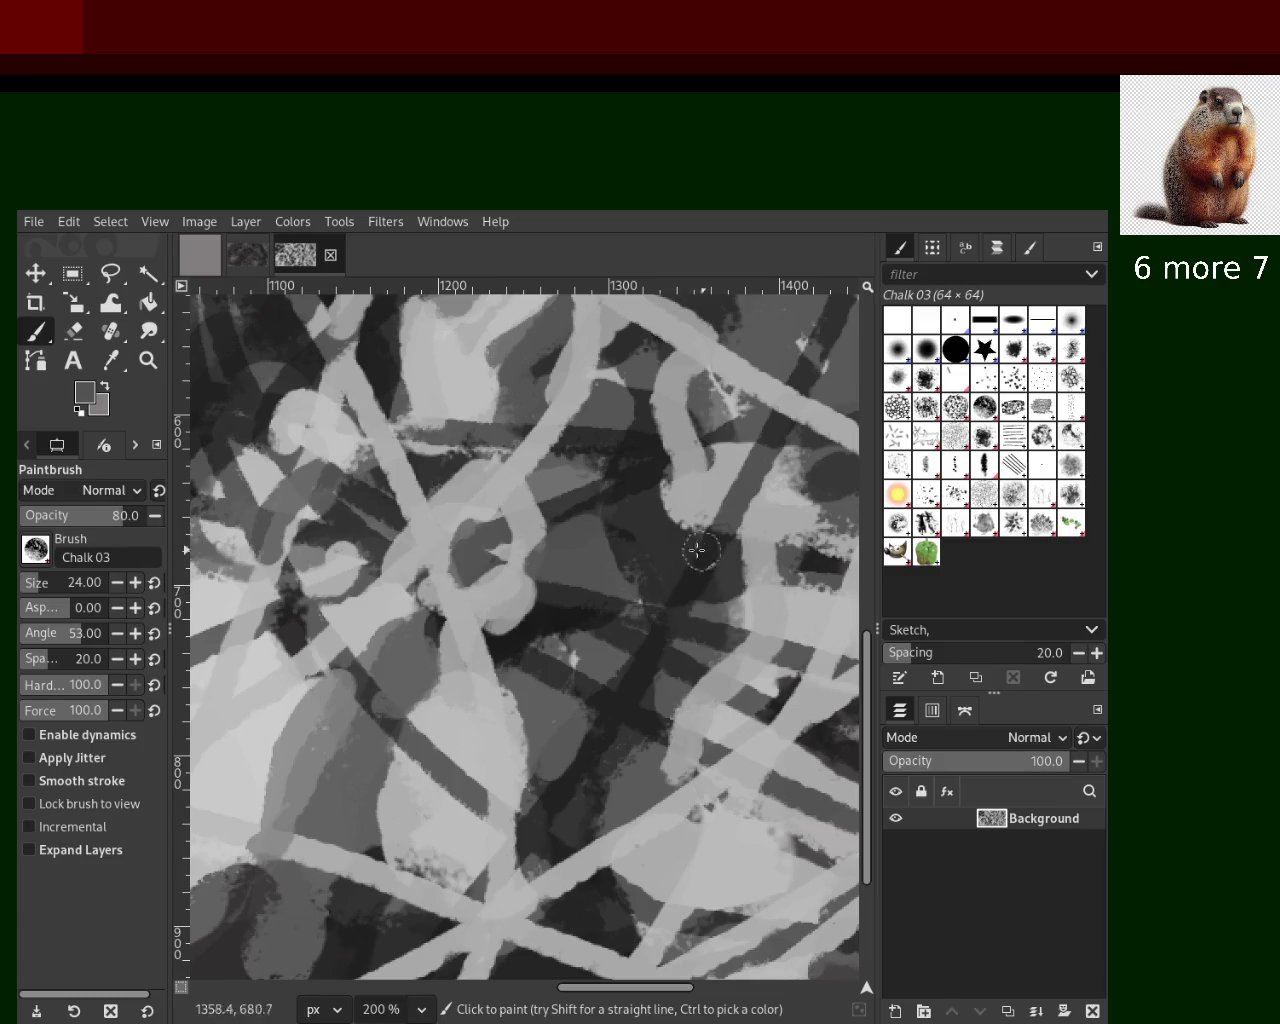
{"action": "left_click", "coordinate": [668, 522], "text": "ctrl"}
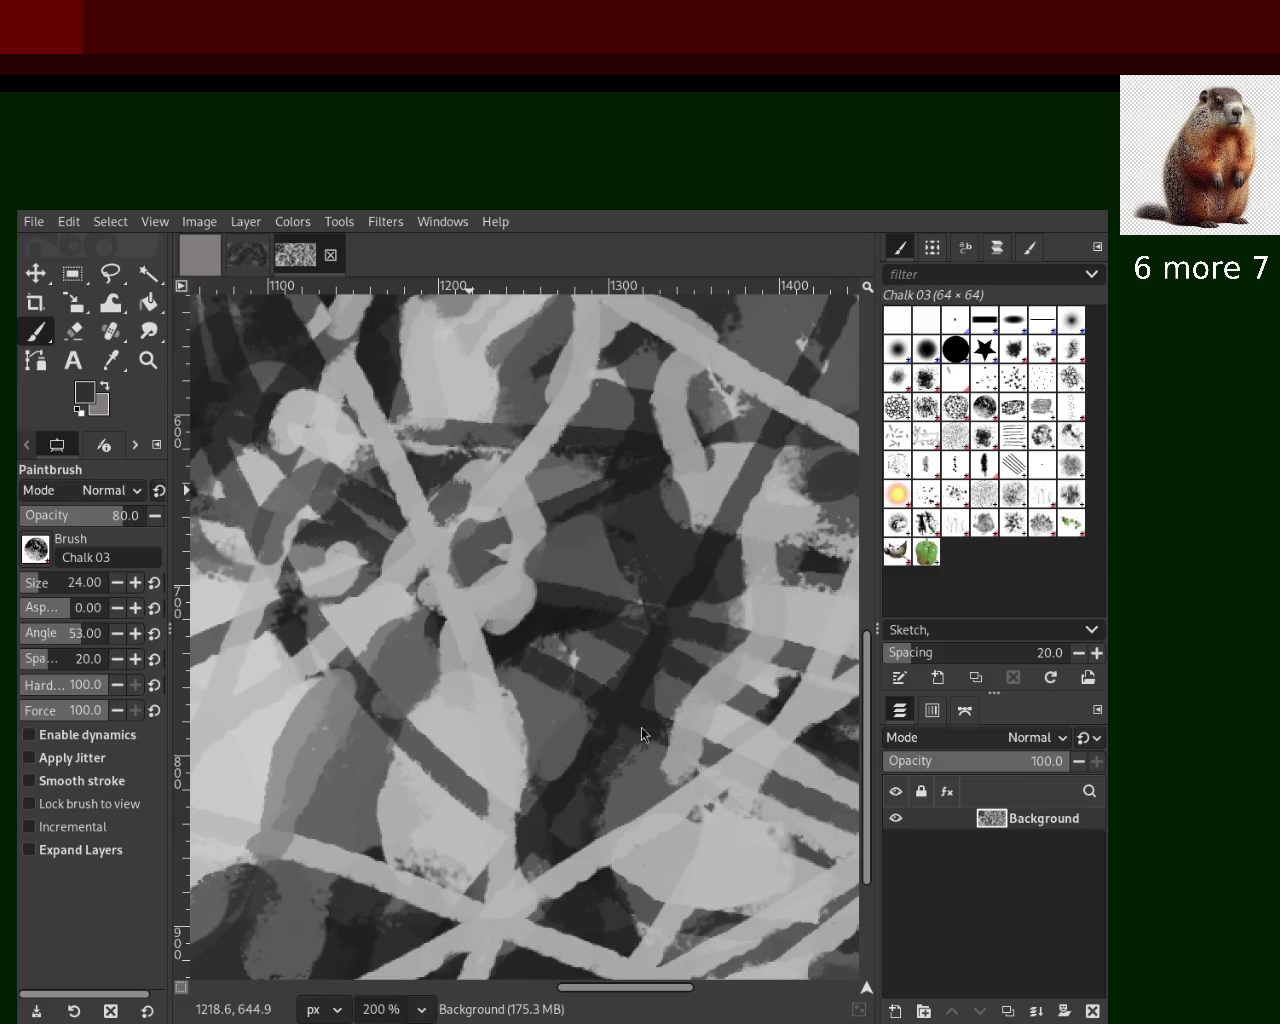
Maximize the GIMP image window and switch to Firefox's DuckDuckGo 'big crunch' image results
{"action": "key", "text": "super+Up"}
{"action": "key", "text": "alt+Tab"}
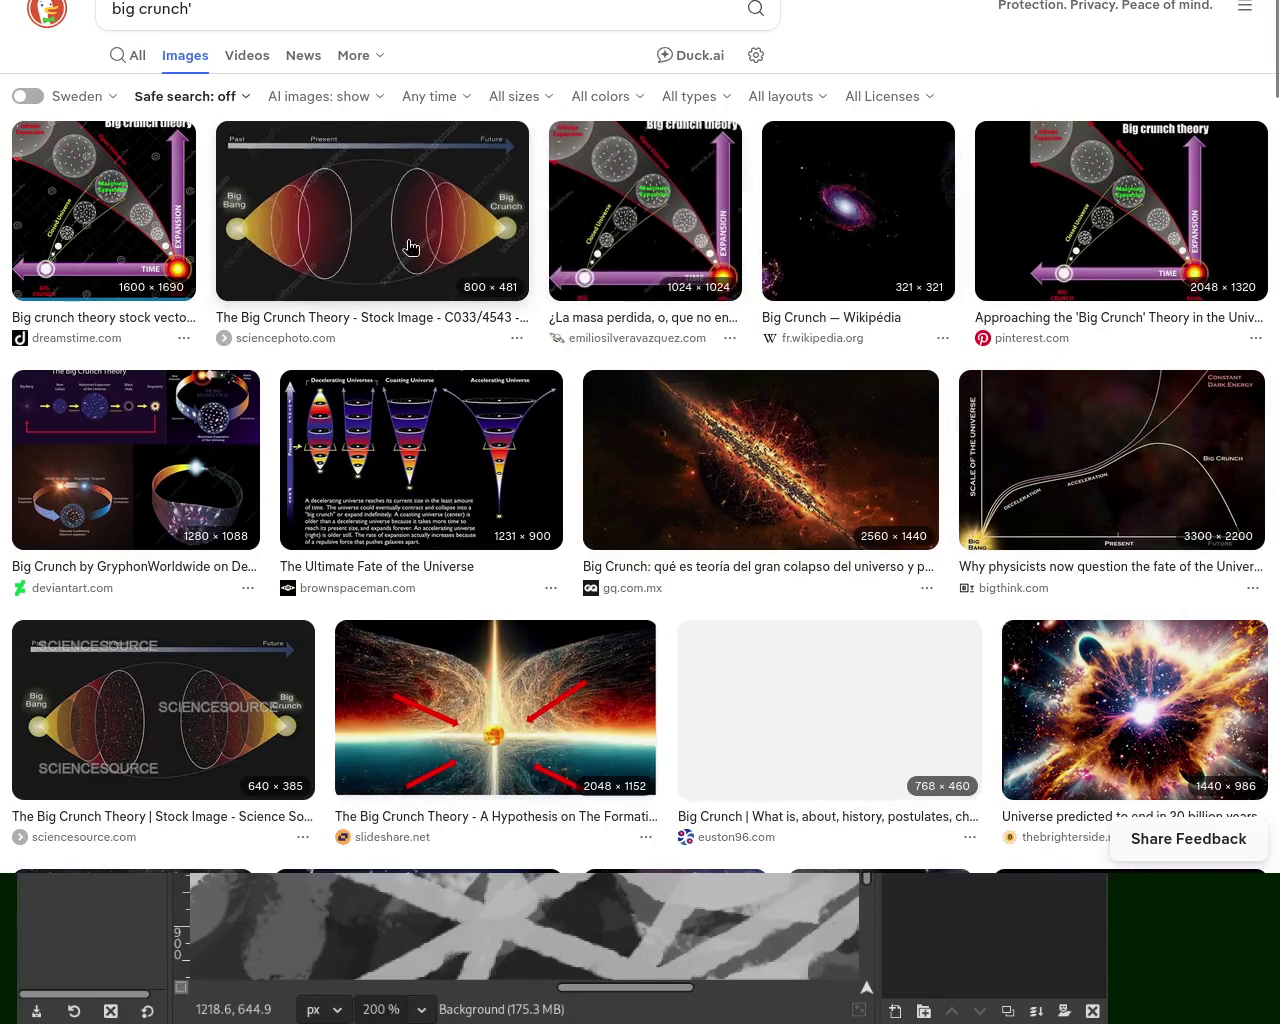
View the general web results for big crunch', select the Search Assist summary, then return to images
{"action": "key", "text": "Page_Down"}
{"action": "key", "text": "Home"}
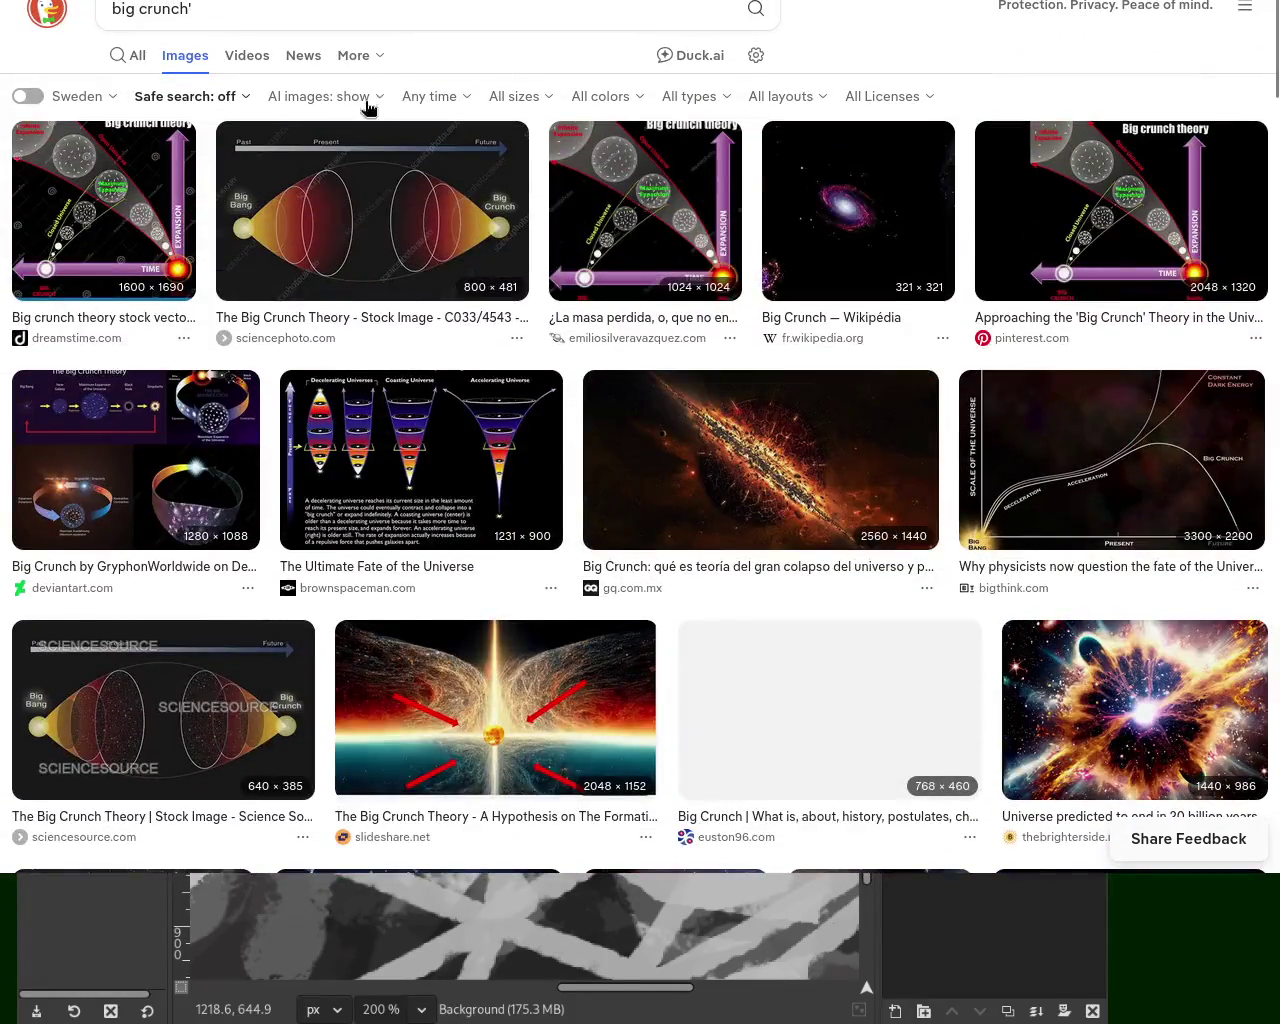
{"action": "left_click", "coordinate": [132, 55]}
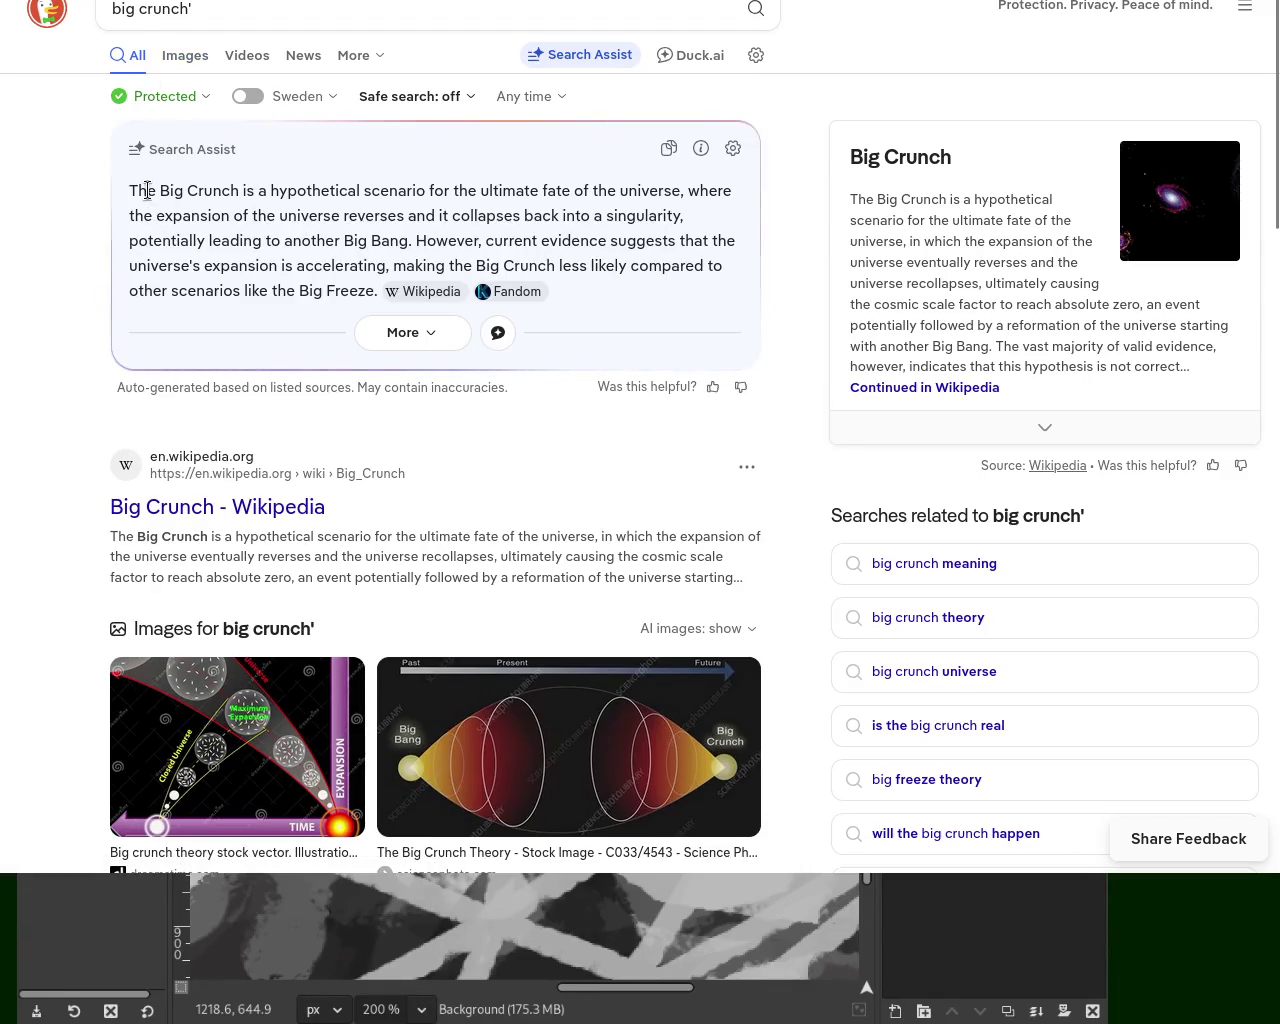
{"action": "left_click_drag", "start_coordinate": [129, 190], "coordinate": [417, 190]}
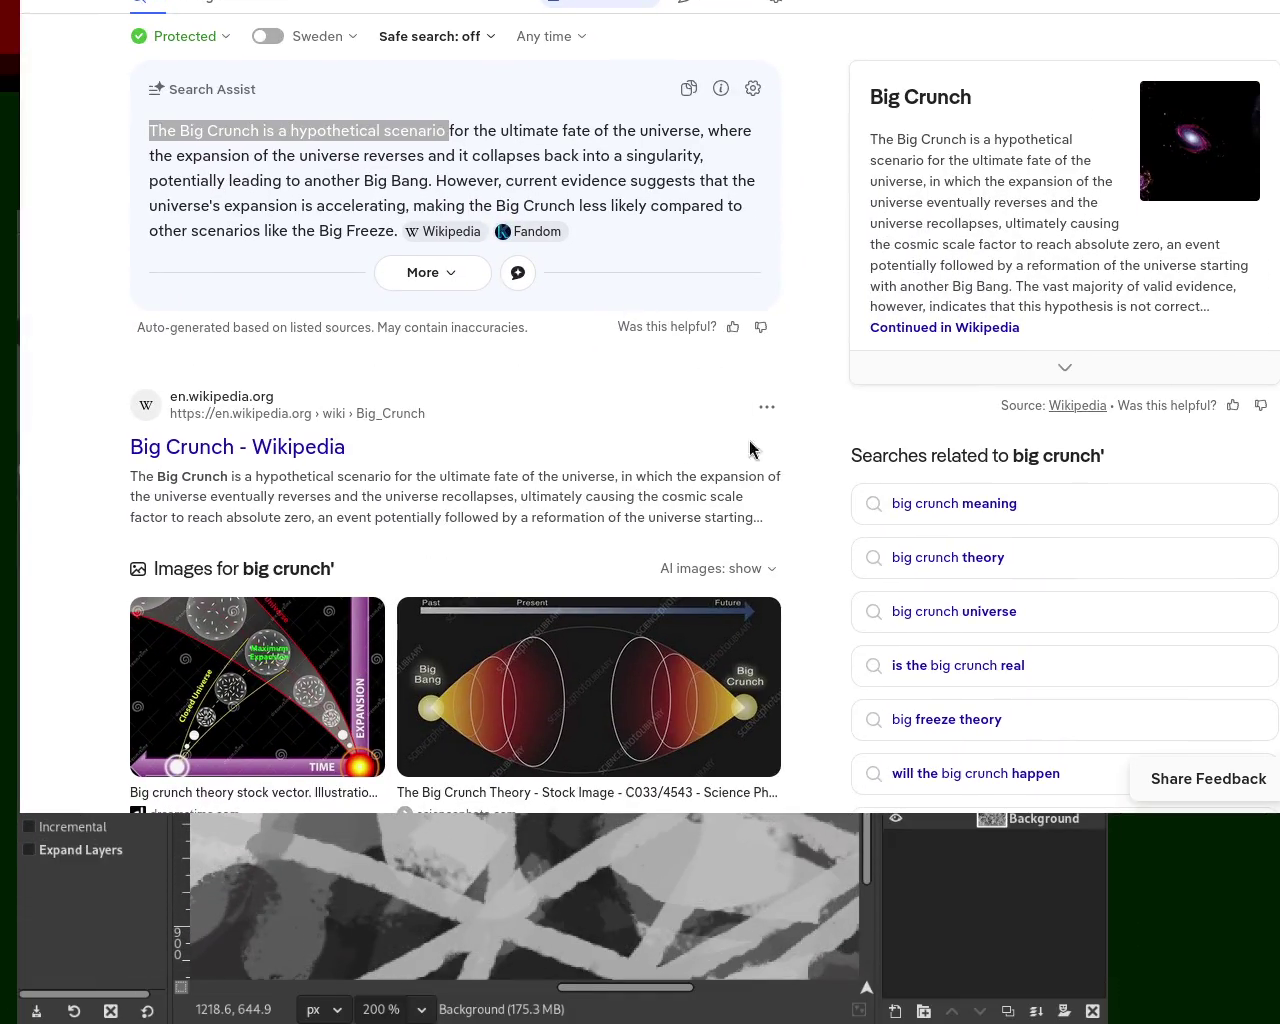
{"action": "left_click", "coordinate": [237, 12]}
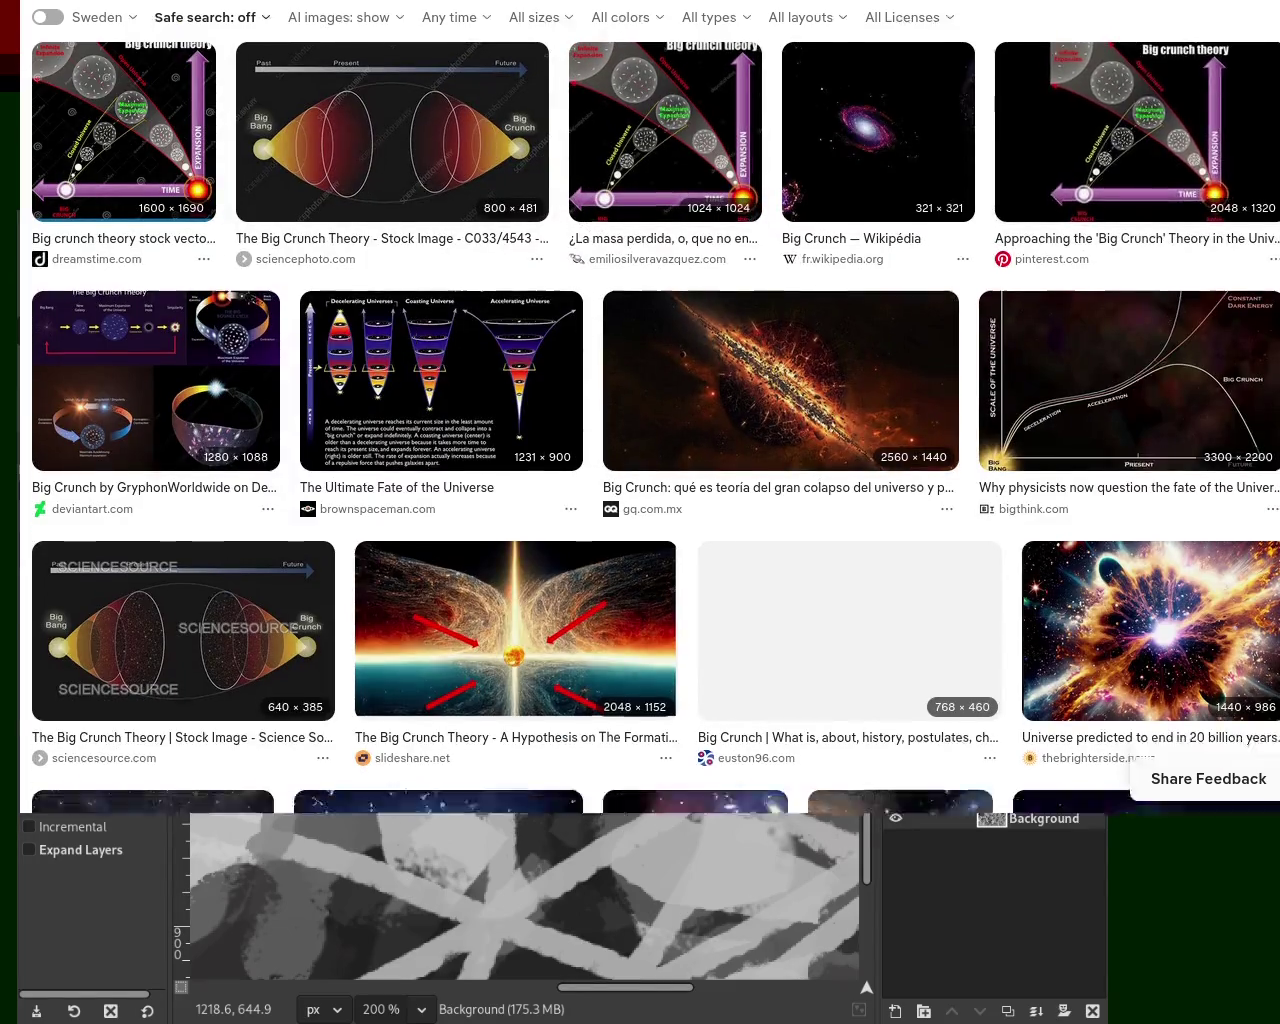
Browse the image grid, change SafeSearch to reload results, and move the browser window
{"action": "scroll", "coordinate": [727, 422], "scroll_direction": "down", "scroll_amount": 5}
{"action": "scroll", "coordinate": [727, 422], "scroll_direction": "down", "scroll_amount": 5}
{"action": "scroll", "coordinate": [640, 410], "scroll_direction": "down", "scroll_amount": 6}
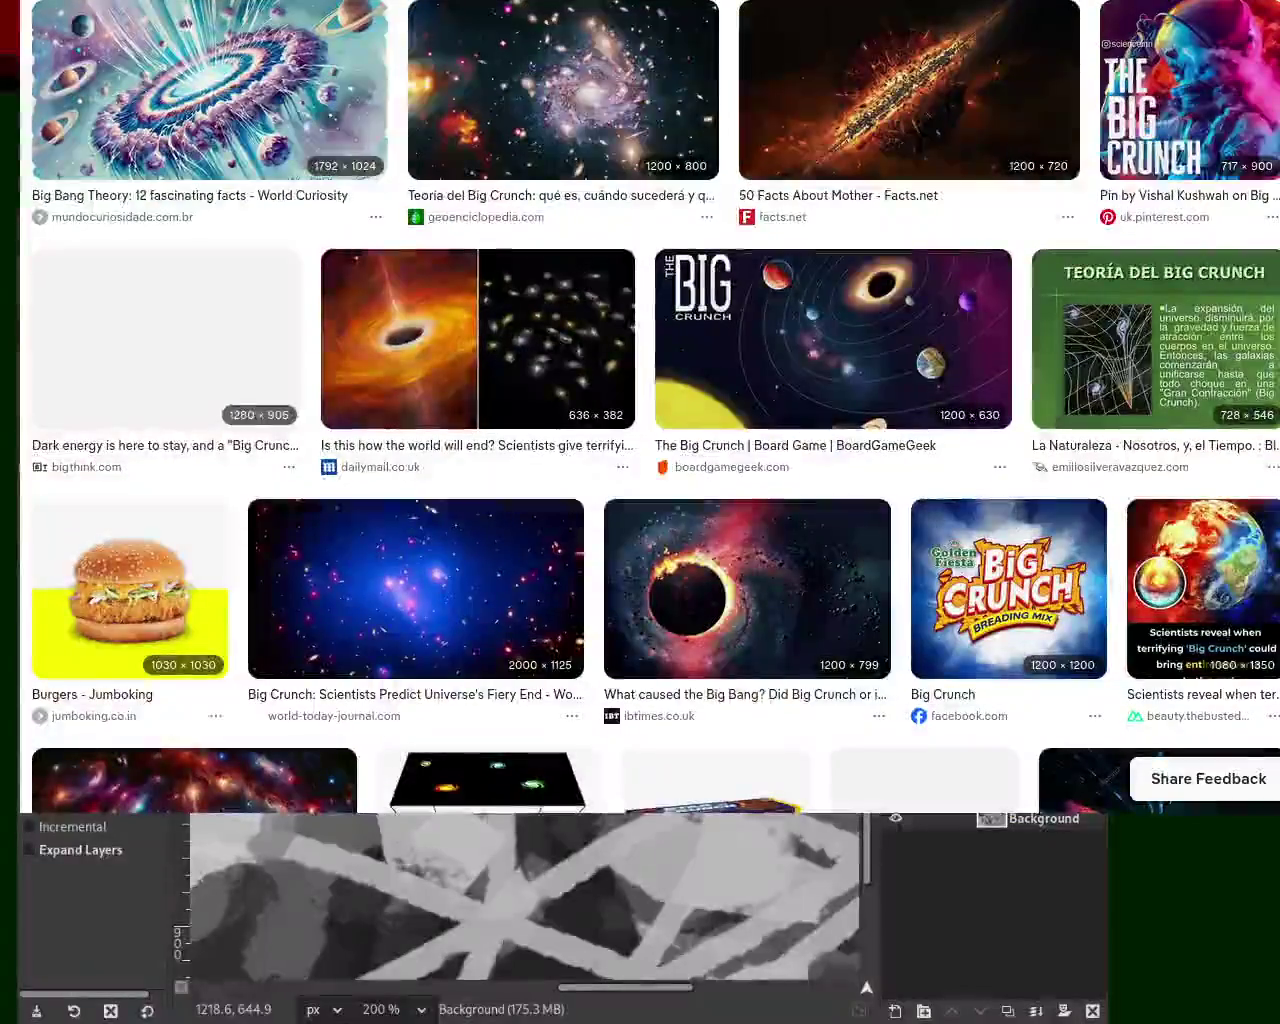
{"action": "scroll", "coordinate": [640, 410], "scroll_direction": "down", "scroll_amount": 5}
{"action": "scroll", "coordinate": [655, 409], "scroll_direction": "down", "scroll_amount": 3}
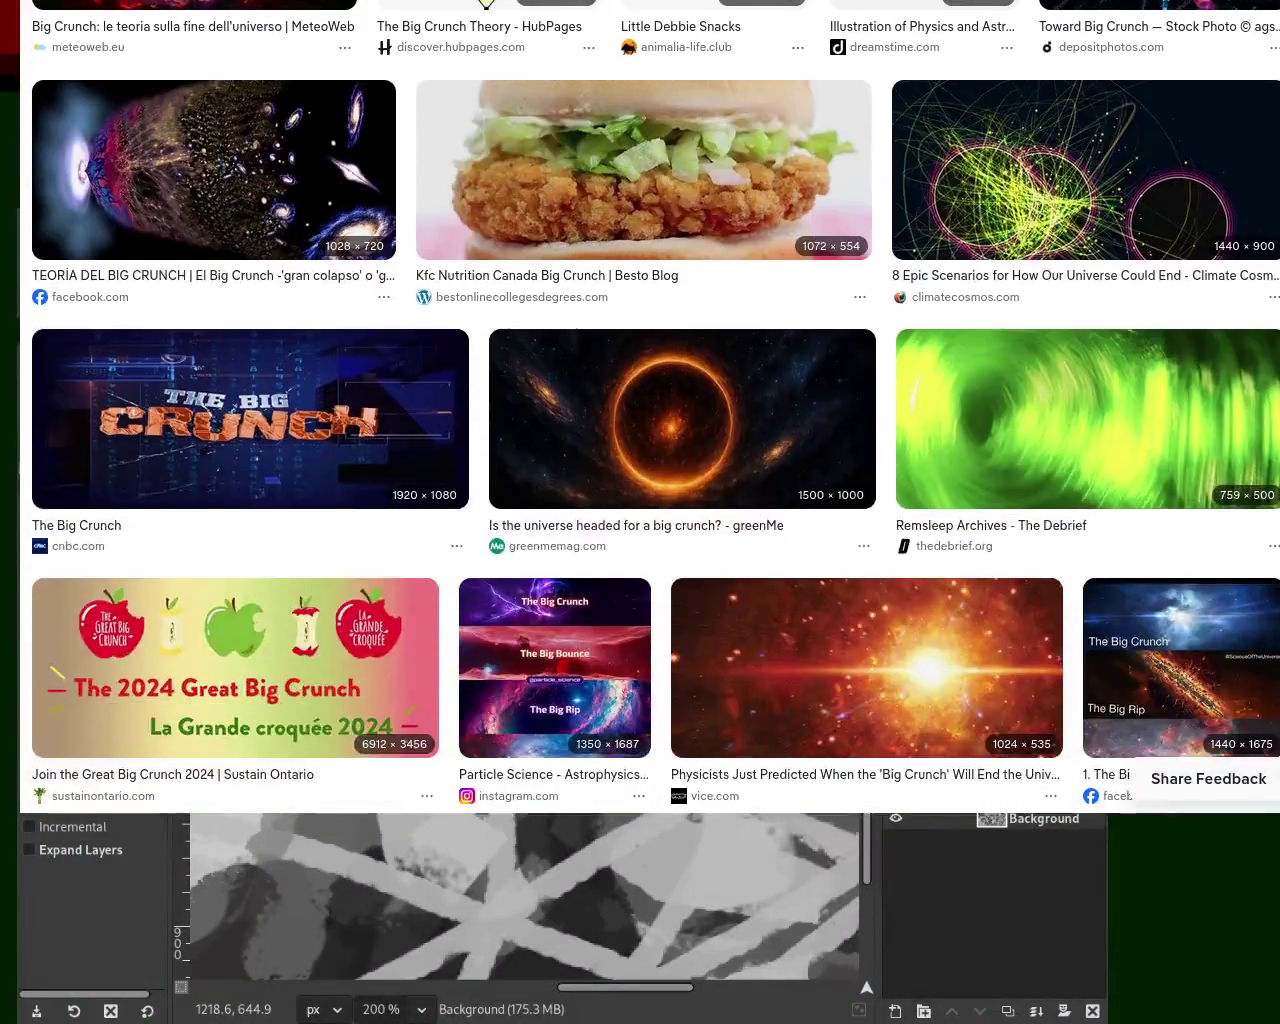
{"action": "key", "text": "Home"}
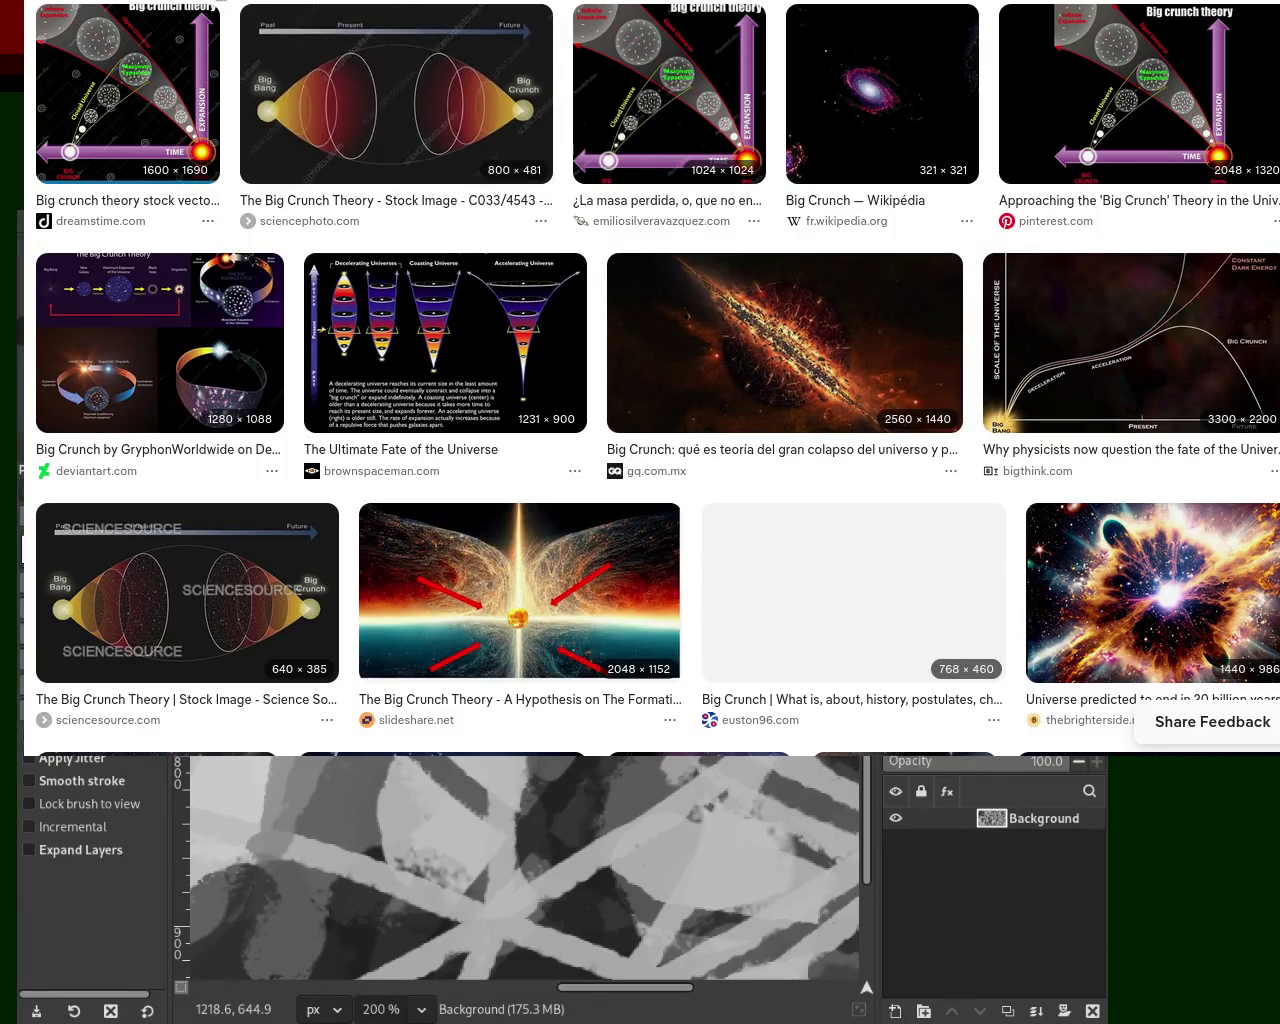
{"action": "left_click", "coordinate": [195, 5]}
{"action": "left_click", "coordinate": [204, 30]}
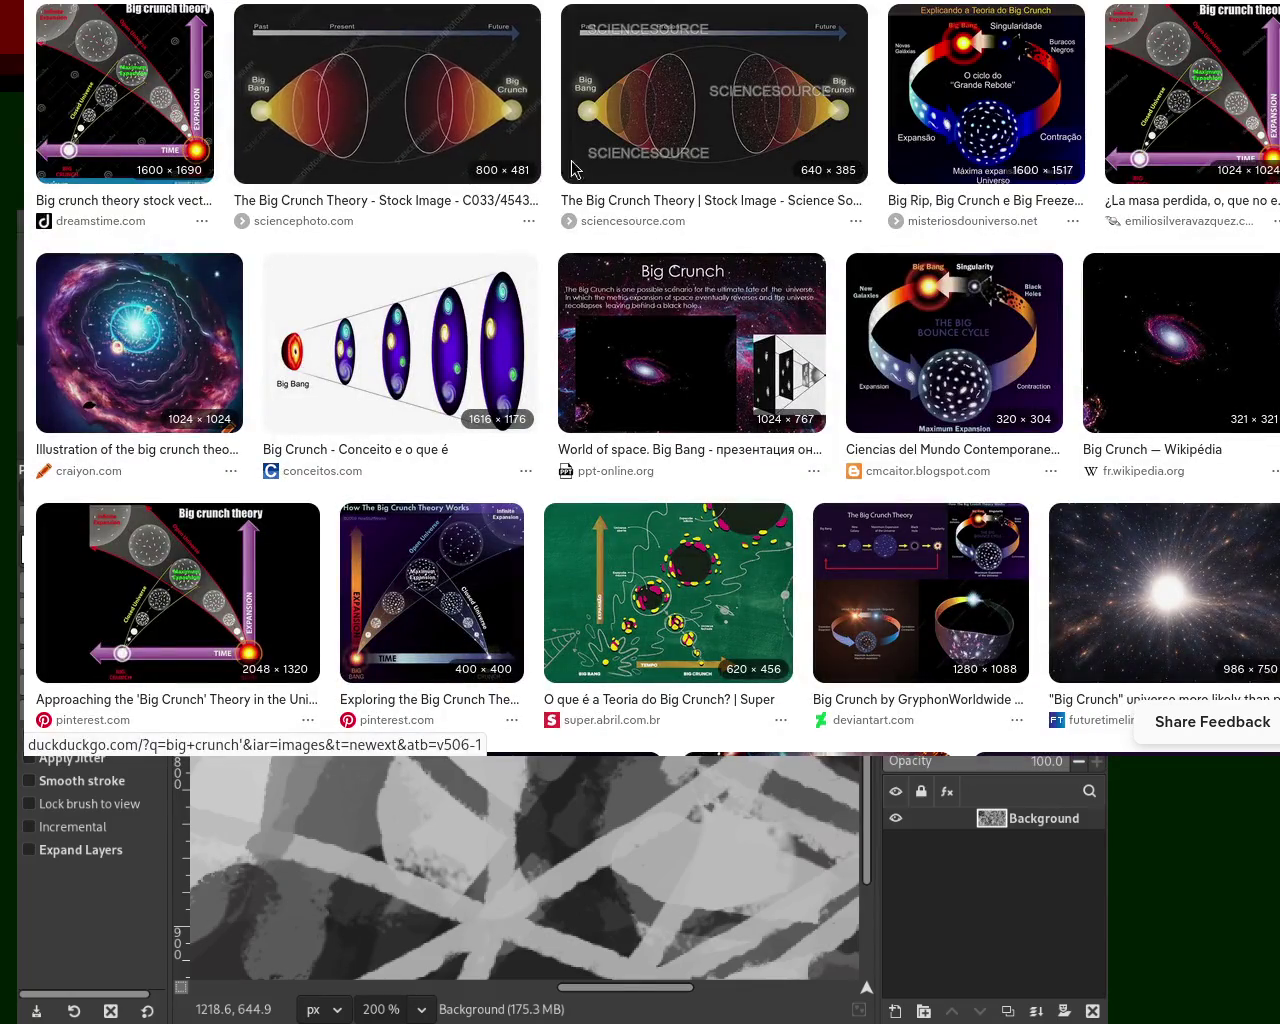
{"action": "mouse_move", "coordinate": [486, 51]}
{"action": "left_mouse_down"}
{"action": "mouse_move", "coordinate": [469, 67]}
{"action": "mouse_move", "coordinate": [429, 24]}
{"action": "left_mouse_up"}
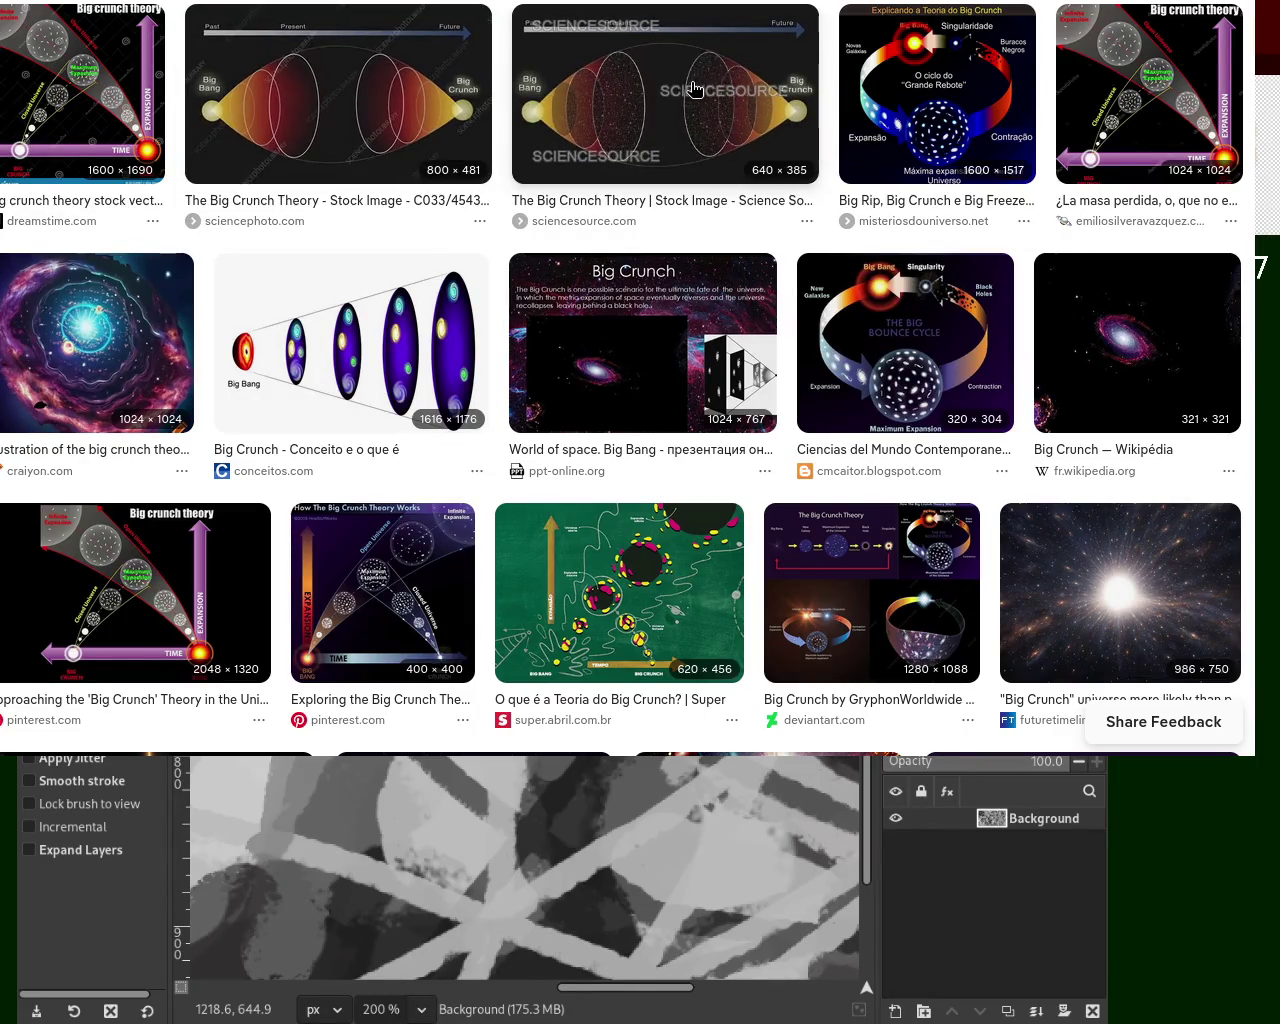
Back in GIMP, try several mid-grey strokes down the centre, undoing each
{"action": "key", "text": "ctrl+w"}
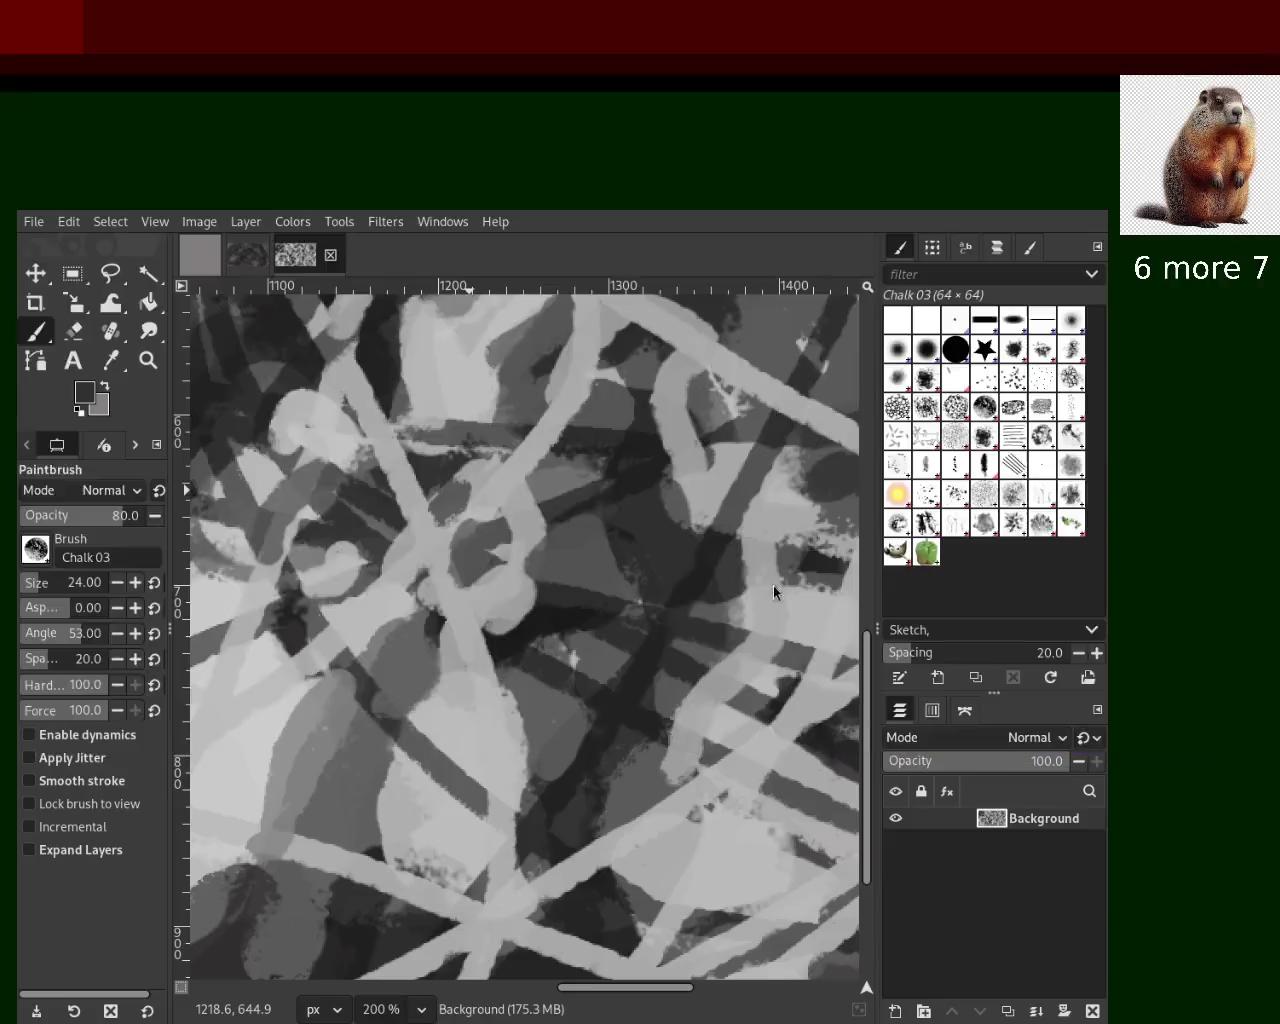
{"action": "key", "text": "ctrl"}
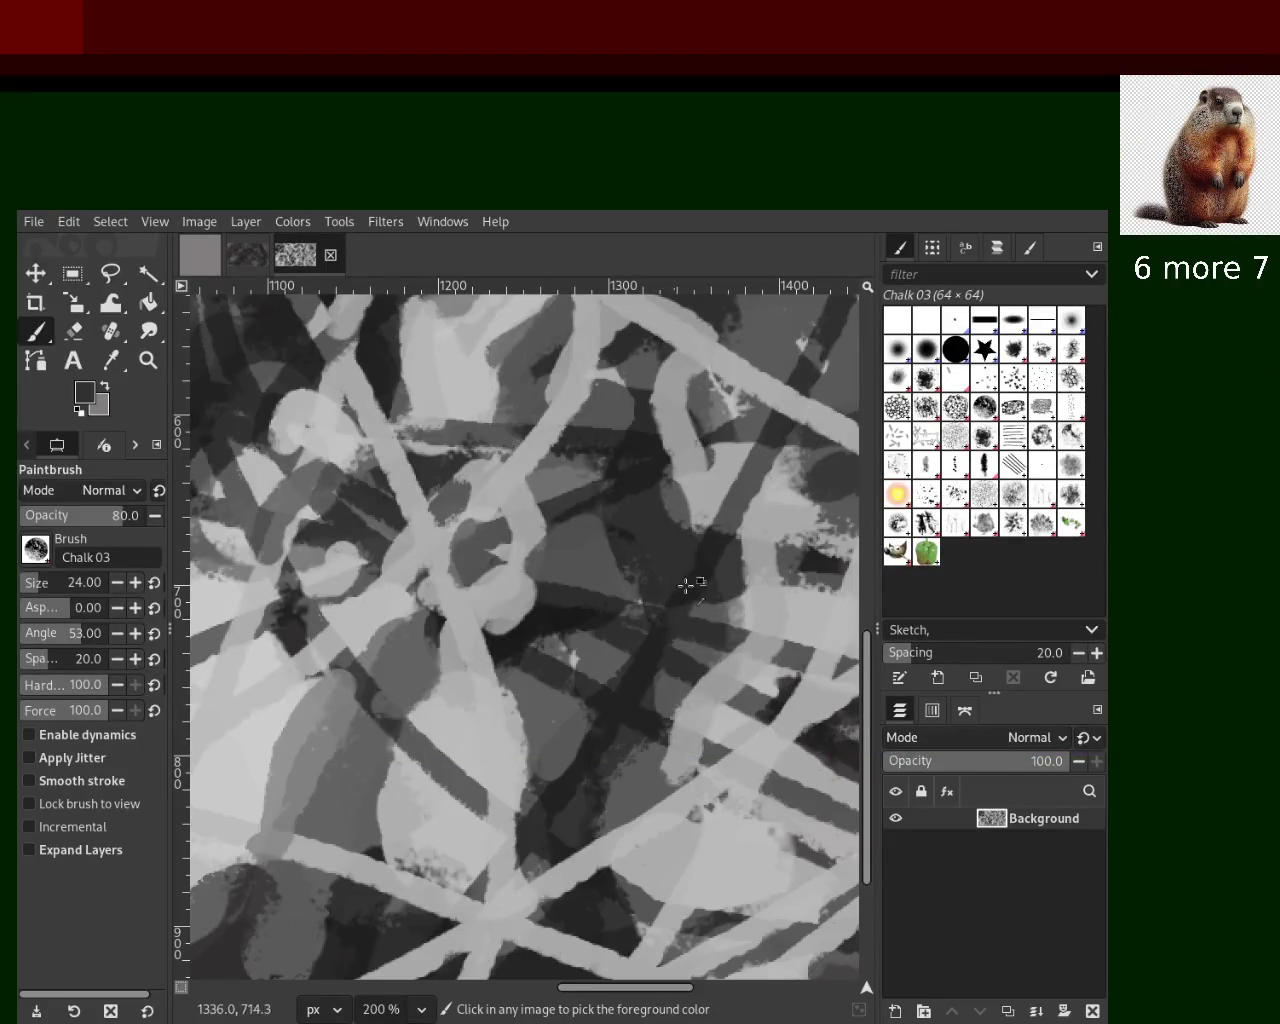
{"action": "left_click_drag", "start_coordinate": [703, 540], "coordinate": [658, 972]}
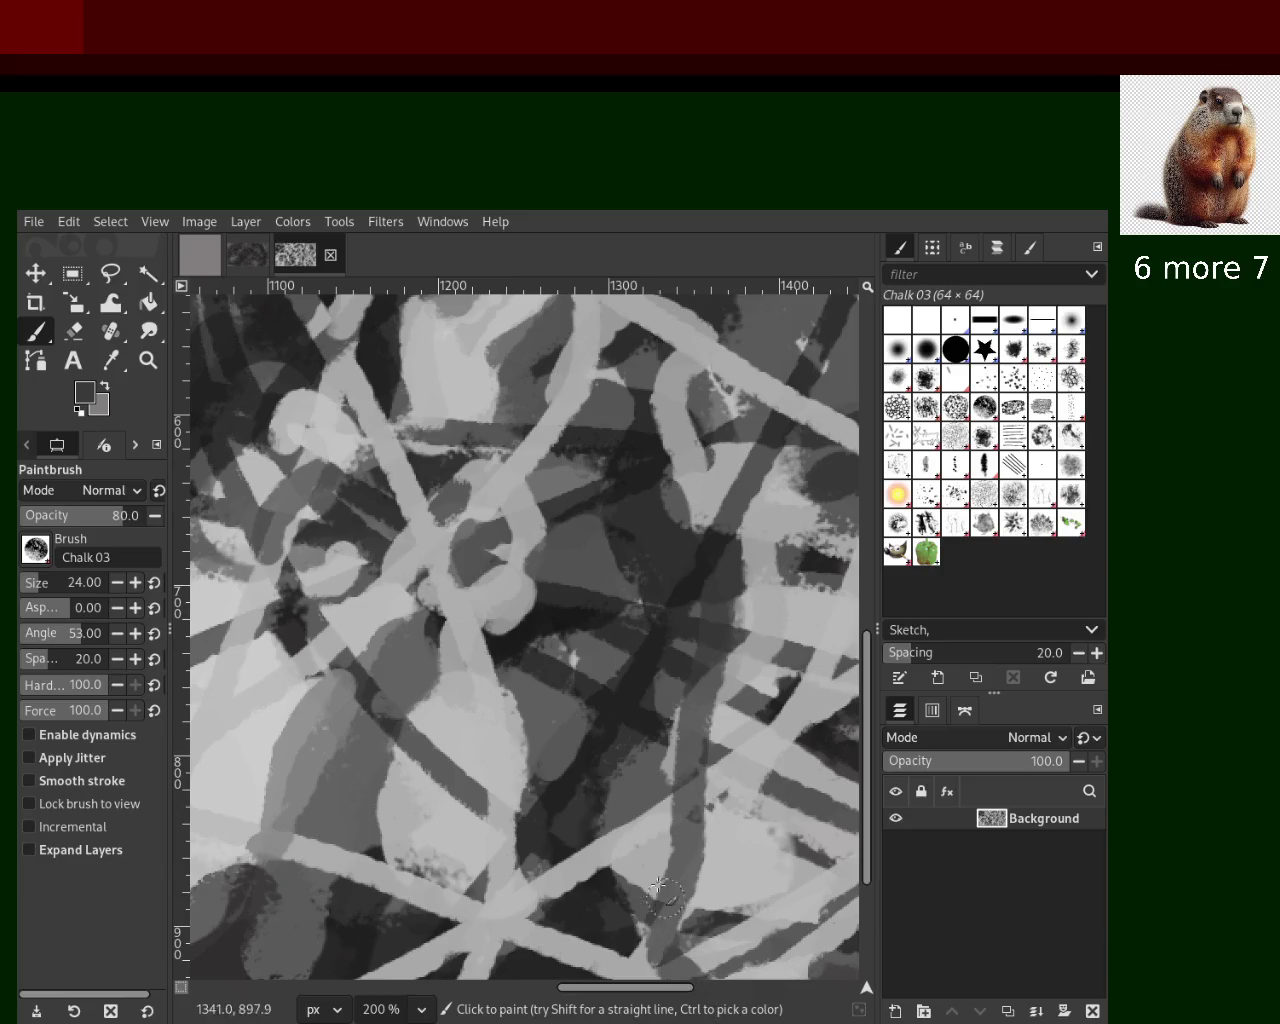
{"action": "key", "text": "ctrl+z"}
{"action": "left_click_drag", "start_coordinate": [745, 570], "coordinate": [670, 940]}
{"action": "key", "text": "ctrl+z"}
{"action": "left_click_drag", "start_coordinate": [710, 600], "coordinate": [705, 845]}
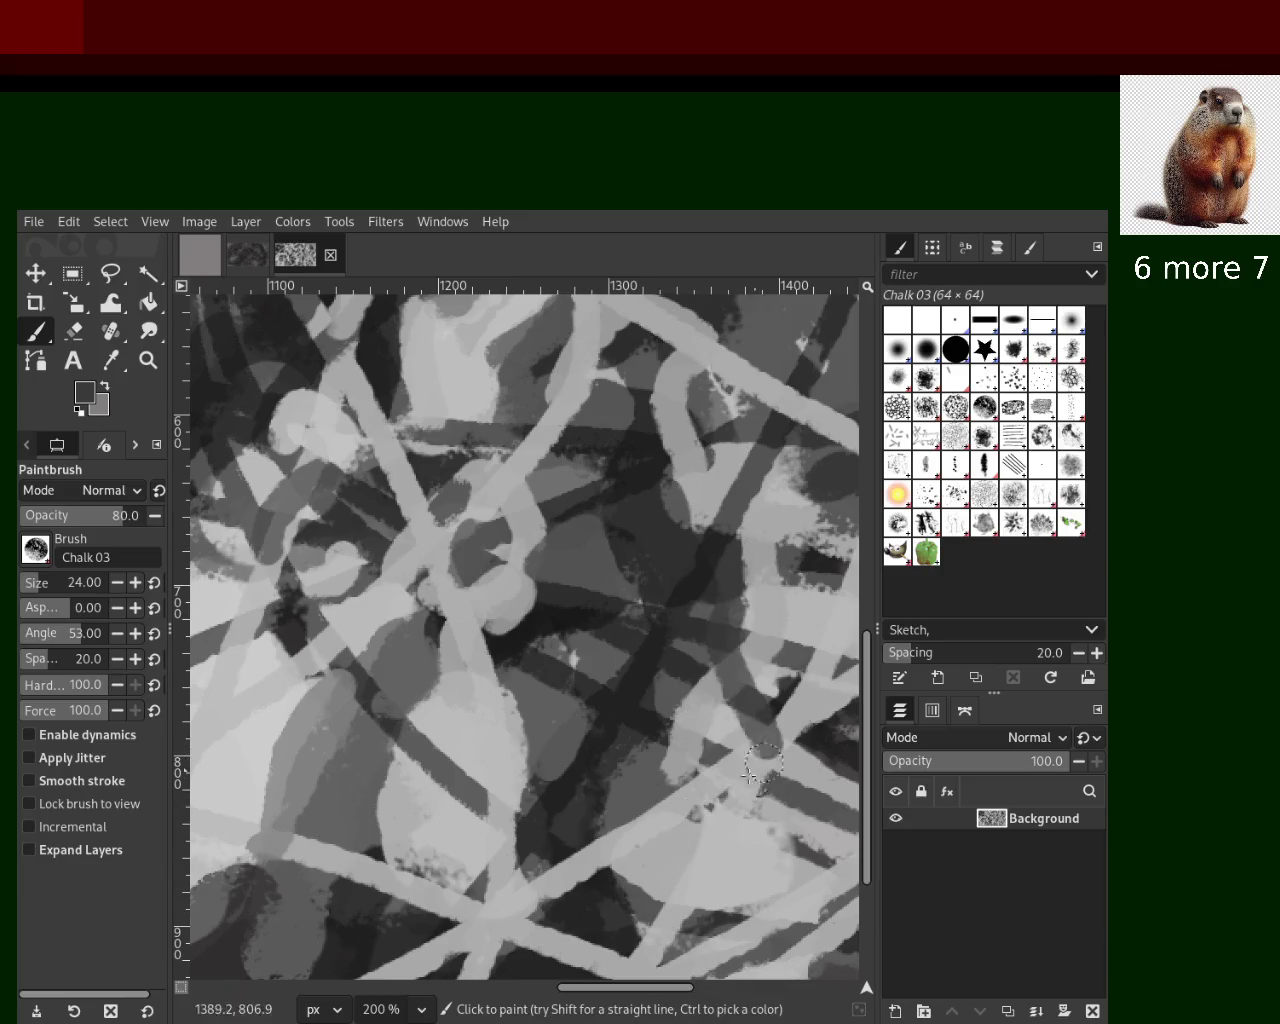
{"action": "key", "text": "ctrl+z"}
{"action": "left_click_drag", "start_coordinate": [680, 670], "coordinate": [591, 914]}
{"action": "key", "text": "ctrl+z"}
{"action": "mouse_move", "coordinate": [775, 565]}
{"action": "left_mouse_down"}
{"action": "mouse_move", "coordinate": [705, 905]}
{"action": "mouse_move", "coordinate": [718, 712]}
{"action": "mouse_move", "coordinate": [668, 890]}
{"action": "left_mouse_up"}
{"action": "key", "text": "ctrl+z"}
Sample a lighter grey and paint a light chalk stroke diagonally down-left from the centre
{"action": "left_click", "coordinate": [712, 700], "text": "ctrl"}
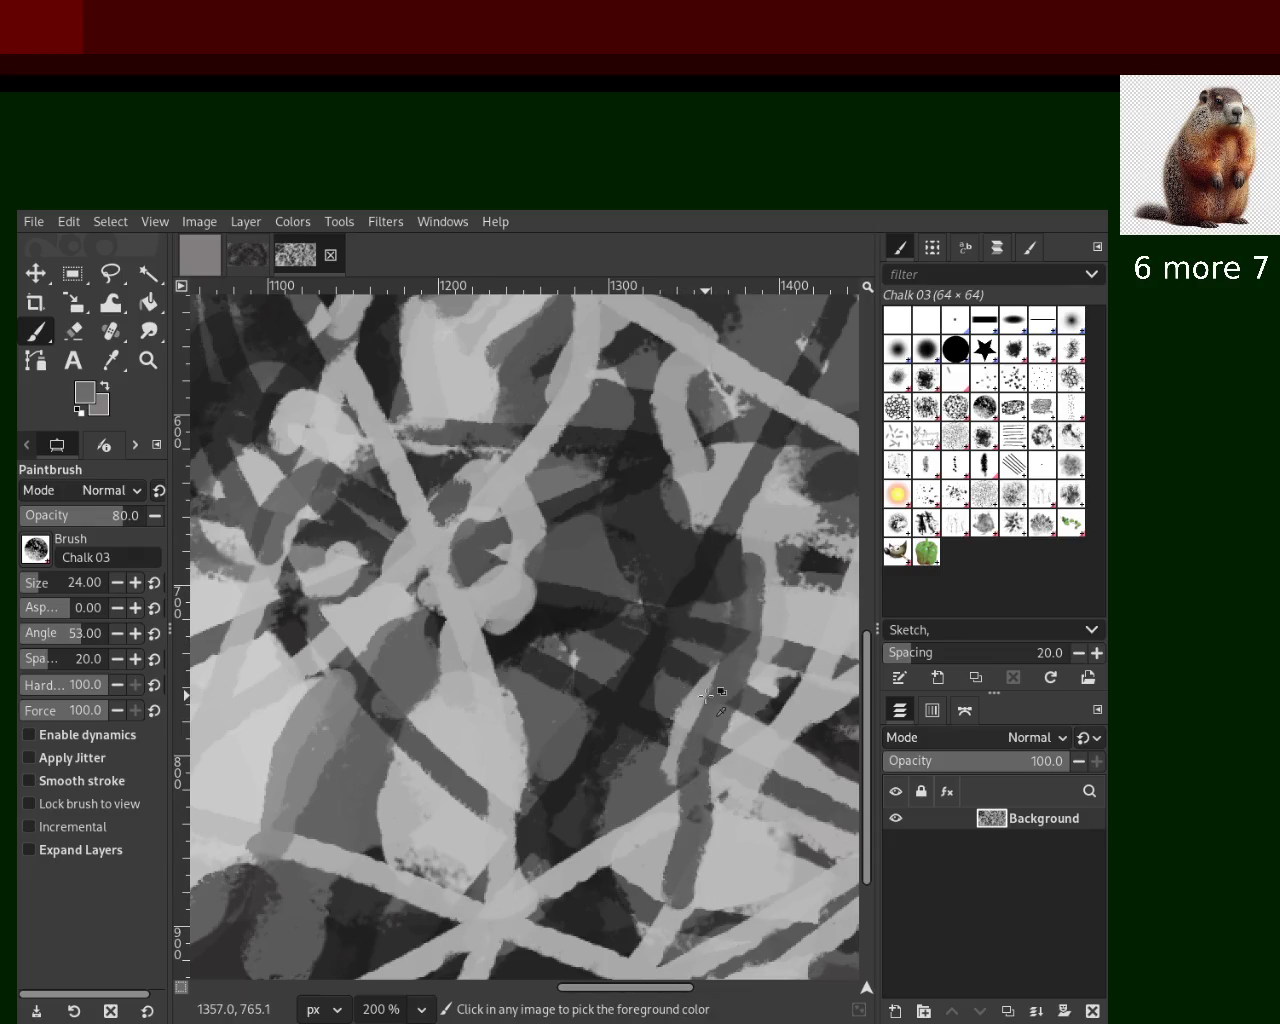
{"action": "left_click_drag", "start_coordinate": [706, 695], "coordinate": [638, 902]}
{"action": "key", "text": "ctrl+z"}
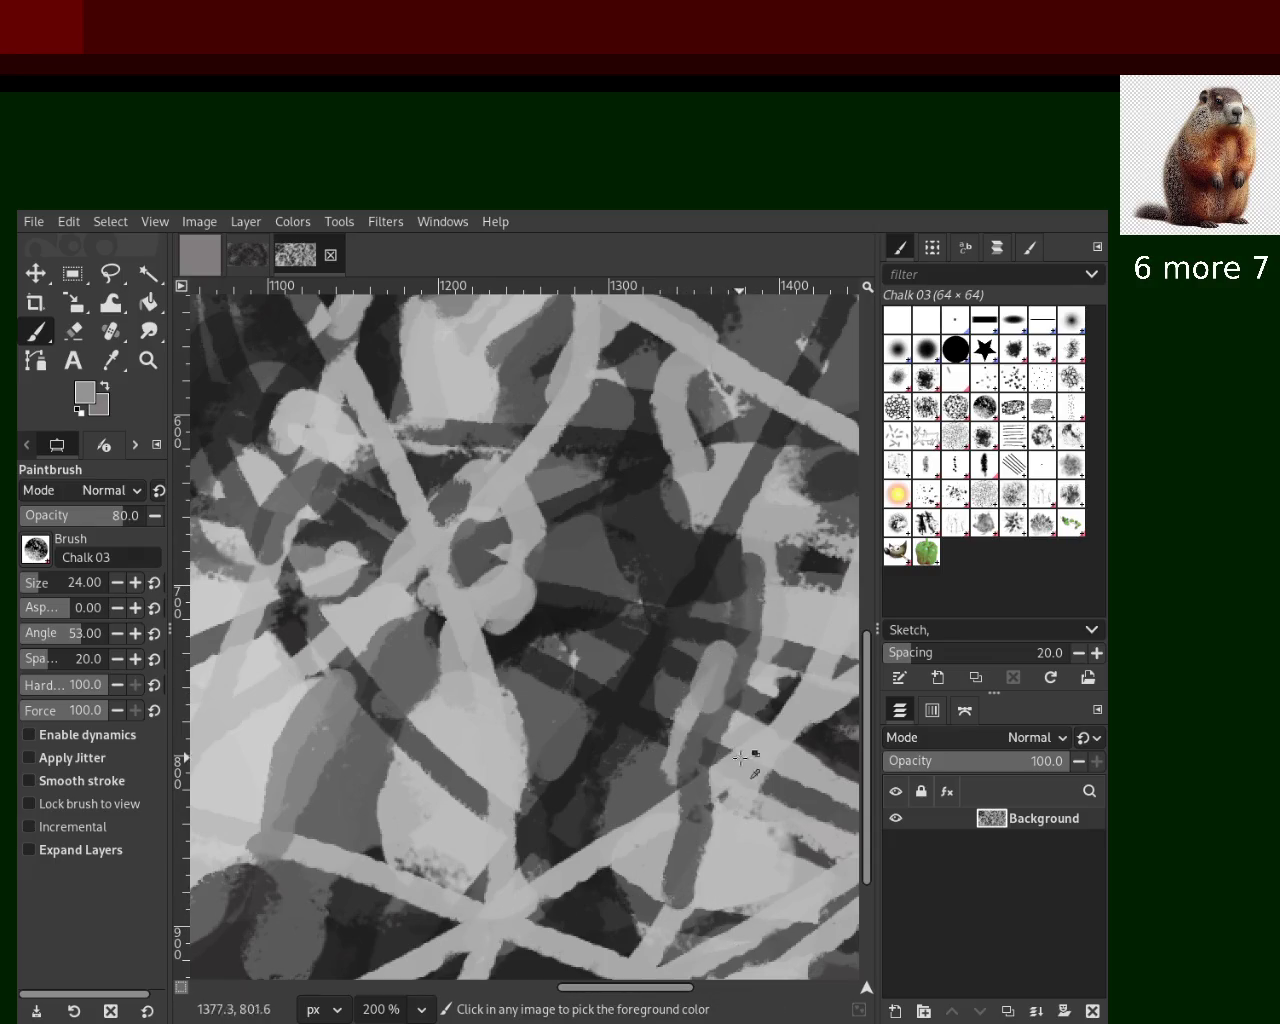
{"action": "left_click", "coordinate": [751, 735], "text": "ctrl"}
{"action": "left_click_drag", "start_coordinate": [706, 690], "coordinate": [592, 838]}
{"action": "key", "text": "ctrl+z"}
{"action": "left_click_drag", "start_coordinate": [691, 705], "coordinate": [586, 871]}
{"action": "key", "text": "ctrl+z"}
{"action": "left_click_drag", "start_coordinate": [694, 744], "coordinate": [594, 874]}
{"action": "key", "text": "ctrl+z"}
{"action": "left_click_drag", "start_coordinate": [706, 694], "coordinate": [548, 890]}
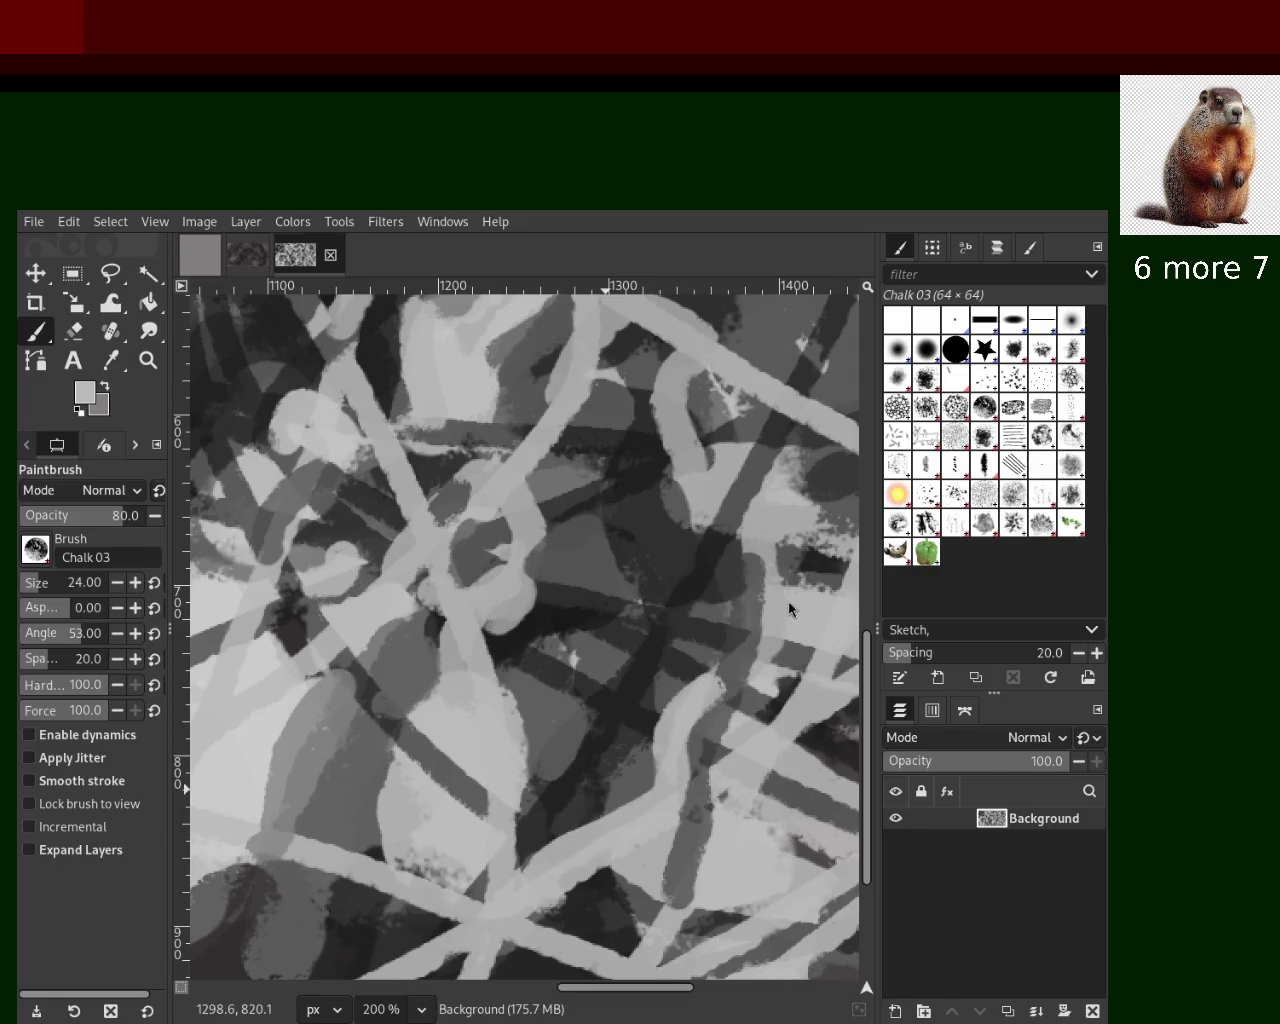
Dab a short dark stroke, then try light grey strokes in the lower left and undo them
{"action": "left_click", "coordinate": [497, 719], "text": "ctrl"}
{"action": "left_click_drag", "start_coordinate": [526, 782], "coordinate": [530, 812]}
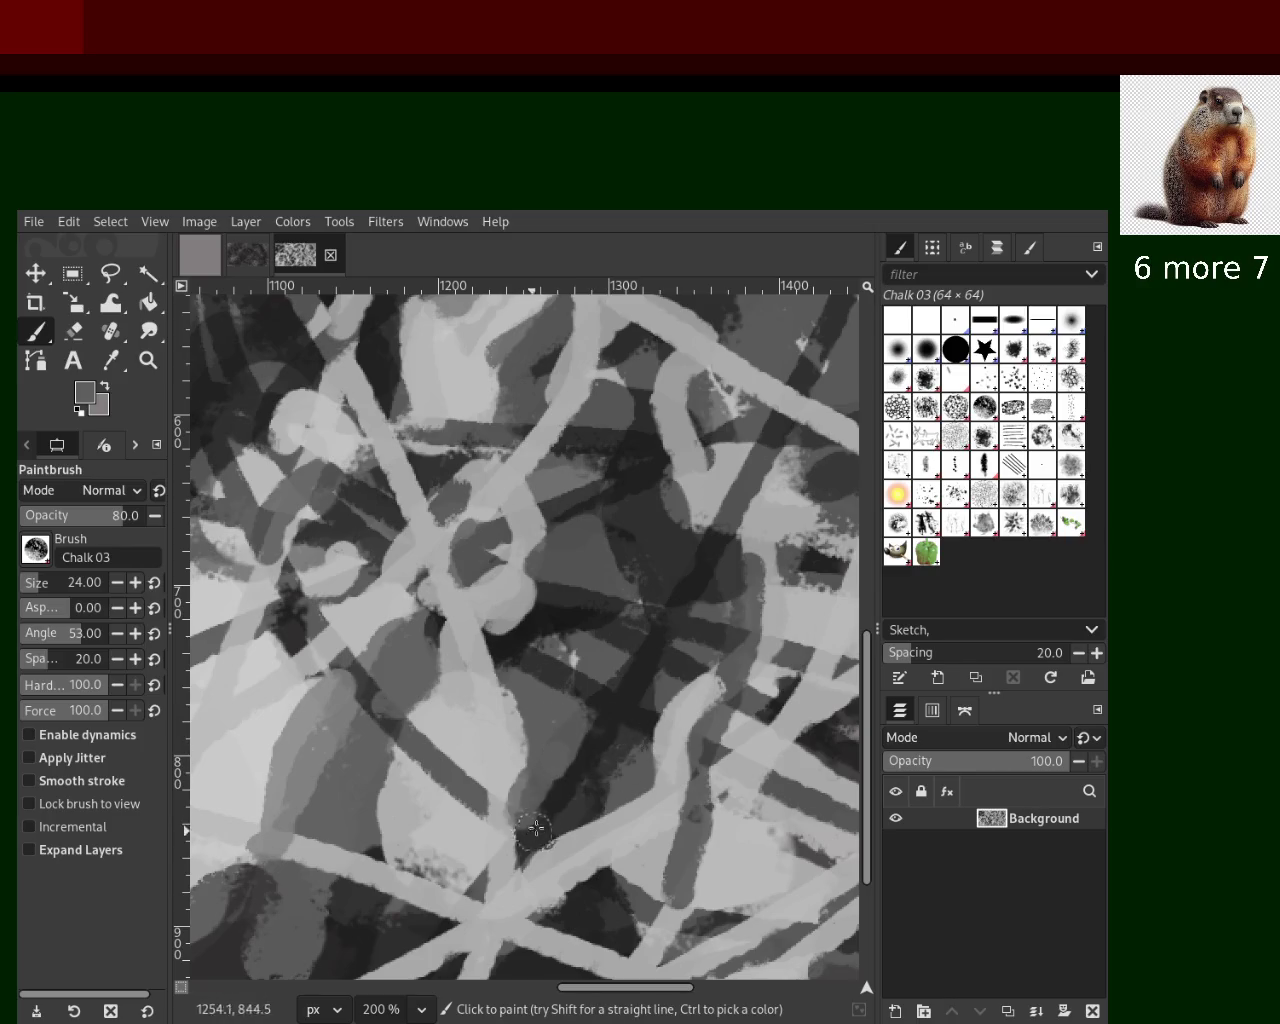
{"action": "left_click", "coordinate": [580, 779], "text": "ctrl"}
{"action": "left_click", "coordinate": [478, 765], "text": "ctrl"}
{"action": "left_click_drag", "start_coordinate": [477, 838], "coordinate": [392, 748]}
{"action": "key", "text": "ctrl+z"}
{"action": "mouse_move", "coordinate": [455, 677]}
{"action": "left_mouse_down"}
{"action": "mouse_move", "coordinate": [362, 805]}
{"action": "mouse_move", "coordinate": [440, 615]}
{"action": "left_mouse_up"}
{"action": "key", "text": "ctrl+z"}
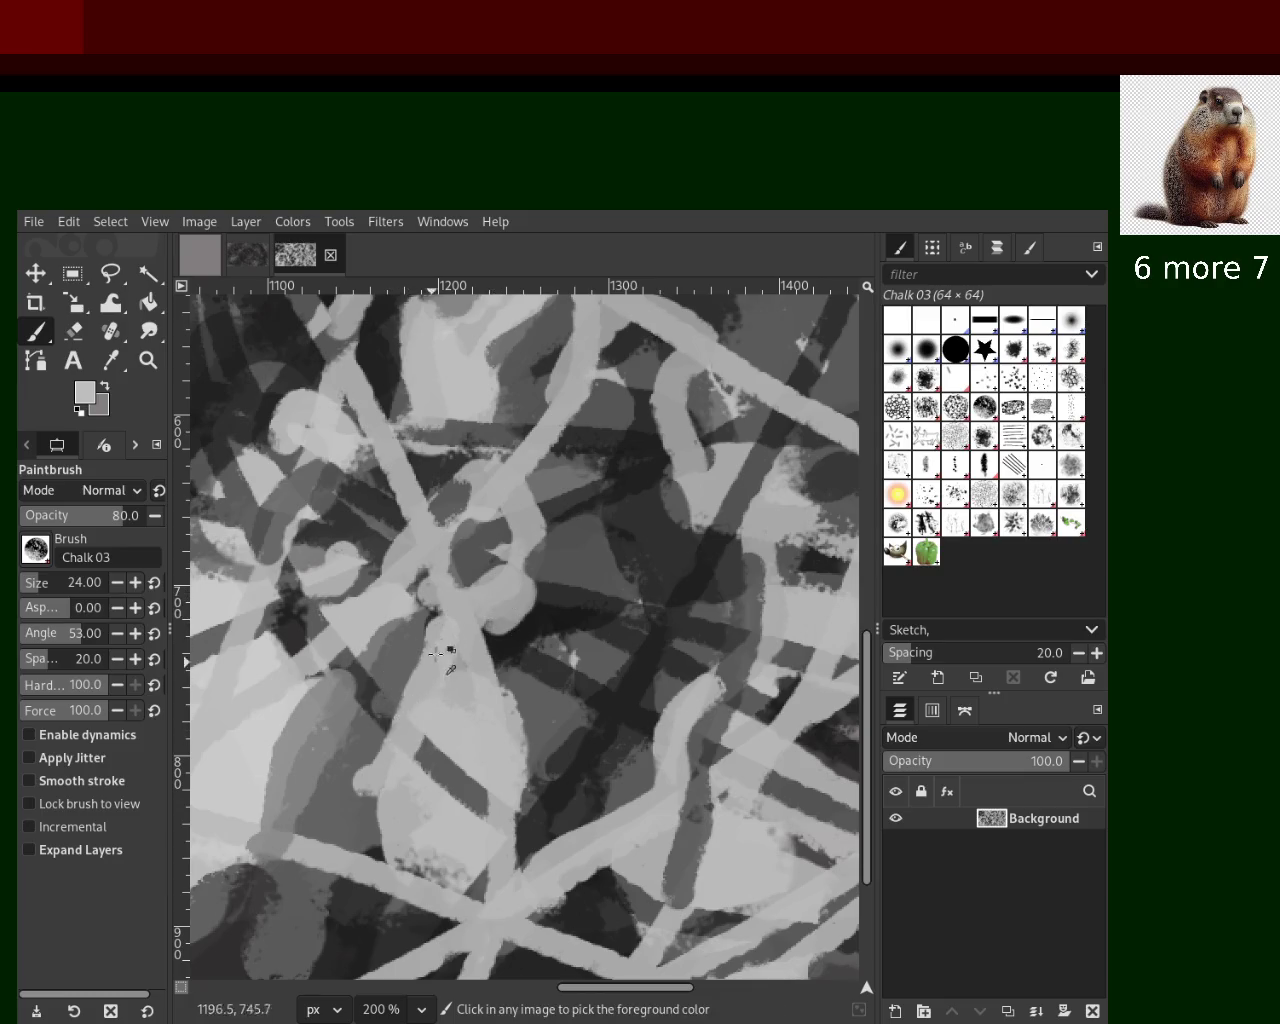
{"action": "key", "text": "ctrl+z"}
Paint a curved light stroke down-left in the lower left; discard a darker overlay
{"action": "left_click_drag", "start_coordinate": [440, 645], "coordinate": [325, 868]}
{"action": "key", "text": "ctrl+z"}
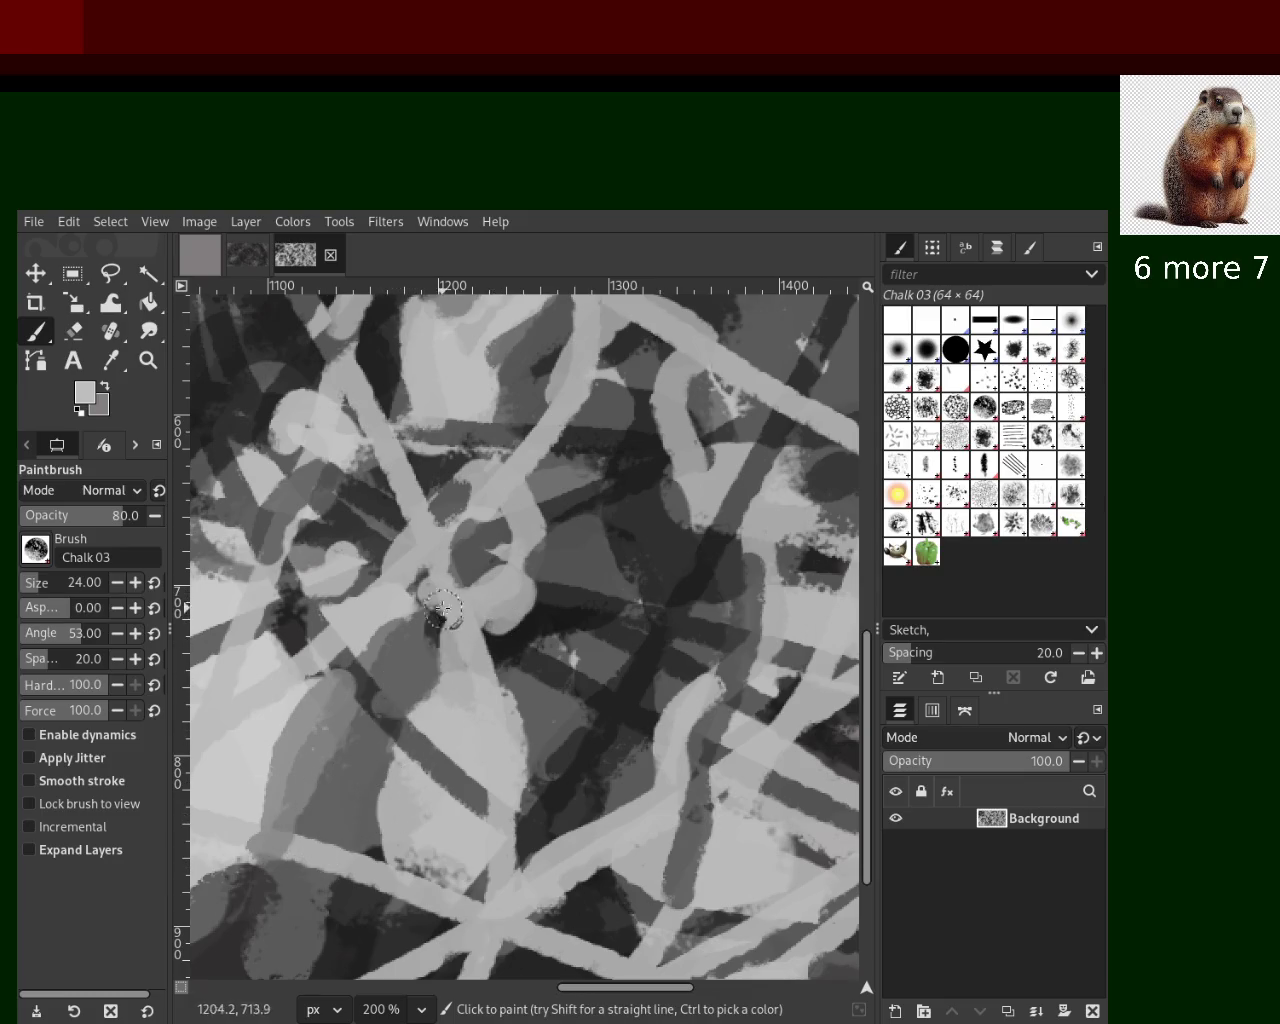
{"action": "left_click_drag", "start_coordinate": [455, 625], "coordinate": [425, 855]}
{"action": "key", "text": "ctrl+z"}
{"action": "left_click_drag", "start_coordinate": [445, 630], "coordinate": [312, 905]}
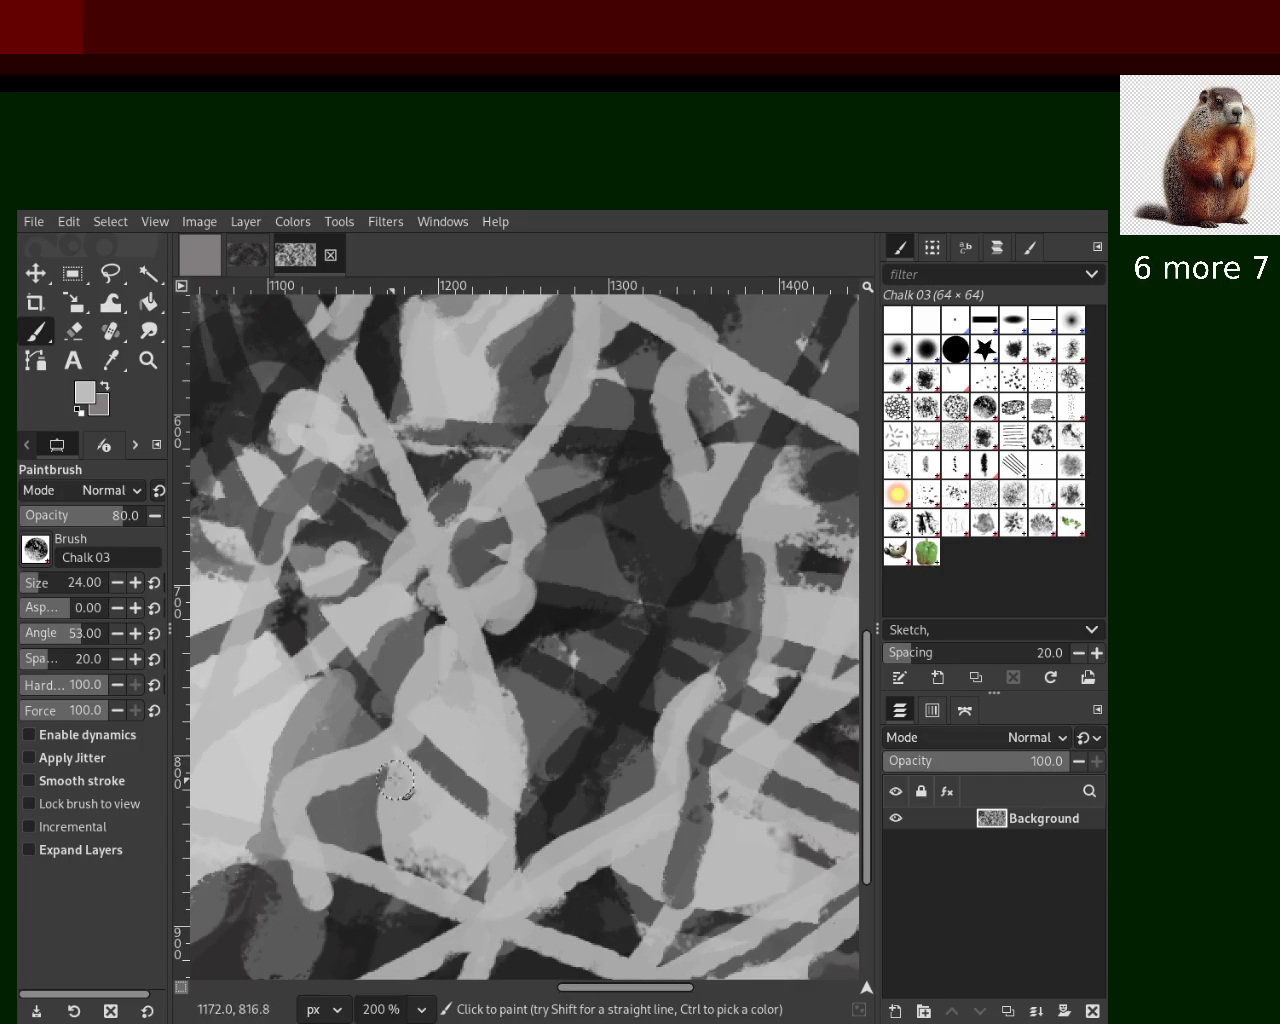
{"action": "key", "text": "ctrl+z"}
{"action": "left_click_drag", "start_coordinate": [450, 650], "coordinate": [346, 843]}
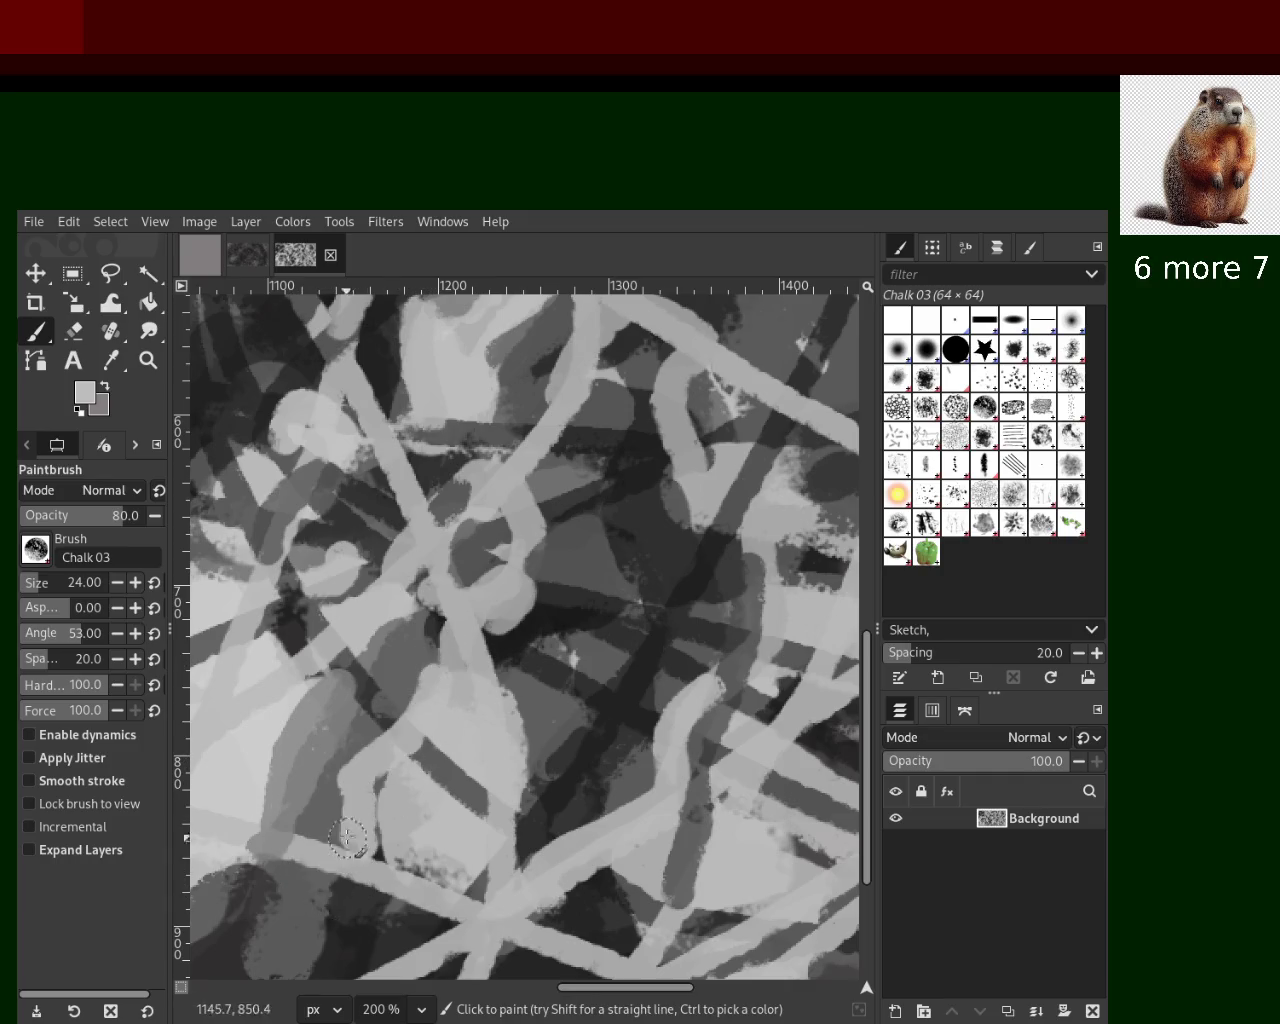
{"action": "left_click", "coordinate": [369, 733], "text": "ctrl"}
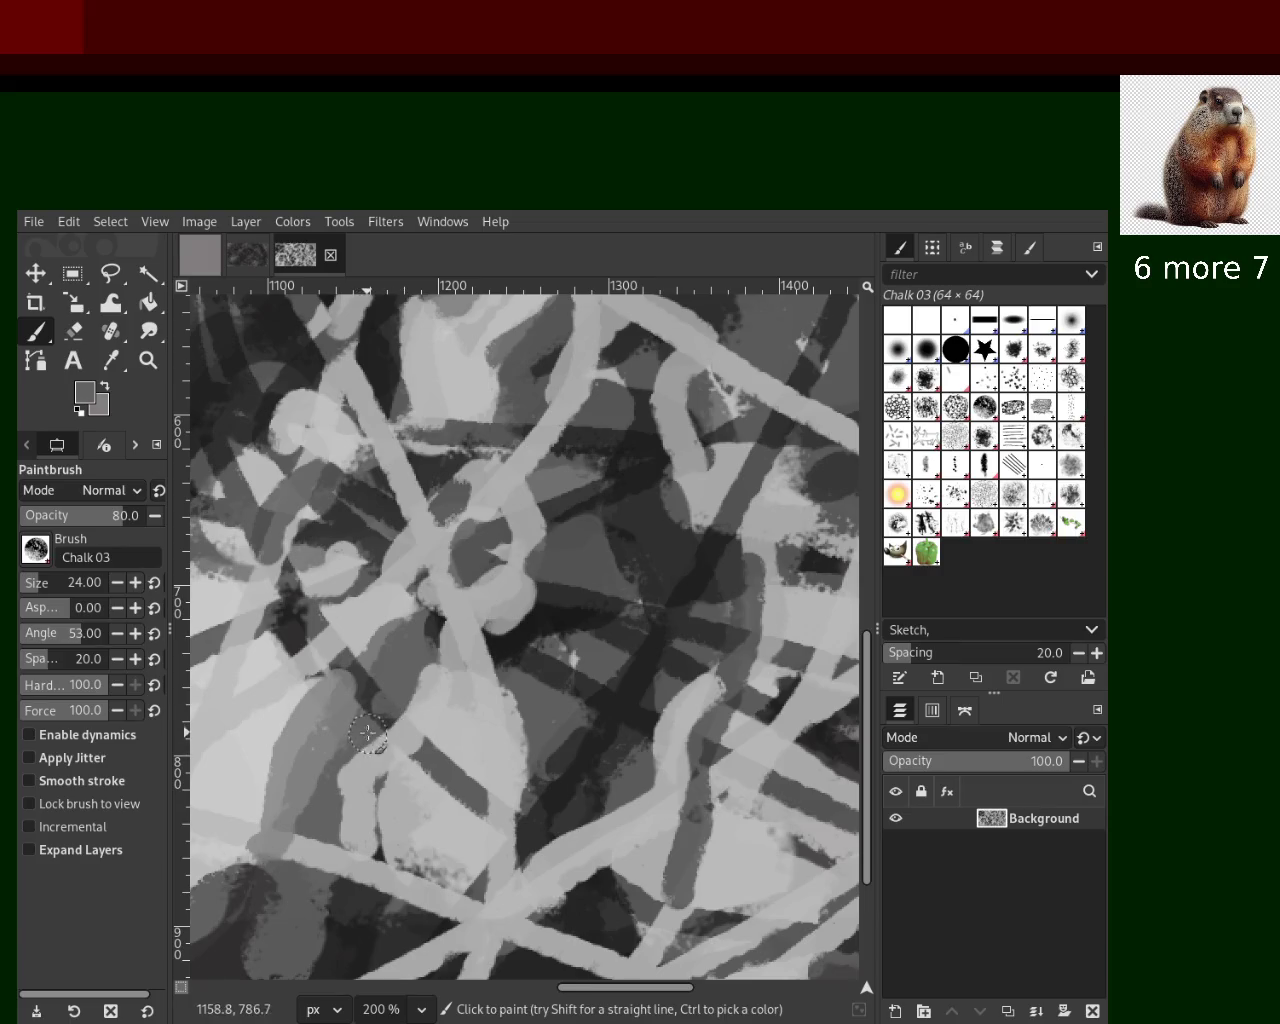
{"action": "left_click_drag", "start_coordinate": [384, 745], "coordinate": [355, 848]}
{"action": "key", "text": "ctrl+z"}
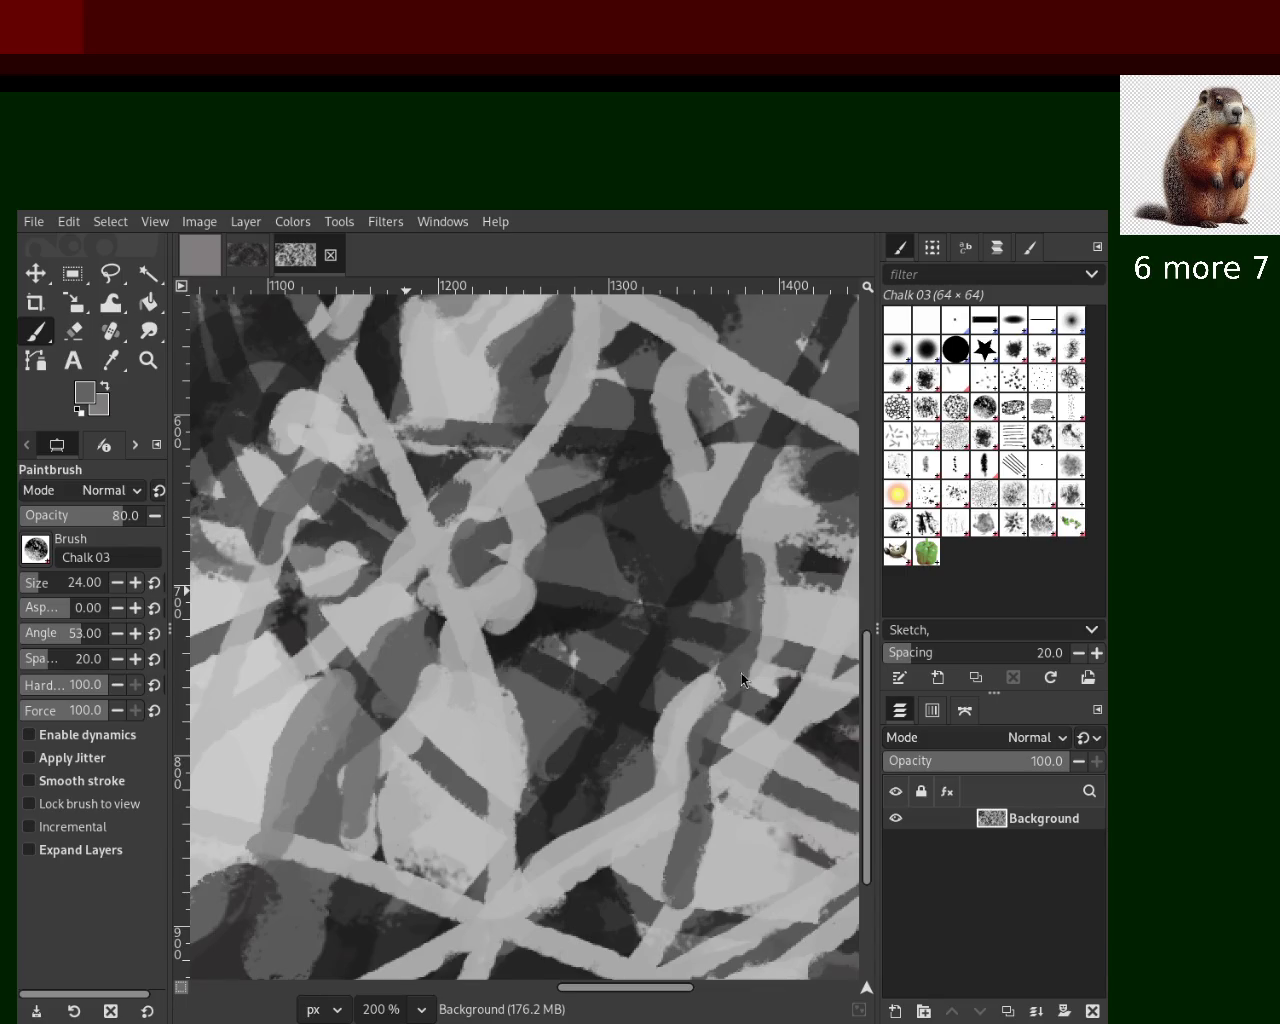
Paint a light grey stroke down from the top edge and a short light vertical stroke right of centre
{"action": "left_click", "coordinate": [292, 630], "text": "ctrl"}
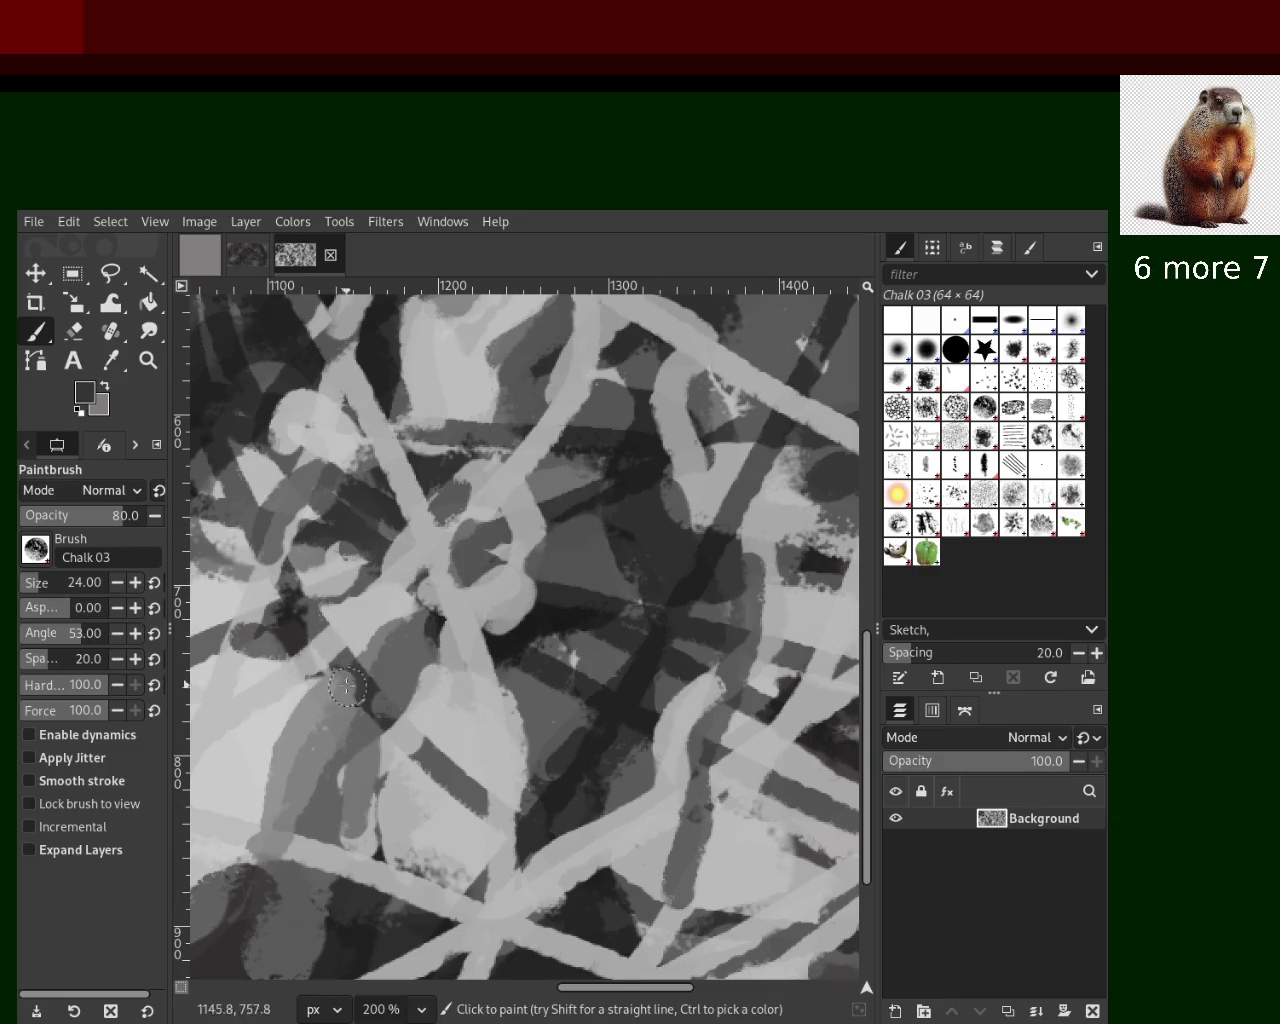
{"action": "left_click", "coordinate": [660, 385], "text": "ctrl"}
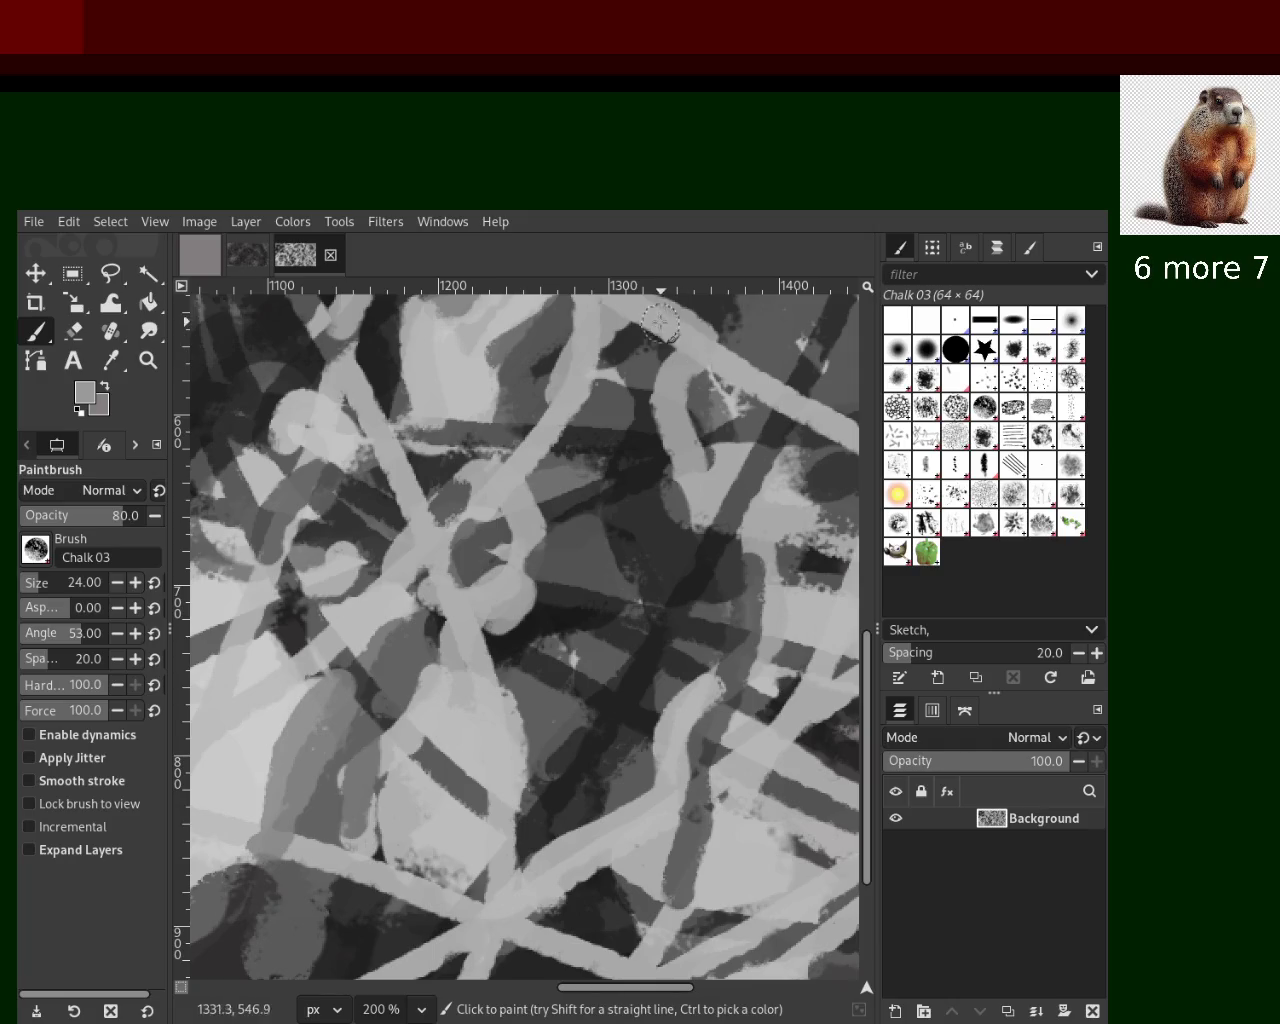
{"action": "left_click_drag", "start_coordinate": [660, 320], "coordinate": [673, 636]}
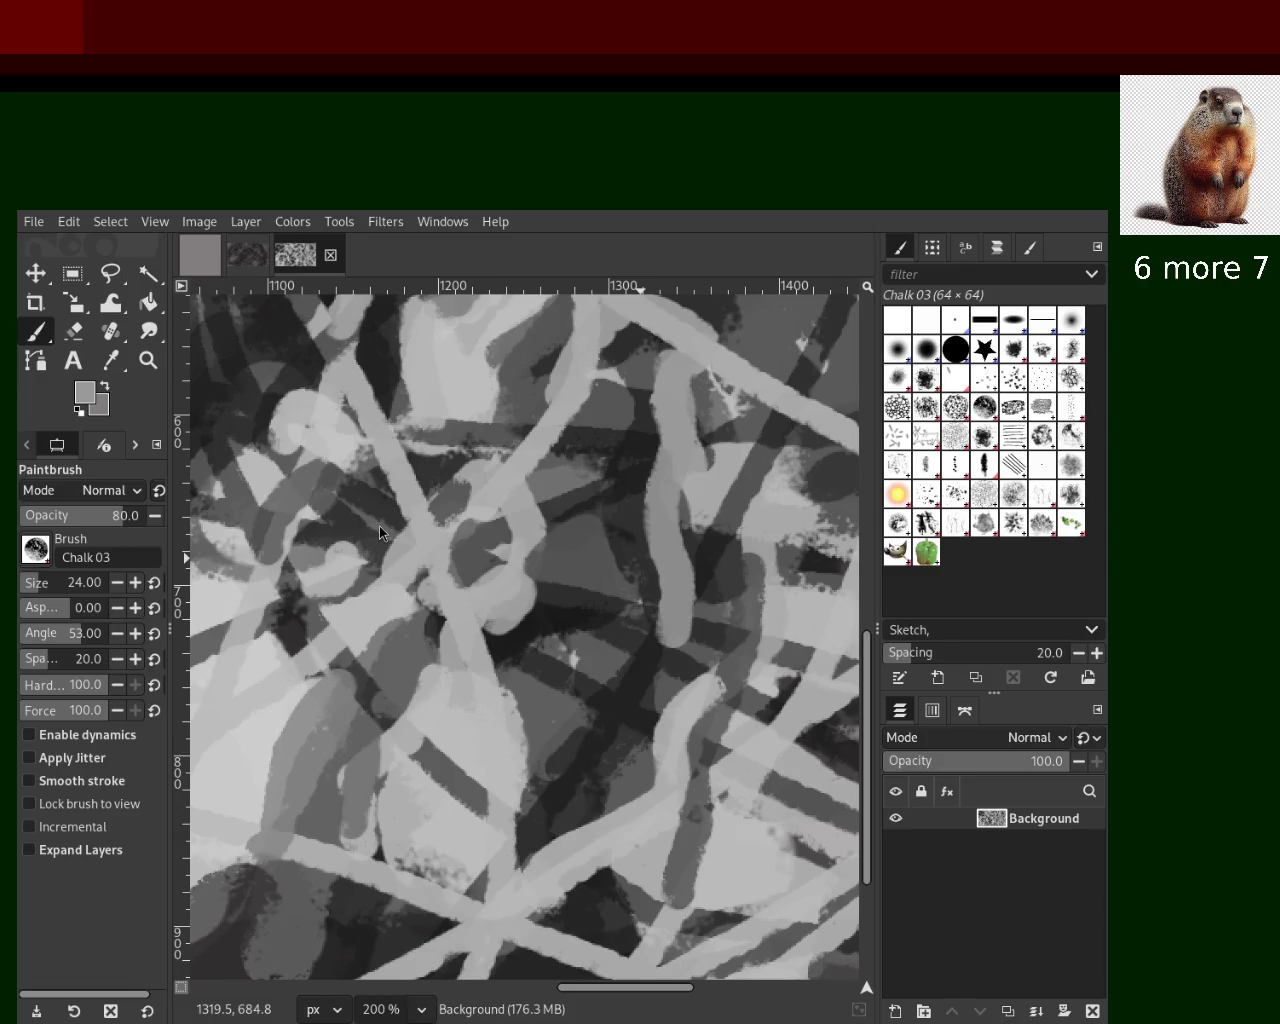
{"action": "left_click", "coordinate": [725, 495], "text": "ctrl"}
{"action": "left_click_drag", "start_coordinate": [808, 505], "coordinate": [808, 440]}
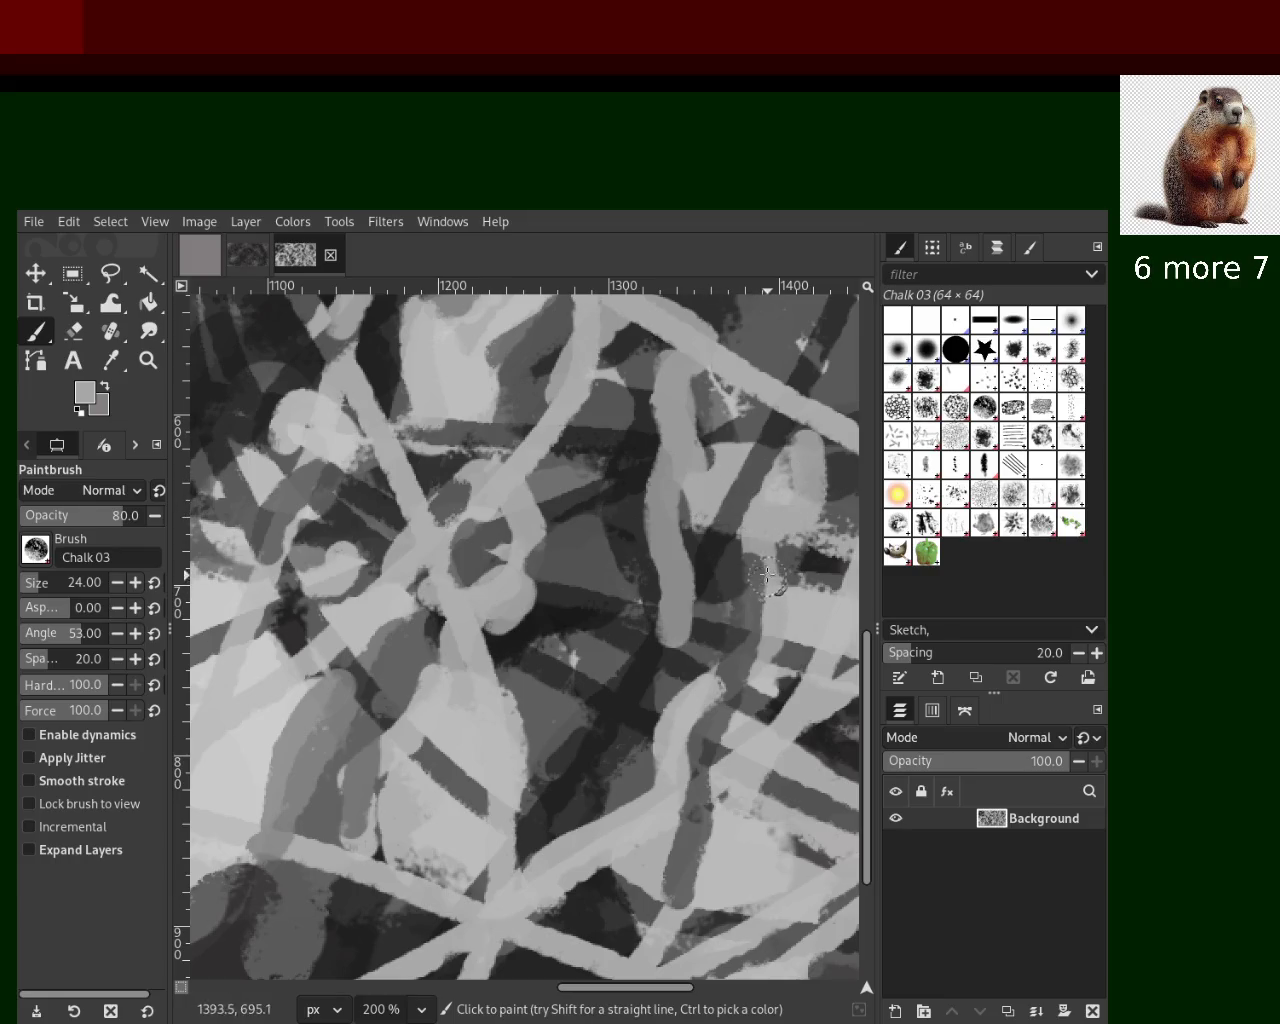
{"action": "left_click", "coordinate": [148, 360]}
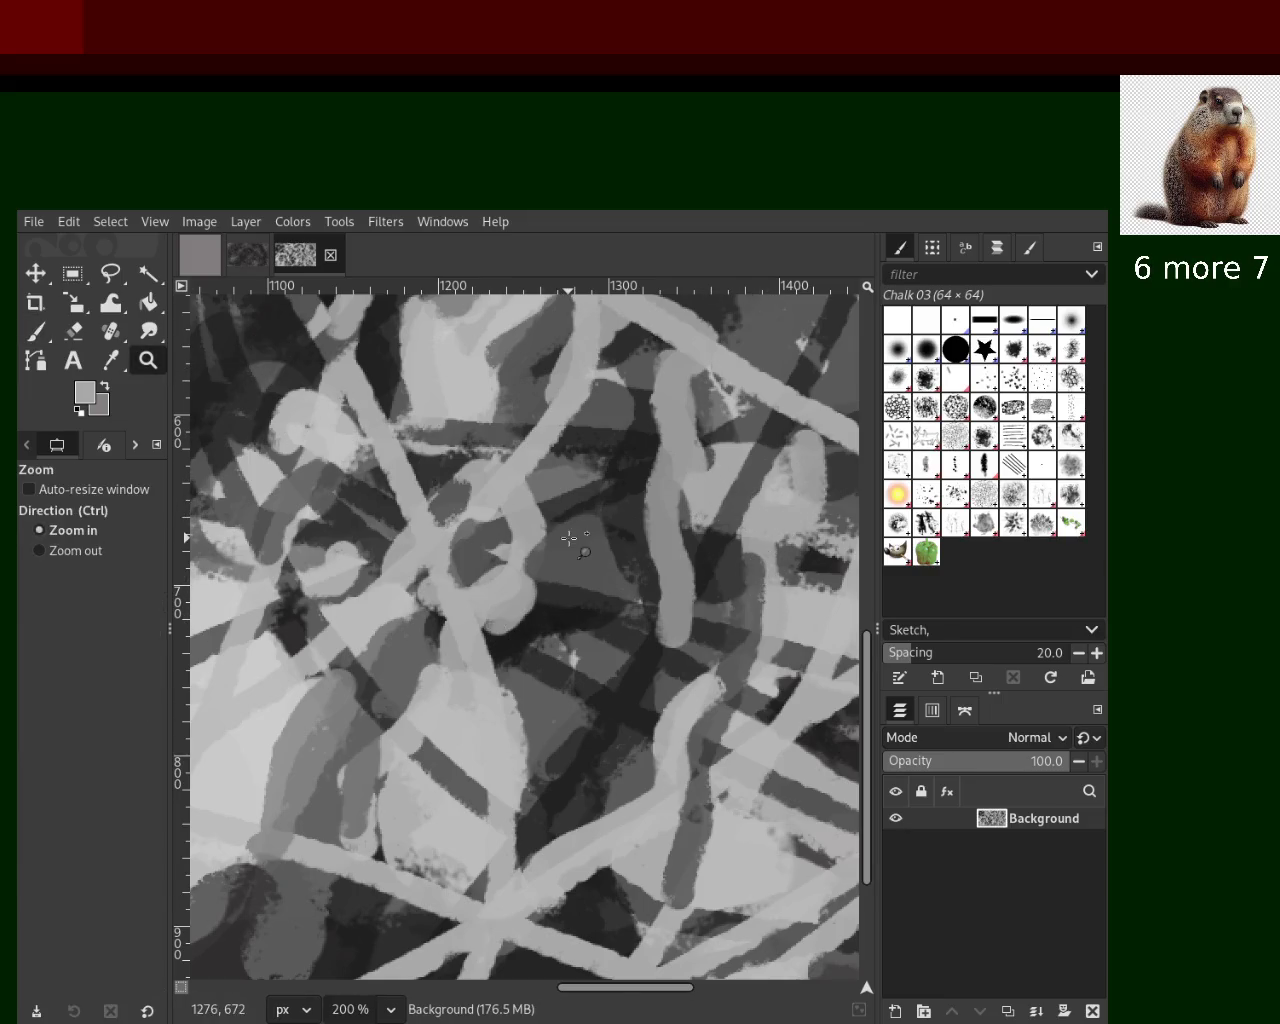
Zoom the view out and back in to frame more of the painting
{"action": "left_click", "coordinate": [570, 536], "text": "ctrl"}
{"action": "left_click", "coordinate": [569, 538], "text": "ctrl"}
{"action": "left_click", "coordinate": [568, 540], "text": "ctrl"}
{"action": "left_click", "coordinate": [568, 540], "text": "ctrl"}
{"action": "left_click", "coordinate": [568, 540]}
{"action": "left_click", "coordinate": [568, 542], "text": "ctrl"}
{"action": "left_click", "coordinate": [568, 544], "text": "ctrl"}
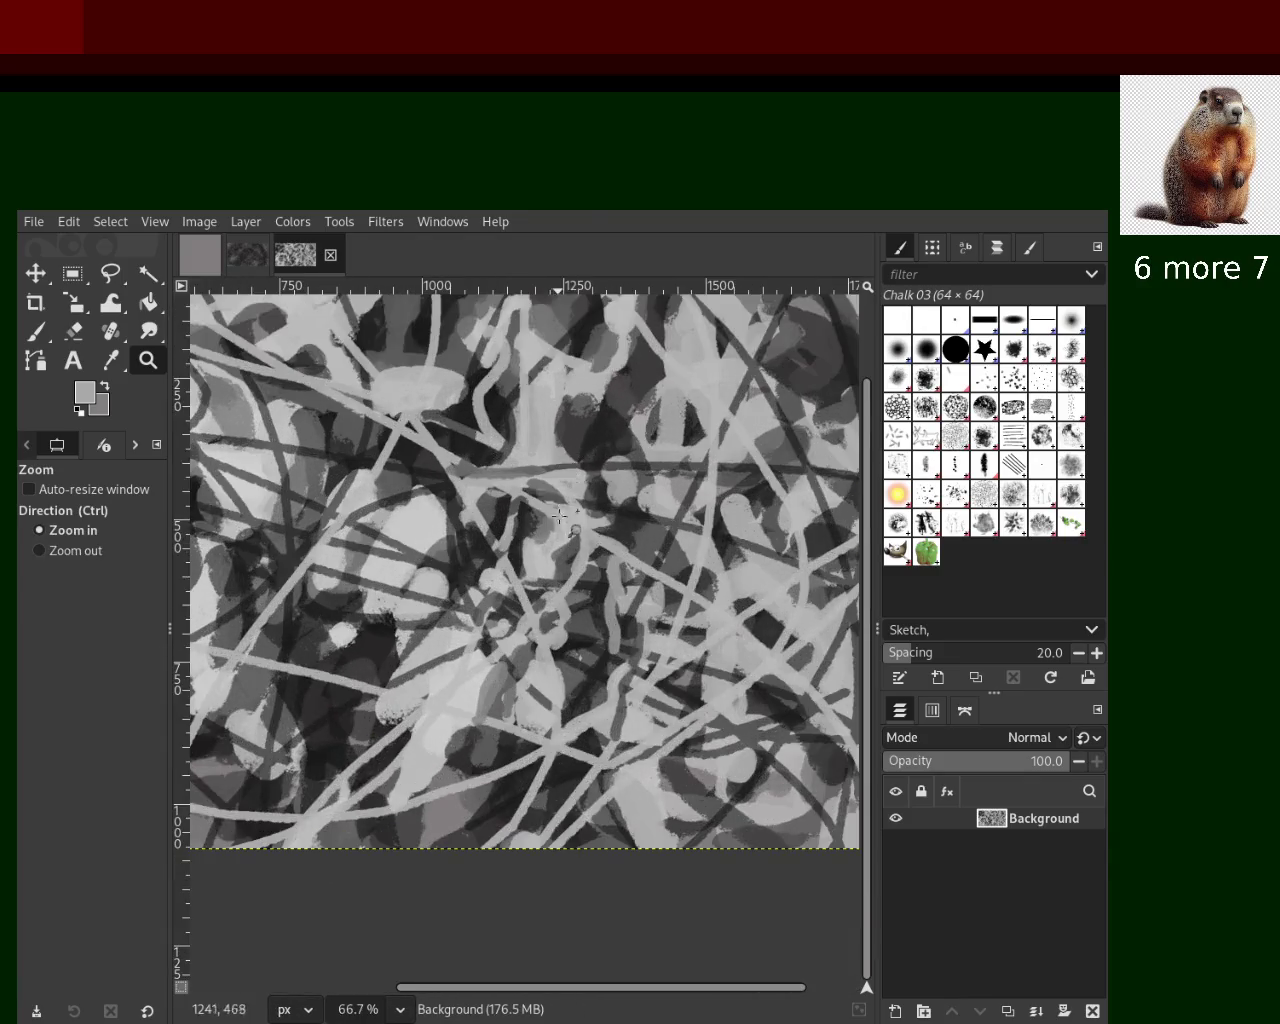
{"action": "left_click", "coordinate": [568, 546], "text": "ctrl"}
{"action": "left_click", "coordinate": [568, 548], "text": "ctrl"}
{"action": "left_click", "coordinate": [568, 553]}
{"action": "left_click", "coordinate": [568, 553]}
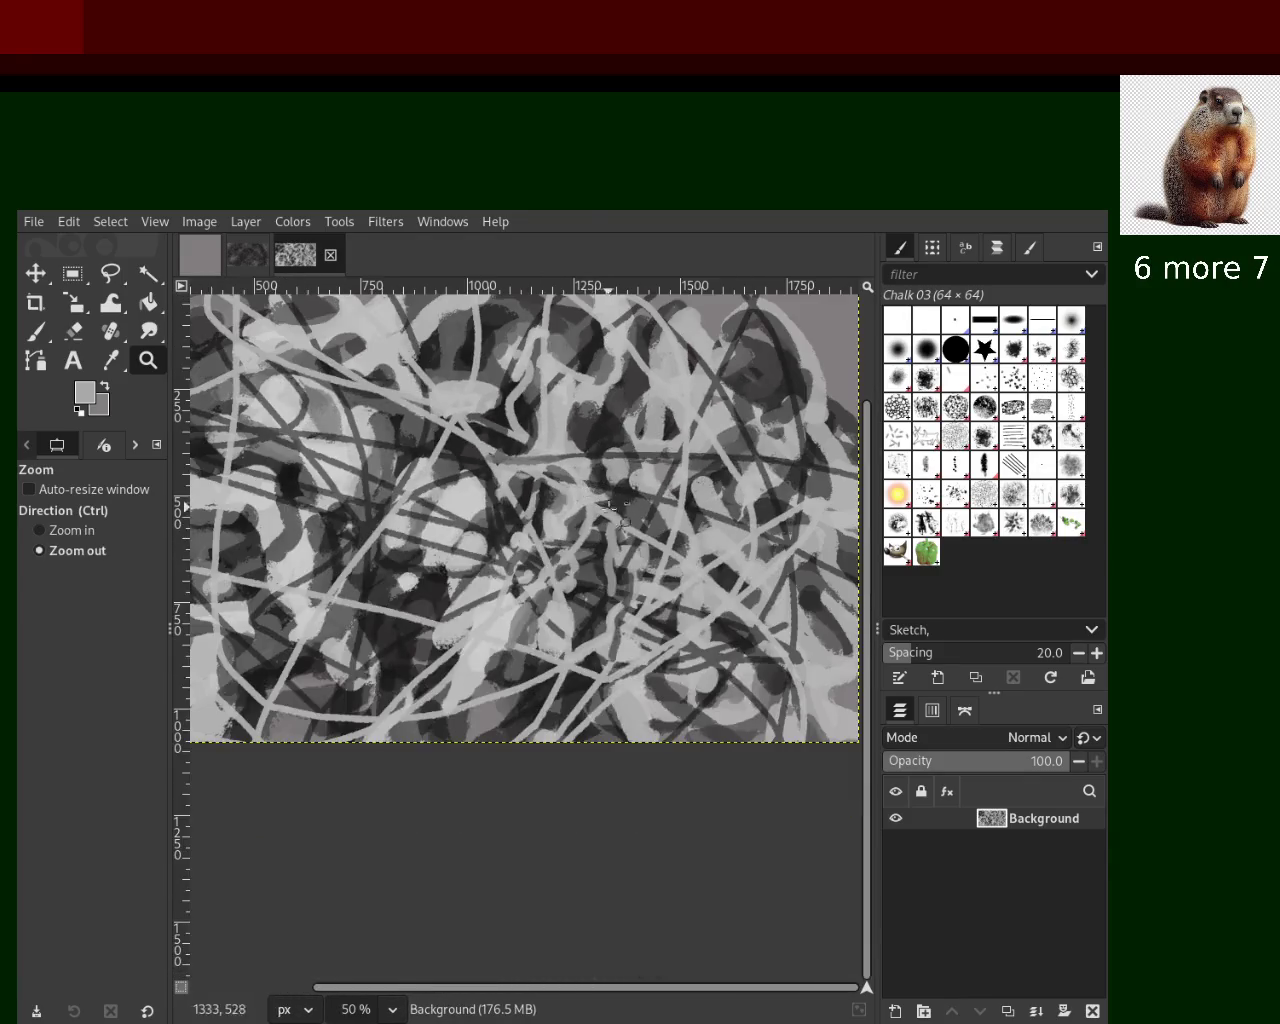
{"action": "left_click", "coordinate": [403, 568], "text": "ctrl"}
Return to the Chalk 03 paintbrush and sample several dark and light greys from the painting
{"action": "left_click", "coordinate": [38, 331]}
{"action": "left_click", "coordinate": [548, 544], "text": "ctrl"}
{"action": "left_click", "coordinate": [601, 605], "text": "ctrl"}
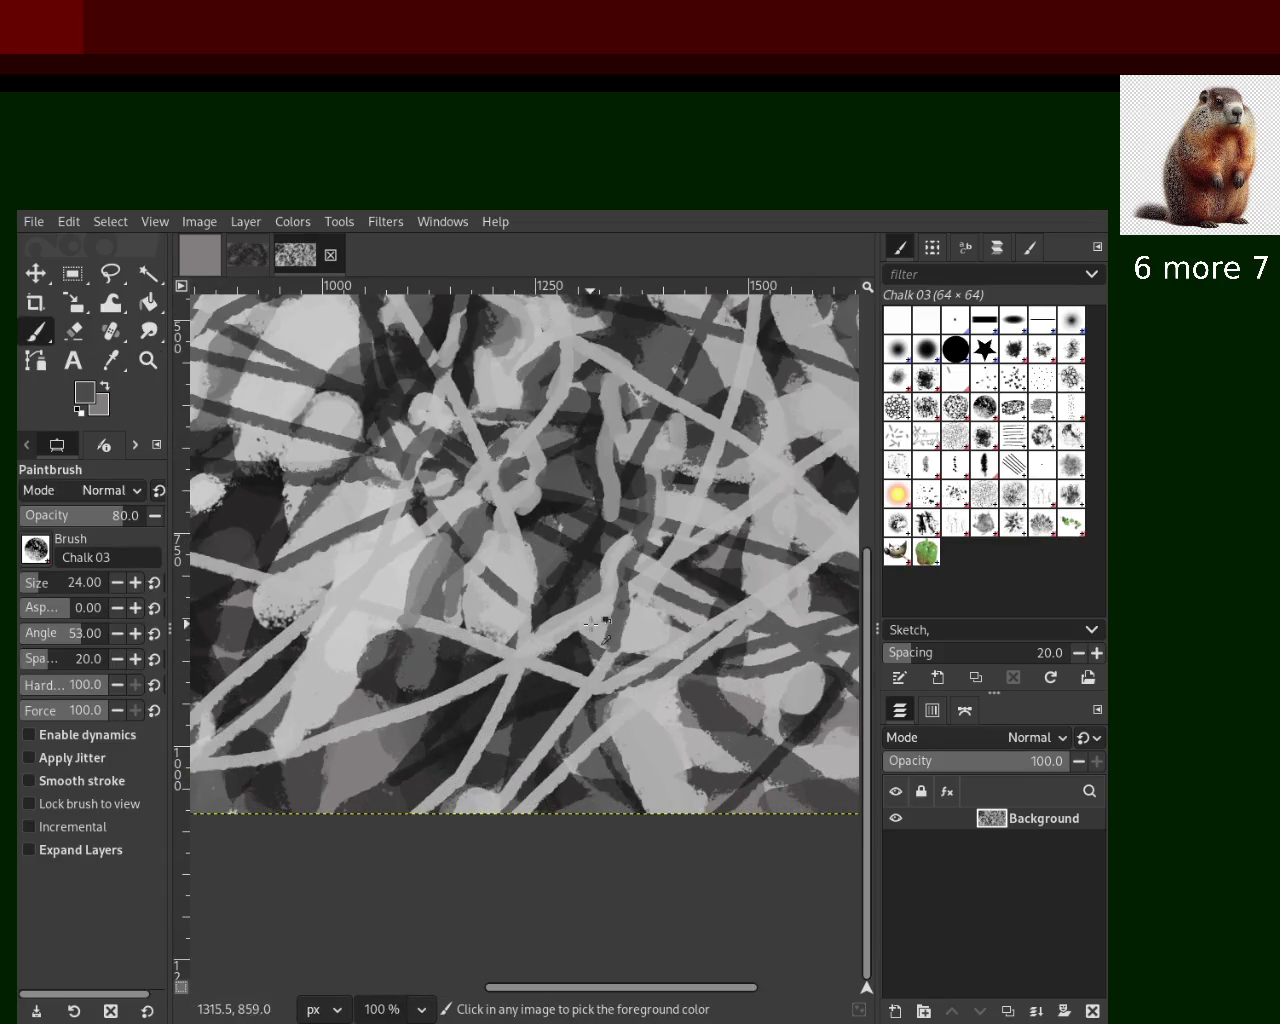
{"action": "left_click", "coordinate": [640, 648], "text": "ctrl"}
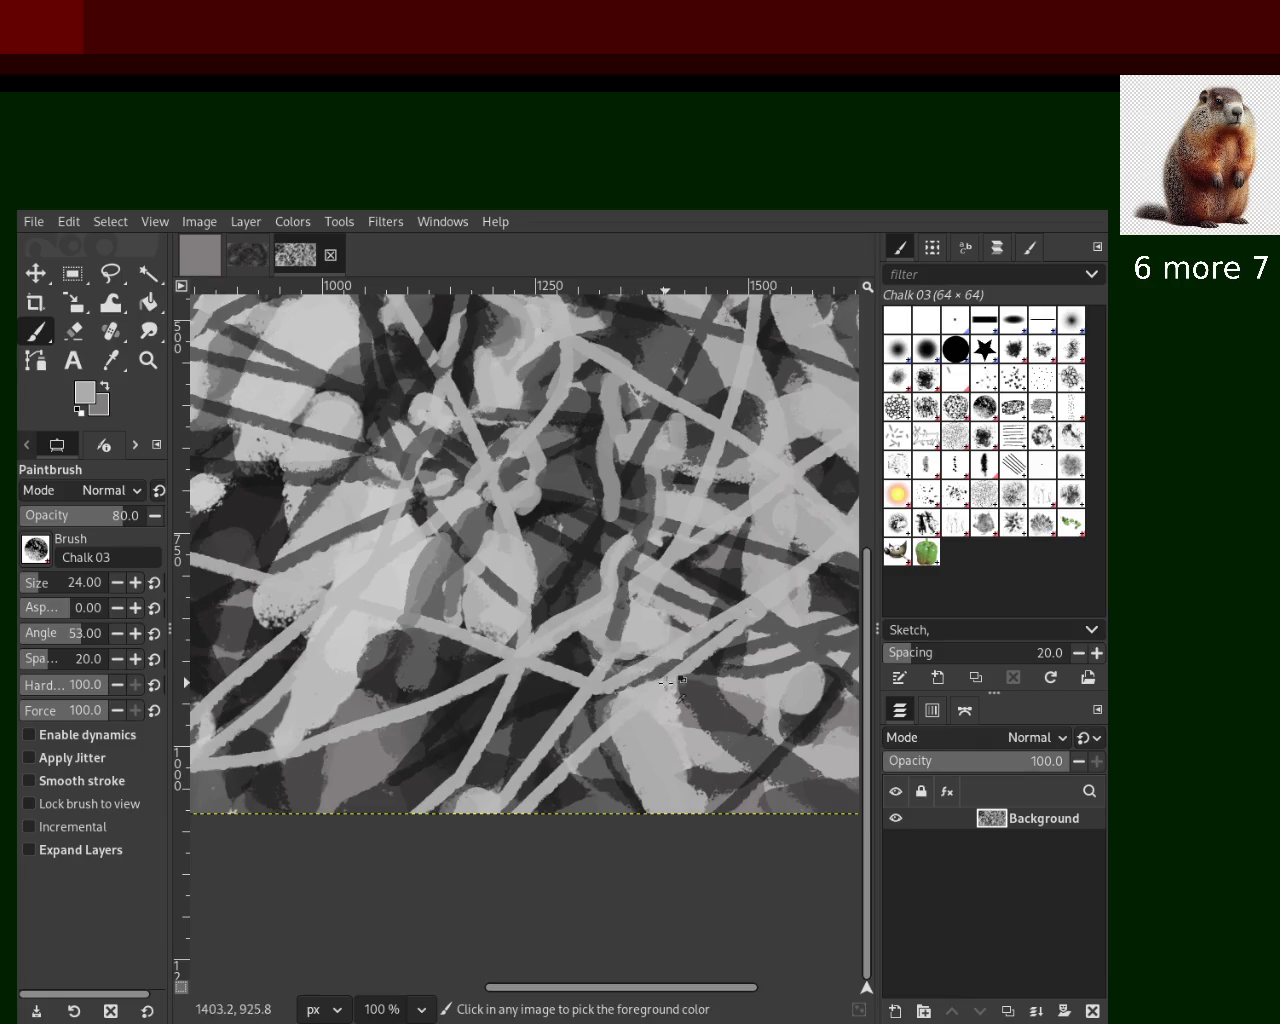
{"action": "left_click", "coordinate": [697, 700], "text": "ctrl"}
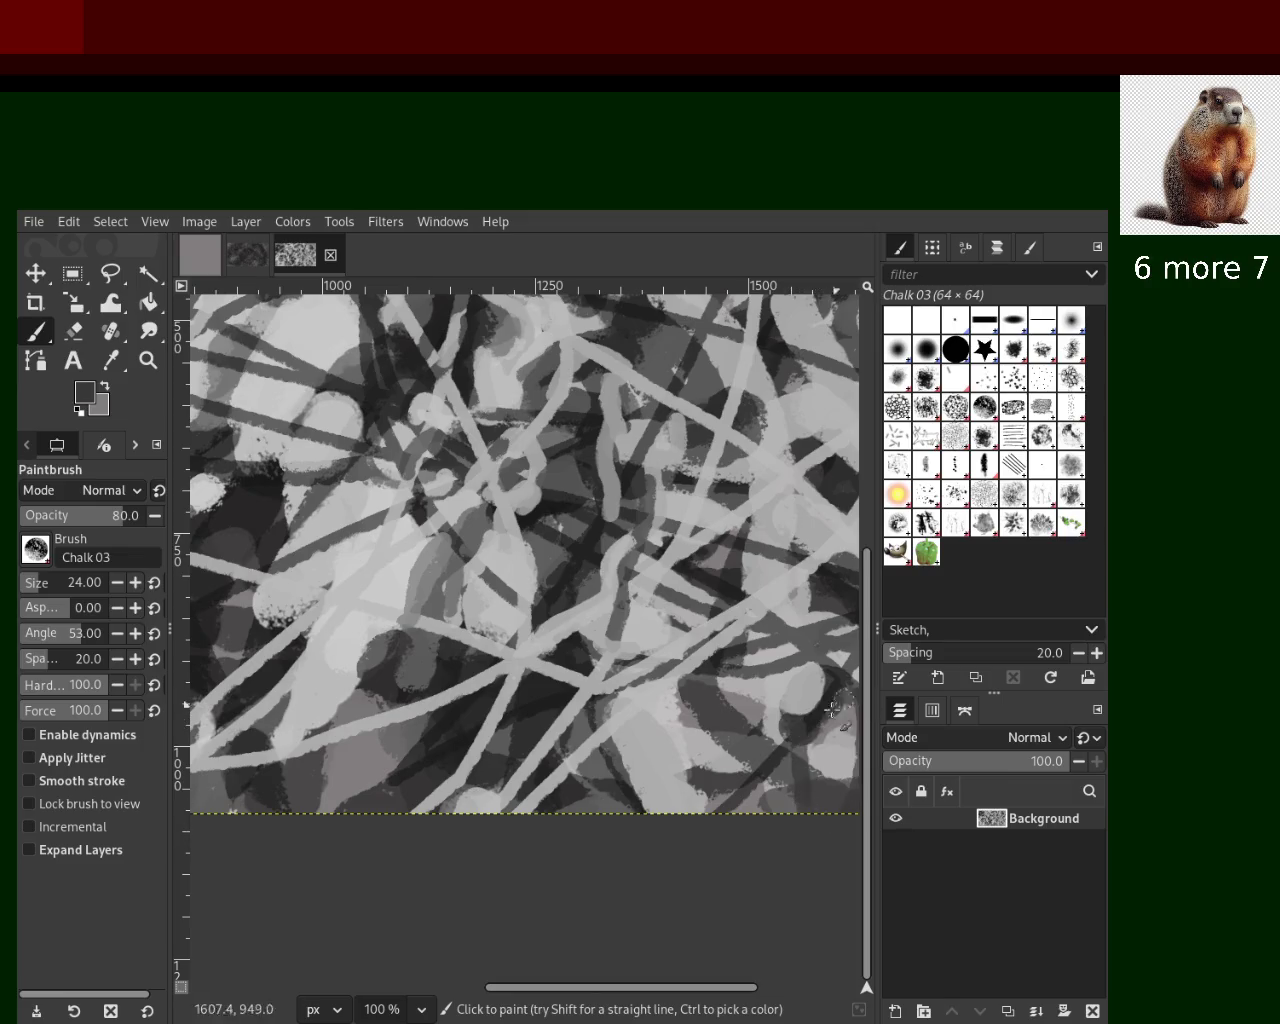
{"action": "left_click", "coordinate": [830, 779], "text": "ctrl"}
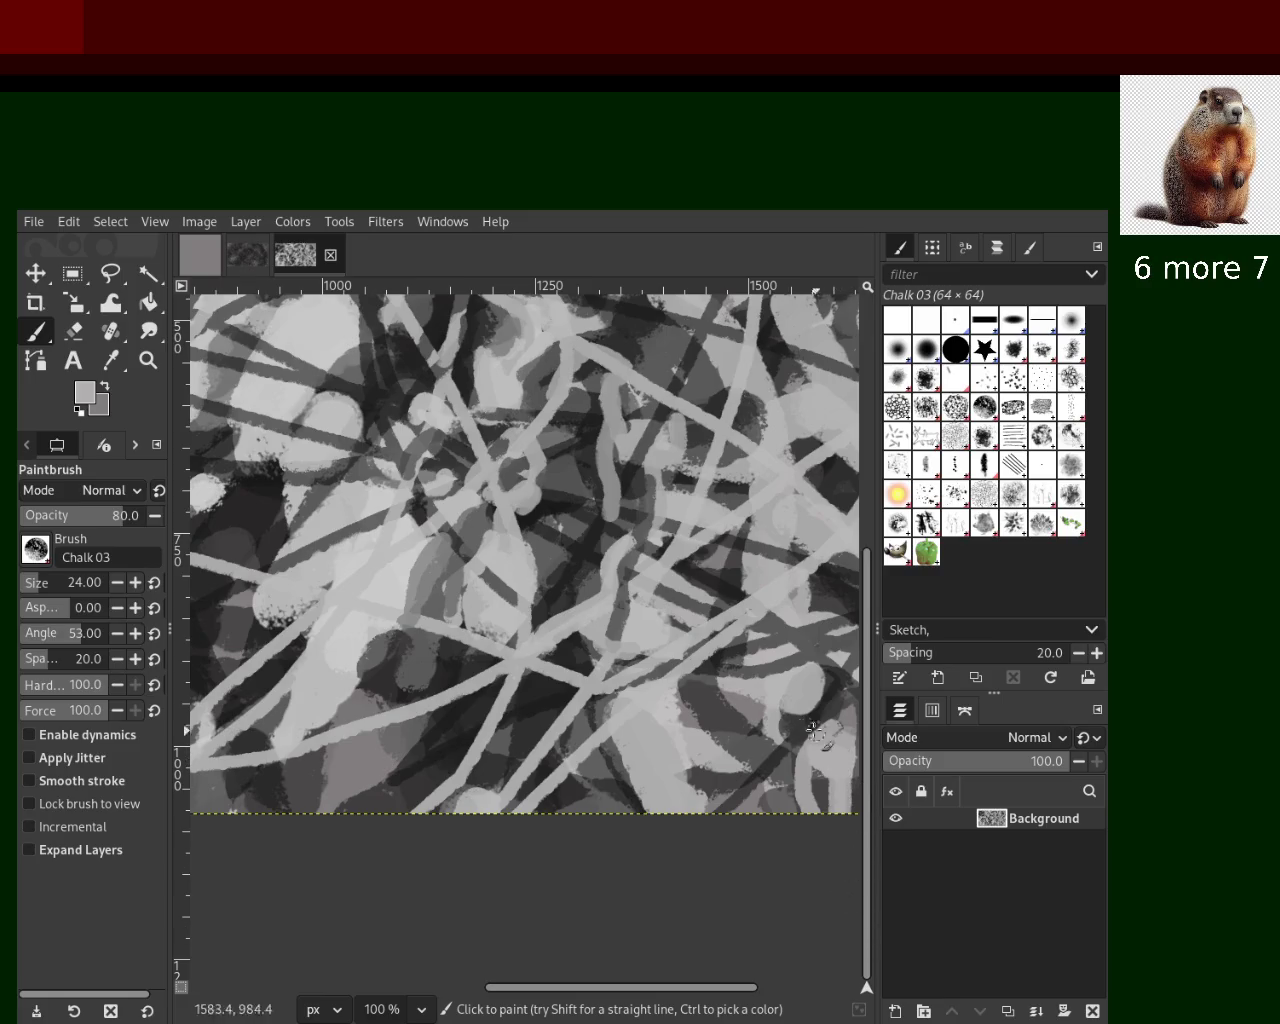
{"action": "left_click", "coordinate": [664, 717], "text": "ctrl"}
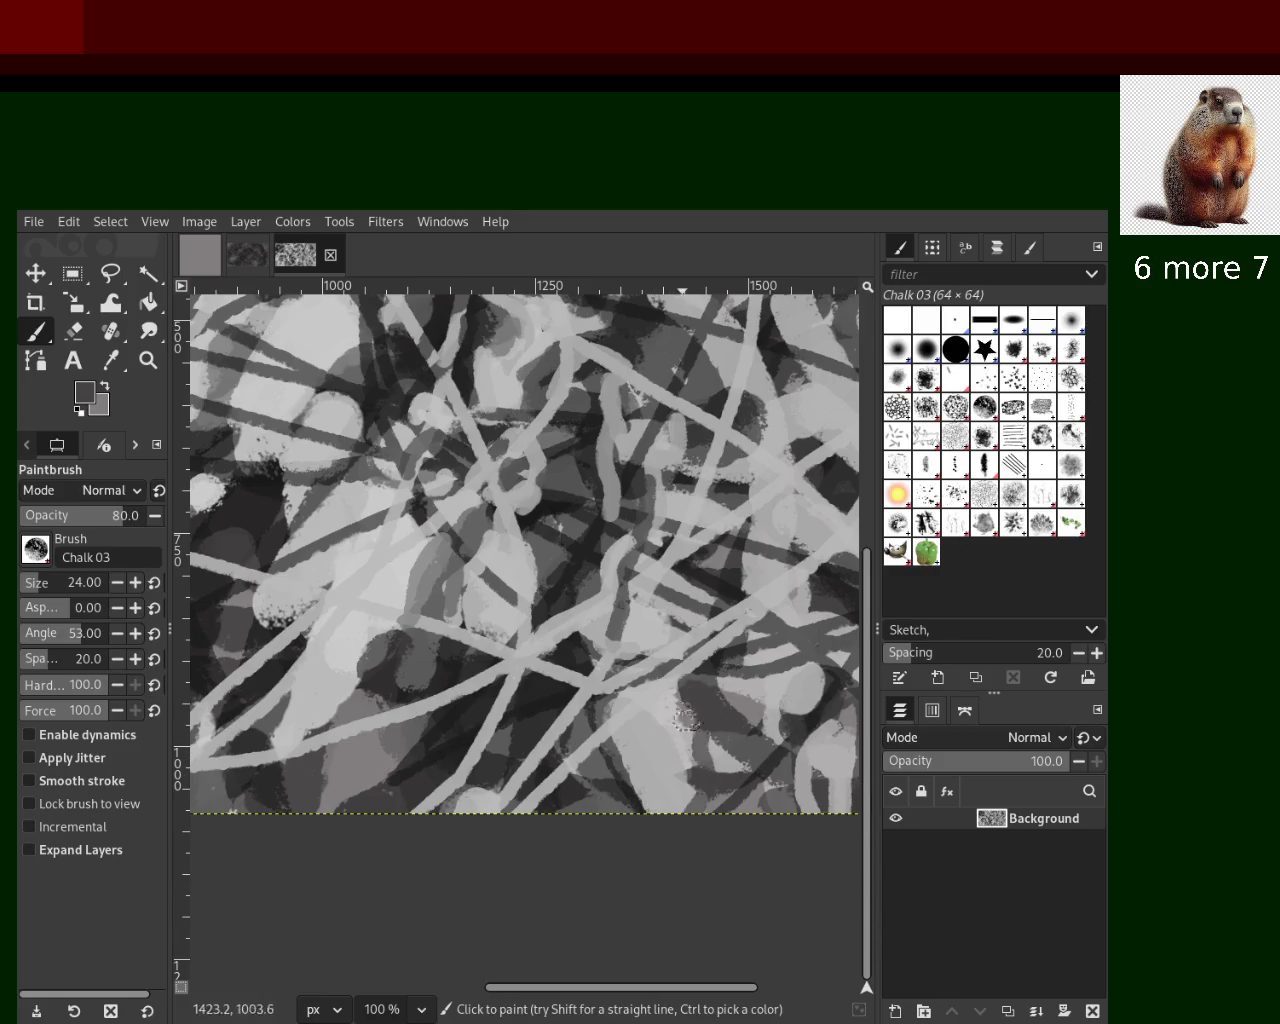
{"action": "left_click", "coordinate": [691, 741], "text": "ctrl"}
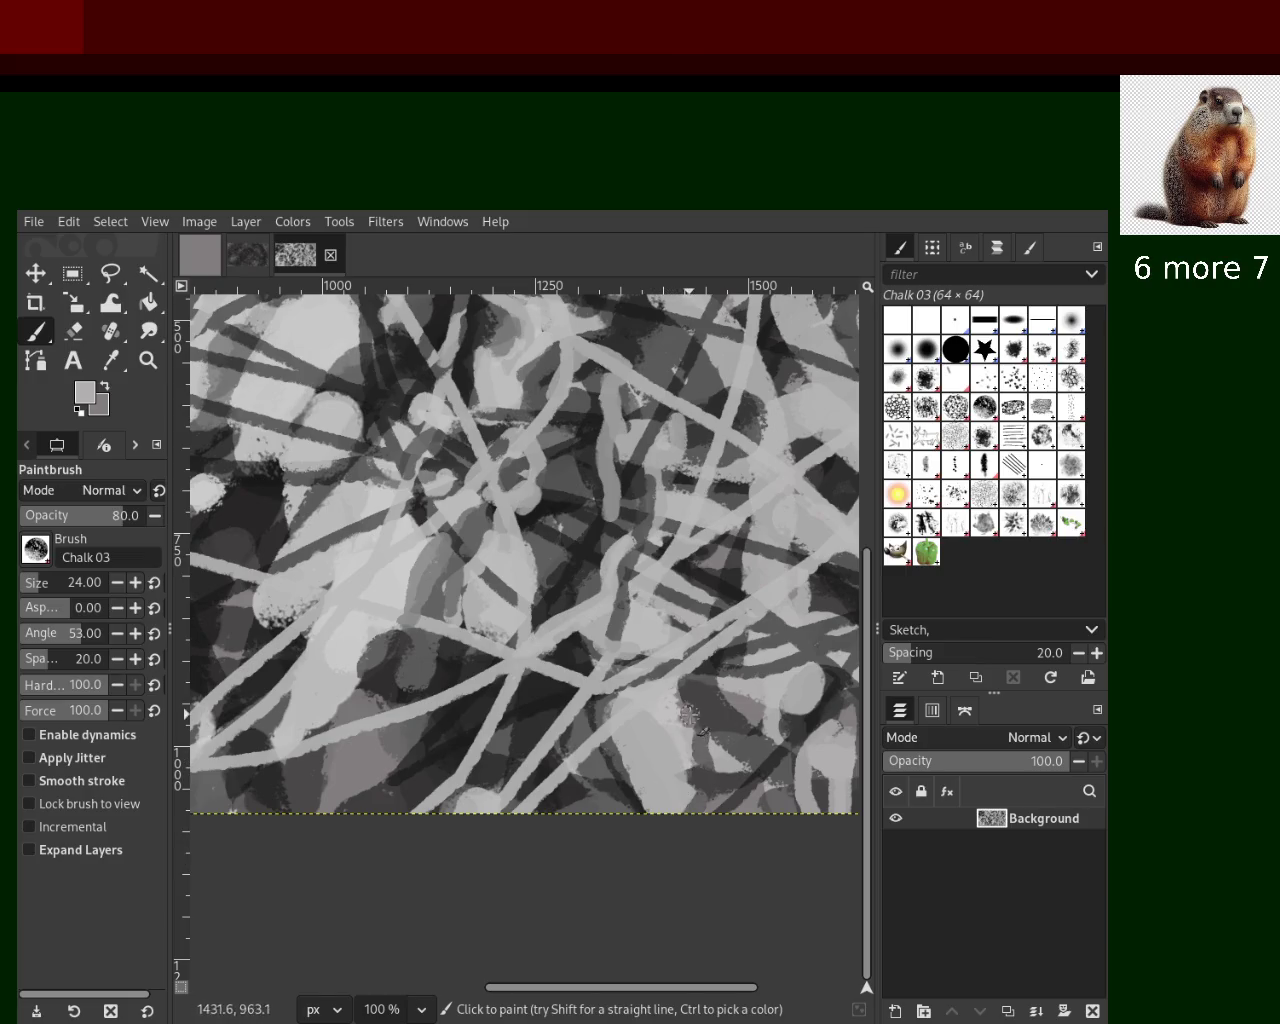
{"action": "left_click", "coordinate": [525, 742], "text": "ctrl"}
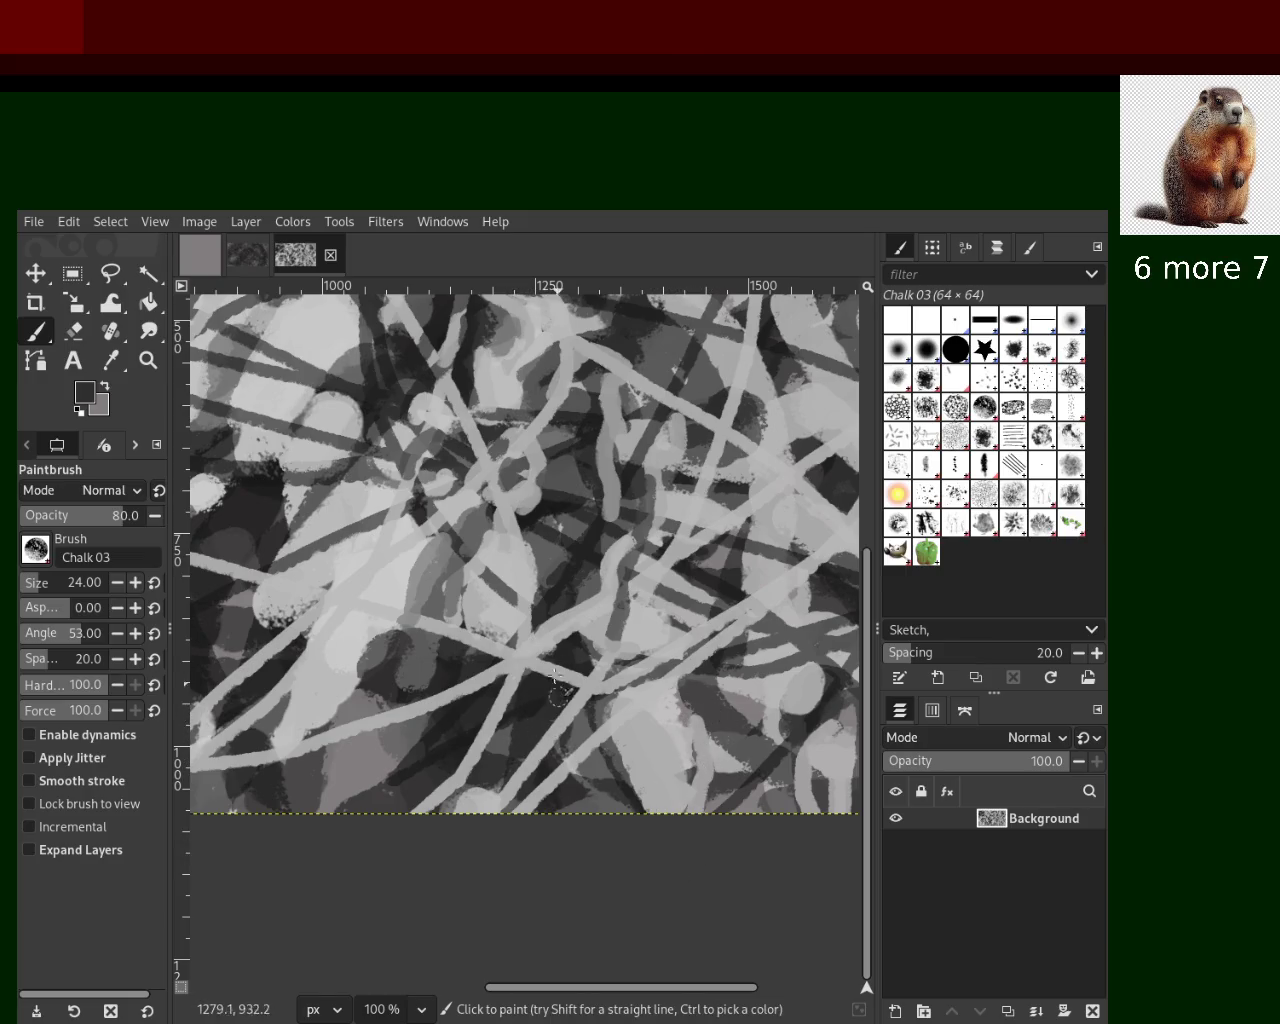
{"action": "left_click", "coordinate": [497, 700], "text": "ctrl"}
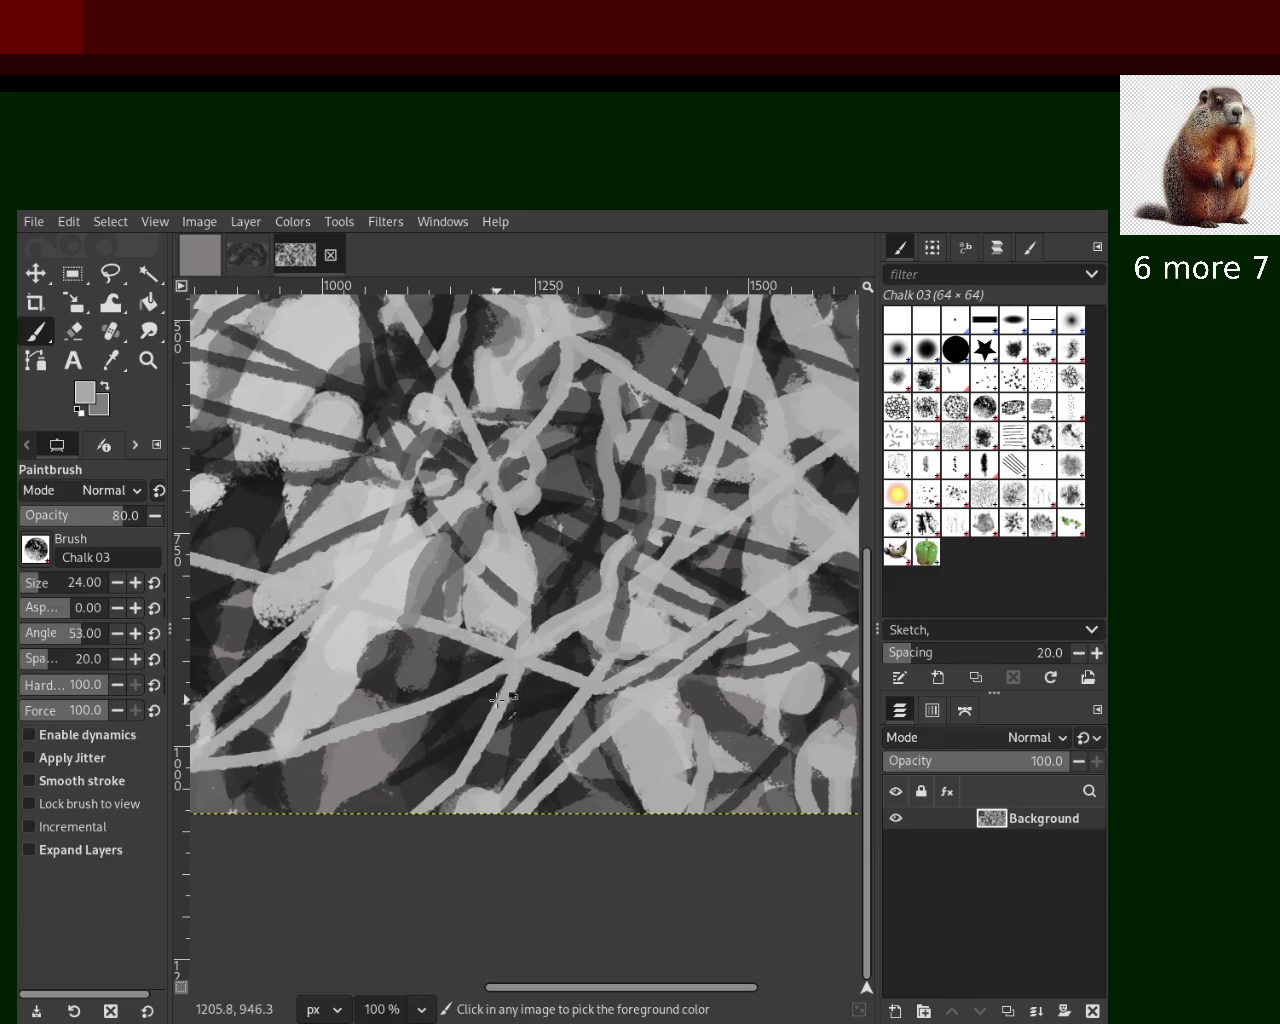
{"action": "left_click", "coordinate": [395, 745], "text": "ctrl"}
Paint dark chalk marks at the lower left, cover them with light grey, then add dark dabs
{"action": "mouse_move", "coordinate": [410, 722]}
{"action": "left_mouse_down"}
{"action": "mouse_move", "coordinate": [330, 745]}
{"action": "mouse_move", "coordinate": [284, 781]}
{"action": "left_mouse_up"}
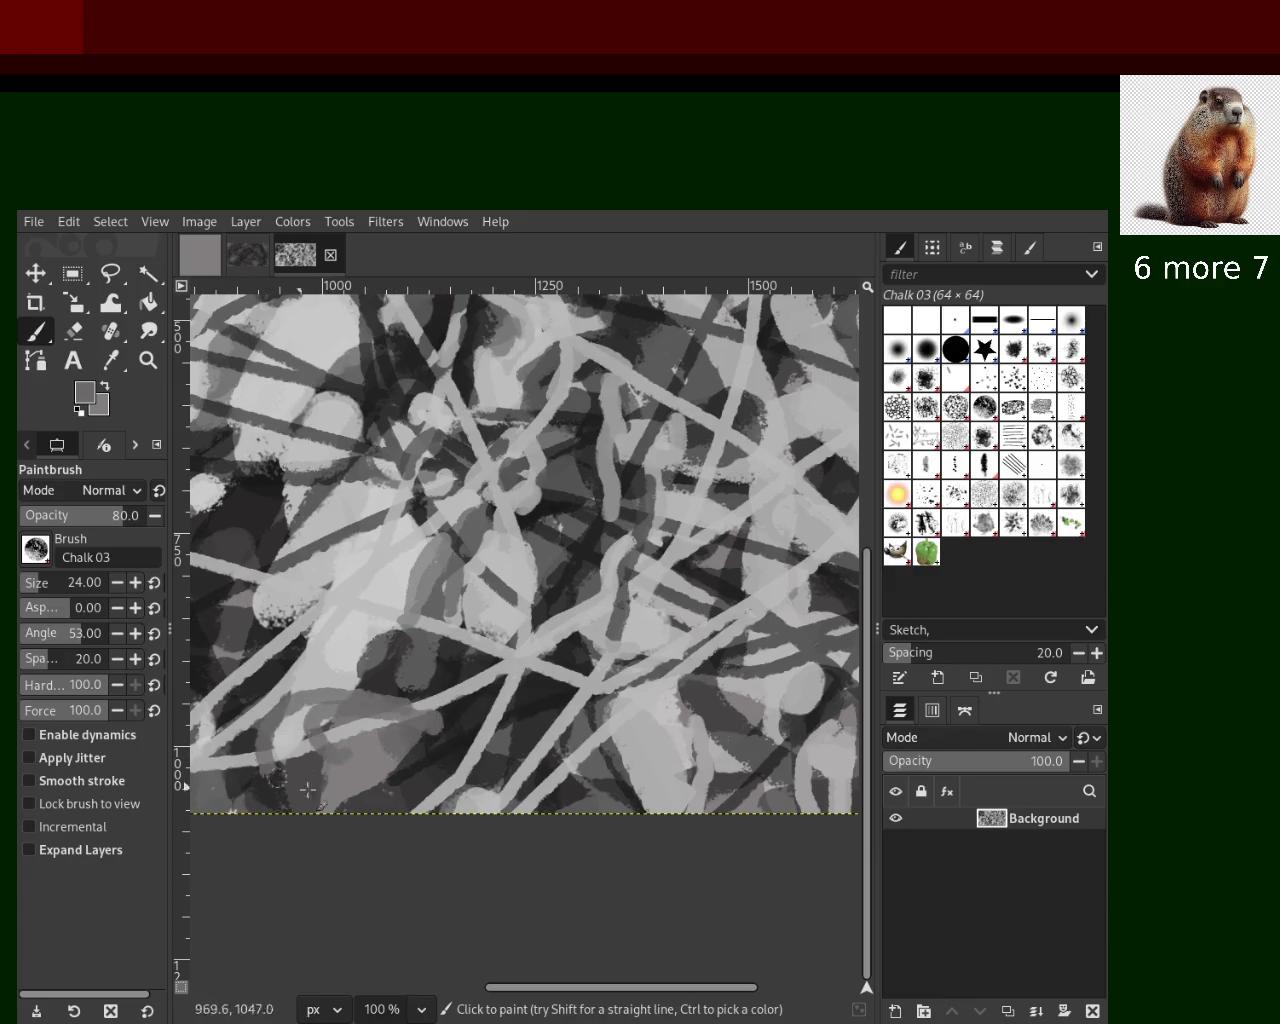
{"action": "left_click_drag", "start_coordinate": [405, 655], "coordinate": [330, 740]}
{"action": "left_click", "coordinate": [355, 684], "text": "ctrl"}
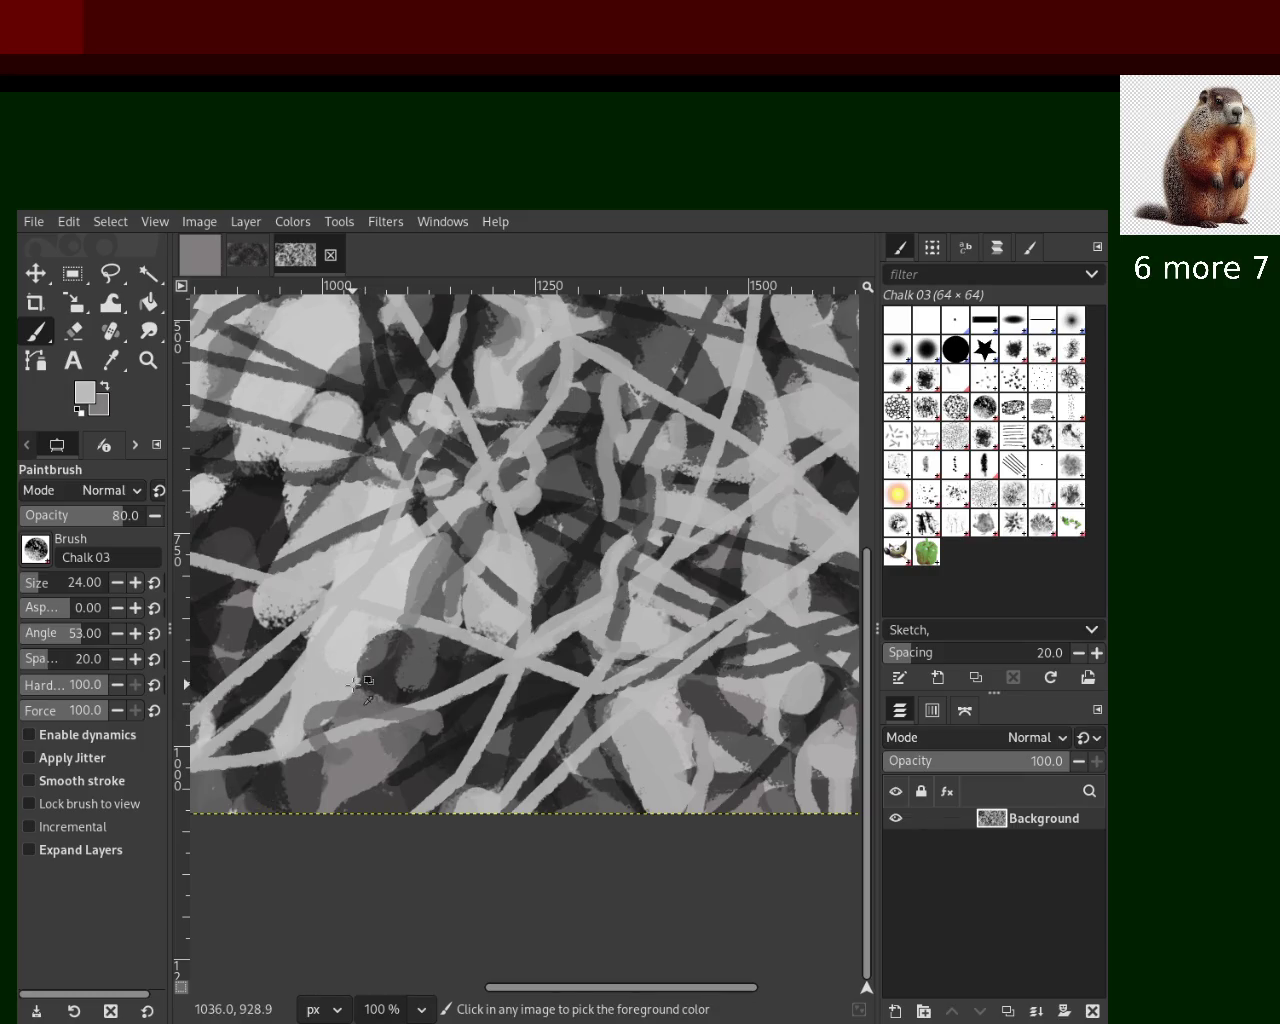
{"action": "left_click_drag", "start_coordinate": [334, 674], "coordinate": [284, 788]}
{"action": "mouse_move", "coordinate": [352, 706]}
{"action": "left_mouse_down"}
{"action": "mouse_move", "coordinate": [300, 752]}
{"action": "mouse_move", "coordinate": [333, 812]}
{"action": "left_mouse_up"}
{"action": "left_click", "coordinate": [369, 640], "text": "ctrl"}
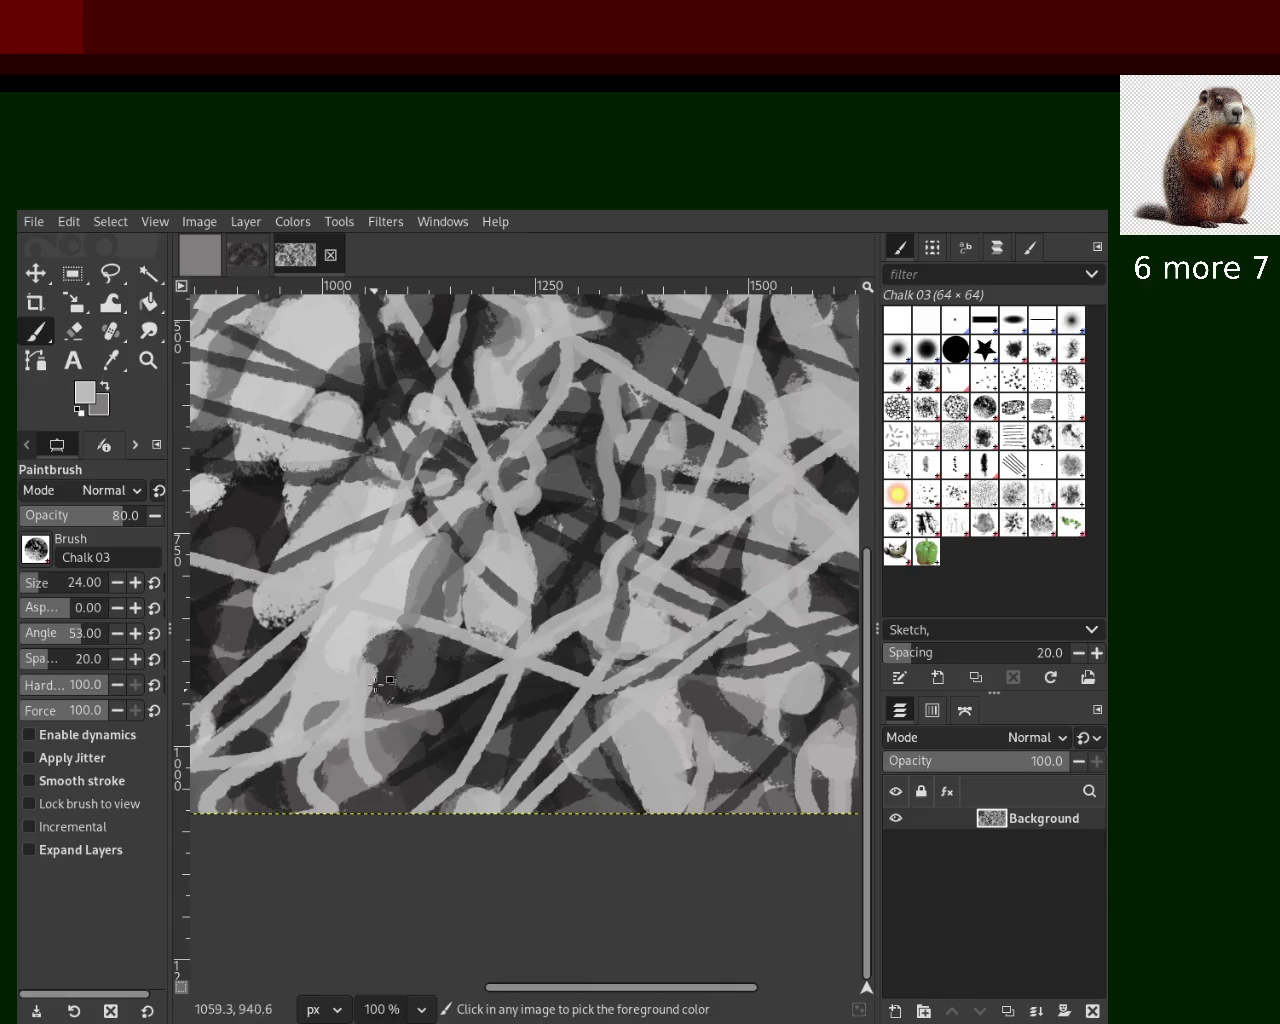
{"action": "mouse_move", "coordinate": [388, 694]}
{"action": "left_mouse_down"}
{"action": "mouse_move", "coordinate": [378, 676]}
{"action": "mouse_move", "coordinate": [402, 691]}
{"action": "mouse_move", "coordinate": [384, 711]}
{"action": "left_mouse_up"}
{"action": "left_click", "coordinate": [521, 595], "text": "ctrl"}
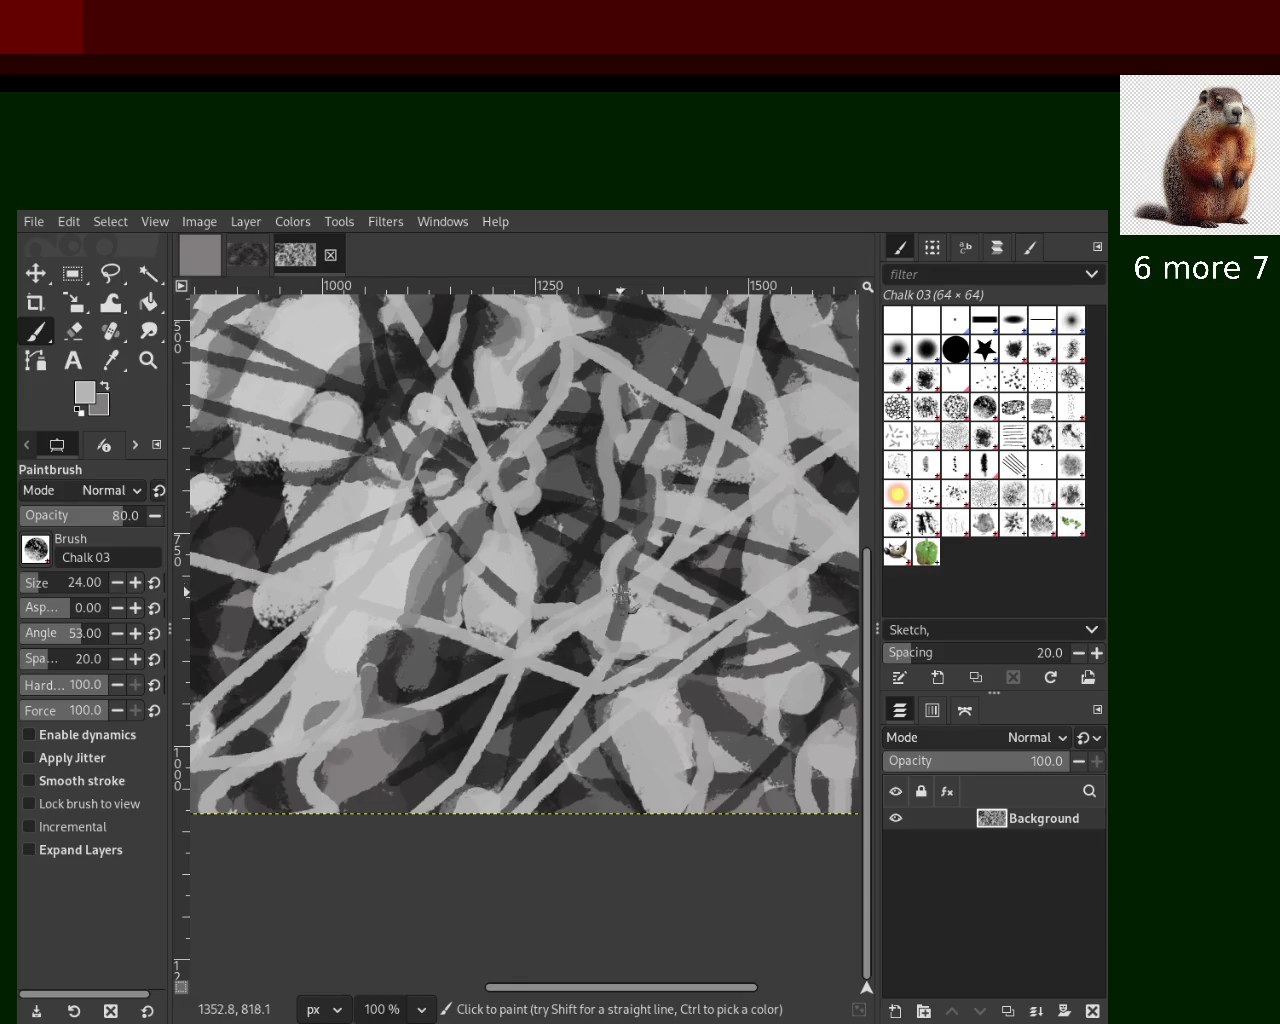
{"action": "left_click", "coordinate": [545, 495], "text": "ctrl"}
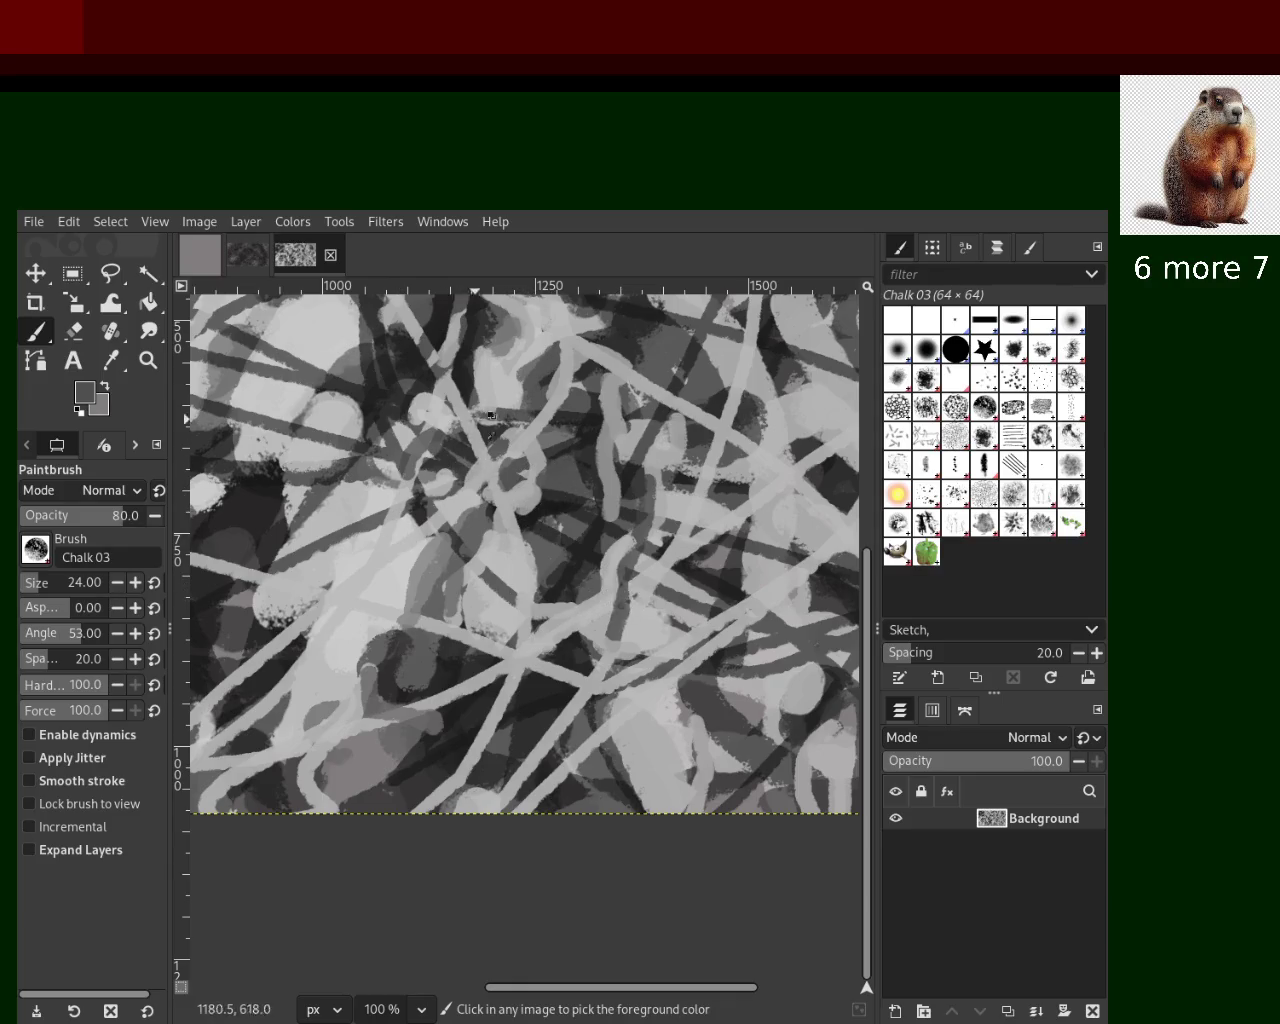
Sample a light grey and paint a downward chalk stroke in the lower left
{"action": "left_click", "coordinate": [465, 432], "text": "ctrl"}
{"action": "left_click", "coordinate": [461, 378], "text": "ctrl"}
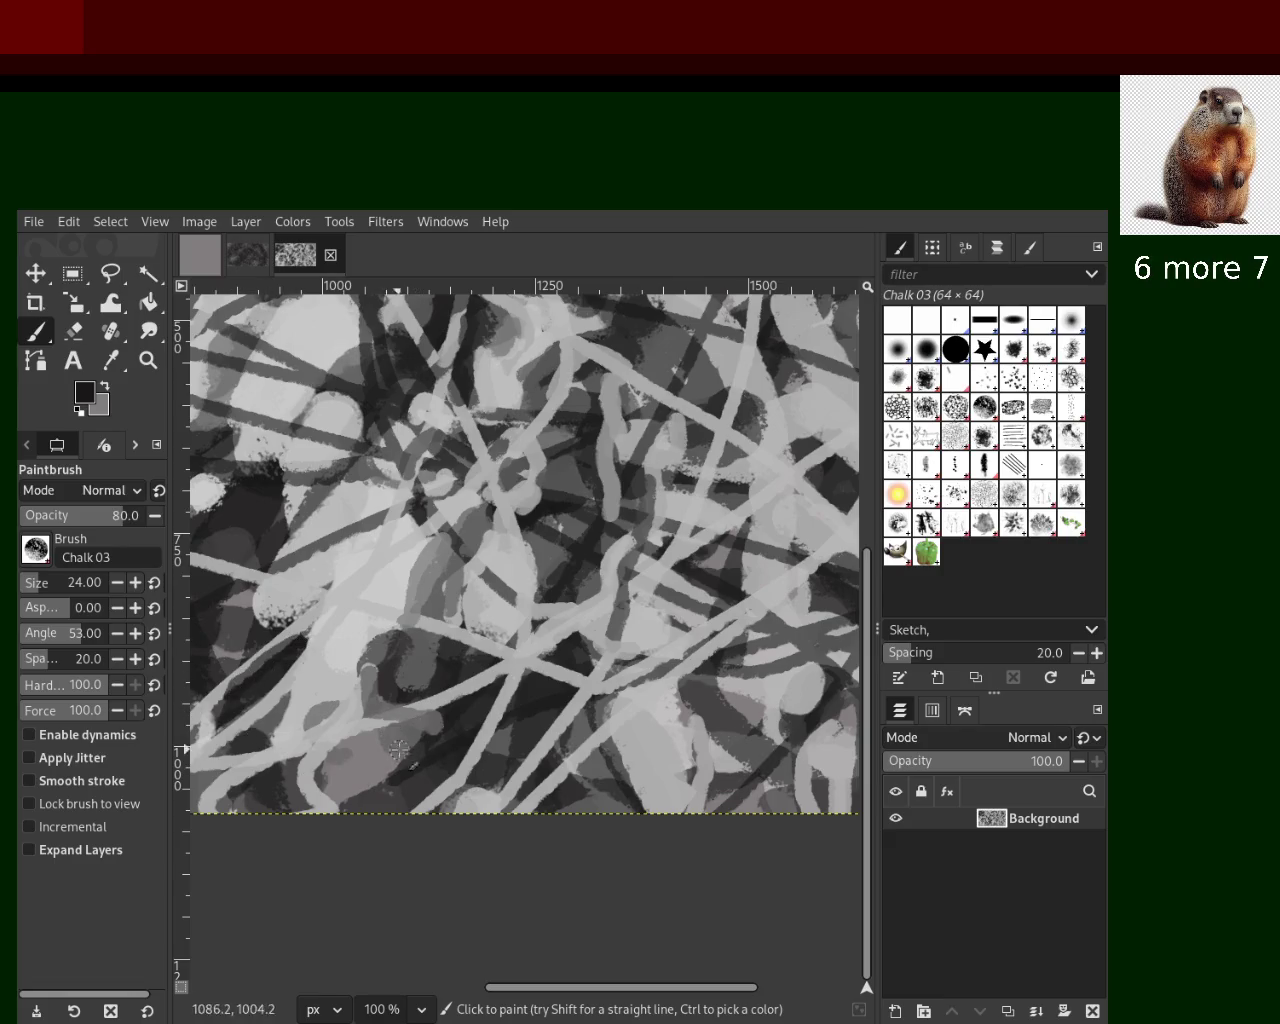
{"action": "left_click", "coordinate": [368, 617], "text": "ctrl"}
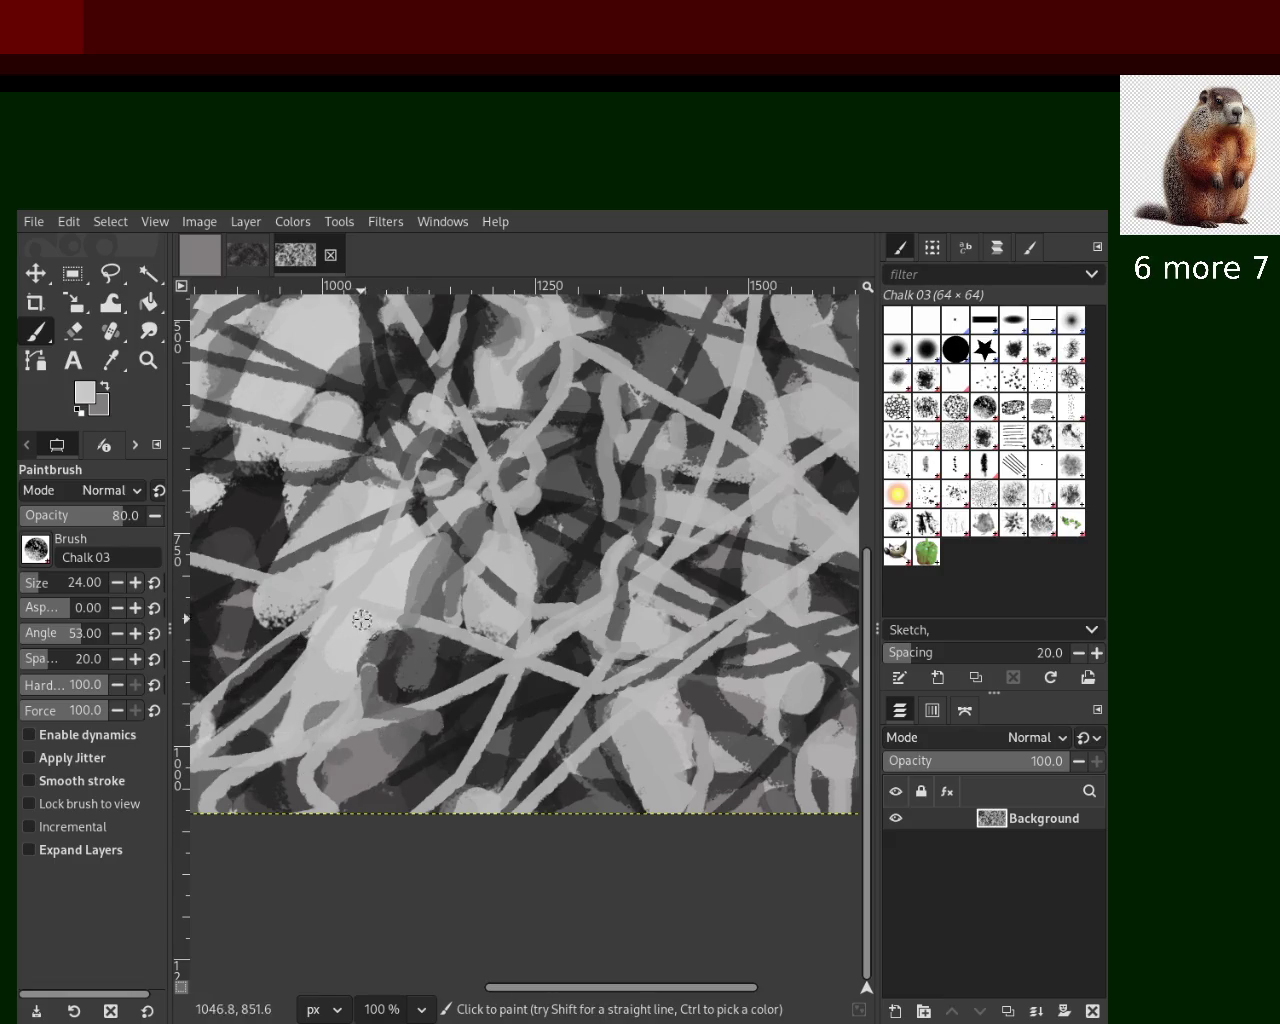
{"action": "left_click_drag", "start_coordinate": [362, 620], "coordinate": [372, 735]}
Sample a range of near-black, mid and light grey tones from the canvas
{"action": "left_click", "coordinate": [566, 698], "text": "ctrl"}
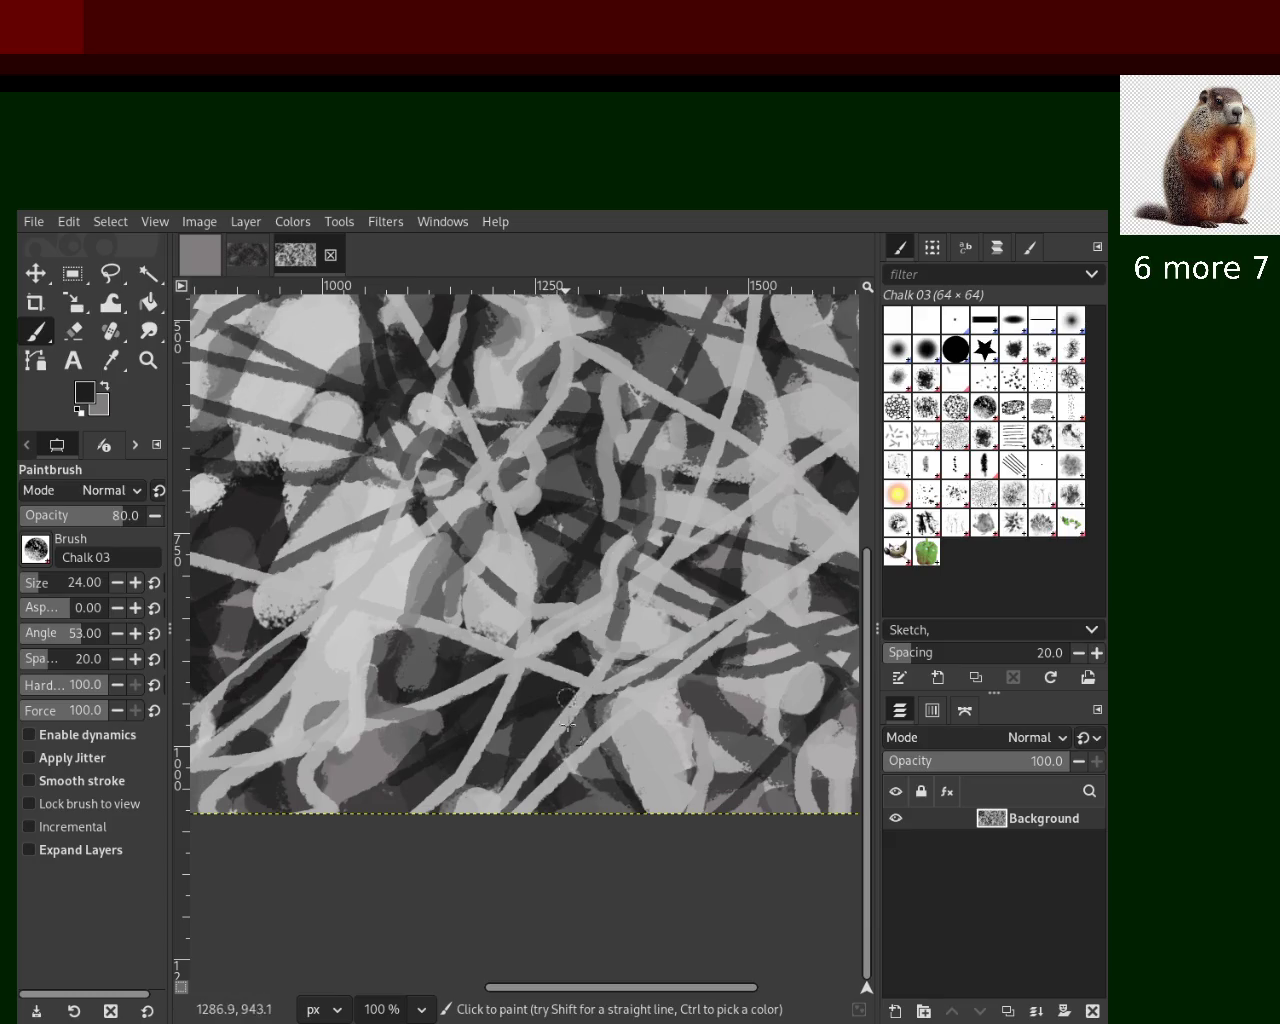
{"action": "left_click", "coordinate": [586, 690], "text": "ctrl"}
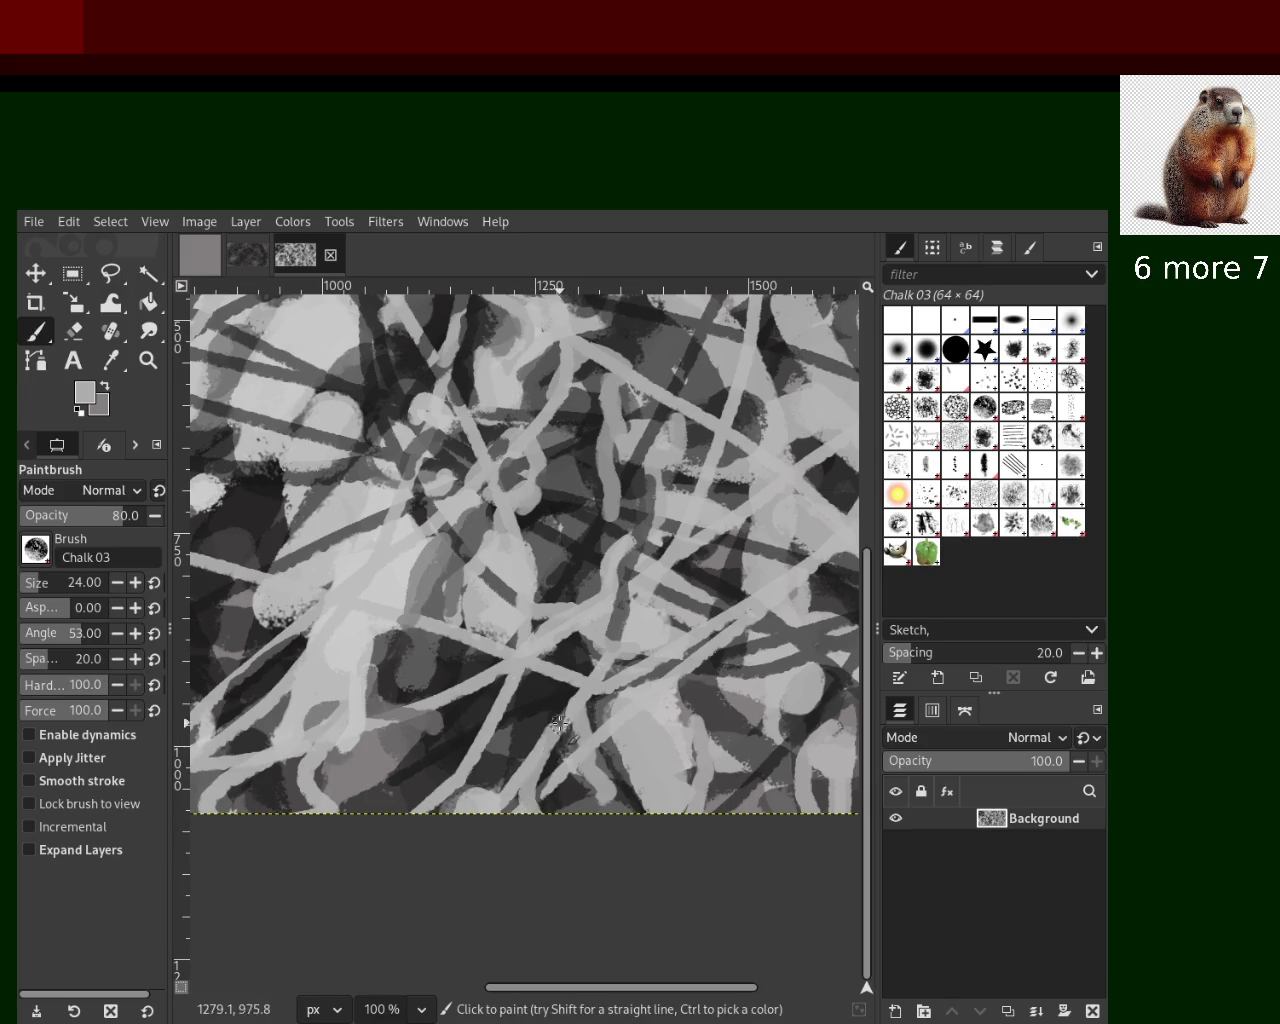
{"action": "left_click", "coordinate": [538, 729], "text": "ctrl"}
{"action": "left_click", "coordinate": [490, 762], "text": "ctrl"}
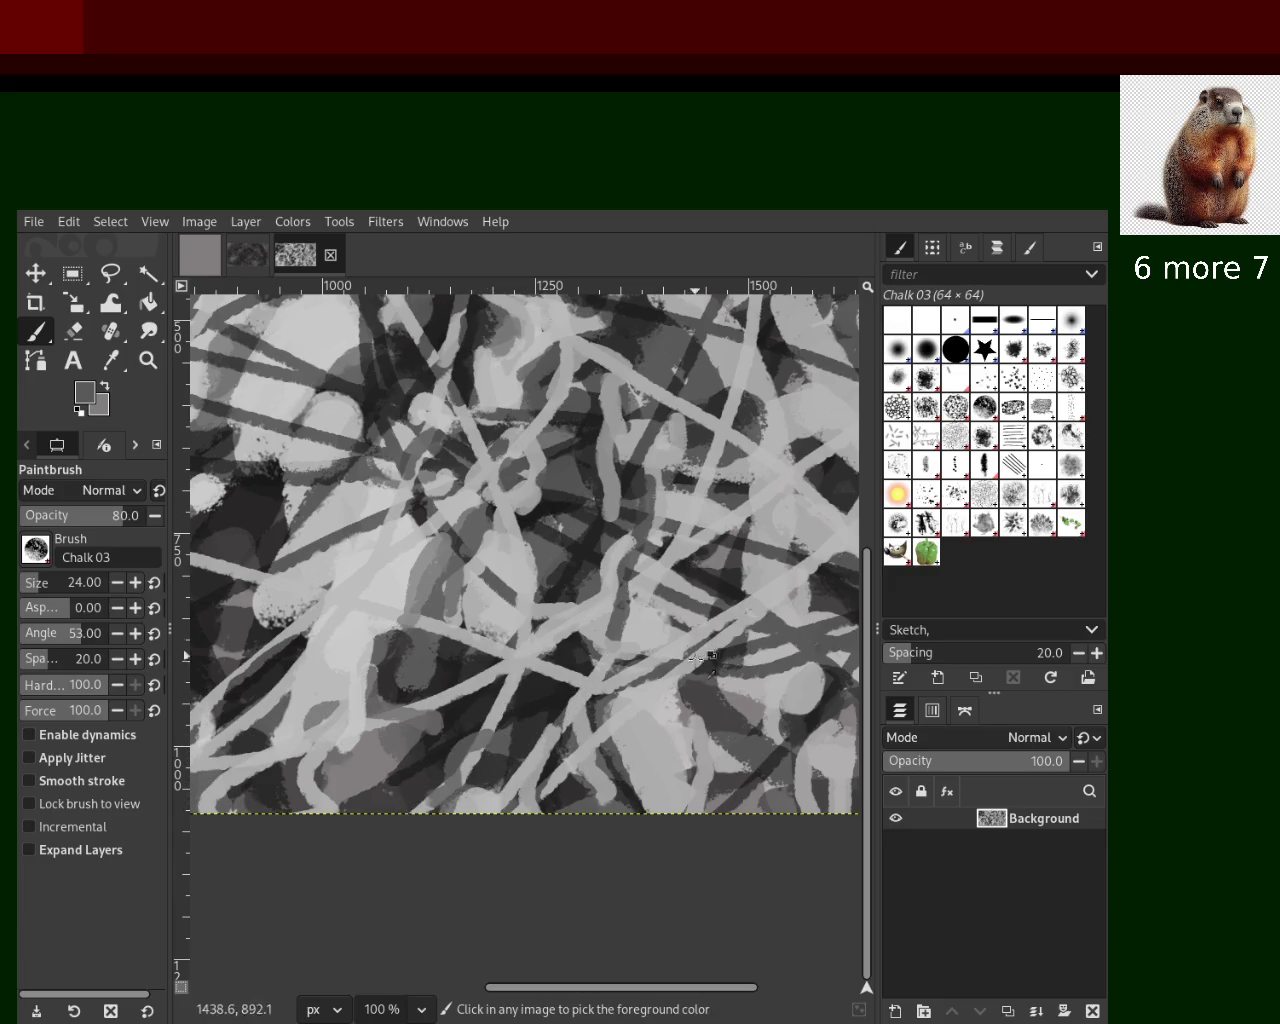
{"action": "left_click", "coordinate": [684, 712], "text": "ctrl"}
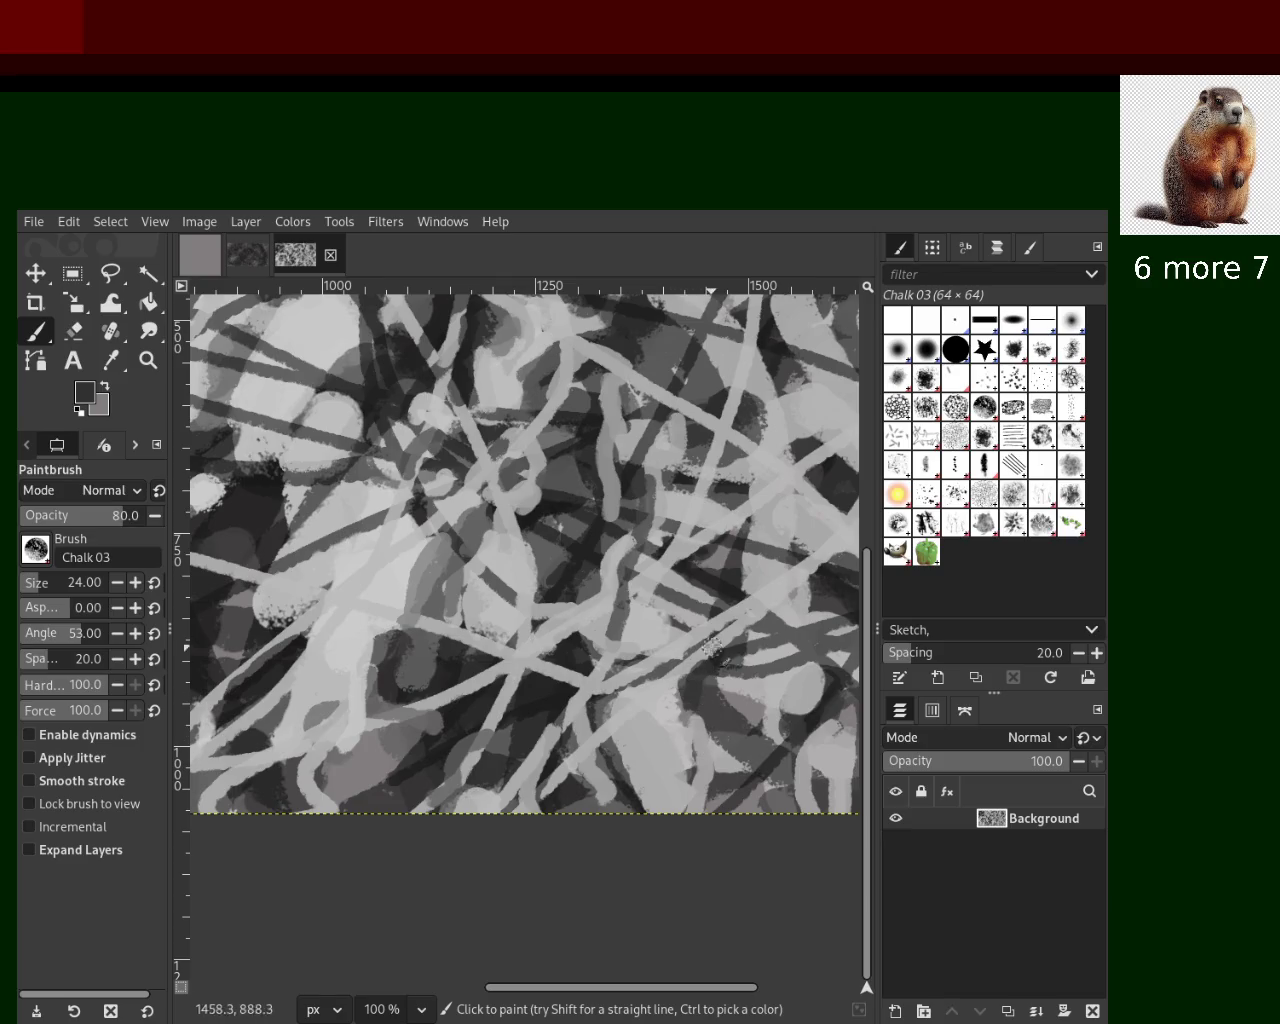
{"action": "key", "text": "ctrl"}
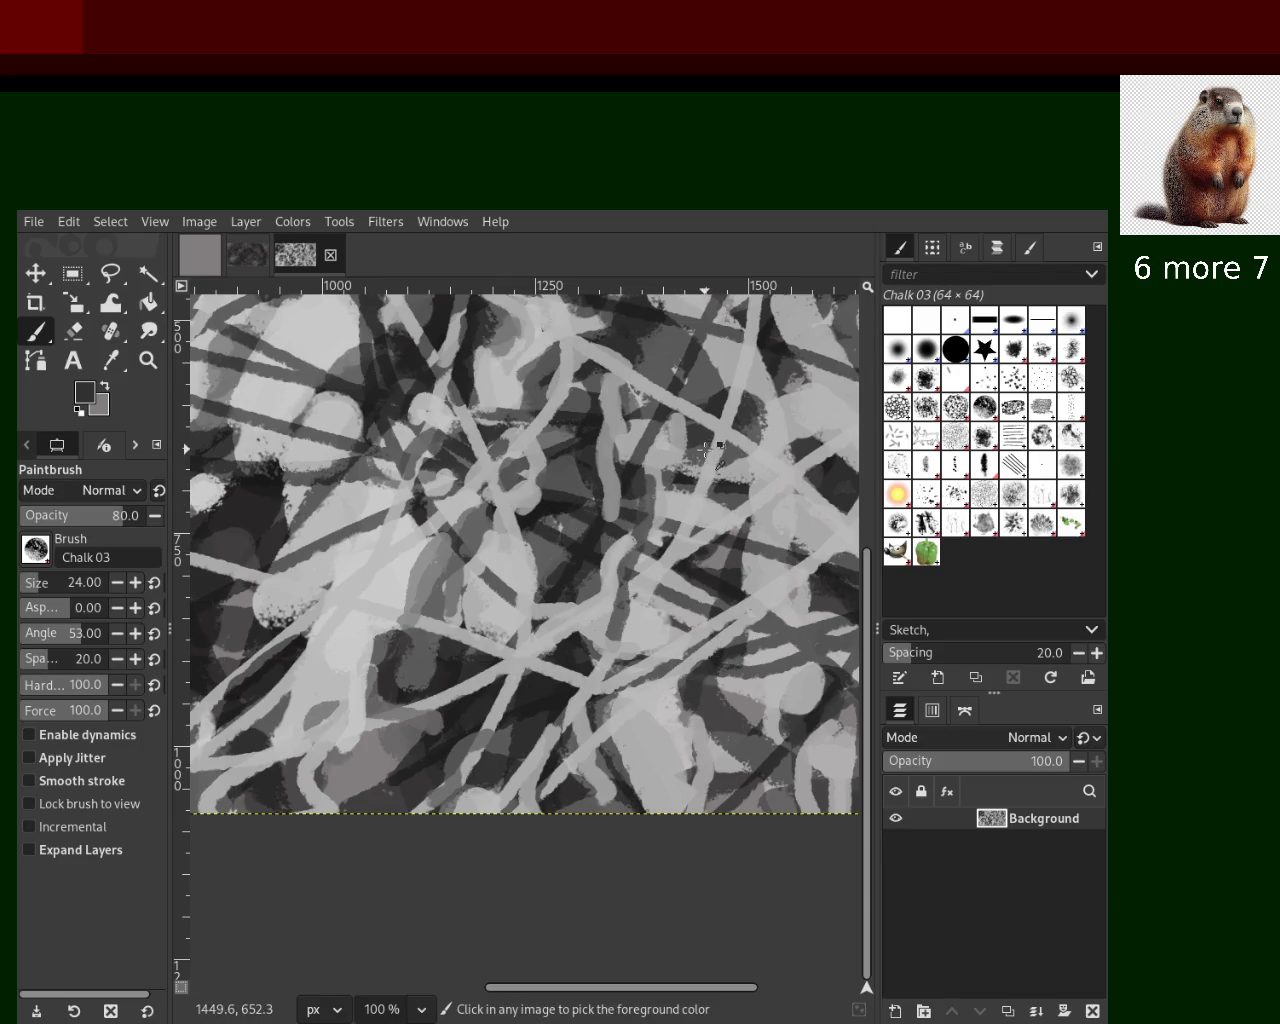
{"action": "left_click", "coordinate": [716, 454], "text": "ctrl"}
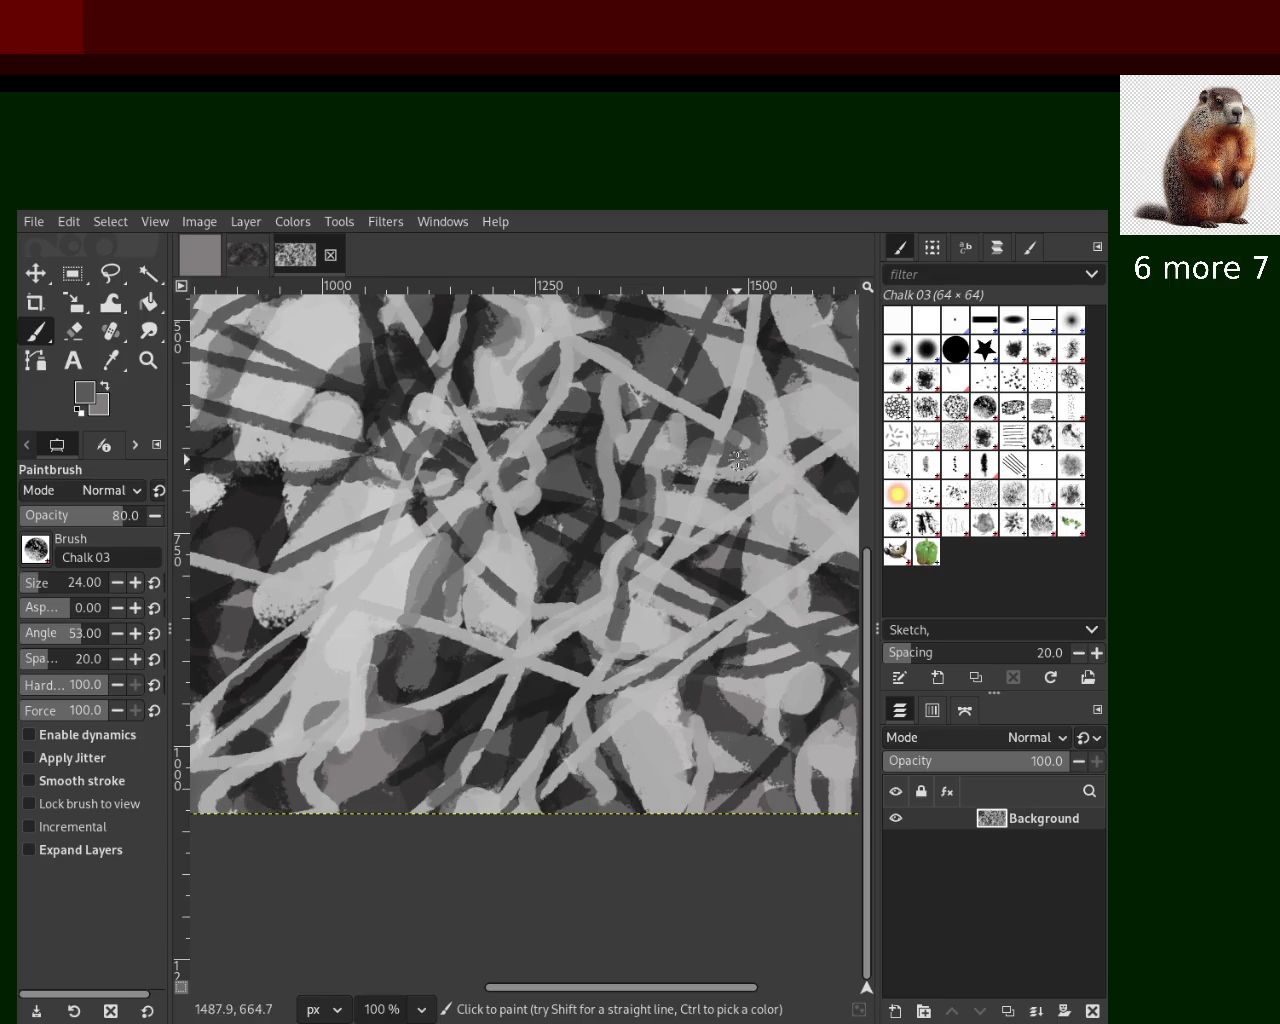
{"action": "left_click", "coordinate": [721, 405], "text": "ctrl"}
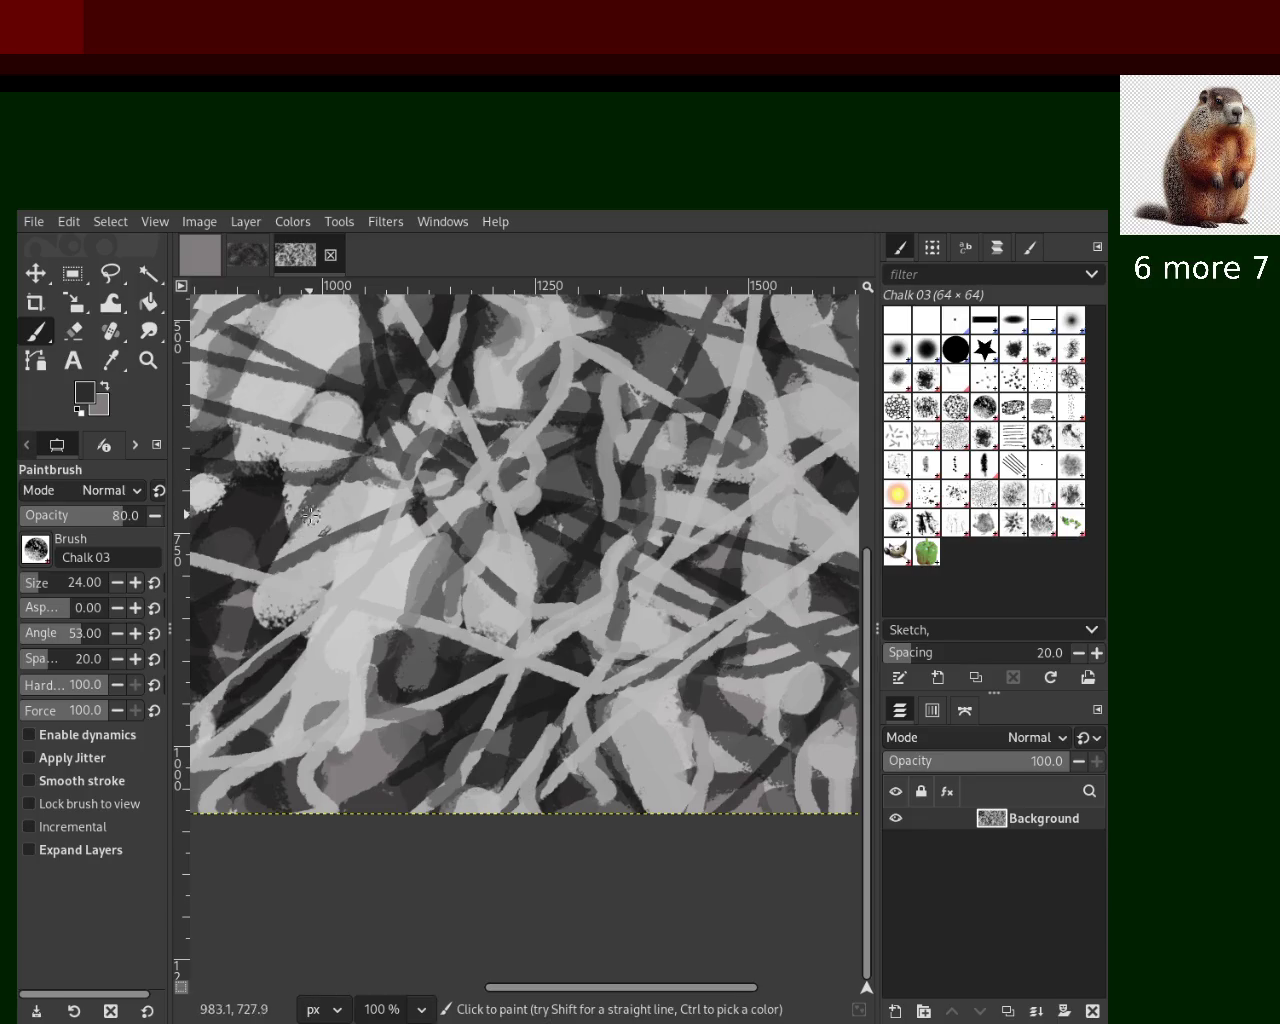
Zoom the view to 66.7% with the Zoom tool
{"action": "key", "text": "z"}
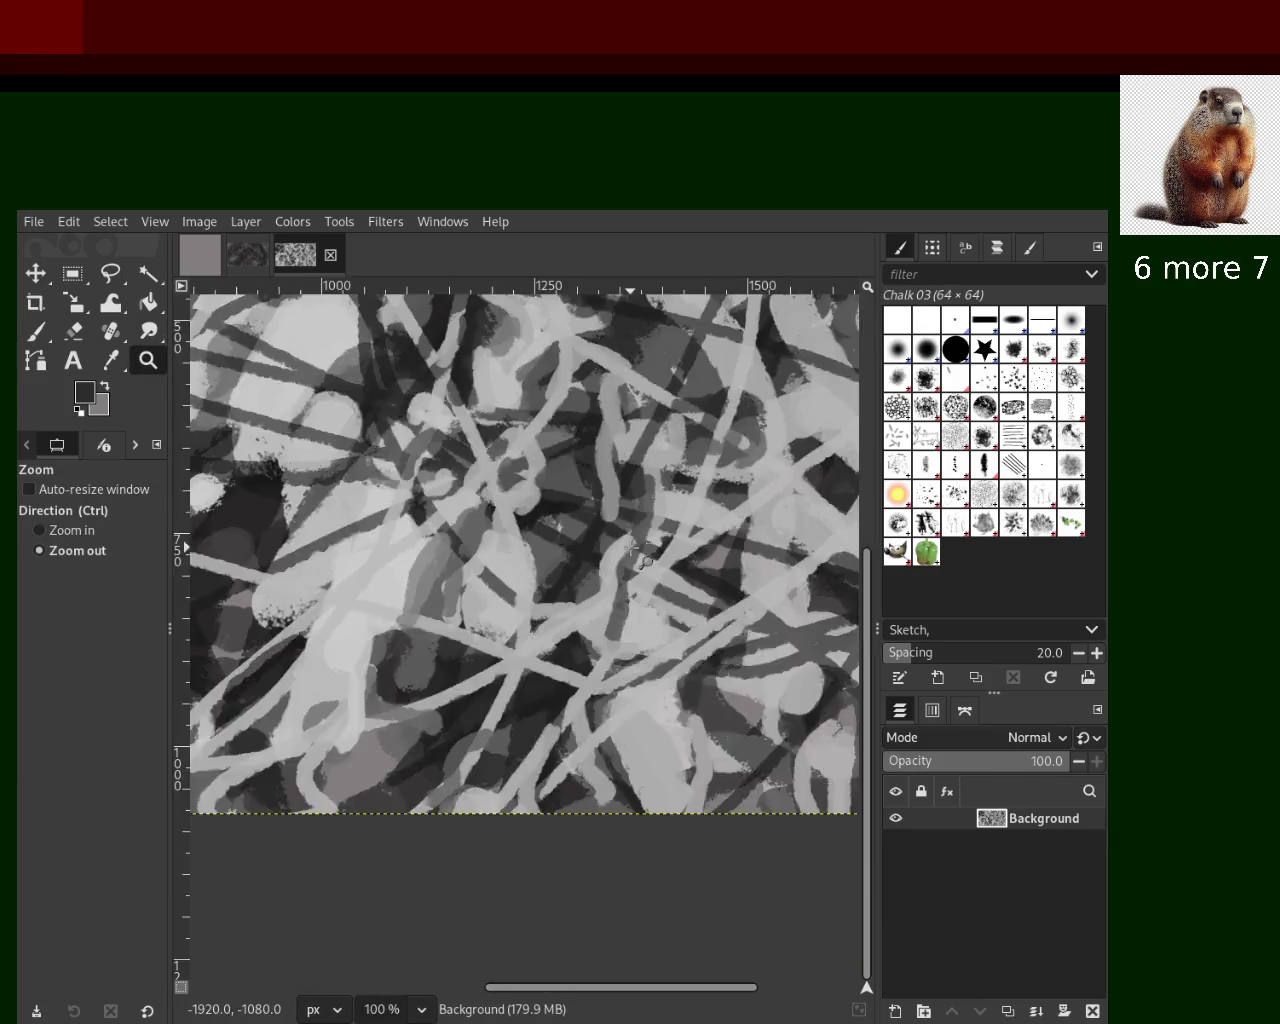
{"action": "scroll", "coordinate": [640, 530], "scroll_direction": "down", "scroll_amount": 2}
{"action": "scroll", "coordinate": [650, 500], "scroll_direction": "down", "scroll_amount": 2}
{"action": "scroll", "coordinate": [658, 474], "scroll_direction": "up", "scroll_amount": 1}
{"action": "left_click", "coordinate": [735, 455]}
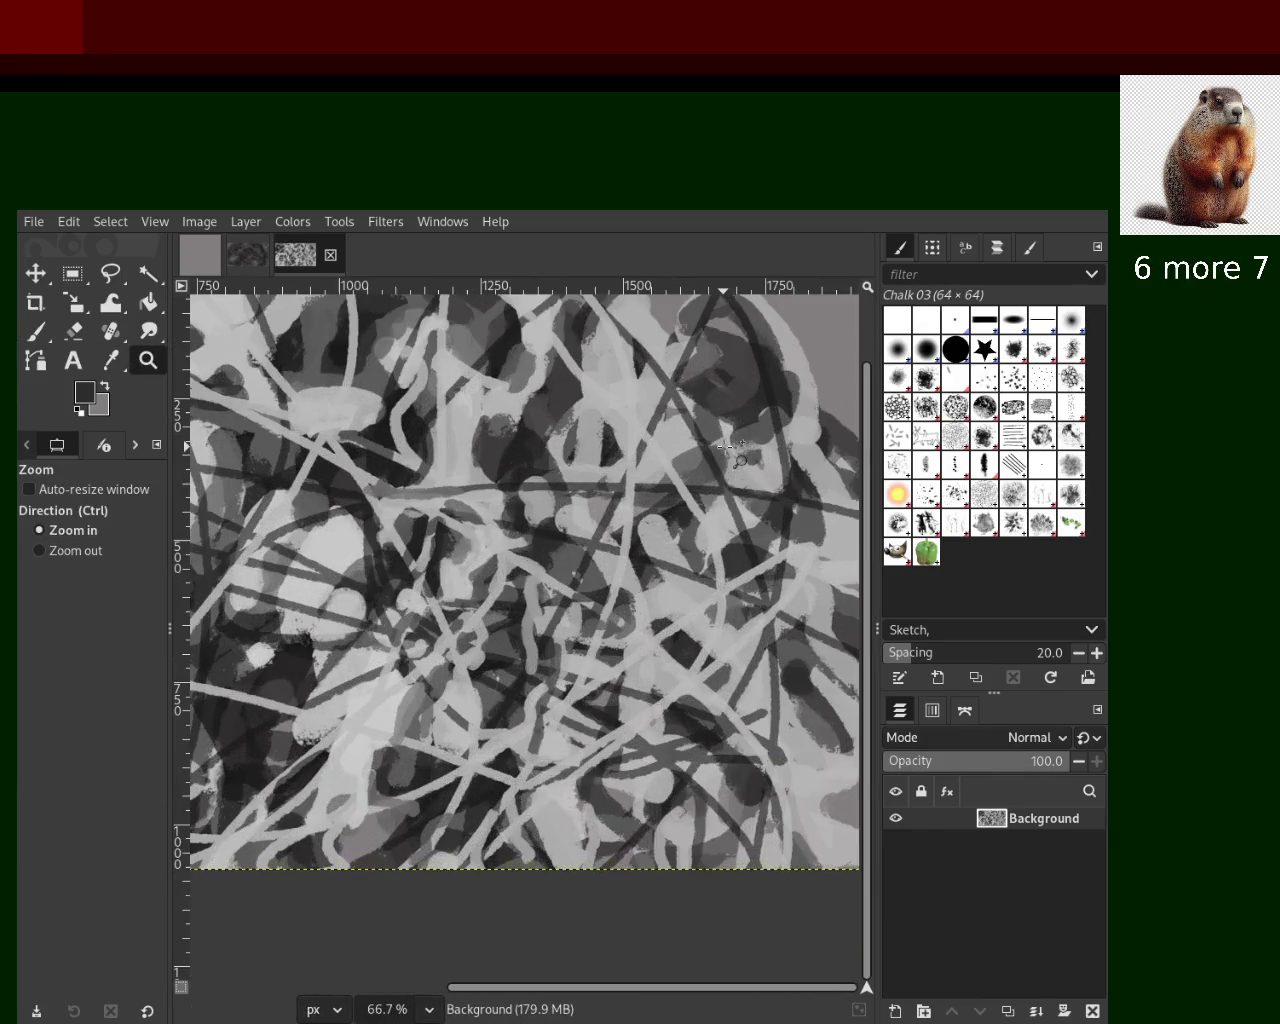
{"action": "left_click", "coordinate": [650, 600], "text": "ctrl"}
{"action": "left_click", "coordinate": [640, 518]}
Sample a slightly darker grey and paint dark chalk strokes, redoing the first one
{"action": "left_click", "coordinate": [36, 331]}
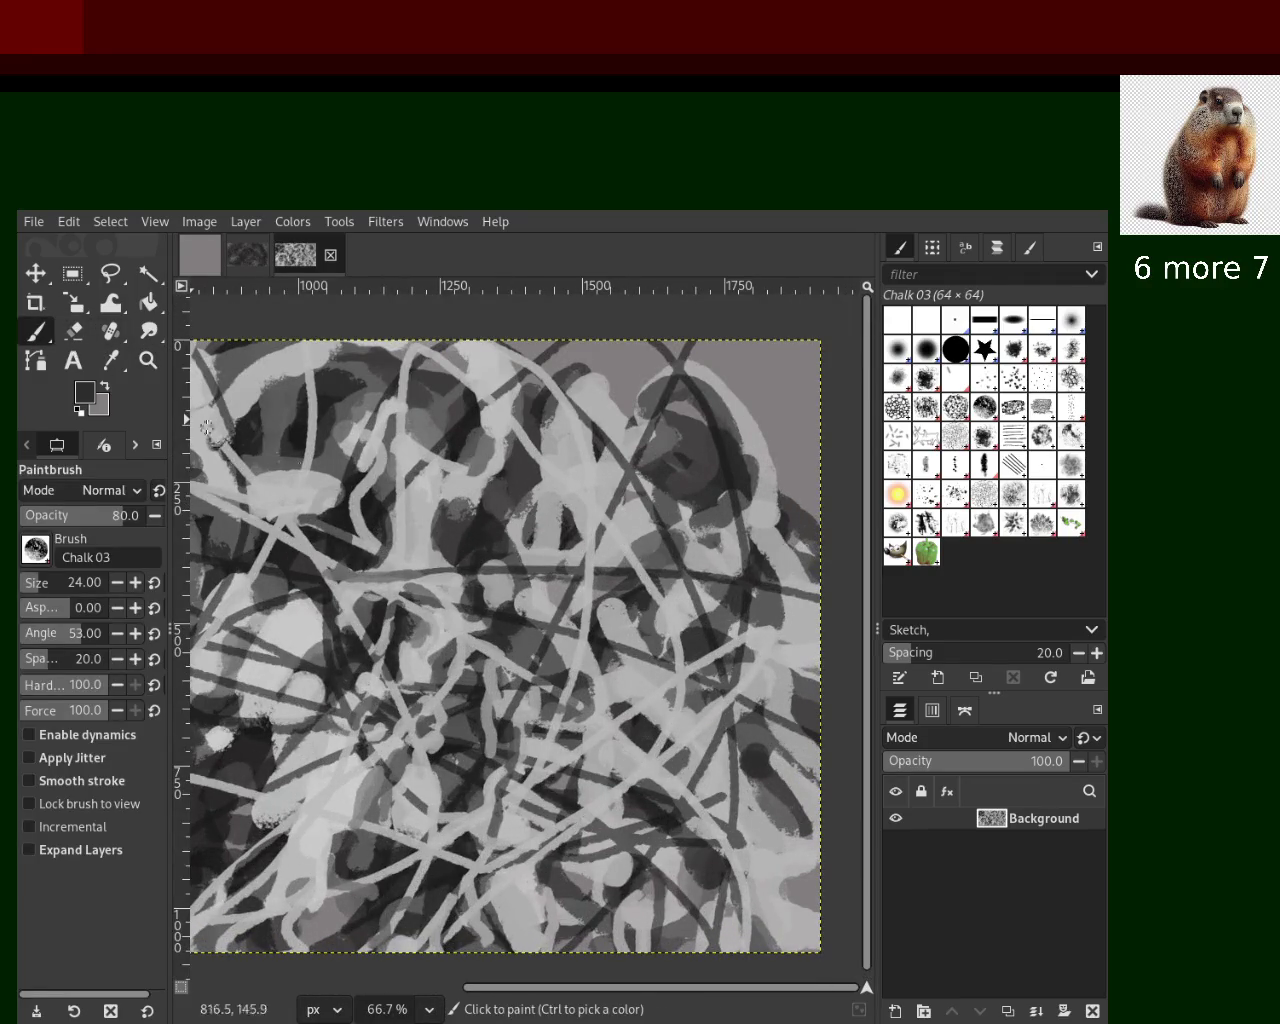
{"action": "left_click", "coordinate": [364, 509], "text": "ctrl"}
{"action": "left_click_drag", "start_coordinate": [453, 481], "coordinate": [585, 520]}
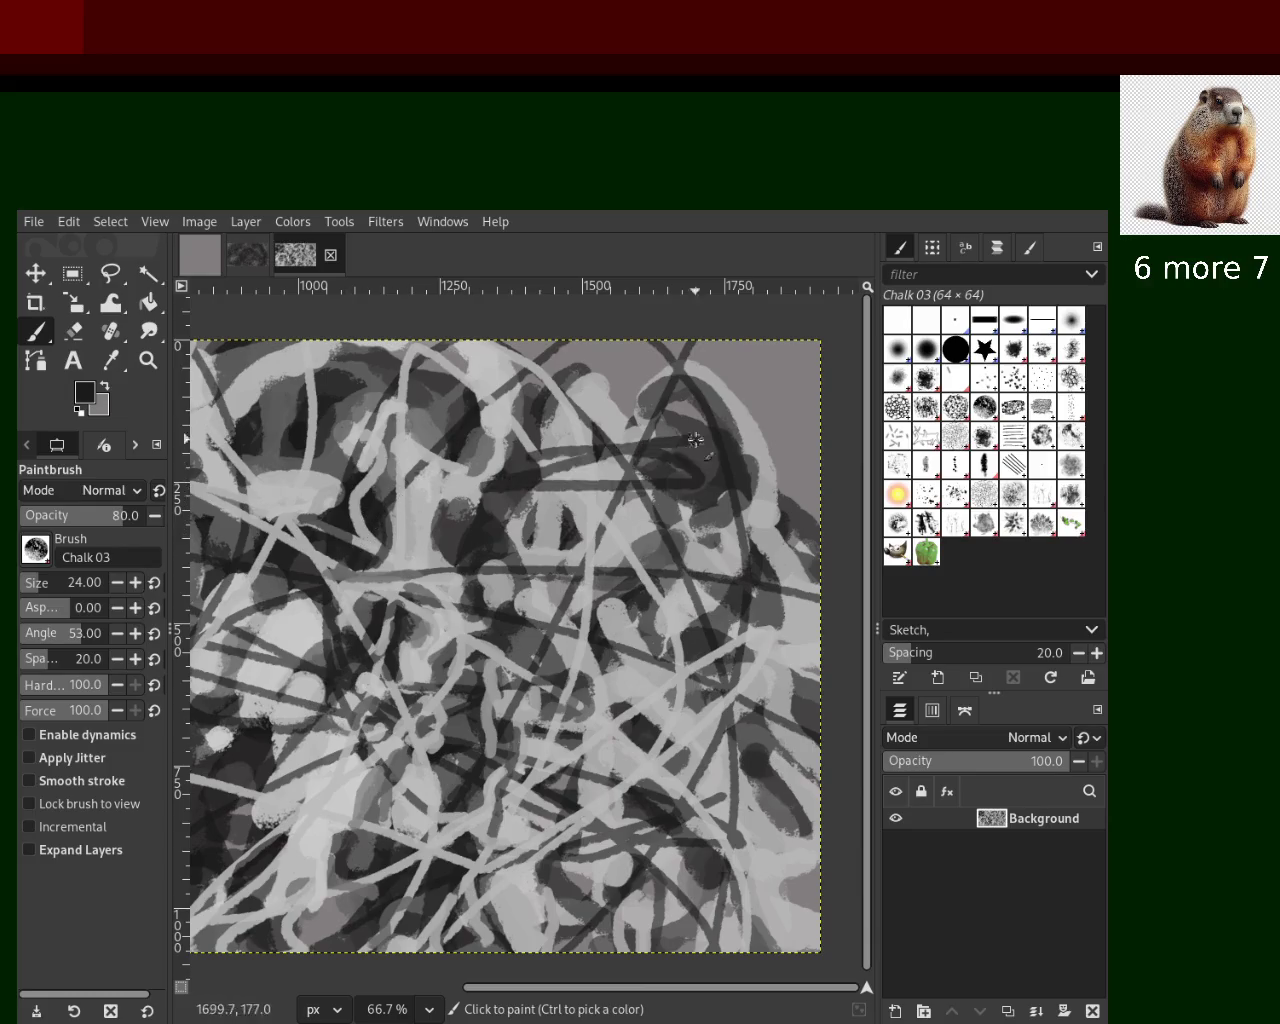
{"action": "key", "text": "ctrl+z"}
{"action": "left_click_drag", "start_coordinate": [616, 454], "coordinate": [635, 502]}
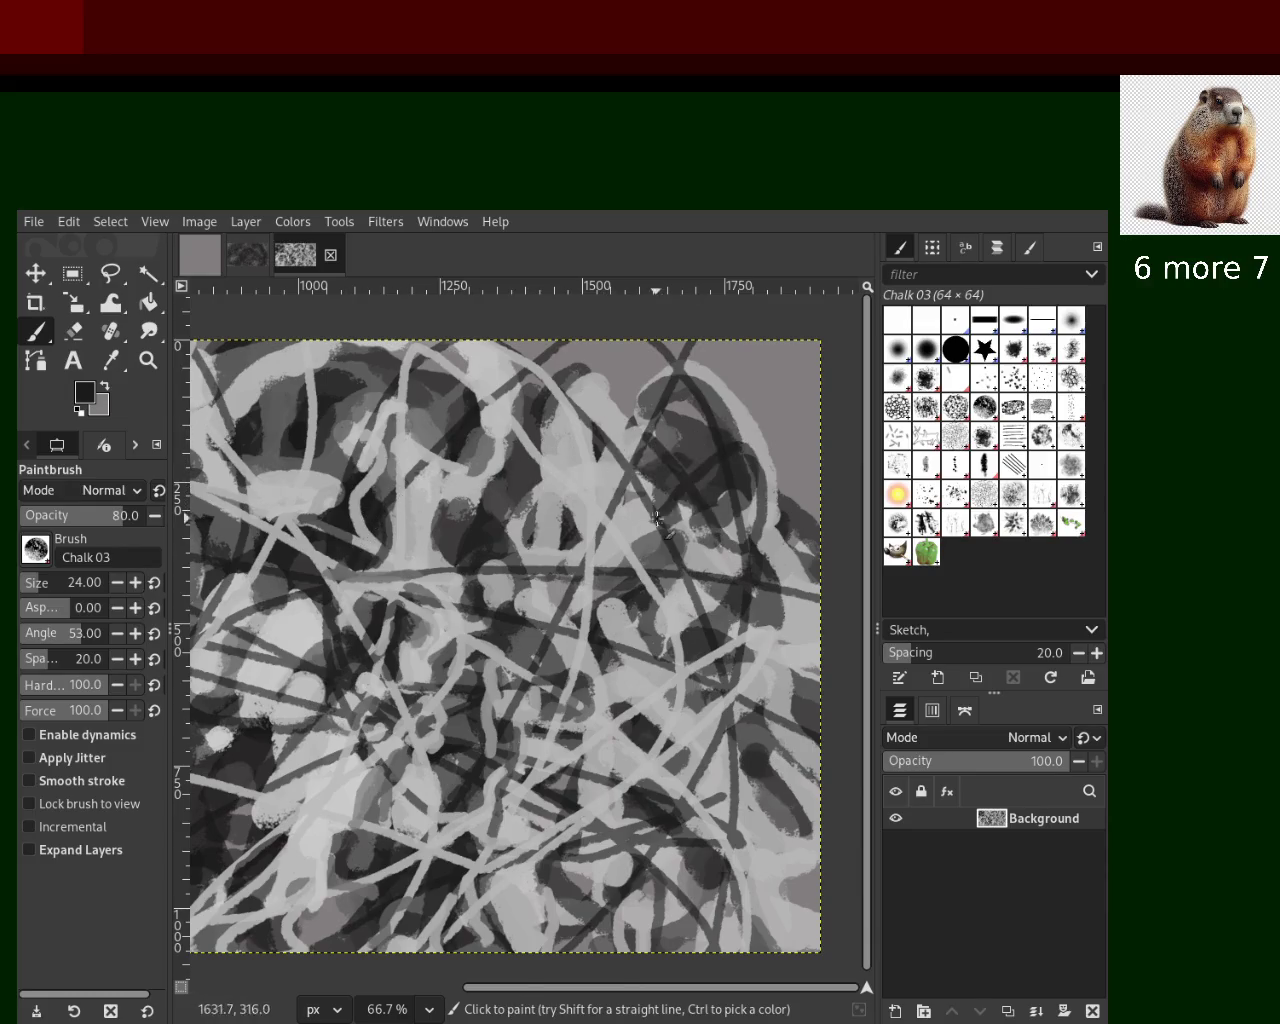
Paint light chalk strokes over the upper right and right of centre
{"action": "left_click", "coordinate": [620, 458], "text": "ctrl"}
{"action": "left_click", "coordinate": [606, 466], "text": "ctrl"}
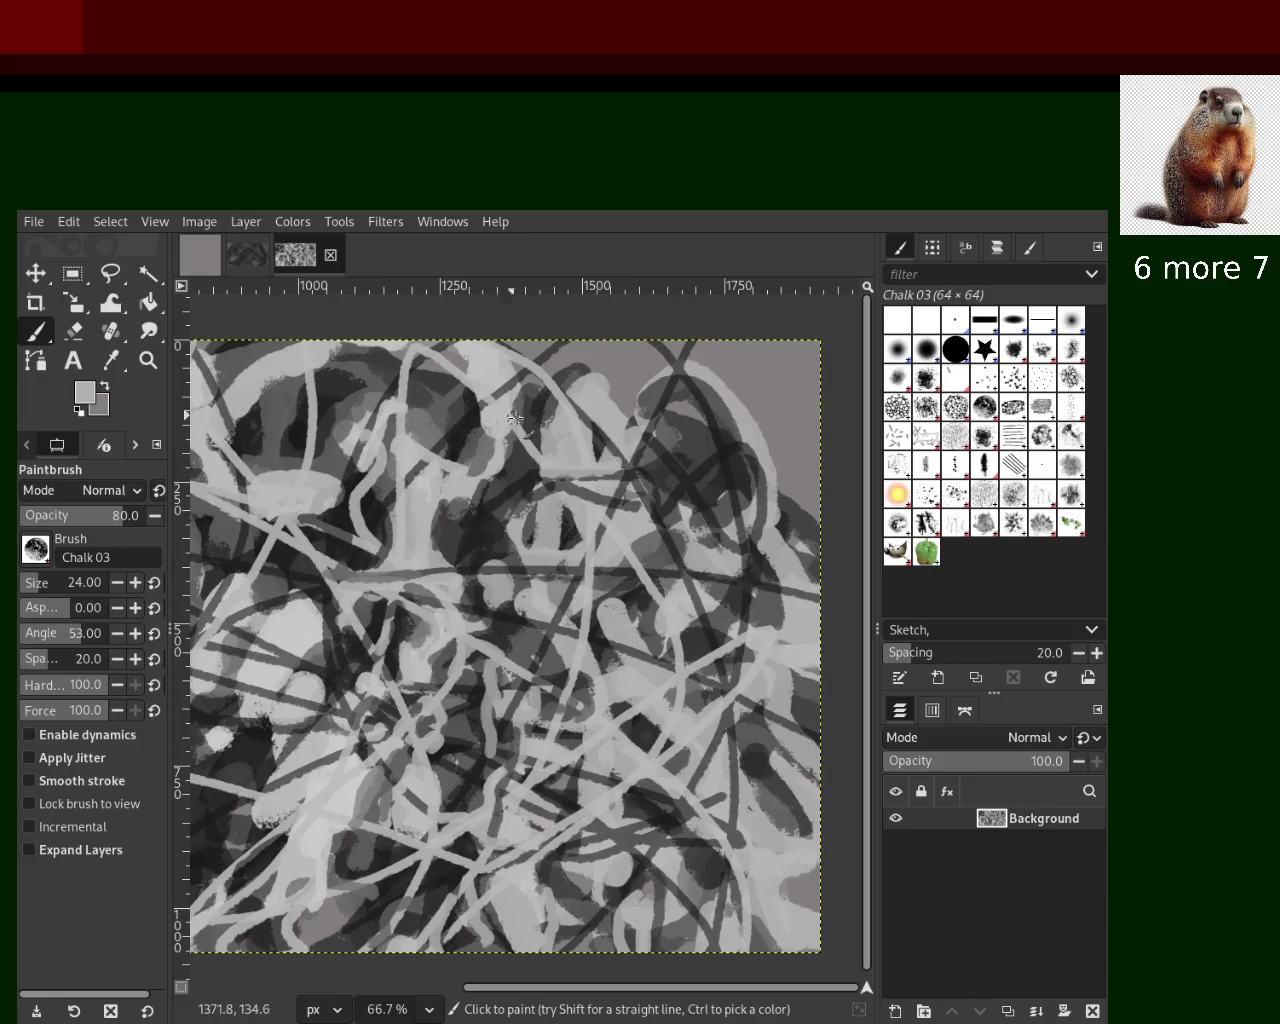
{"action": "left_click", "coordinate": [712, 377], "text": "ctrl"}
{"action": "mouse_move", "coordinate": [710, 376]}
{"action": "left_mouse_down"}
{"action": "mouse_move", "coordinate": [697, 372]}
{"action": "mouse_move", "coordinate": [773, 496]}
{"action": "mouse_move", "coordinate": [728, 396]}
{"action": "mouse_move", "coordinate": [799, 560]}
{"action": "mouse_move", "coordinate": [782, 524]}
{"action": "left_mouse_up"}
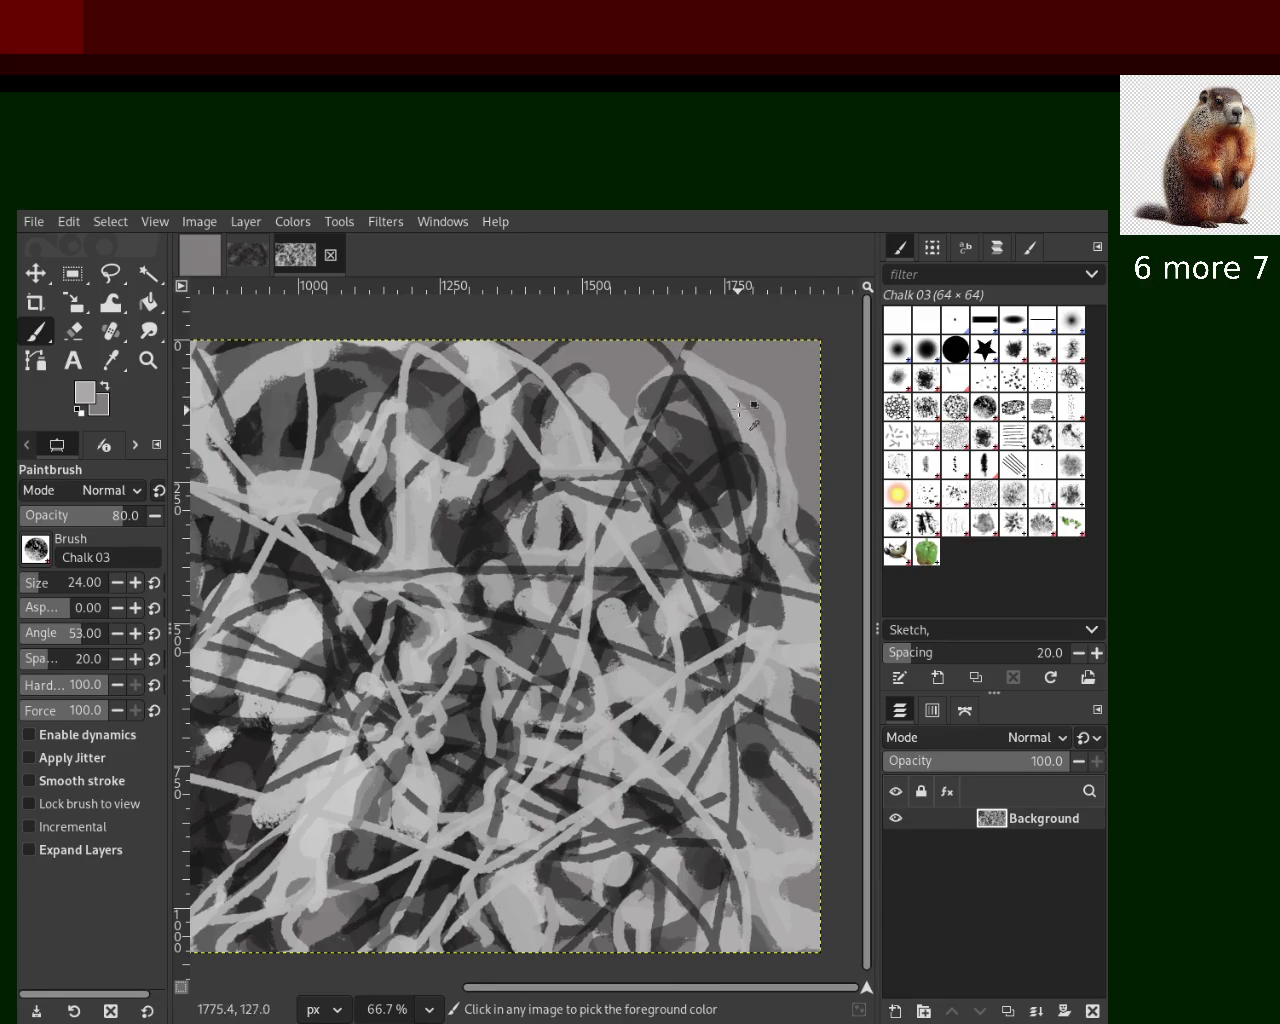
{"action": "left_click_drag", "start_coordinate": [739, 384], "coordinate": [791, 502]}
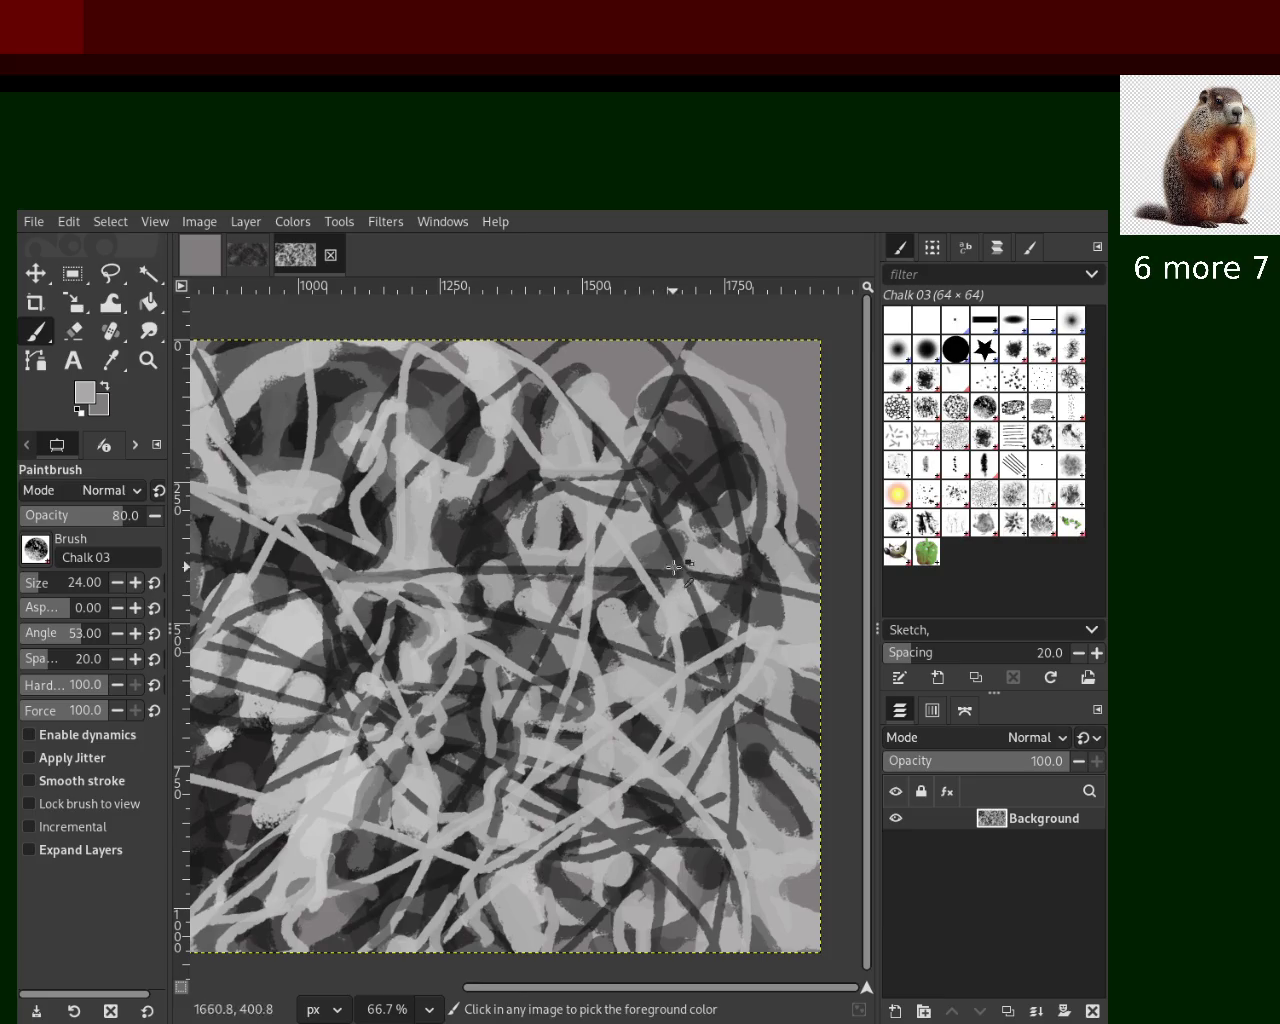
{"action": "left_click_drag", "start_coordinate": [705, 552], "coordinate": [650, 630]}
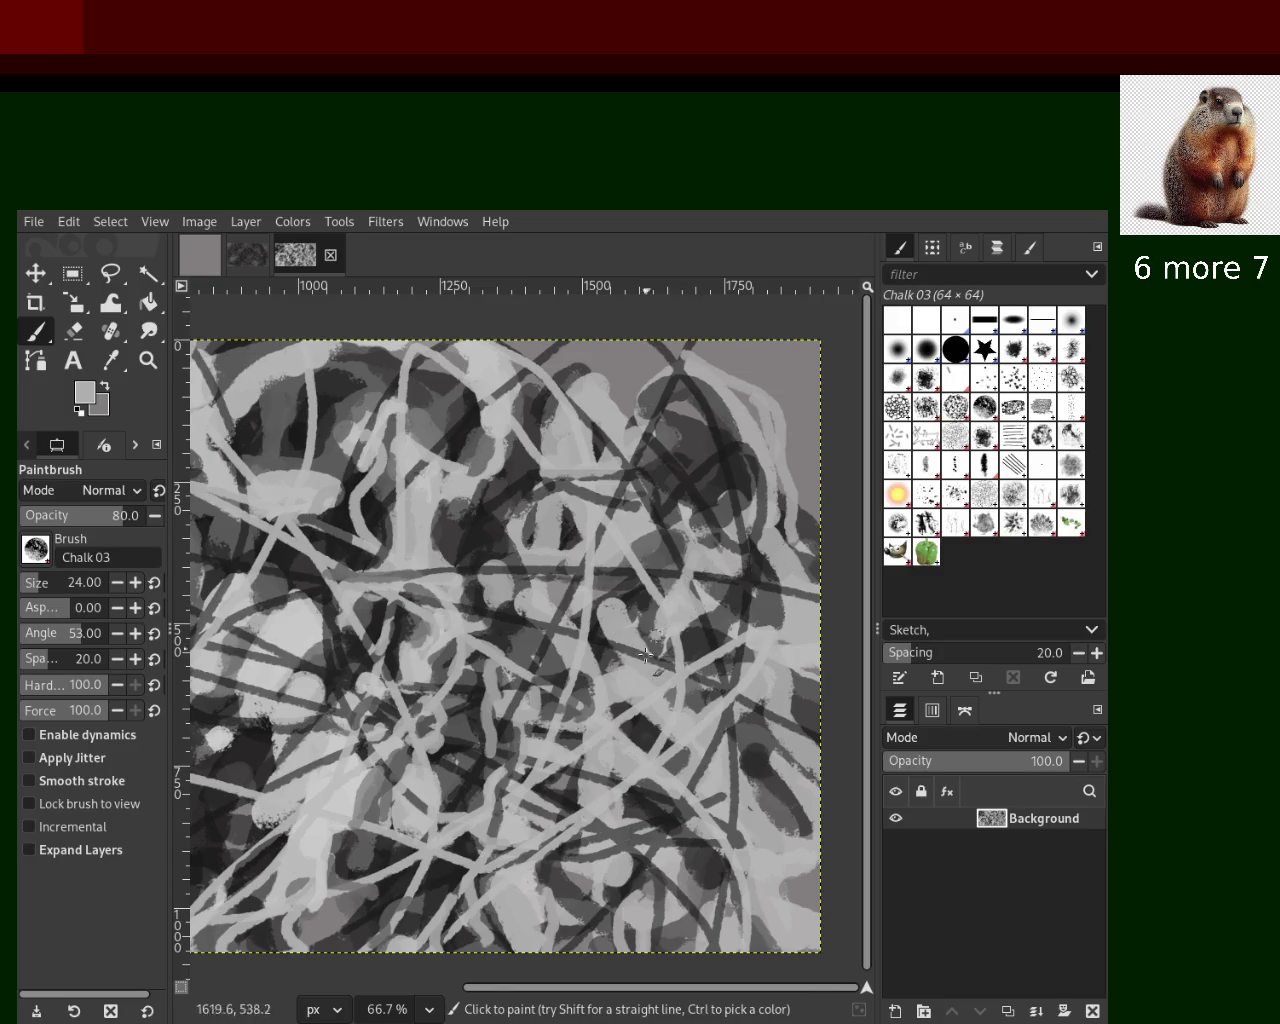
Sample a series of darker, near-black and lighter greys from the canvas
{"action": "left_click", "coordinate": [680, 572], "text": "ctrl"}
{"action": "left_click", "coordinate": [650, 612], "text": "ctrl"}
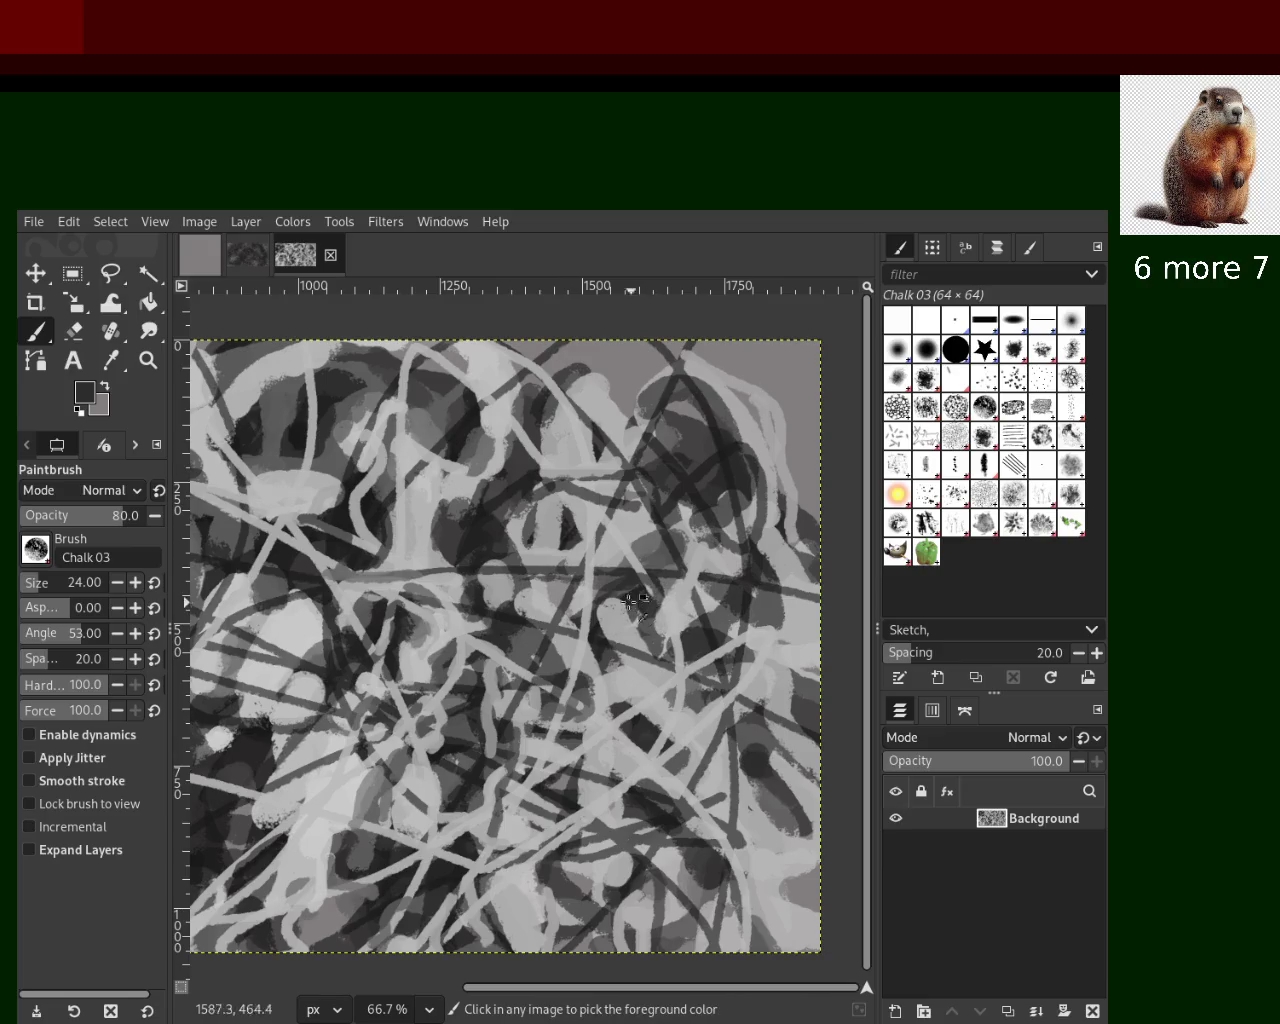
{"action": "left_click", "coordinate": [622, 578], "text": "ctrl"}
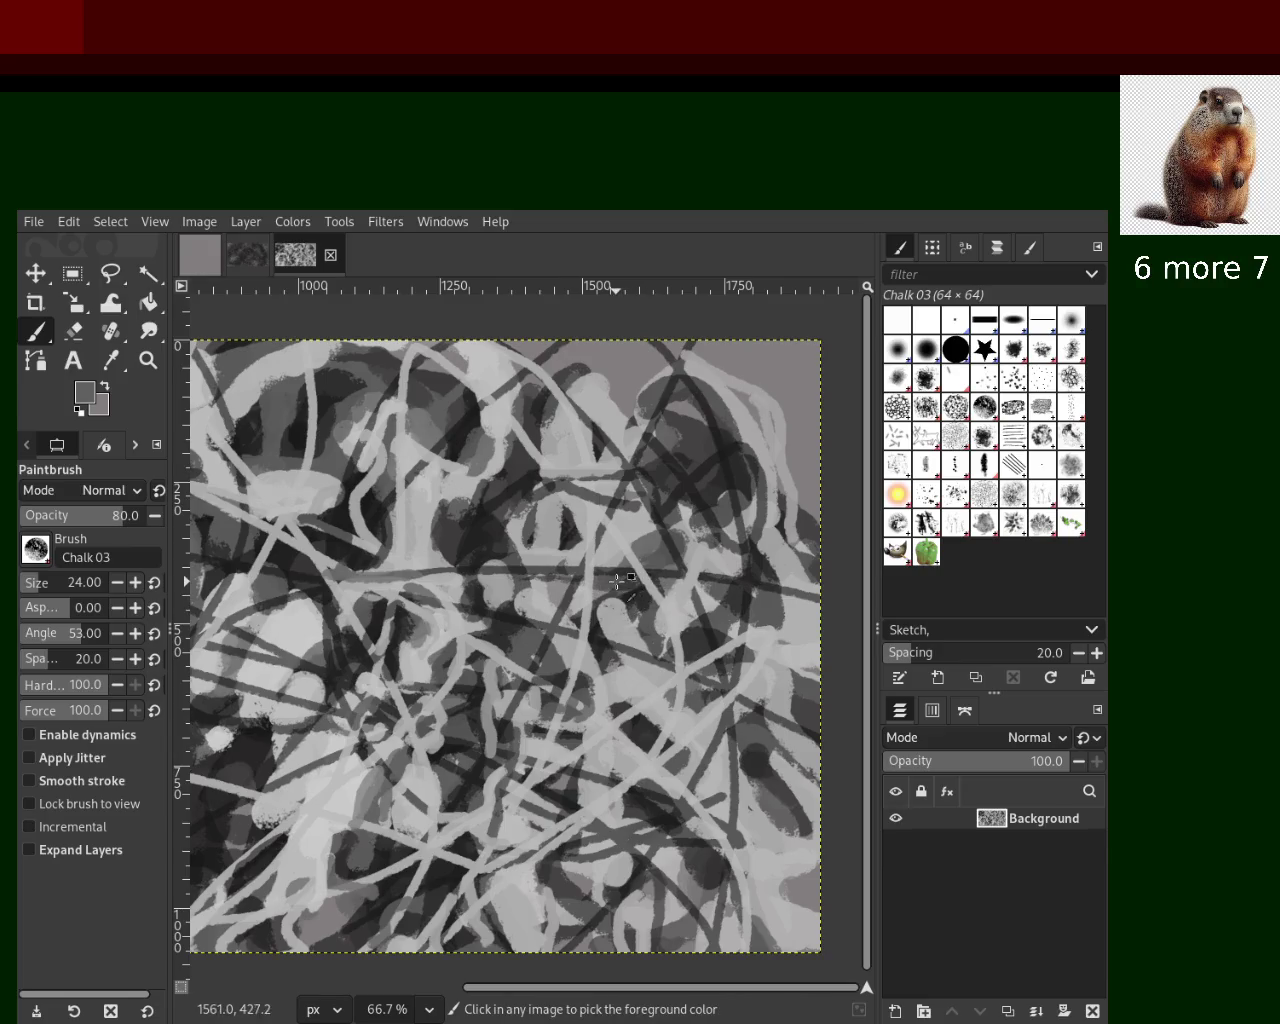
{"action": "left_click", "coordinate": [655, 533], "text": "ctrl"}
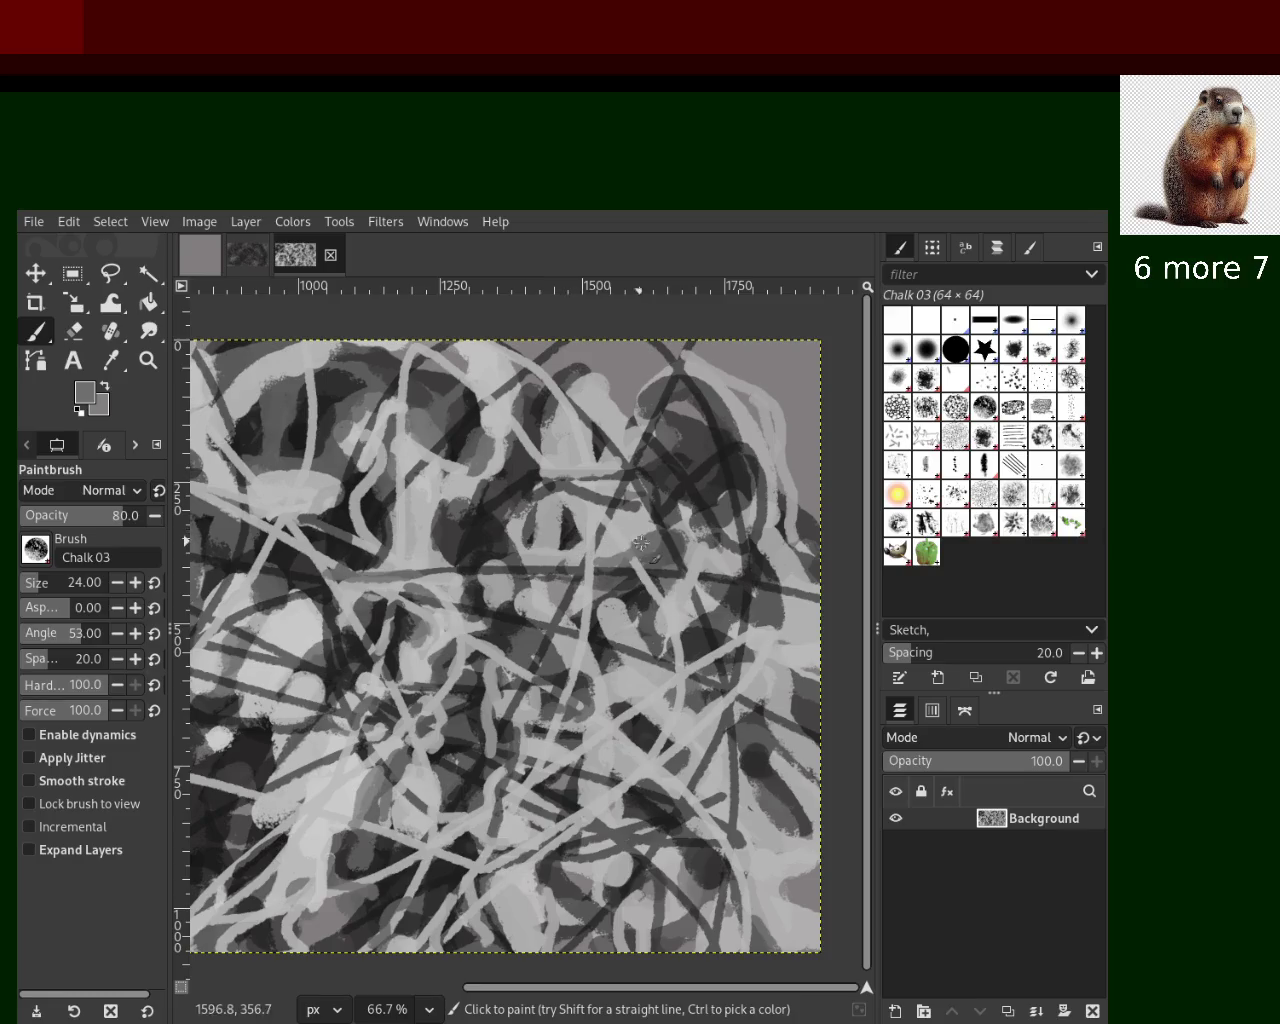
{"action": "left_click", "coordinate": [630, 532], "text": "ctrl"}
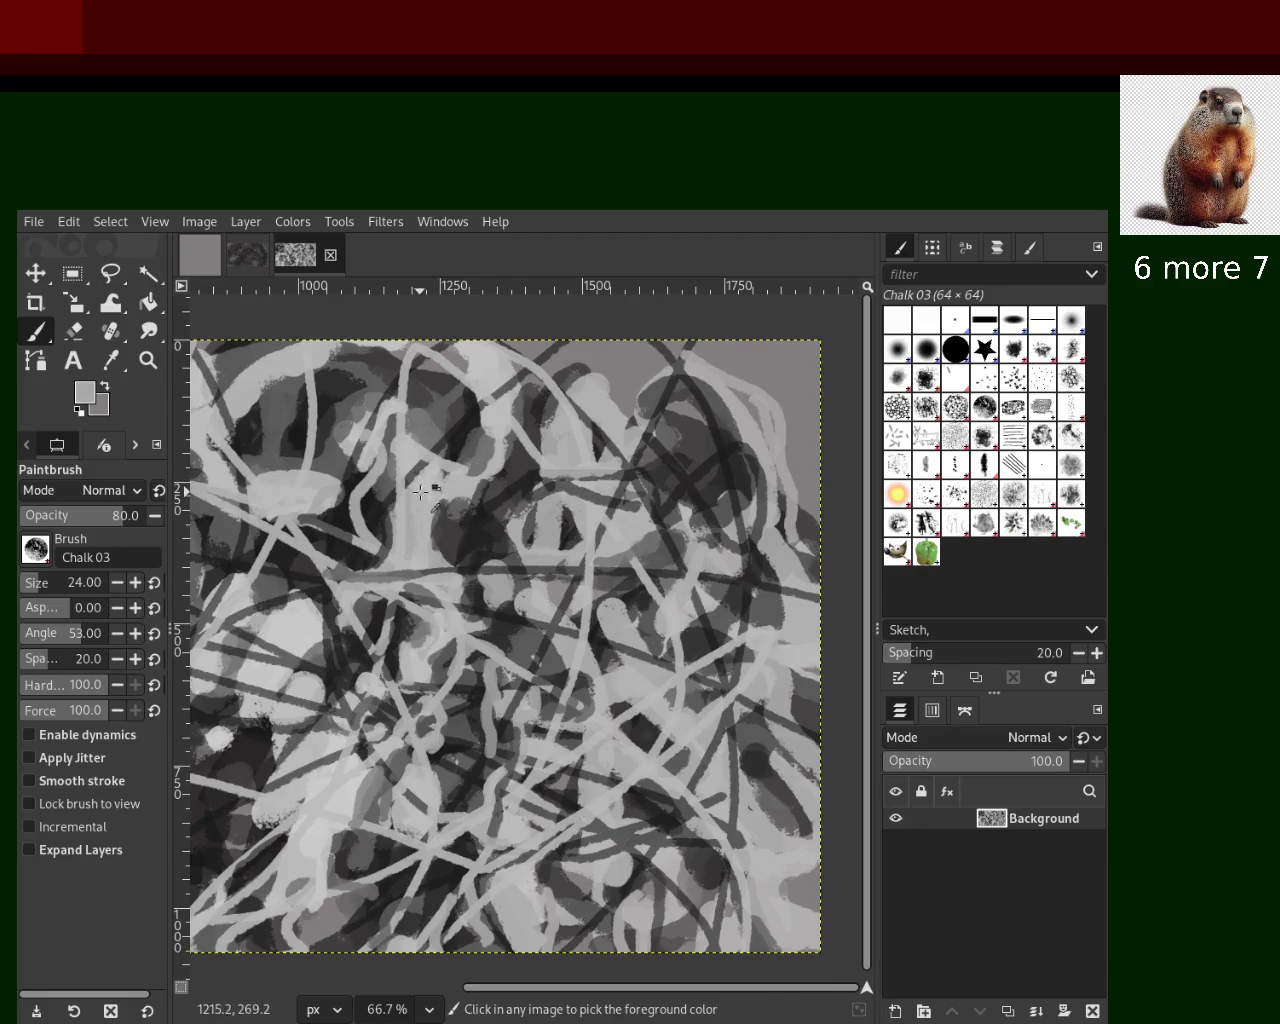
{"action": "left_click", "coordinate": [393, 505], "text": "ctrl"}
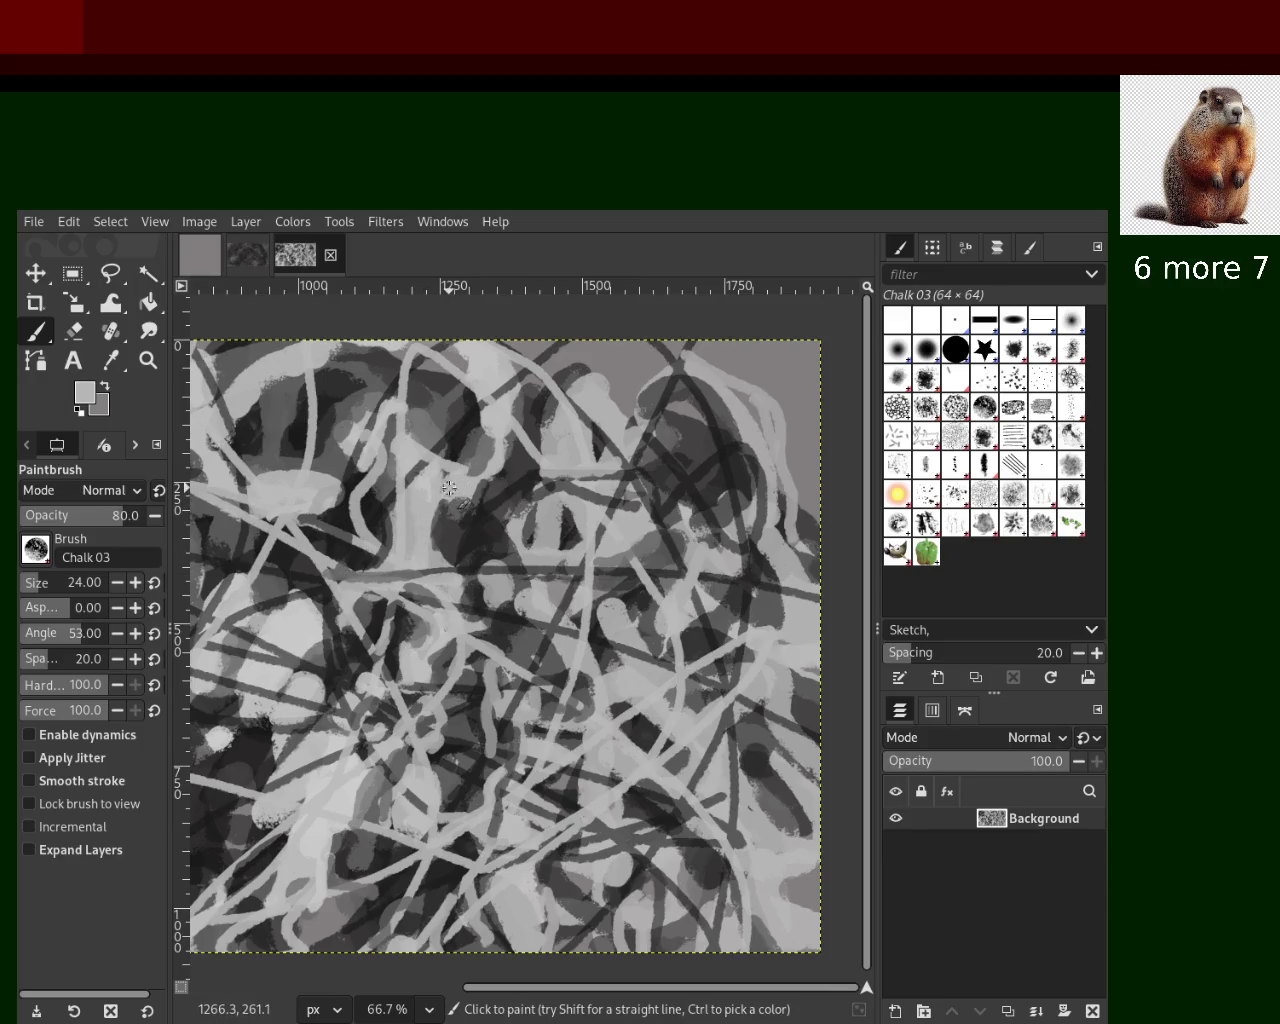
Pick near-black from the canvas and paint a dark chalk stroke across the upper-middle
{"action": "left_click", "coordinate": [496, 450], "text": "ctrl"}
{"action": "left_click", "coordinate": [494, 472], "text": "ctrl"}
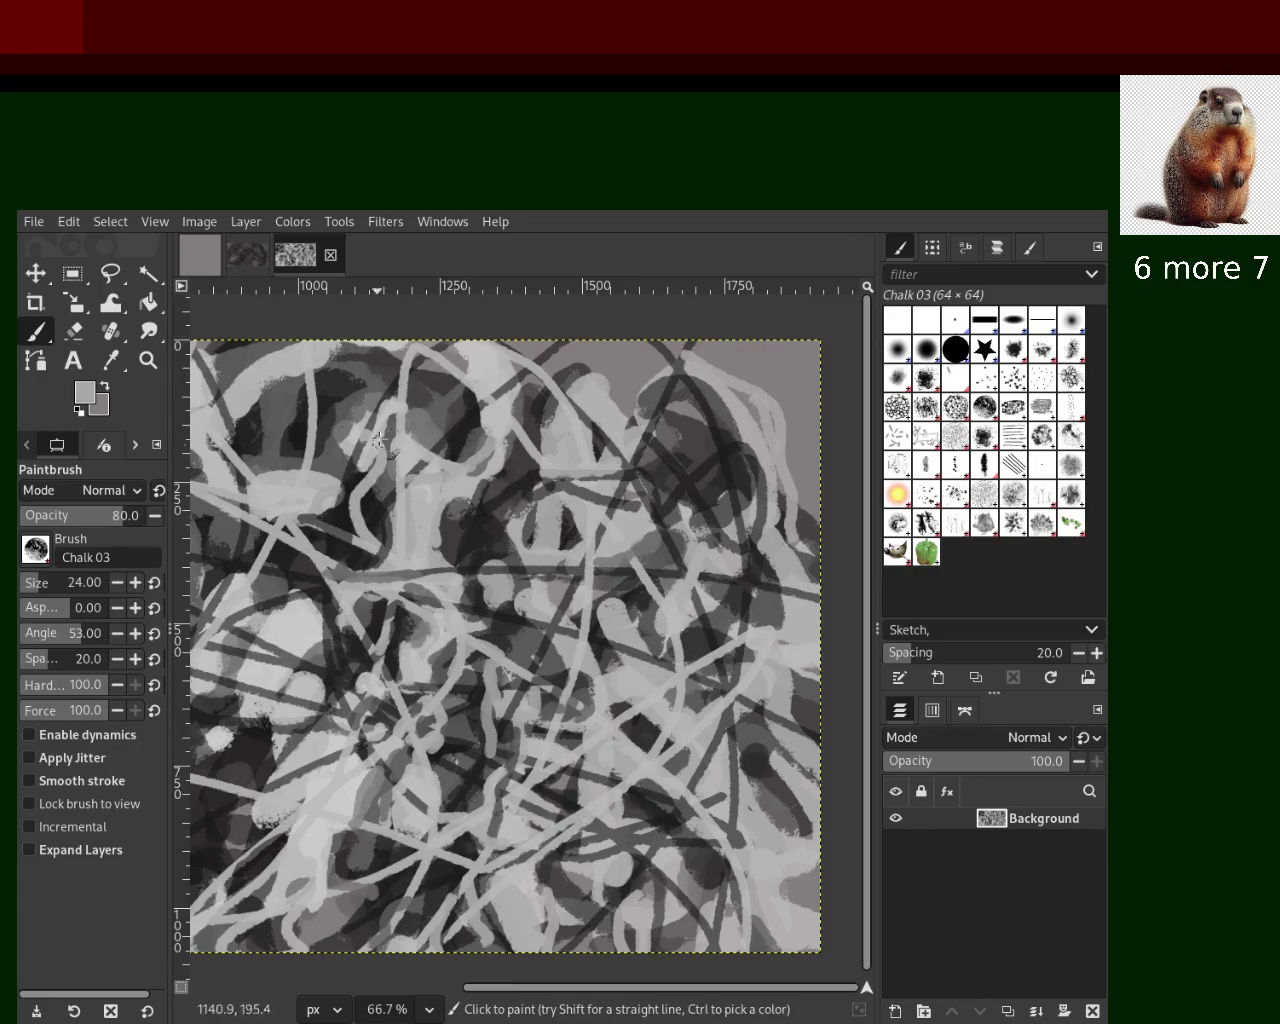
{"action": "left_click", "coordinate": [524, 476], "text": "ctrl"}
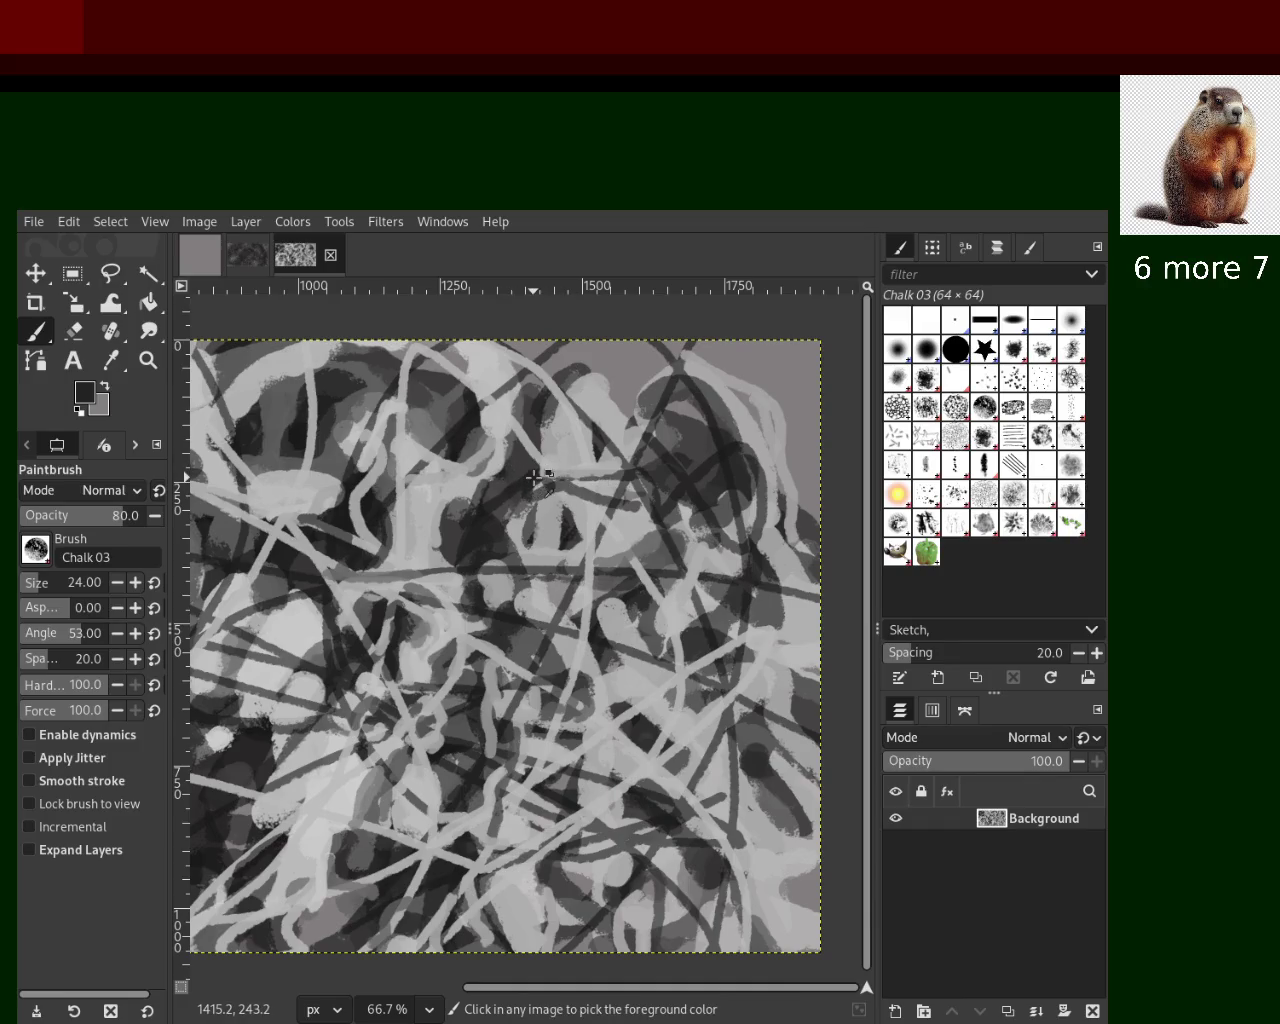
{"action": "left_click", "coordinate": [535, 469], "text": "ctrl"}
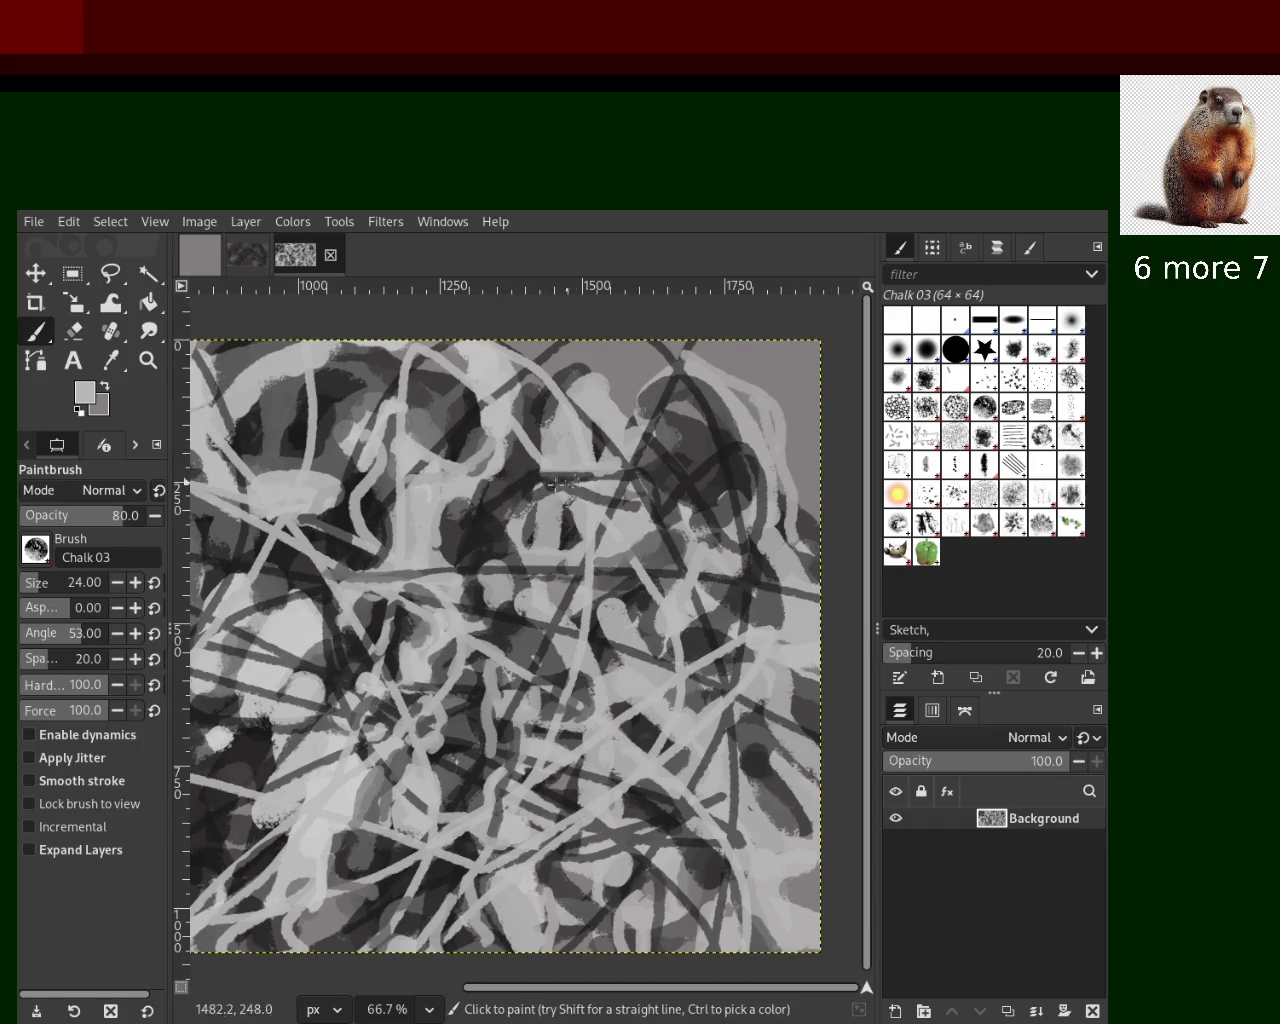
{"action": "left_click", "coordinate": [528, 409], "text": "ctrl"}
{"action": "left_click", "coordinate": [528, 409], "text": "ctrl"}
{"action": "left_click", "coordinate": [536, 422], "text": "ctrl"}
{"action": "left_click_drag", "start_coordinate": [526, 429], "coordinate": [508, 477]}
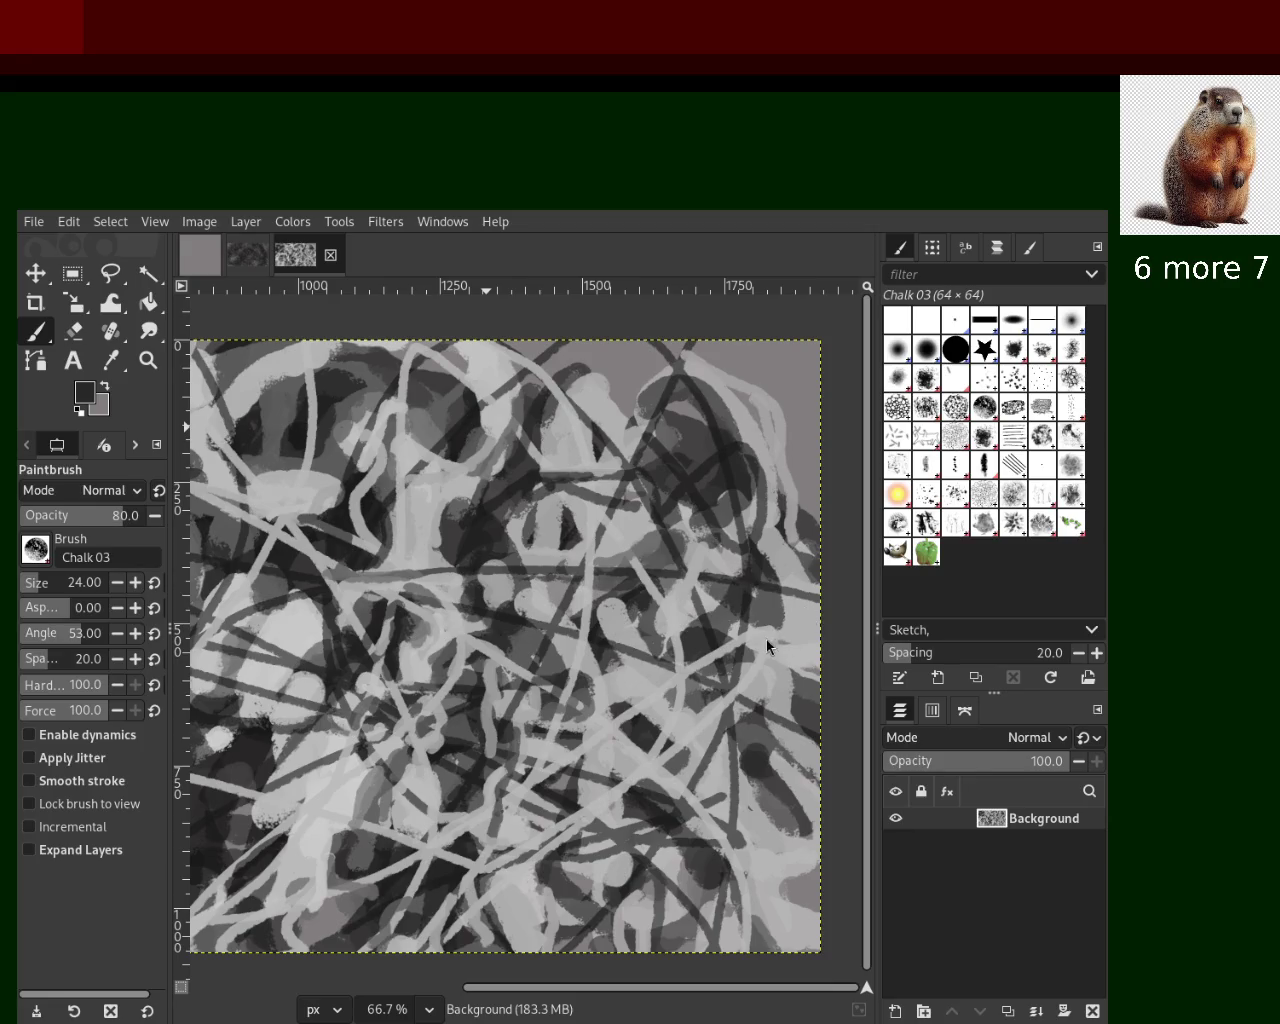
Sample a mid grey and paint a short darker chalk stroke near the upper-left
{"action": "left_click", "coordinate": [311, 465], "text": "ctrl"}
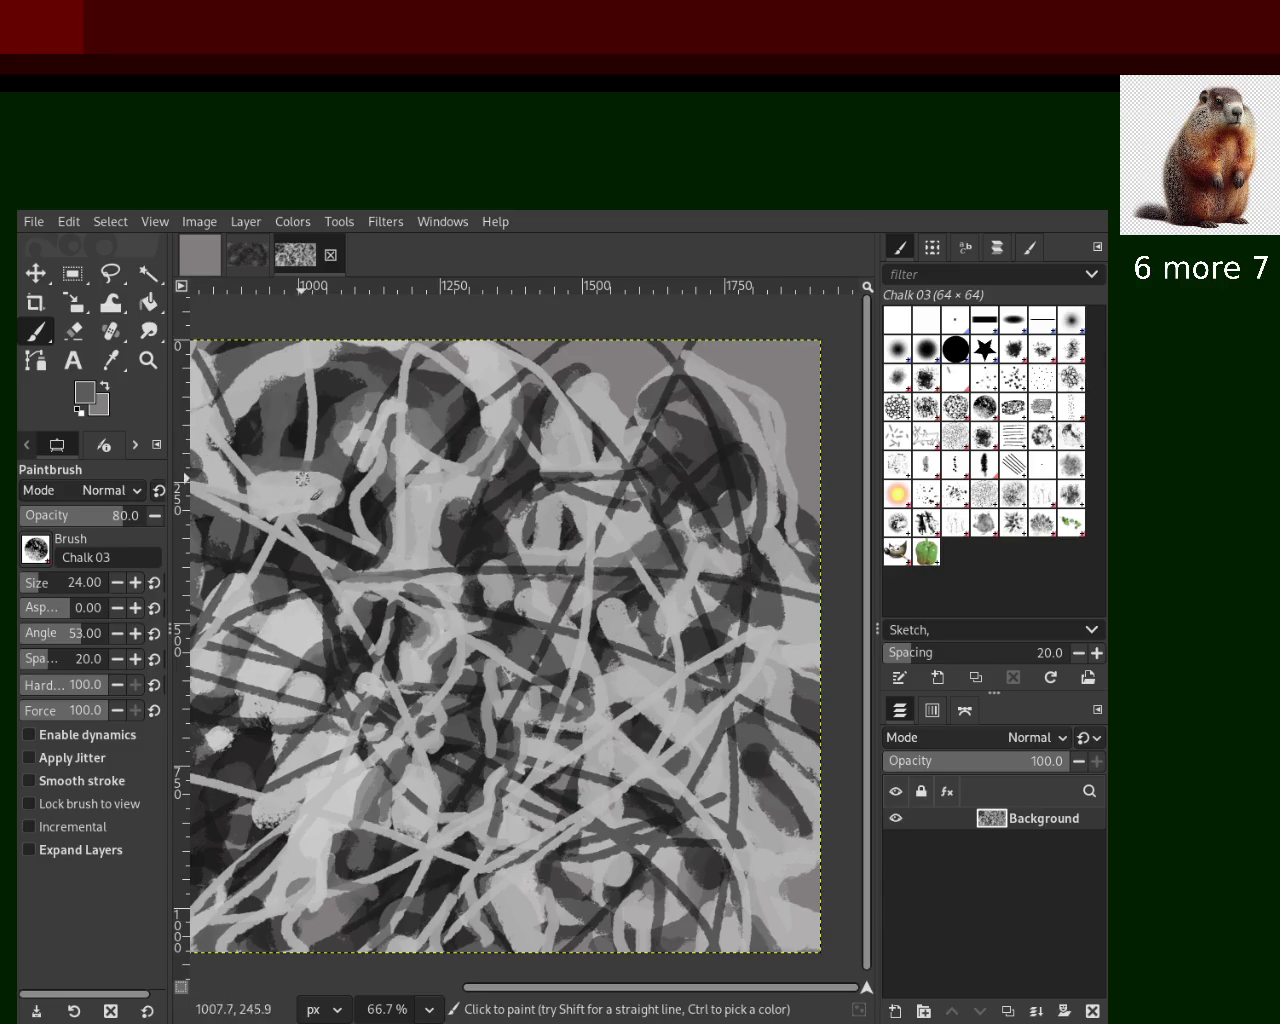
{"action": "left_click", "coordinate": [343, 364], "text": "ctrl"}
{"action": "left_click", "coordinate": [343, 364], "text": "ctrl"}
{"action": "left_click_drag", "start_coordinate": [322, 396], "coordinate": [249, 426]}
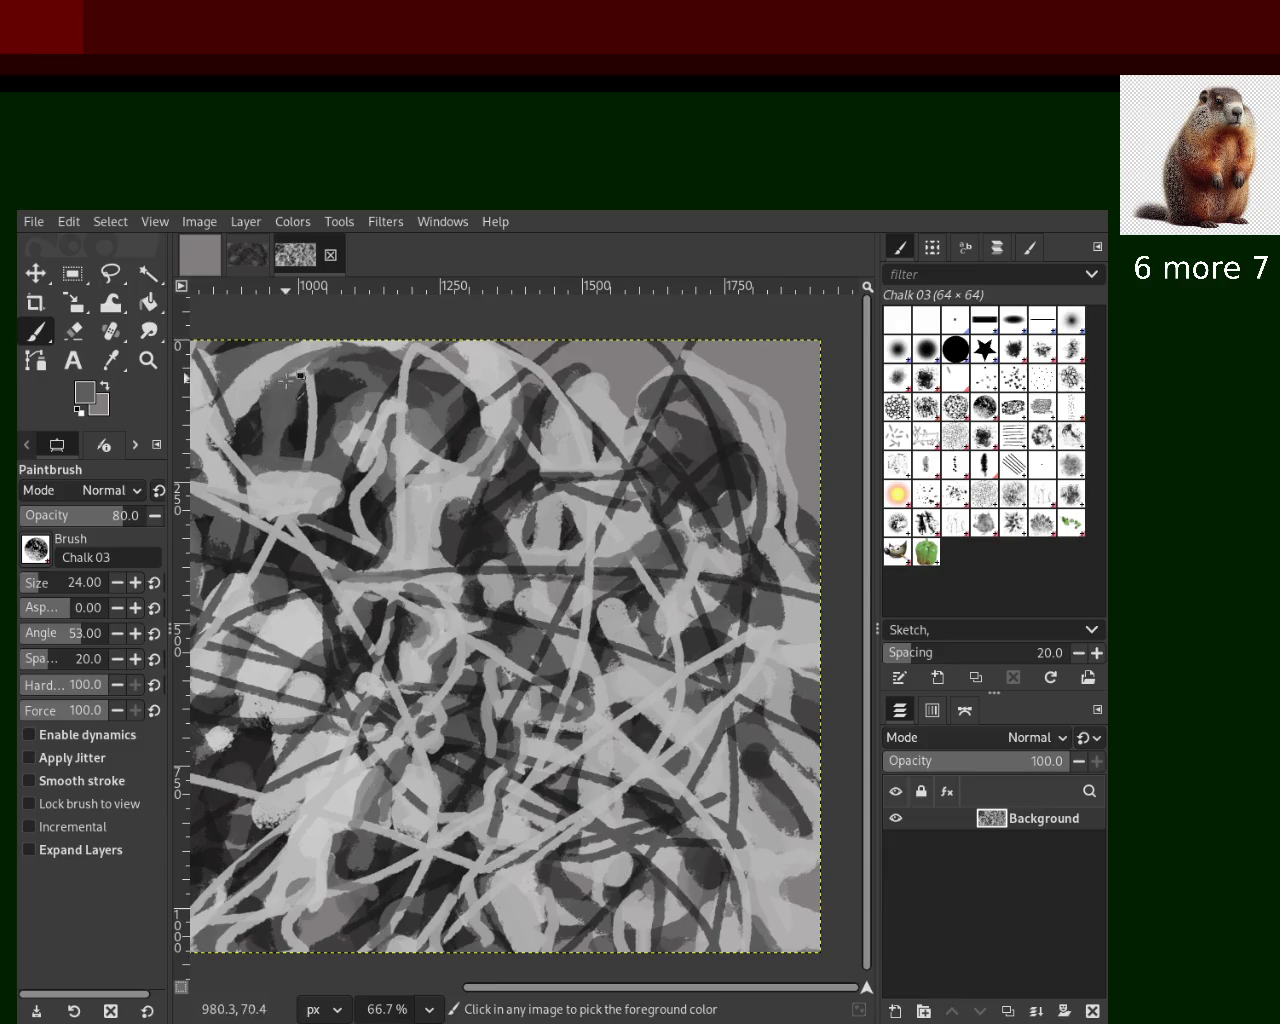
{"action": "left_click", "coordinate": [310, 392], "text": "ctrl"}
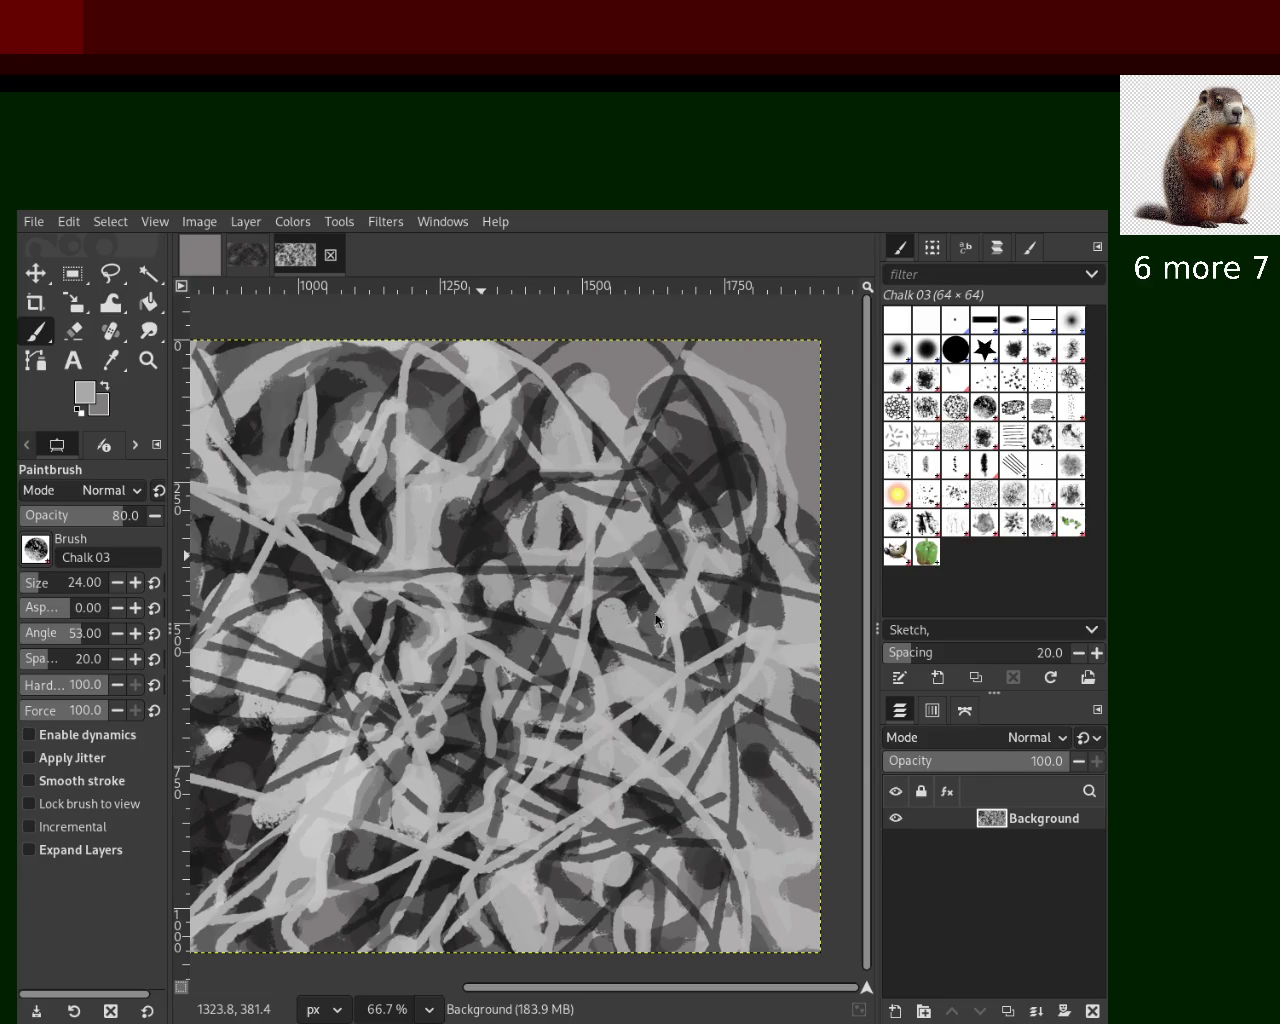
Sample a slightly lighter grey and paint light chalk strokes down the upper-middle area
{"action": "left_click", "coordinate": [438, 522], "text": "ctrl"}
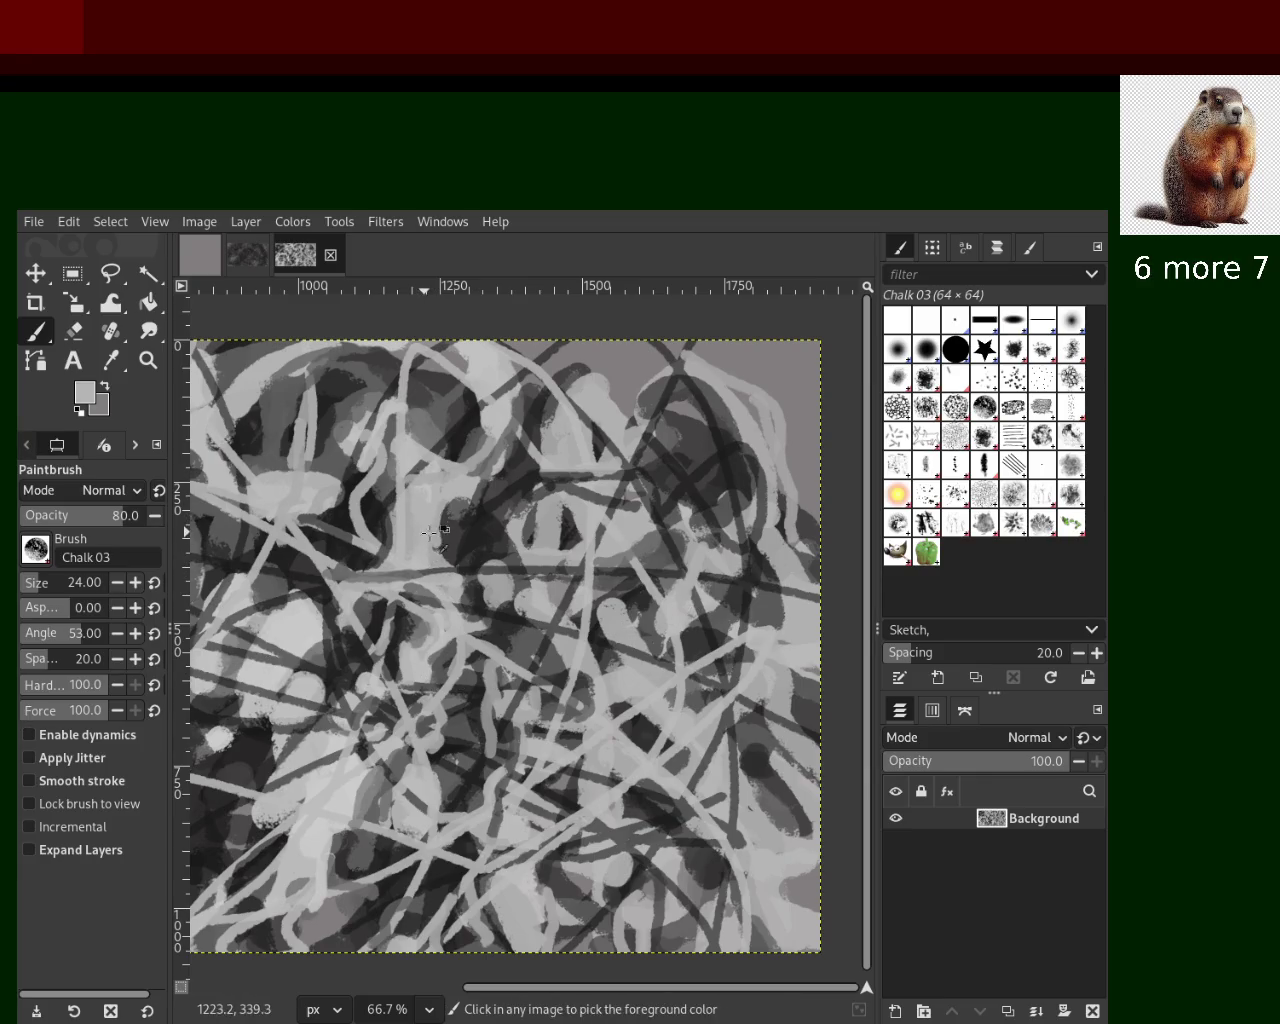
{"action": "left_click", "coordinate": [333, 510], "text": "ctrl"}
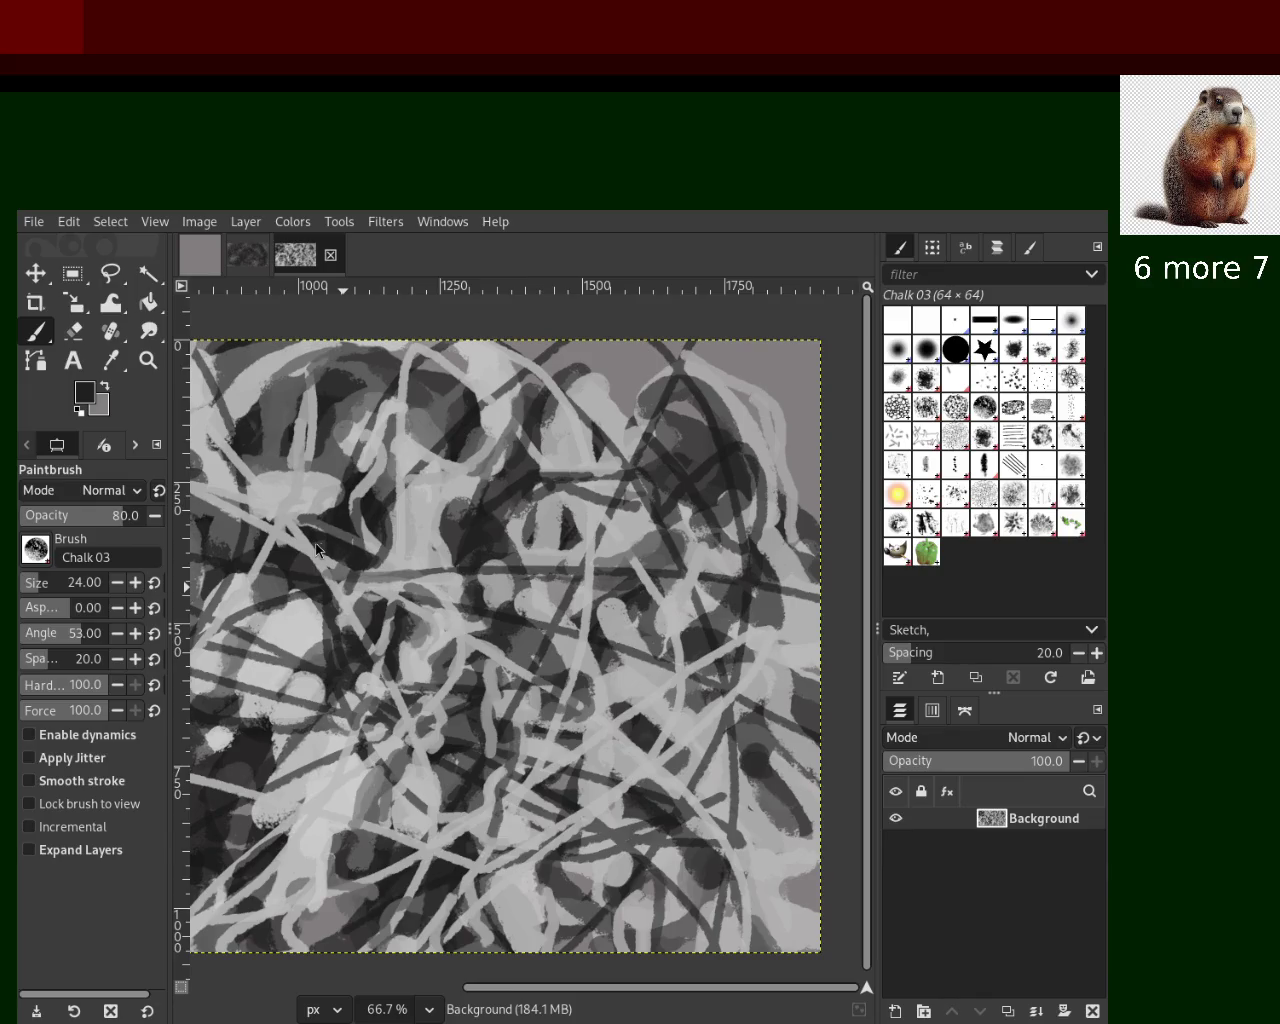
{"action": "left_click", "coordinate": [417, 496], "text": "ctrl"}
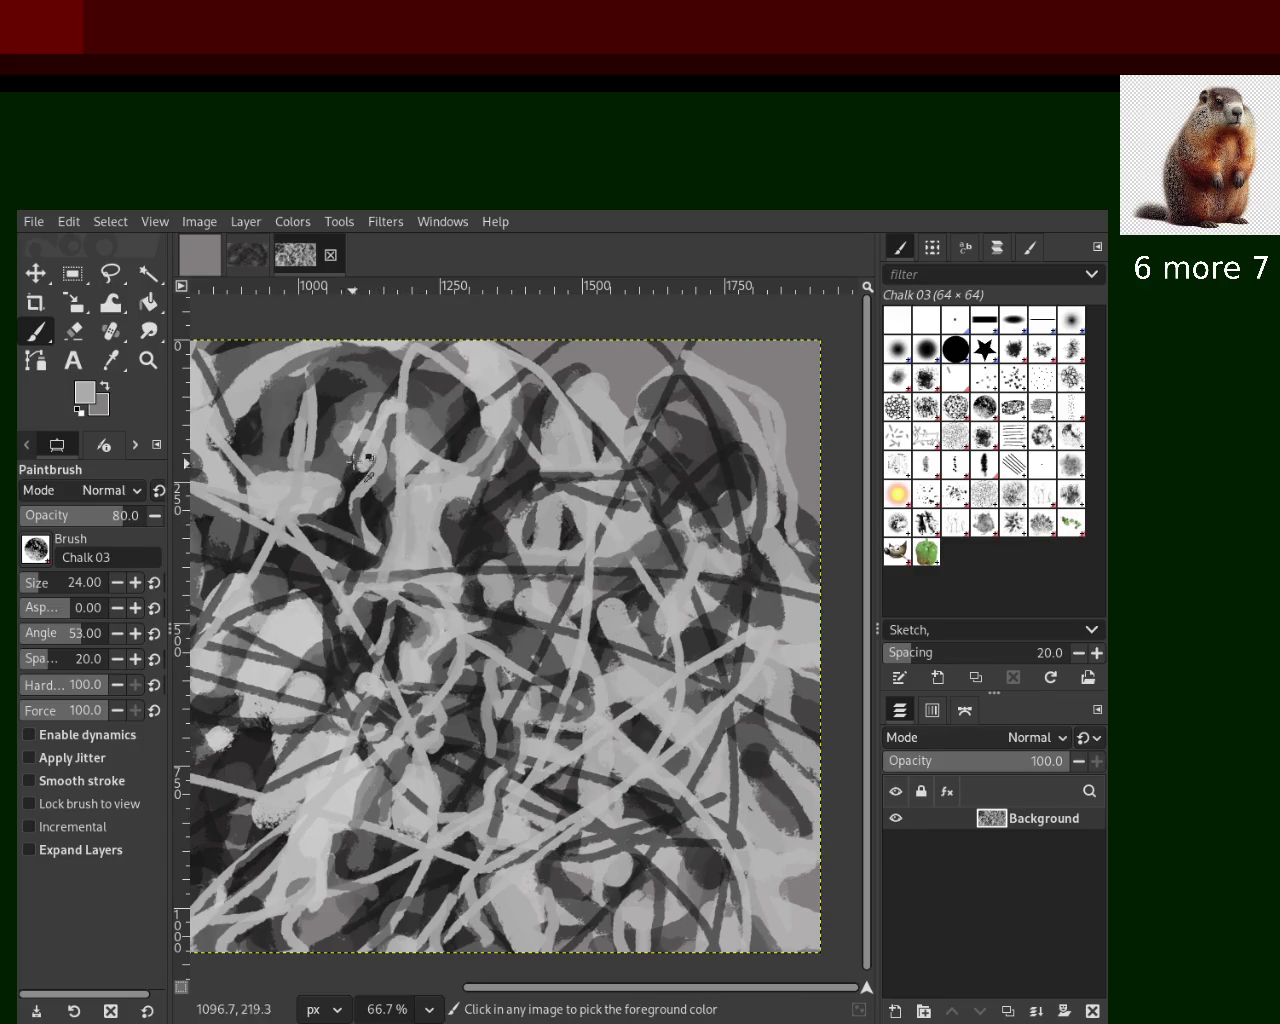
{"action": "left_click", "coordinate": [455, 460], "text": "ctrl"}
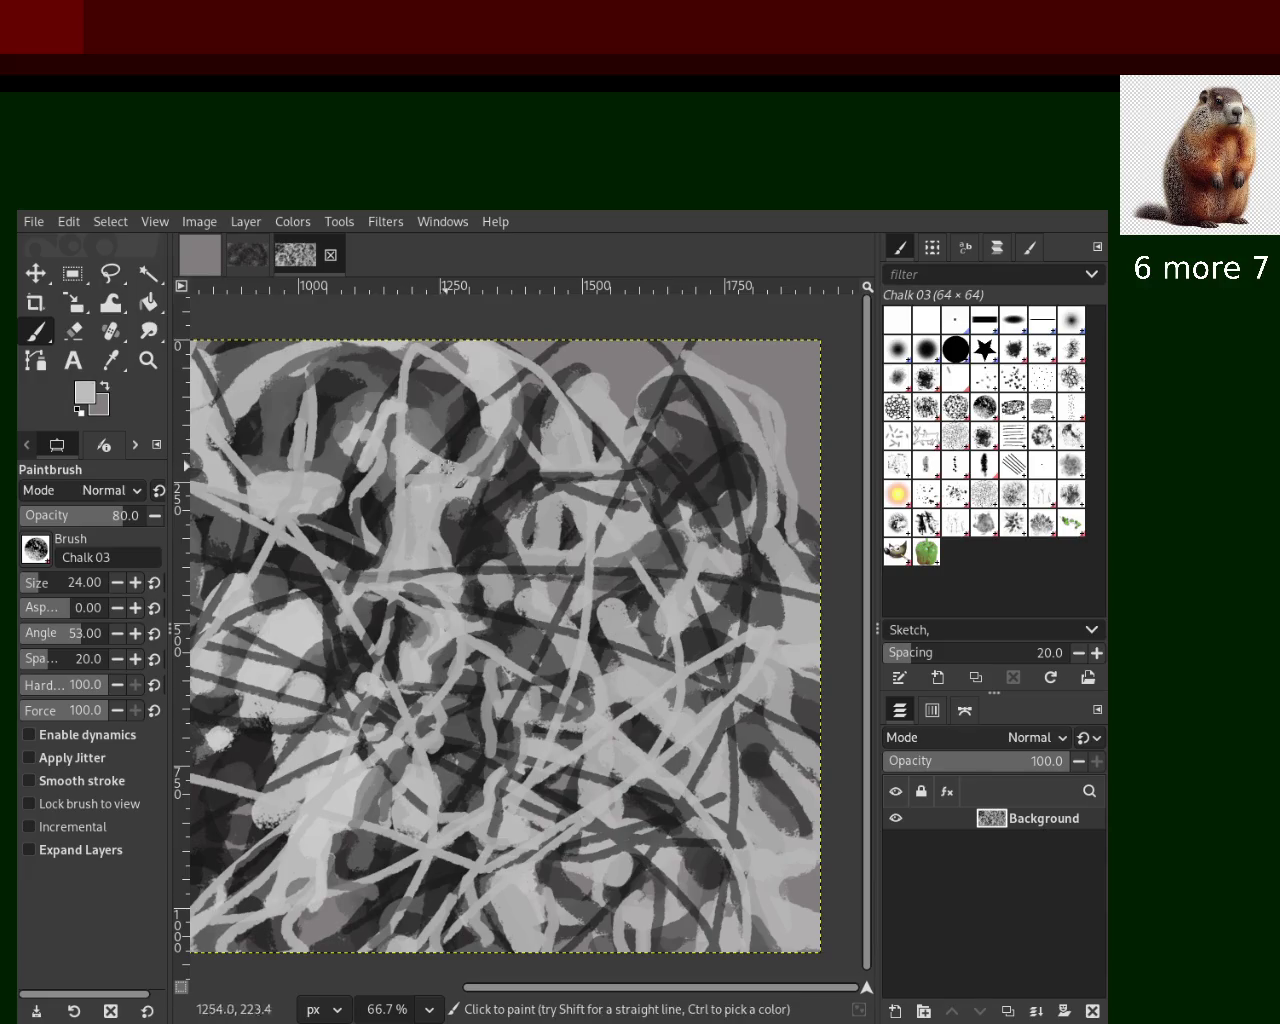
{"action": "left_click_drag", "start_coordinate": [461, 362], "coordinate": [401, 482]}
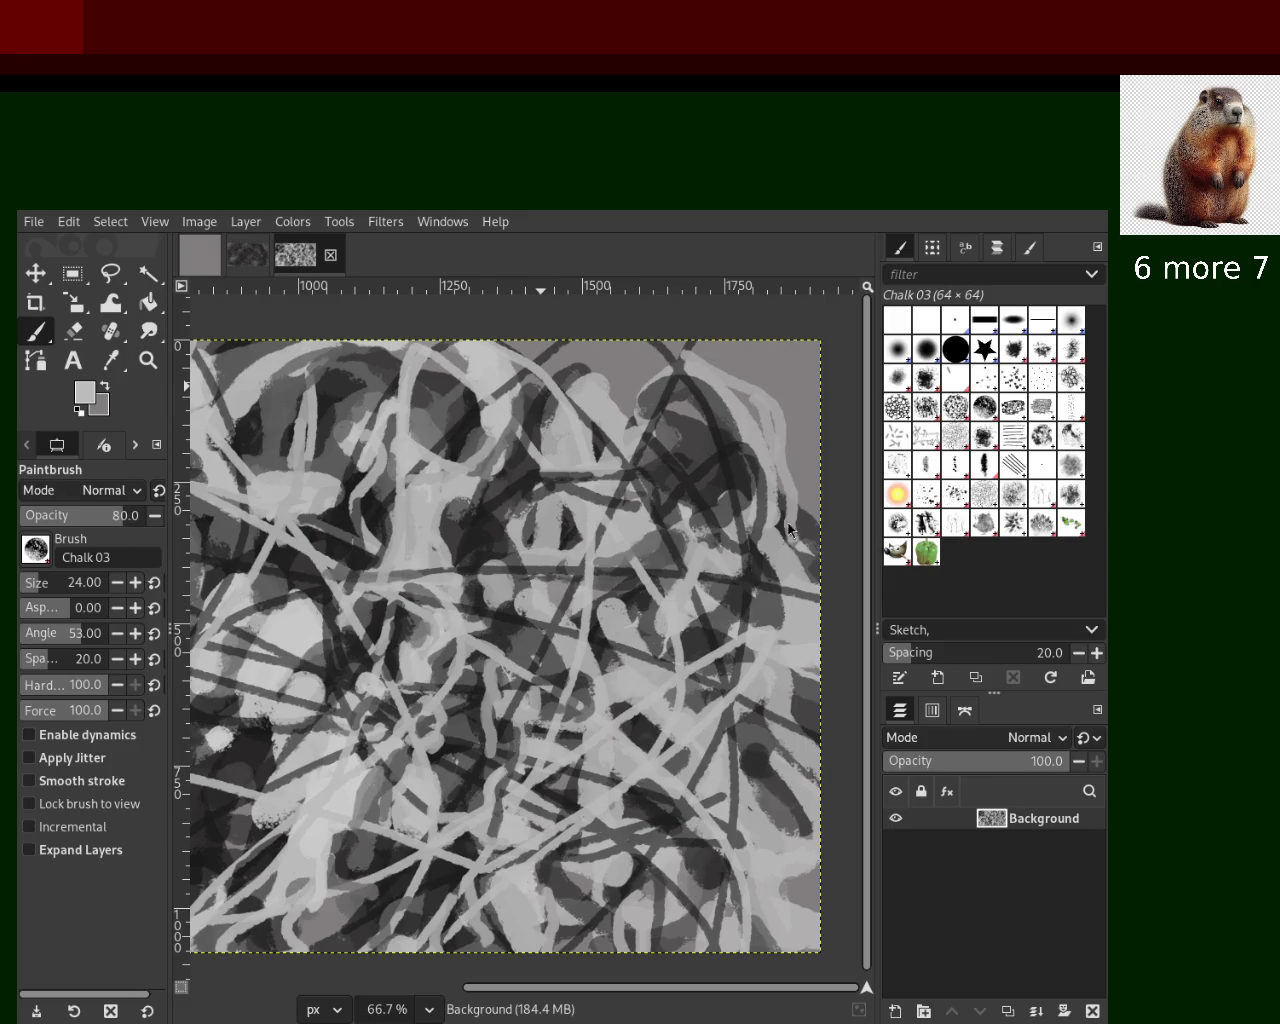
{"action": "left_click", "coordinate": [148, 360]}
Zoom in to 150% on the upper-right area of the canvas
{"action": "left_click", "coordinate": [500, 543]}
{"action": "left_click", "coordinate": [600, 480], "text": "ctrl"}
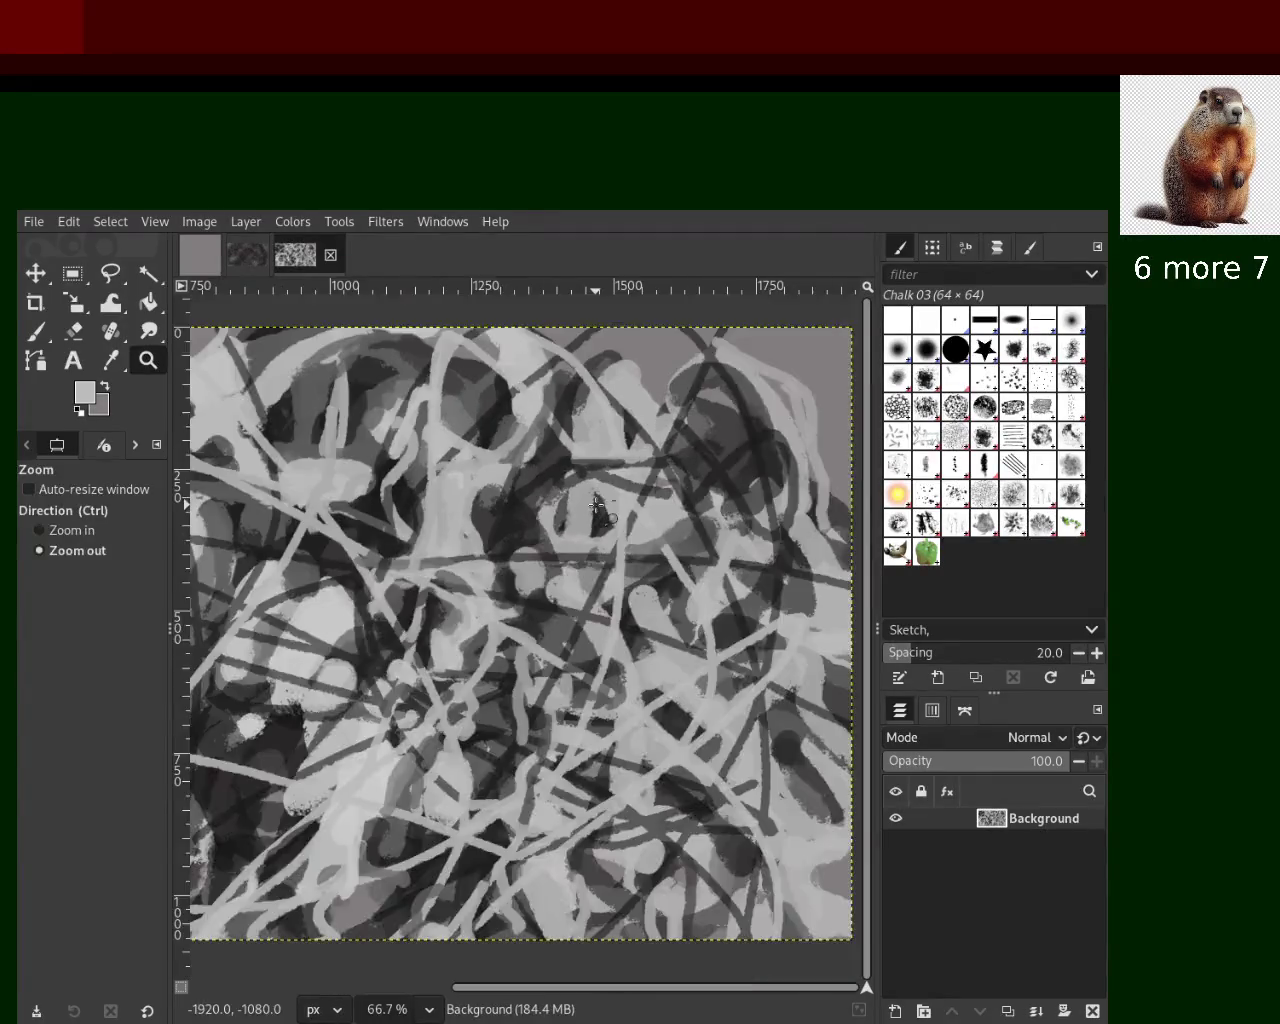
{"action": "left_click", "coordinate": [711, 432], "text": "ctrl"}
{"action": "left_click", "coordinate": [711, 432]}
{"action": "double_click", "coordinate": [510, 500]}
Paint light vertical chalk strokes, undoing and repainting them until they blend
{"action": "key", "text": "p"}
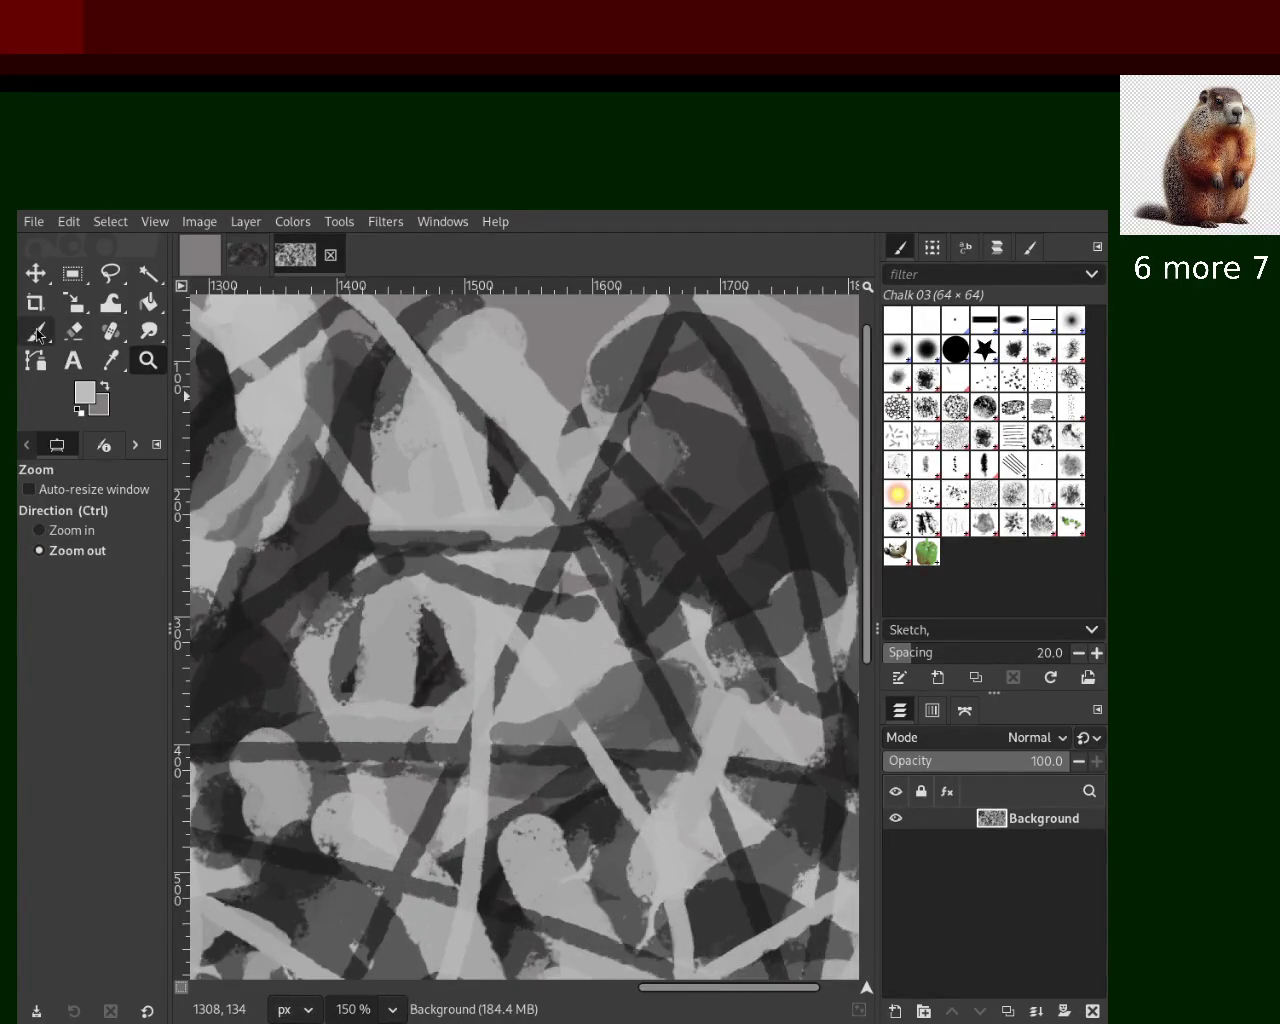
{"action": "left_click", "coordinate": [553, 470], "text": "ctrl"}
{"action": "left_click_drag", "start_coordinate": [558, 468], "coordinate": [598, 688]}
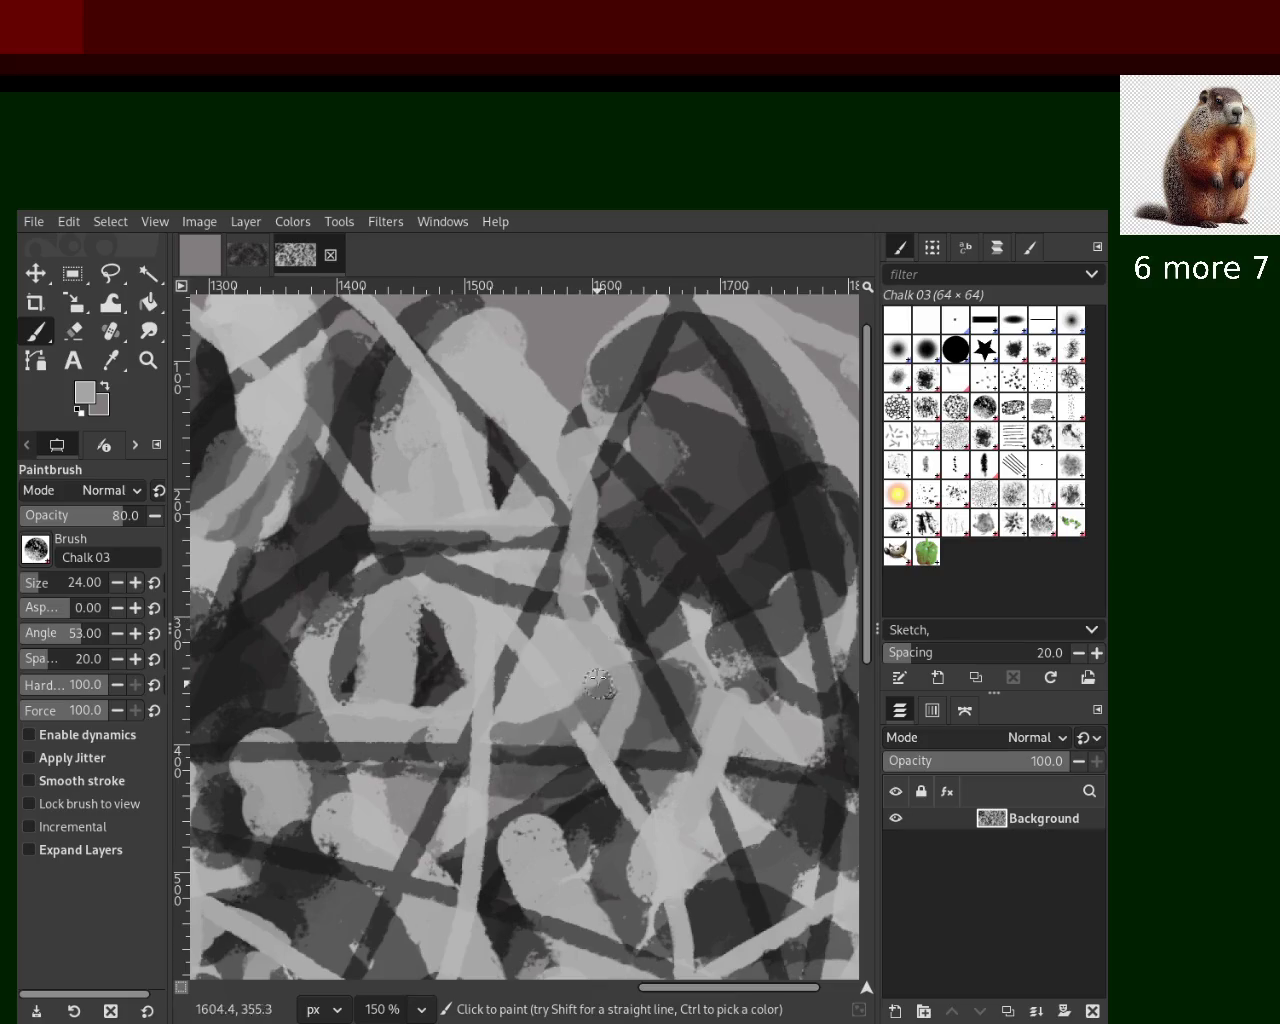
{"action": "key", "text": "ctrl+z"}
{"action": "left_click_drag", "start_coordinate": [585, 468], "coordinate": [535, 675]}
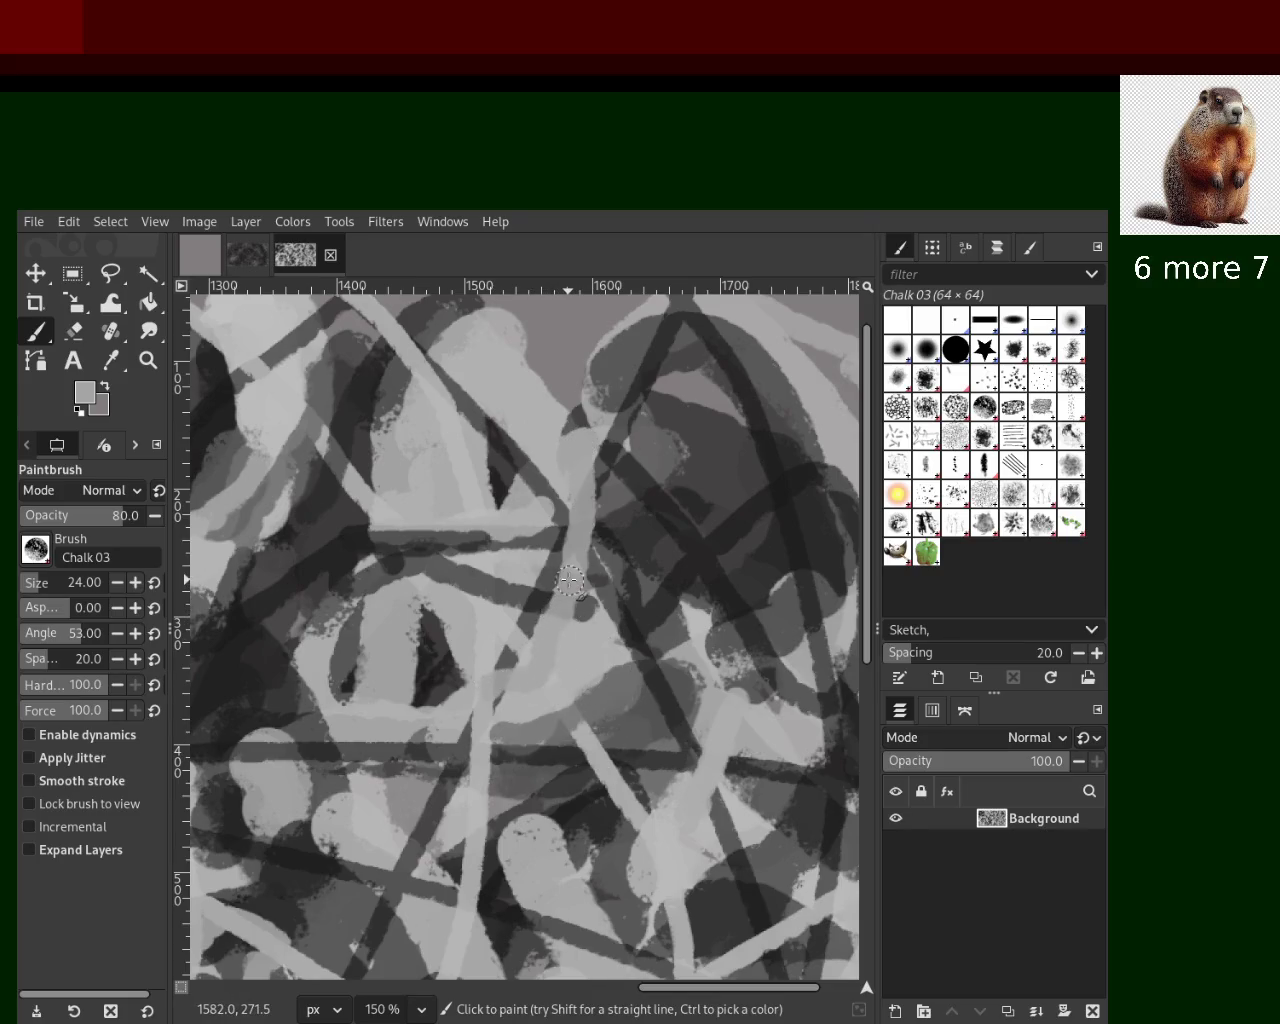
{"action": "key", "text": "ctrl+z"}
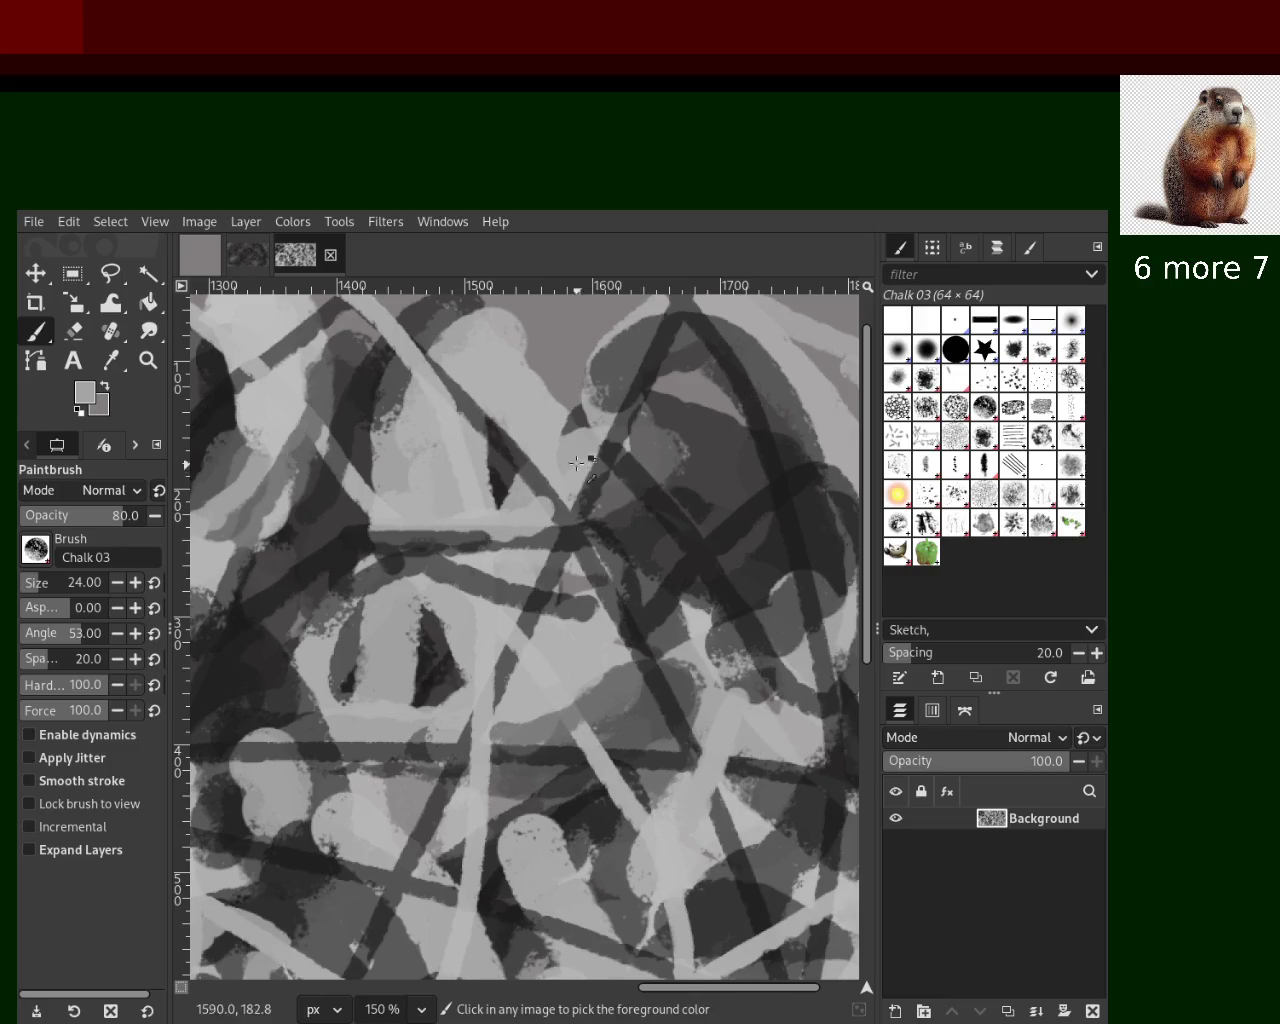
{"action": "left_click_drag", "start_coordinate": [570, 490], "coordinate": [568, 668]}
{"action": "left_click_drag", "start_coordinate": [600, 428], "coordinate": [625, 598]}
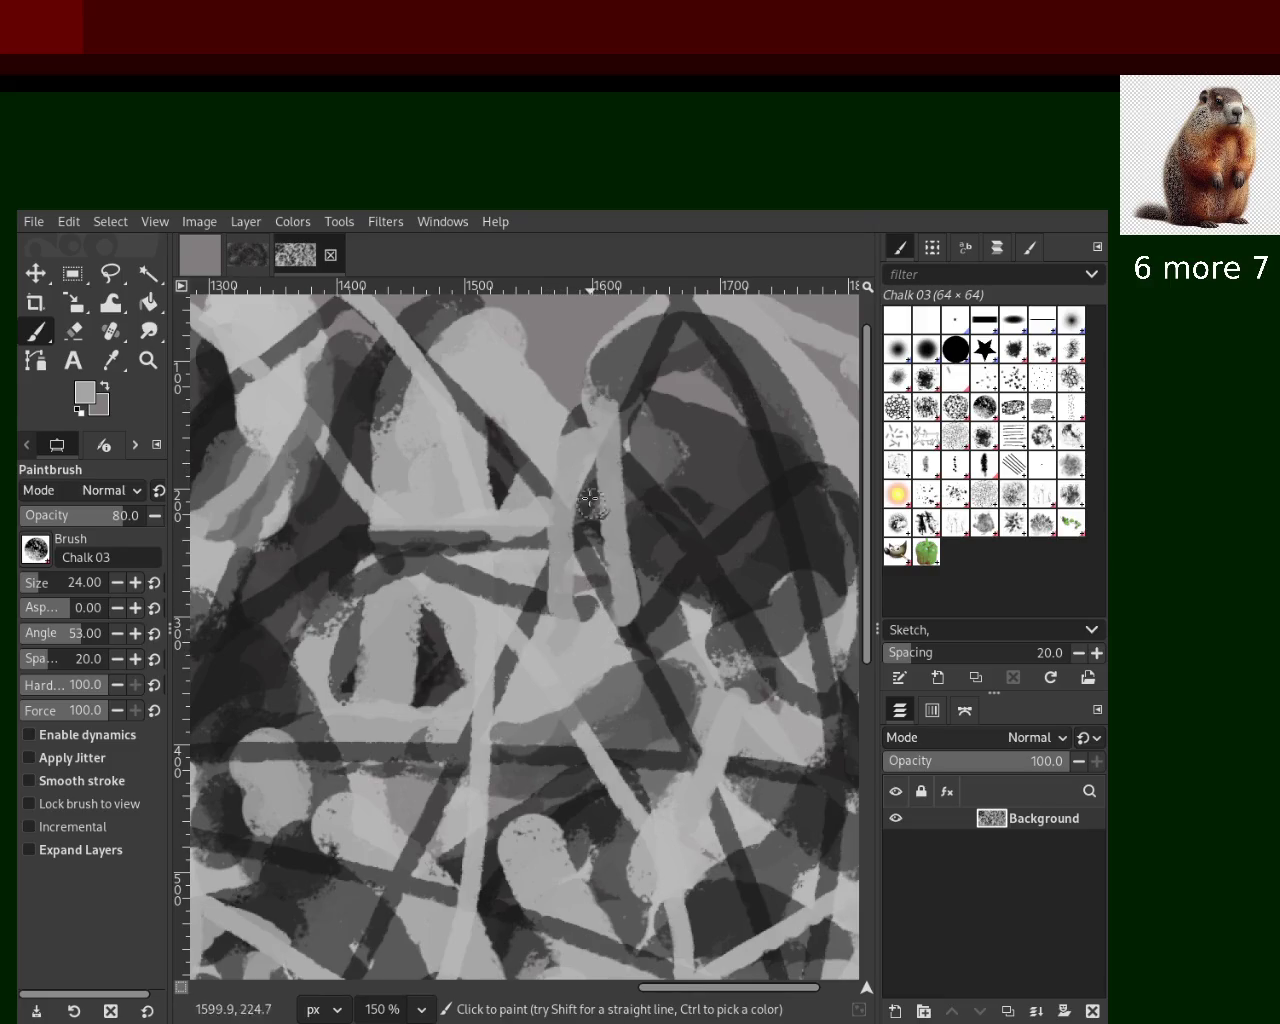
{"action": "key", "text": "ctrl+z"}
{"action": "left_click_drag", "start_coordinate": [610, 420], "coordinate": [585, 657]}
{"action": "key", "text": "ctrl+z"}
{"action": "left_click_drag", "start_coordinate": [610, 415], "coordinate": [572, 628]}
{"action": "key", "text": "ctrl+z"}
Try a light chalk loop around the dark triangle, then undo it
{"action": "left_click", "coordinate": [490, 617], "text": "ctrl"}
{"action": "mouse_move", "coordinate": [490, 617]}
{"action": "left_mouse_down"}
{"action": "mouse_move", "coordinate": [430, 680]}
{"action": "mouse_move", "coordinate": [308, 723]}
{"action": "left_mouse_up"}
{"action": "key", "text": "ctrl+z"}
{"action": "key", "text": "ctrl+z"}
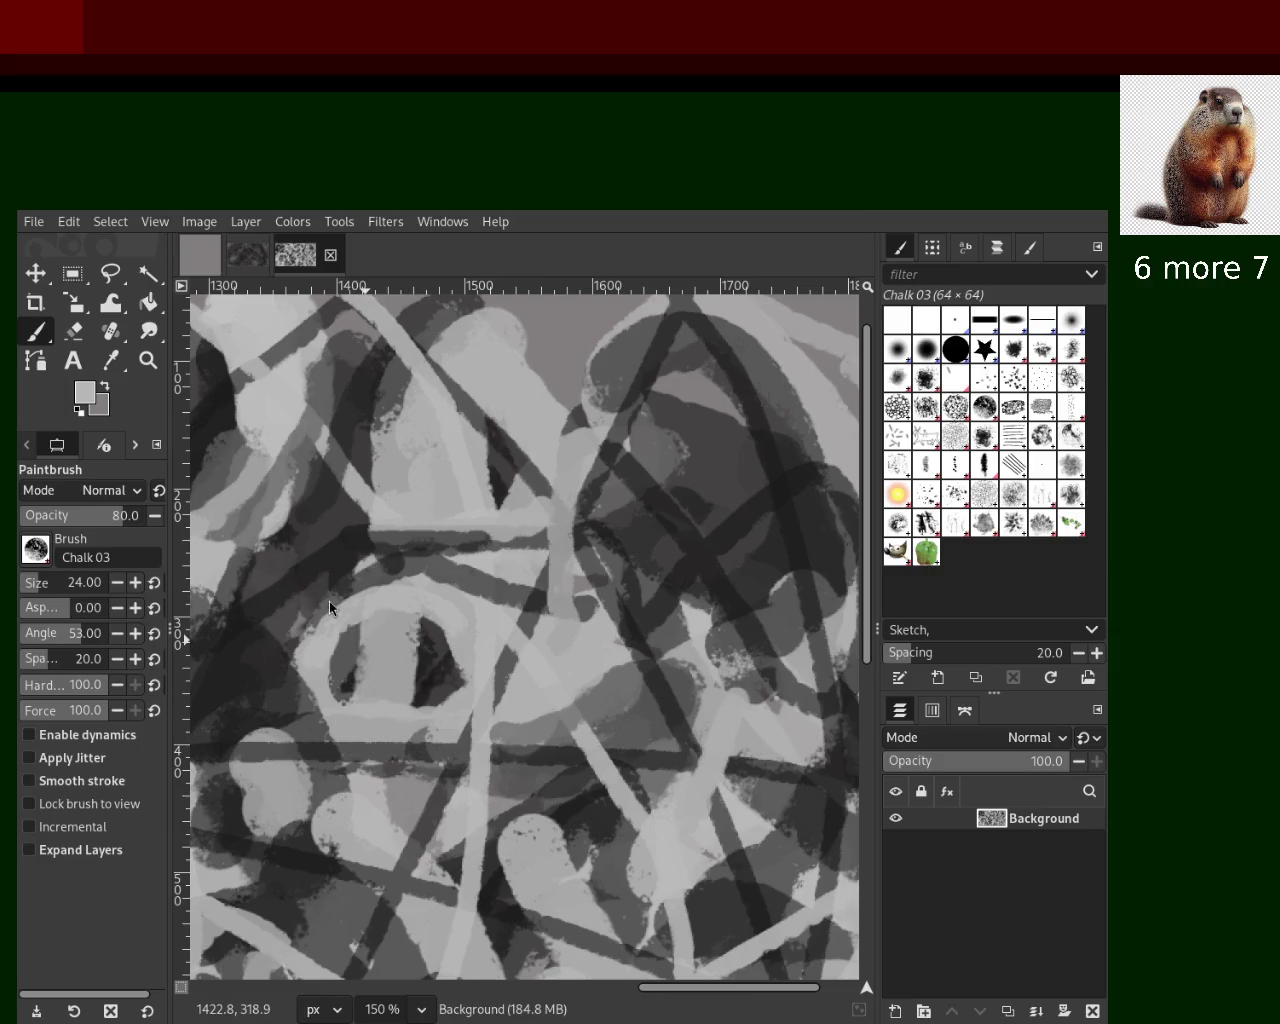
{"action": "key", "text": "ctrl+z"}
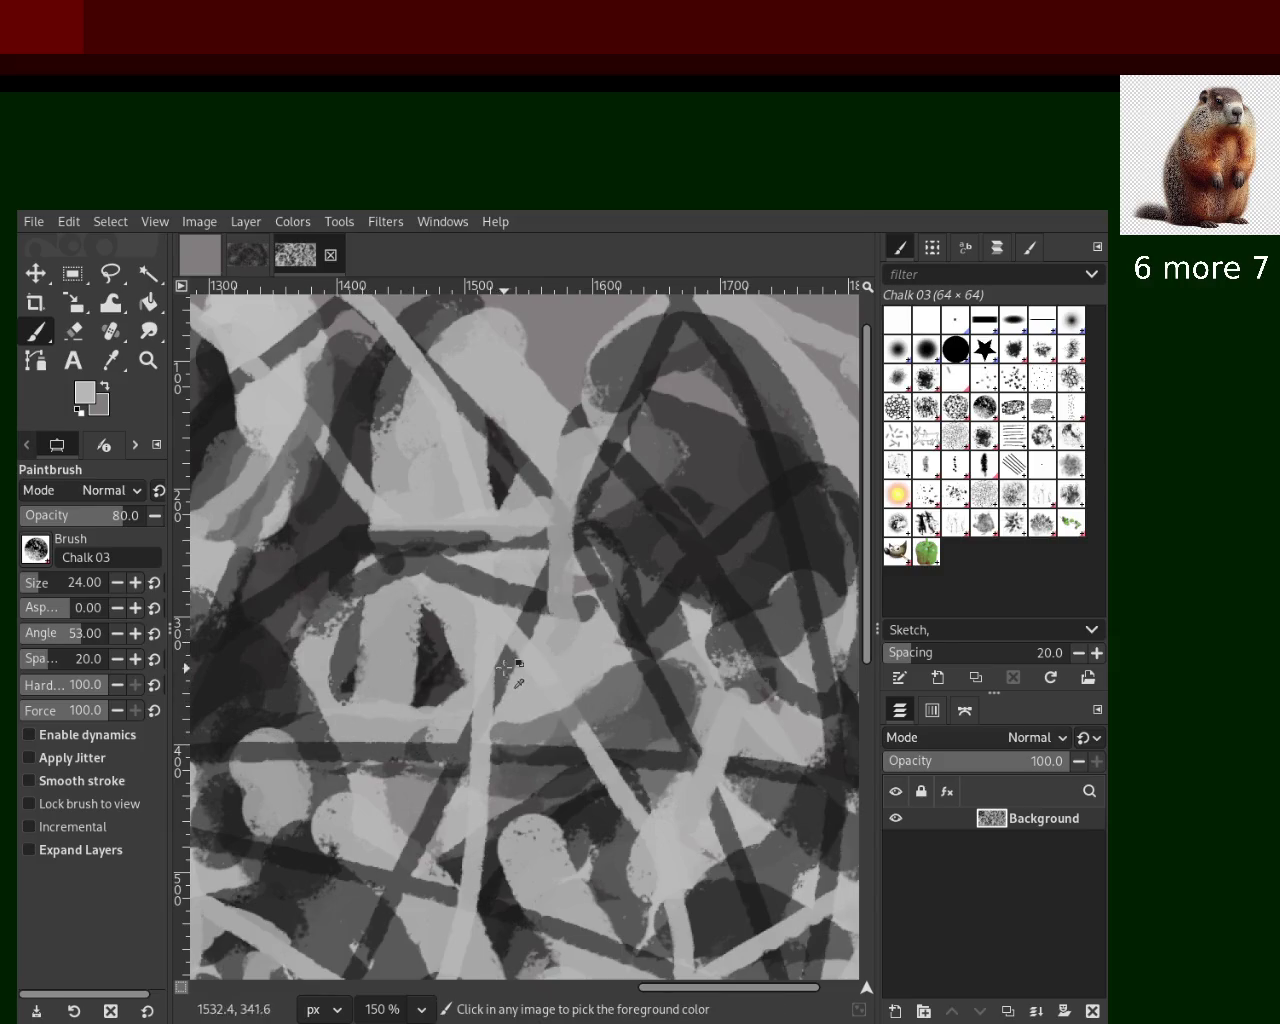
Sample a darker tone and redraw a dark chalk stroke running down-left until it fits
{"action": "left_click", "coordinate": [512, 652], "text": "ctrl"}
{"action": "left_click_drag", "start_coordinate": [528, 605], "coordinate": [462, 762]}
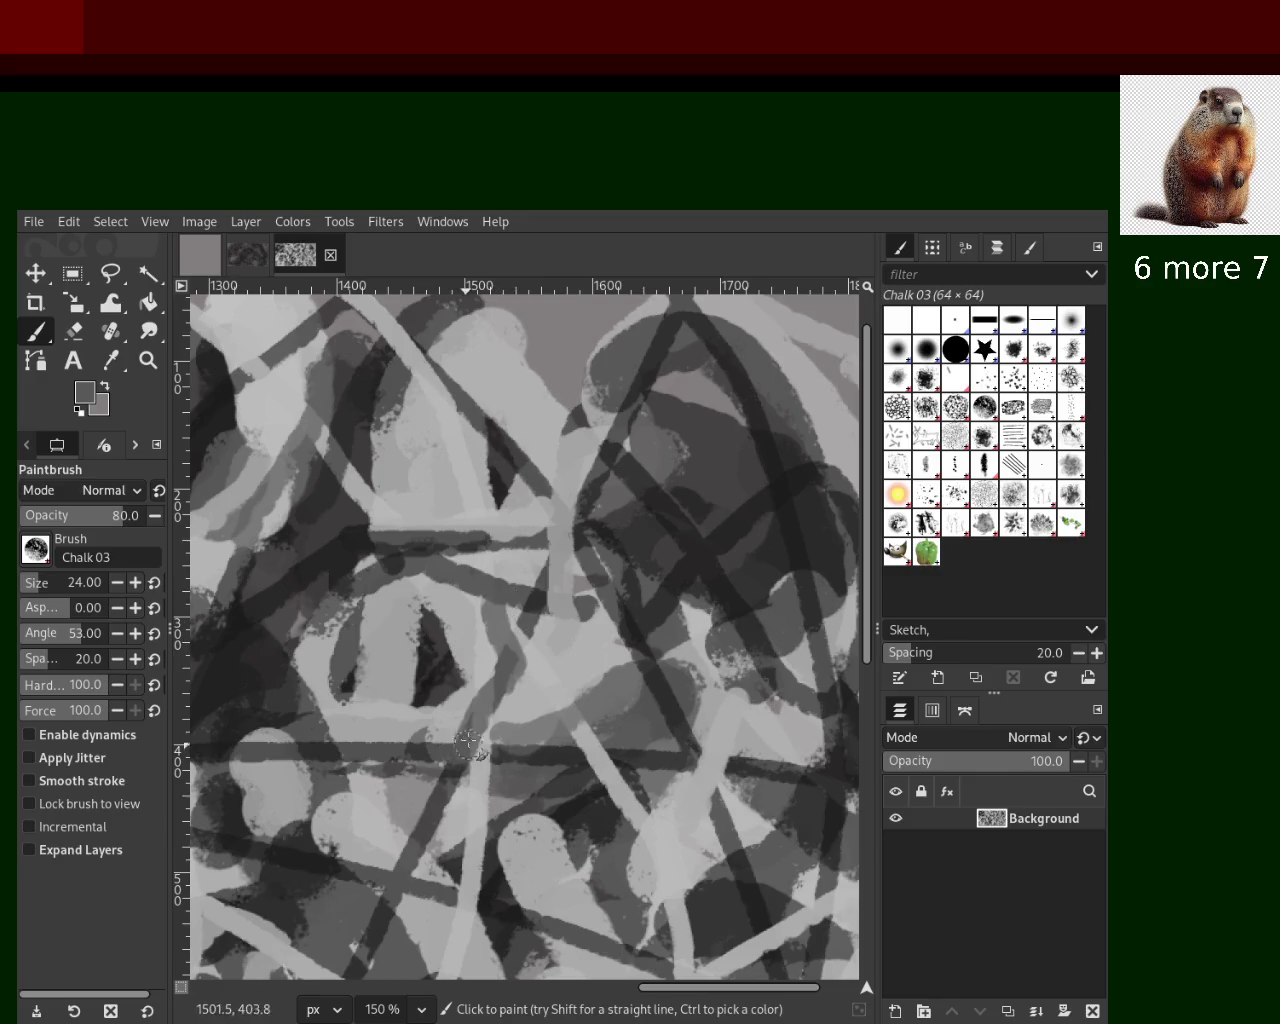
{"action": "key", "text": "ctrl+z"}
{"action": "left_click_drag", "start_coordinate": [540, 598], "coordinate": [440, 815]}
{"action": "key", "text": "ctrl+z"}
{"action": "left_click_drag", "start_coordinate": [492, 600], "coordinate": [431, 810]}
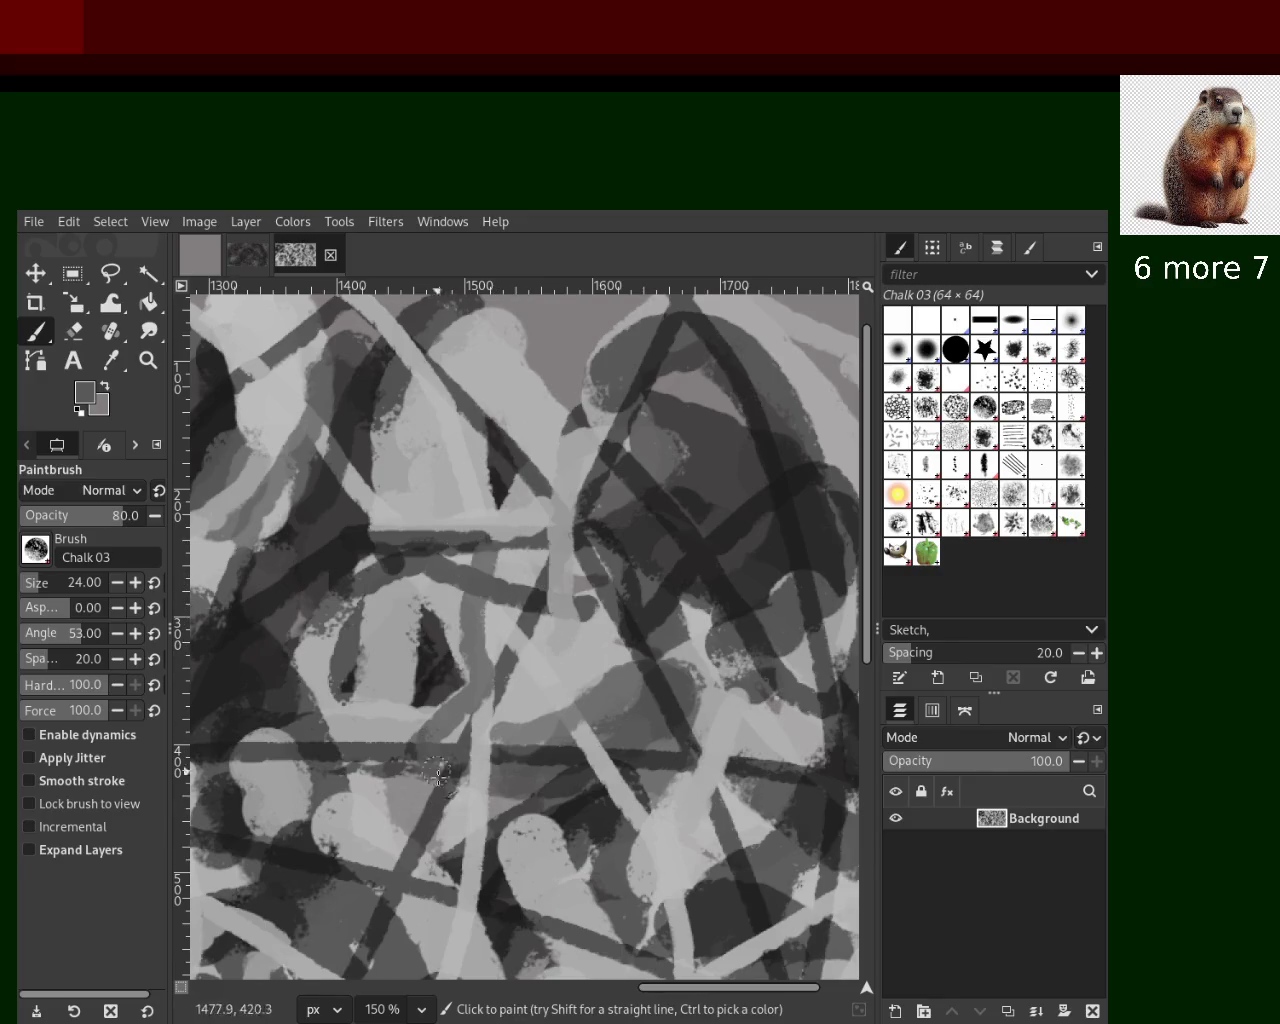
{"action": "left_click_drag", "start_coordinate": [505, 445], "coordinate": [320, 650]}
{"action": "key", "text": "ctrl+z"}
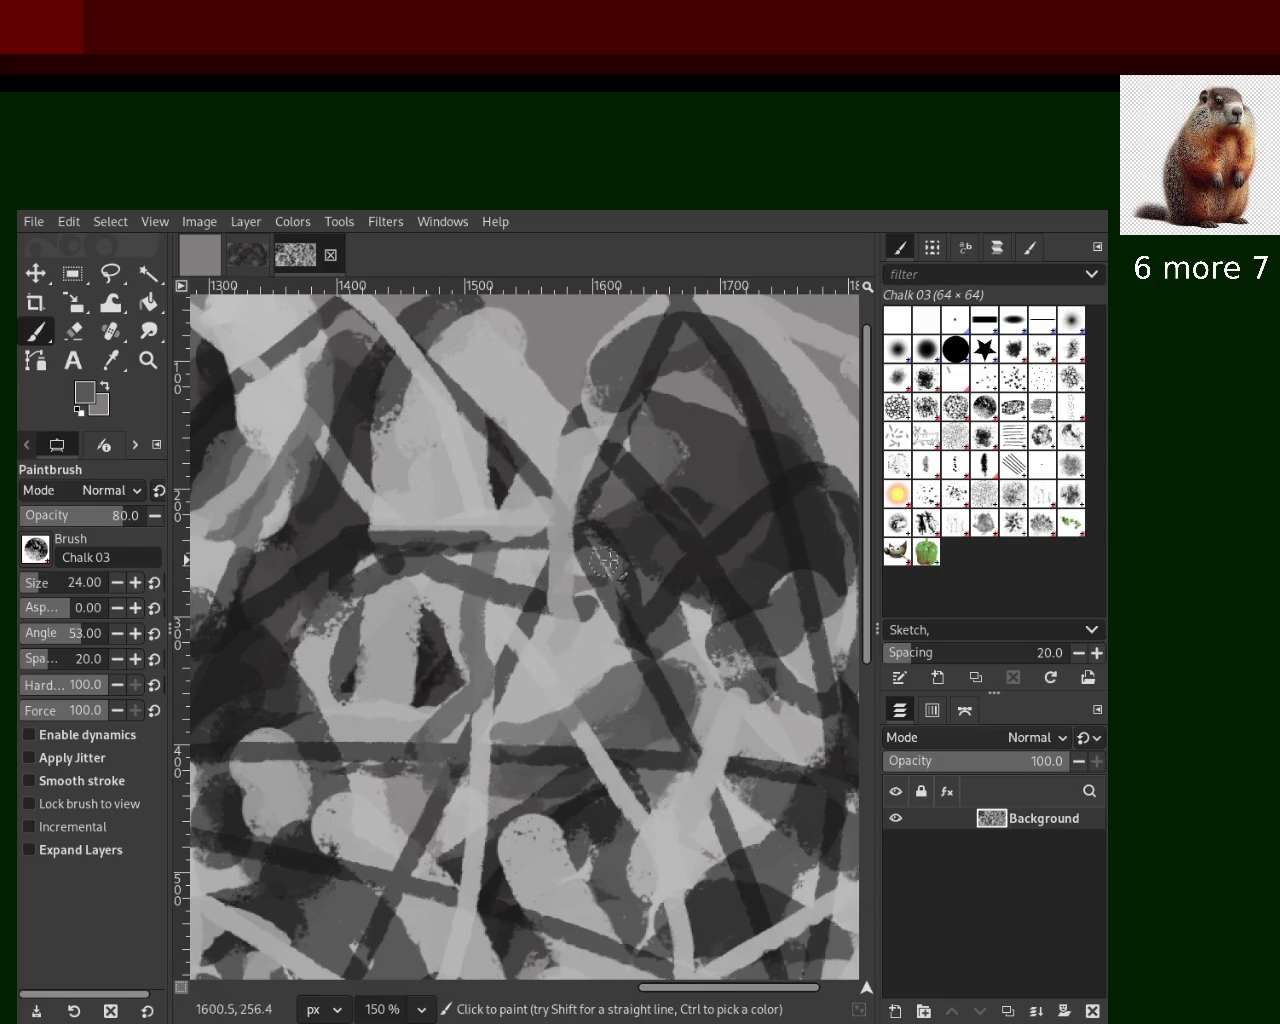
{"action": "left_click", "coordinate": [755, 540], "text": "ctrl"}
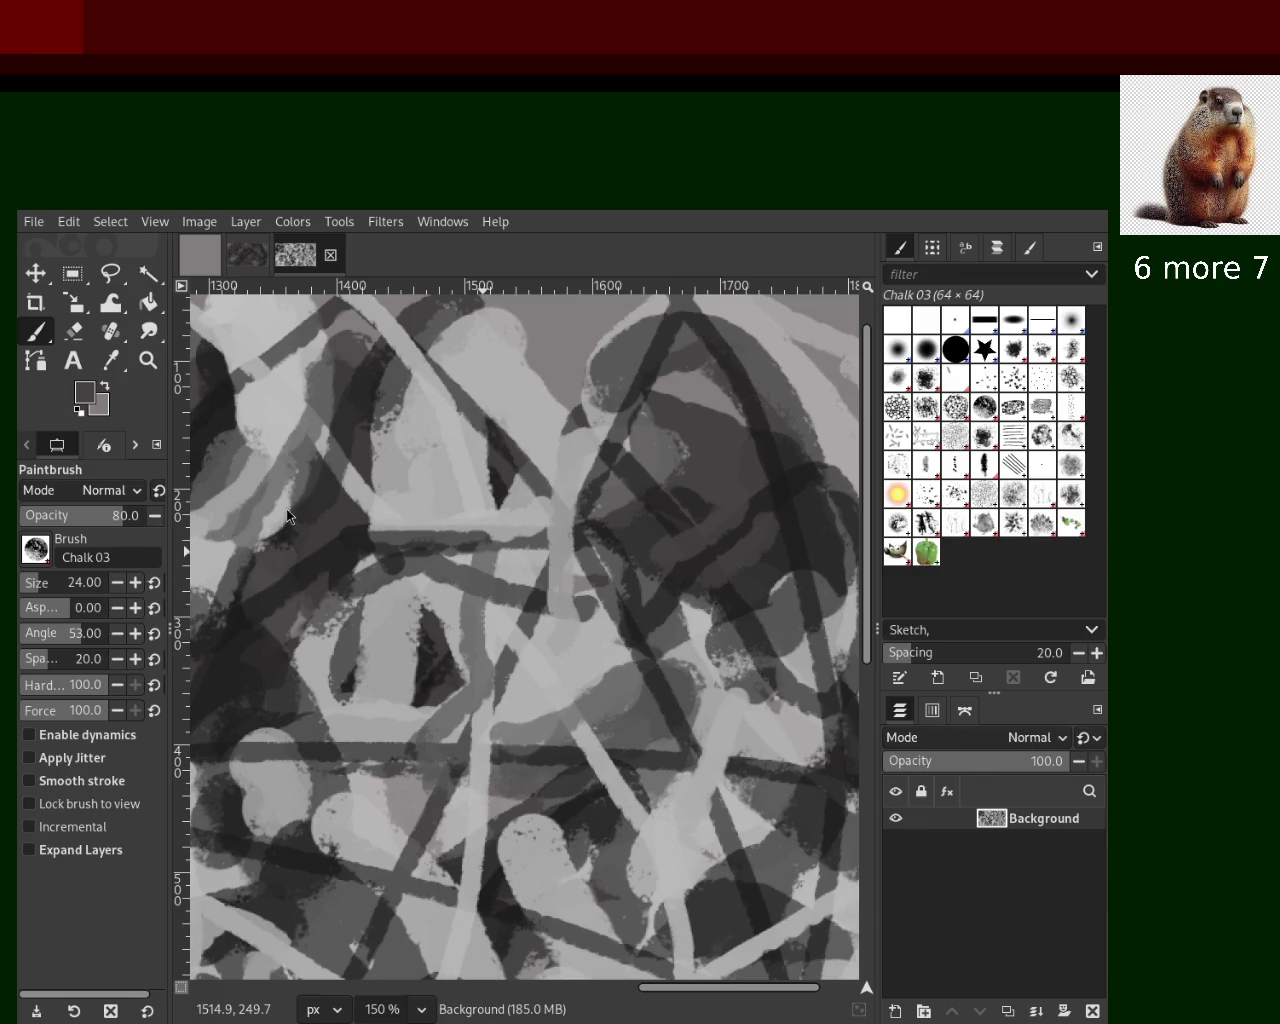
Sample light greys and paint a short vertical light chalk stroke on the left-centre
{"action": "left_click", "coordinate": [543, 694], "text": "ctrl"}
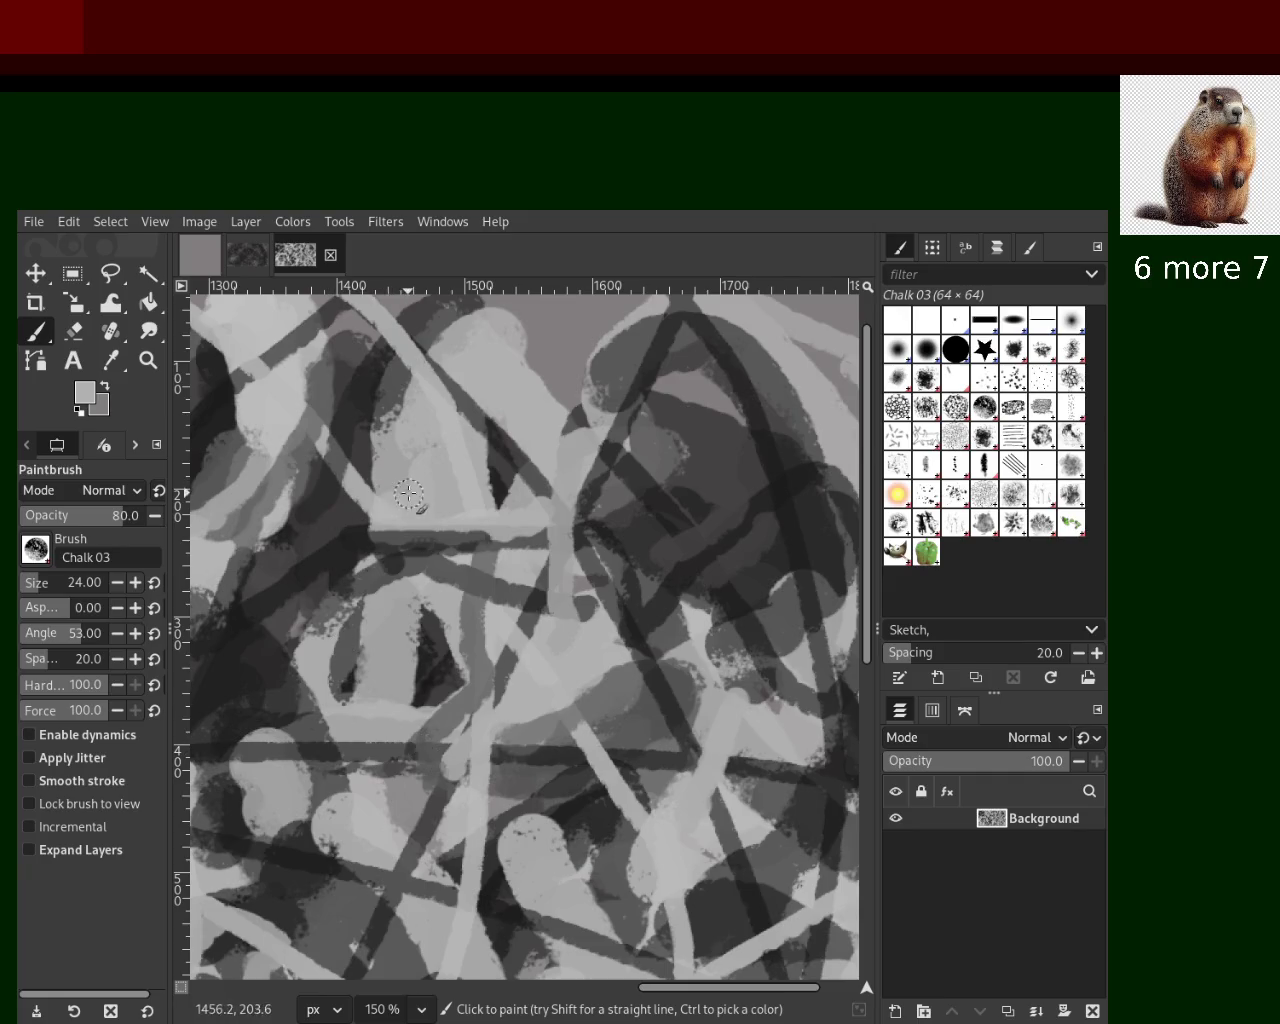
{"action": "left_click", "coordinate": [380, 458], "text": "ctrl"}
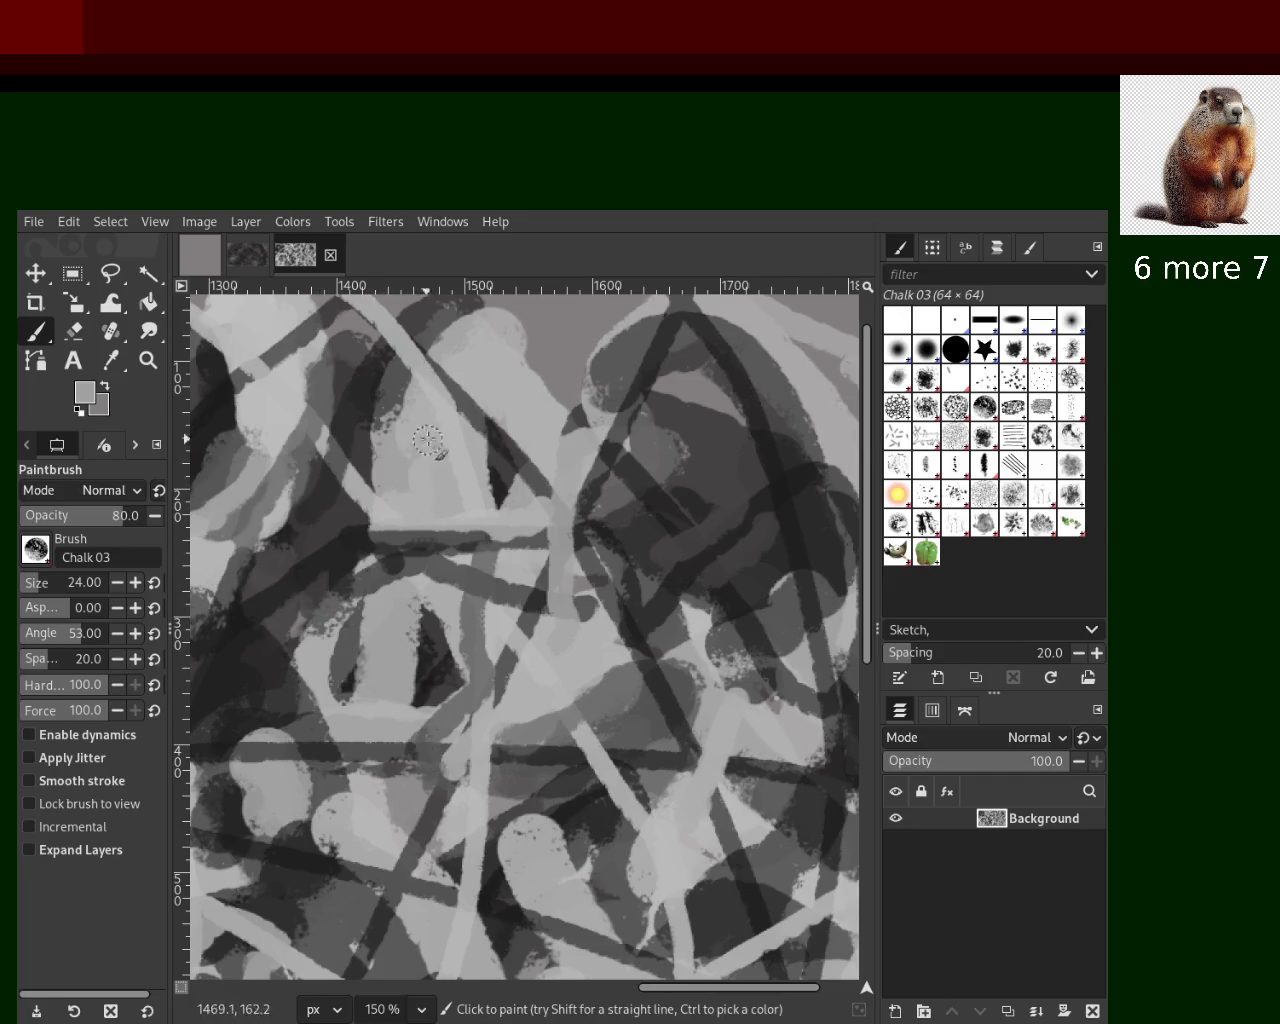
{"action": "left_click_drag", "start_coordinate": [358, 490], "coordinate": [342, 568]}
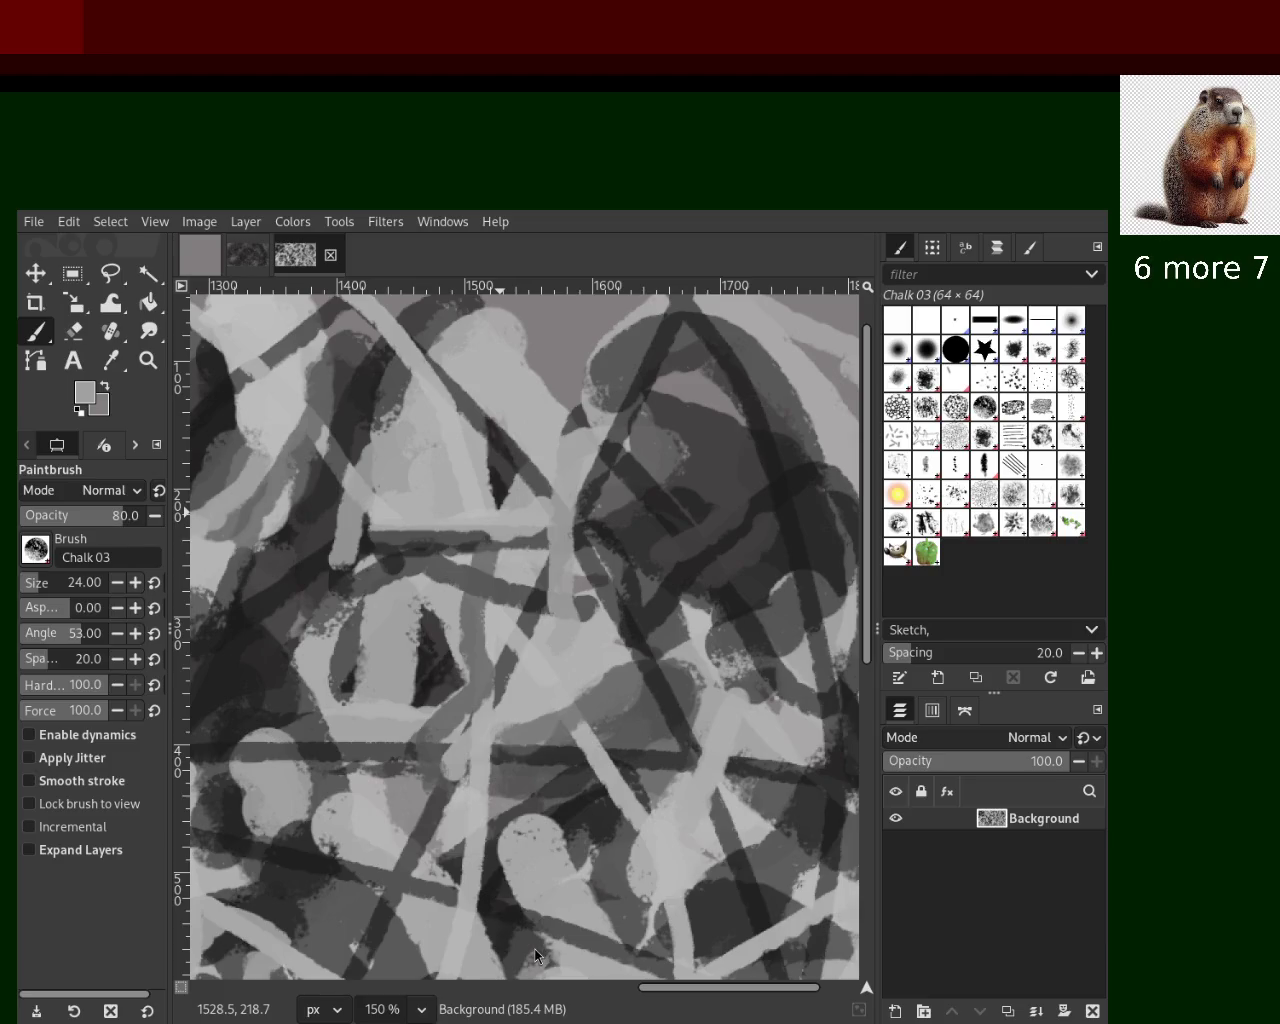
Pick a dark grey from the canvas and paint a dark chalk stroke running down and left
{"action": "left_click", "coordinate": [640, 462], "text": "ctrl"}
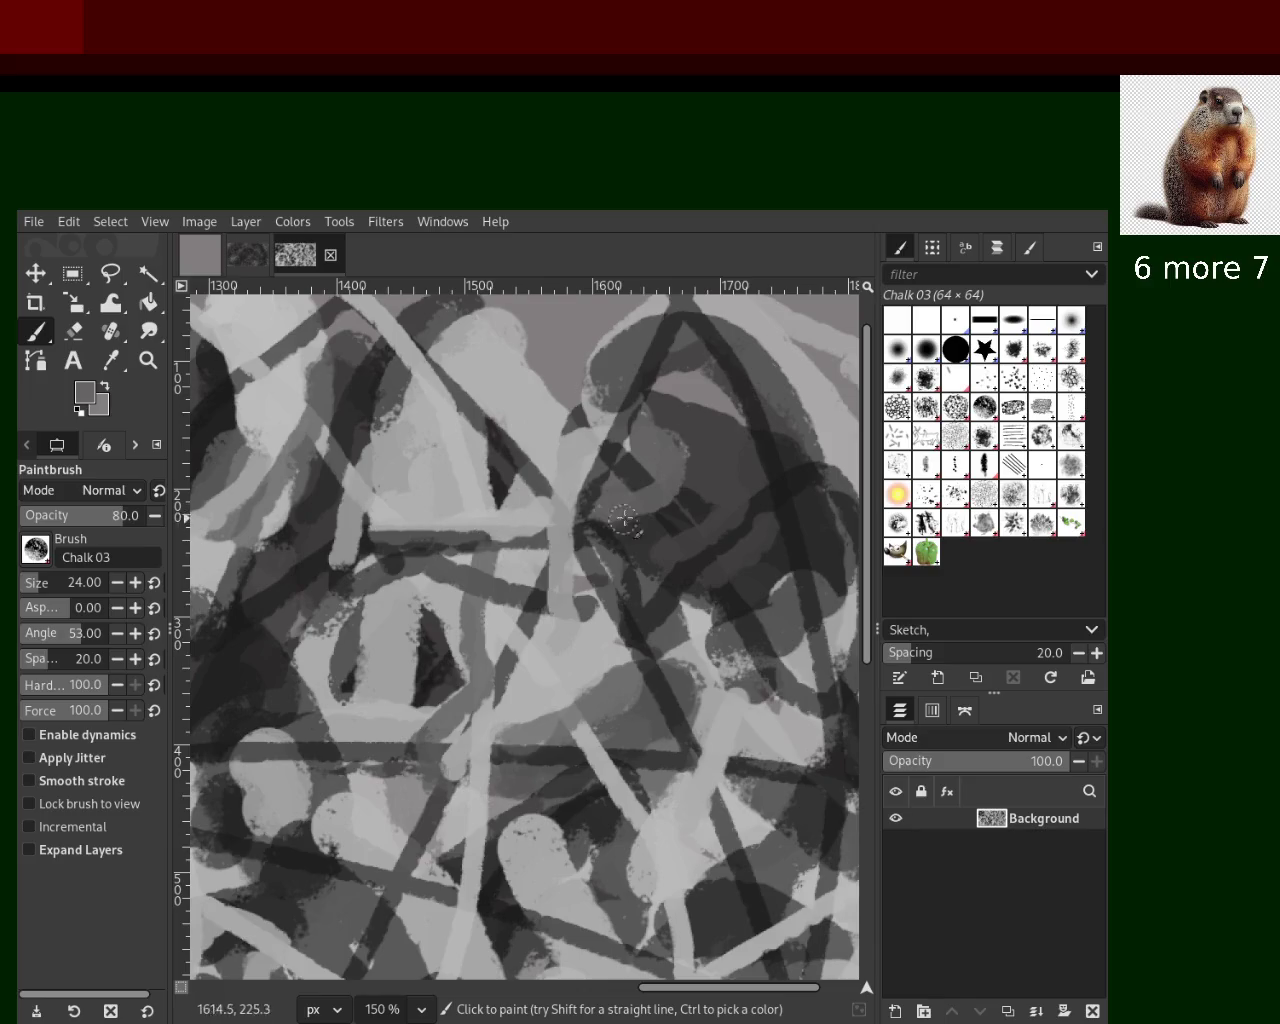
{"action": "left_click", "coordinate": [630, 472], "text": "ctrl"}
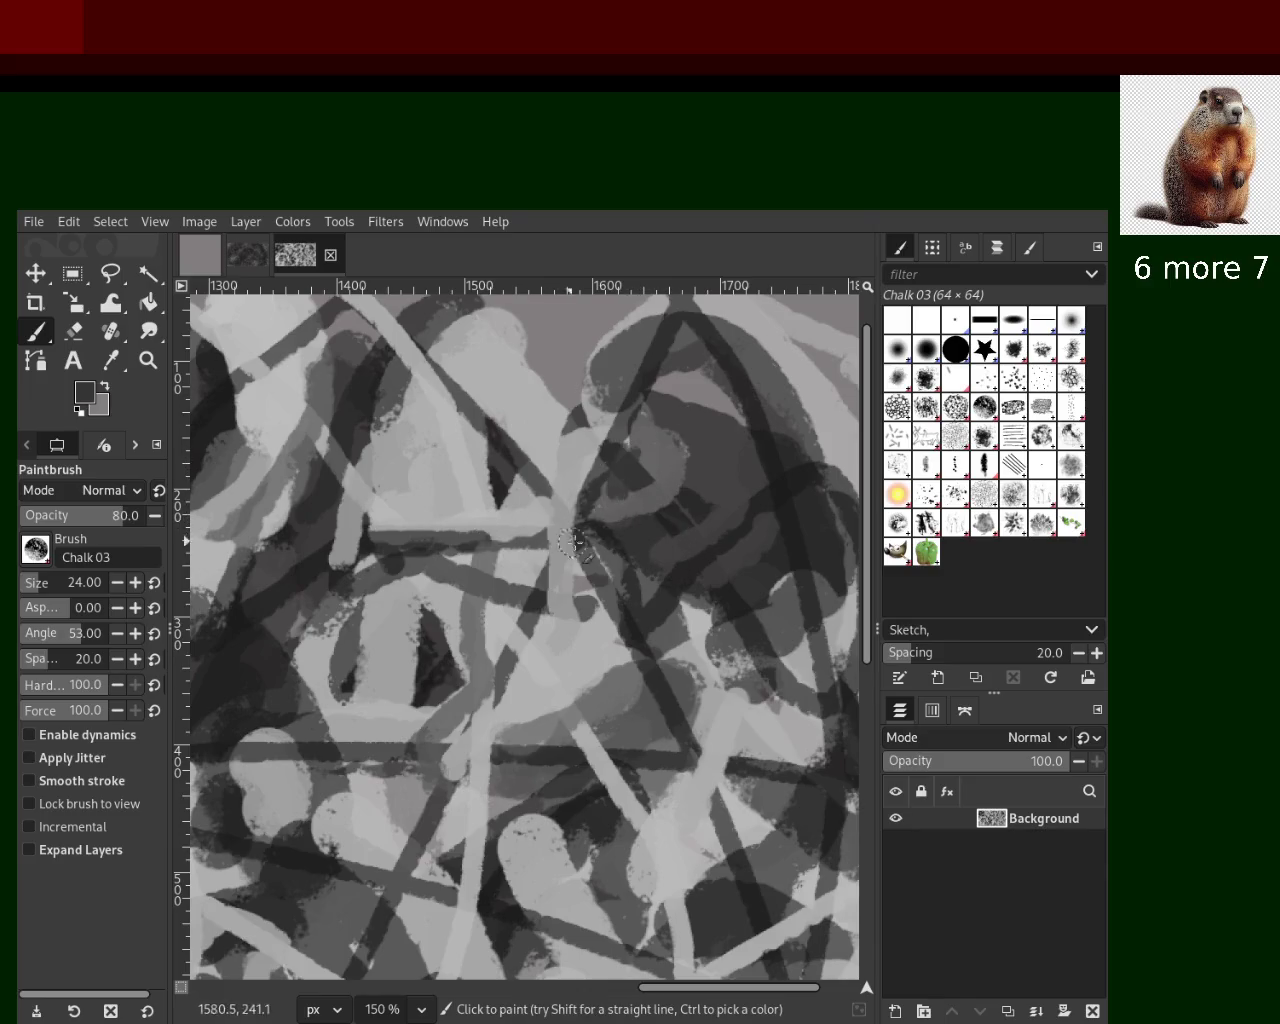
{"action": "left_click", "coordinate": [674, 405], "text": "ctrl"}
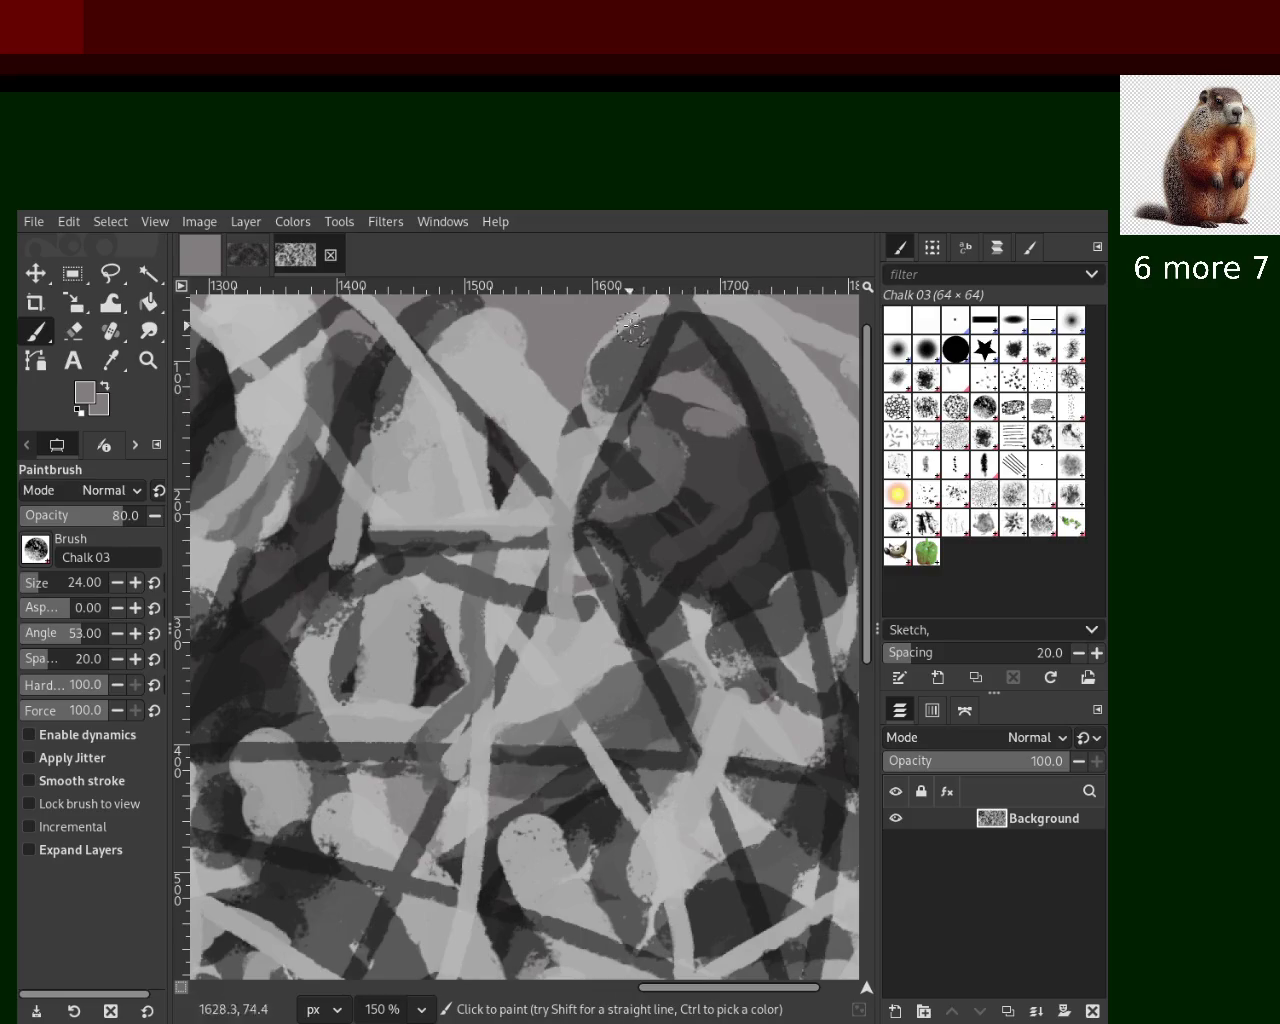
{"action": "left_click", "coordinate": [665, 408], "text": "ctrl"}
{"action": "left_click", "coordinate": [745, 418], "text": "ctrl"}
{"action": "left_click", "coordinate": [384, 384], "text": "ctrl"}
{"action": "left_click_drag", "start_coordinate": [386, 392], "coordinate": [268, 557]}
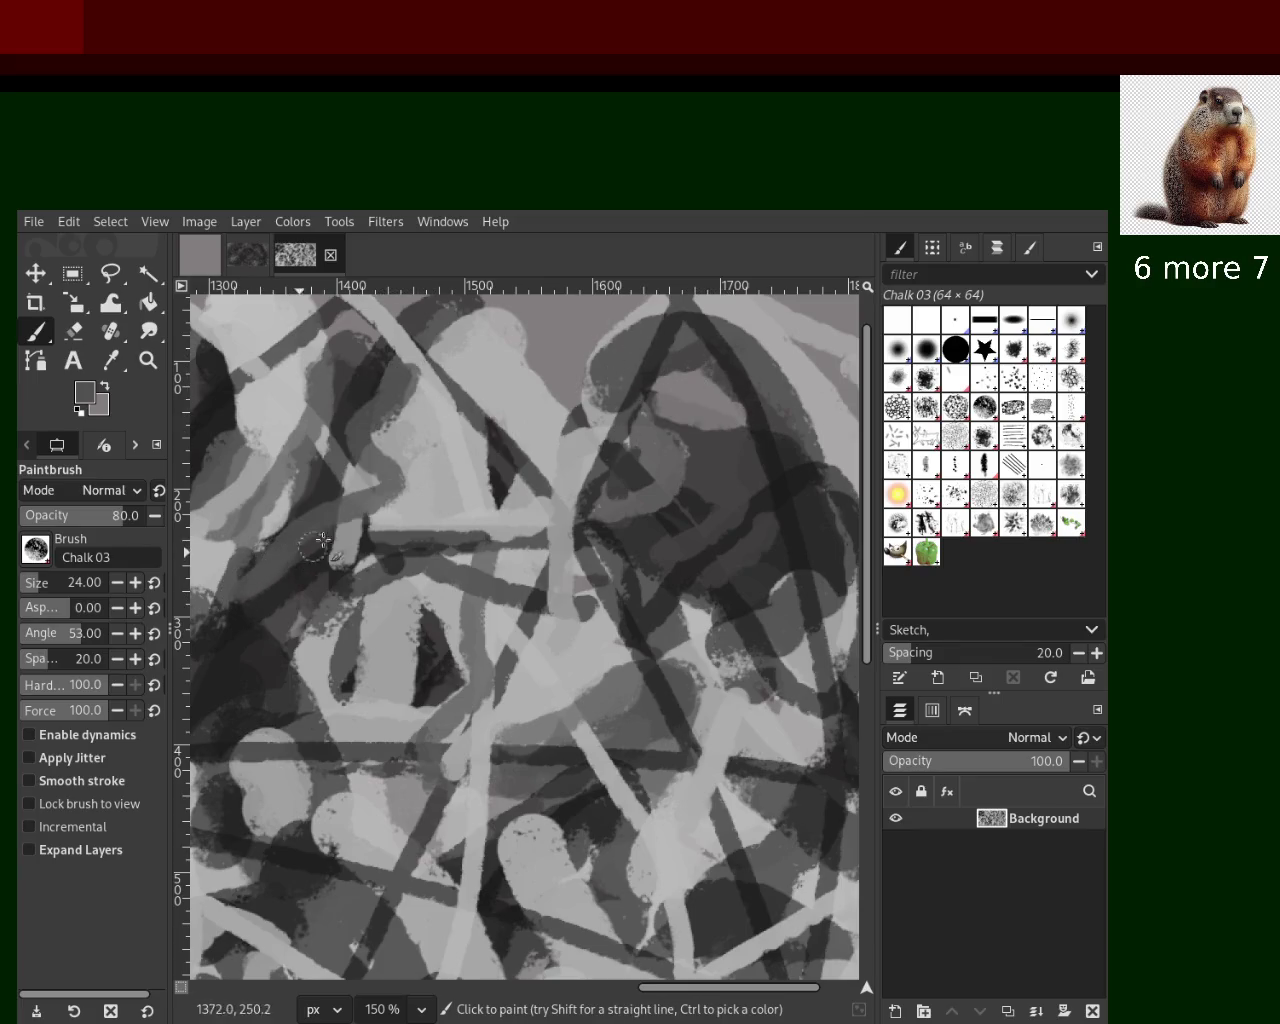
Try light-grey strokes across the lower middle, undoing both trials
{"action": "left_click", "coordinate": [420, 550], "text": "ctrl"}
{"action": "left_click_drag", "start_coordinate": [540, 598], "coordinate": [280, 615]}
{"action": "key", "text": "ctrl+z"}
{"action": "left_click", "coordinate": [418, 645], "text": "ctrl"}
{"action": "left_click", "coordinate": [386, 610], "text": "ctrl"}
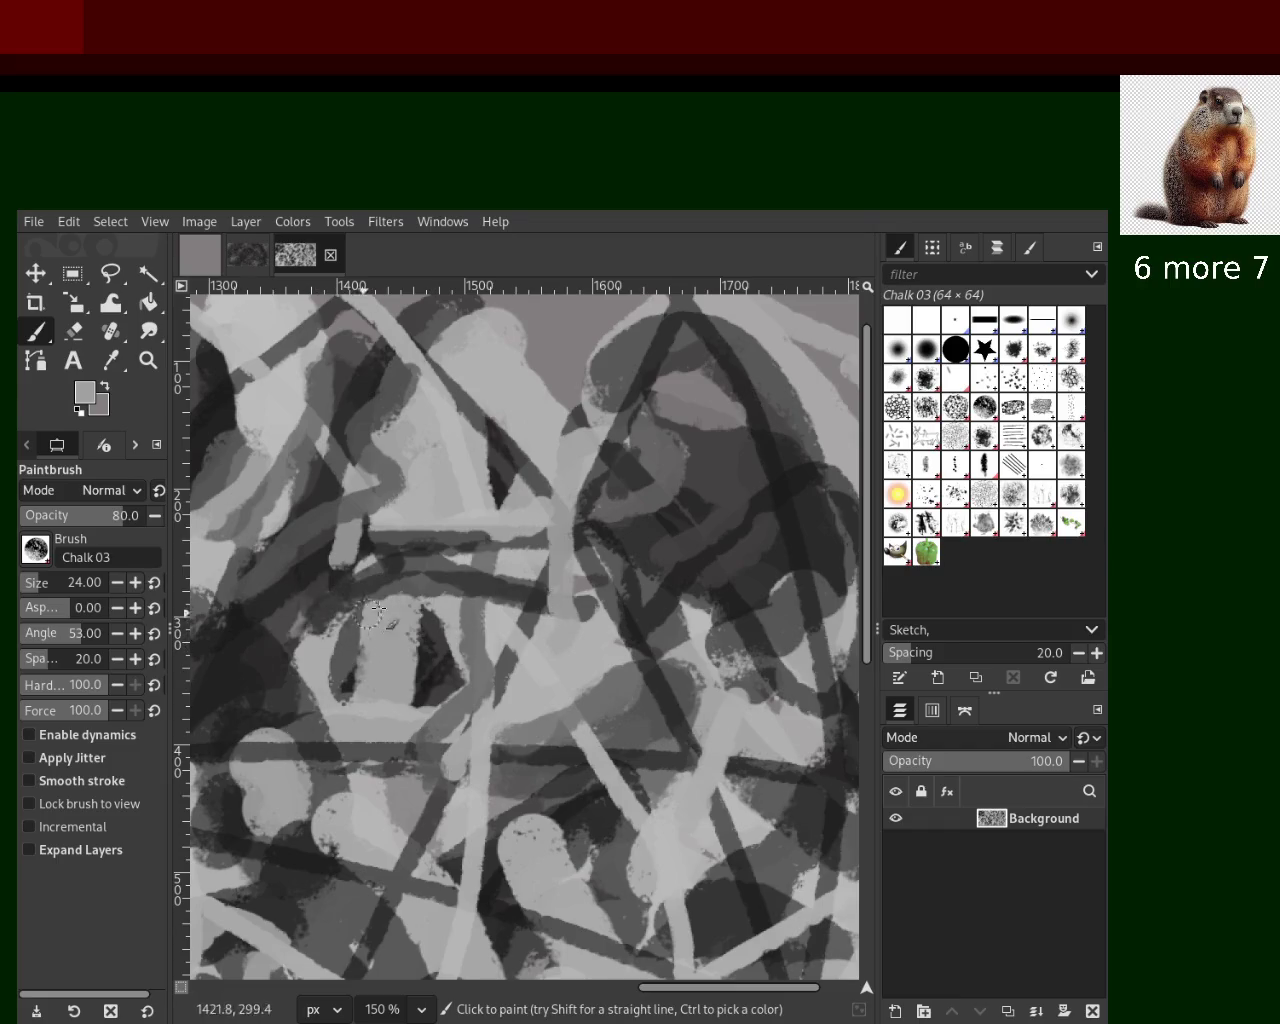
{"action": "left_click_drag", "start_coordinate": [520, 650], "coordinate": [301, 562]}
{"action": "key", "text": "ctrl+z"}
Add a darker grey stroke in the lower middle, discarding the follow-up strokes
{"action": "left_click", "coordinate": [628, 741], "text": "ctrl"}
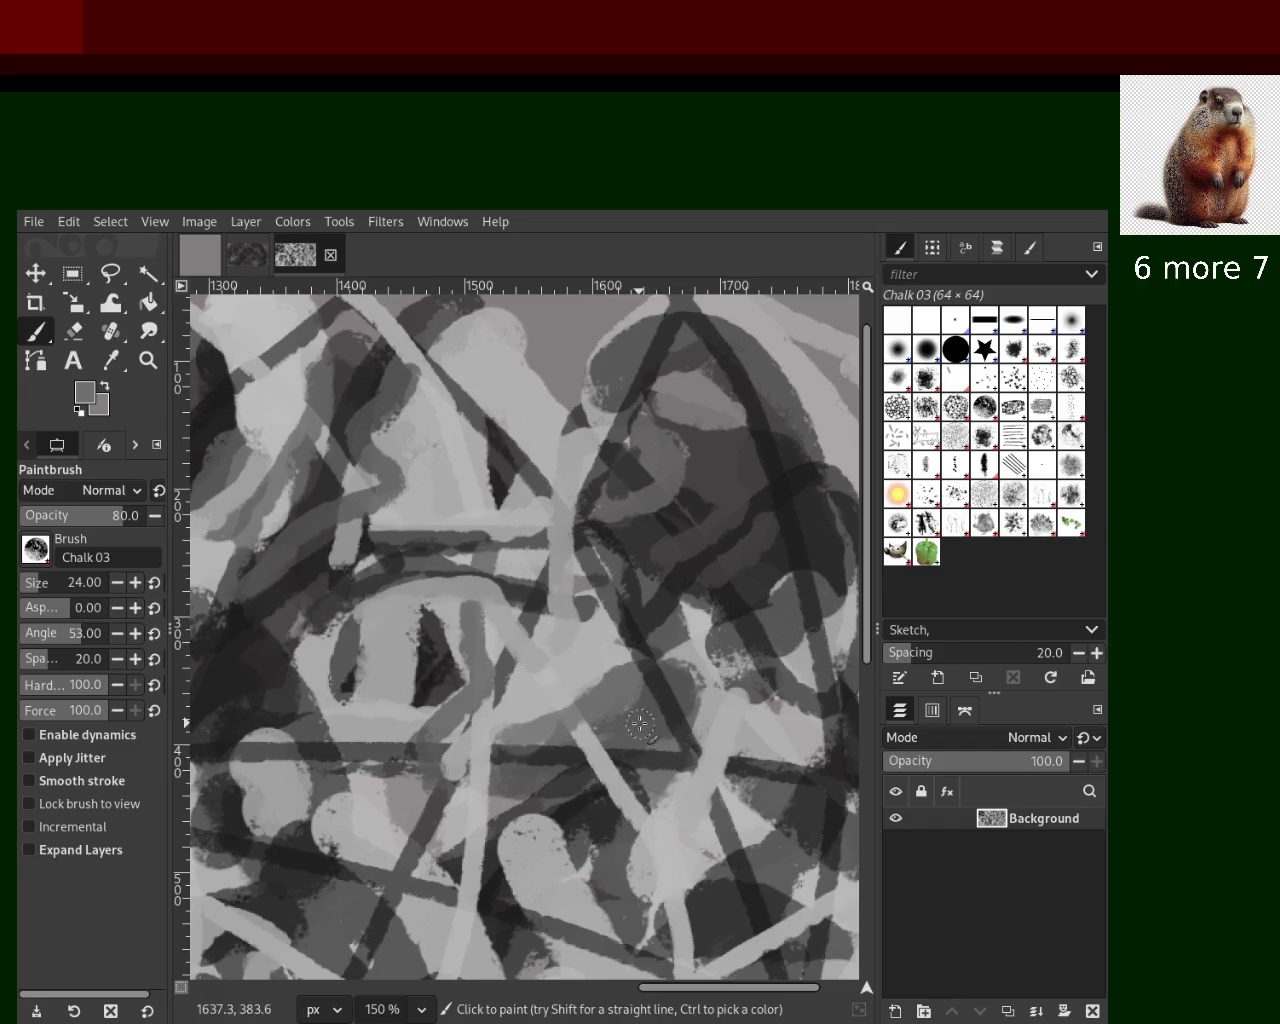
{"action": "left_click_drag", "start_coordinate": [617, 847], "coordinate": [650, 720]}
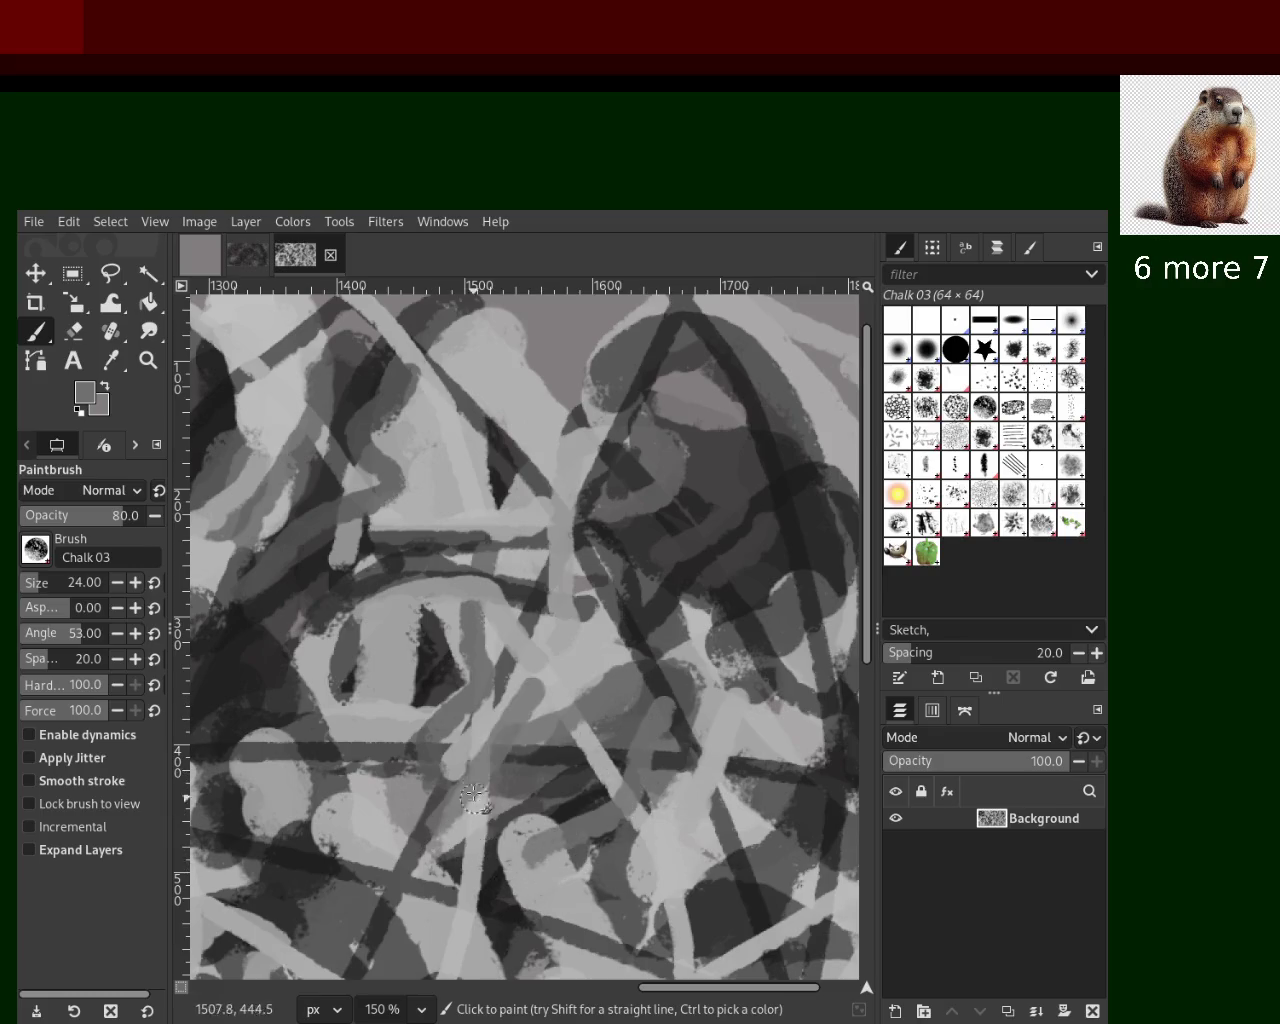
{"action": "left_click_drag", "start_coordinate": [548, 652], "coordinate": [386, 832]}
{"action": "key", "text": "ctrl+z"}
{"action": "left_click", "coordinate": [572, 672], "text": "ctrl"}
{"action": "left_click_drag", "start_coordinate": [548, 652], "coordinate": [355, 790]}
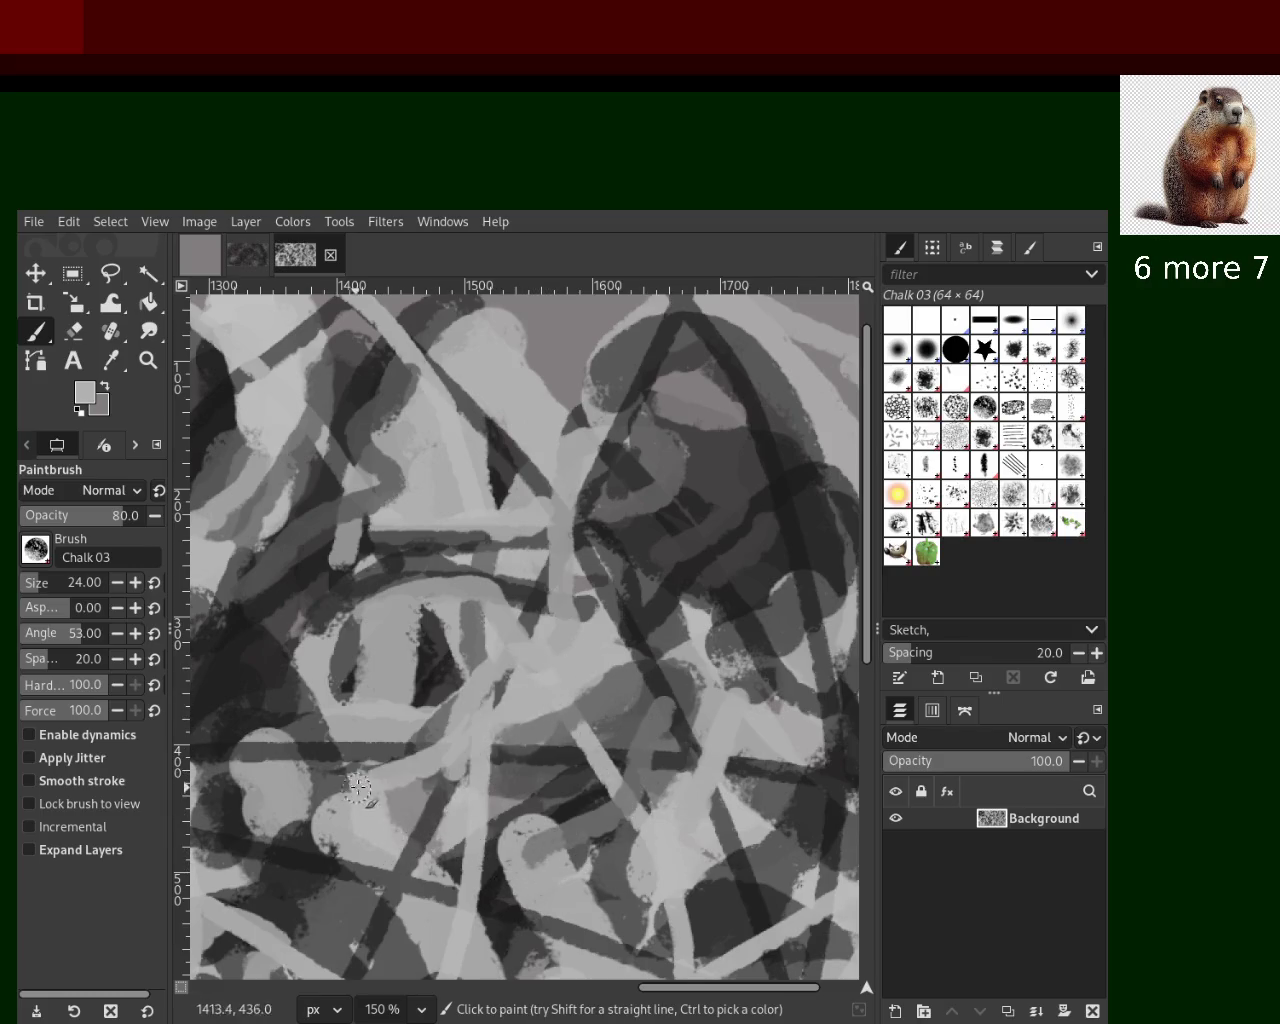
{"action": "key", "text": "ctrl+z"}
Retry light strokes in the lower middle, keeping a light arched stroke across the lower left
{"action": "left_click_drag", "start_coordinate": [488, 628], "coordinate": [346, 746]}
{"action": "key", "text": "ctrl+z"}
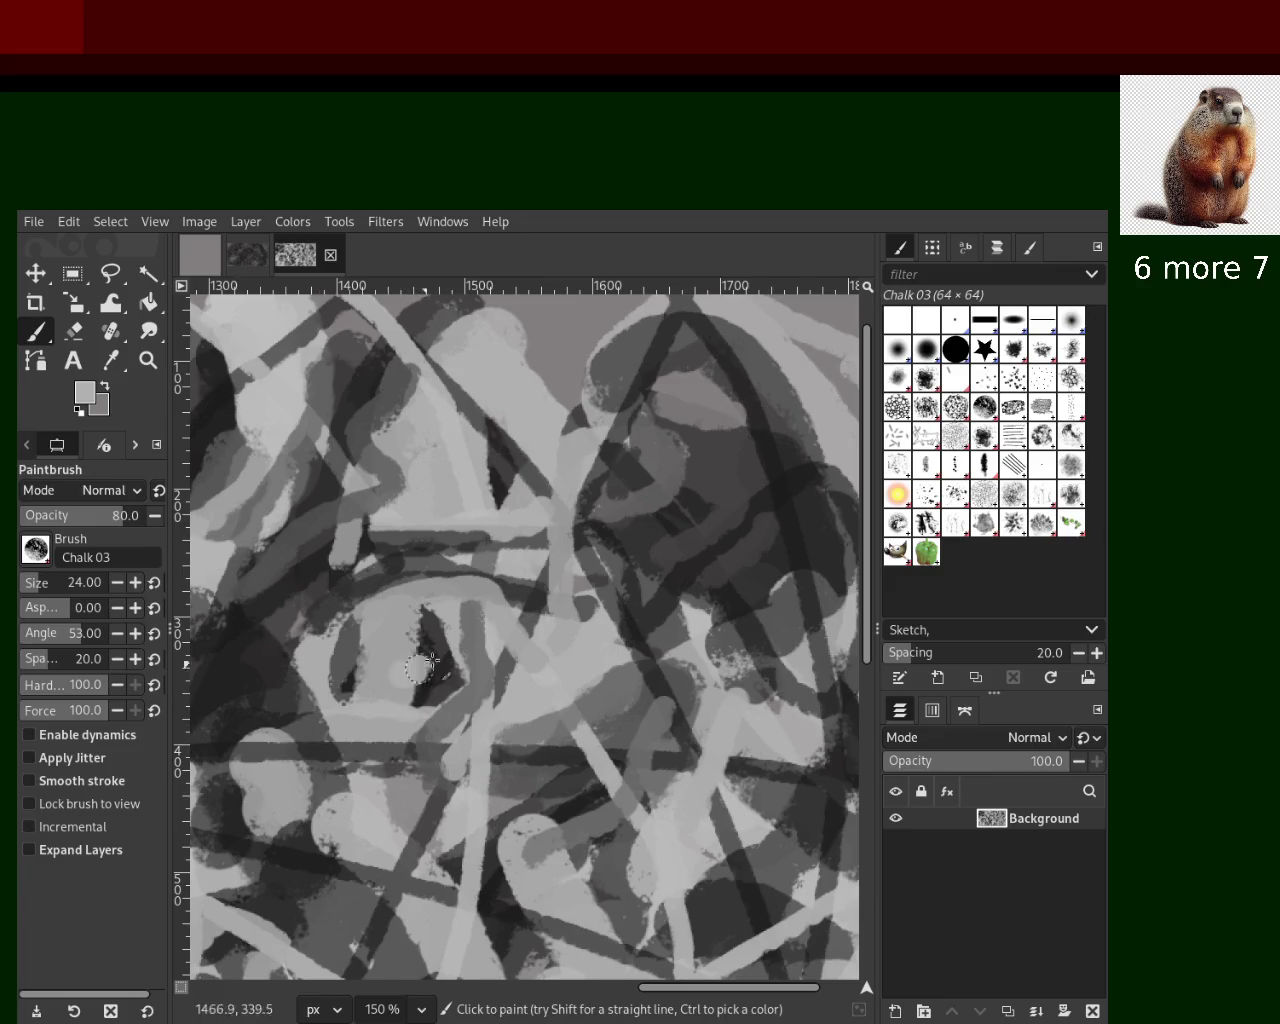
{"action": "left_click_drag", "start_coordinate": [437, 695], "coordinate": [395, 638]}
{"action": "key", "text": "ctrl+z"}
{"action": "left_click_drag", "start_coordinate": [500, 612], "coordinate": [255, 700]}
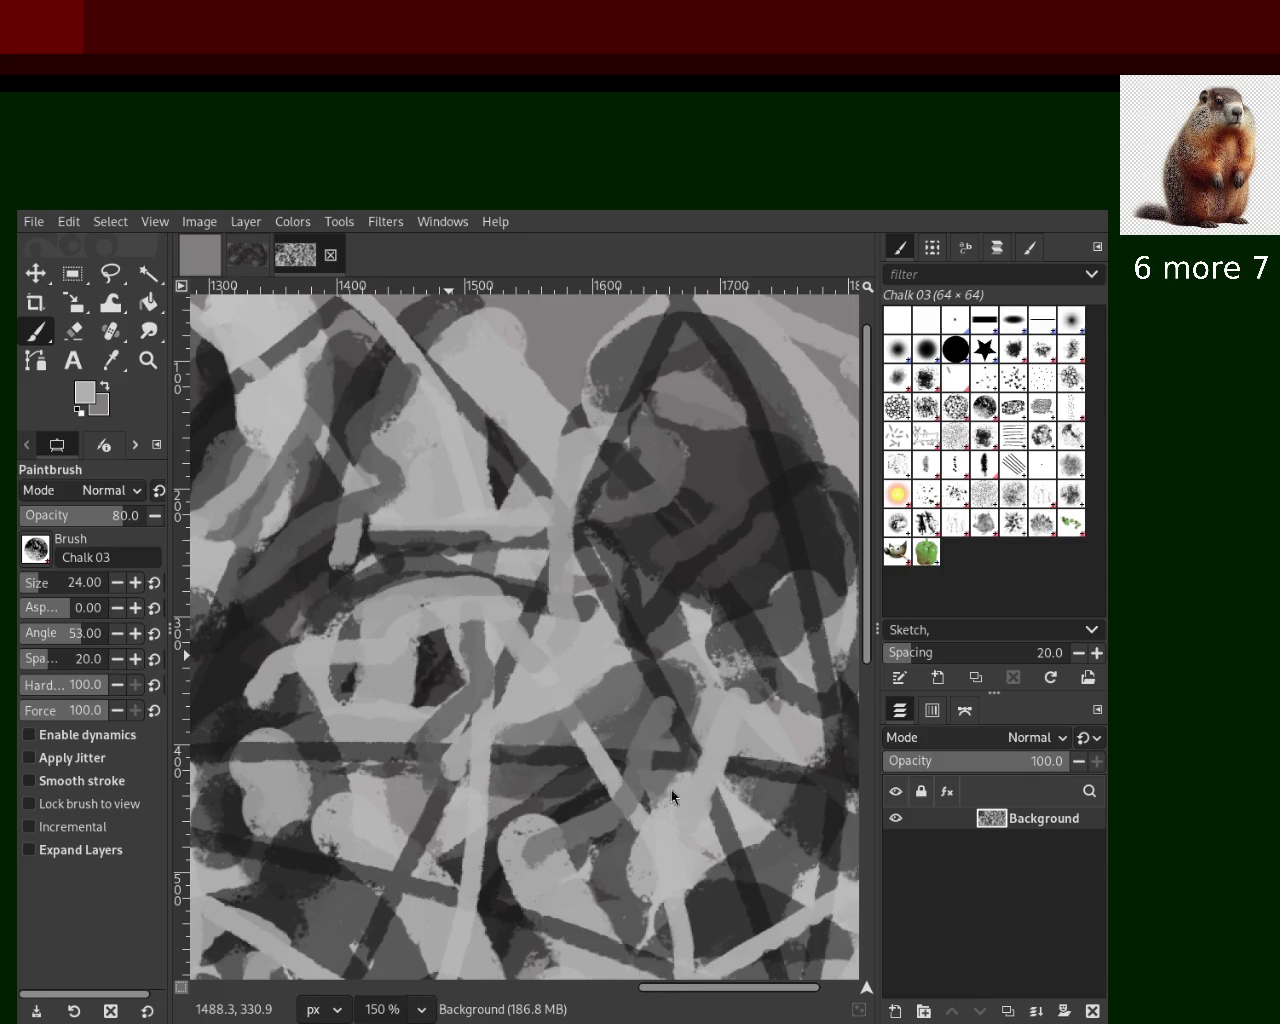
Zoom out to check the whole canvas, then return to 150% and the Paintbrush
{"action": "key", "text": "z"}
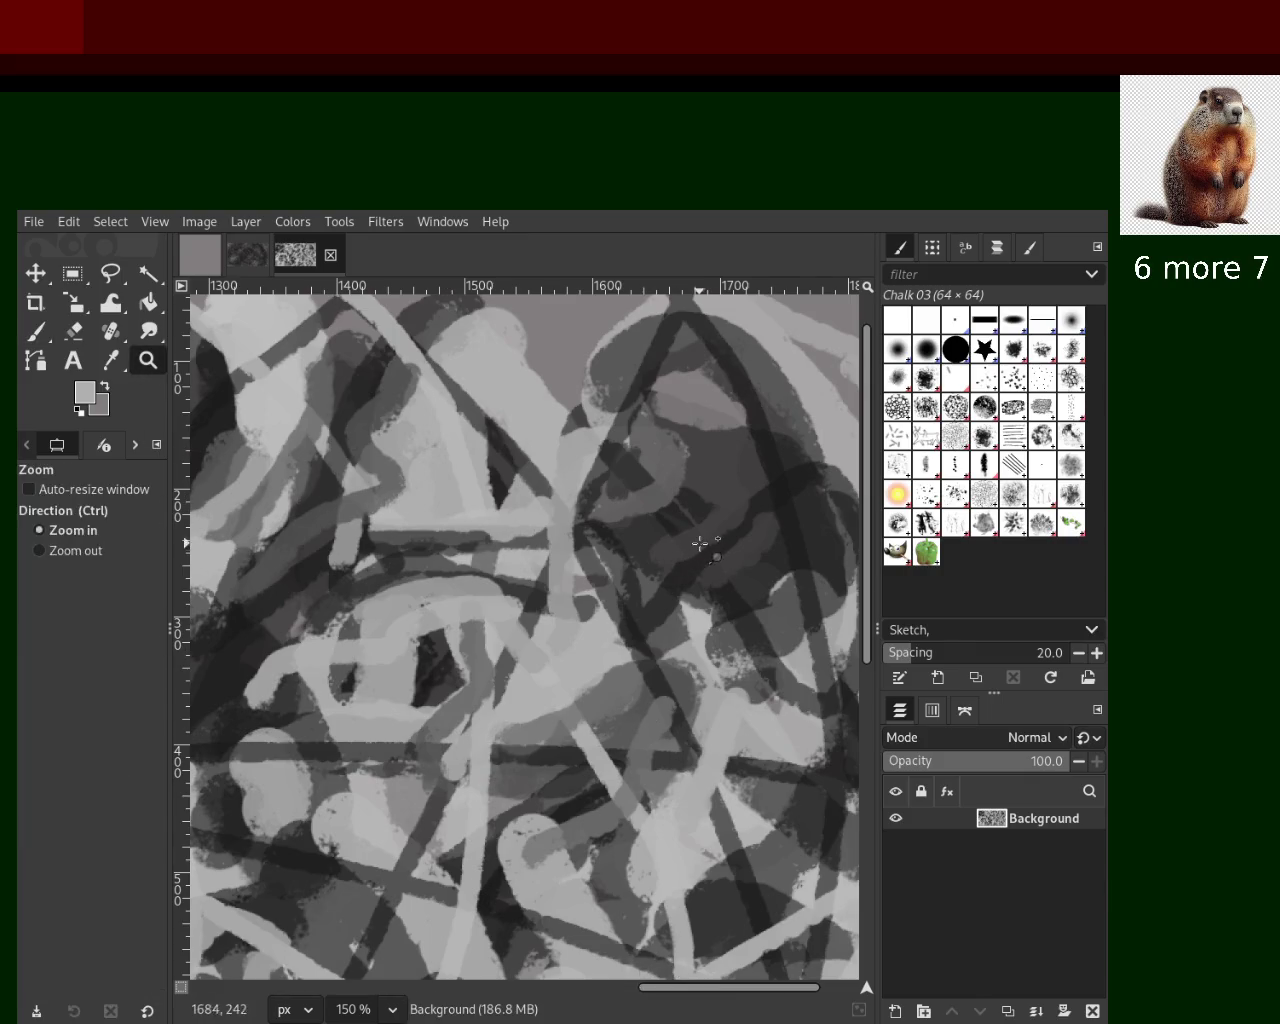
{"action": "left_click", "coordinate": [700, 543]}
{"action": "left_click", "coordinate": [700, 543]}
{"action": "left_click", "coordinate": [640, 610]}
{"action": "left_click", "coordinate": [590, 672], "text": "ctrl"}
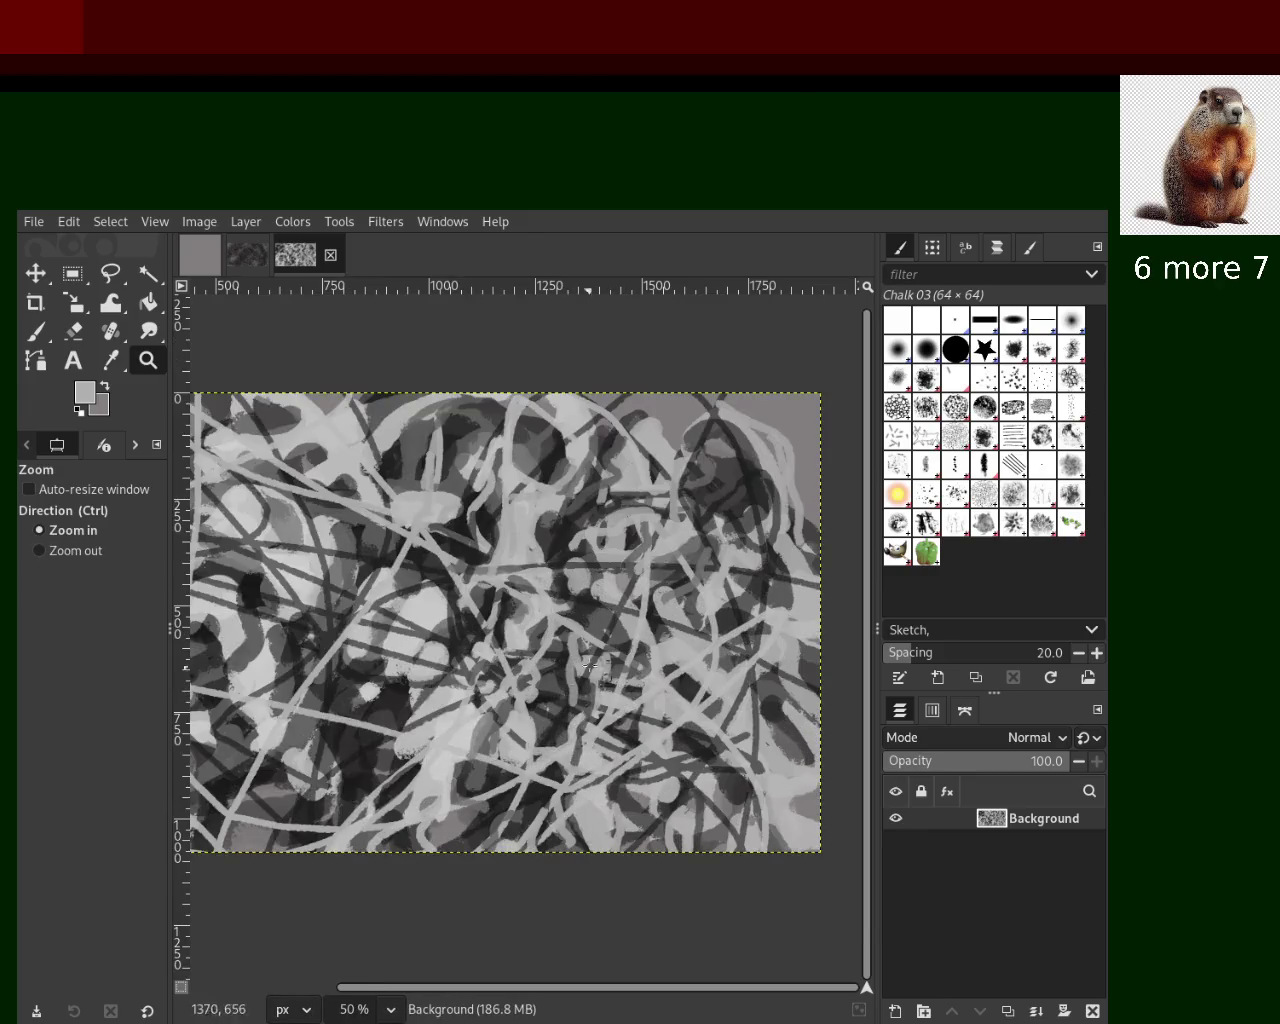
{"action": "left_click", "coordinate": [512, 549]}
{"action": "left_click", "coordinate": [705, 650]}
{"action": "left_click", "coordinate": [705, 650], "text": "ctrl"}
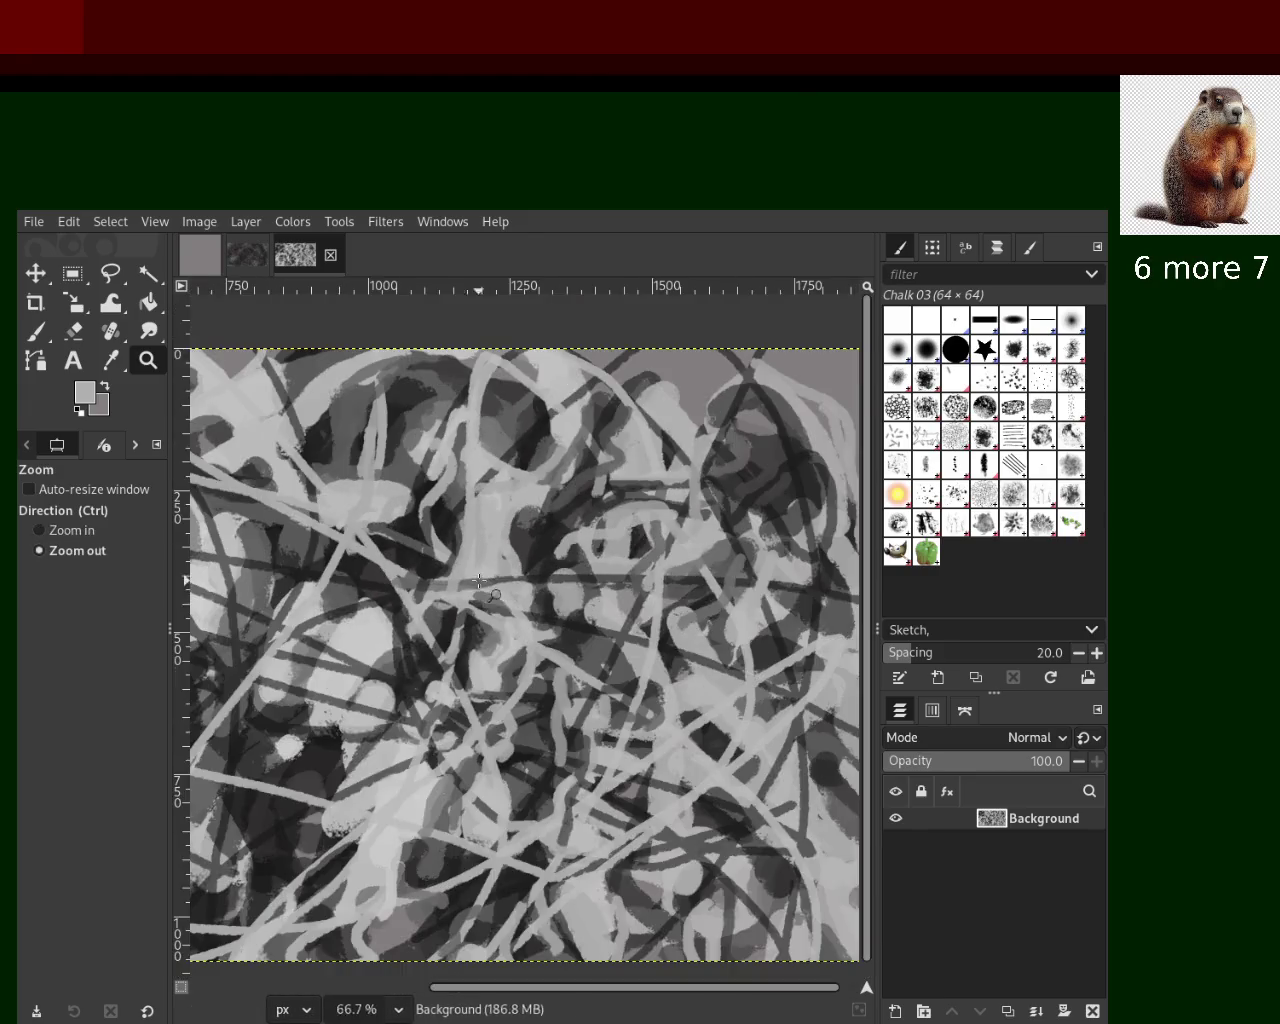
{"action": "left_click", "coordinate": [766, 600]}
{"action": "key", "text": "p"}
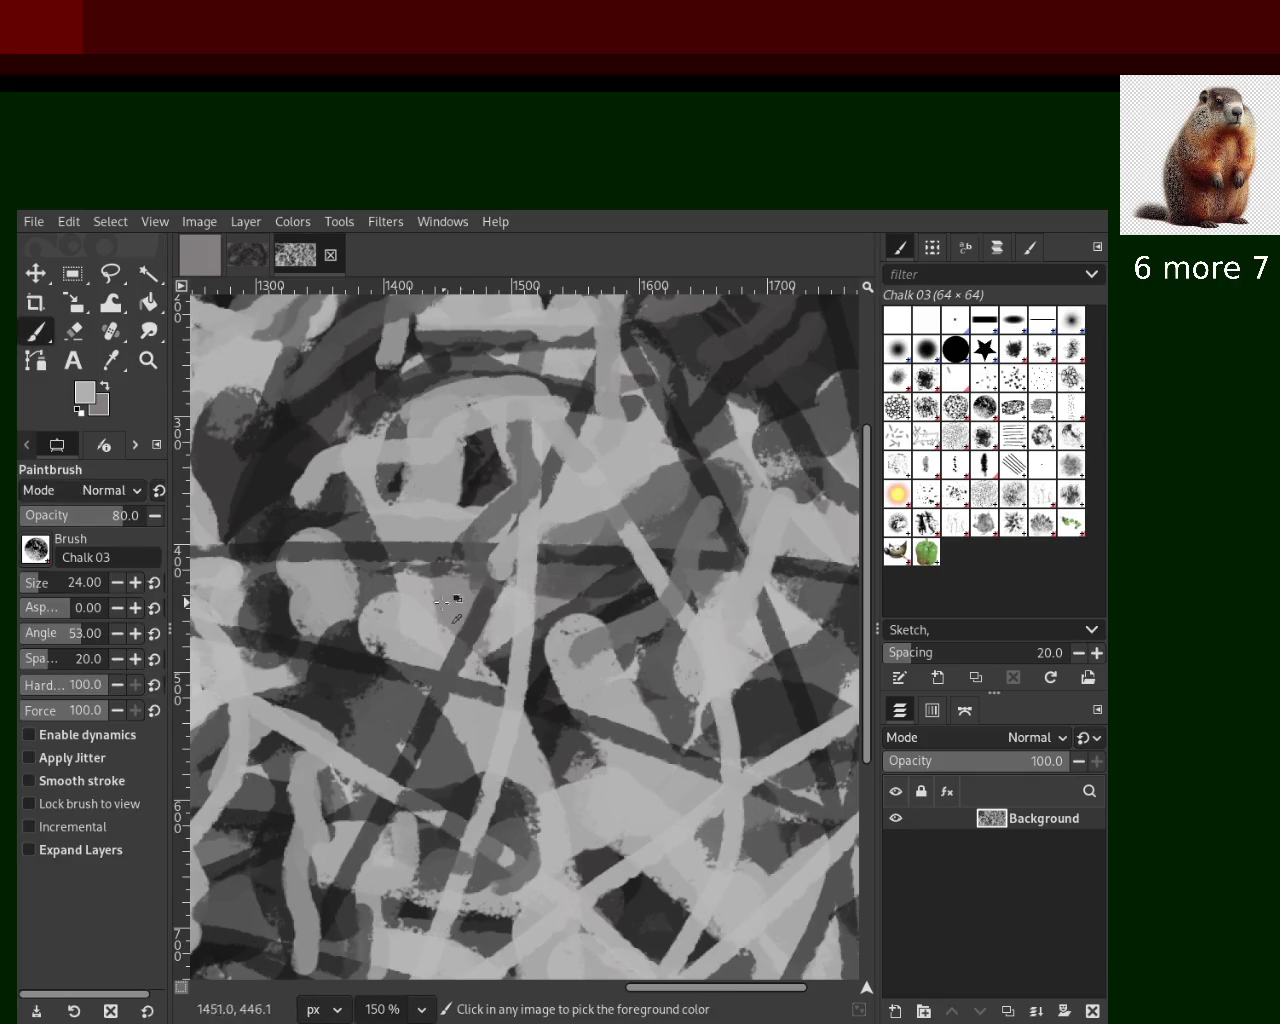
Paint a dark grey stroke across the canvas middle and a small light stroke right of centre
{"action": "left_click", "coordinate": [356, 555], "text": "ctrl"}
{"action": "left_click_drag", "start_coordinate": [356, 555], "coordinate": [740, 502]}
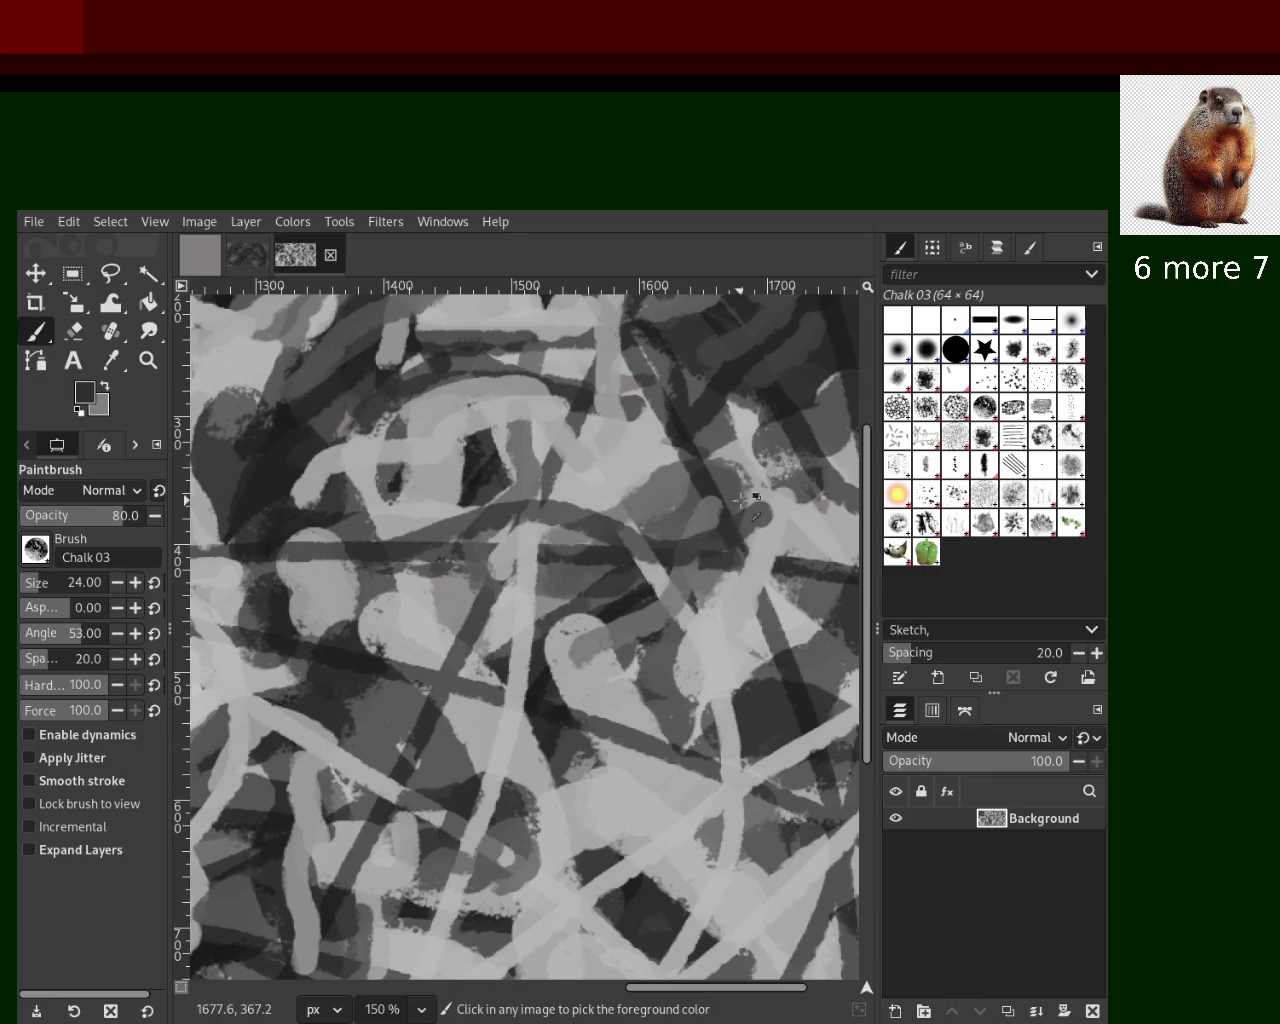
{"action": "left_click_drag", "start_coordinate": [625, 530], "coordinate": [604, 434]}
{"action": "key", "text": "ctrl+z"}
{"action": "mouse_move", "coordinate": [566, 524]}
{"action": "left_mouse_down"}
{"action": "mouse_move", "coordinate": [528, 481]}
{"action": "mouse_move", "coordinate": [447, 466]}
{"action": "mouse_move", "coordinate": [527, 499]}
{"action": "left_mouse_up"}
Try light grey strokes in the lower right, undo them, and pick a dark grey from the lower left
{"action": "left_click", "coordinate": [477, 443], "text": "ctrl"}
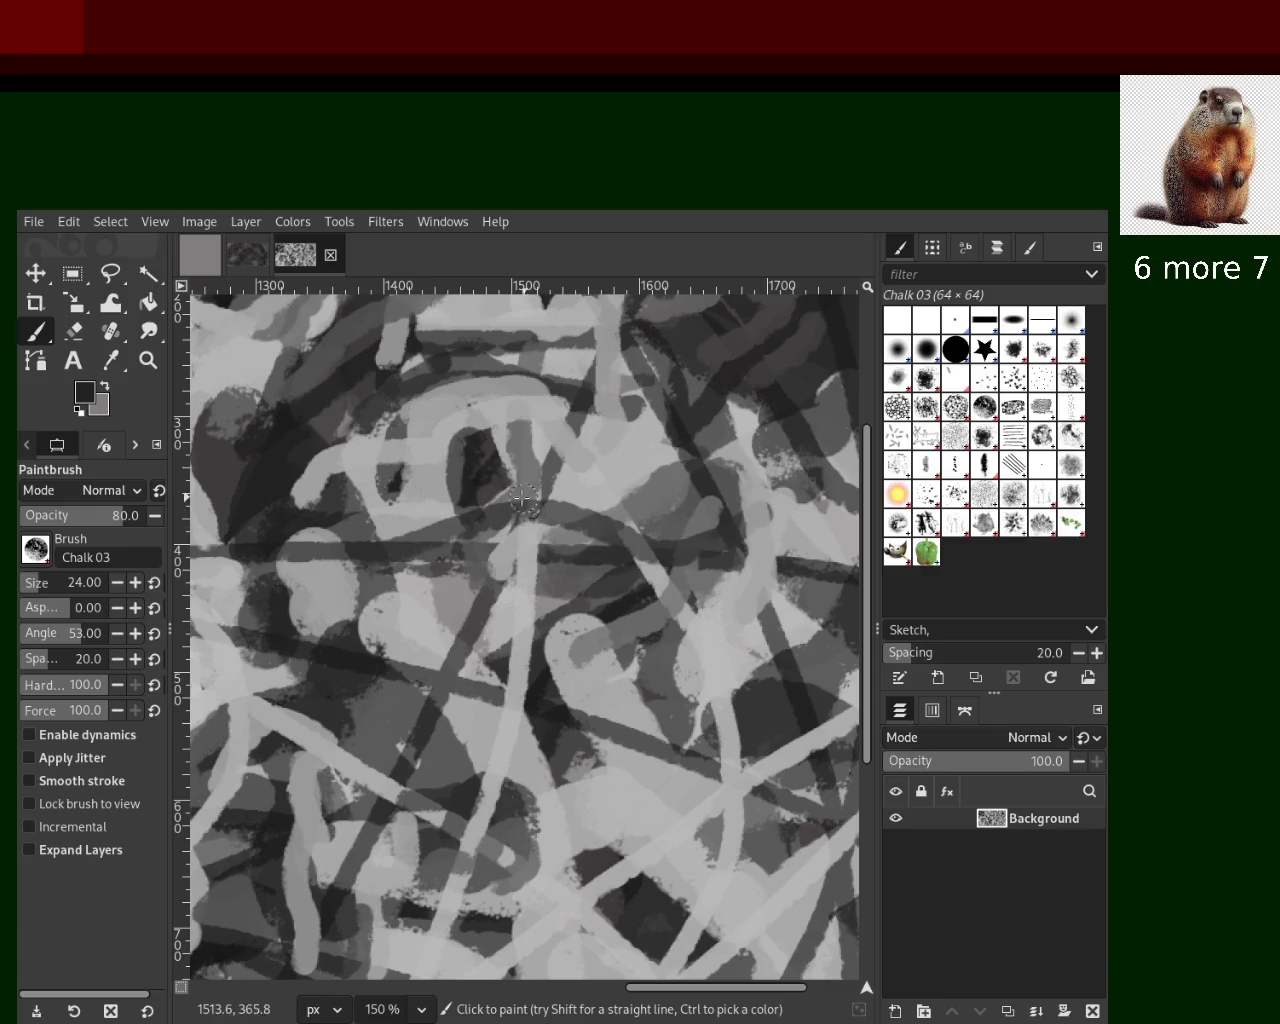
{"action": "left_click", "coordinate": [695, 690], "text": "ctrl"}
{"action": "left_click_drag", "start_coordinate": [690, 700], "coordinate": [640, 750]}
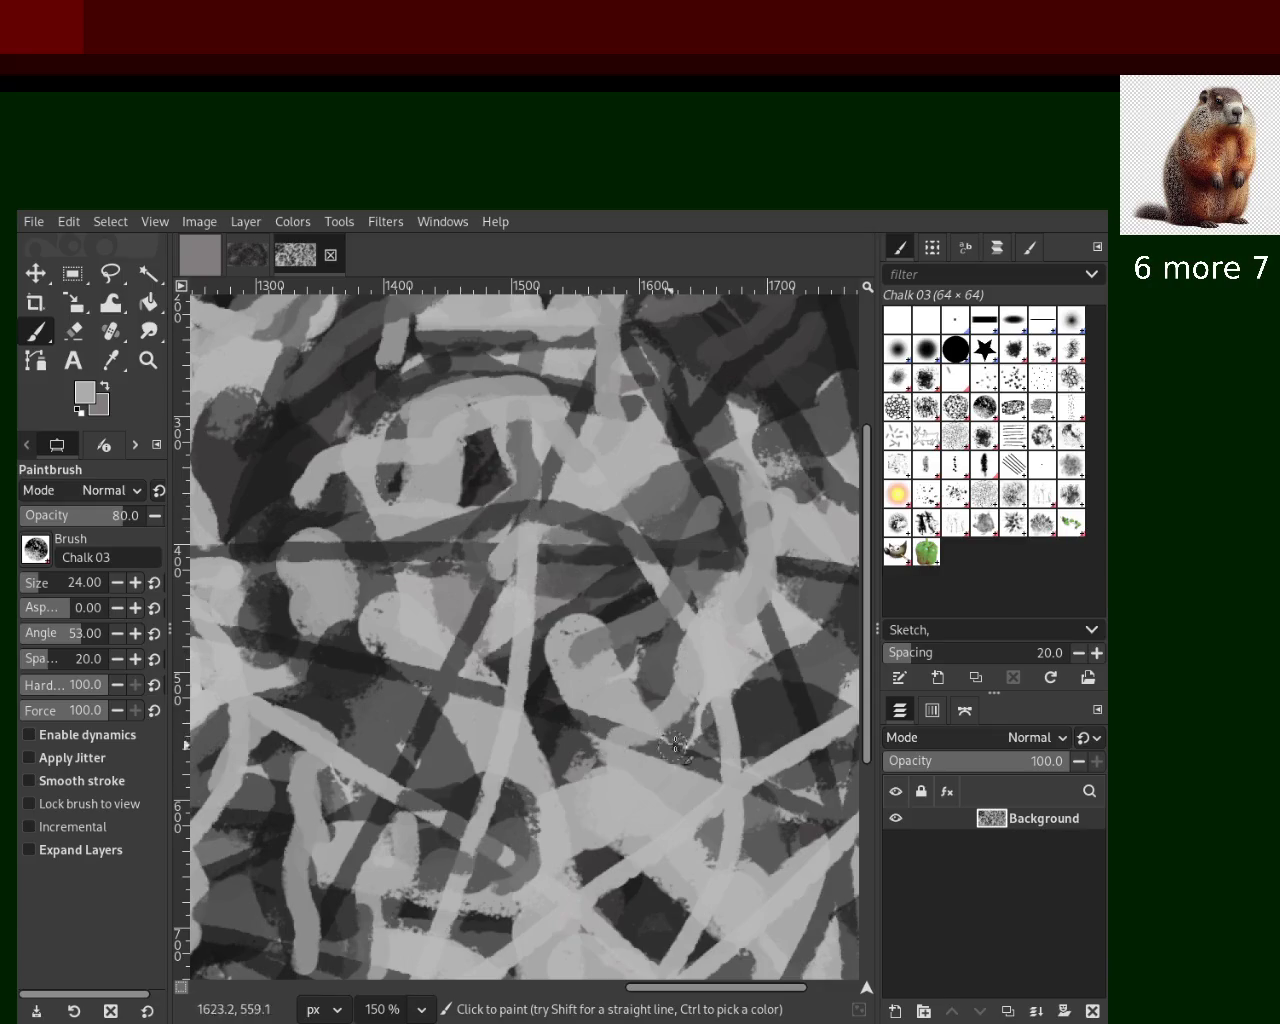
{"action": "key", "text": "ctrl+z"}
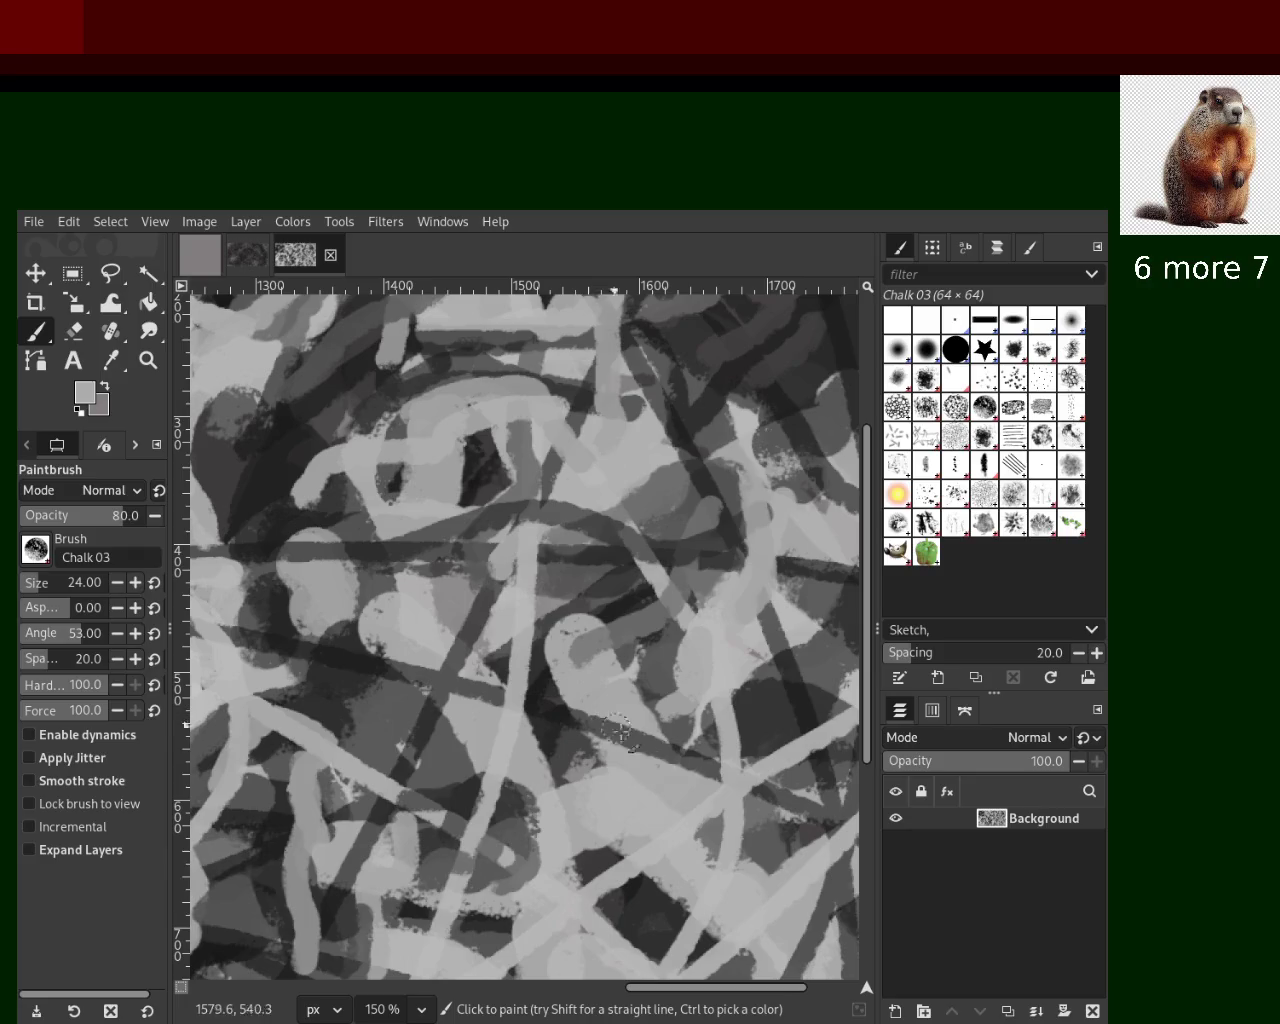
{"action": "left_click_drag", "start_coordinate": [763, 643], "coordinate": [712, 776]}
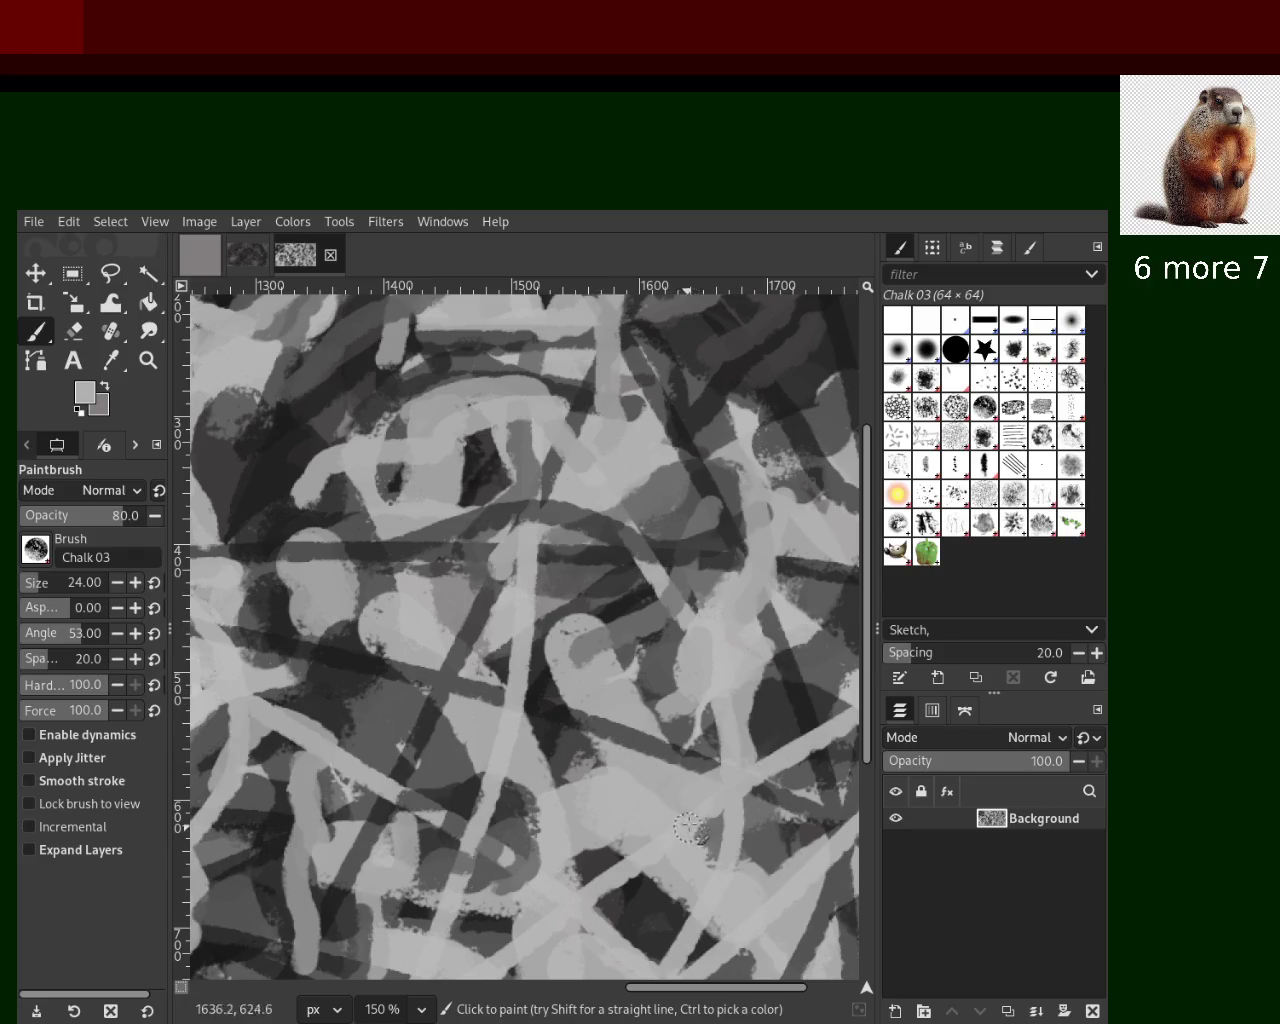
{"action": "key", "text": "ctrl+z"}
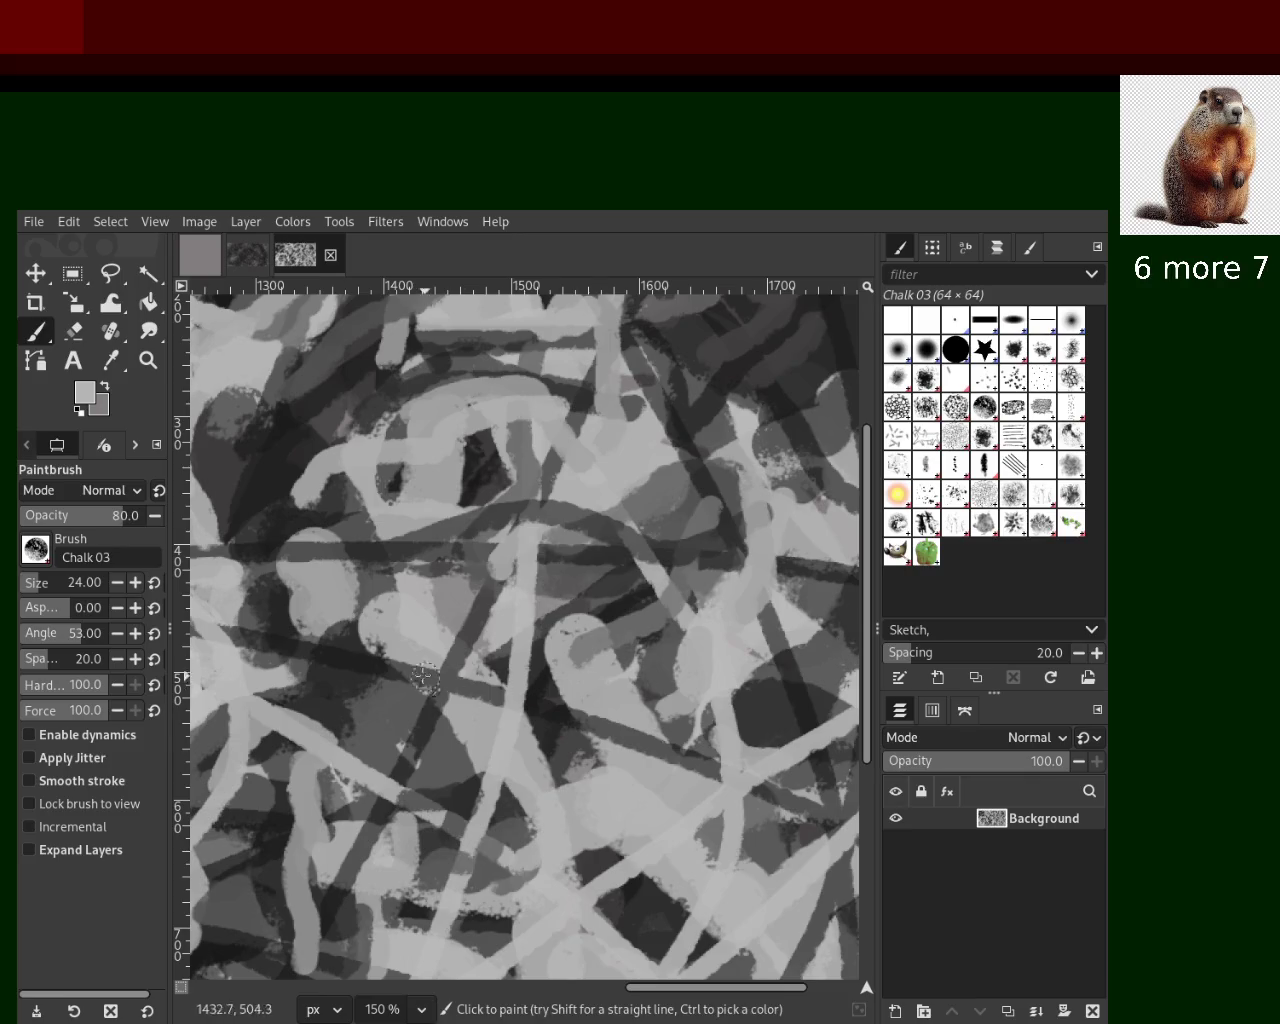
{"action": "left_click", "coordinate": [333, 640], "text": "ctrl"}
Try a dark stroke in the lower left and a light stroke right of centre, undoing both
{"action": "left_click_drag", "start_coordinate": [302, 655], "coordinate": [185, 737]}
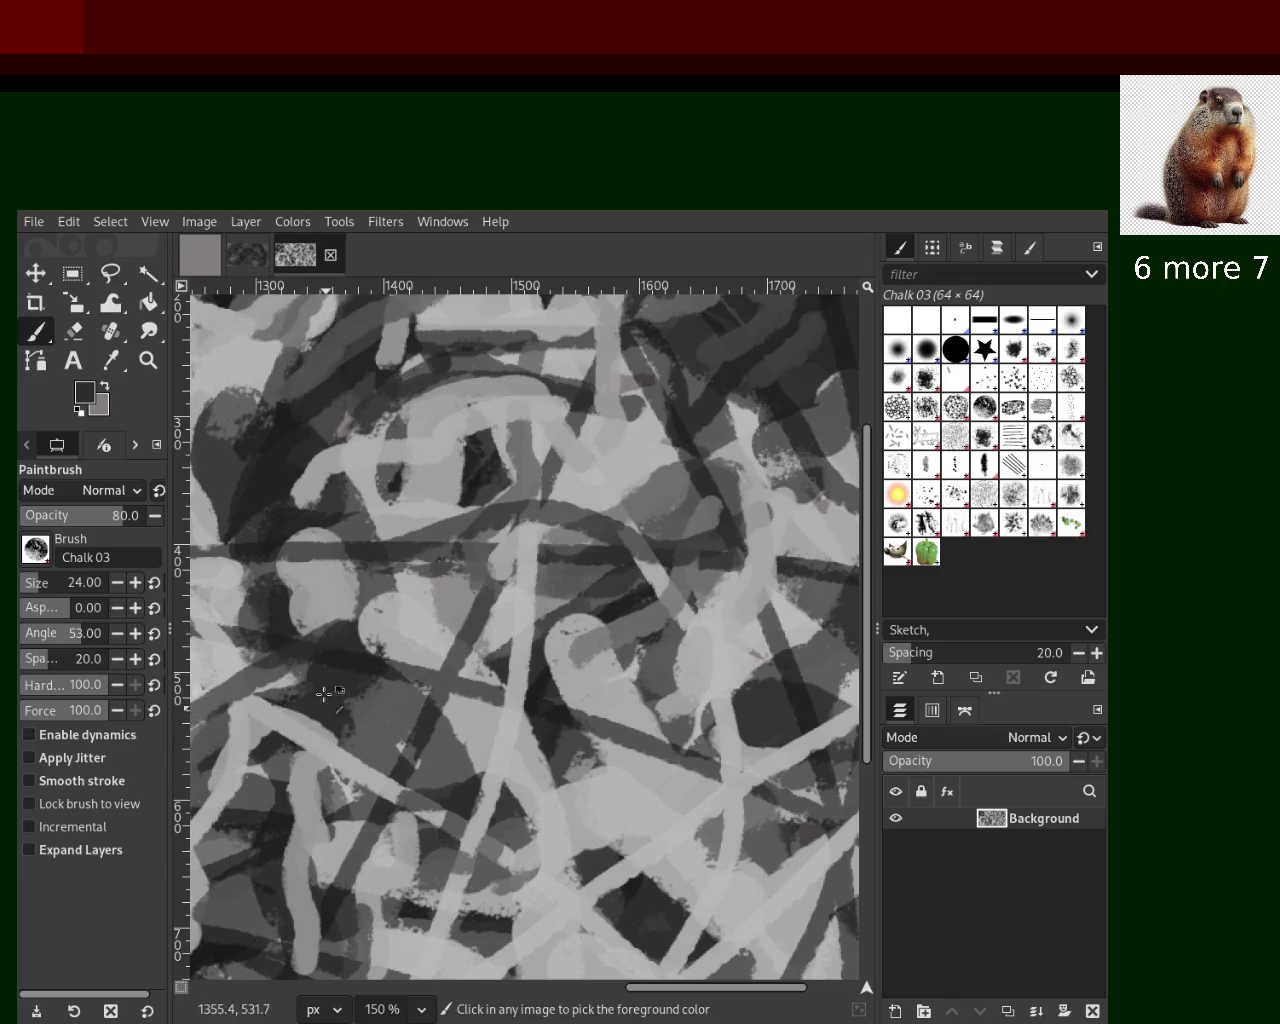
{"action": "key", "text": "ctrl+z"}
{"action": "left_click", "coordinate": [585, 688], "text": "ctrl"}
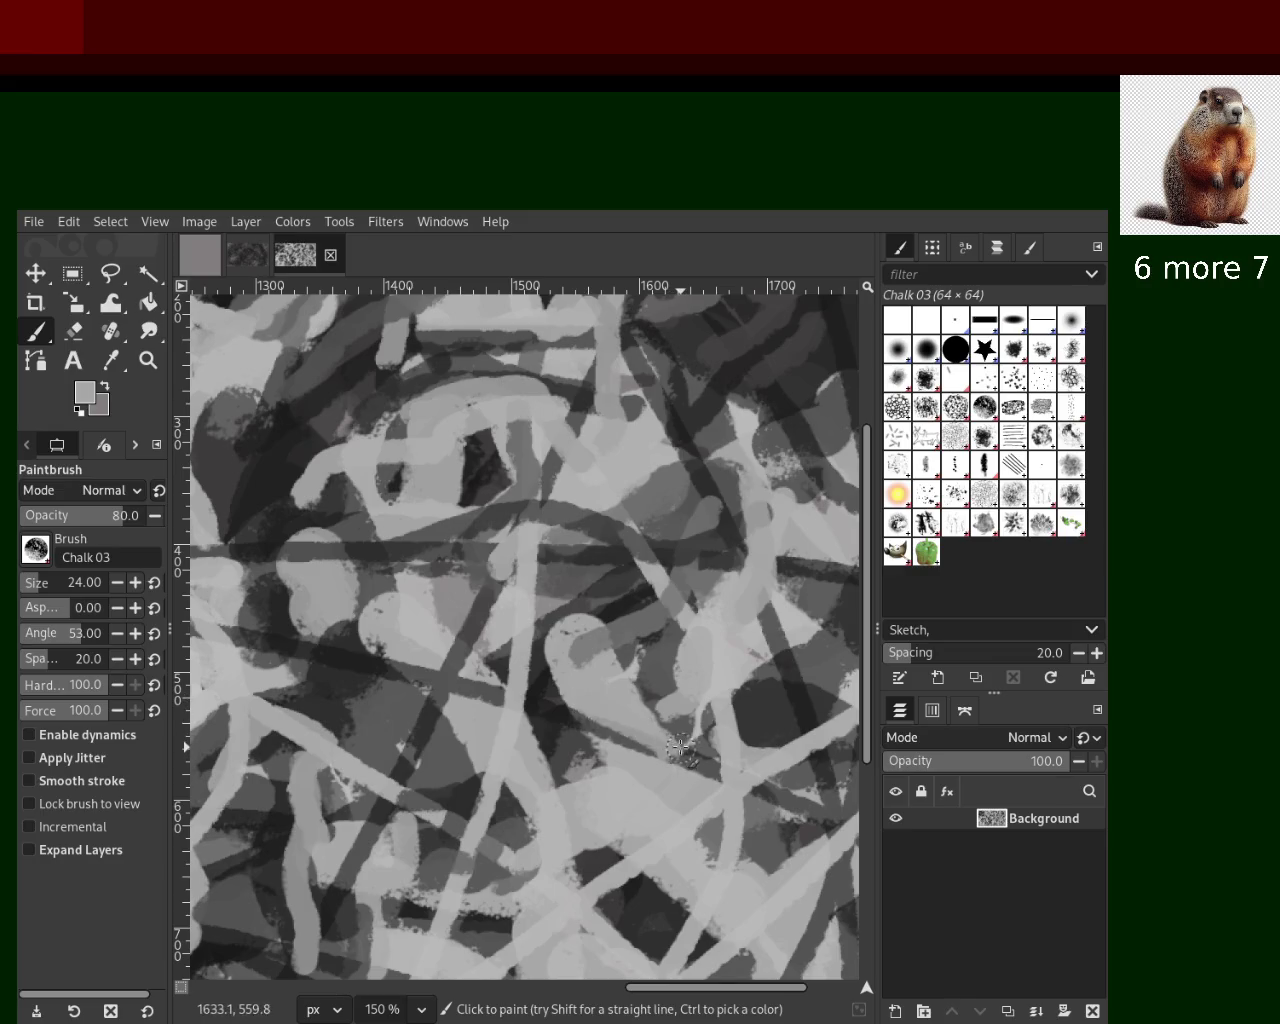
{"action": "mouse_move", "coordinate": [612, 680]}
{"action": "left_mouse_down"}
{"action": "mouse_move", "coordinate": [562, 588]}
{"action": "mouse_move", "coordinate": [543, 694]}
{"action": "mouse_move", "coordinate": [558, 808]}
{"action": "left_mouse_up"}
{"action": "key", "text": "ctrl+z"}
Sample a dark grey and paint a dark stroke downward in the lower middle
{"action": "key", "text": "ctrl+z"}
{"action": "left_click", "coordinate": [502, 672], "text": "ctrl"}
{"action": "key", "text": "ctrl+z"}
{"action": "key", "text": "ctrl+z"}
{"action": "left_click", "coordinate": [540, 696], "text": "ctrl"}
{"action": "left_click_drag", "start_coordinate": [526, 690], "coordinate": [558, 796]}
{"action": "key", "text": "ctrl+z"}
{"action": "left_click_drag", "start_coordinate": [502, 667], "coordinate": [528, 768]}
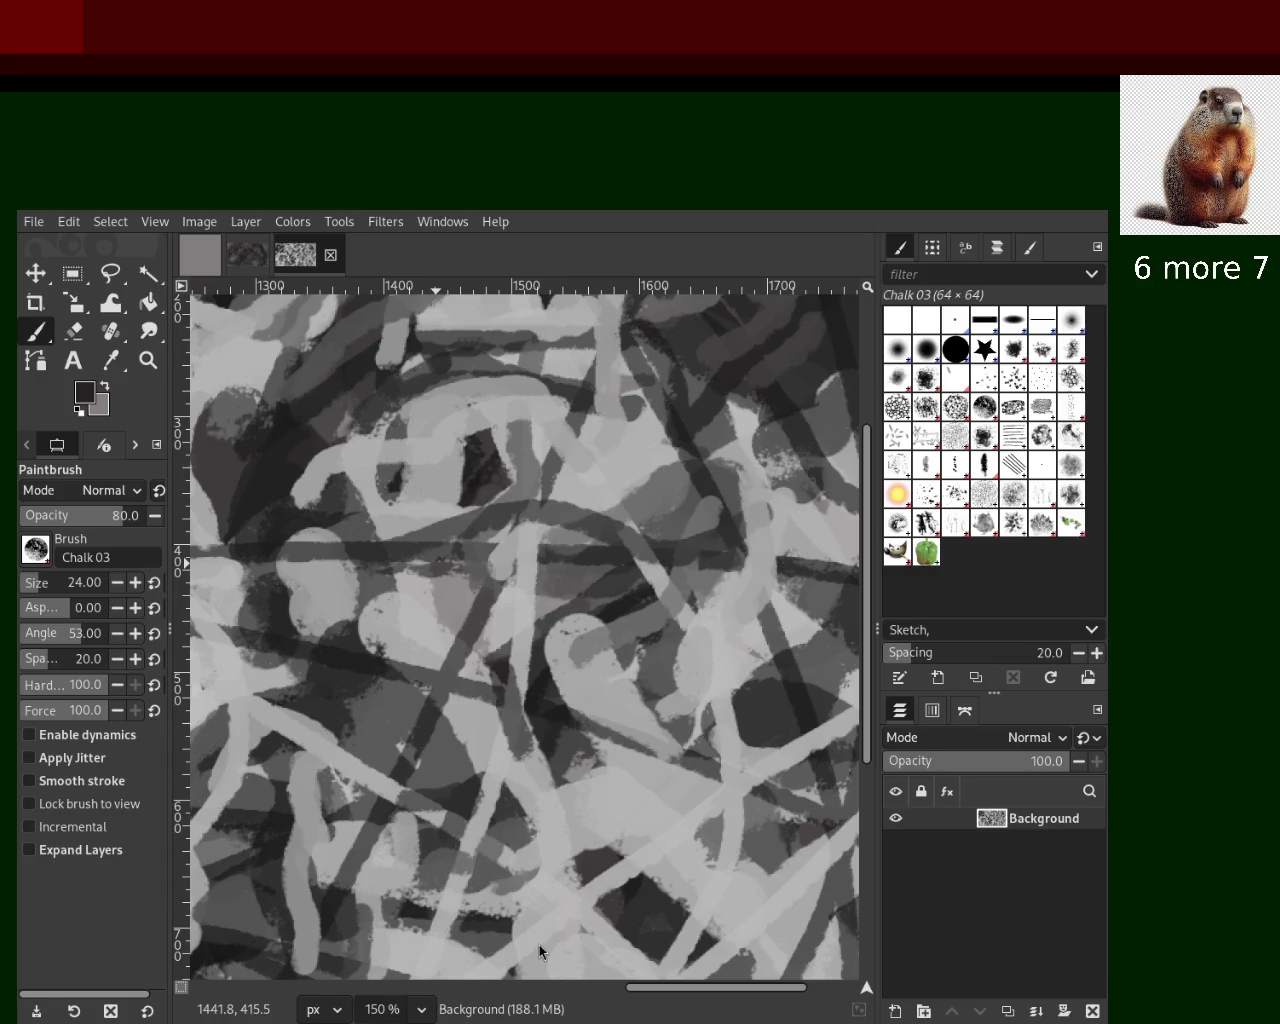
Add a light grey stroke near the bottom and a short dark stroke in the lower middle
{"action": "key", "text": "ctrl"}
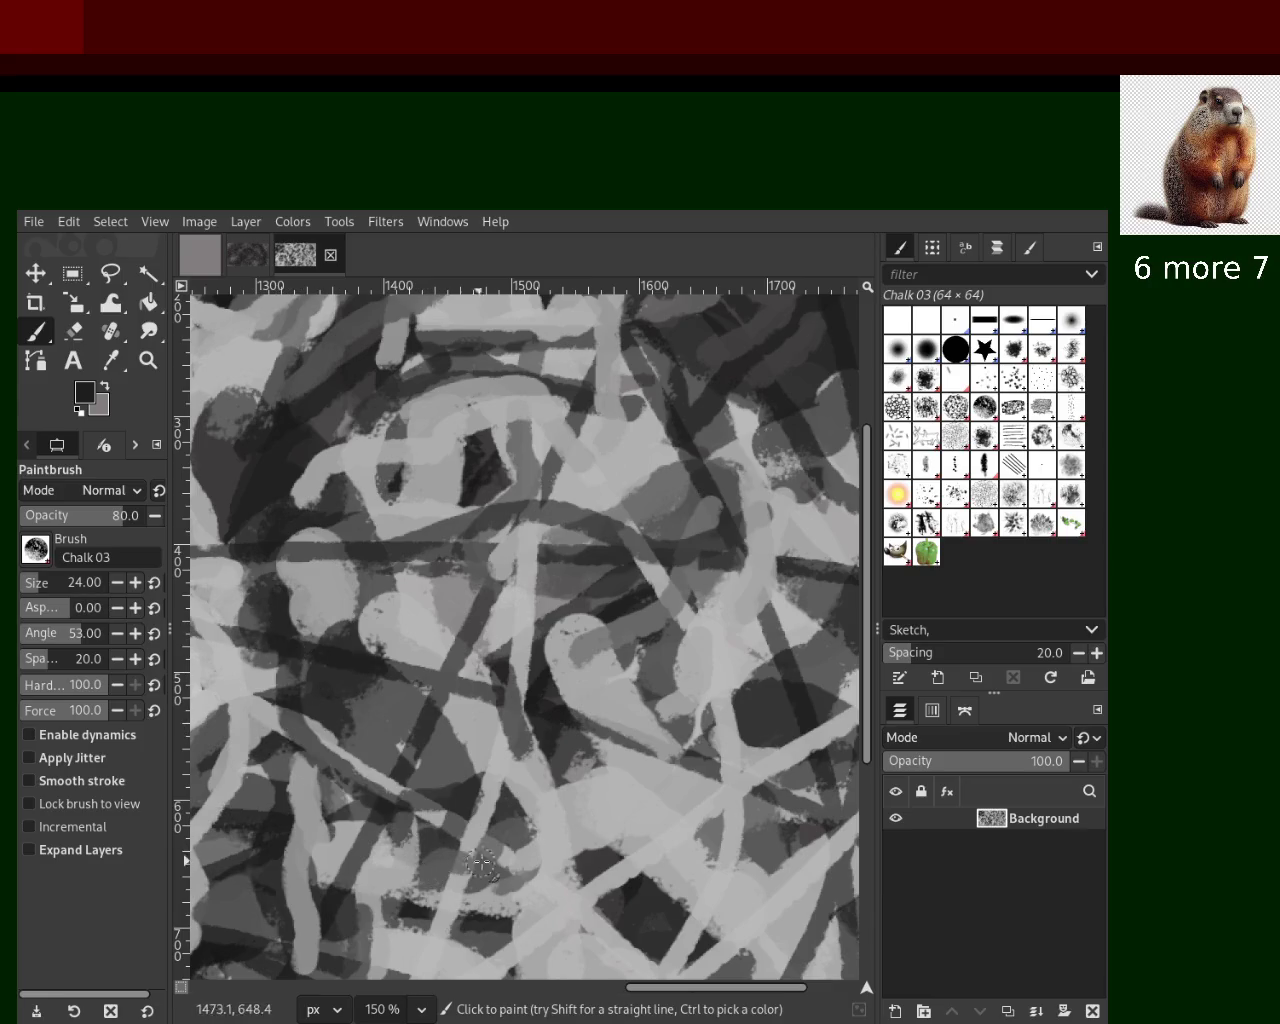
{"action": "left_click", "coordinate": [494, 752], "text": "ctrl"}
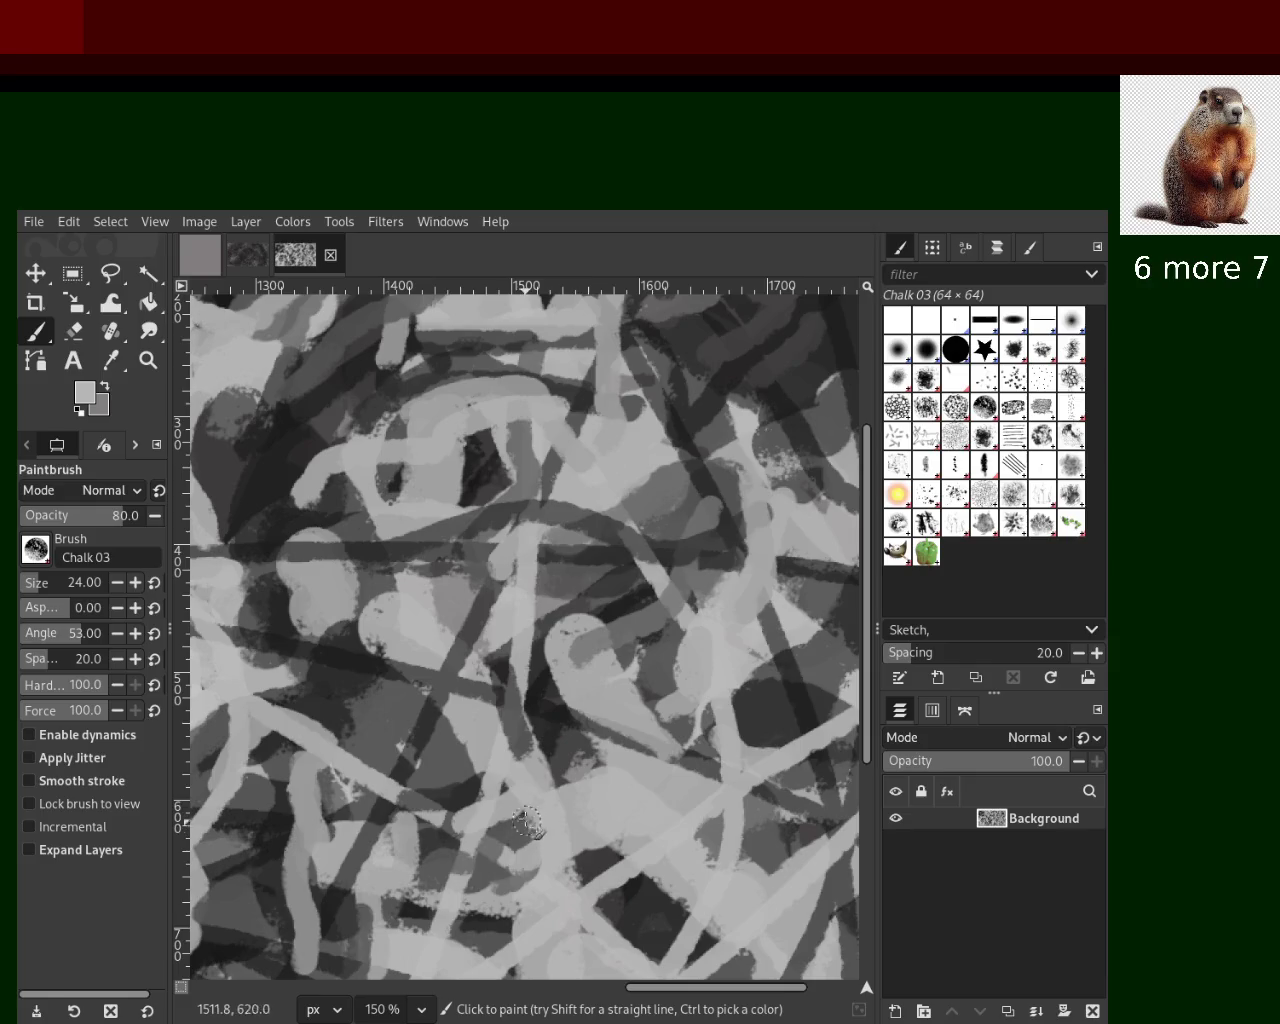
{"action": "left_click", "coordinate": [443, 738], "text": "ctrl"}
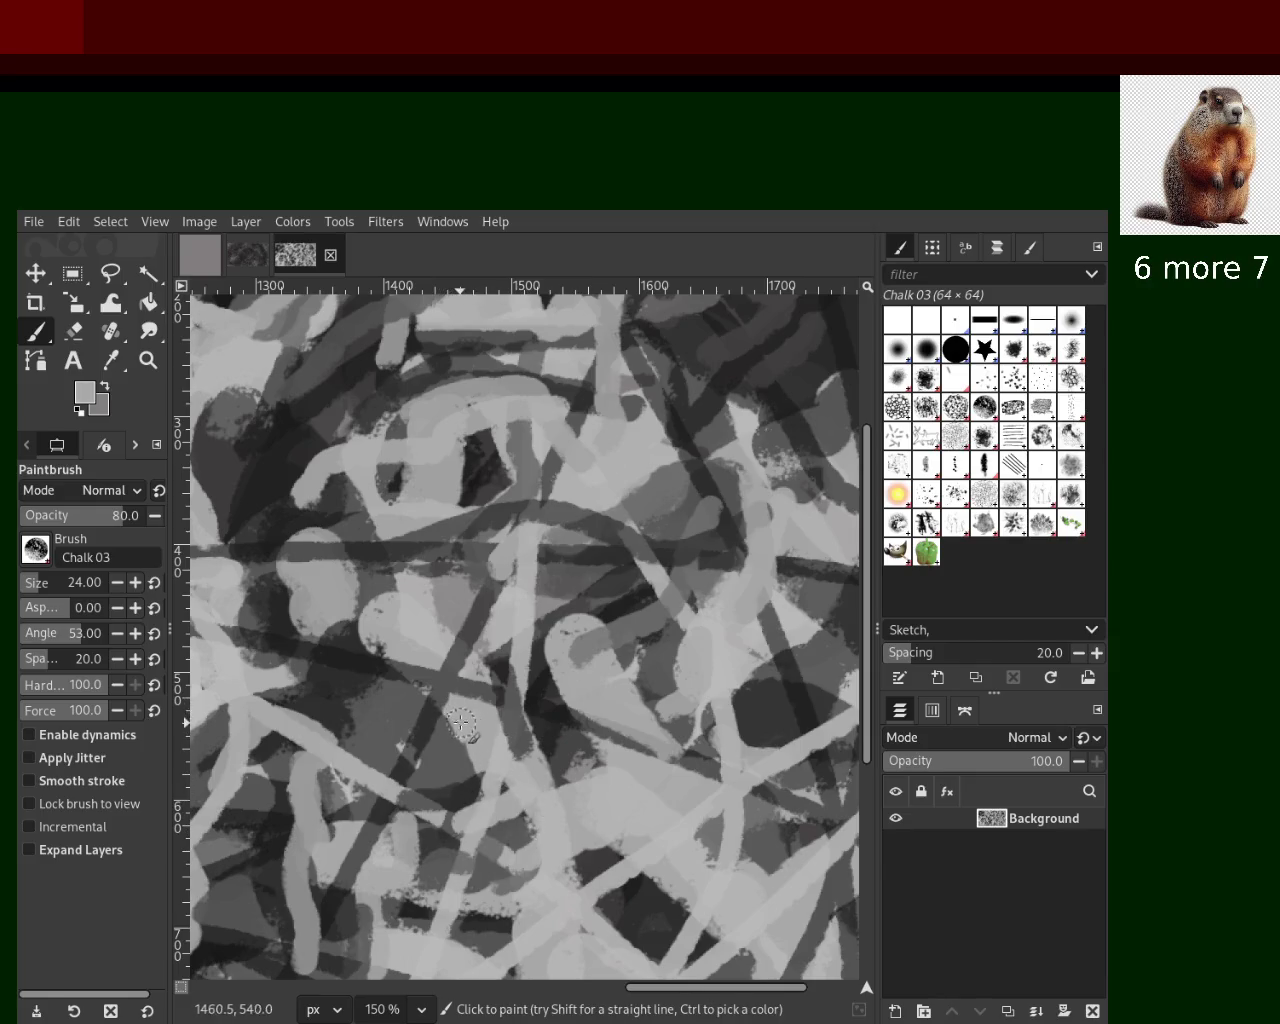
{"action": "left_click_drag", "start_coordinate": [505, 722], "coordinate": [476, 816]}
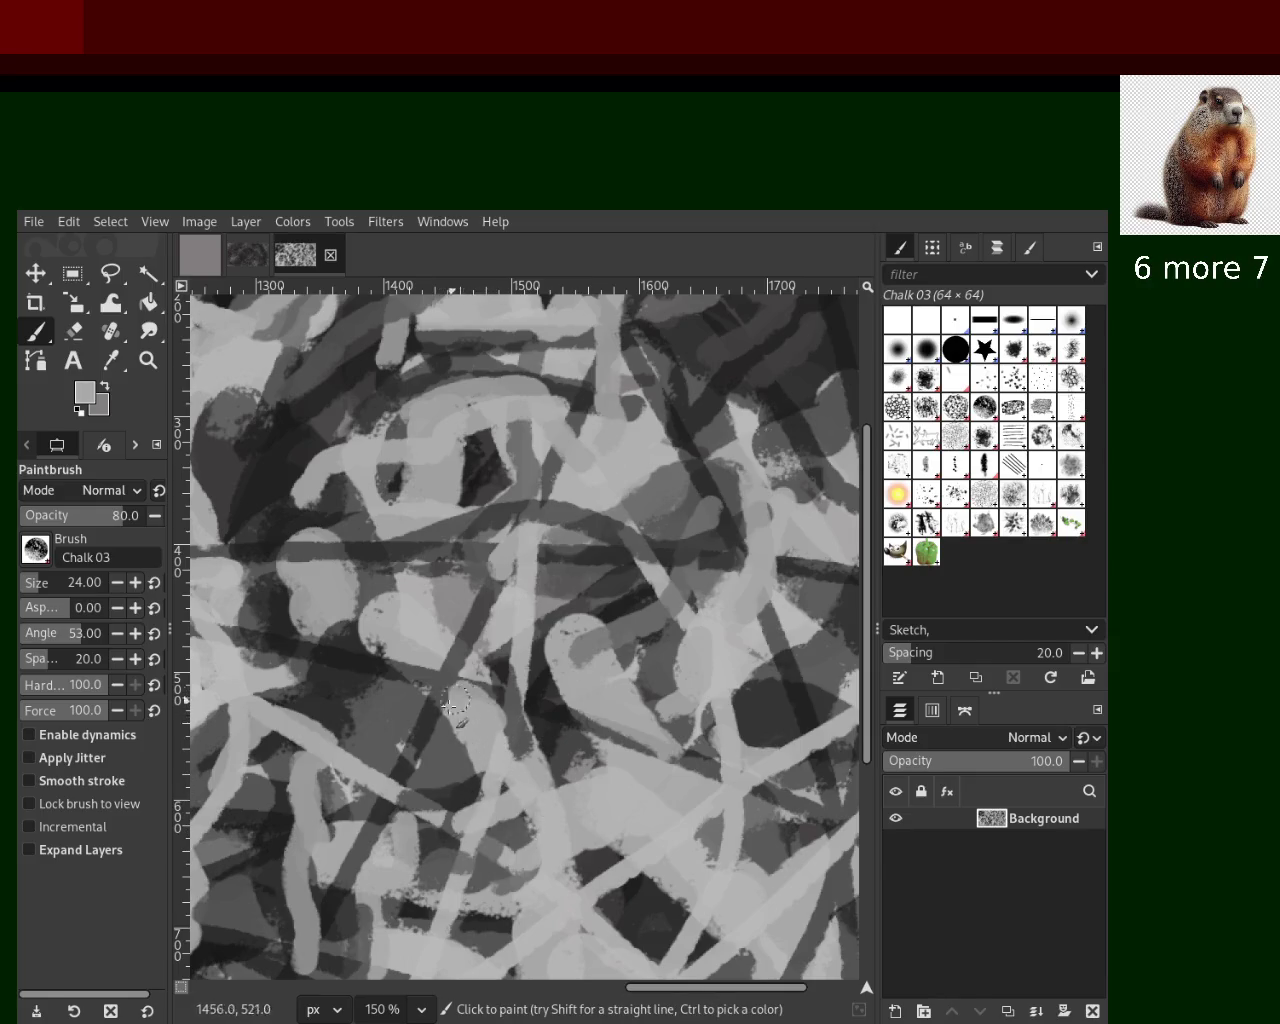
{"action": "left_click", "coordinate": [519, 722], "text": "ctrl"}
{"action": "left_click_drag", "start_coordinate": [519, 722], "coordinate": [553, 677]}
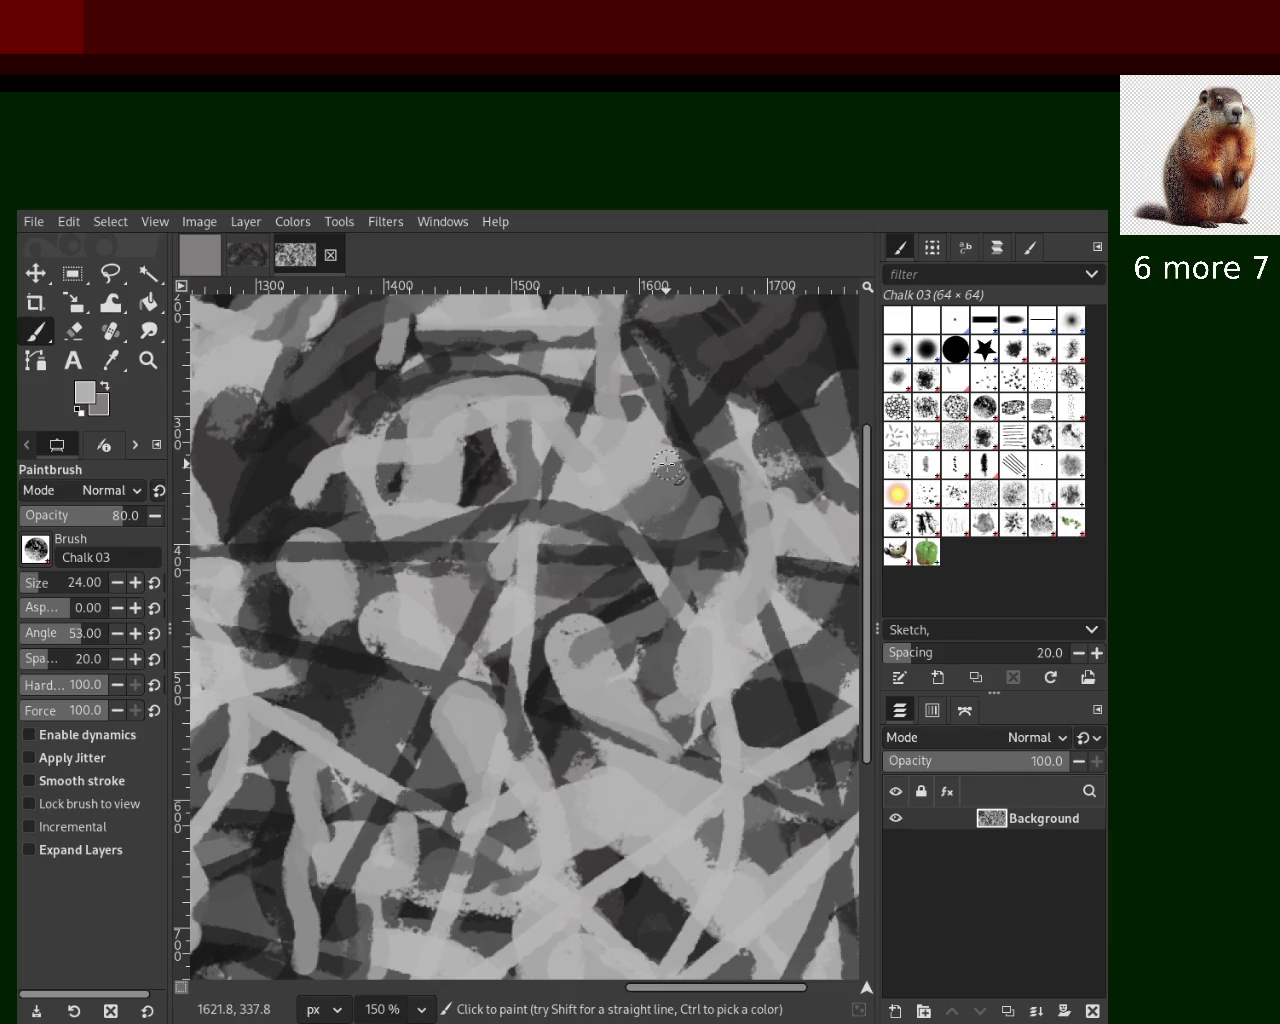
Try light grey strokes in the upper right and upper centre, undoing both
{"action": "left_click", "coordinate": [569, 490], "text": "ctrl"}
{"action": "left_click_drag", "start_coordinate": [650, 480], "coordinate": [770, 447]}
{"action": "key", "text": "ctrl+z"}
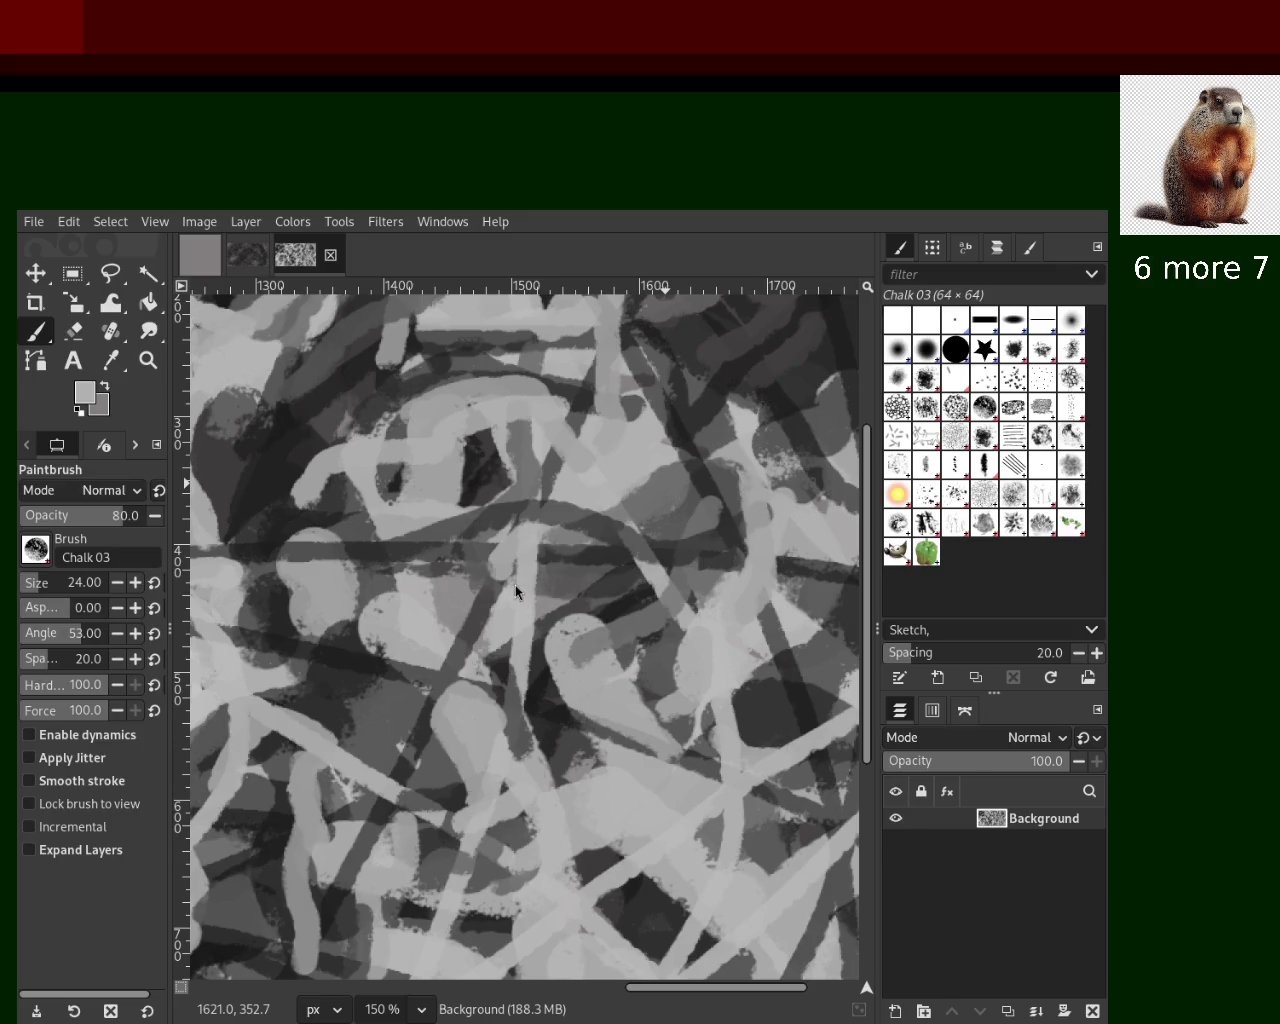
{"action": "key", "text": "ctrl"}
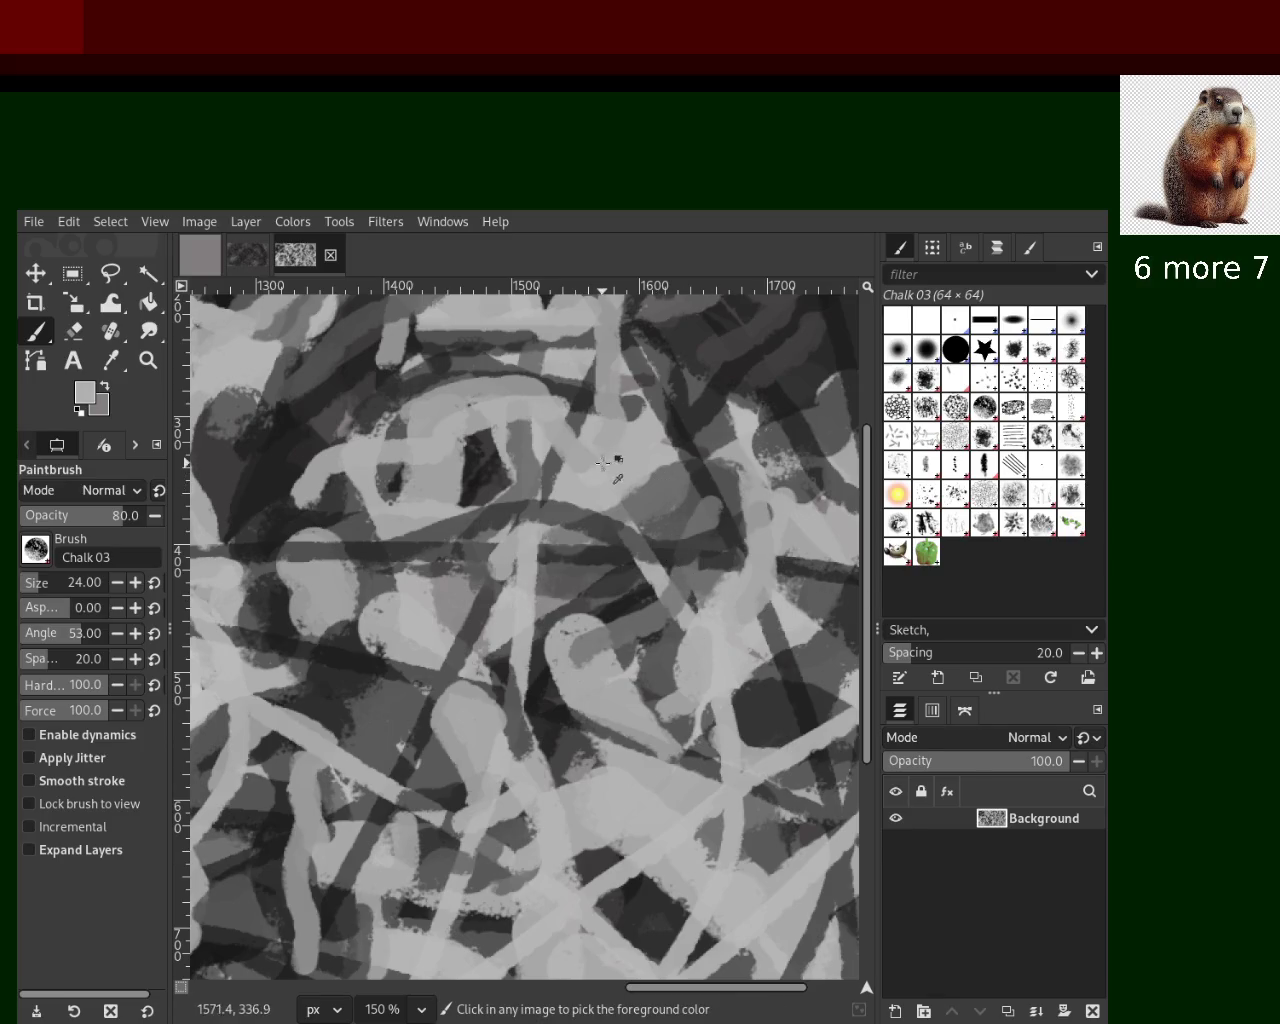
{"action": "left_click", "coordinate": [537, 473], "text": "ctrl"}
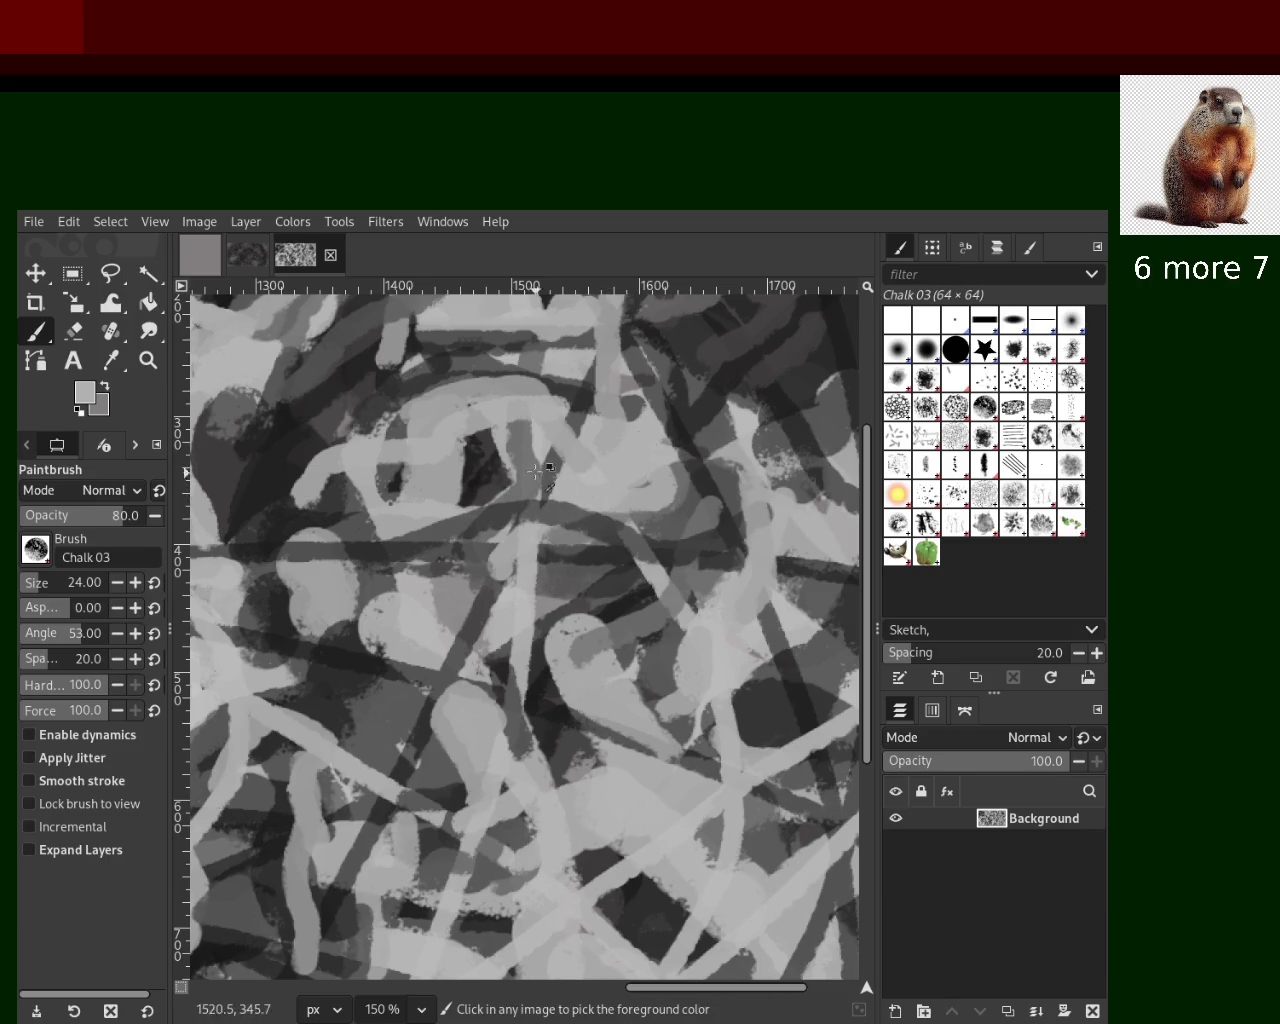
{"action": "left_click_drag", "start_coordinate": [545, 410], "coordinate": [520, 425]}
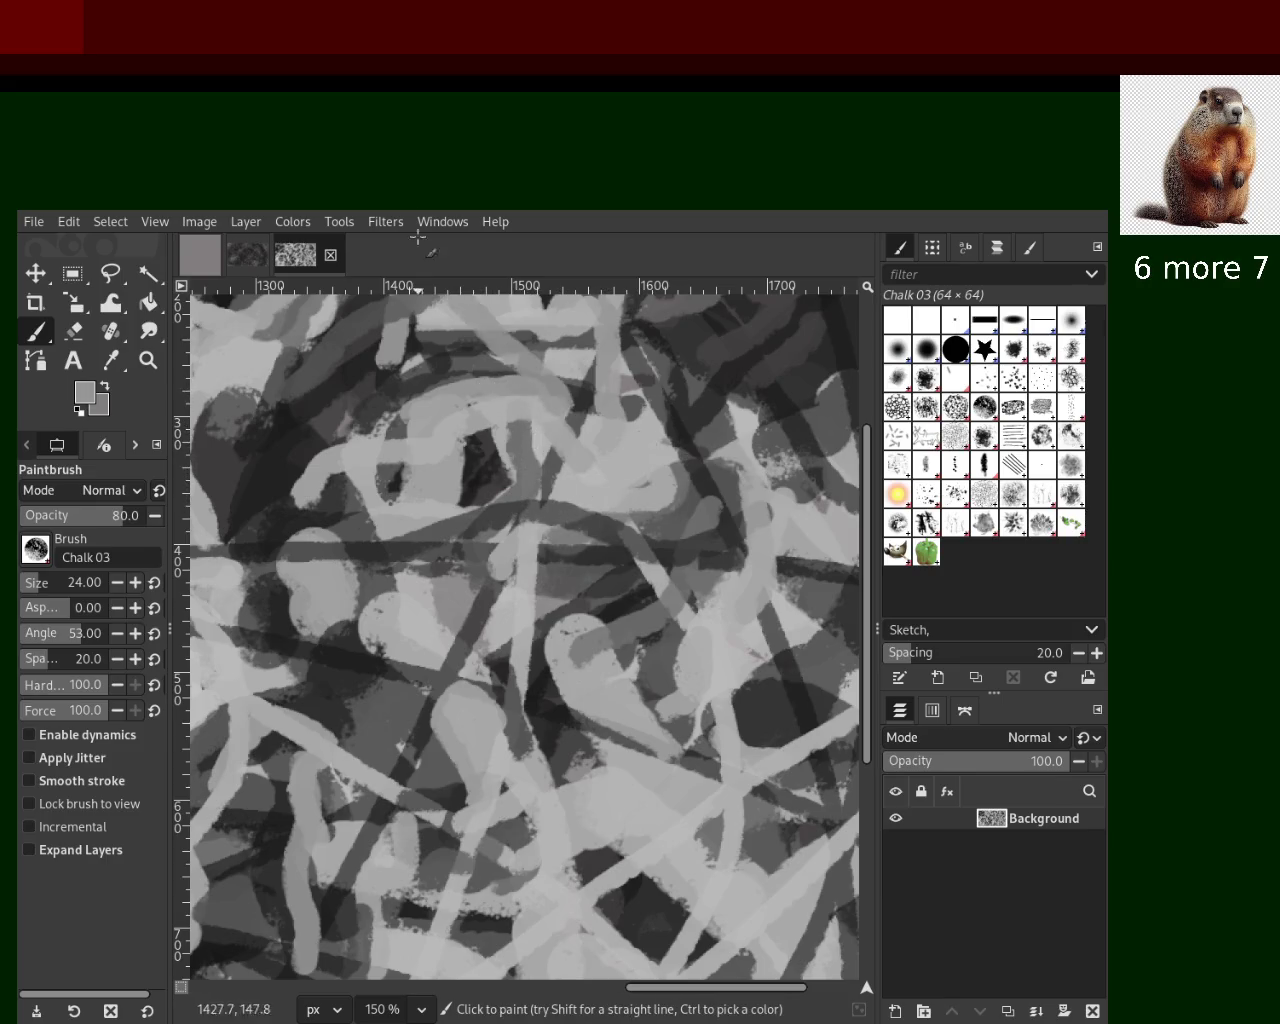
{"action": "key", "text": "ctrl+z"}
Paint dark grey chalk strokes running downward through the centre, redoing one
{"action": "left_click", "coordinate": [845, 540], "text": "ctrl"}
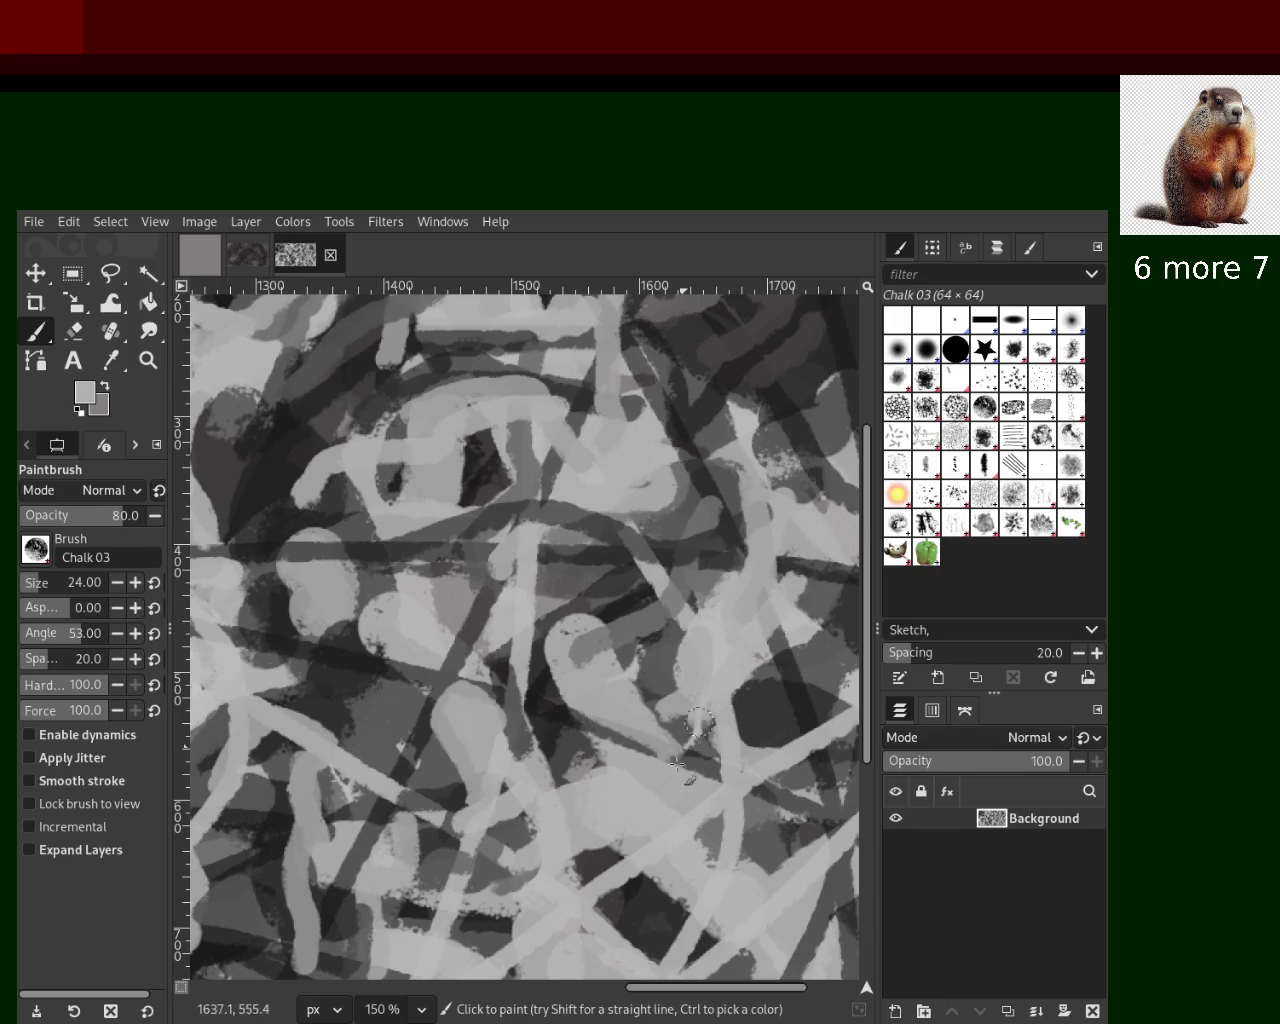
{"action": "left_click", "coordinate": [677, 630], "text": "ctrl"}
{"action": "left_click_drag", "start_coordinate": [677, 625], "coordinate": [672, 770]}
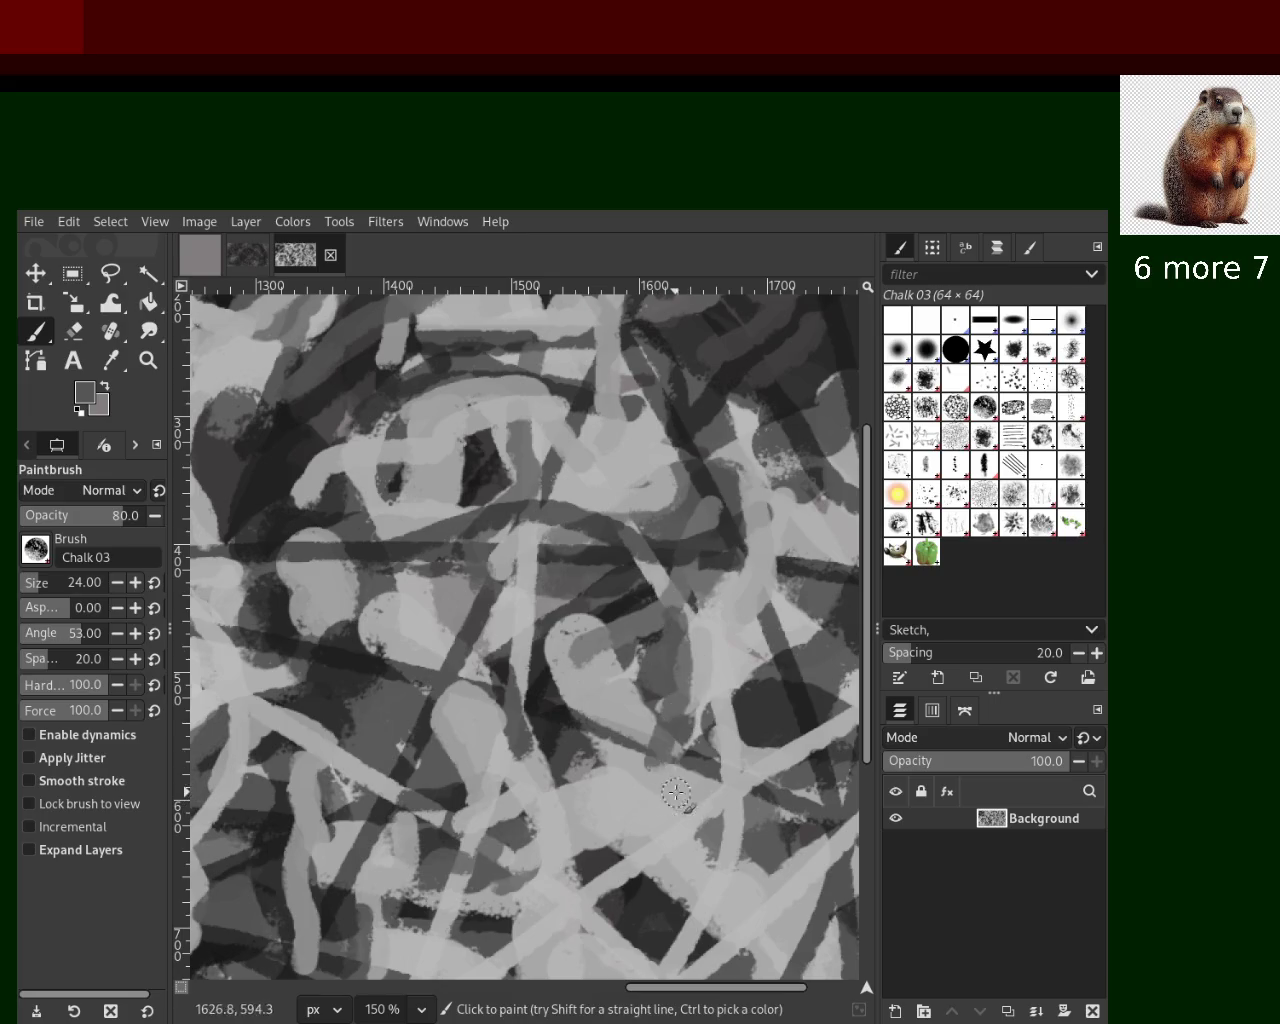
{"action": "left_click", "coordinate": [551, 732], "text": "ctrl"}
{"action": "left_click_drag", "start_coordinate": [552, 730], "coordinate": [565, 820]}
{"action": "key", "text": "ctrl+z"}
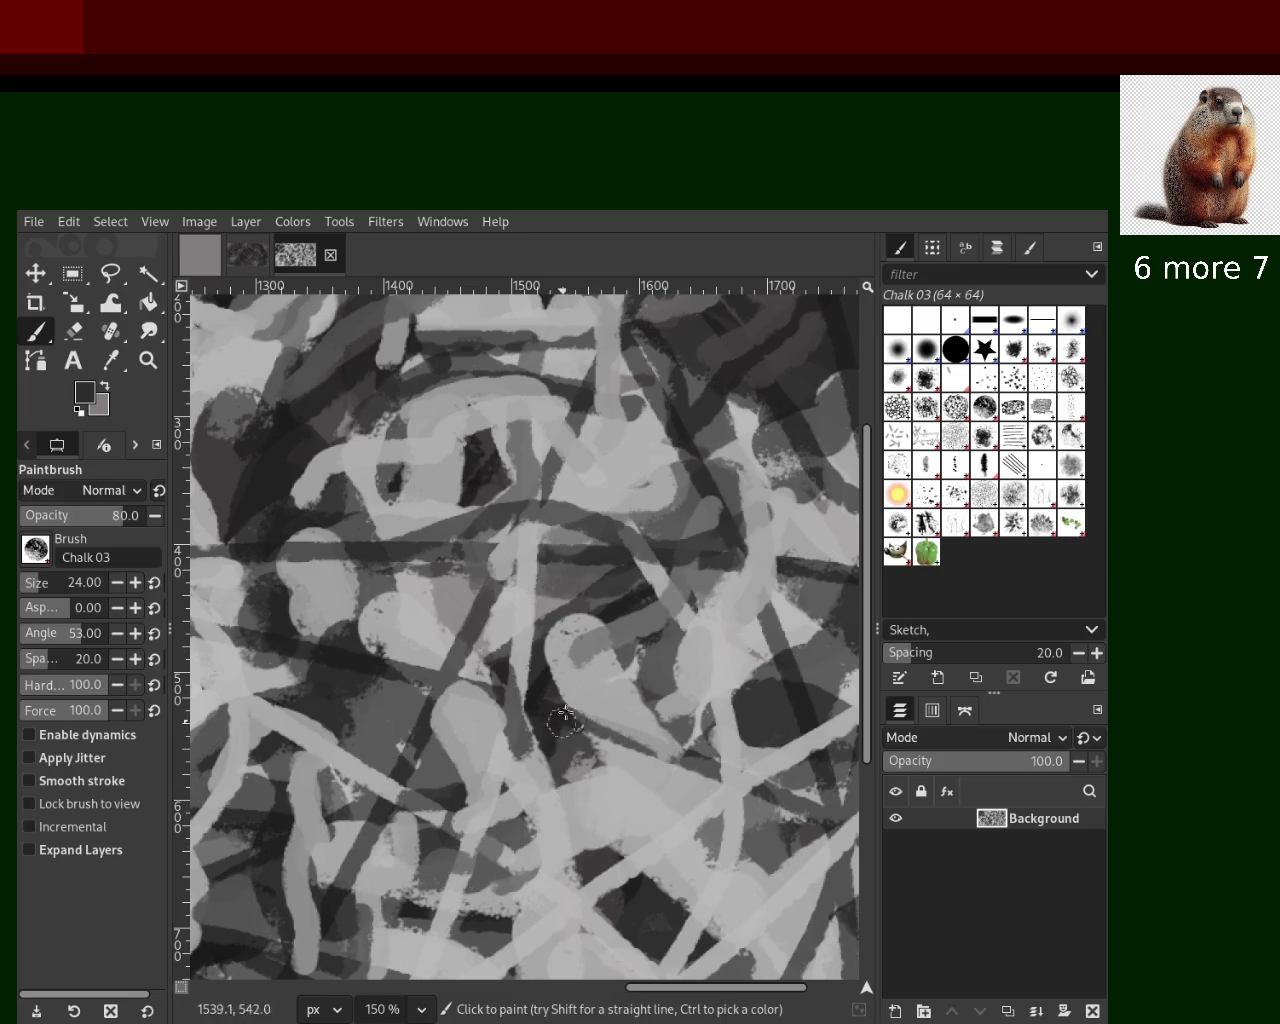
{"action": "left_click_drag", "start_coordinate": [556, 700], "coordinate": [576, 975]}
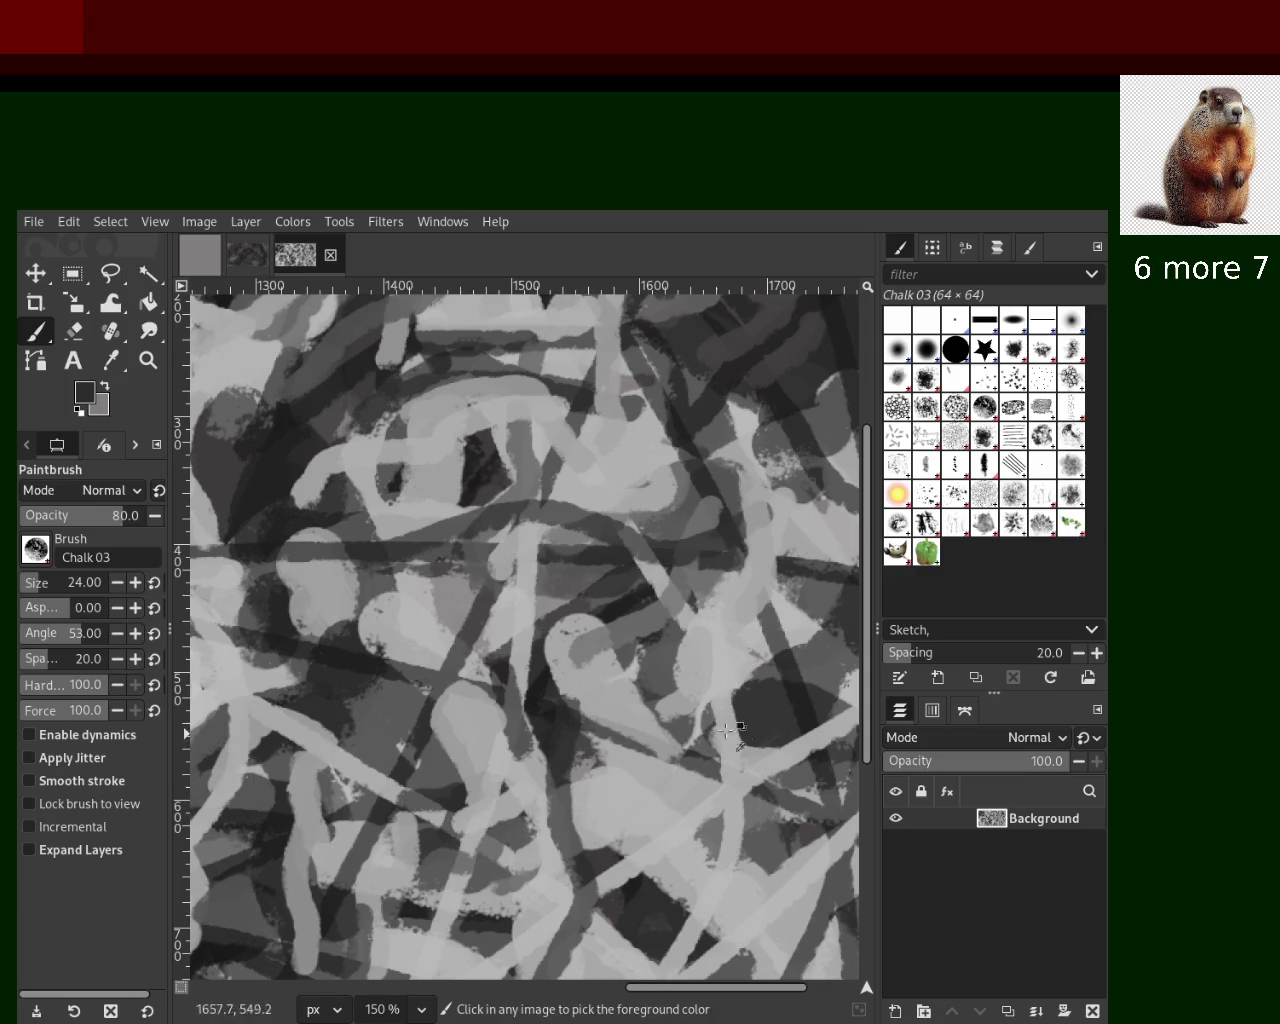
Paint a dark stroke toward the lower centre, redoing it once
{"action": "left_click", "coordinate": [372, 697], "text": "ctrl"}
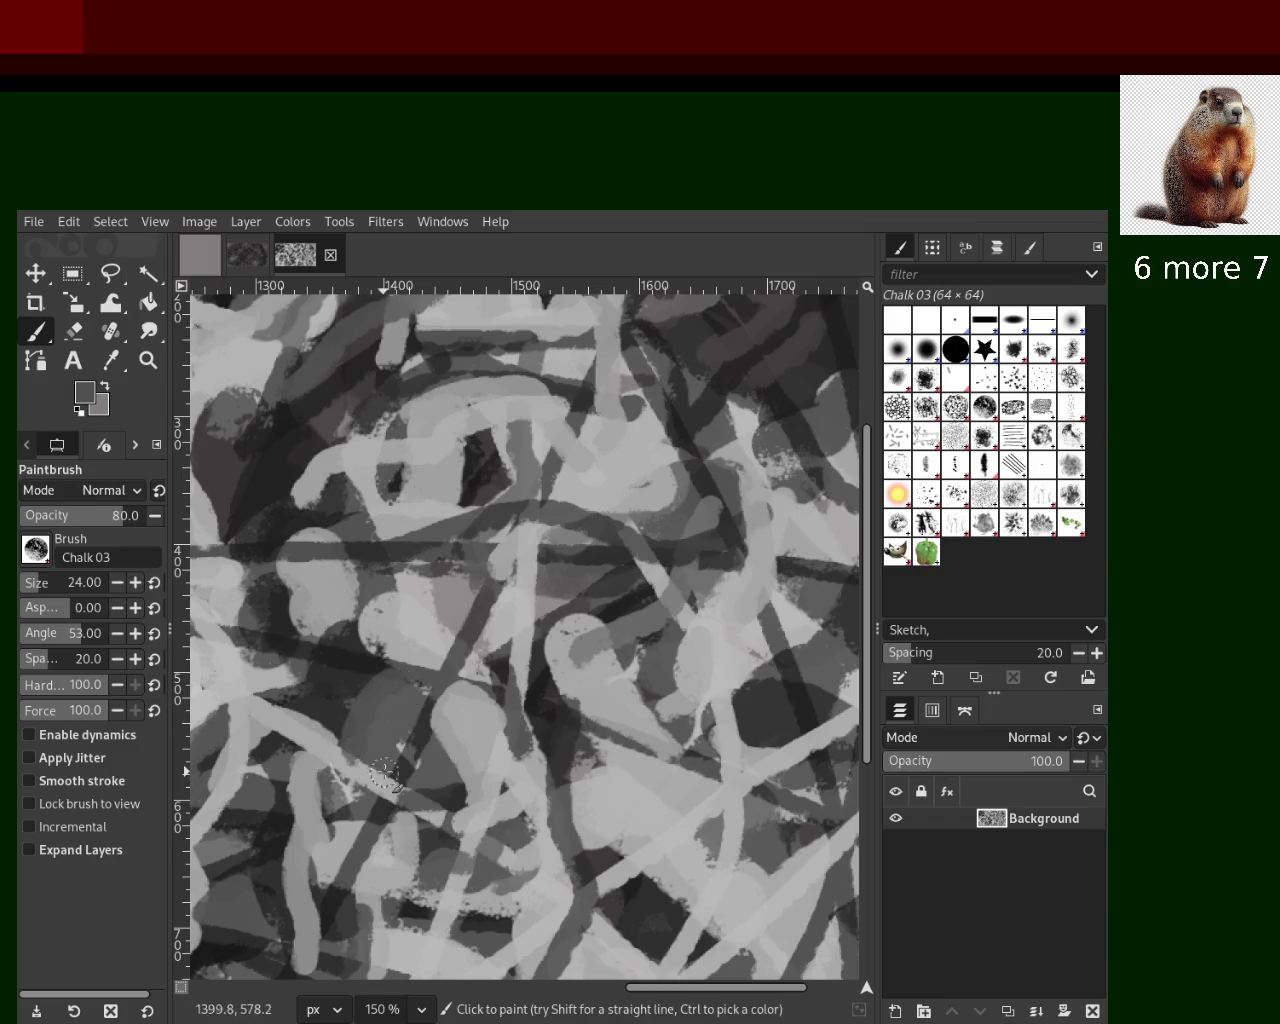
{"action": "left_click", "coordinate": [549, 728], "text": "ctrl"}
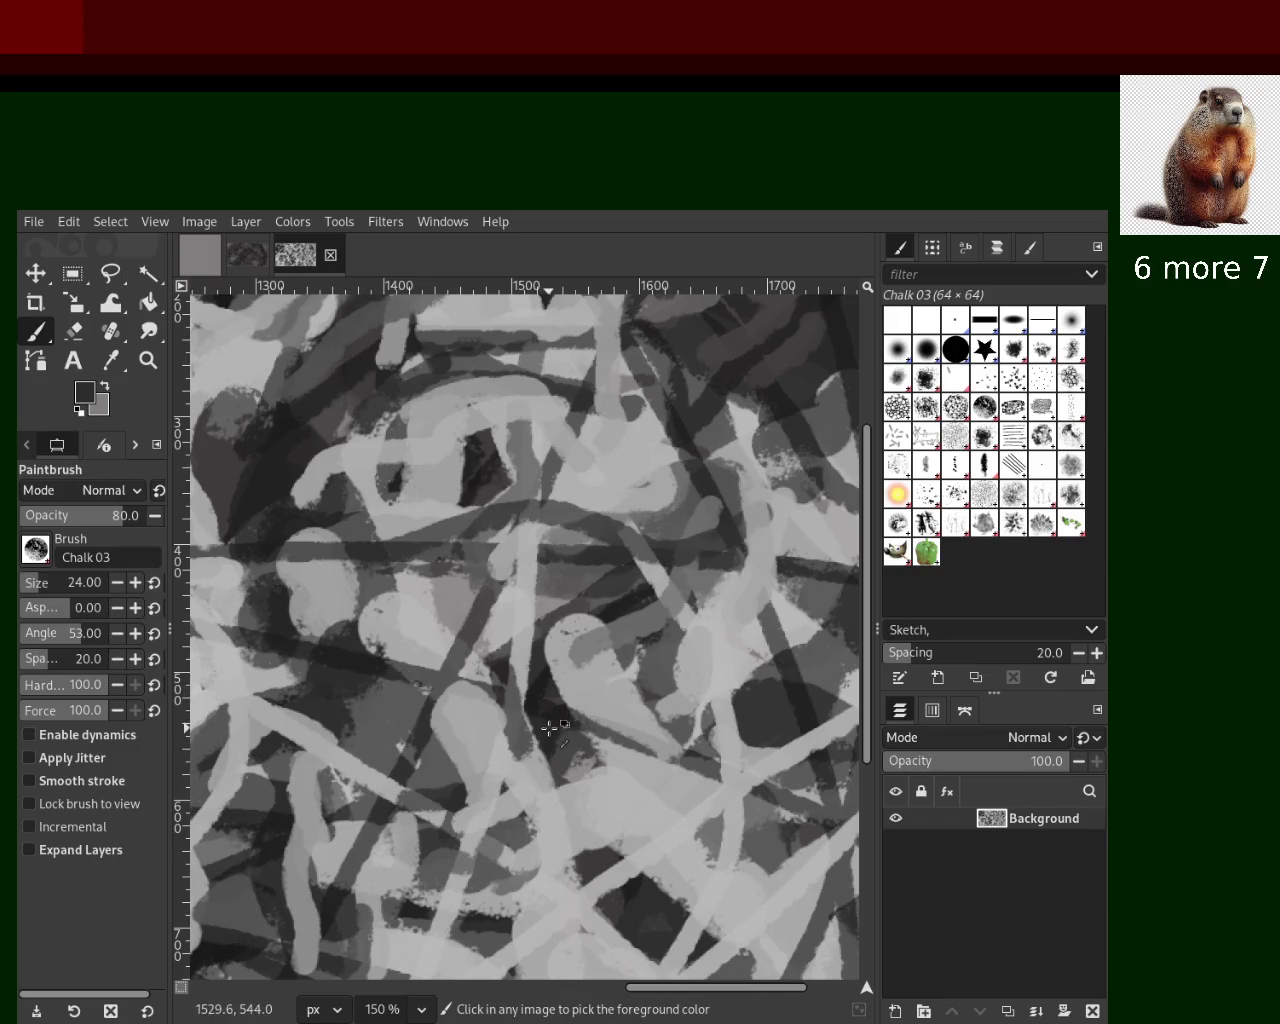
{"action": "left_click_drag", "start_coordinate": [556, 725], "coordinate": [636, 975]}
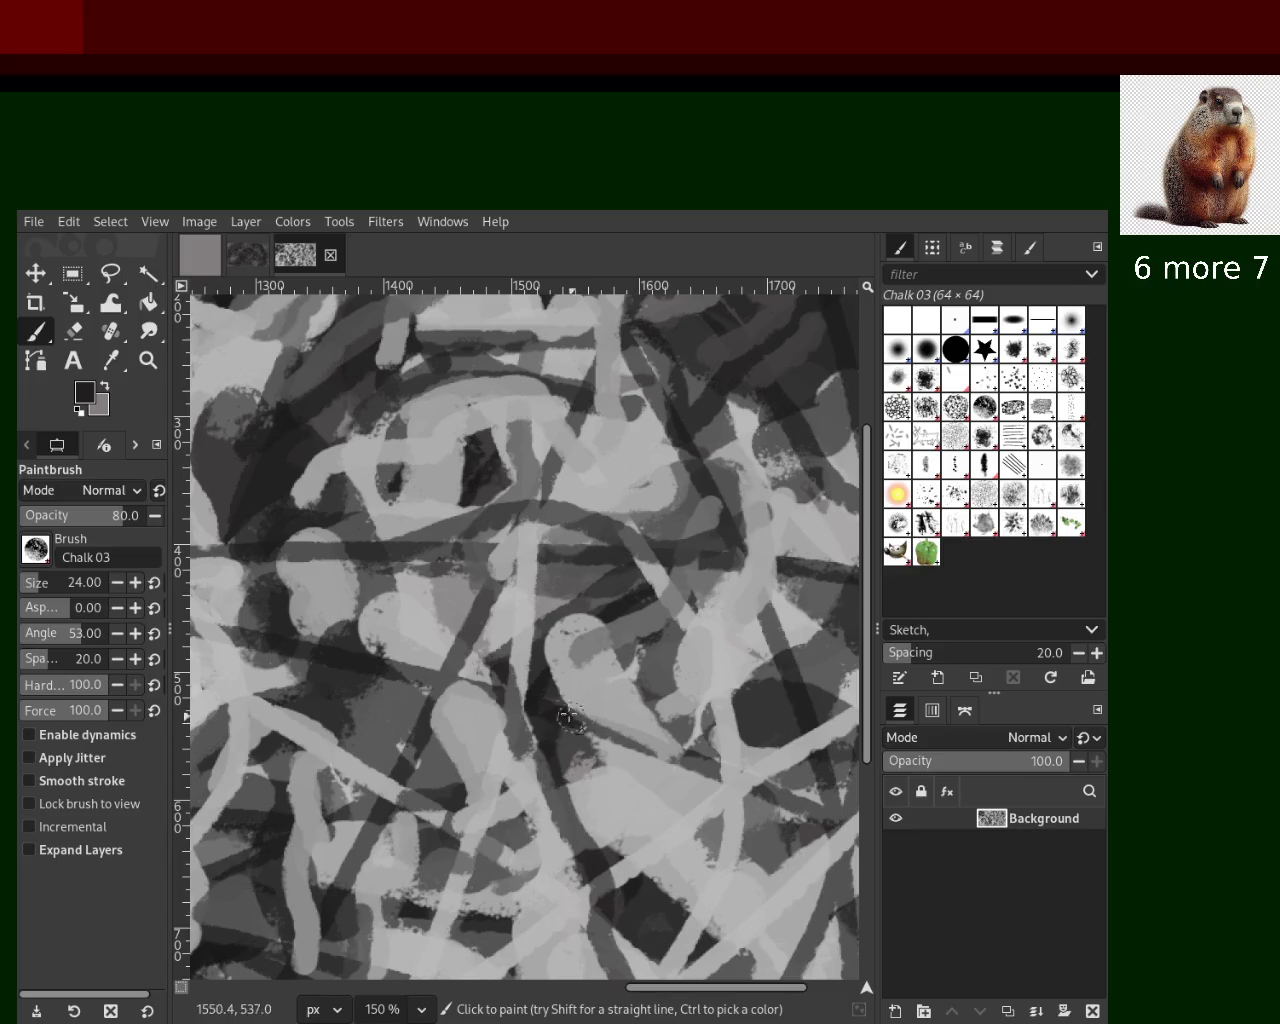
{"action": "key", "text": "ctrl+z"}
{"action": "left_click_drag", "start_coordinate": [535, 715], "coordinate": [620, 958]}
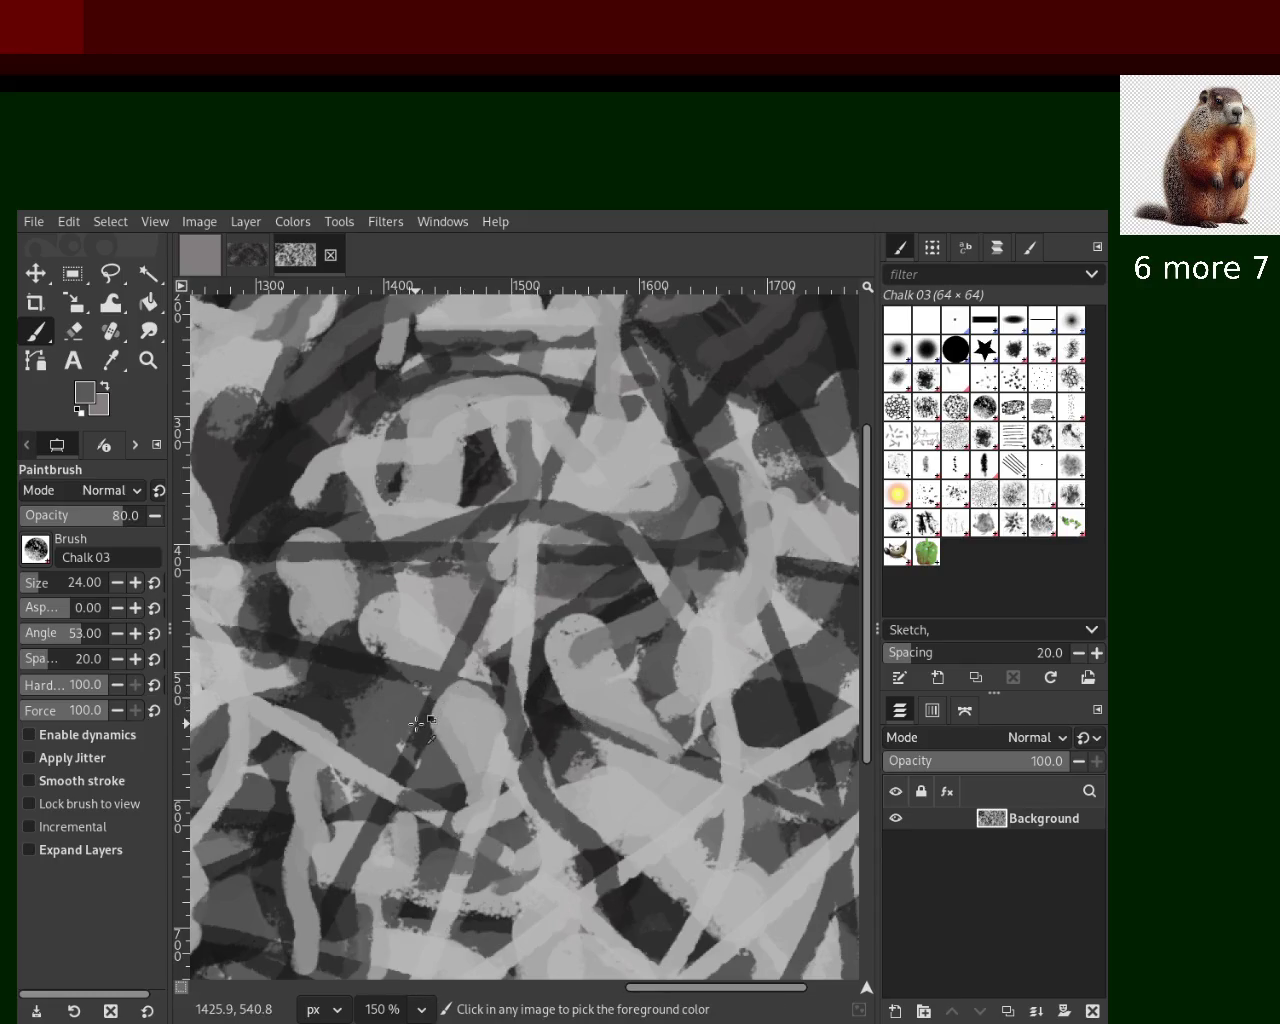
Sample several greys and try a dark diagonal stroke down-right, then undo it
{"action": "left_click", "coordinate": [244, 510]}
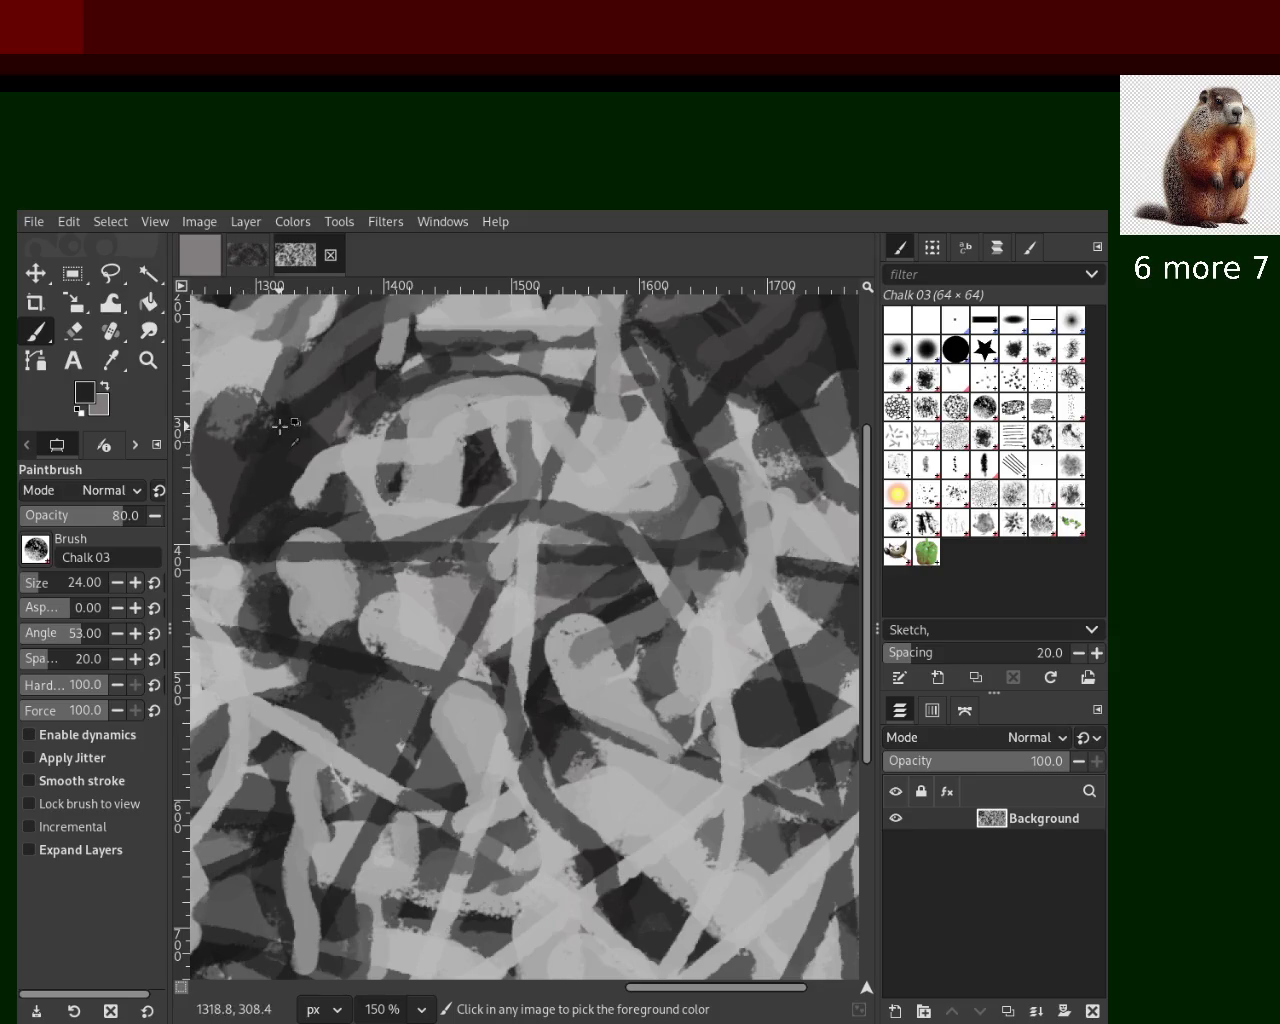
{"action": "left_click", "coordinate": [742, 434], "text": "ctrl"}
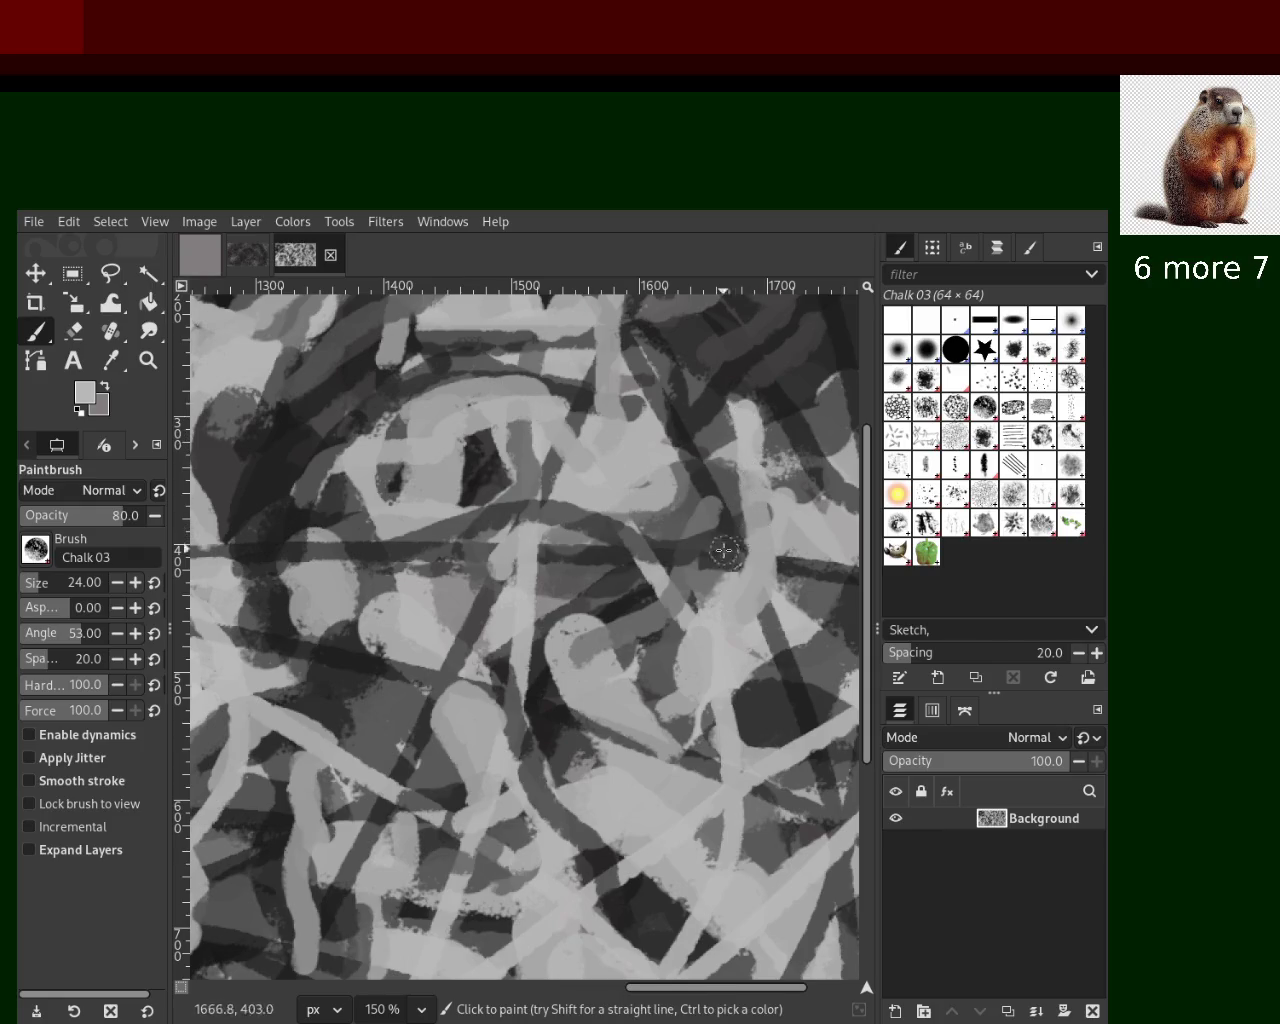
{"action": "left_click", "coordinate": [836, 574], "text": "ctrl"}
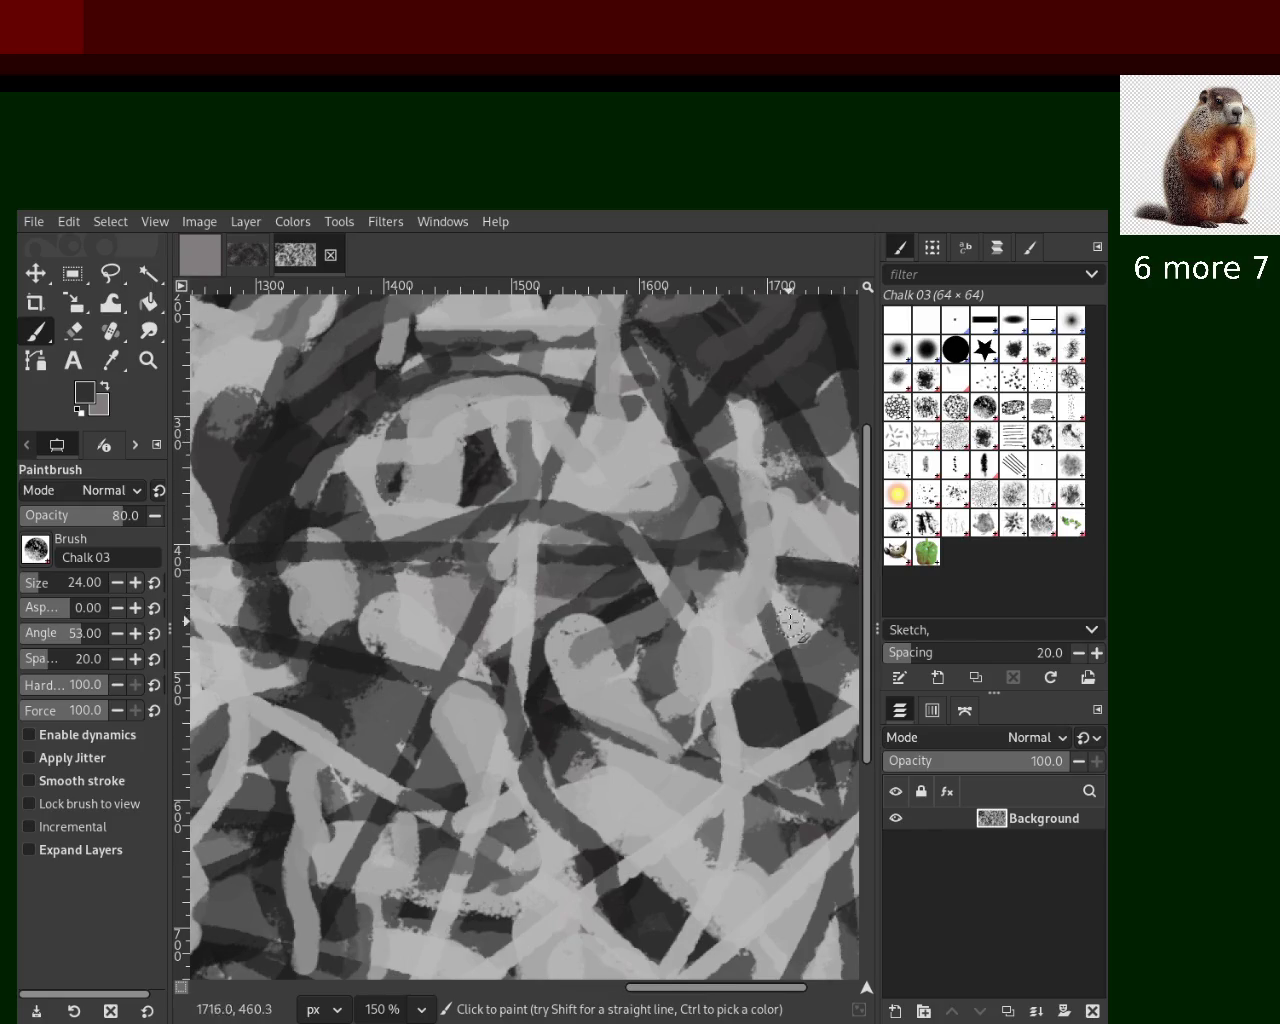
{"action": "left_click", "coordinate": [681, 651], "text": "ctrl"}
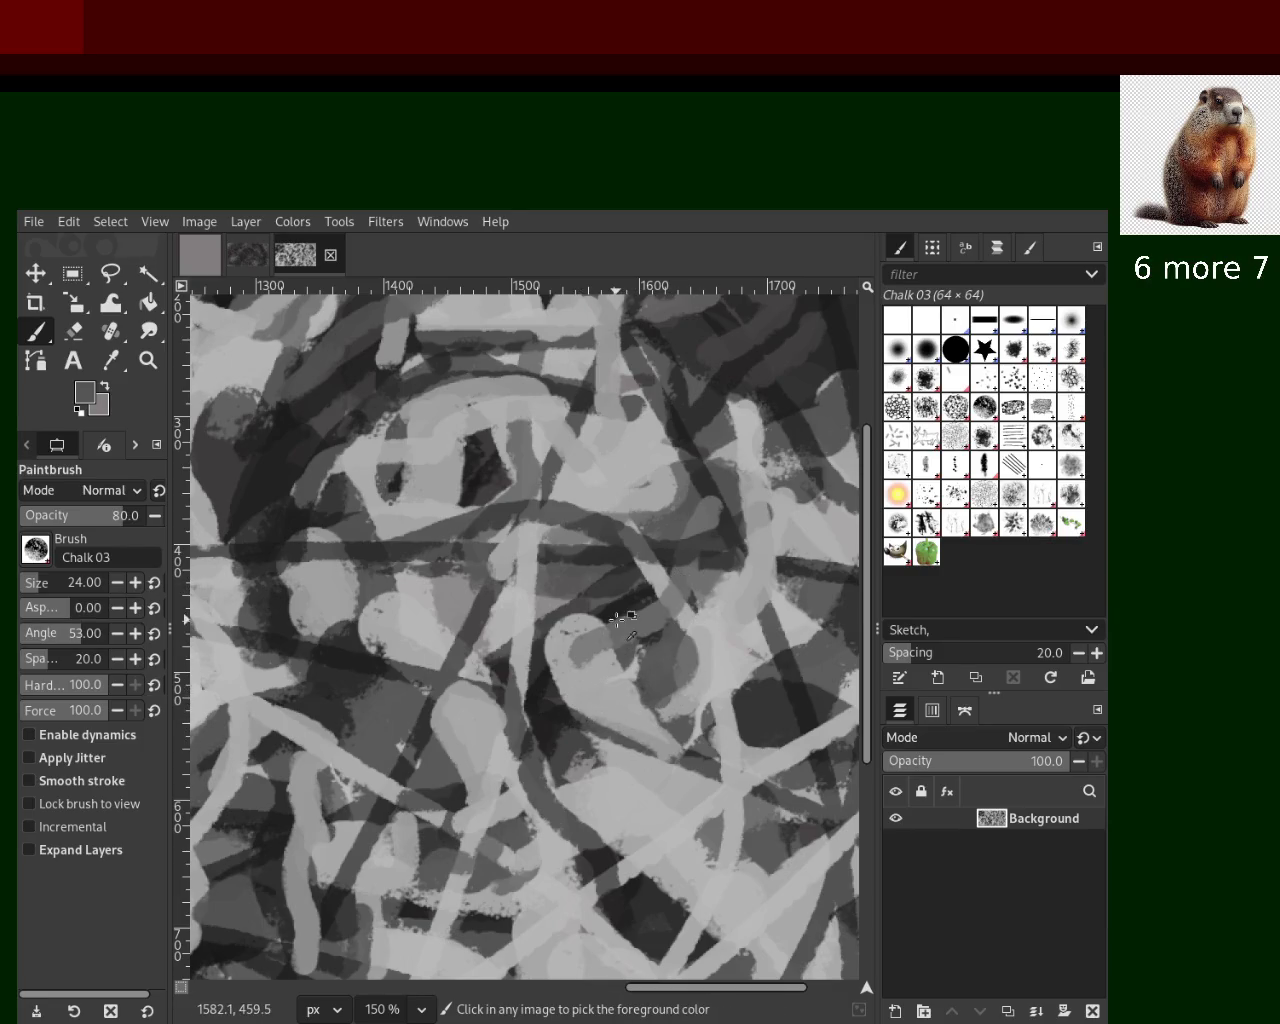
{"action": "left_click_drag", "start_coordinate": [616, 610], "coordinate": [710, 730]}
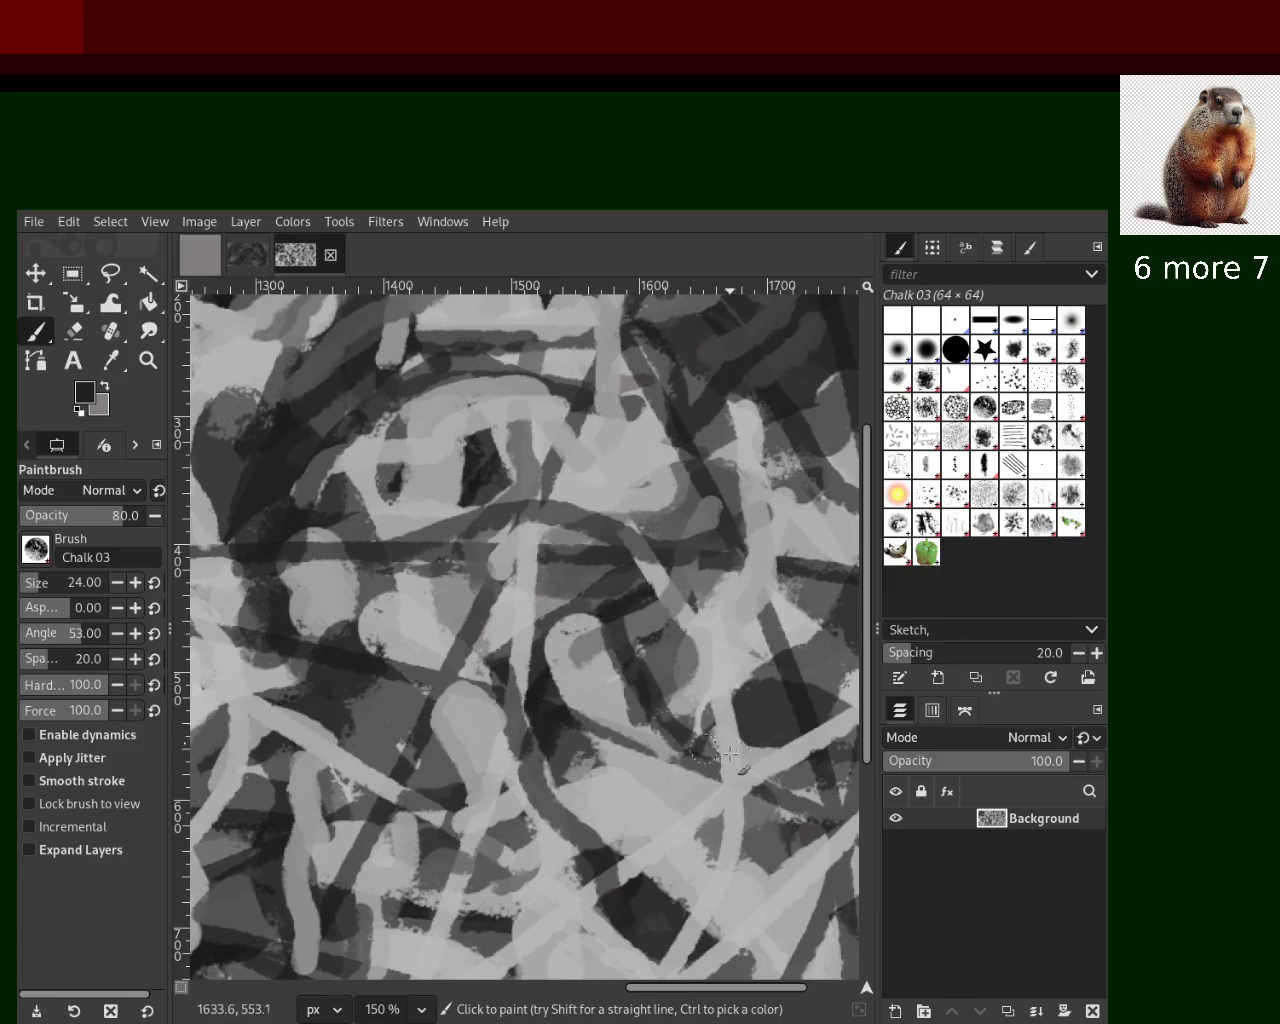
{"action": "key", "text": "ctrl+z"}
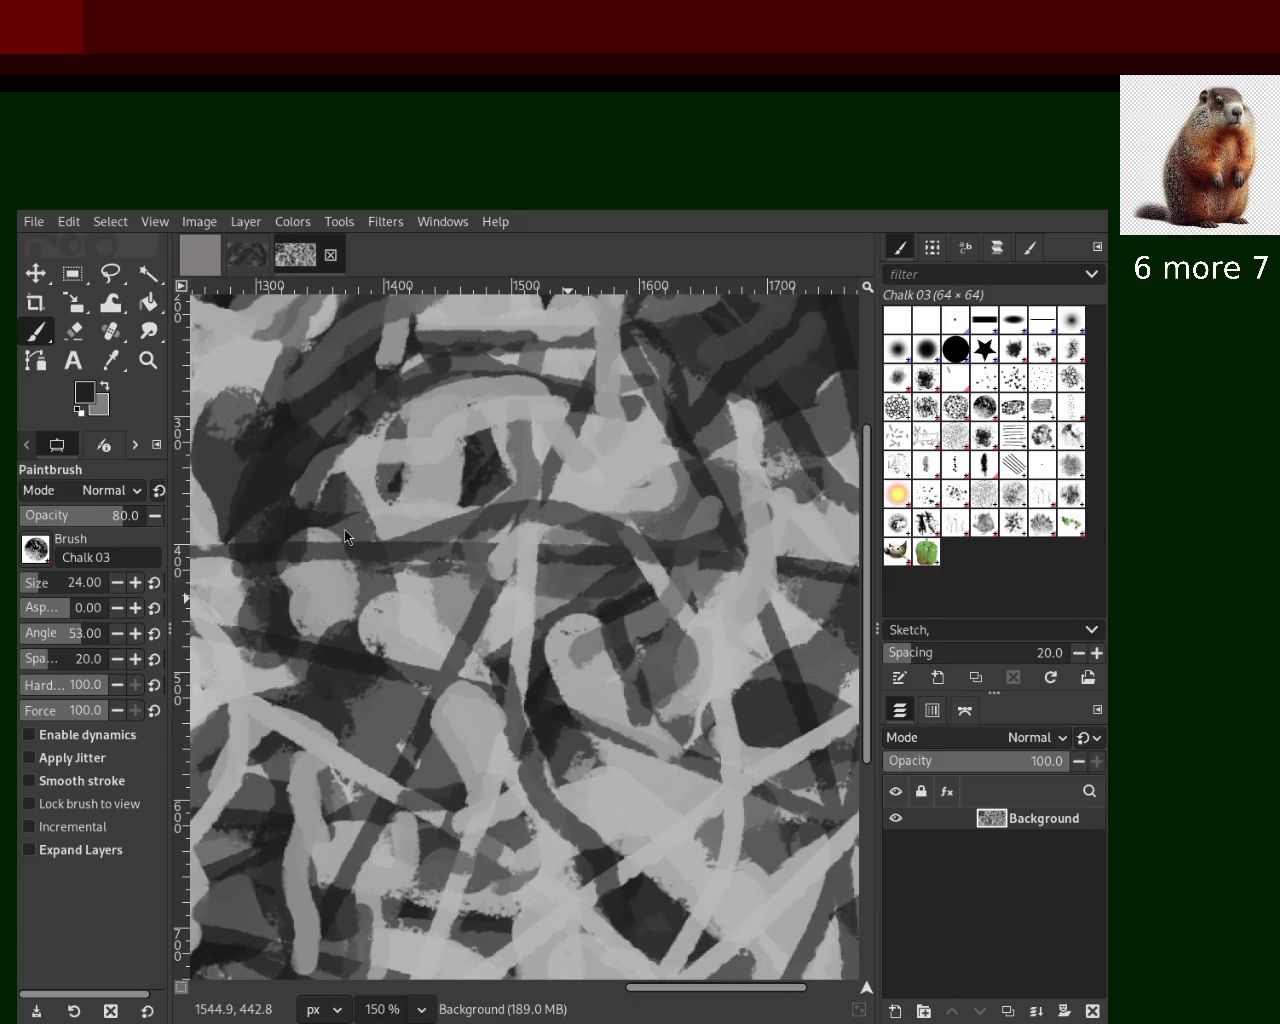
Add a light-grey dab right of centre and sample further greys nearby
{"action": "left_click", "coordinate": [710, 637], "text": "ctrl"}
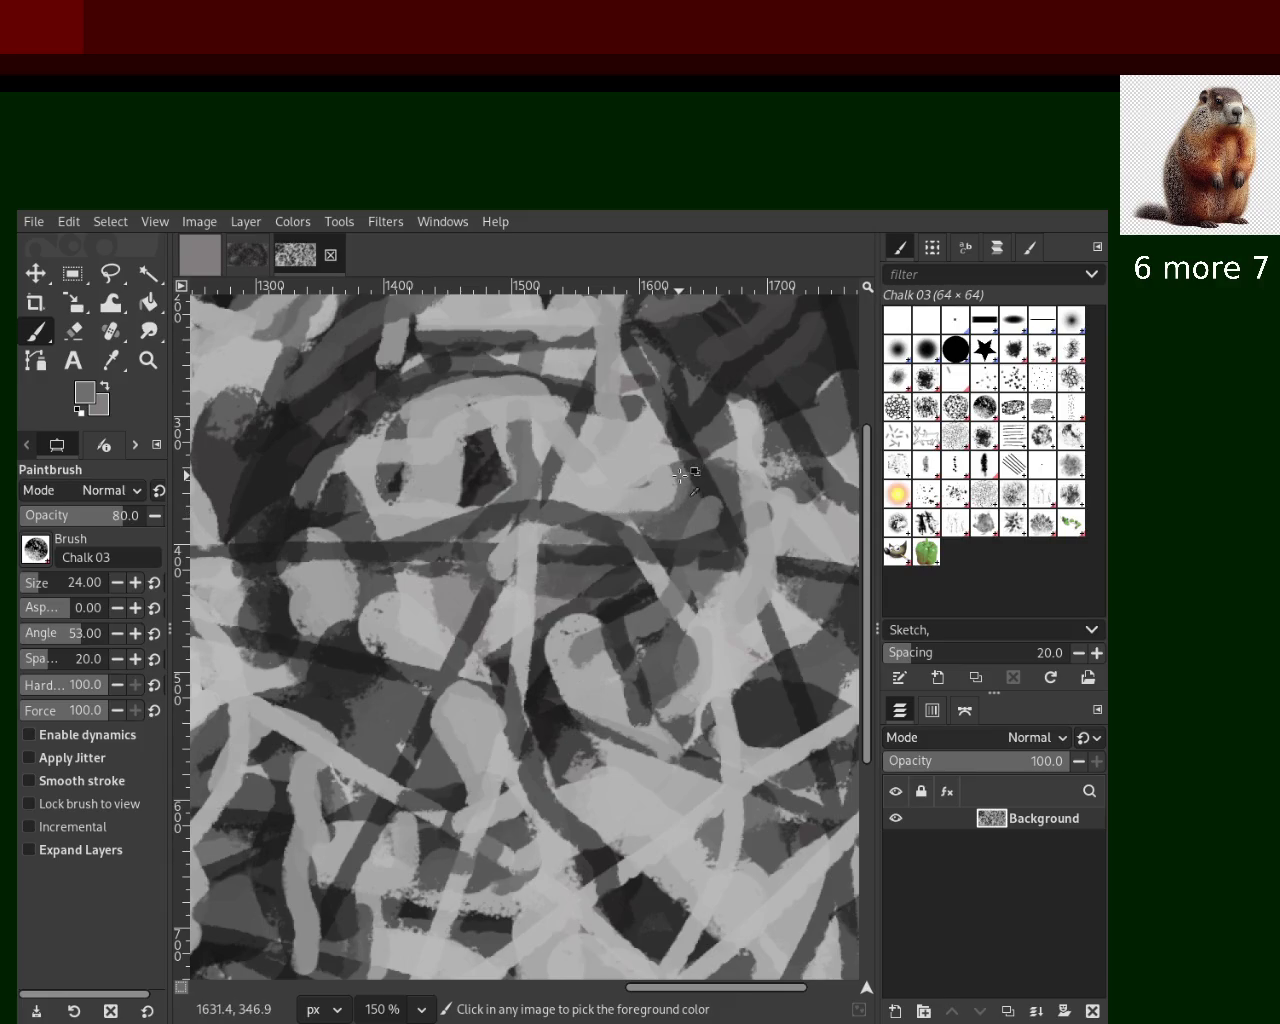
{"action": "mouse_move", "coordinate": [660, 578]}
{"action": "left_mouse_down"}
{"action": "mouse_move", "coordinate": [667, 481]}
{"action": "mouse_move", "coordinate": [626, 552]}
{"action": "mouse_move", "coordinate": [656, 572]}
{"action": "left_mouse_up"}
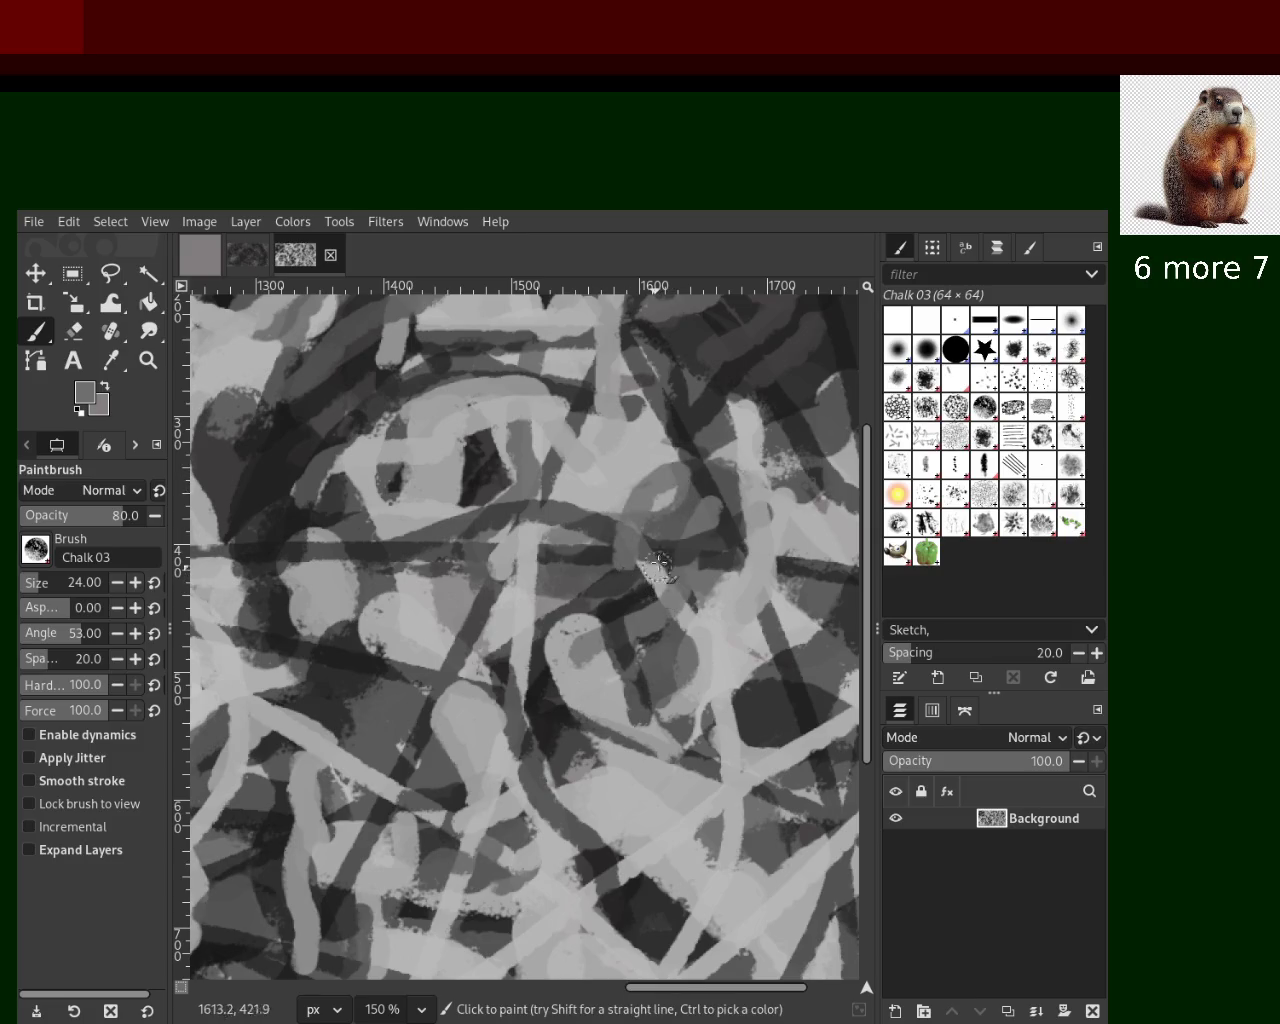
{"action": "left_click", "coordinate": [672, 499], "text": "ctrl"}
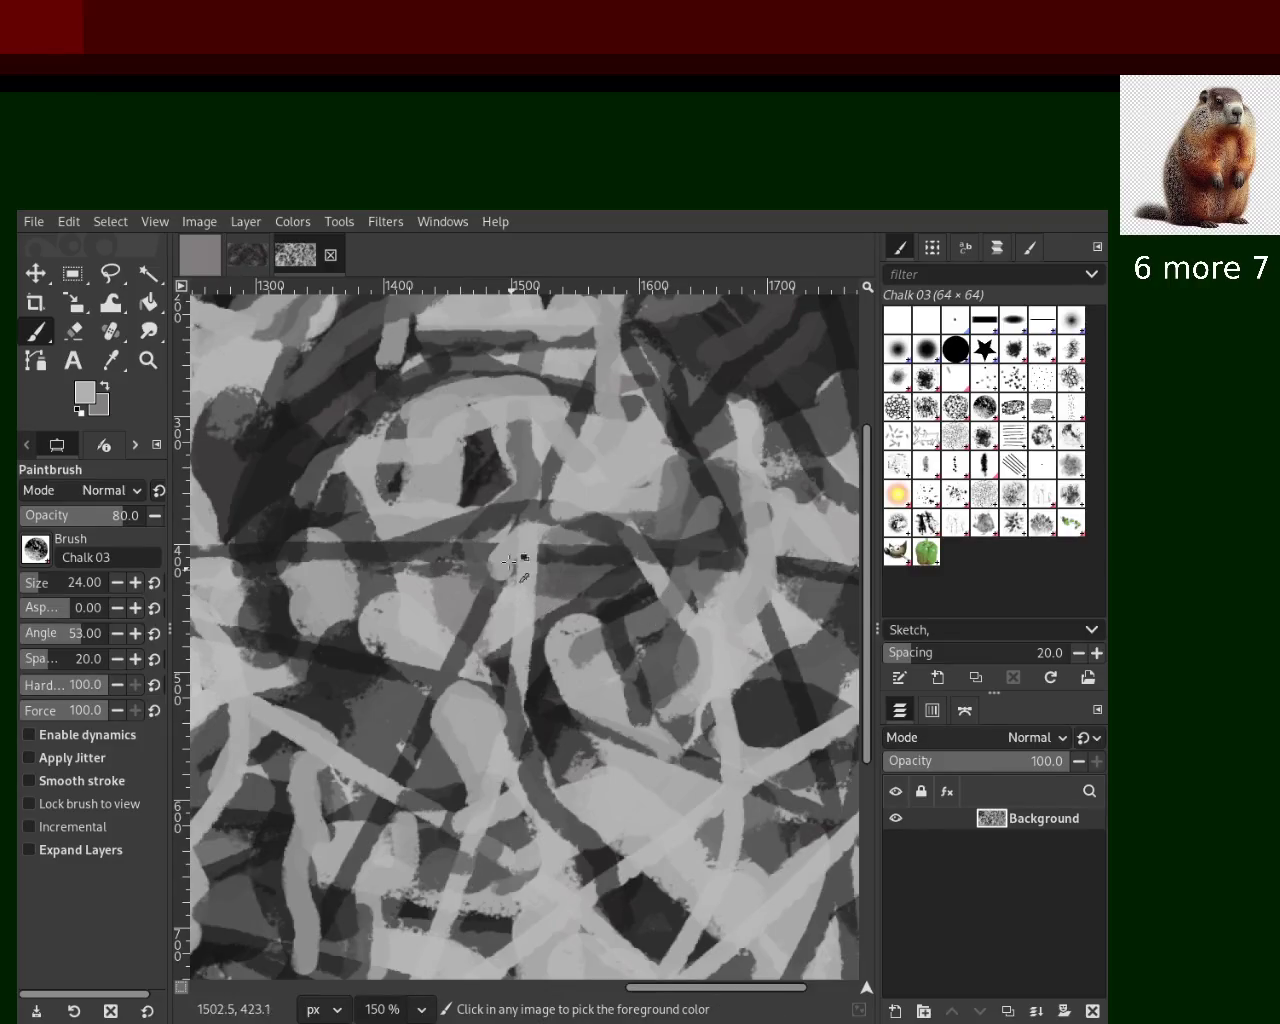
{"action": "left_click", "coordinate": [565, 496], "text": "ctrl"}
Paint a curved light-grey stroke near the centre and a near-black stroke beside it, reshaped twice
{"action": "left_click_drag", "start_coordinate": [619, 430], "coordinate": [529, 492]}
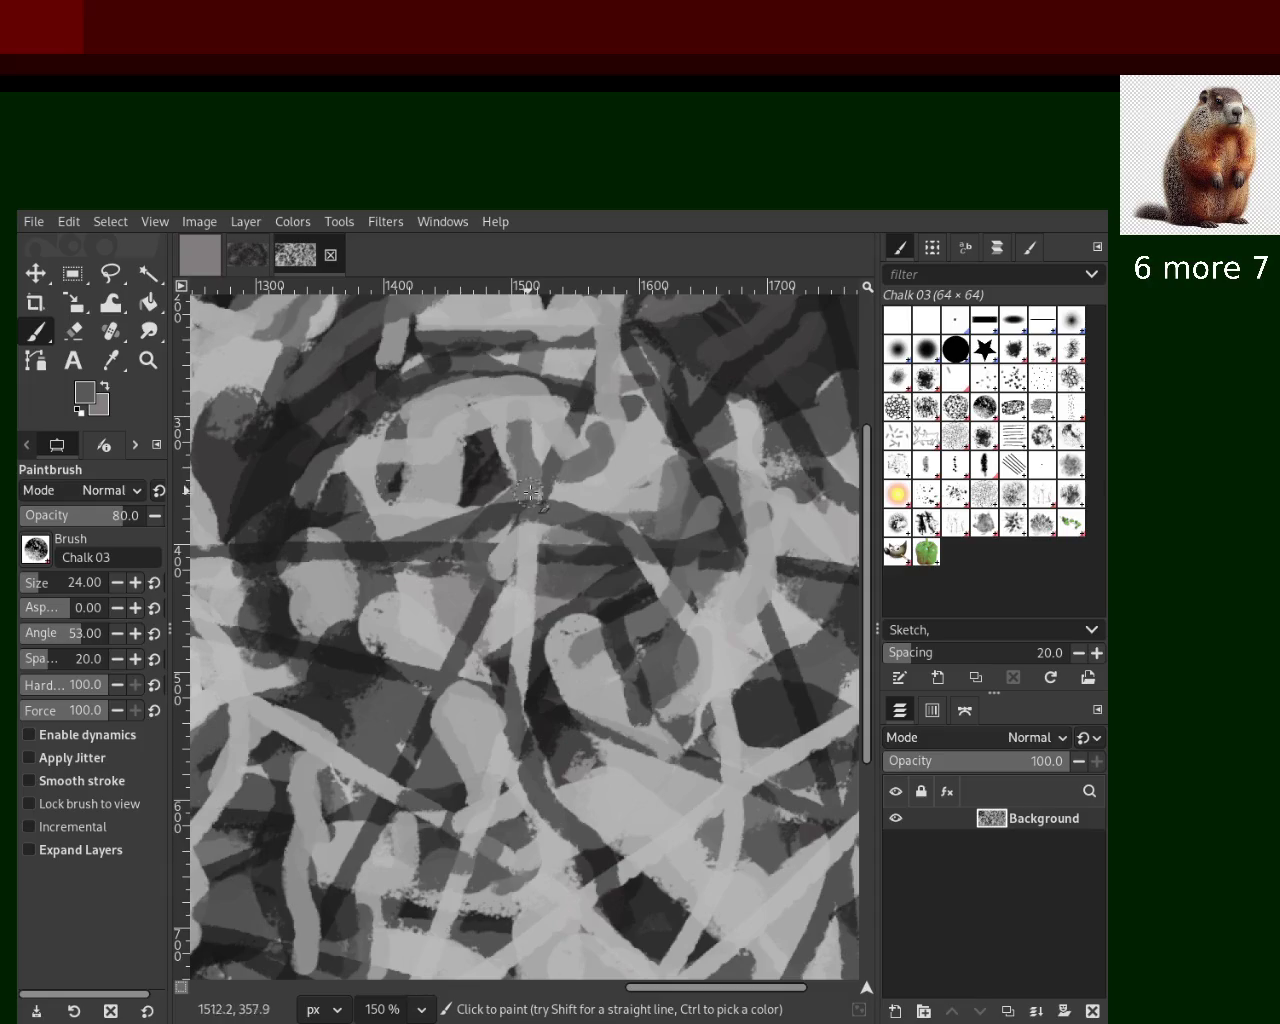
{"action": "mouse_move", "coordinate": [372, 468]}
{"action": "left_mouse_down"}
{"action": "mouse_move", "coordinate": [474, 423]}
{"action": "mouse_move", "coordinate": [450, 520]}
{"action": "left_mouse_up"}
{"action": "key", "text": "ctrl+z"}
{"action": "left_click", "coordinate": [484, 452], "text": "ctrl"}
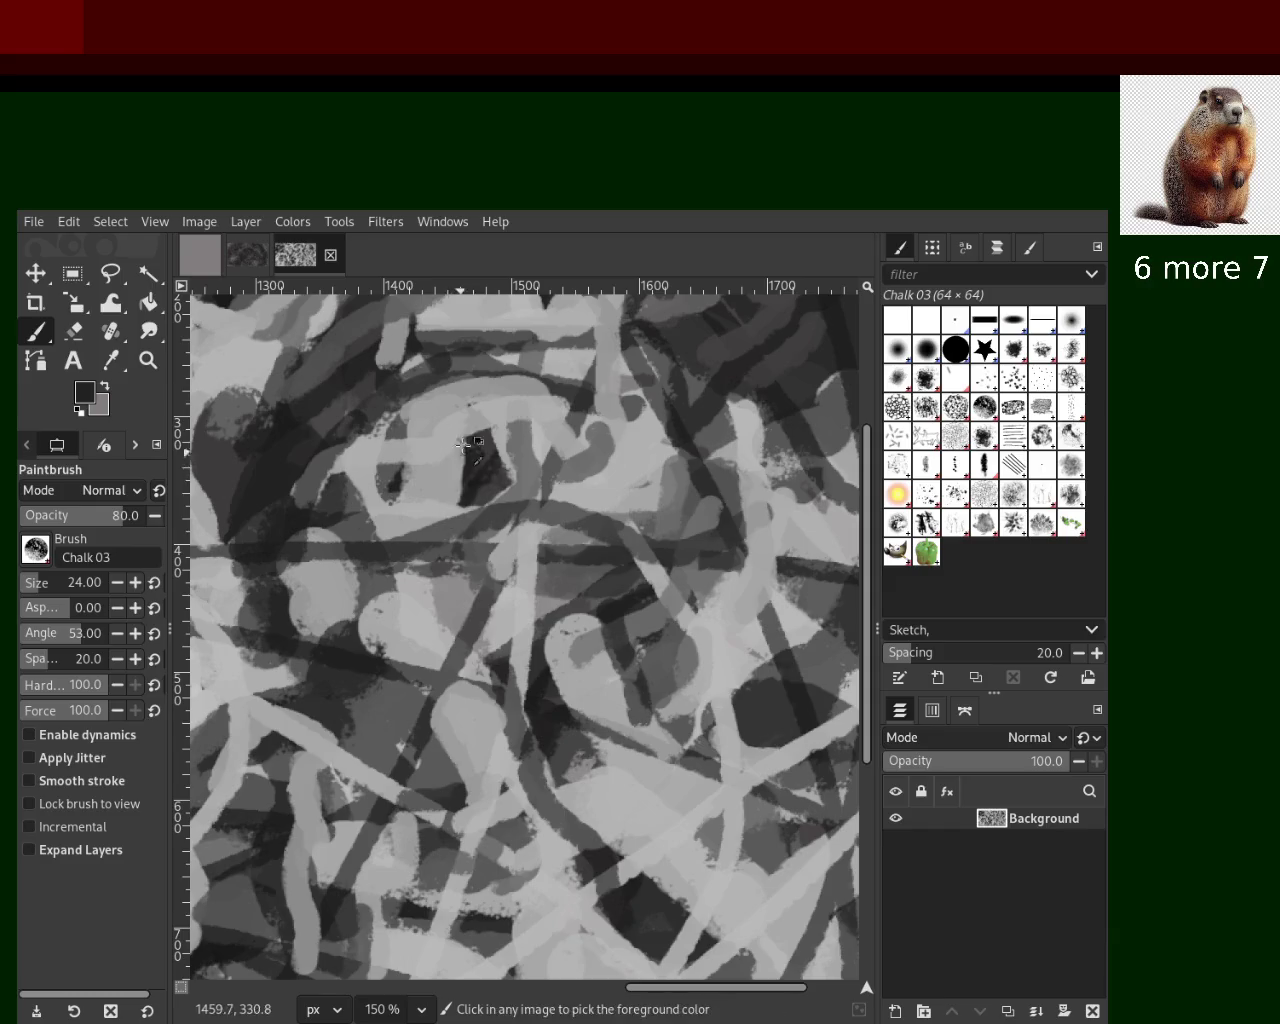
{"action": "key", "text": "ctrl+z"}
{"action": "left_click_drag", "start_coordinate": [476, 442], "coordinate": [430, 495]}
{"action": "key", "text": "ctrl+z"}
{"action": "left_click_drag", "start_coordinate": [478, 440], "coordinate": [466, 535]}
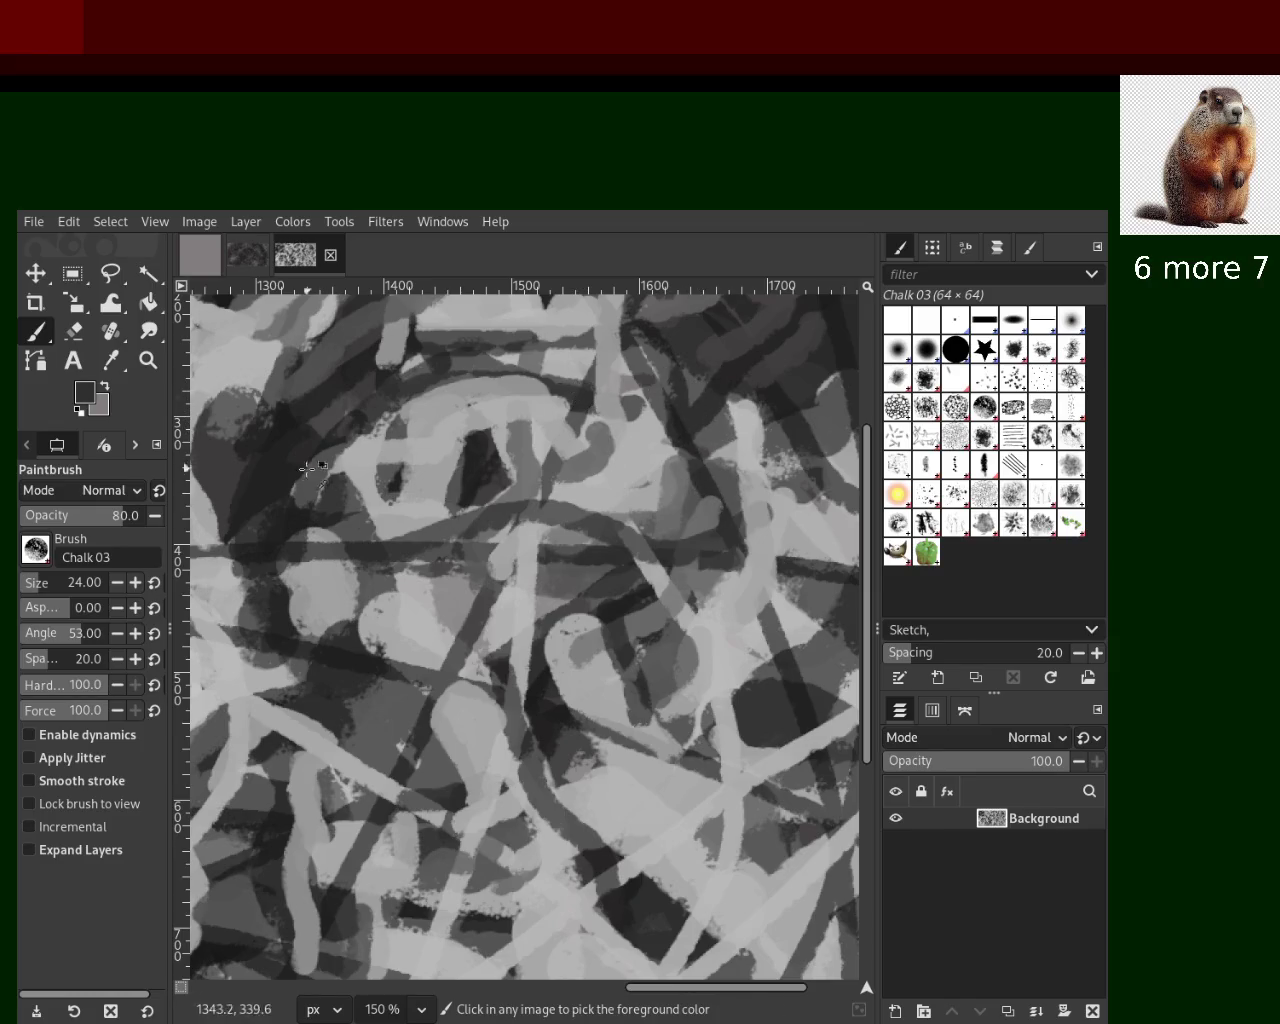
Sample greys and try a darker curved stroke in the lower right, then undo it
{"action": "left_click", "coordinate": [268, 430], "text": "ctrl"}
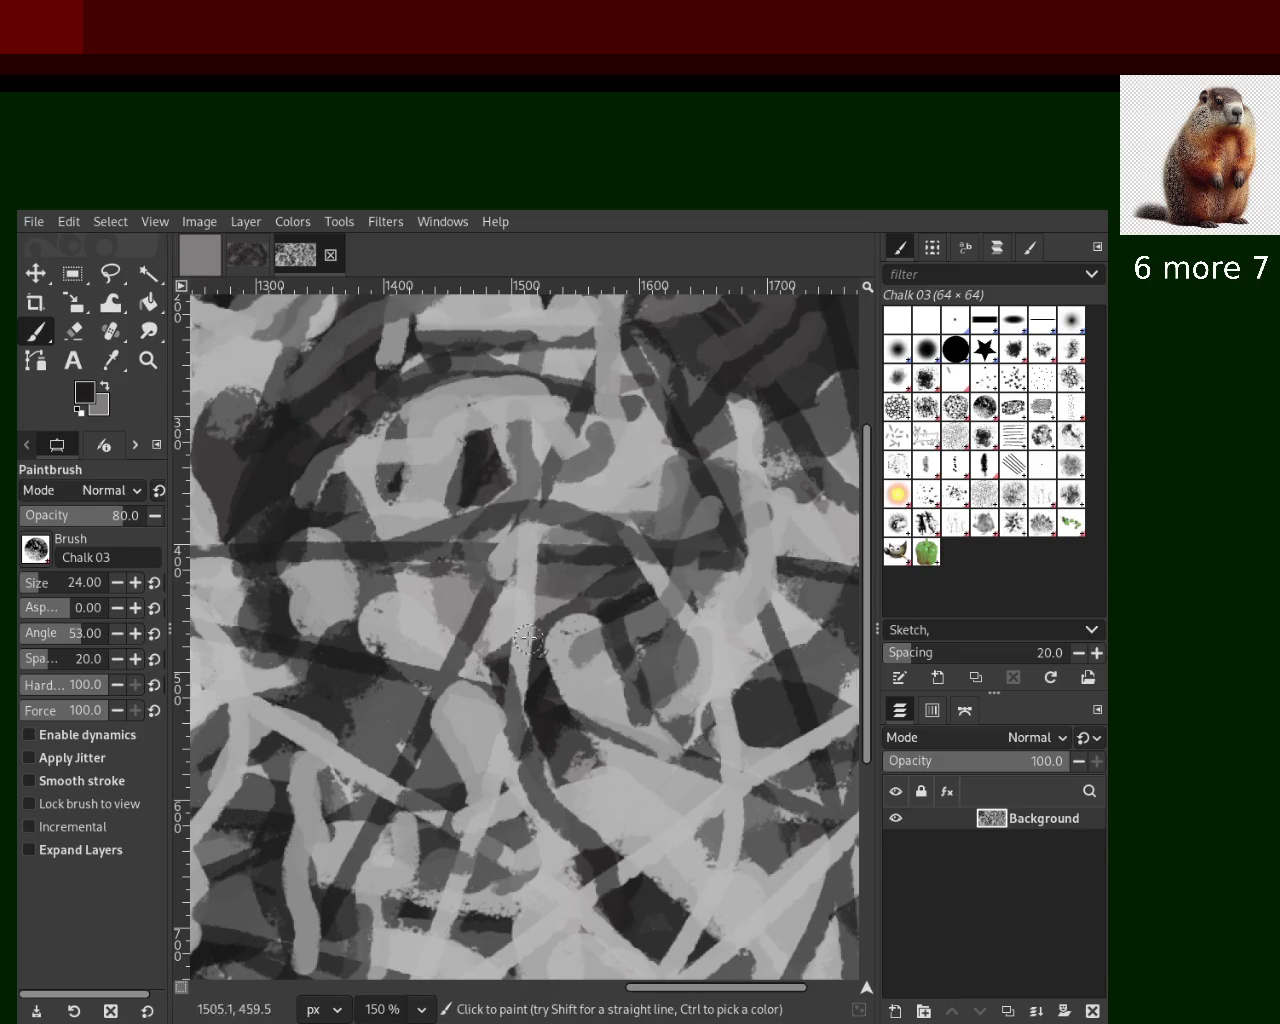
{"action": "left_click", "coordinate": [440, 626], "text": "ctrl"}
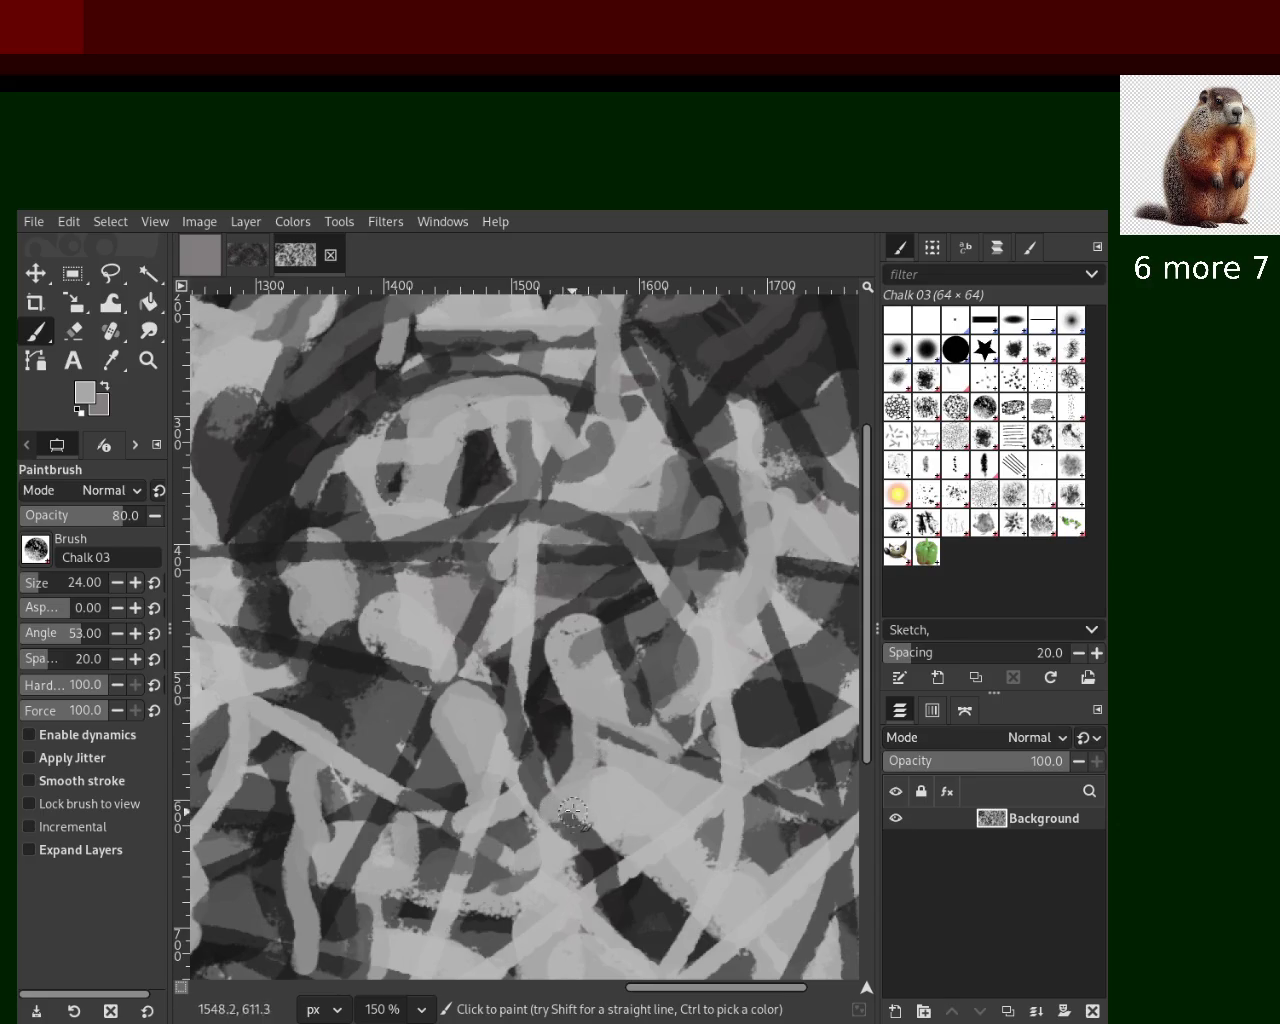
{"action": "left_click", "coordinate": [763, 806], "text": "ctrl"}
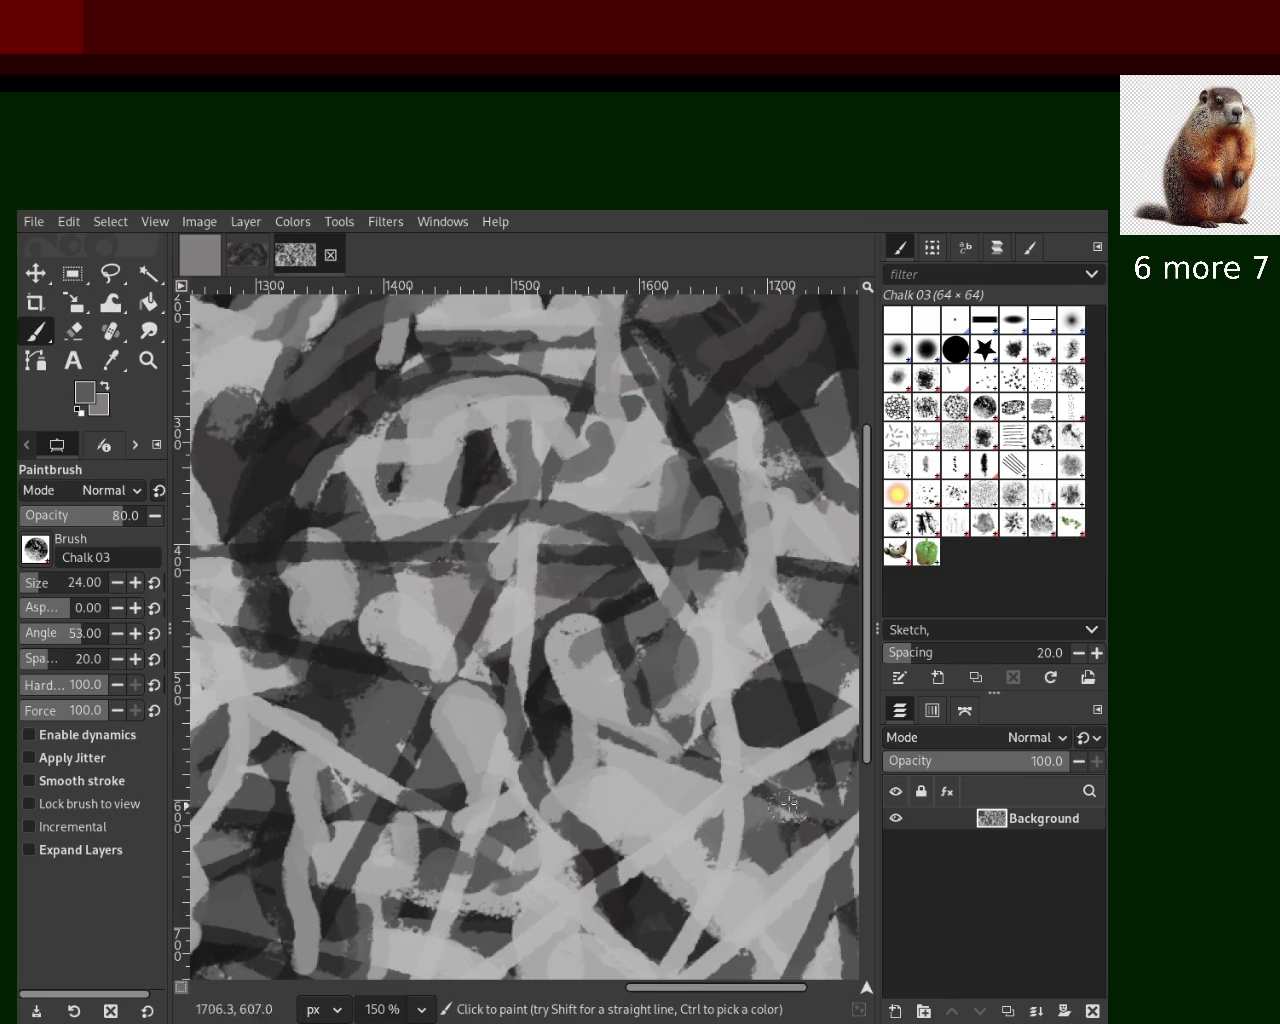
{"action": "left_click_drag", "start_coordinate": [780, 808], "coordinate": [716, 882]}
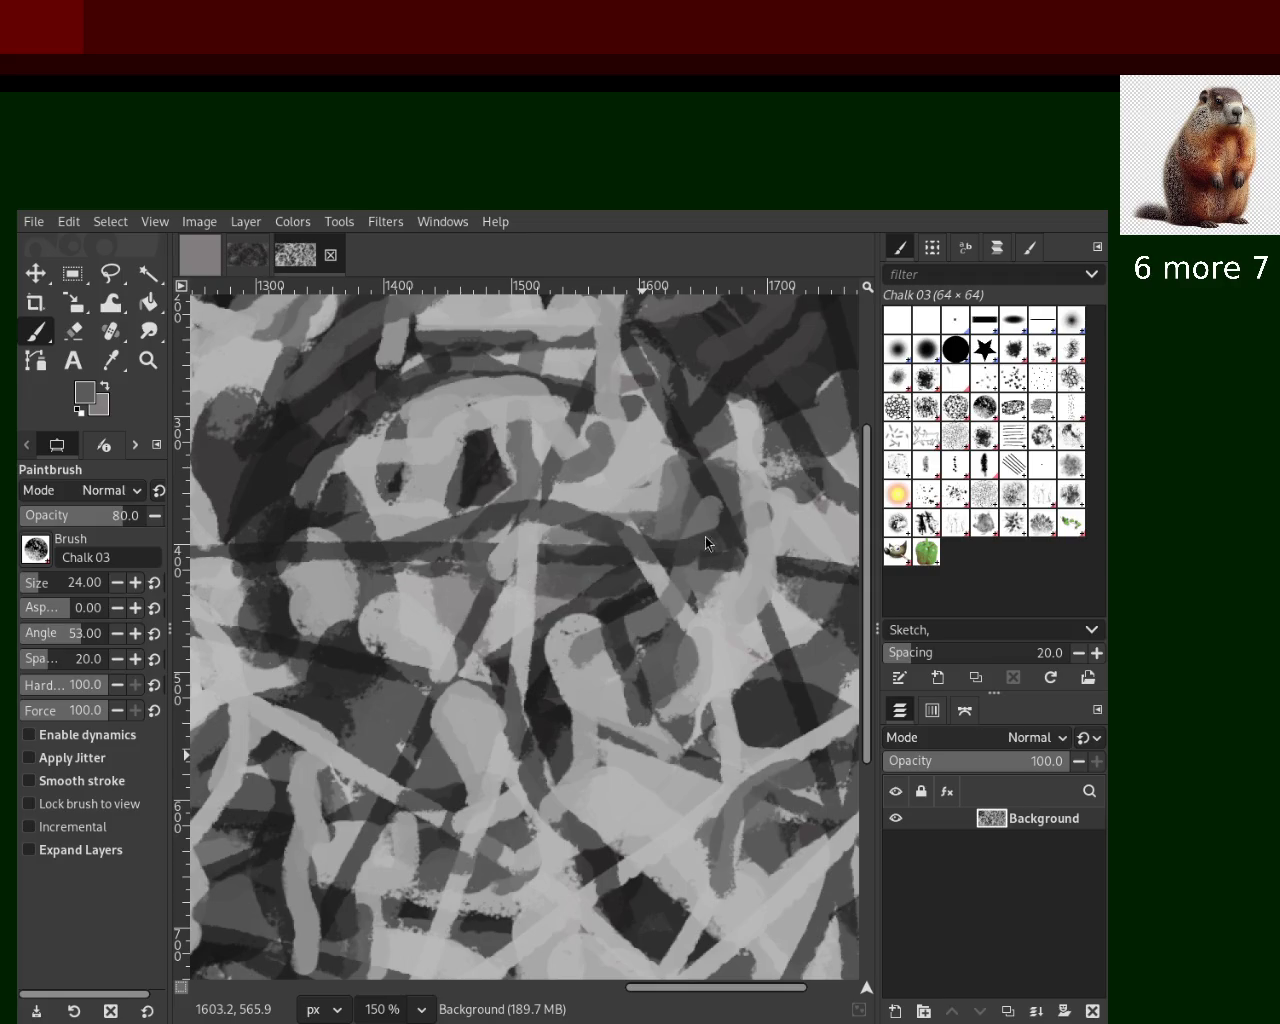
{"action": "key", "text": "ctrl+z"}
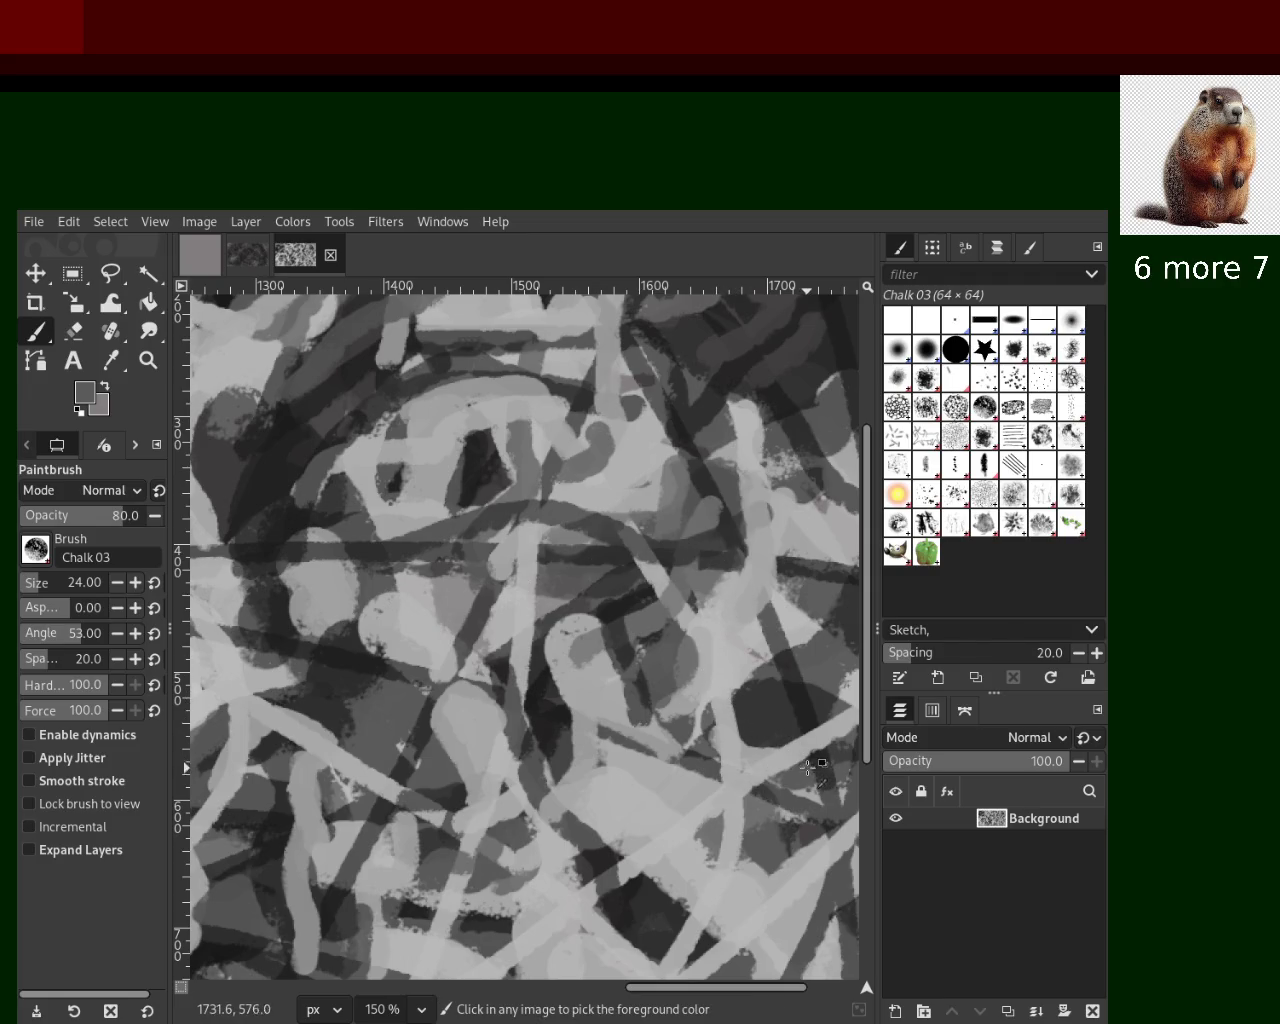
Paint a near-black stroke along the bottom right, retried once, then a light grey stroke near the centre
{"action": "left_click", "coordinate": [590, 826], "text": "ctrl"}
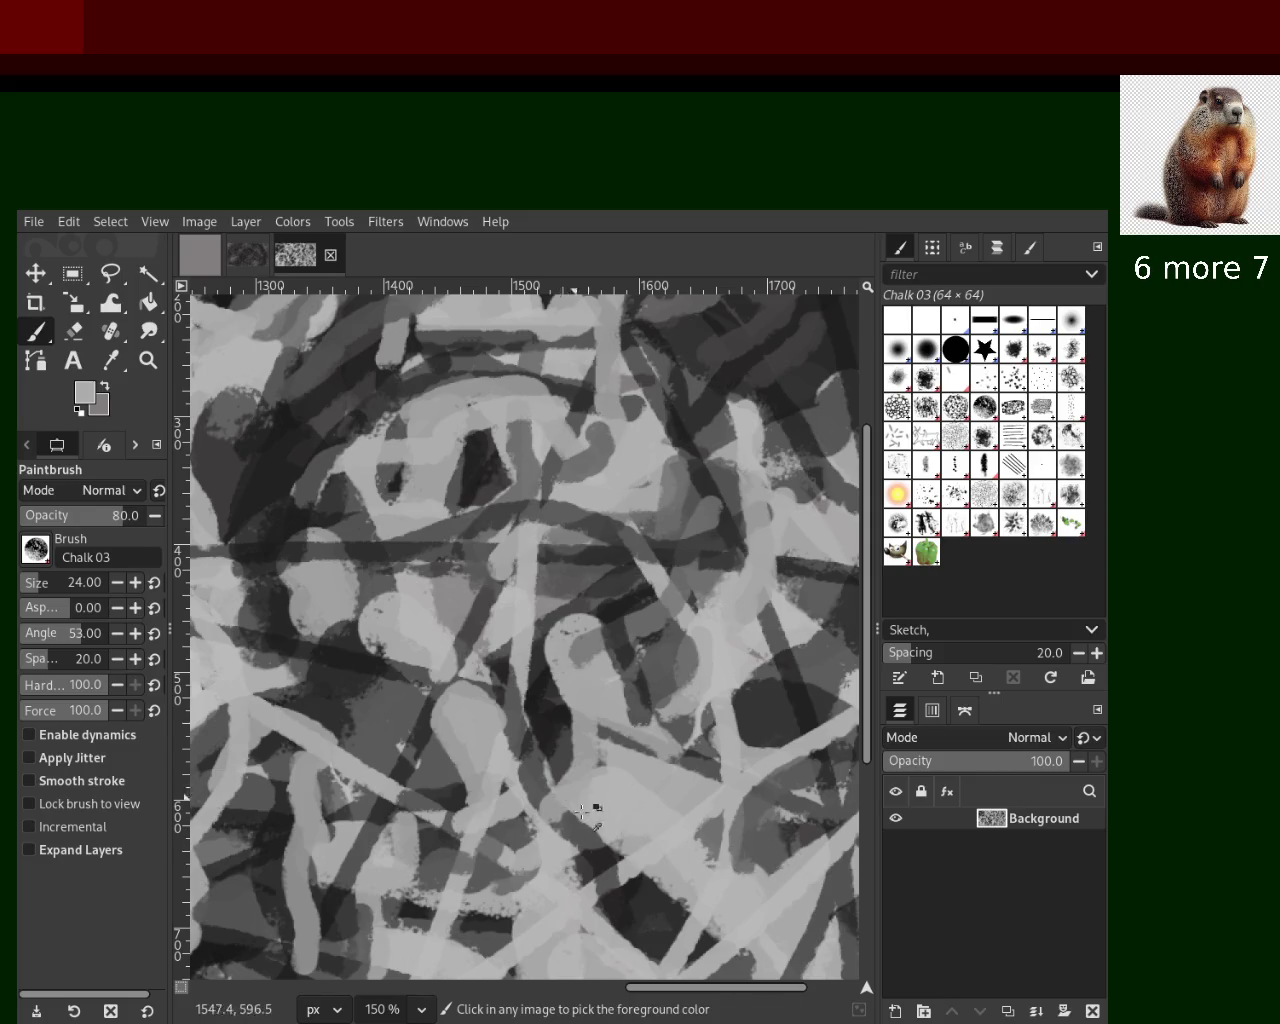
{"action": "left_click", "coordinate": [628, 885], "text": "ctrl"}
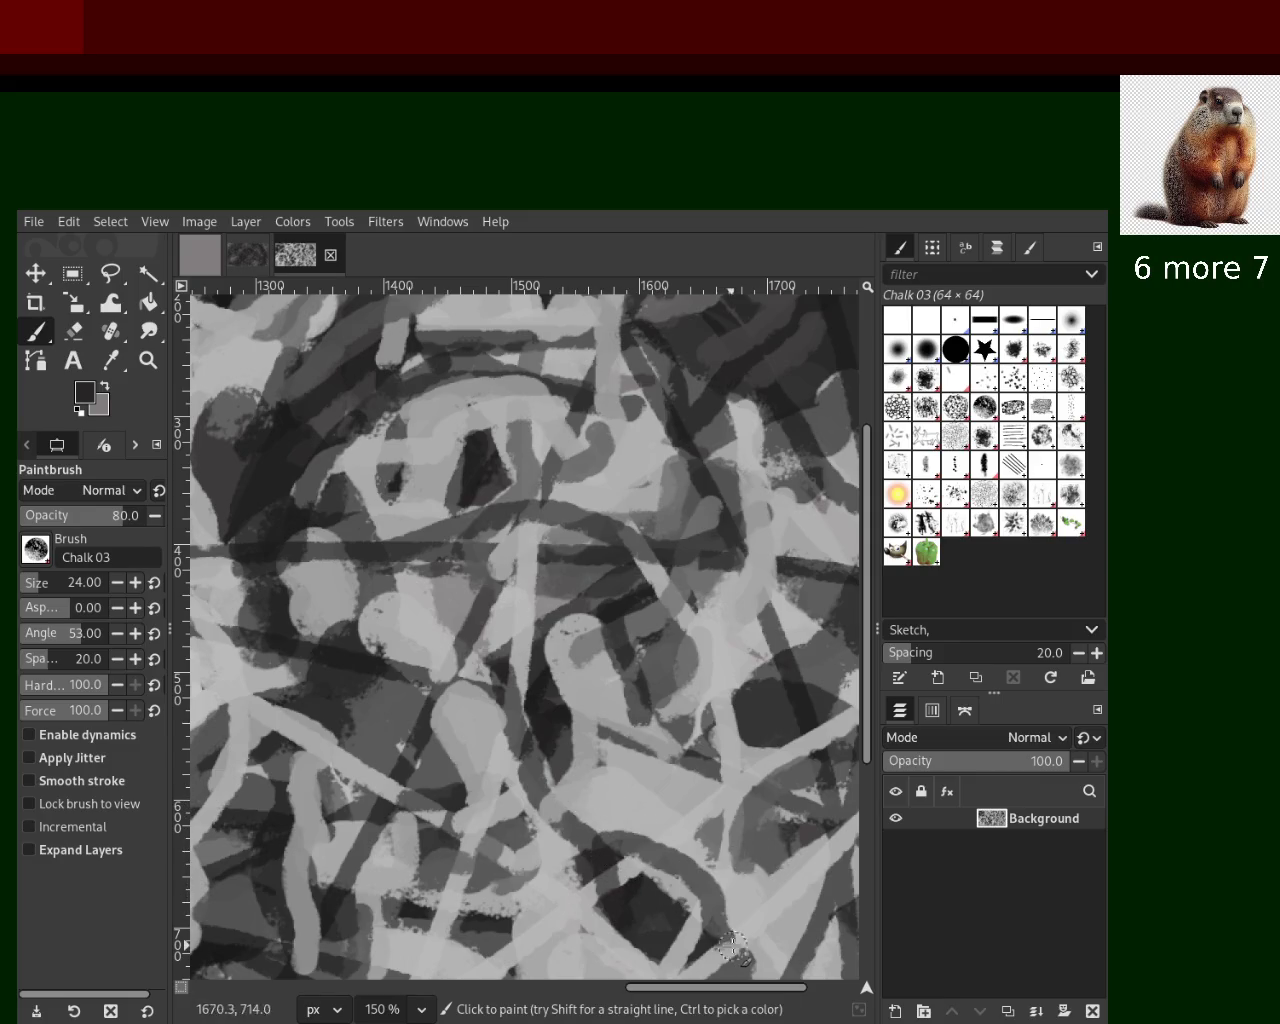
{"action": "left_click_drag", "start_coordinate": [588, 858], "coordinate": [780, 970]}
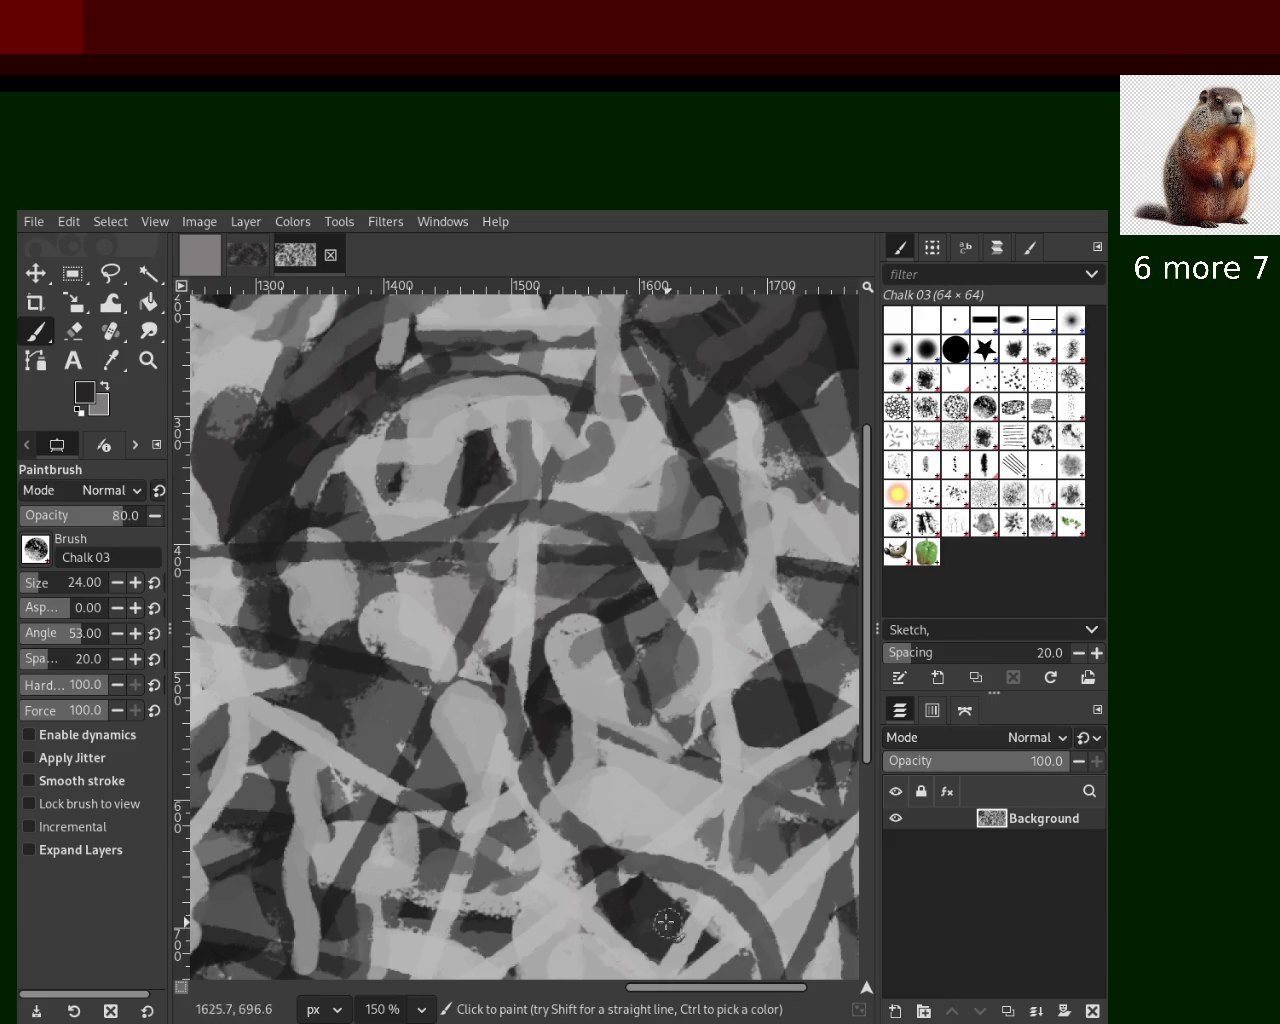
{"action": "key", "text": "ctrl+z"}
{"action": "left_click_drag", "start_coordinate": [602, 842], "coordinate": [700, 968]}
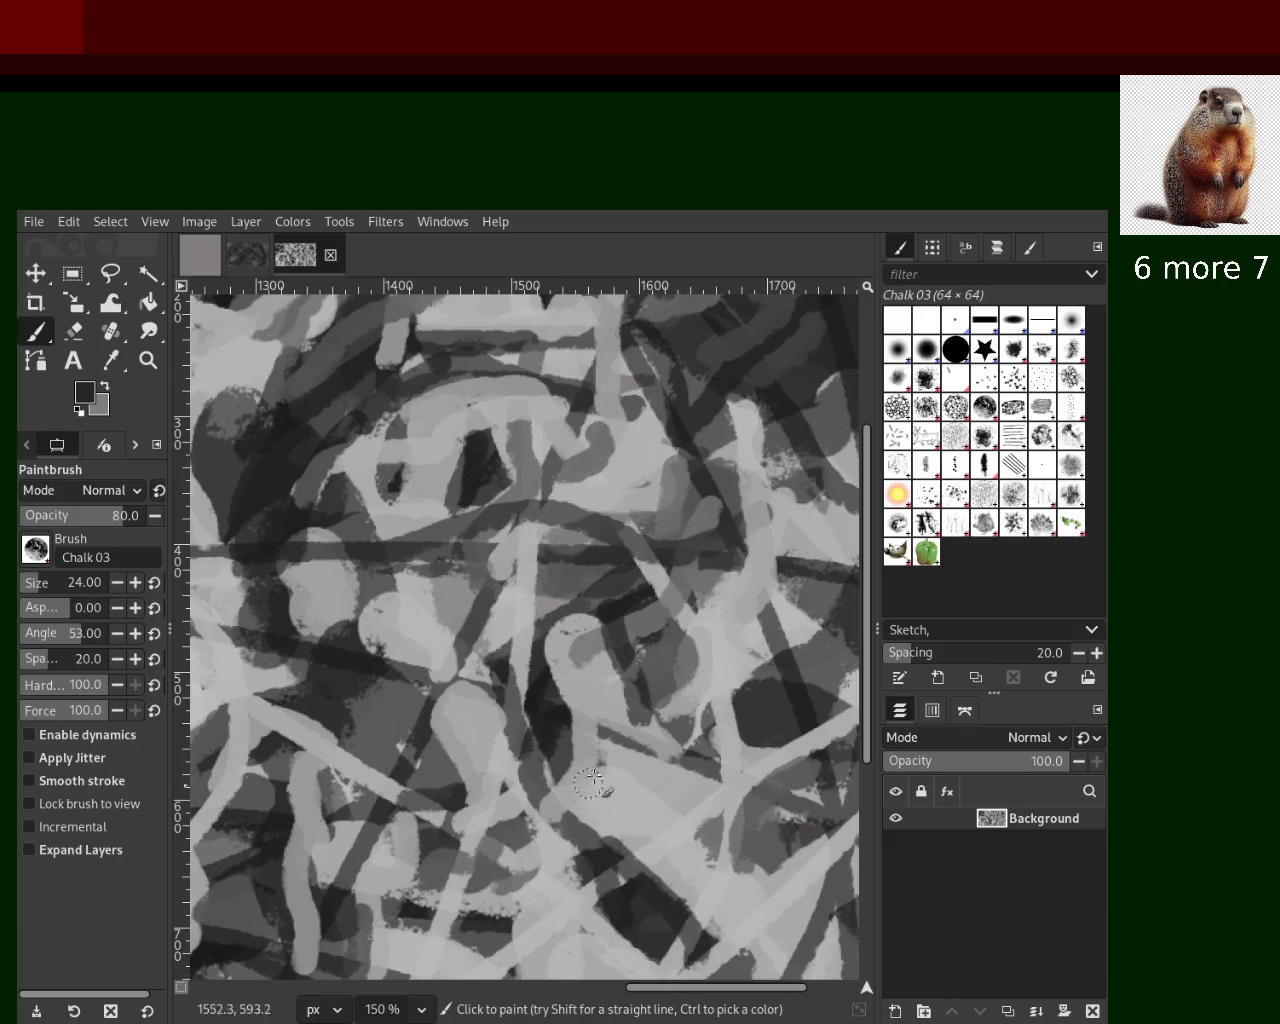
{"action": "left_click", "coordinate": [630, 470], "text": "ctrl"}
{"action": "mouse_move", "coordinate": [615, 400]}
{"action": "left_mouse_down"}
{"action": "mouse_move", "coordinate": [583, 468]}
{"action": "mouse_move", "coordinate": [668, 530]}
{"action": "left_mouse_up"}
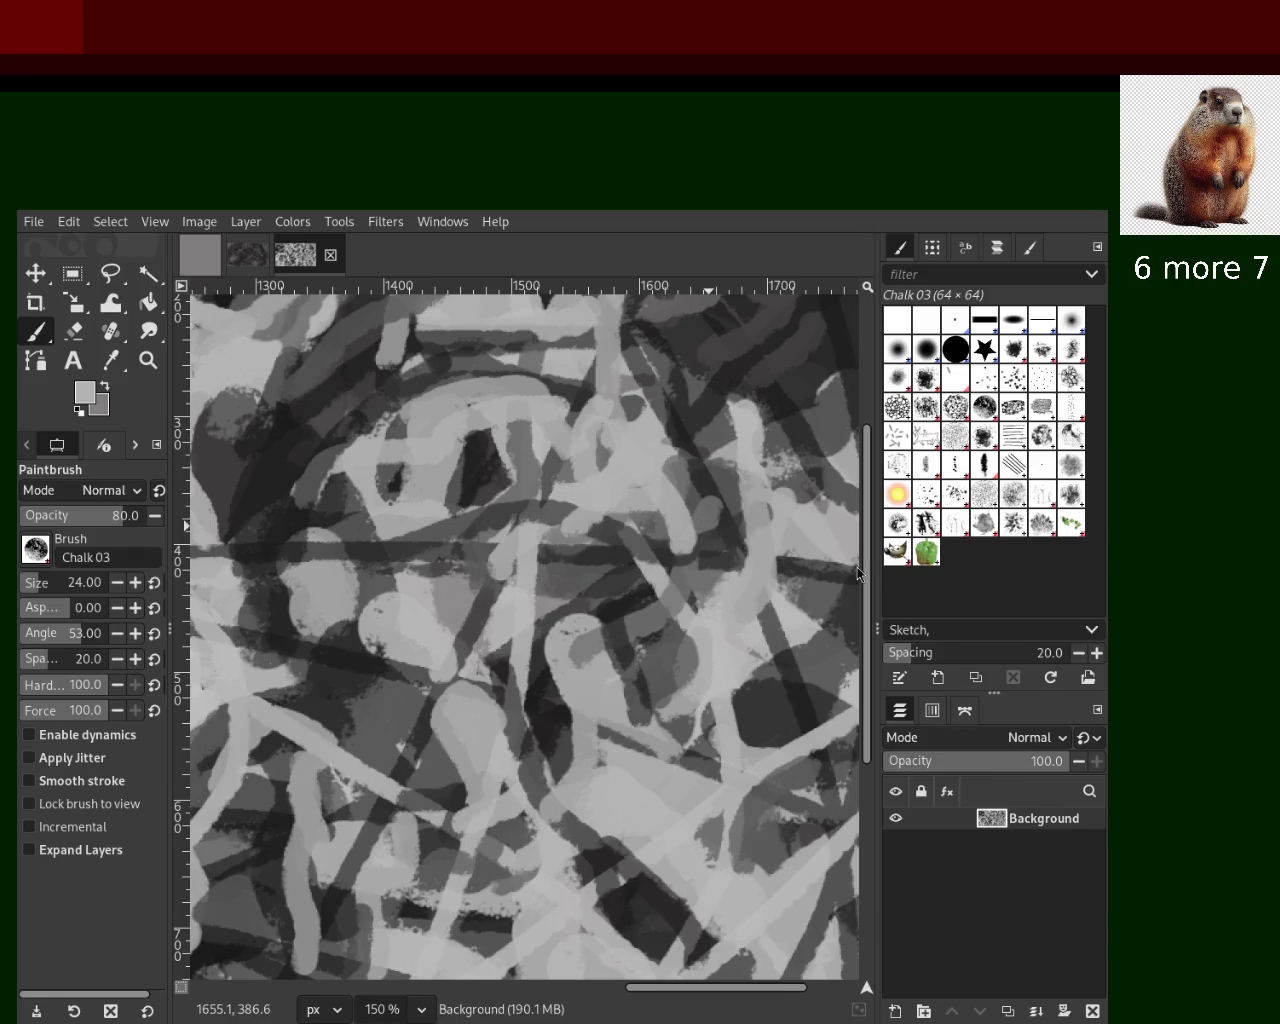
Zoom out to see the whole image, then zoom back in on its top edge
{"action": "key", "text": "z"}
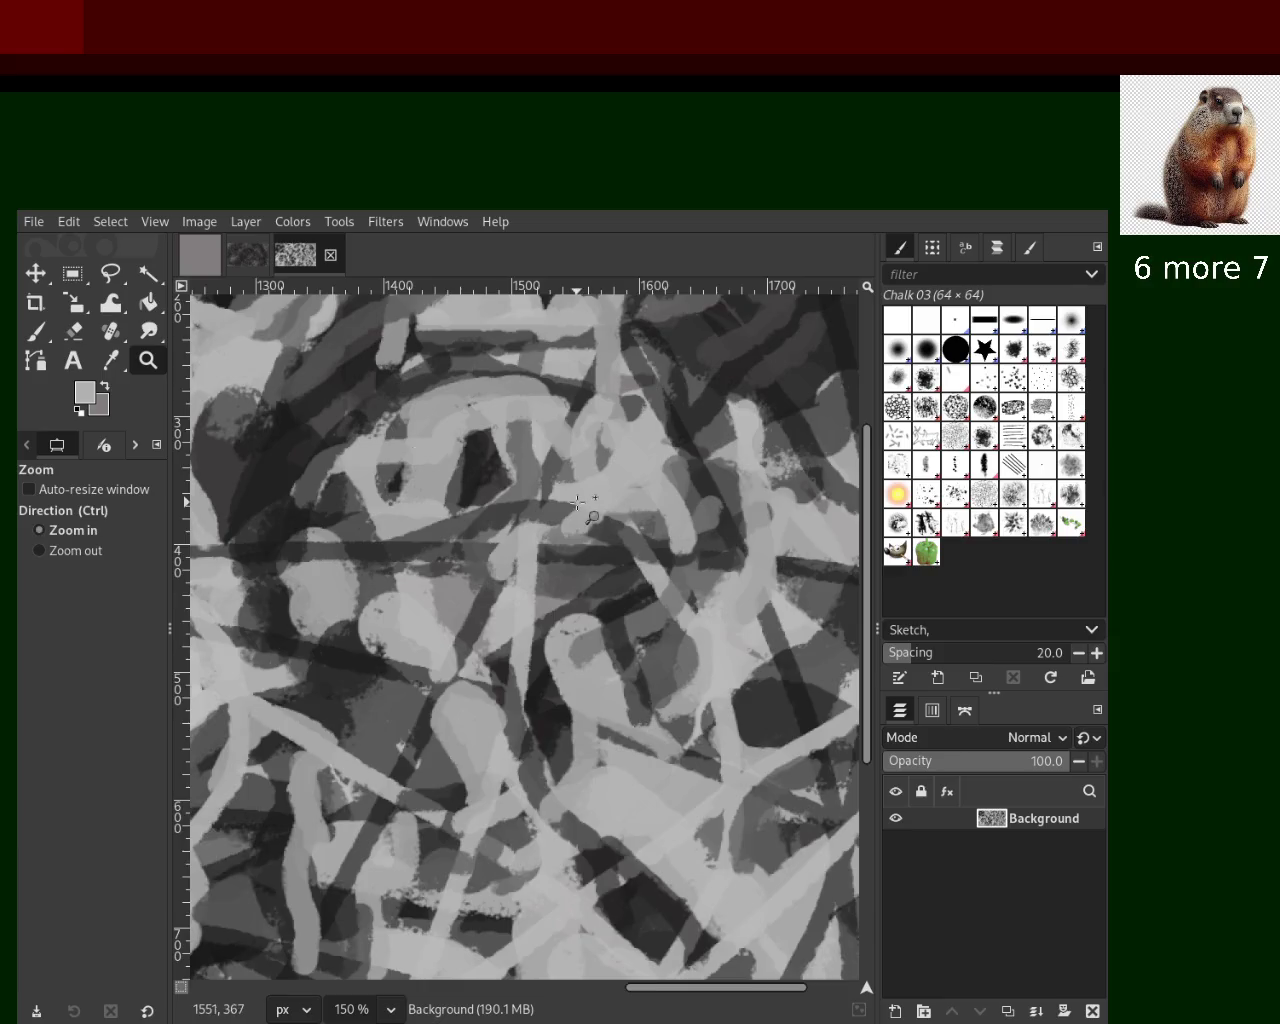
{"action": "left_click", "coordinate": [579, 501], "text": "ctrl"}
{"action": "double_click", "coordinate": [579, 501]}
{"action": "left_click", "coordinate": [620, 420], "text": "ctrl"}
{"action": "left_click", "coordinate": [620, 420], "text": "ctrl"}
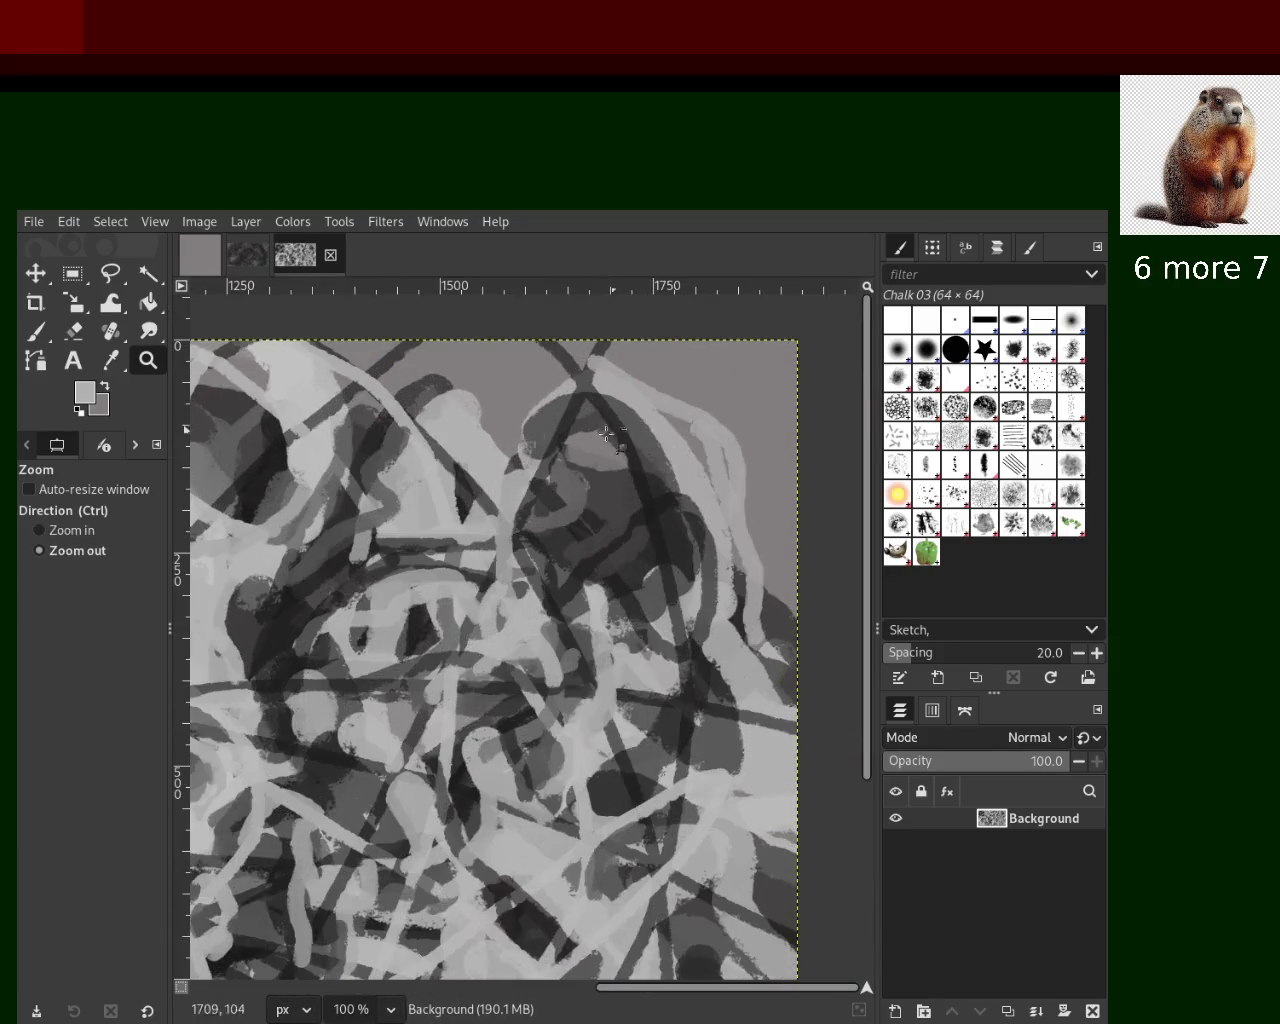
With the chalk paintbrush, try strokes near the top edge and sample a dark grey, undoing the misfires
{"action": "left_click", "coordinate": [36, 331]}
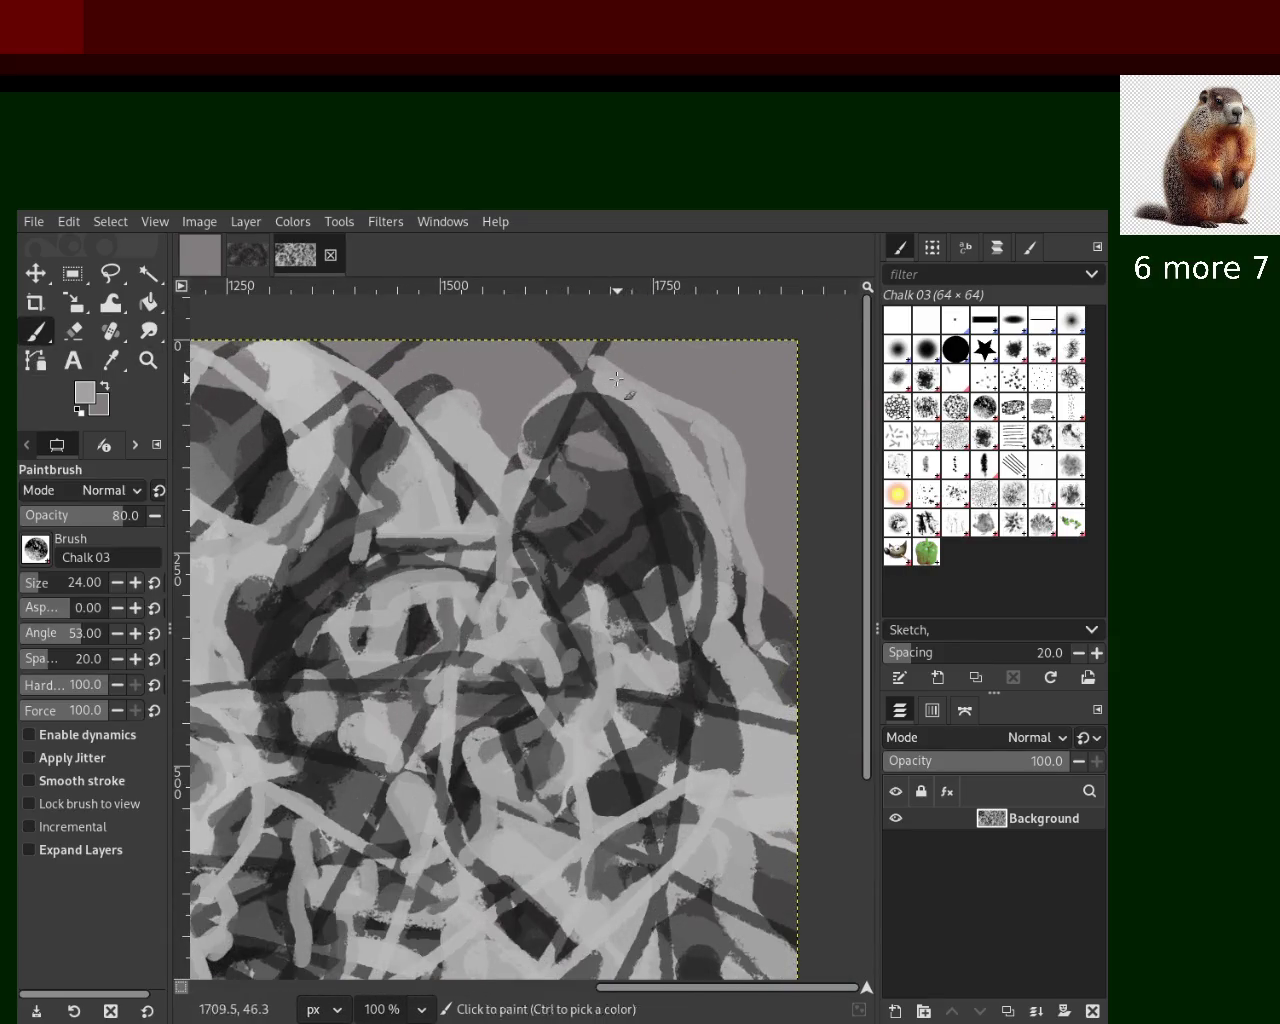
{"action": "left_click_drag", "start_coordinate": [568, 386], "coordinate": [490, 485]}
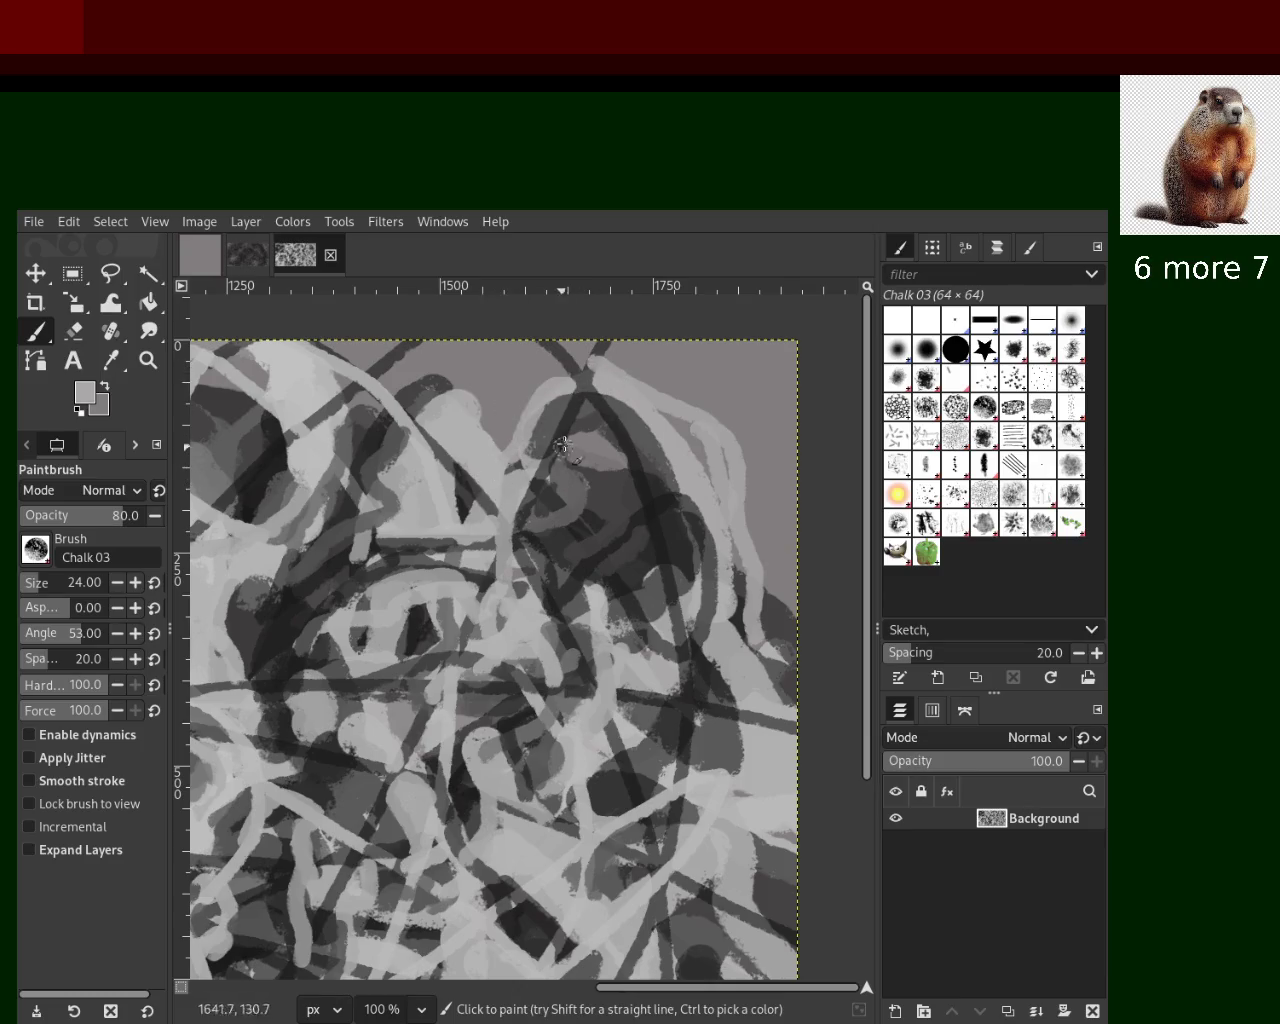
{"action": "key", "text": "ctrl+z"}
{"action": "left_click_drag", "start_coordinate": [605, 395], "coordinate": [485, 350]}
{"action": "key", "text": "ctrl+z"}
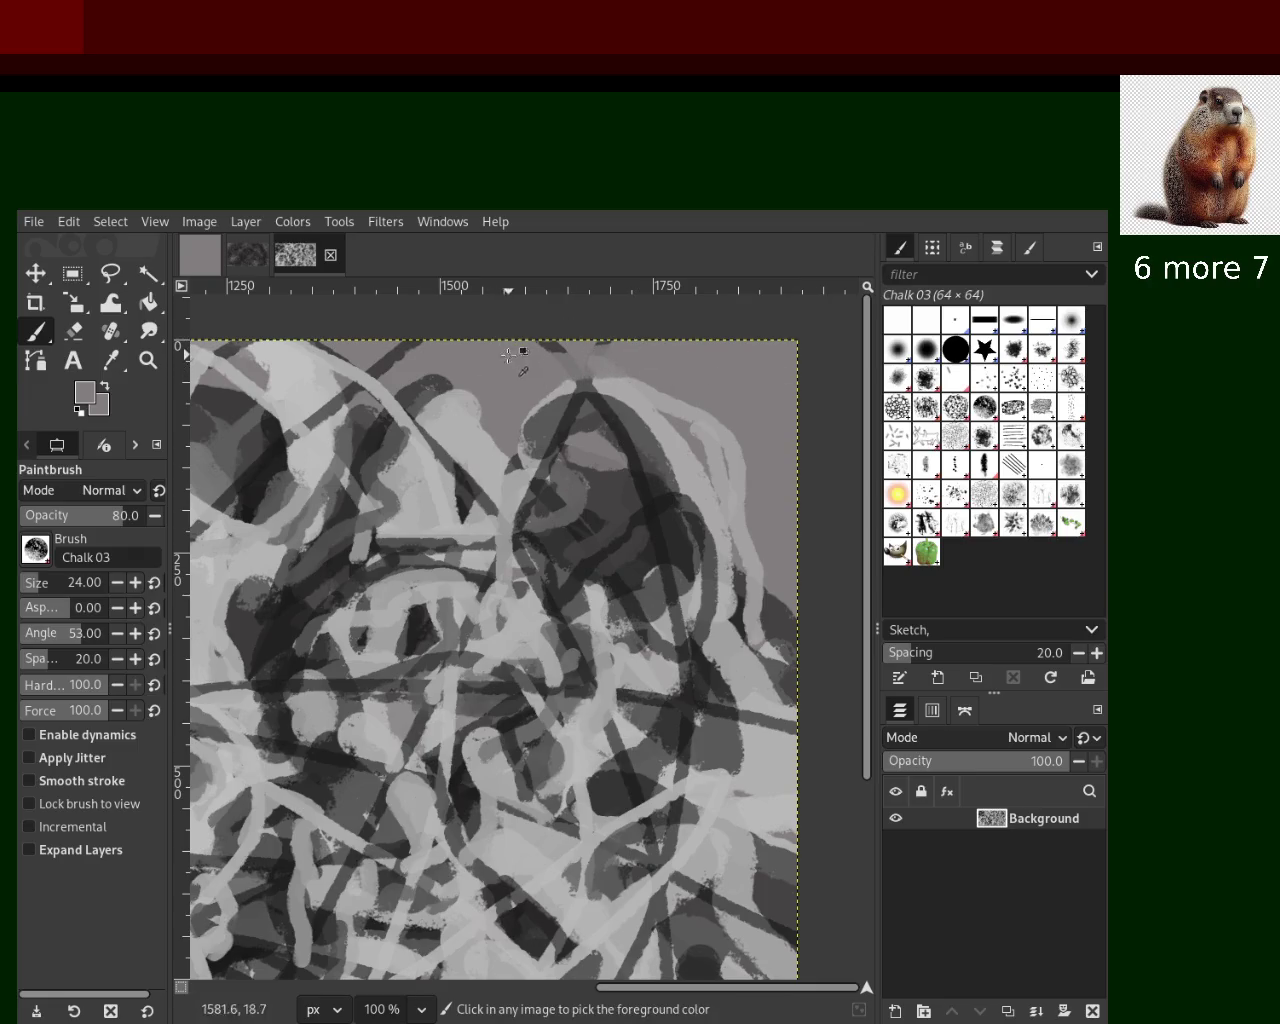
{"action": "left_click", "coordinate": [603, 345], "text": "ctrl"}
{"action": "left_click_drag", "start_coordinate": [672, 342], "coordinate": [780, 525]}
{"action": "key", "text": "ctrl+z"}
Lay a dark chalk stroke running down-left from the top edge, discarding earlier attempts
{"action": "mouse_move", "coordinate": [600, 345]}
{"action": "left_mouse_down"}
{"action": "mouse_move", "coordinate": [770, 518]}
{"action": "mouse_move", "coordinate": [674, 667]}
{"action": "left_mouse_up"}
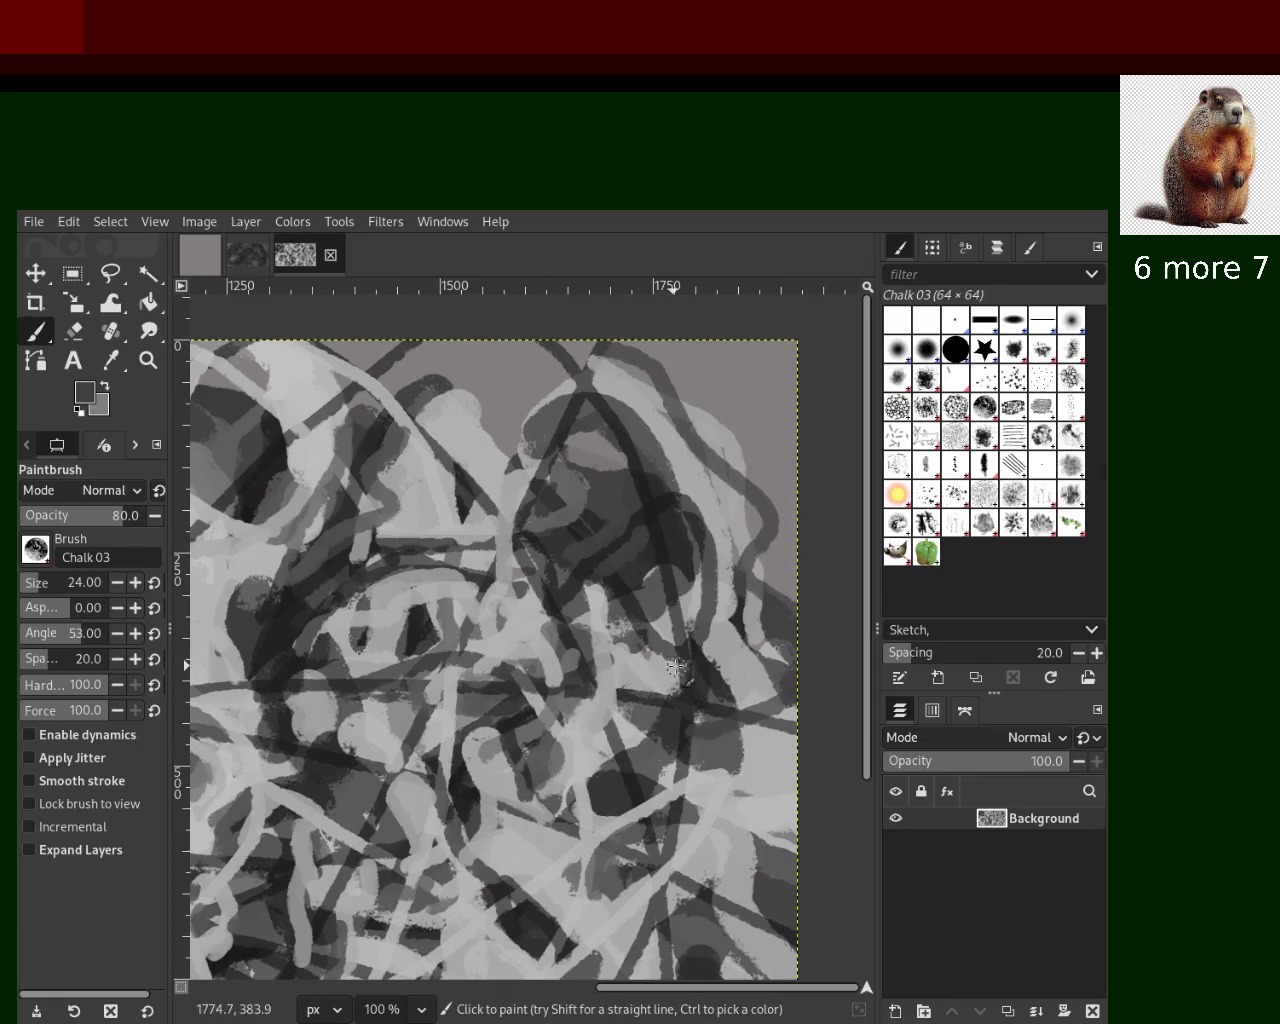
{"action": "key", "text": "ctrl+z"}
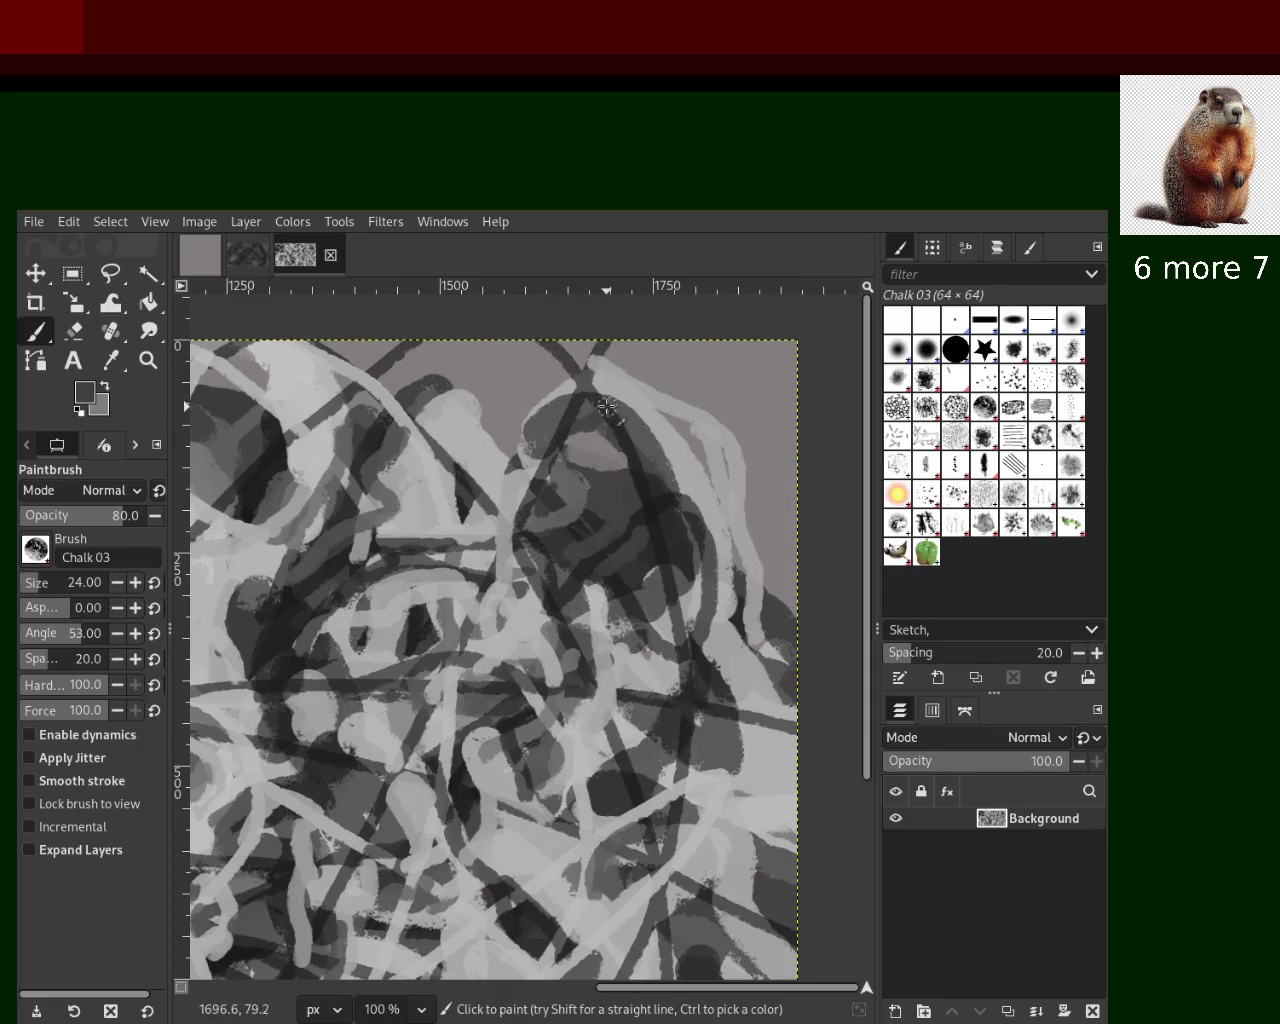
{"action": "left_click_drag", "start_coordinate": [604, 345], "coordinate": [765, 738]}
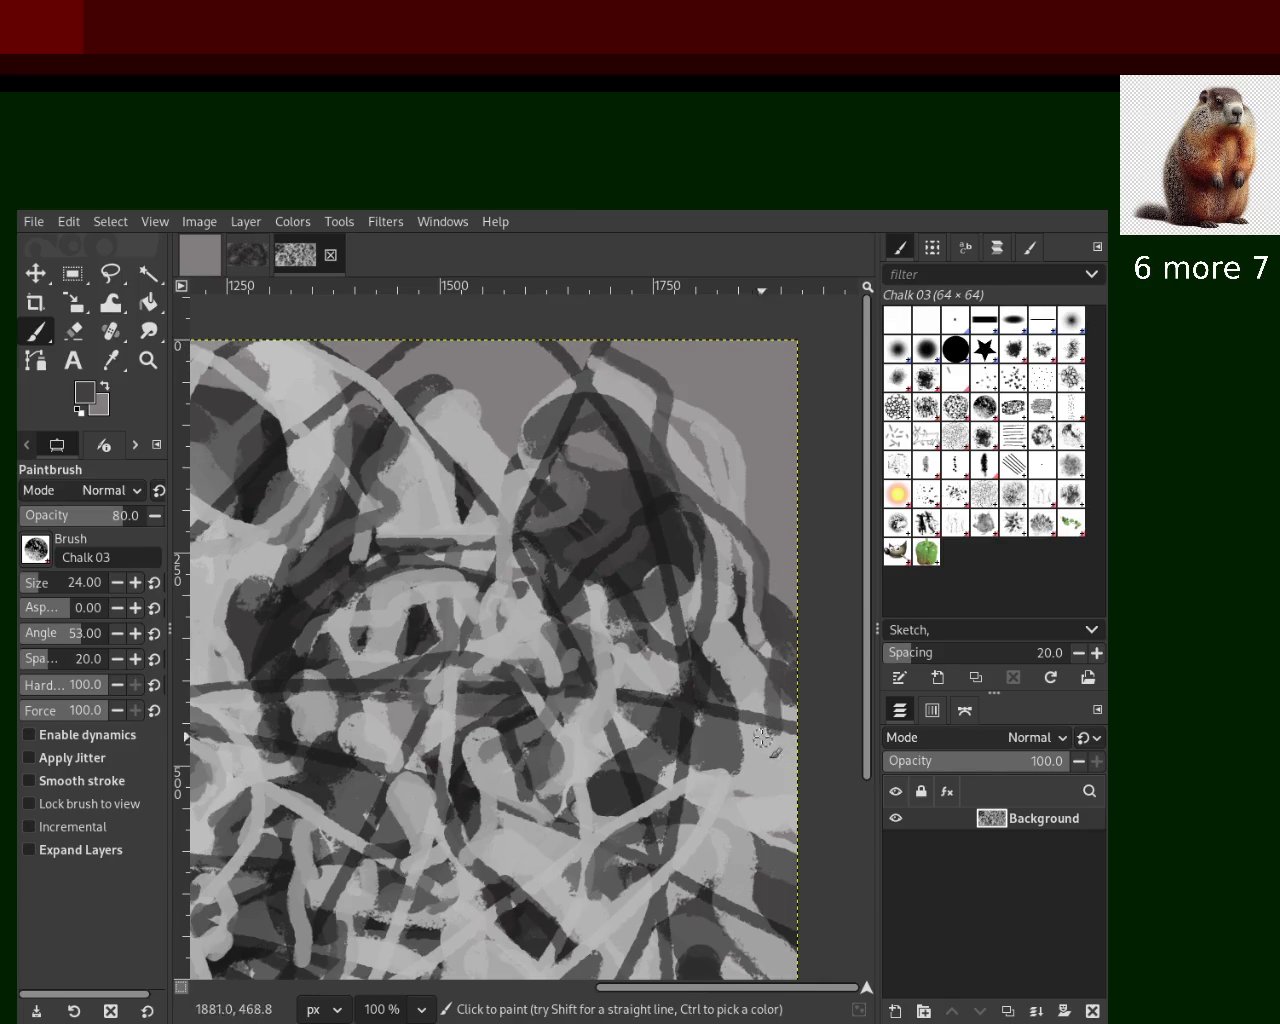
{"action": "key", "text": "ctrl+z"}
{"action": "left_click_drag", "start_coordinate": [388, 363], "coordinate": [442, 742]}
{"action": "key", "text": "ctrl+z"}
{"action": "left_click_drag", "start_coordinate": [421, 334], "coordinate": [247, 591]}
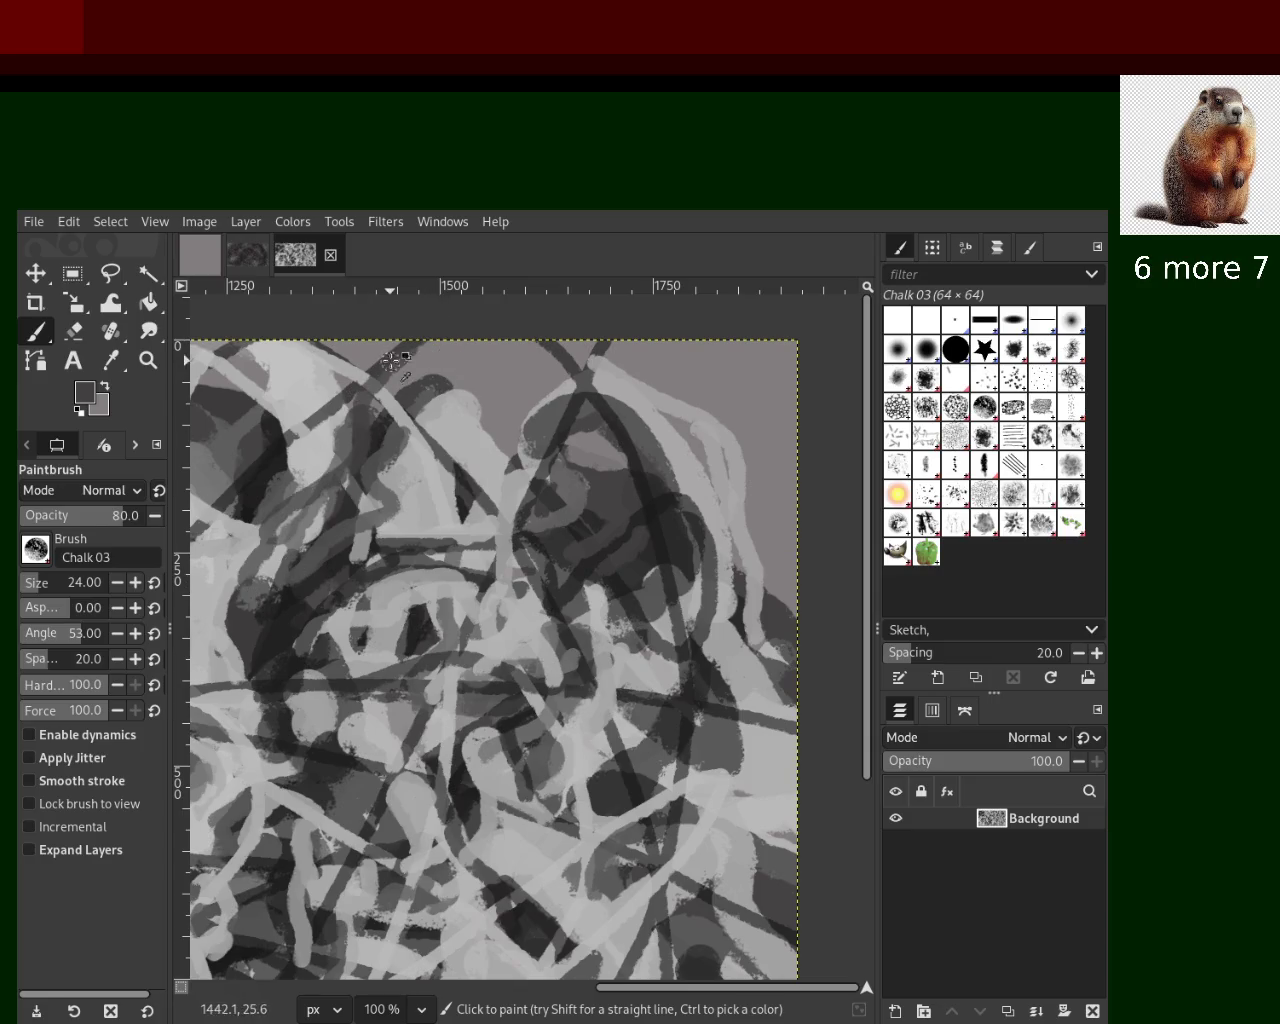
{"action": "key", "text": "ctrl+z"}
{"action": "left_click_drag", "start_coordinate": [390, 361], "coordinate": [258, 510]}
Pick a light grey and paint a light chalk stroke down from the top edge
{"action": "left_click", "coordinate": [331, 402], "text": "ctrl"}
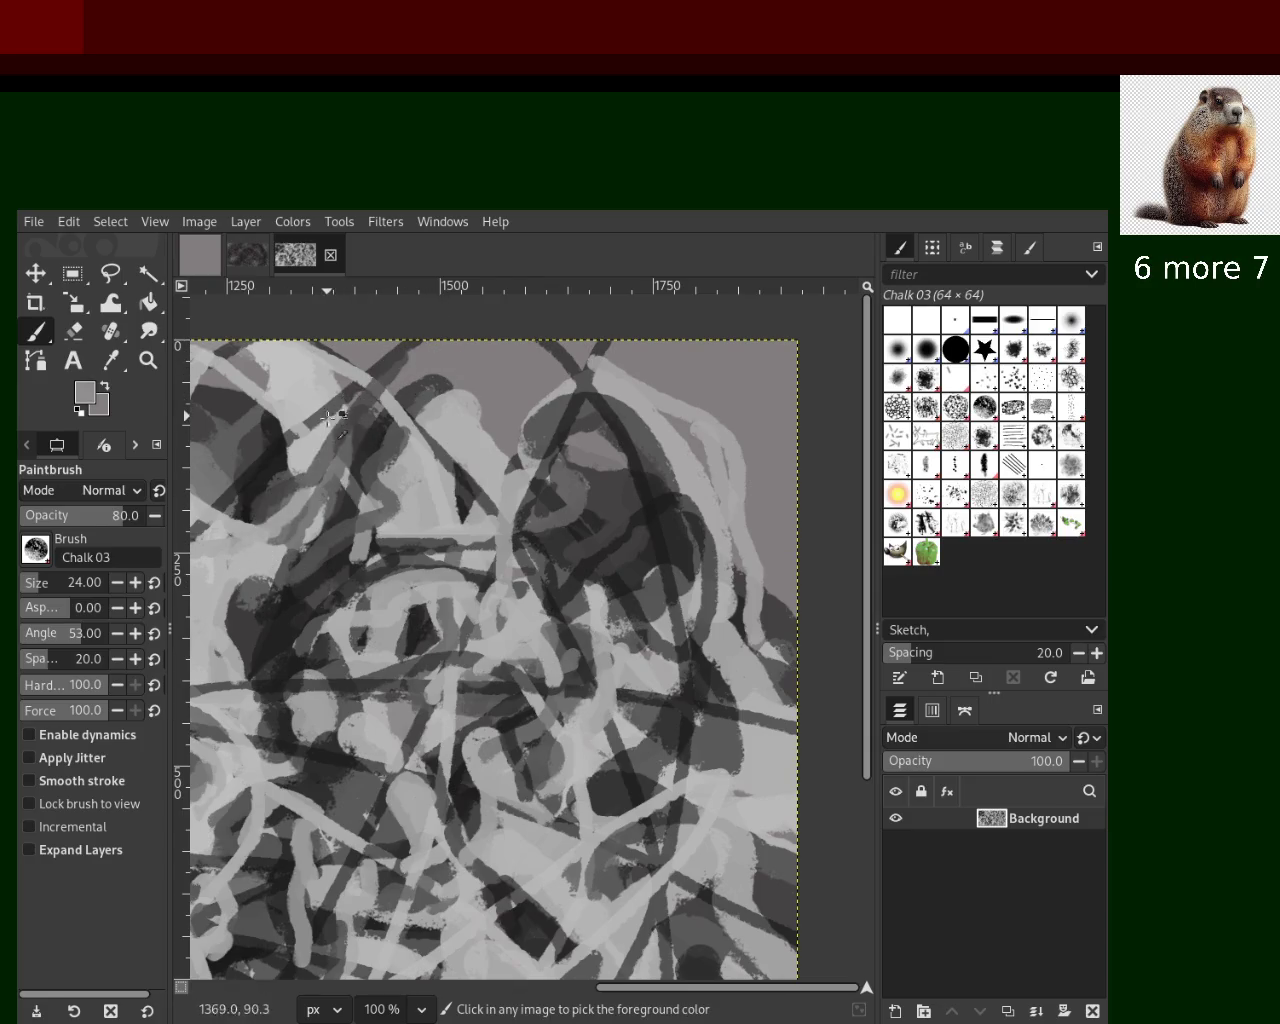
{"action": "left_click_drag", "start_coordinate": [370, 390], "coordinate": [330, 419]}
{"action": "key", "text": "ctrl+z"}
{"action": "left_click_drag", "start_coordinate": [322, 338], "coordinate": [360, 563]}
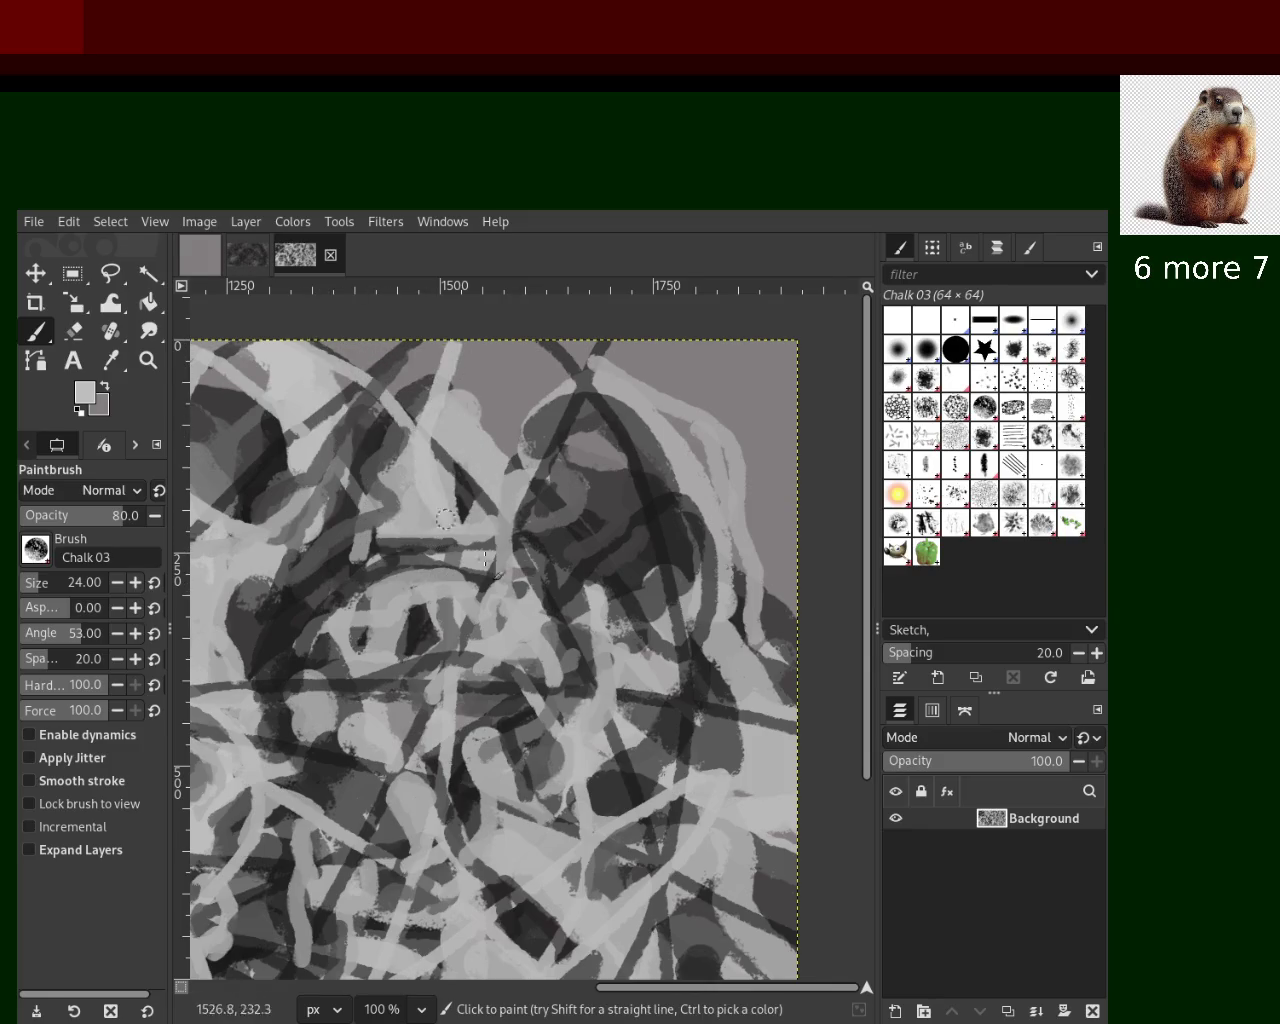
Sample a range of greys from the canvas, from lighter tones to near-black
{"action": "left_click", "coordinate": [752, 625], "text": "ctrl"}
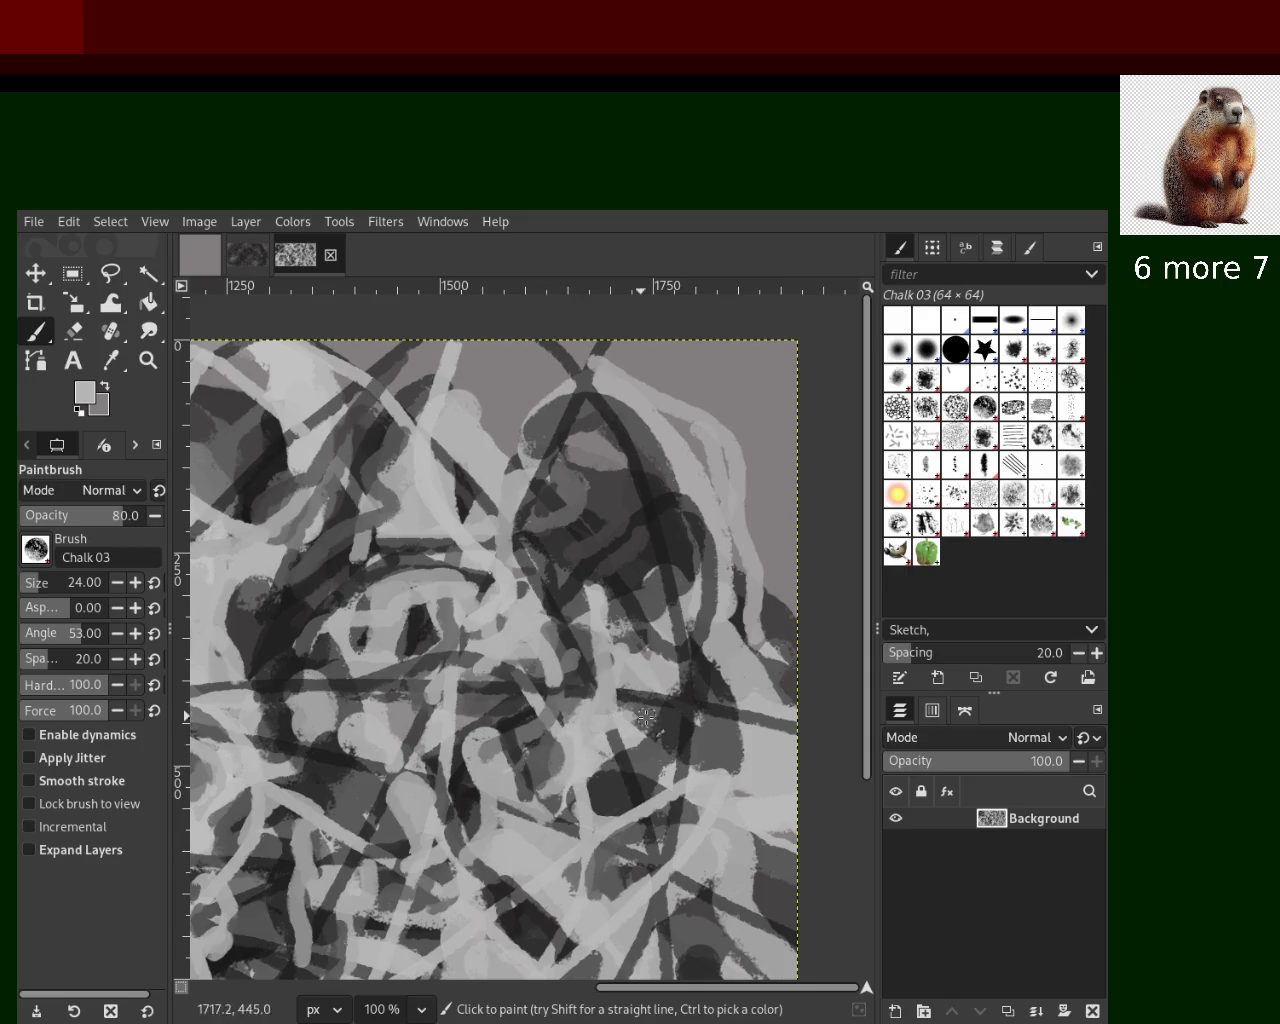
{"action": "left_click", "coordinate": [701, 668], "text": "ctrl"}
{"action": "left_click", "coordinate": [672, 686], "text": "ctrl"}
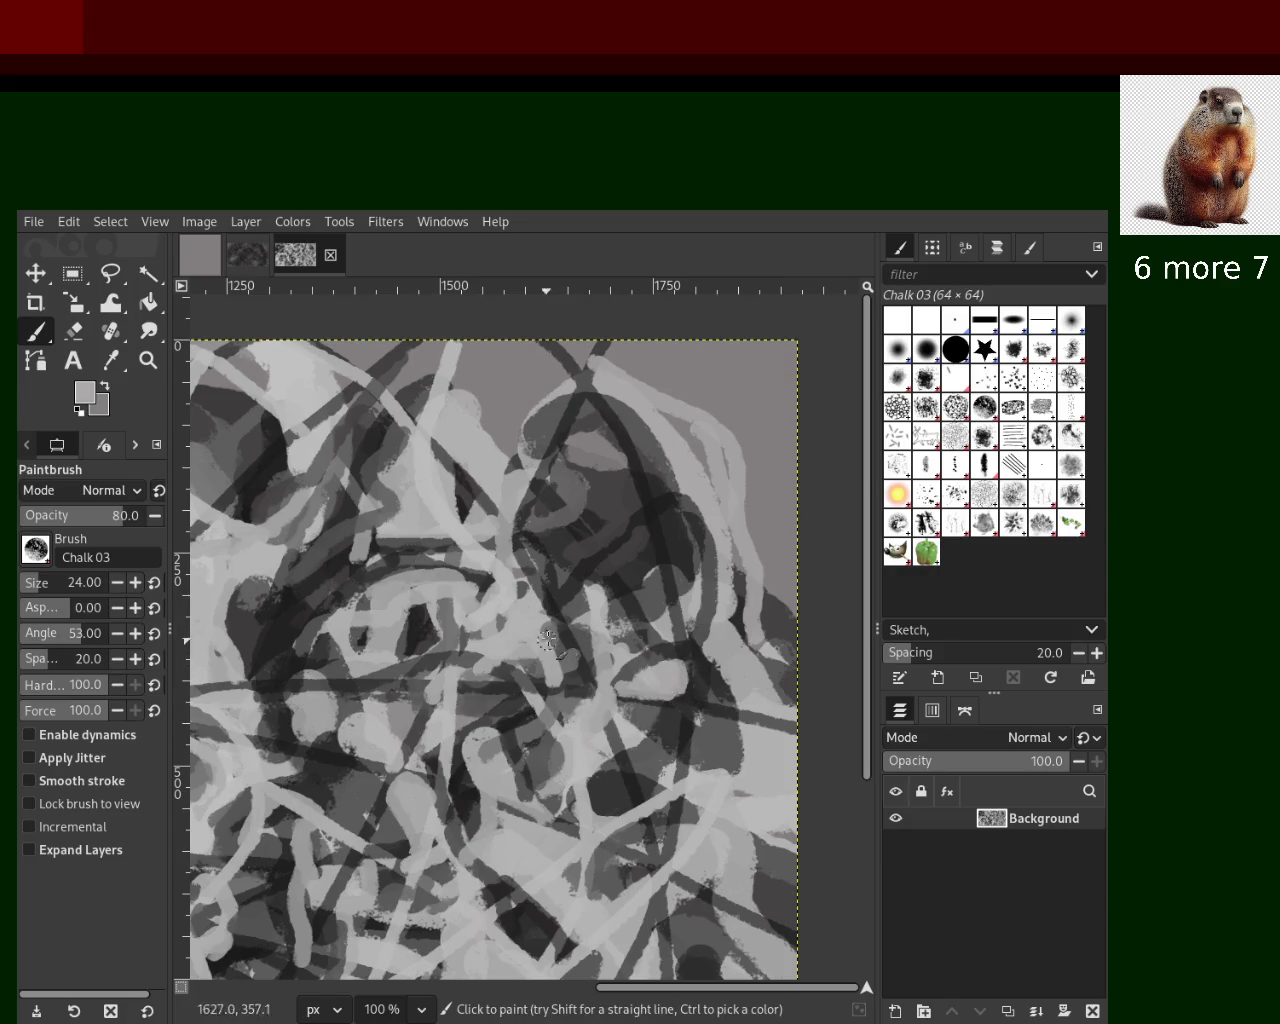
{"action": "left_click", "coordinate": [655, 592], "text": "ctrl"}
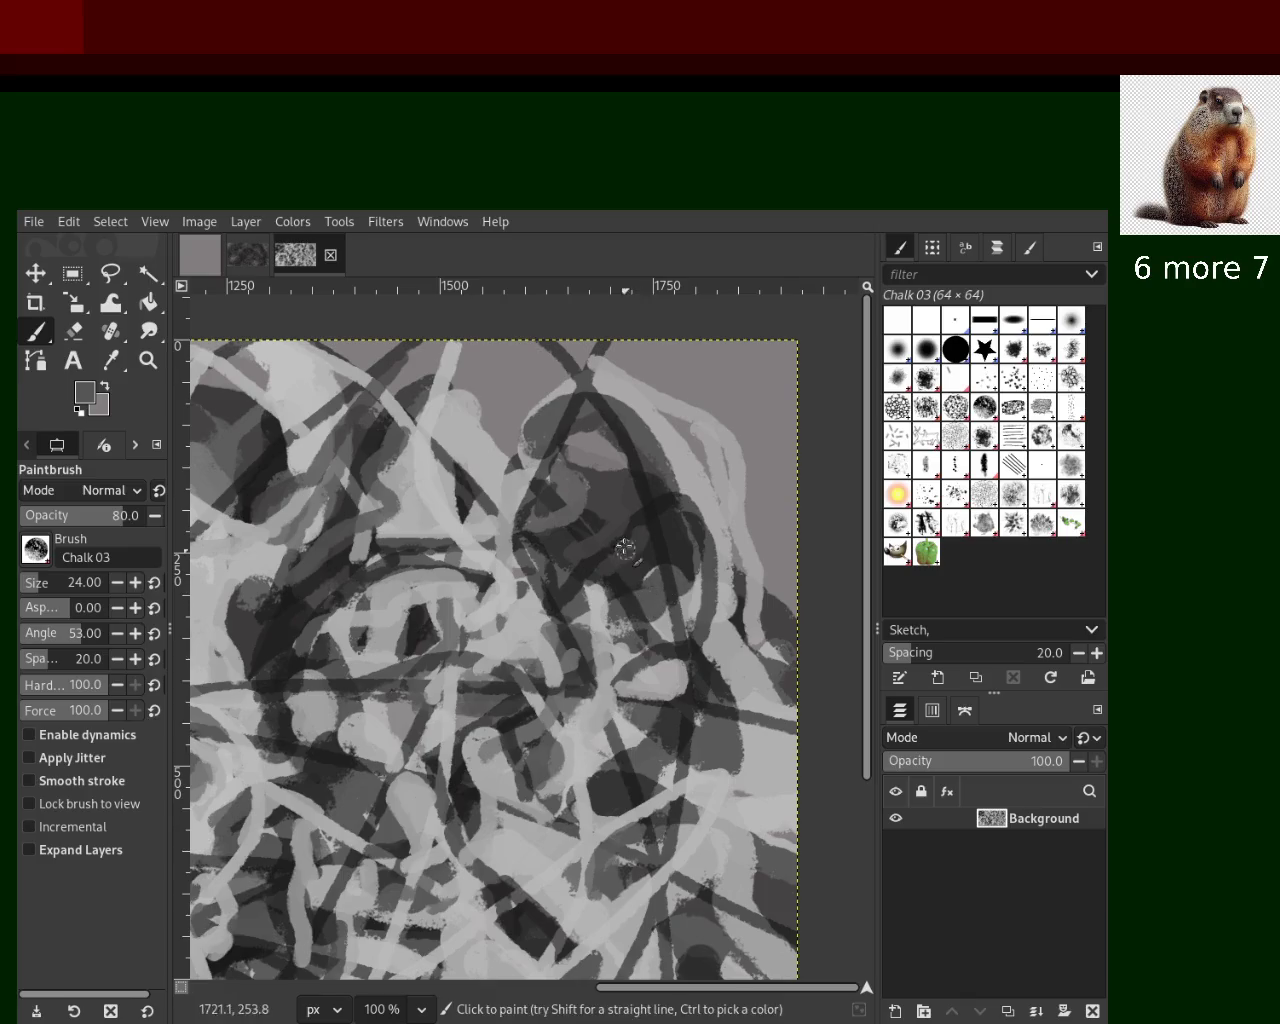
{"action": "left_click", "coordinate": [640, 556], "text": "ctrl"}
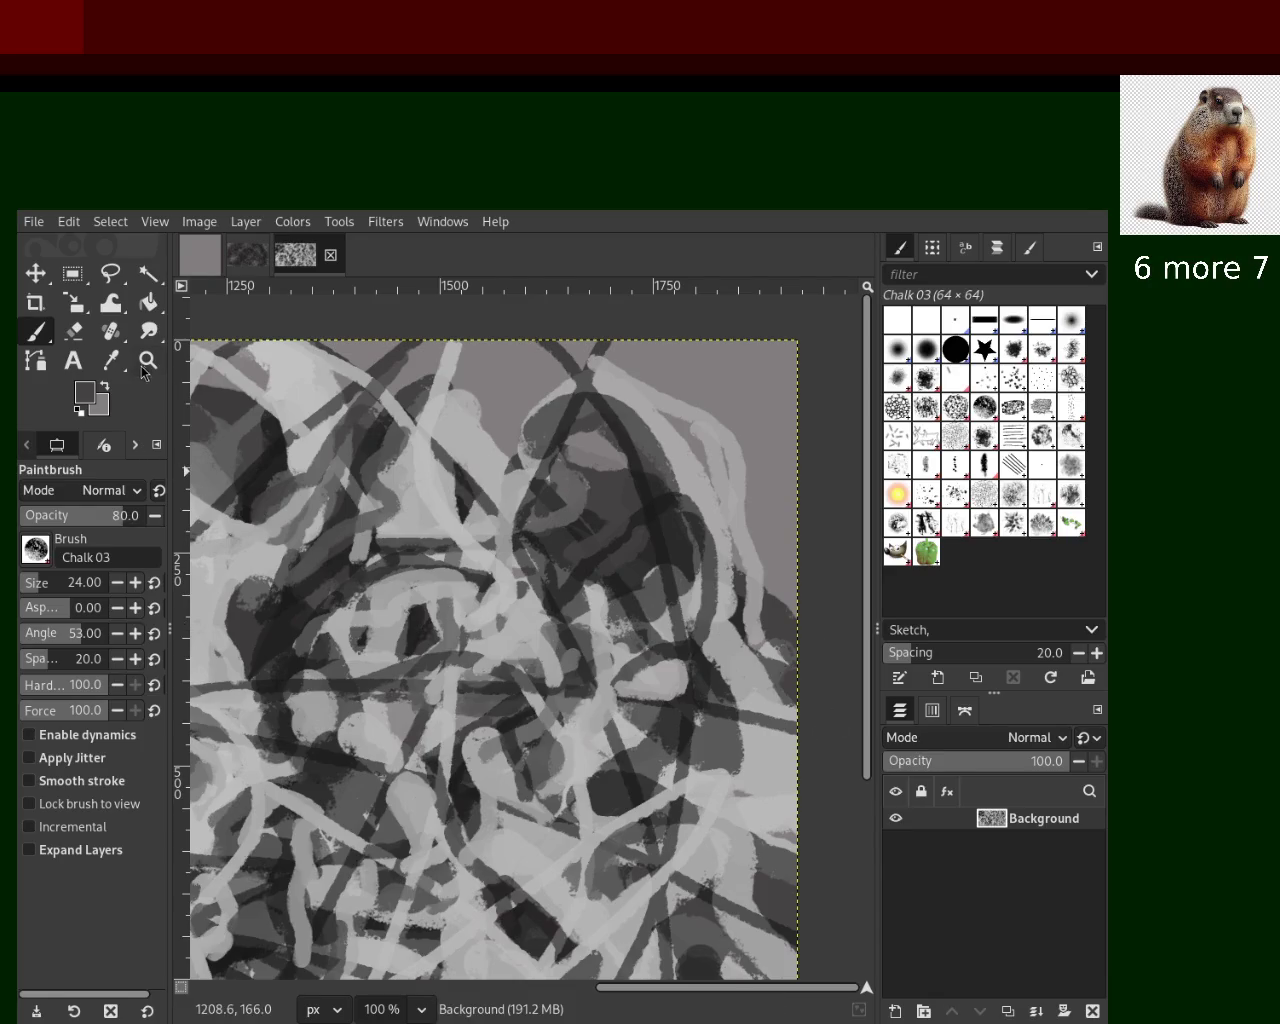
{"action": "key", "text": "z"}
{"action": "left_click", "coordinate": [584, 578]}
Pick a light grey and paint a light chalk stroke in the lower right area
{"action": "scroll", "coordinate": [584, 578], "scroll_direction": "down", "scroll_amount": 4}
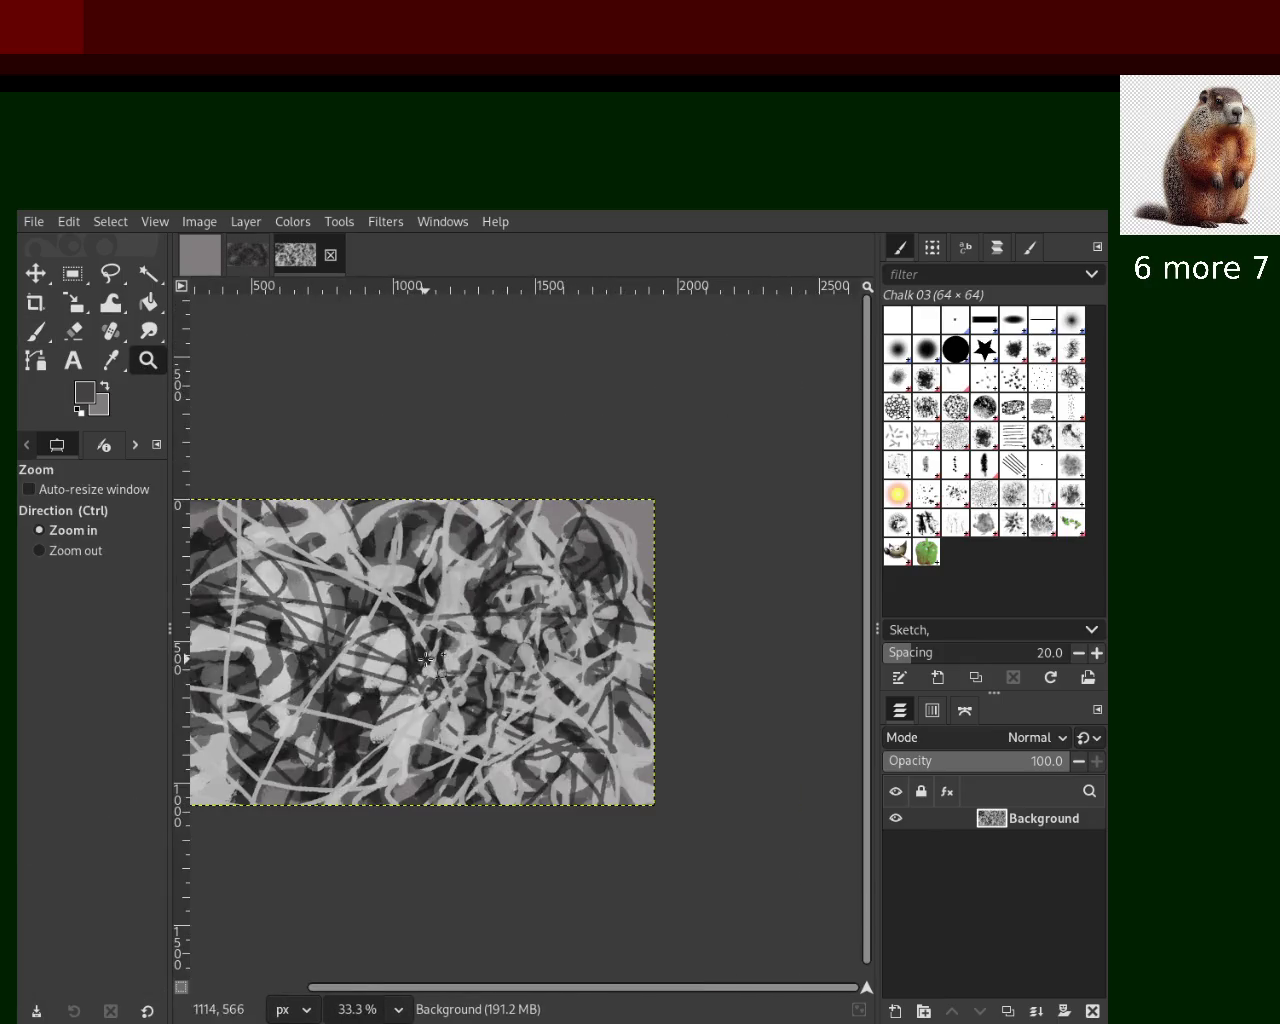
{"action": "scroll", "coordinate": [440, 675], "scroll_direction": "up", "scroll_amount": 3}
{"action": "left_click", "coordinate": [35, 331]}
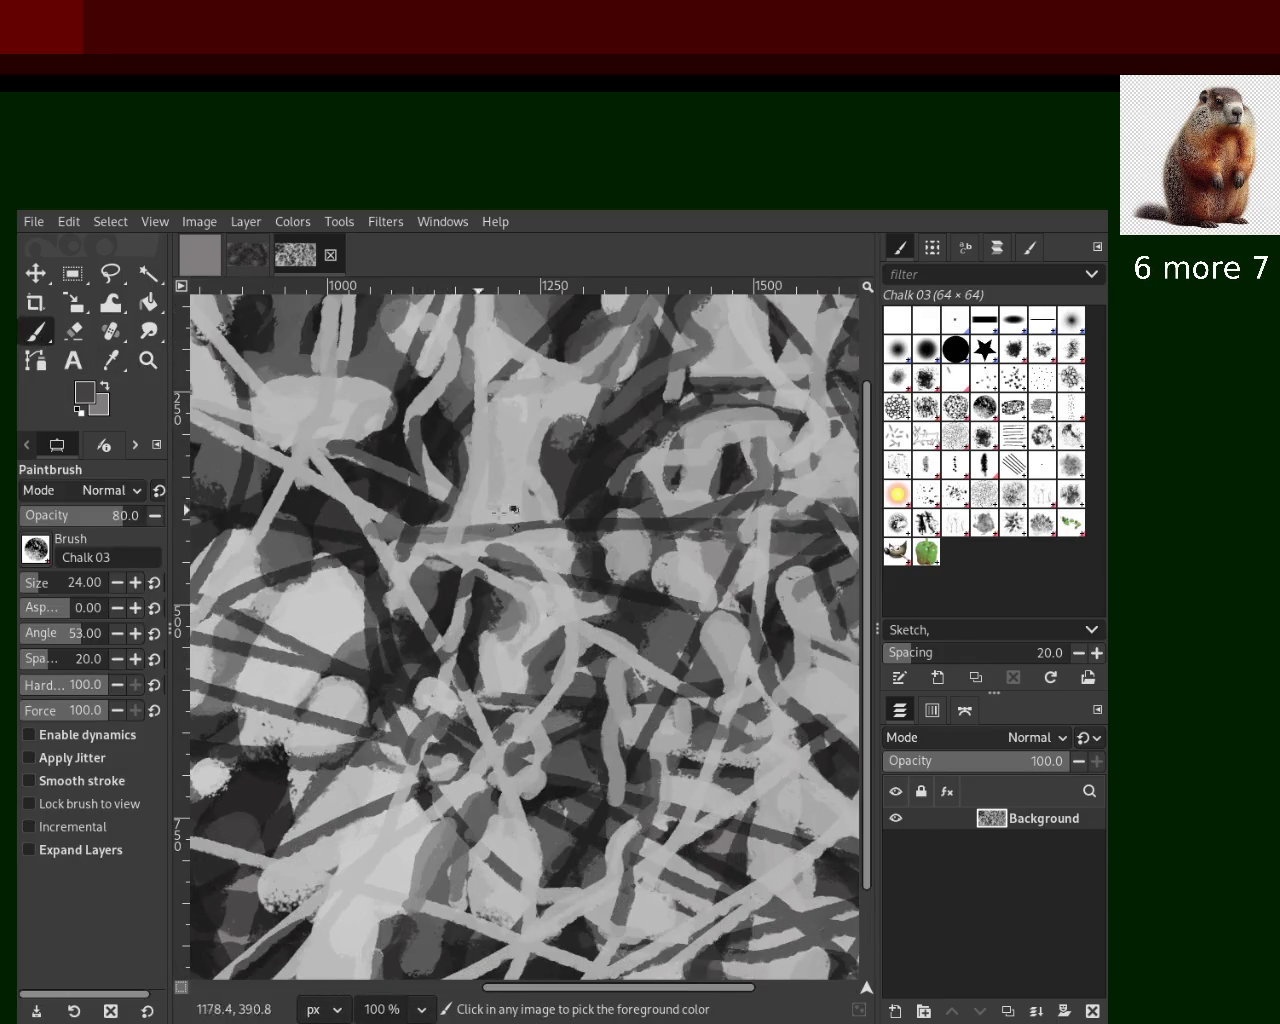
{"action": "left_click", "coordinate": [693, 497], "text": "ctrl"}
{"action": "left_click_drag", "start_coordinate": [690, 602], "coordinate": [571, 839]}
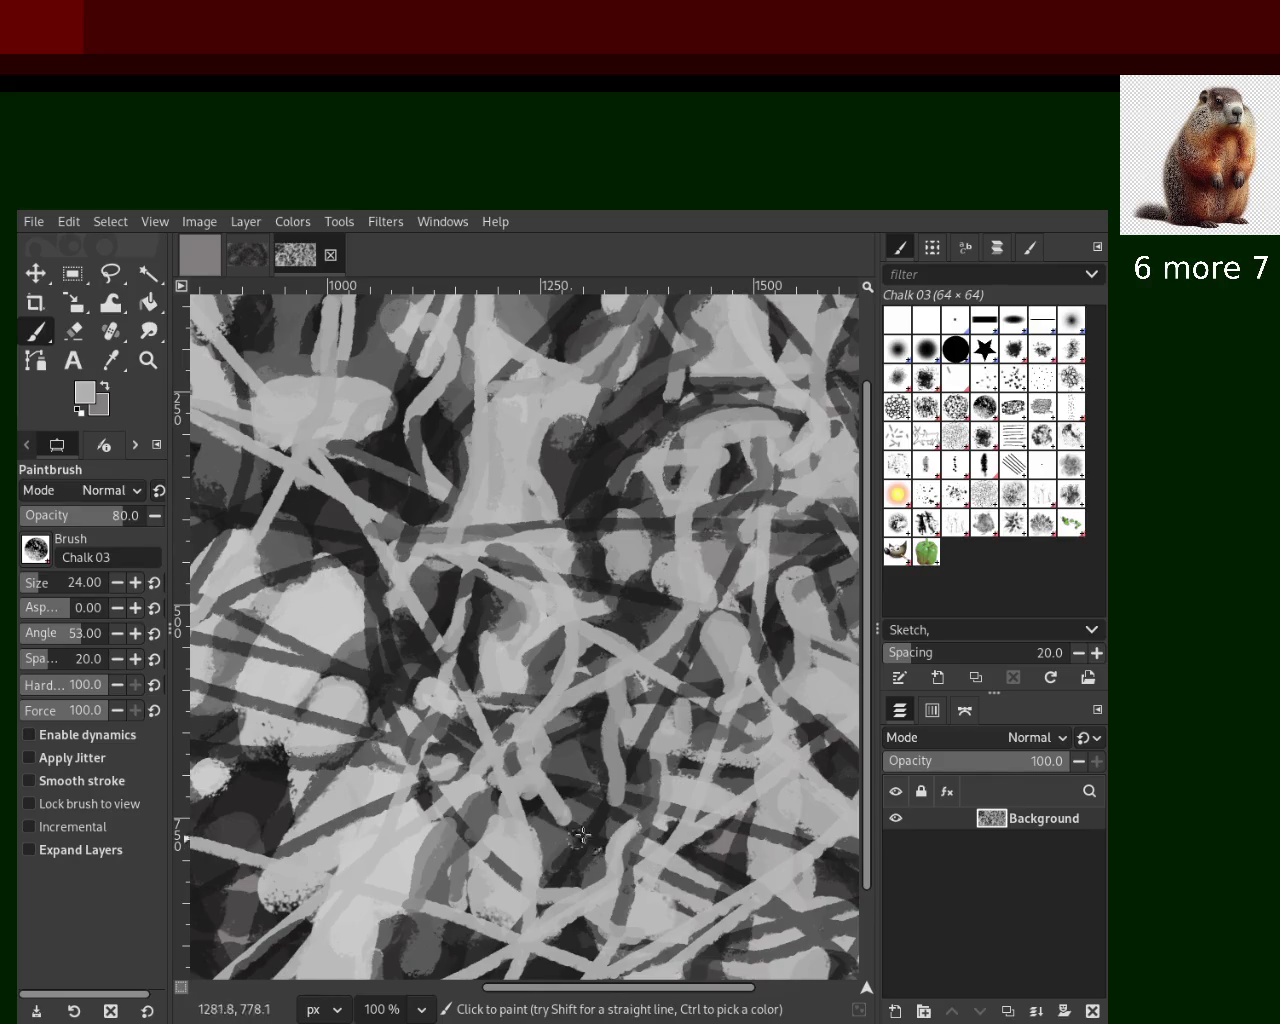
{"action": "left_click_drag", "start_coordinate": [690, 505], "coordinate": [574, 577]}
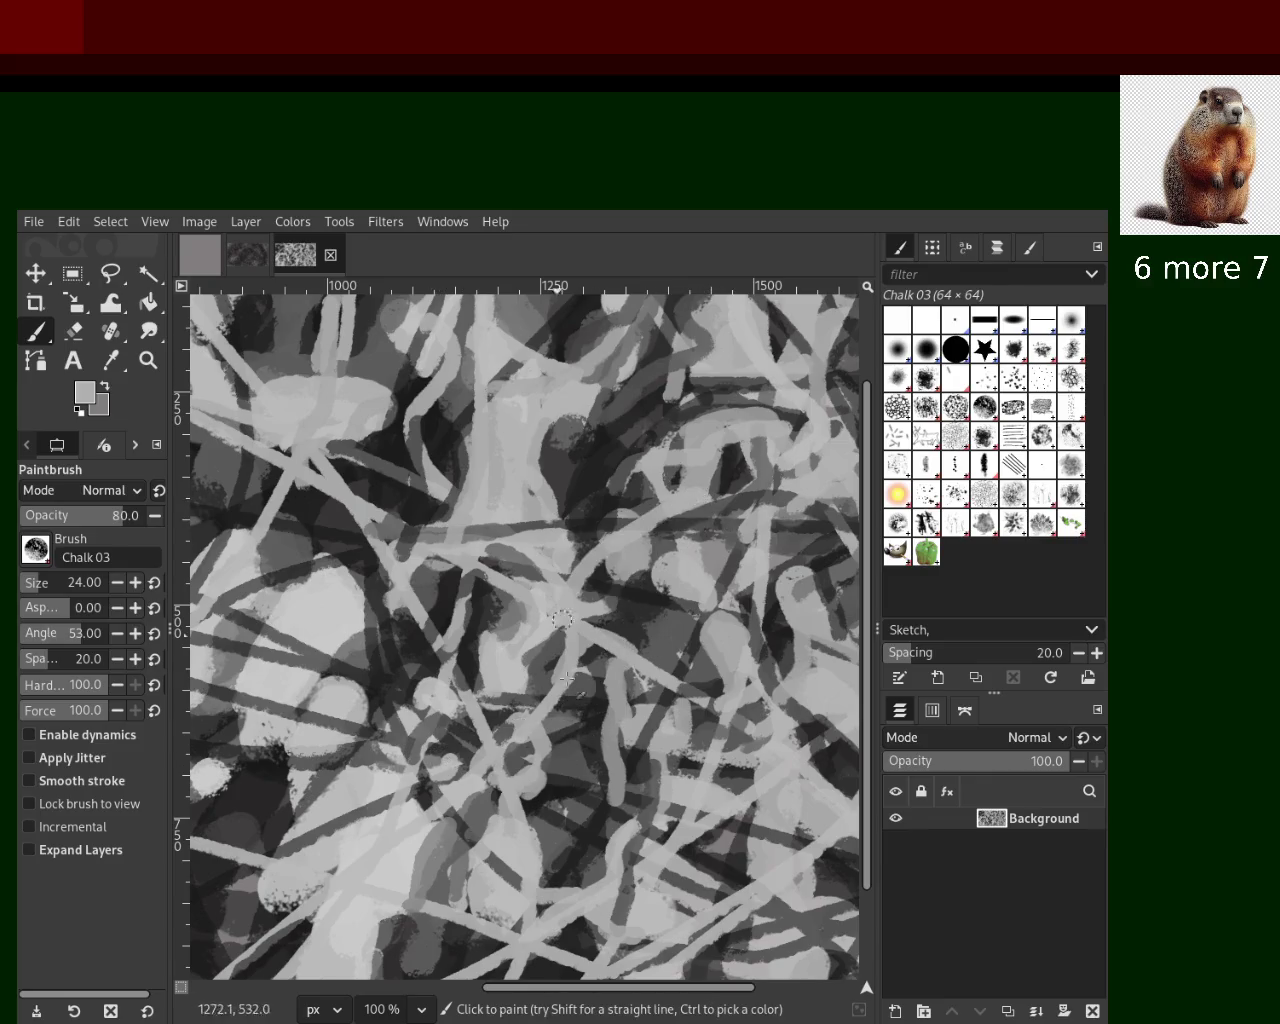
{"action": "key", "text": "ctrl+z"}
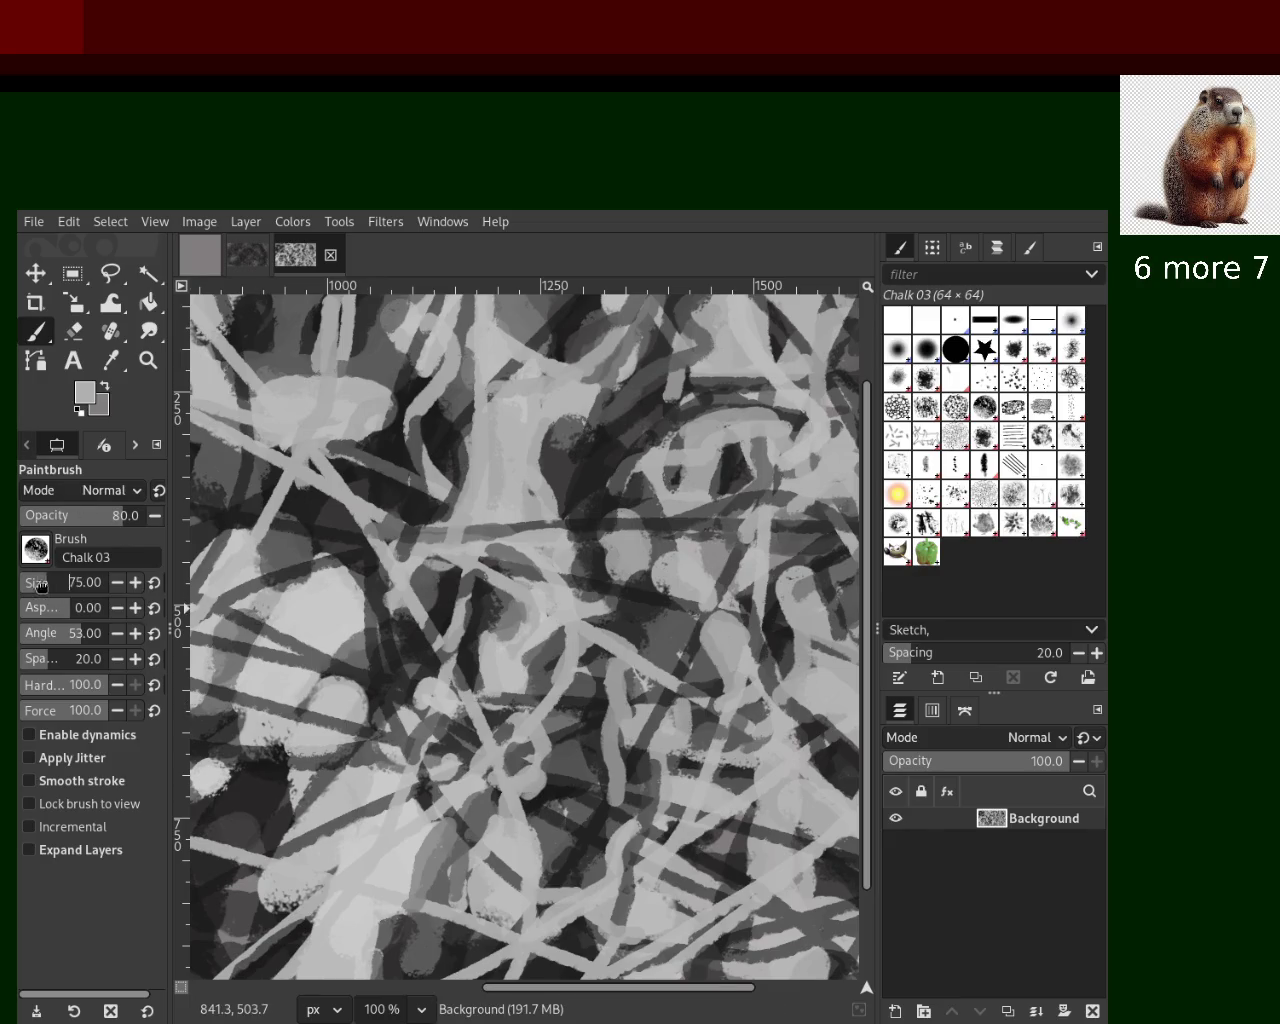
Add a light vertical stroke in the lower half, then try and discard near-black strokes beside it
{"action": "scroll", "coordinate": [40, 585], "scroll_direction": "down", "scroll_amount": 6}
{"action": "left_click_drag", "start_coordinate": [600, 622], "coordinate": [670, 850]}
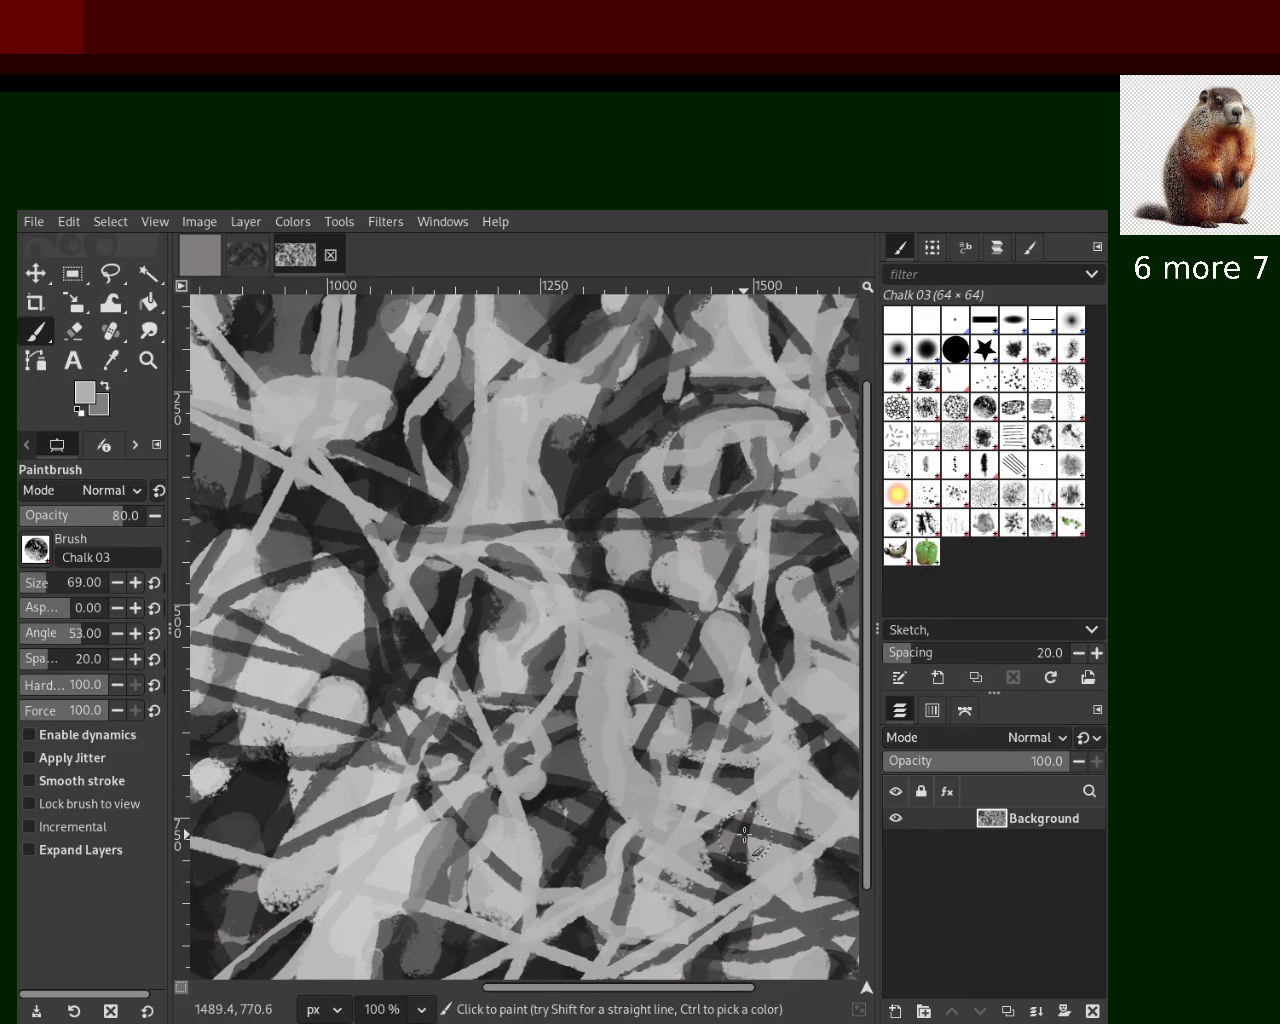
{"action": "left_click", "coordinate": [650, 610], "text": "ctrl"}
{"action": "left_click_drag", "start_coordinate": [635, 595], "coordinate": [655, 760]}
{"action": "key", "text": "ctrl+z"}
{"action": "left_click_drag", "start_coordinate": [627, 601], "coordinate": [681, 714]}
{"action": "key", "text": "ctrl+z"}
{"action": "left_click_drag", "start_coordinate": [636, 578], "coordinate": [675, 693]}
{"action": "key", "text": "ctrl+z"}
Try light grey strokes in the lower middle and on the left, then discard them
{"action": "left_click", "coordinate": [530, 650], "text": "ctrl"}
{"action": "left_click_drag", "start_coordinate": [525, 640], "coordinate": [520, 700]}
{"action": "key", "text": "ctrl+z"}
{"action": "left_click", "coordinate": [440, 615], "text": "ctrl"}
{"action": "left_click_drag", "start_coordinate": [384, 596], "coordinate": [418, 663]}
{"action": "key", "text": "ctrl+z"}
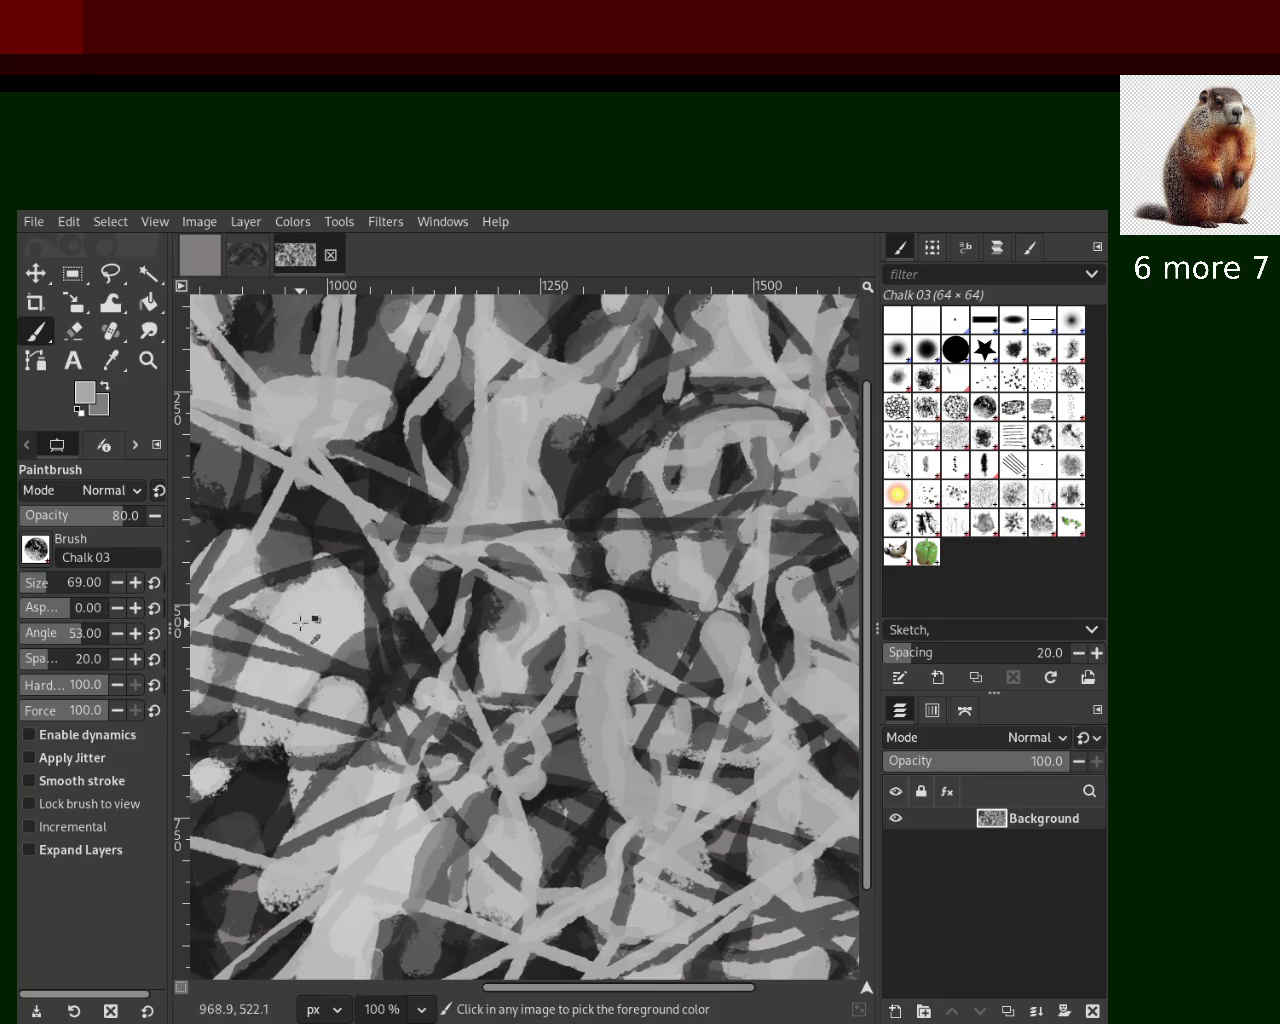
Paint a light chalk stroke in the lower left after several discarded attempts
{"action": "left_click", "coordinate": [300, 626], "text": "ctrl"}
{"action": "left_click_drag", "start_coordinate": [310, 583], "coordinate": [289, 633]}
{"action": "key", "text": "ctrl+z"}
{"action": "left_click_drag", "start_coordinate": [300, 545], "coordinate": [292, 600]}
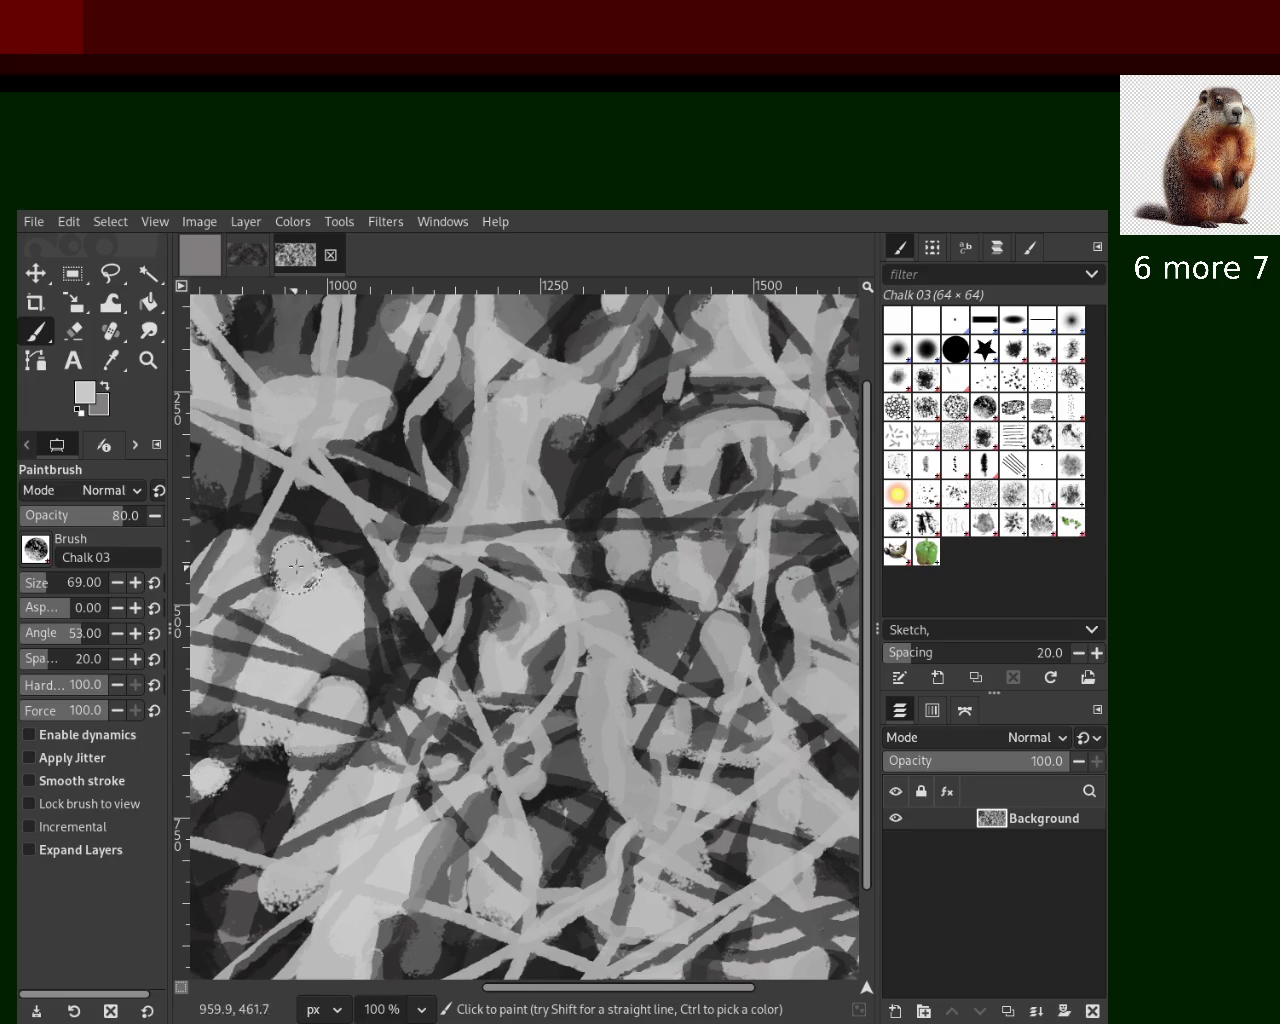
{"action": "key", "text": "ctrl+z"}
{"action": "left_click_drag", "start_coordinate": [320, 660], "coordinate": [285, 700]}
{"action": "key", "text": "ctrl+z"}
{"action": "left_click_drag", "start_coordinate": [340, 600], "coordinate": [260, 755]}
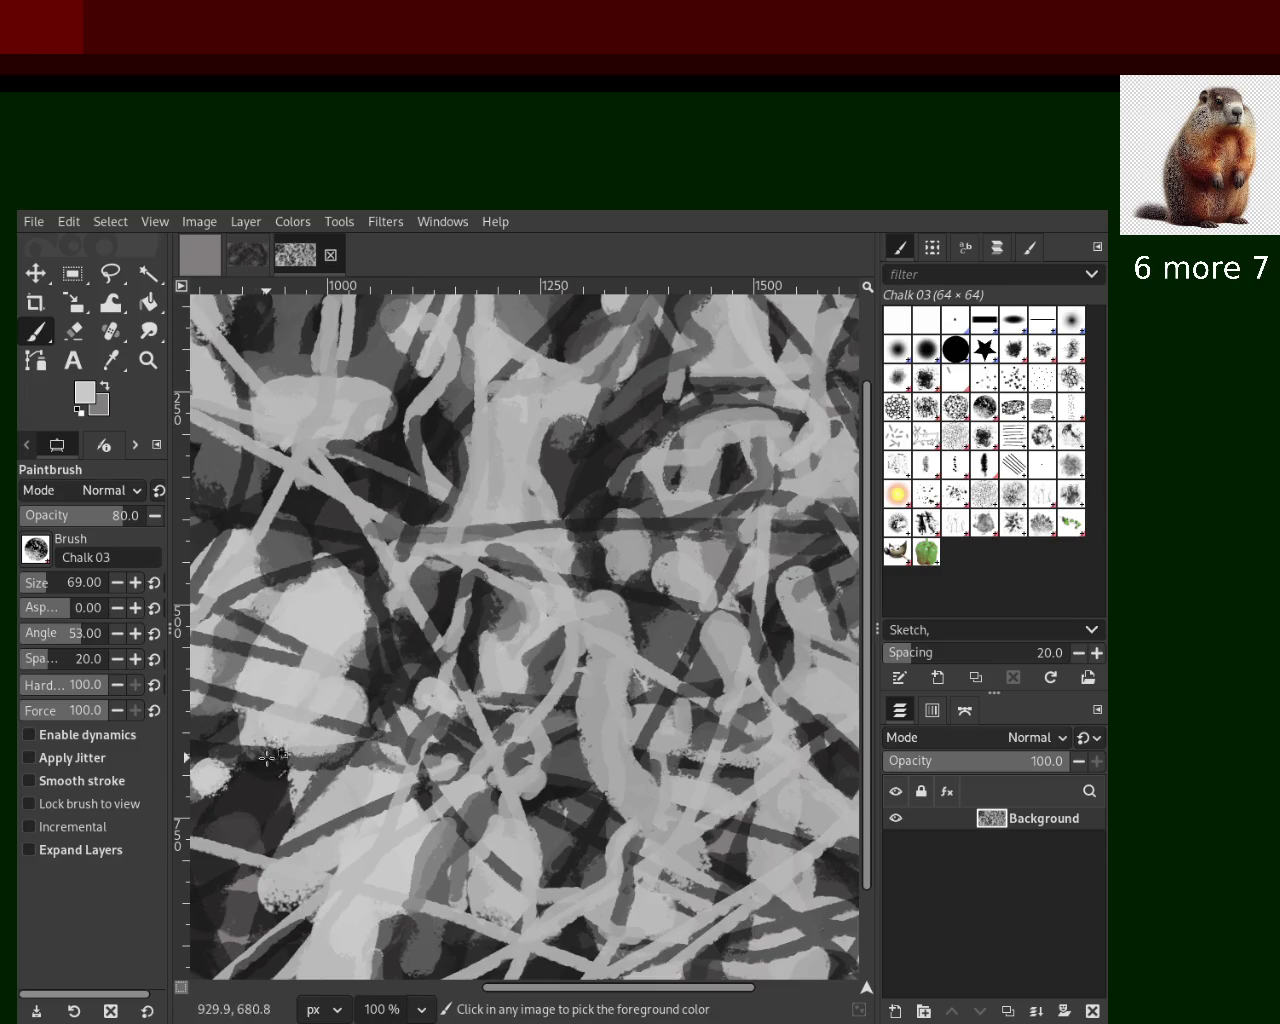
Sample dark and mid greys, undoing the trial strokes in the upper left
{"action": "left_click", "coordinate": [266, 762], "text": "ctrl"}
{"action": "mouse_move", "coordinate": [396, 356]}
{"action": "left_mouse_down"}
{"action": "mouse_move", "coordinate": [384, 408]}
{"action": "mouse_move", "coordinate": [349, 366]}
{"action": "mouse_move", "coordinate": [332, 389]}
{"action": "mouse_move", "coordinate": [378, 347]}
{"action": "left_mouse_up"}
{"action": "key", "text": "ctrl+z"}
{"action": "key", "text": "ctrl+z"}
{"action": "left_click", "coordinate": [349, 366], "text": "ctrl"}
{"action": "key", "text": "ctrl+z"}
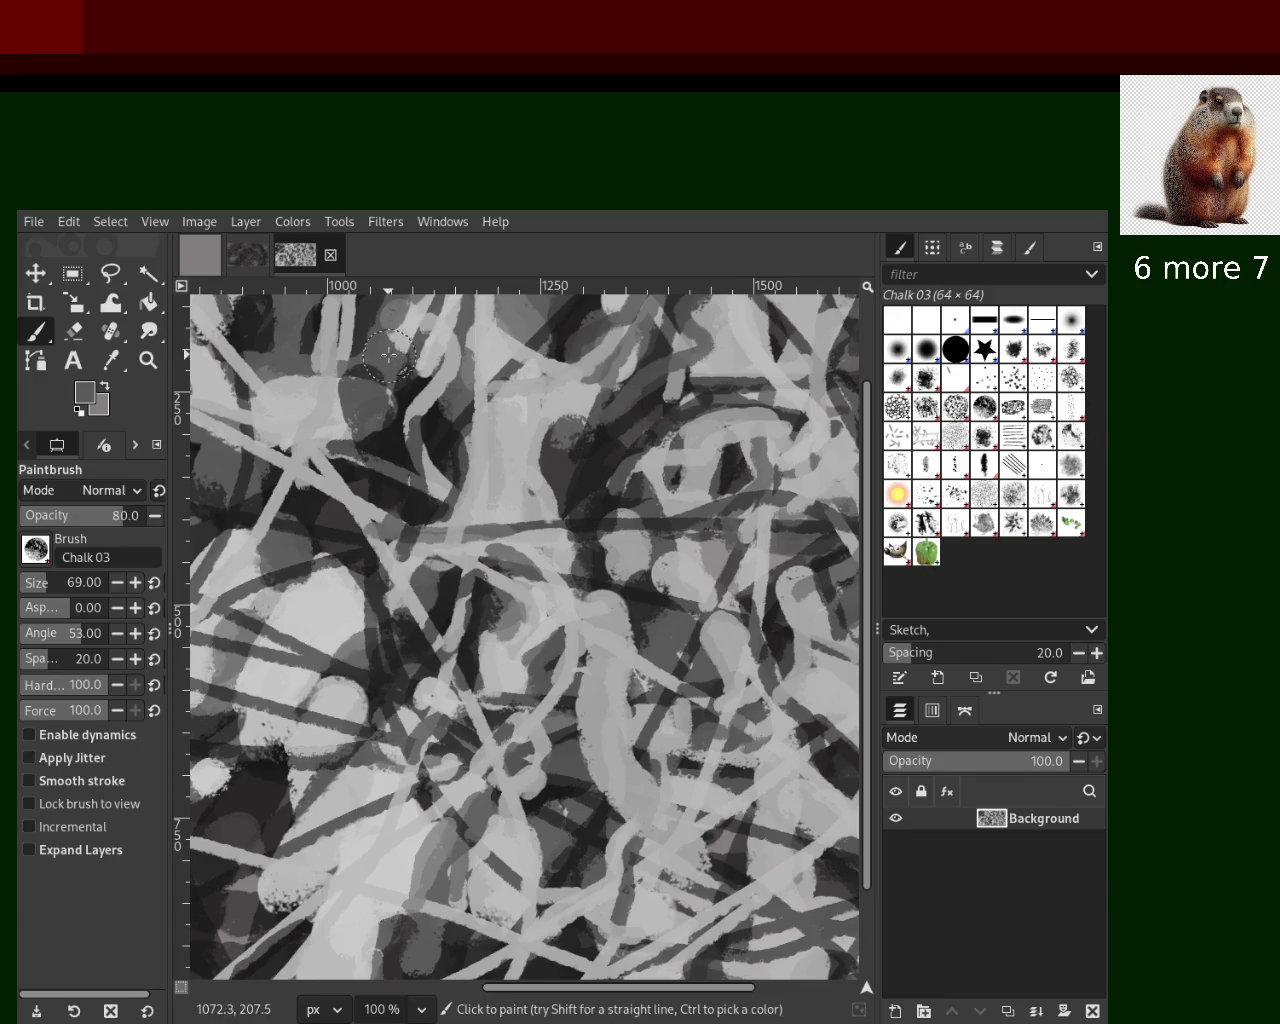
{"action": "key", "text": "ctrl+z"}
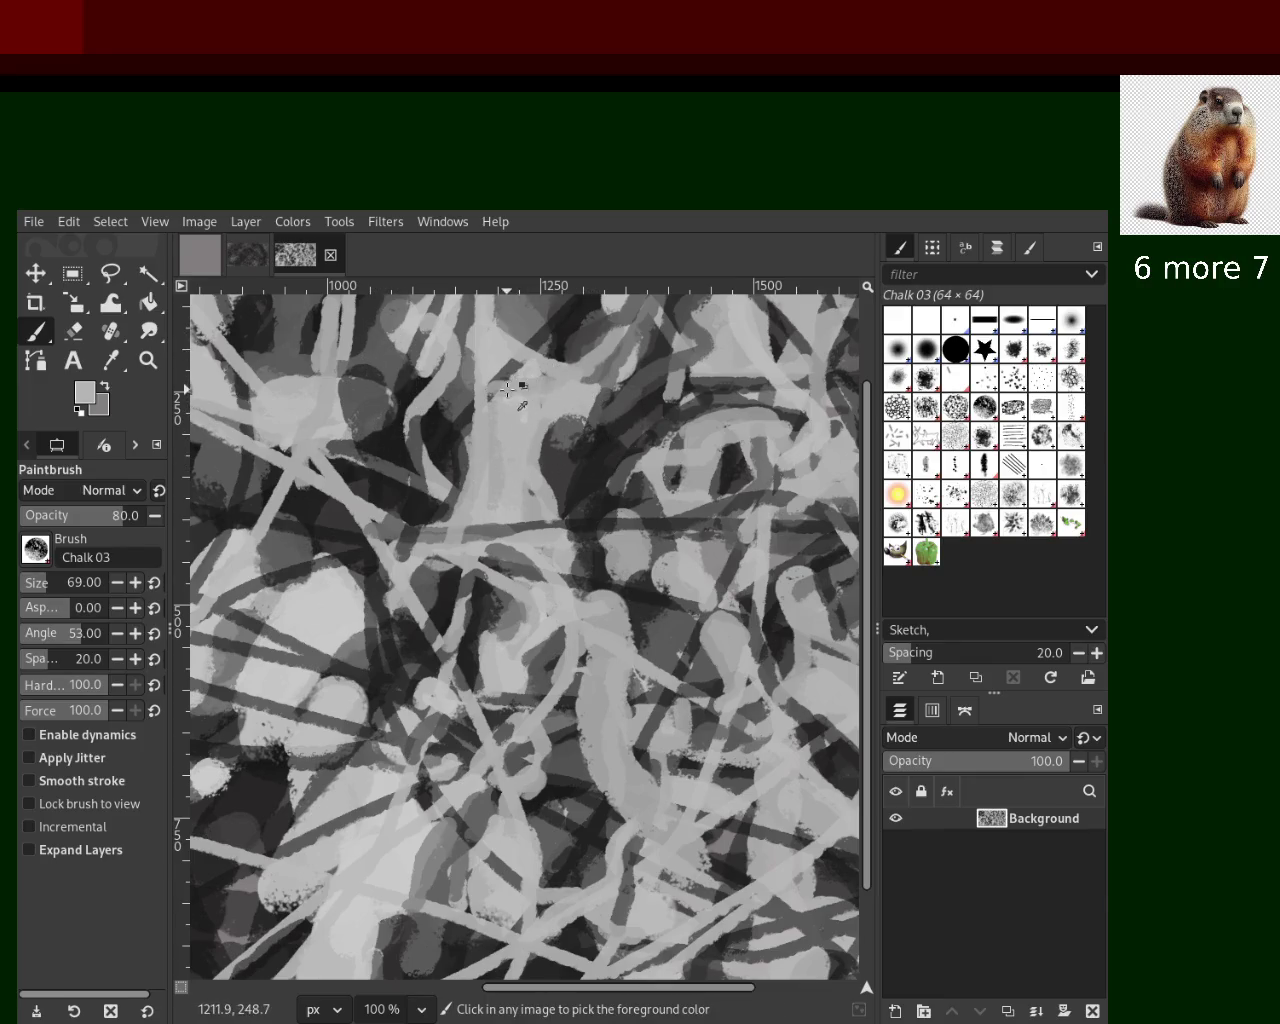
Brighten the upper centre with a long light chalk stroke running downward
{"action": "left_click_drag", "start_coordinate": [525, 385], "coordinate": [545, 335]}
{"action": "left_click_drag", "start_coordinate": [528, 336], "coordinate": [594, 431]}
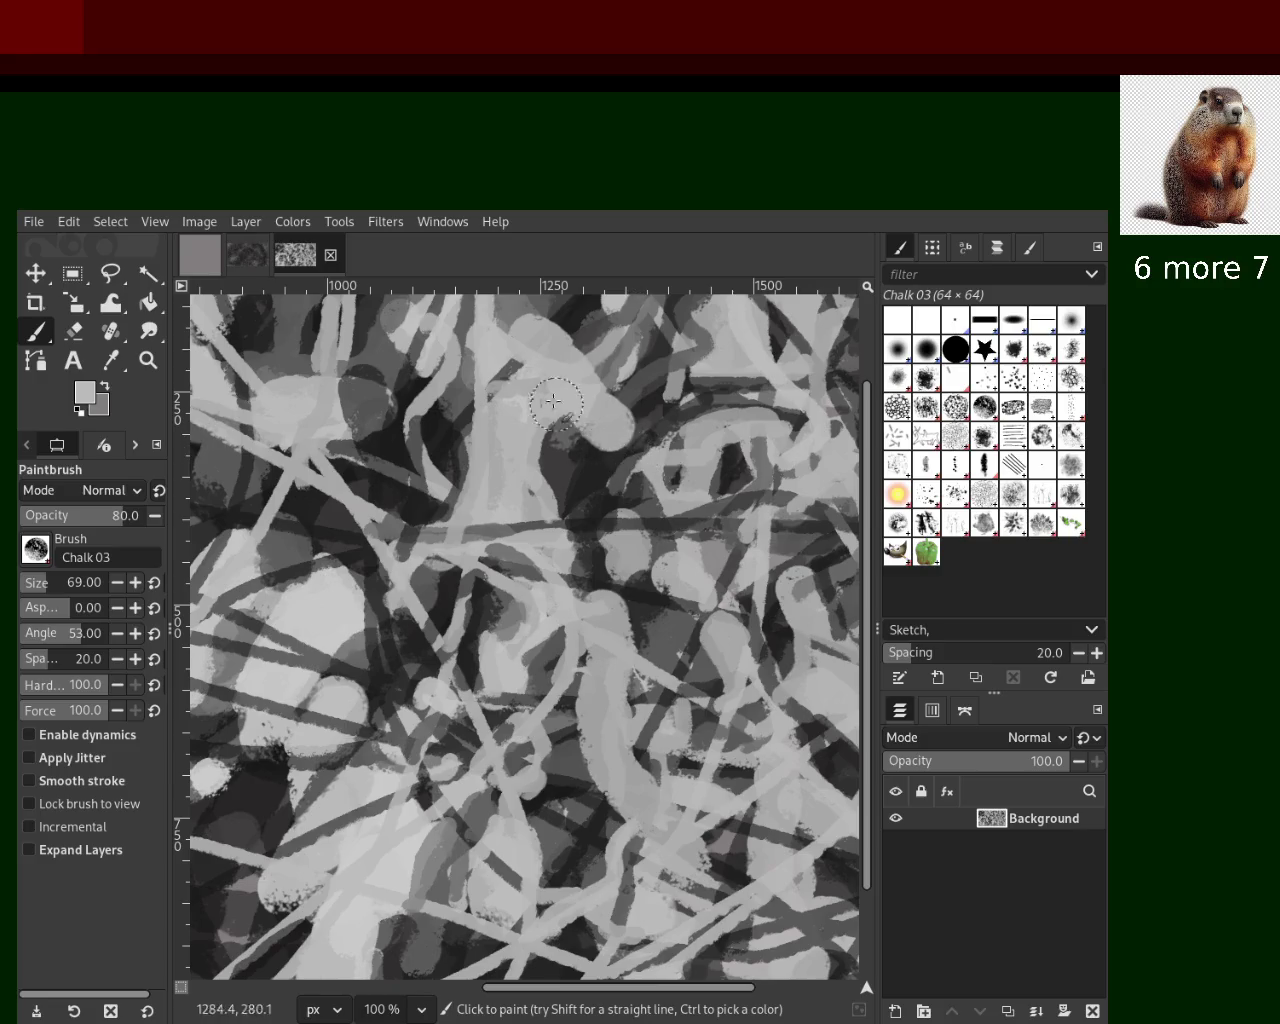
{"action": "key", "text": "ctrl+z"}
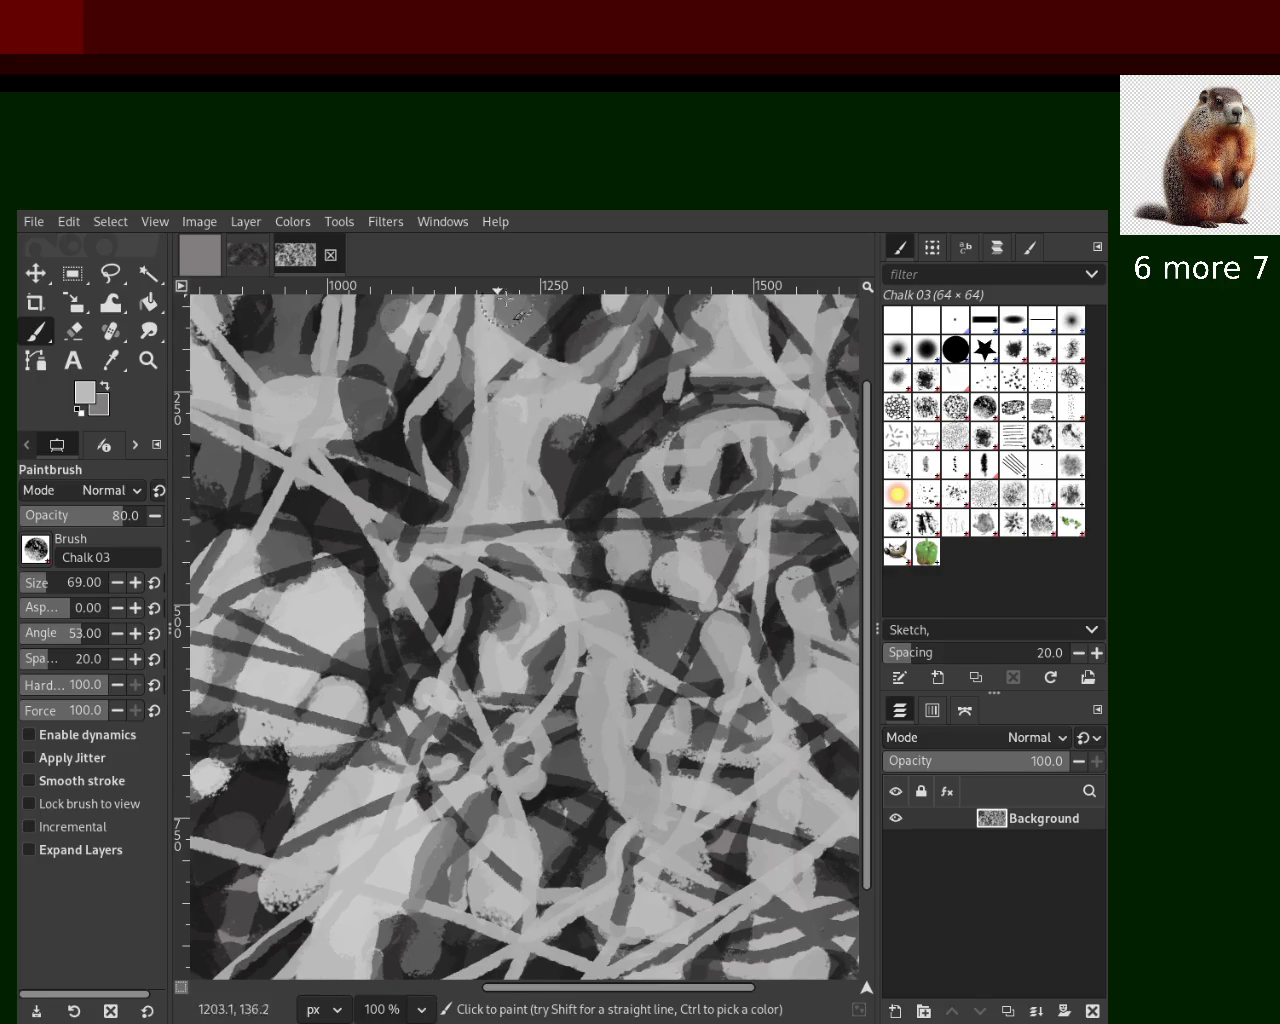
{"action": "left_click_drag", "start_coordinate": [530, 325], "coordinate": [592, 550]}
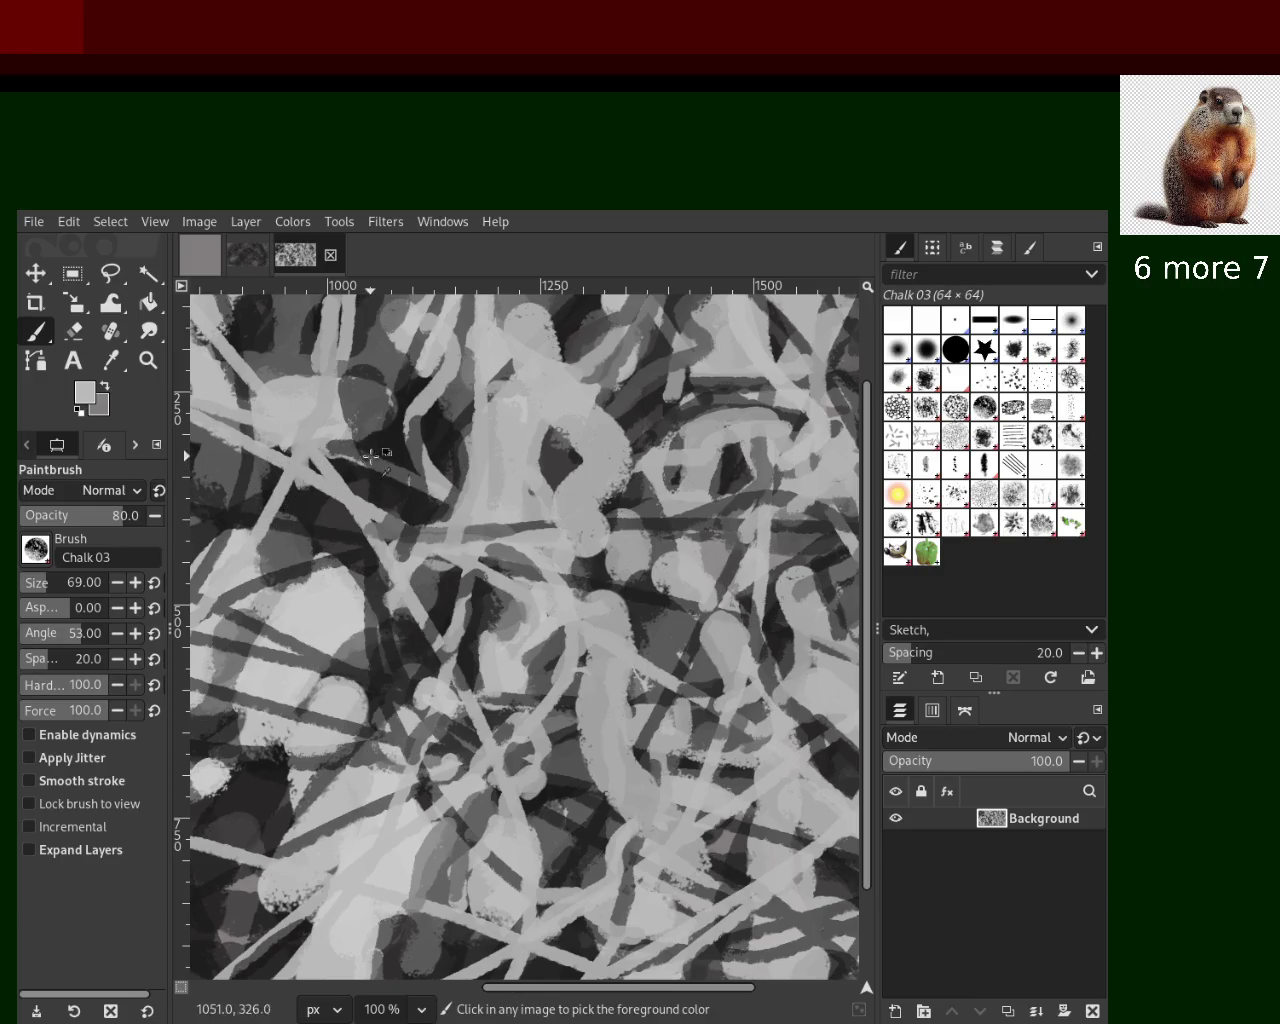
Remove a light dab on the left and sample a brighter grey from the canvas
{"action": "left_click", "coordinate": [348, 420]}
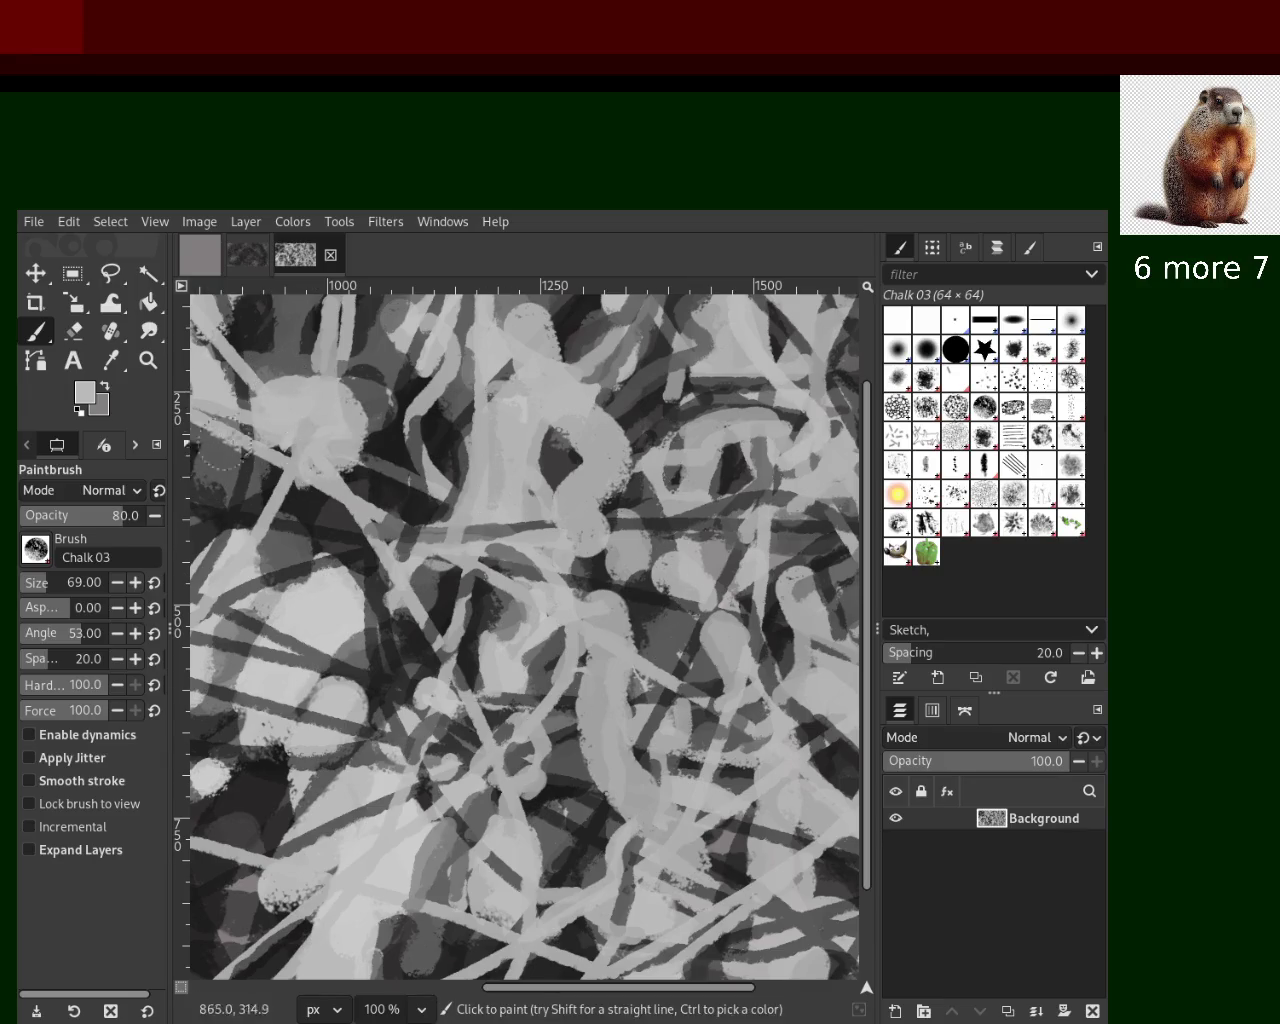
{"action": "key", "text": "ctrl+z"}
{"action": "key", "text": "ctrl+y"}
{"action": "key", "text": "ctrl+z"}
{"action": "left_click", "coordinate": [320, 622], "text": "ctrl"}
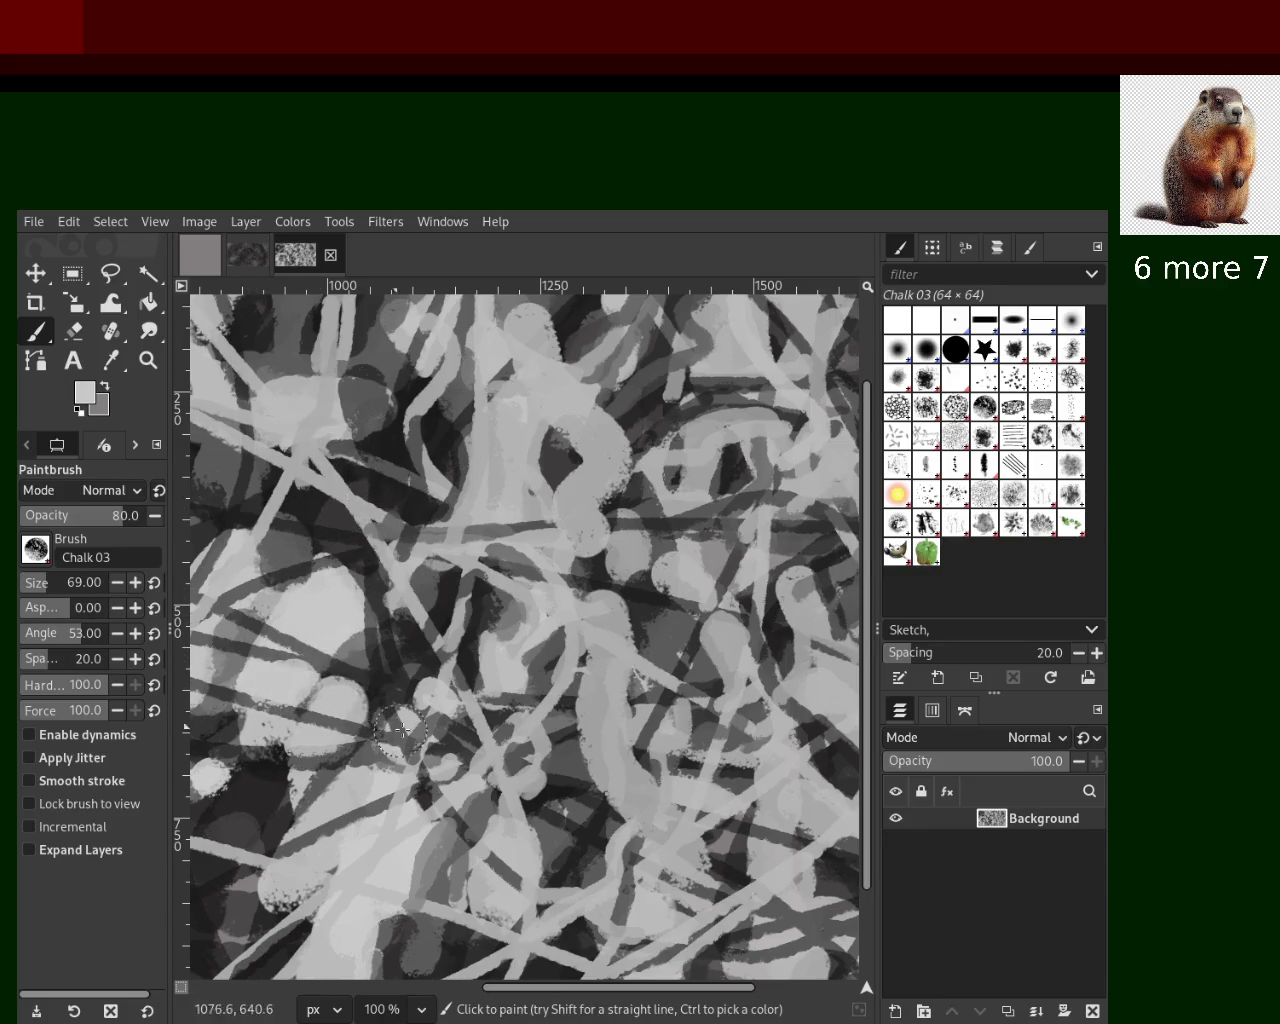
{"action": "key", "text": "z"}
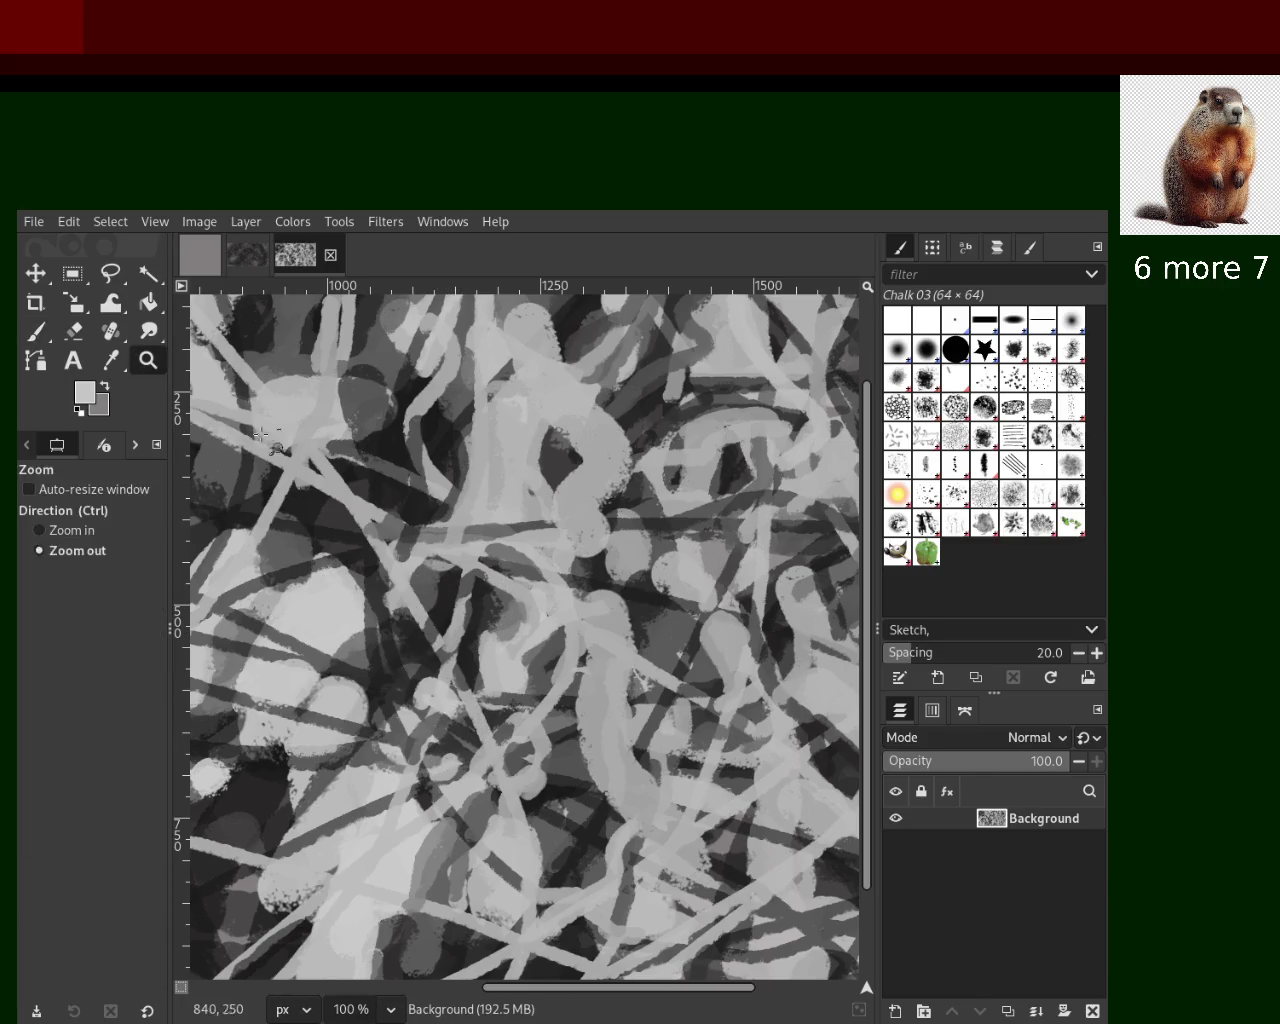
{"action": "scroll", "coordinate": [230, 422], "scroll_direction": "down", "scroll_amount": 3}
Zoom in, sample a grey and paint a chalk patch over the dark stroke near the bottom
{"action": "scroll", "coordinate": [400, 580], "scroll_direction": "down", "scroll_amount": 1}
{"action": "scroll", "coordinate": [600, 527], "scroll_direction": "up", "scroll_amount": 3}
{"action": "scroll", "coordinate": [600, 527], "scroll_direction": "down", "scroll_amount": 1}
{"action": "scroll", "coordinate": [640, 670], "scroll_direction": "up", "scroll_amount": 1}
{"action": "scroll", "coordinate": [515, 630], "scroll_direction": "up", "scroll_amount": 1}
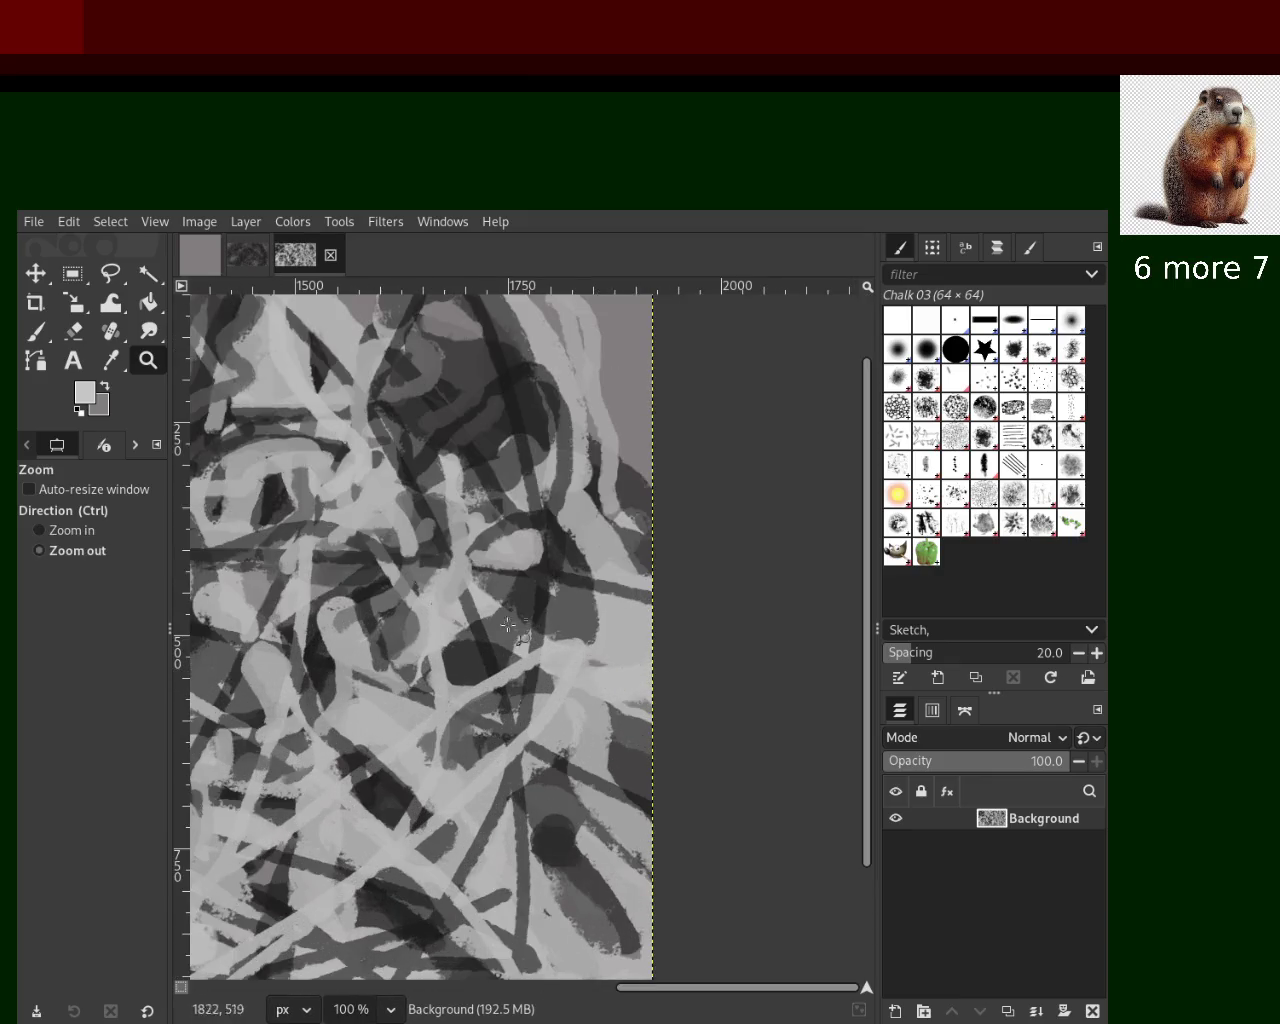
{"action": "left_click", "coordinate": [38, 333]}
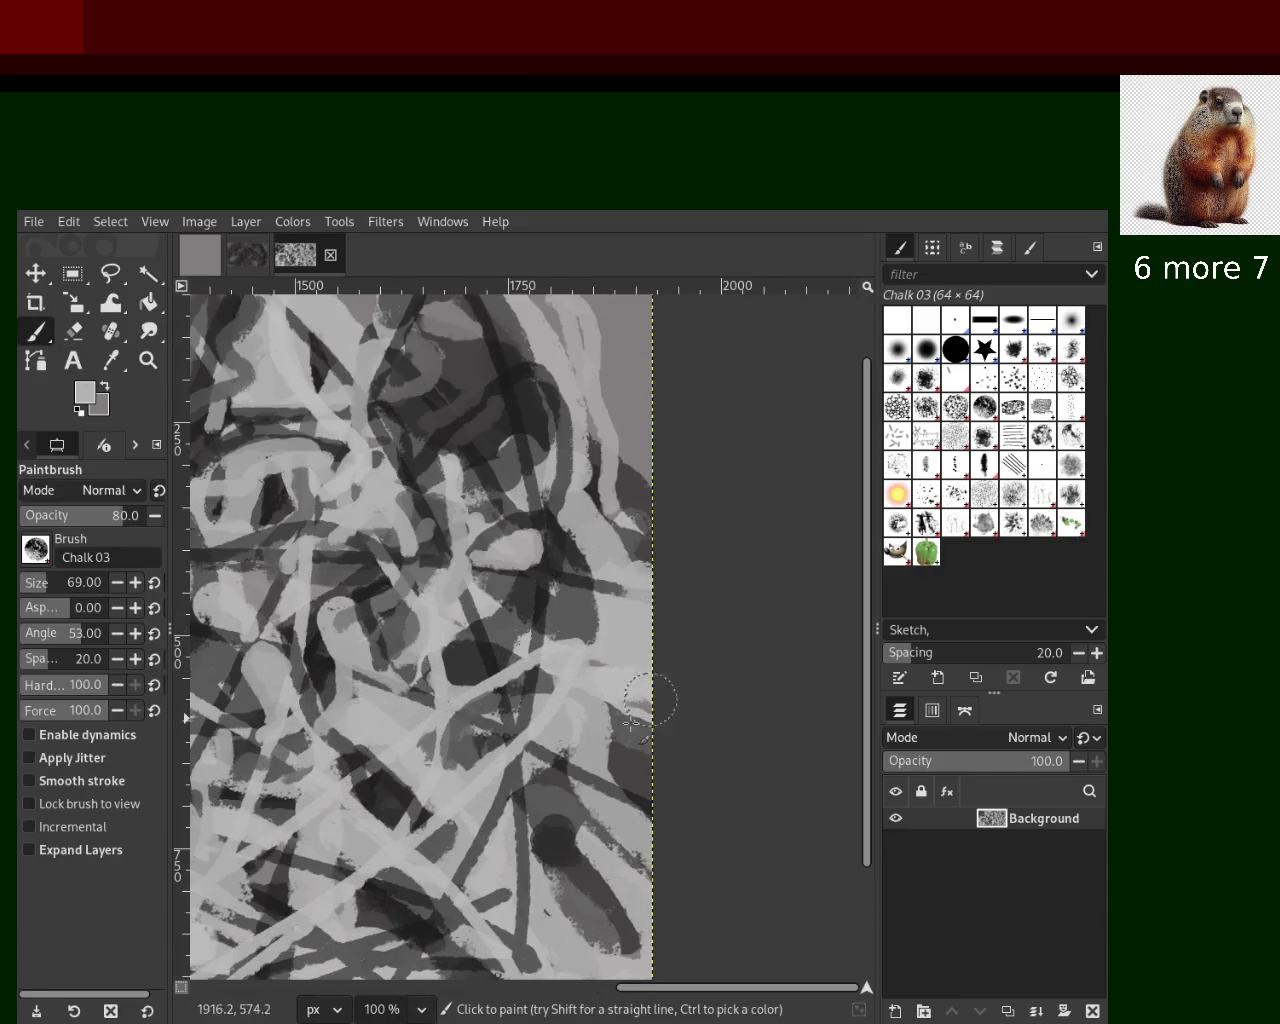
{"action": "left_click", "coordinate": [580, 776], "text": "ctrl"}
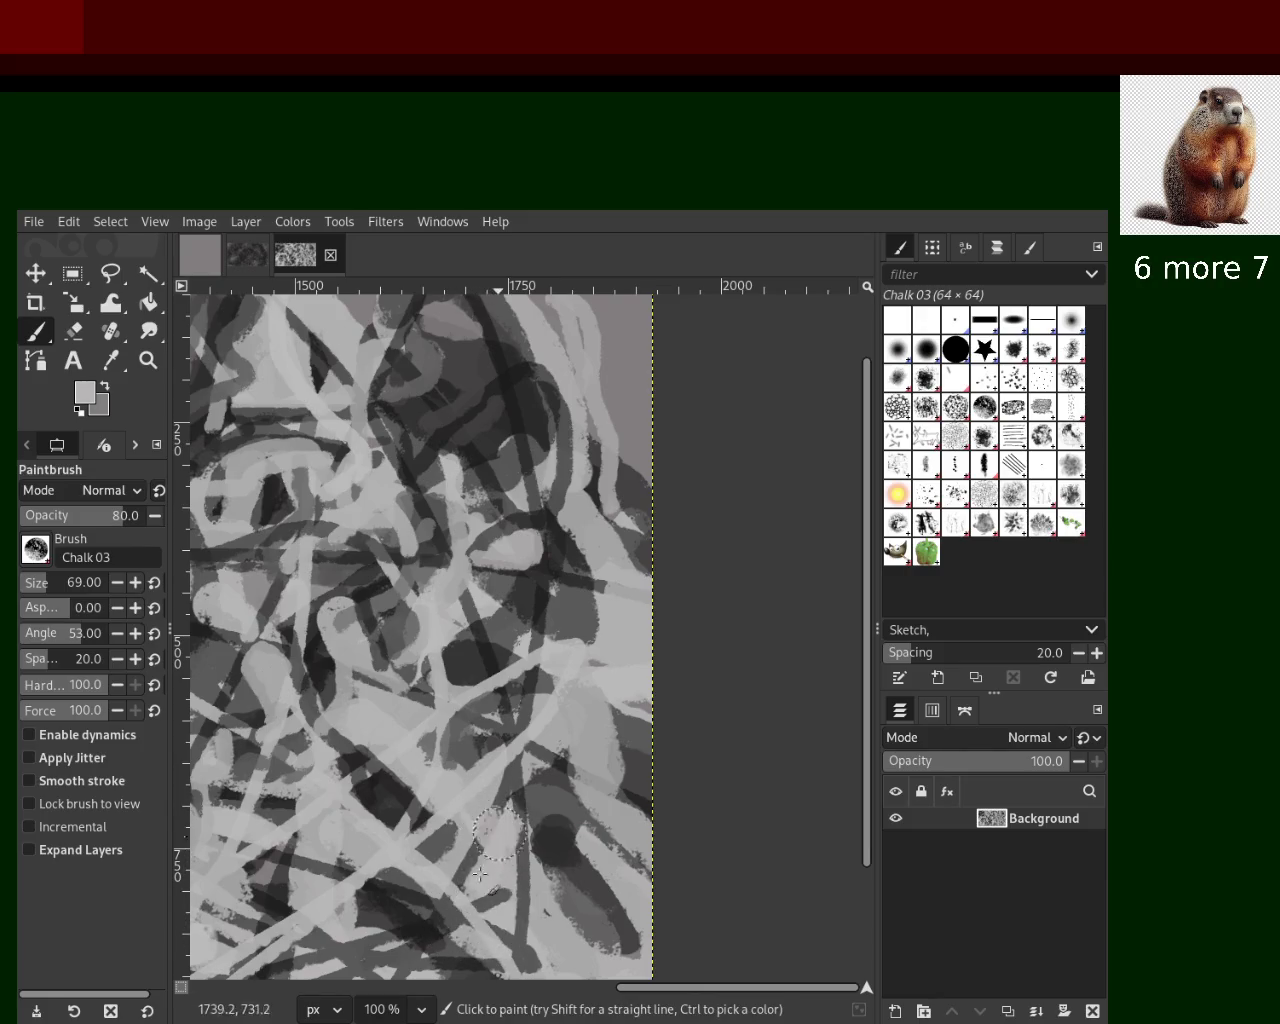
{"action": "left_click_drag", "start_coordinate": [460, 913], "coordinate": [504, 952]}
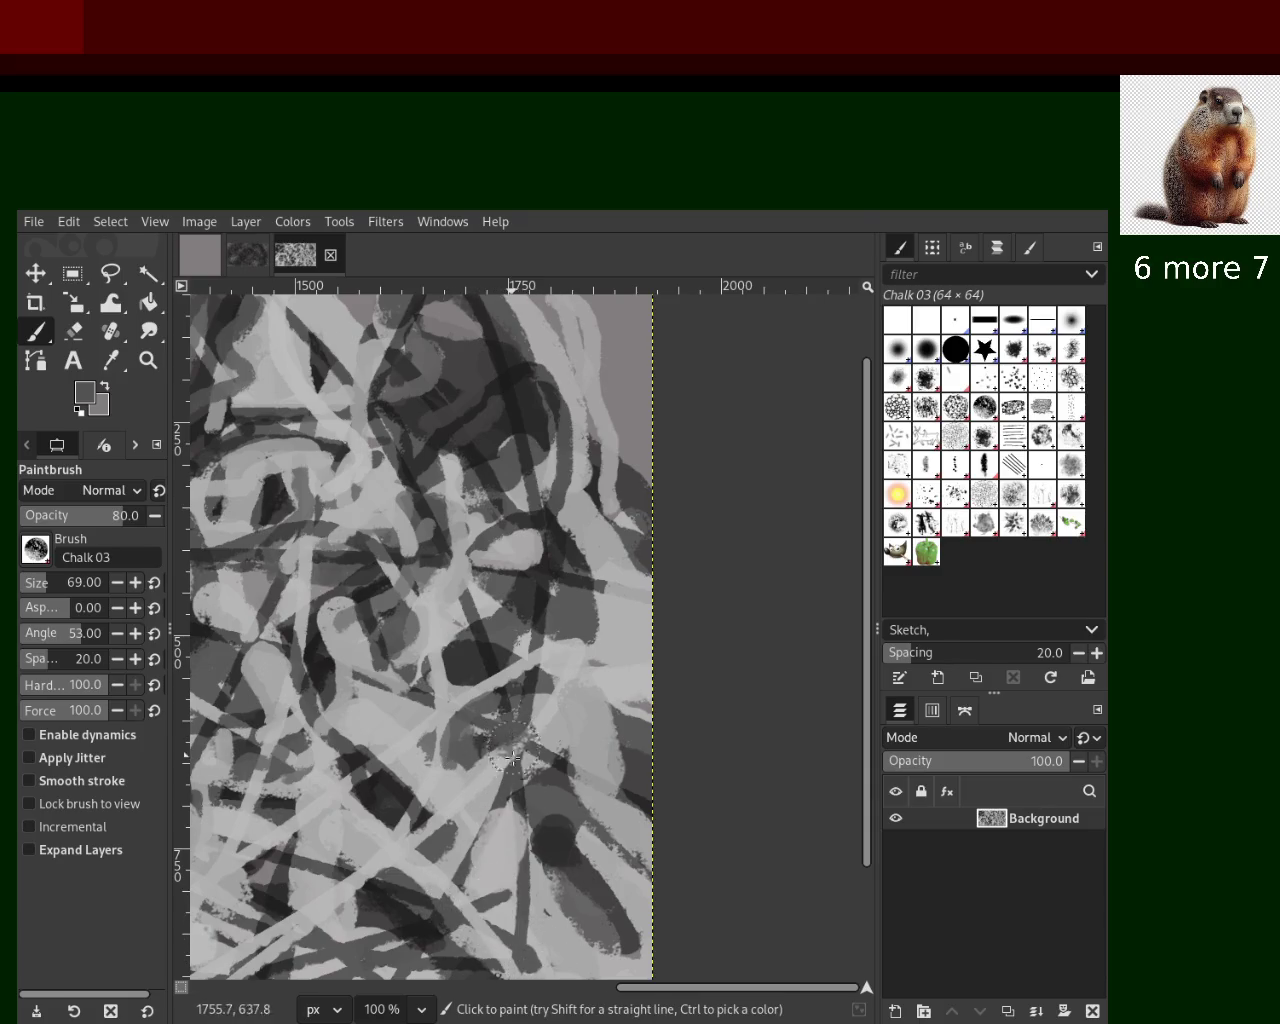
Pick a near-black and add a dark chalk dab and a stroke running down-left
{"action": "left_click", "coordinate": [345, 783], "text": "ctrl"}
{"action": "left_click", "coordinate": [370, 791], "text": "ctrl"}
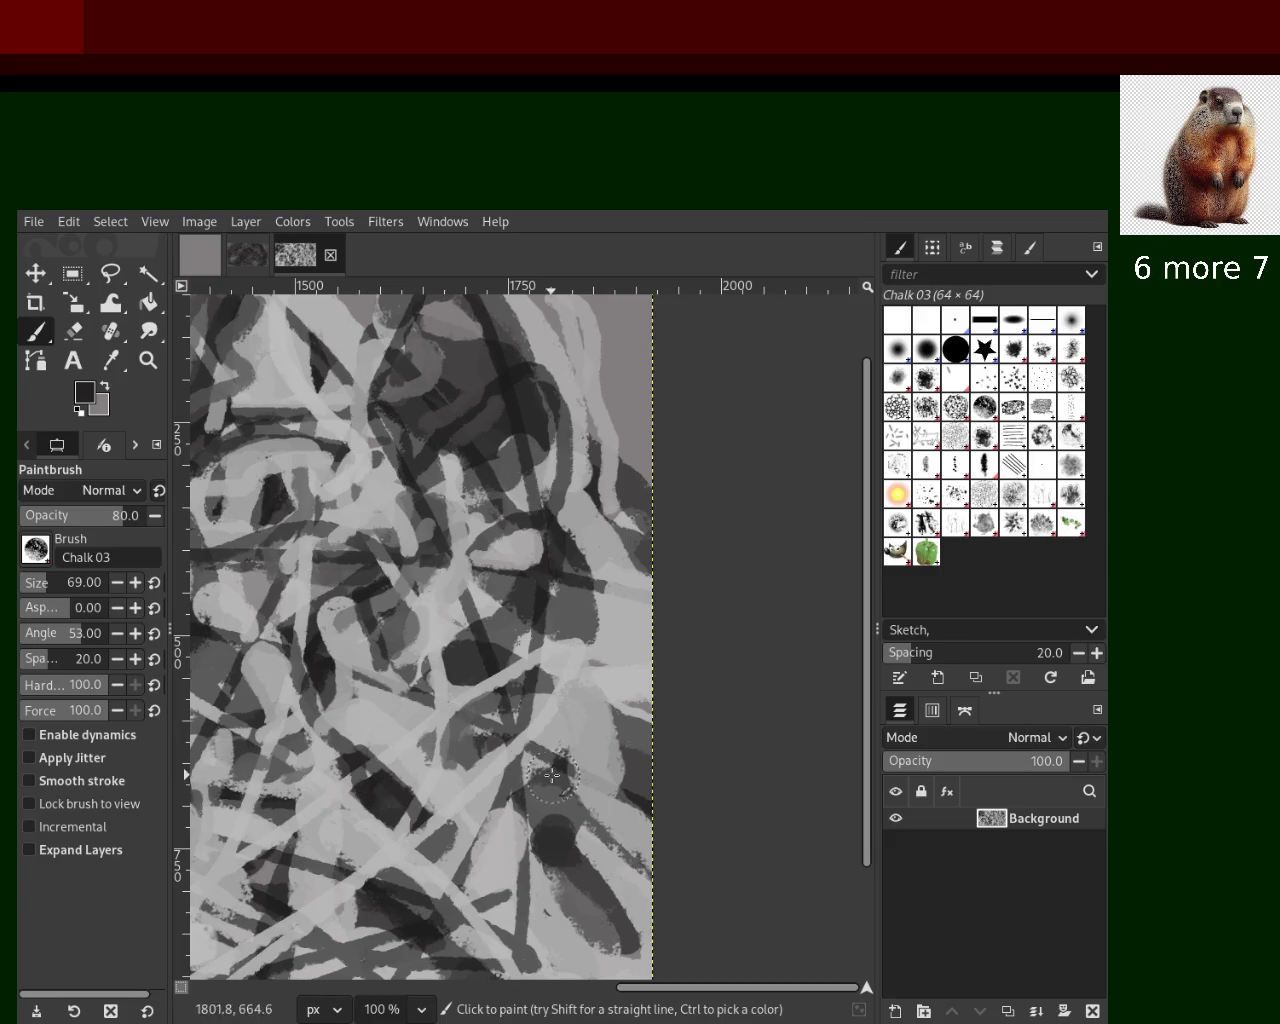
{"action": "left_click", "coordinate": [508, 750]}
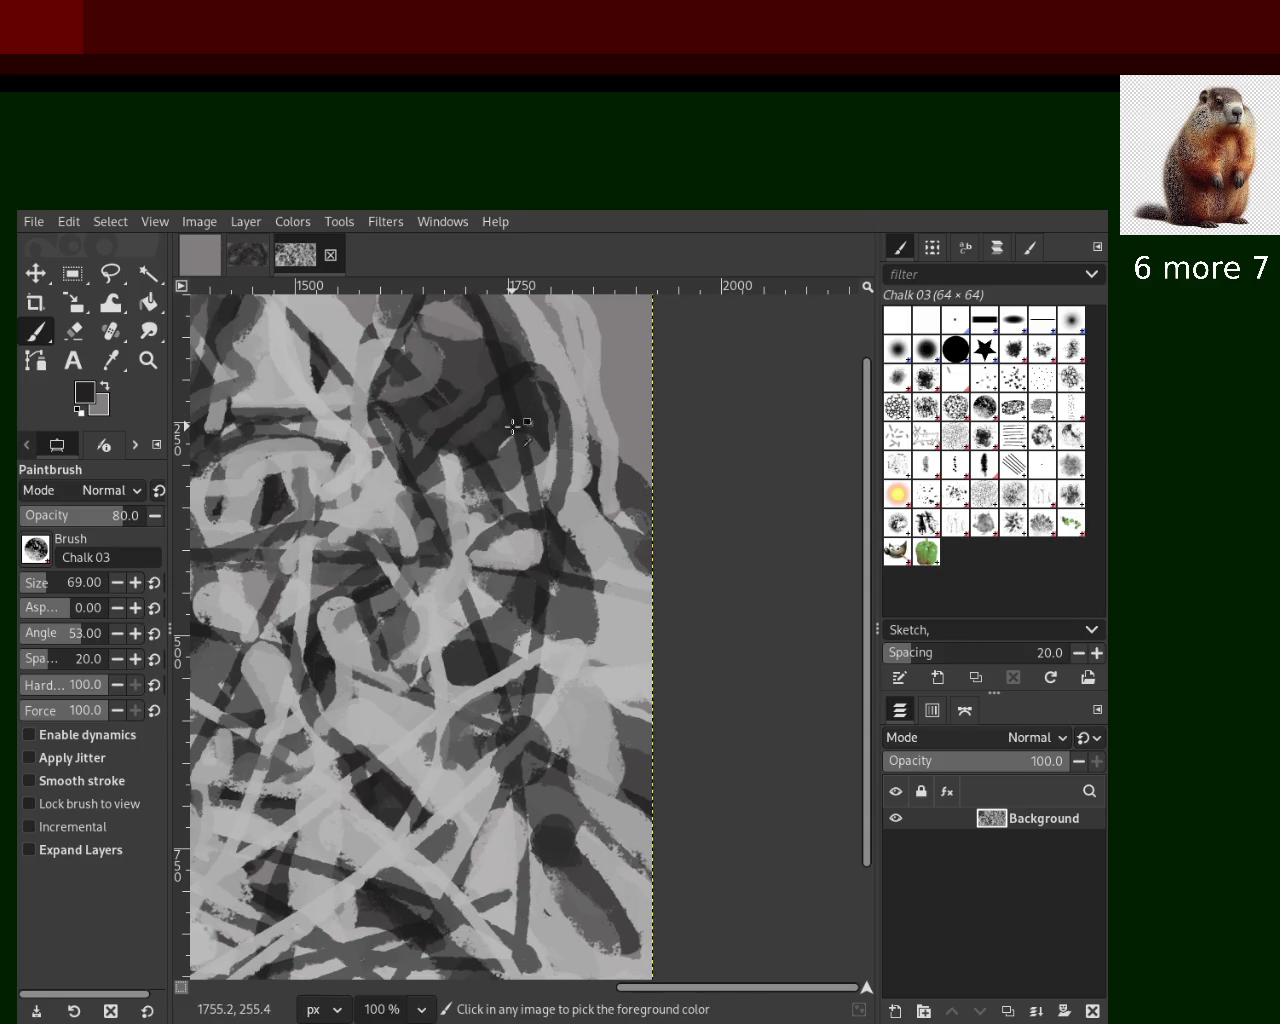
{"action": "mouse_move", "coordinate": [290, 830]}
{"action": "left_mouse_down"}
{"action": "mouse_move", "coordinate": [265, 930]}
{"action": "mouse_move", "coordinate": [384, 935]}
{"action": "mouse_move", "coordinate": [428, 959]}
{"action": "mouse_move", "coordinate": [482, 905]}
{"action": "left_mouse_up"}
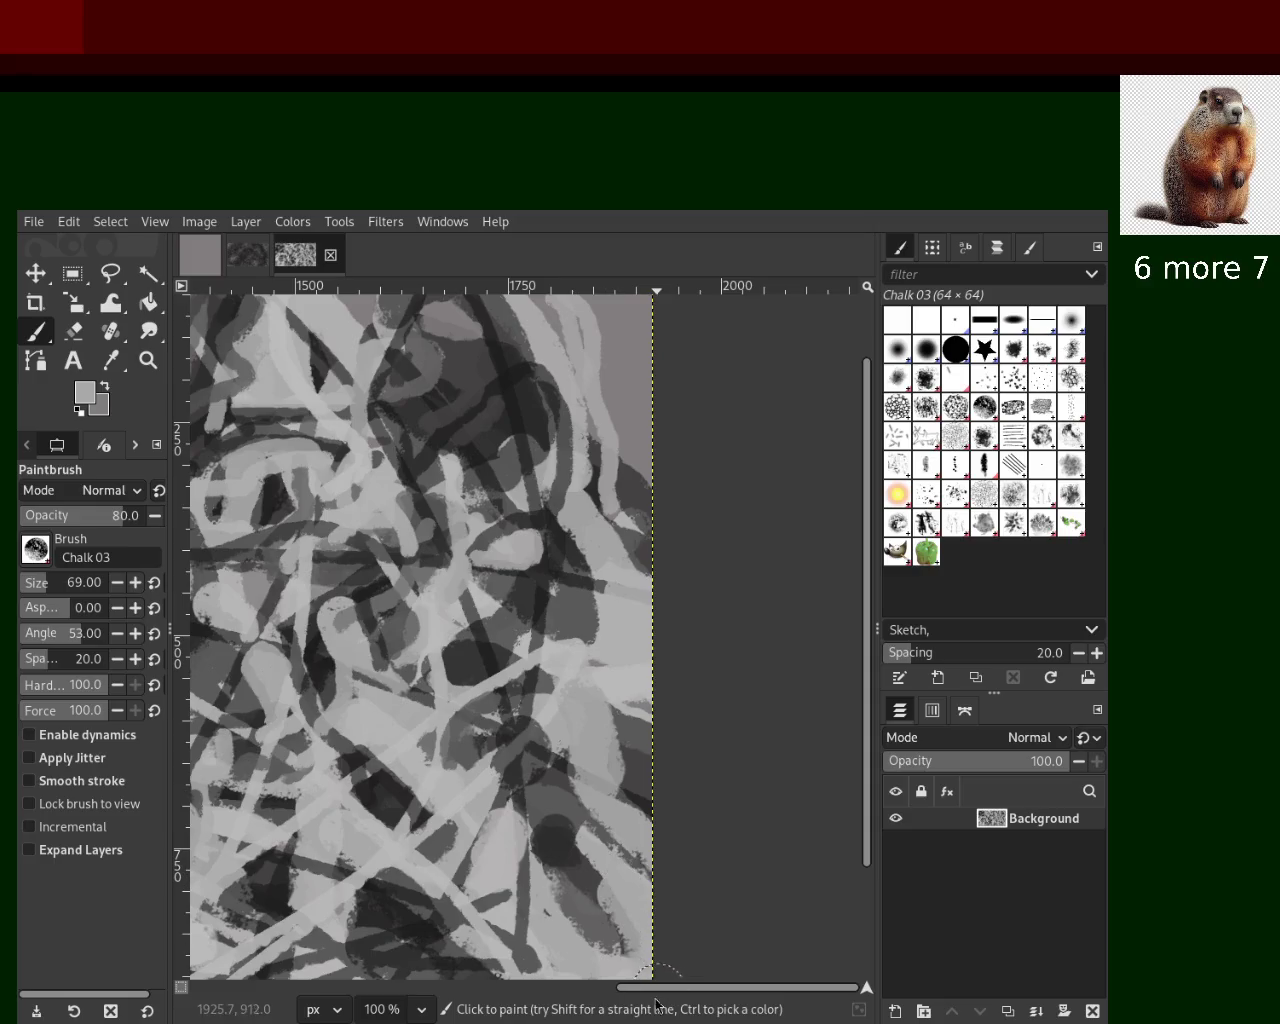
Sample lighter greys and try a light-grey chalk stroke, then undo it
{"action": "left_click", "coordinate": [619, 803], "text": "ctrl"}
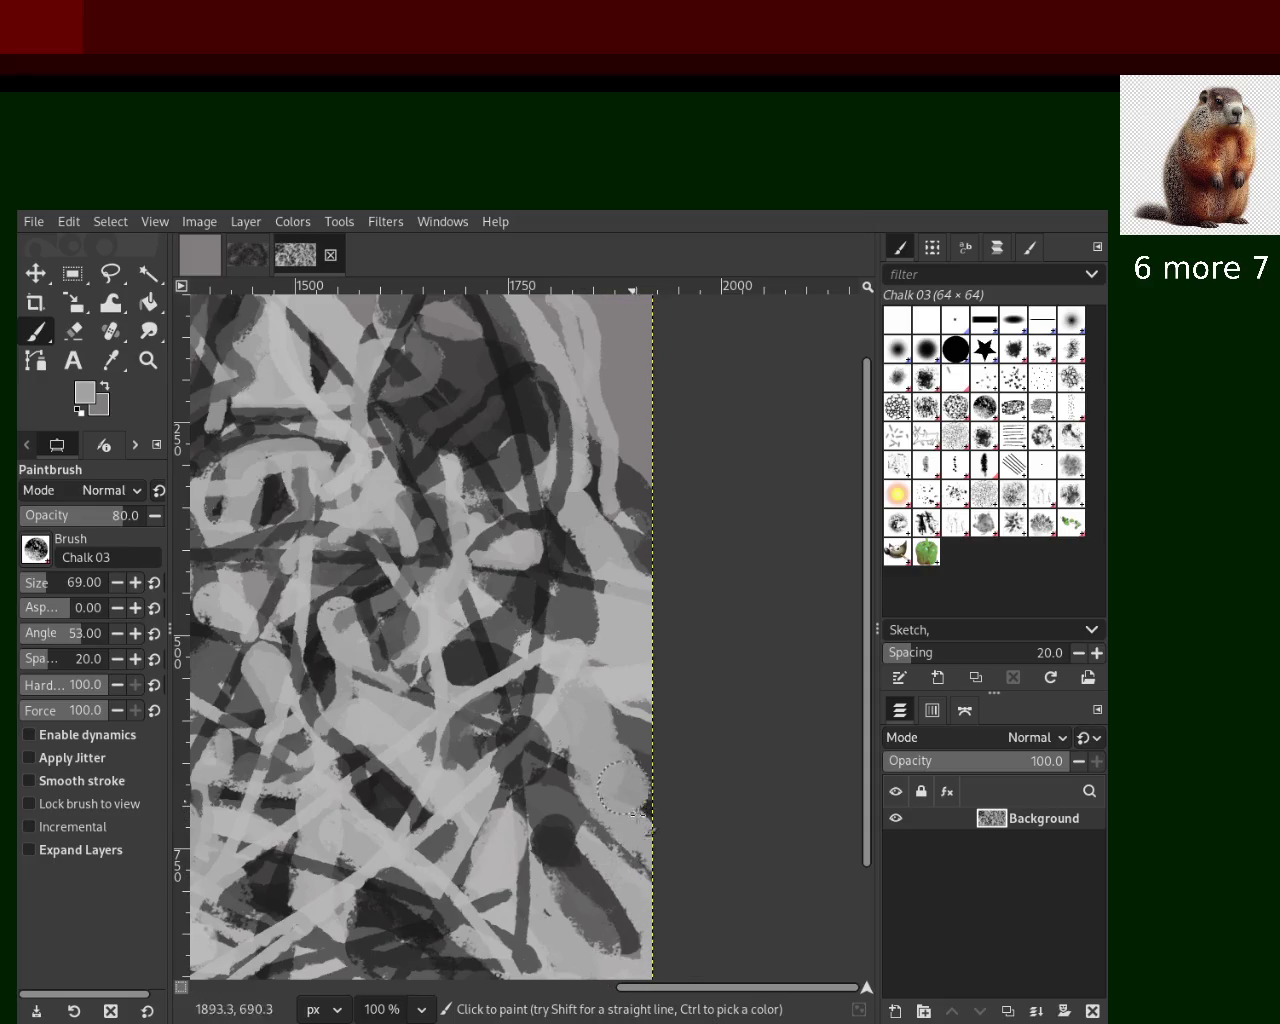
{"action": "left_click", "coordinate": [597, 641], "text": "ctrl"}
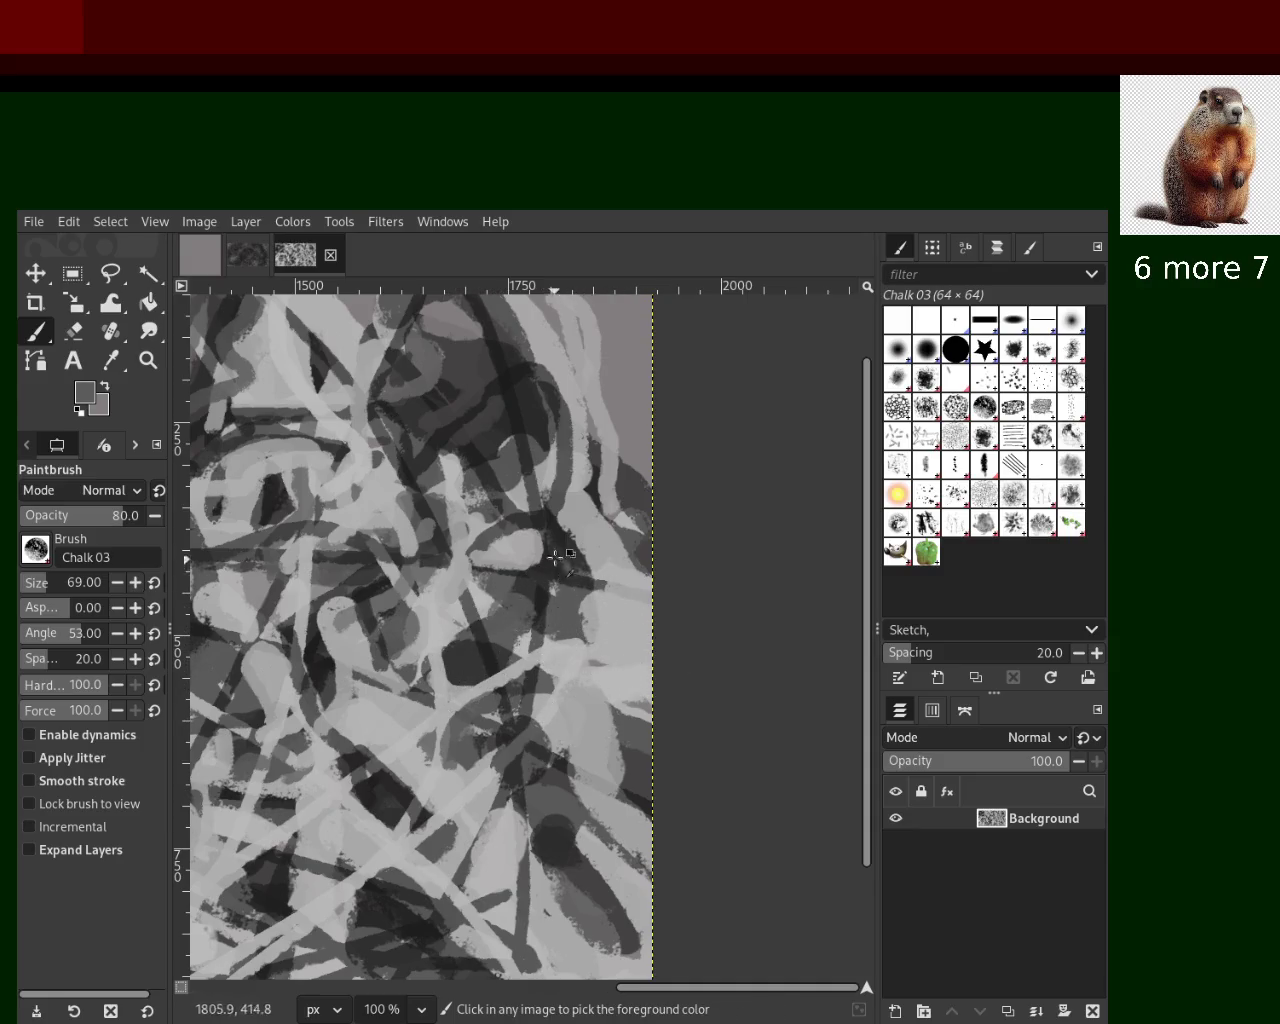
{"action": "left_click", "coordinate": [516, 548], "text": "ctrl"}
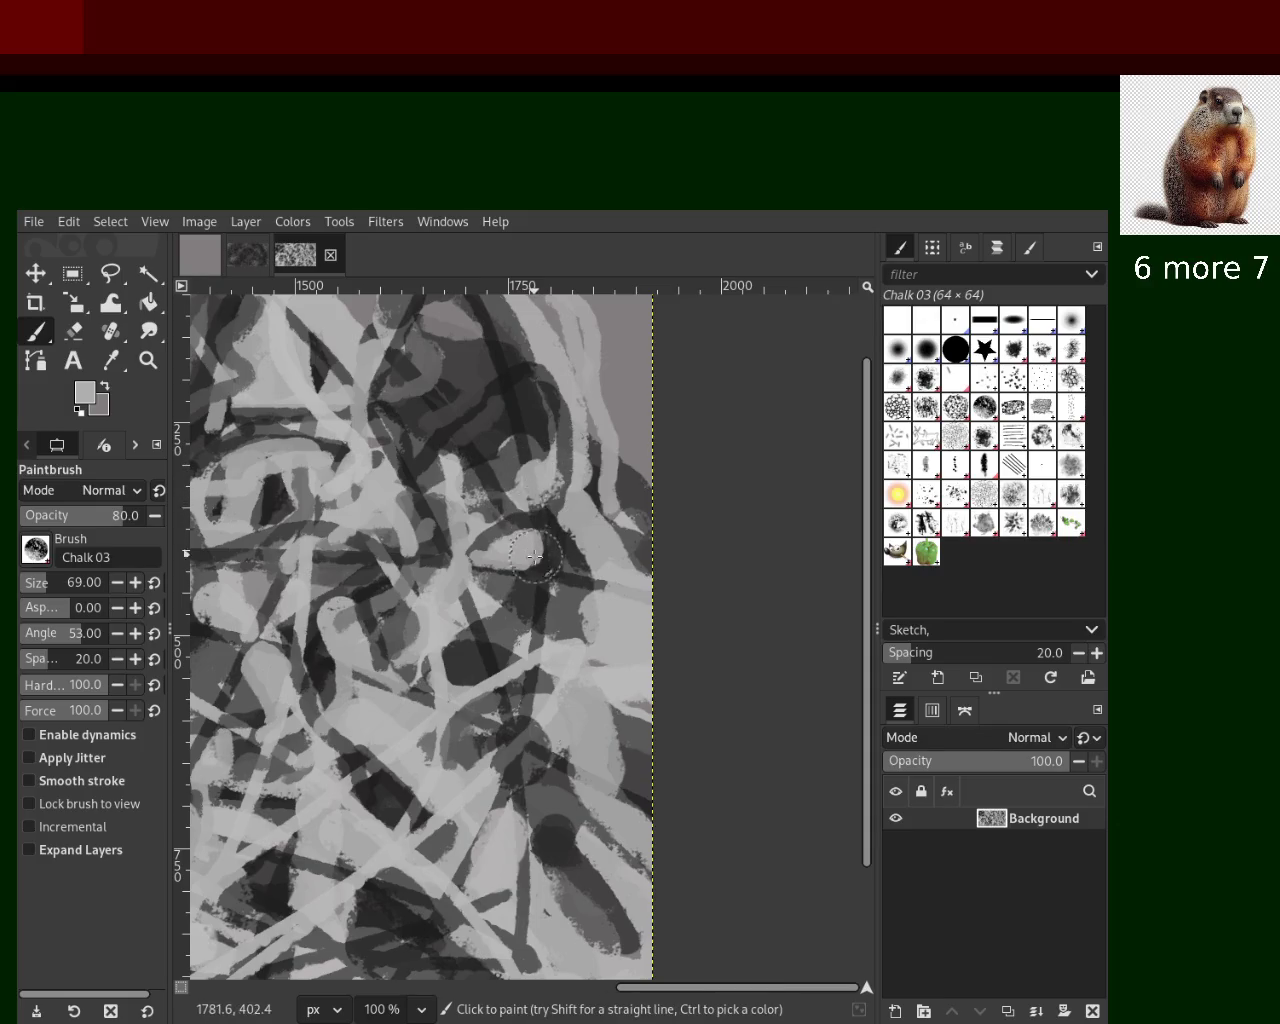
{"action": "left_click_drag", "start_coordinate": [528, 466], "coordinate": [530, 494]}
{"action": "key", "text": "ctrl+z"}
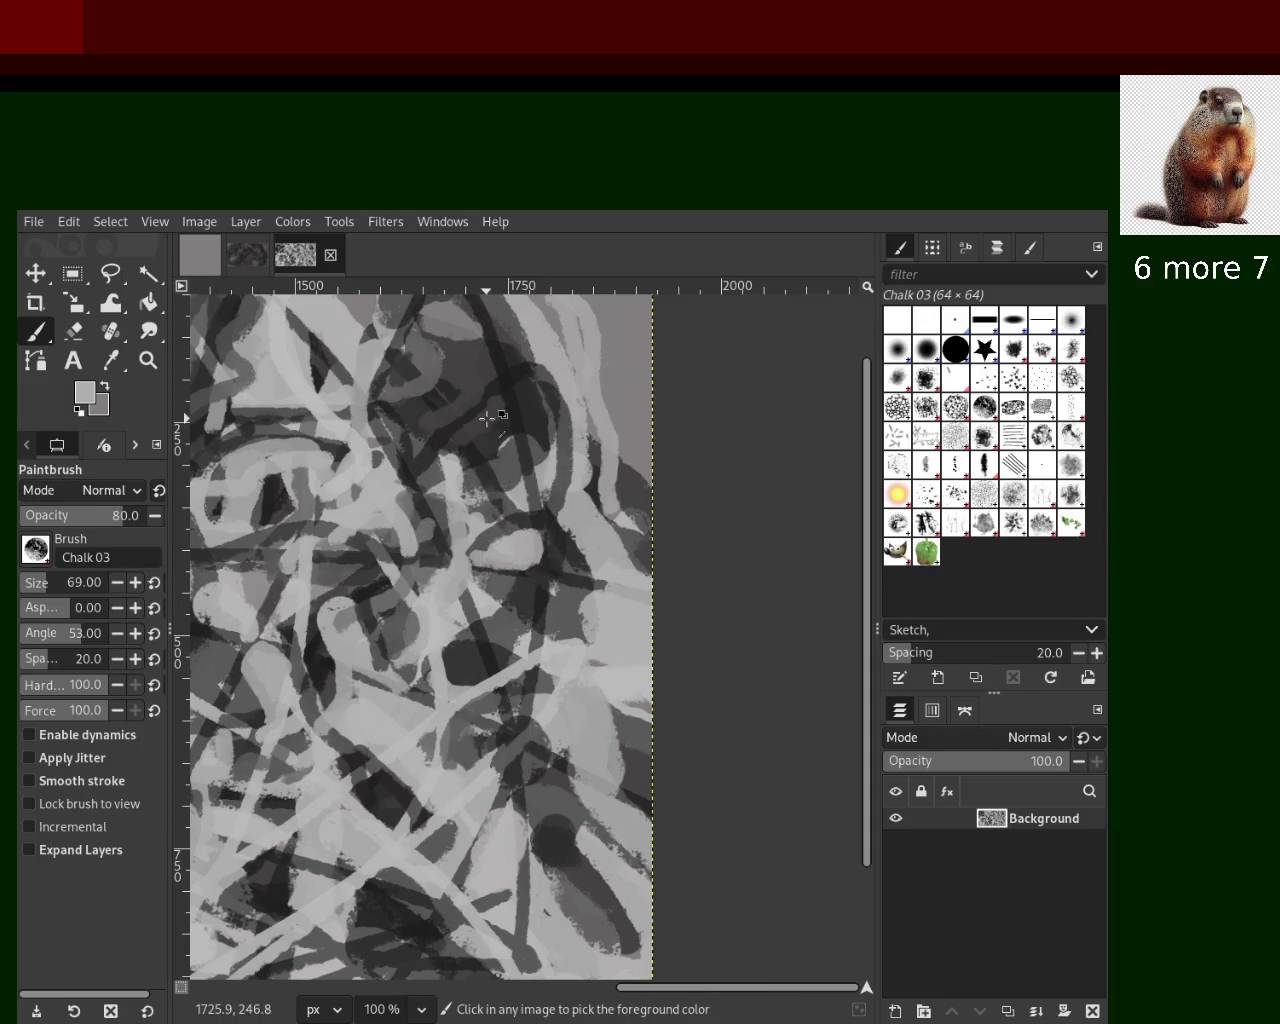
Scrub dark chalk over the upper-middle area, then soften it with lighter grey strokes
{"action": "left_click", "coordinate": [484, 416], "text": "ctrl"}
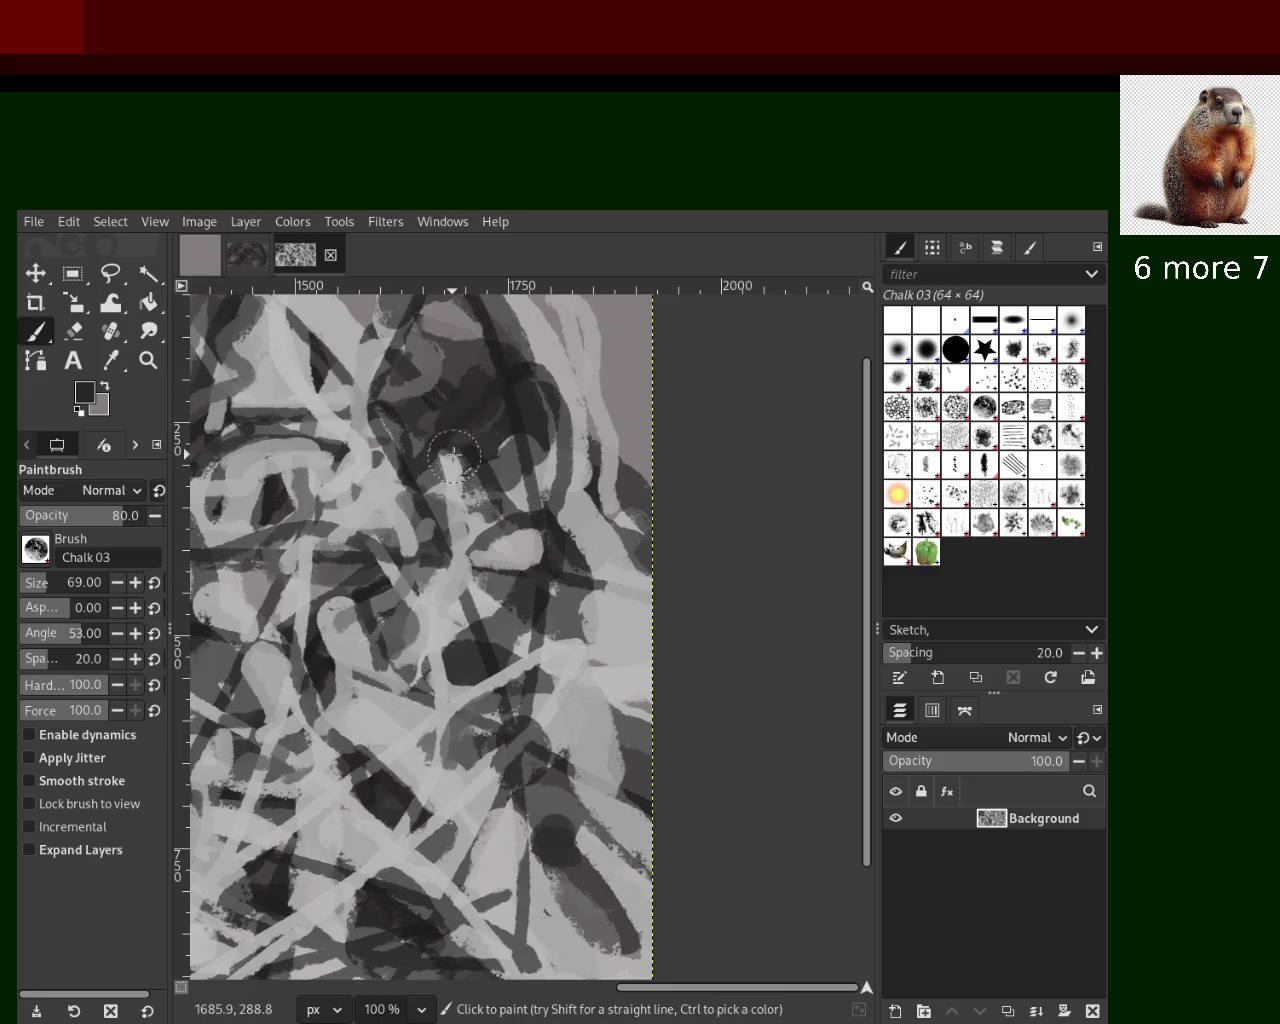
{"action": "mouse_move", "coordinate": [497, 448]}
{"action": "left_mouse_down"}
{"action": "mouse_move", "coordinate": [492, 409]}
{"action": "mouse_move", "coordinate": [481, 465]}
{"action": "mouse_move", "coordinate": [476, 415]}
{"action": "mouse_move", "coordinate": [451, 430]}
{"action": "mouse_move", "coordinate": [533, 450]}
{"action": "mouse_move", "coordinate": [475, 484]}
{"action": "mouse_move", "coordinate": [486, 504]}
{"action": "mouse_move", "coordinate": [503, 414]}
{"action": "left_mouse_up"}
{"action": "left_click", "coordinate": [524, 490], "text": "ctrl"}
{"action": "mouse_move", "coordinate": [524, 490]}
{"action": "left_mouse_down"}
{"action": "mouse_move", "coordinate": [447, 475]}
{"action": "mouse_move", "coordinate": [516, 481]}
{"action": "left_mouse_up"}
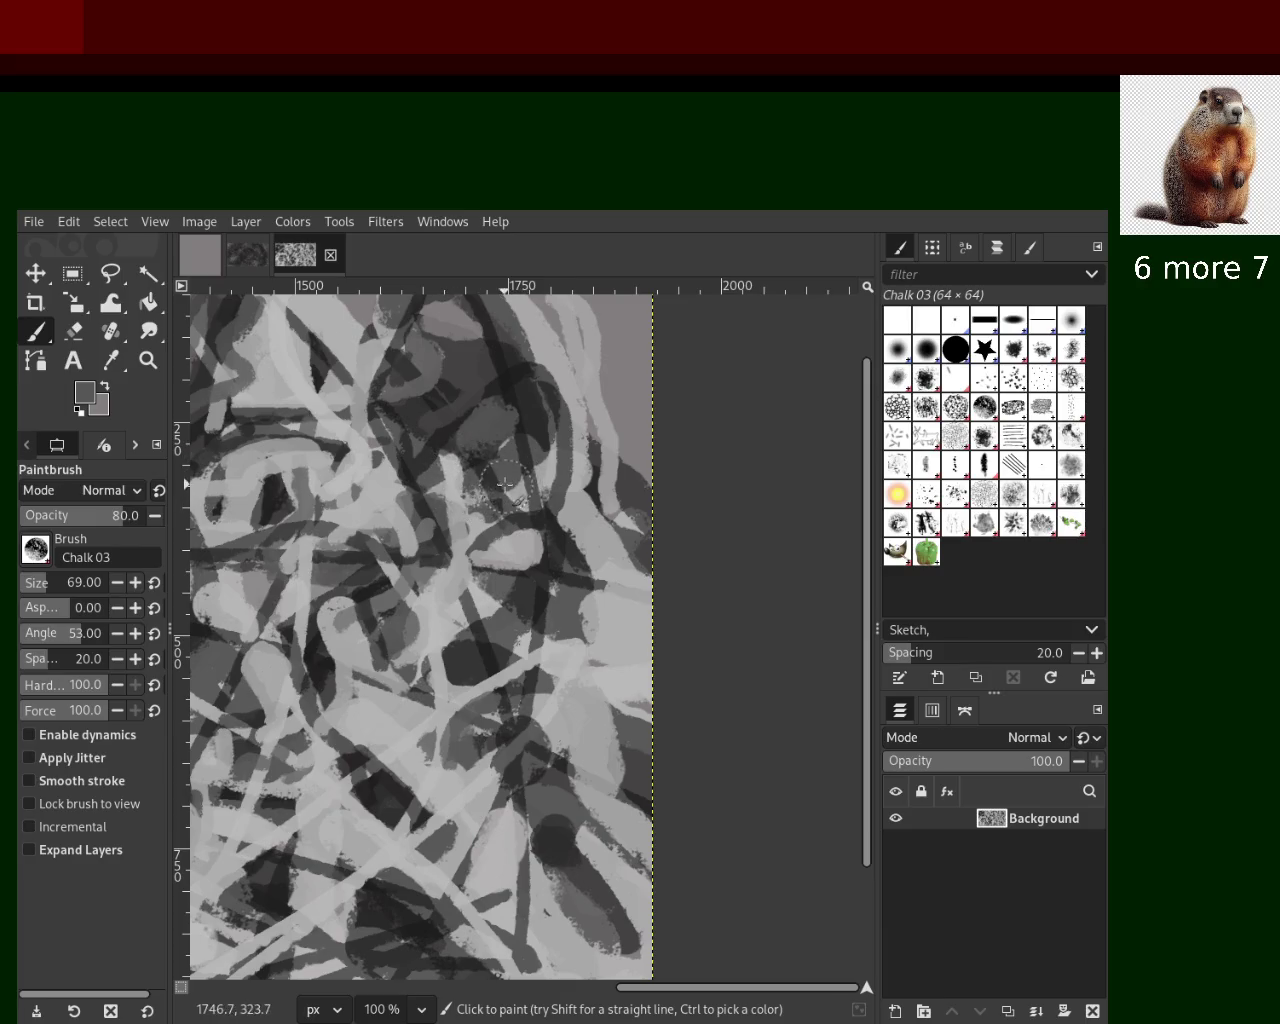
{"action": "left_click", "coordinate": [572, 384], "text": "ctrl"}
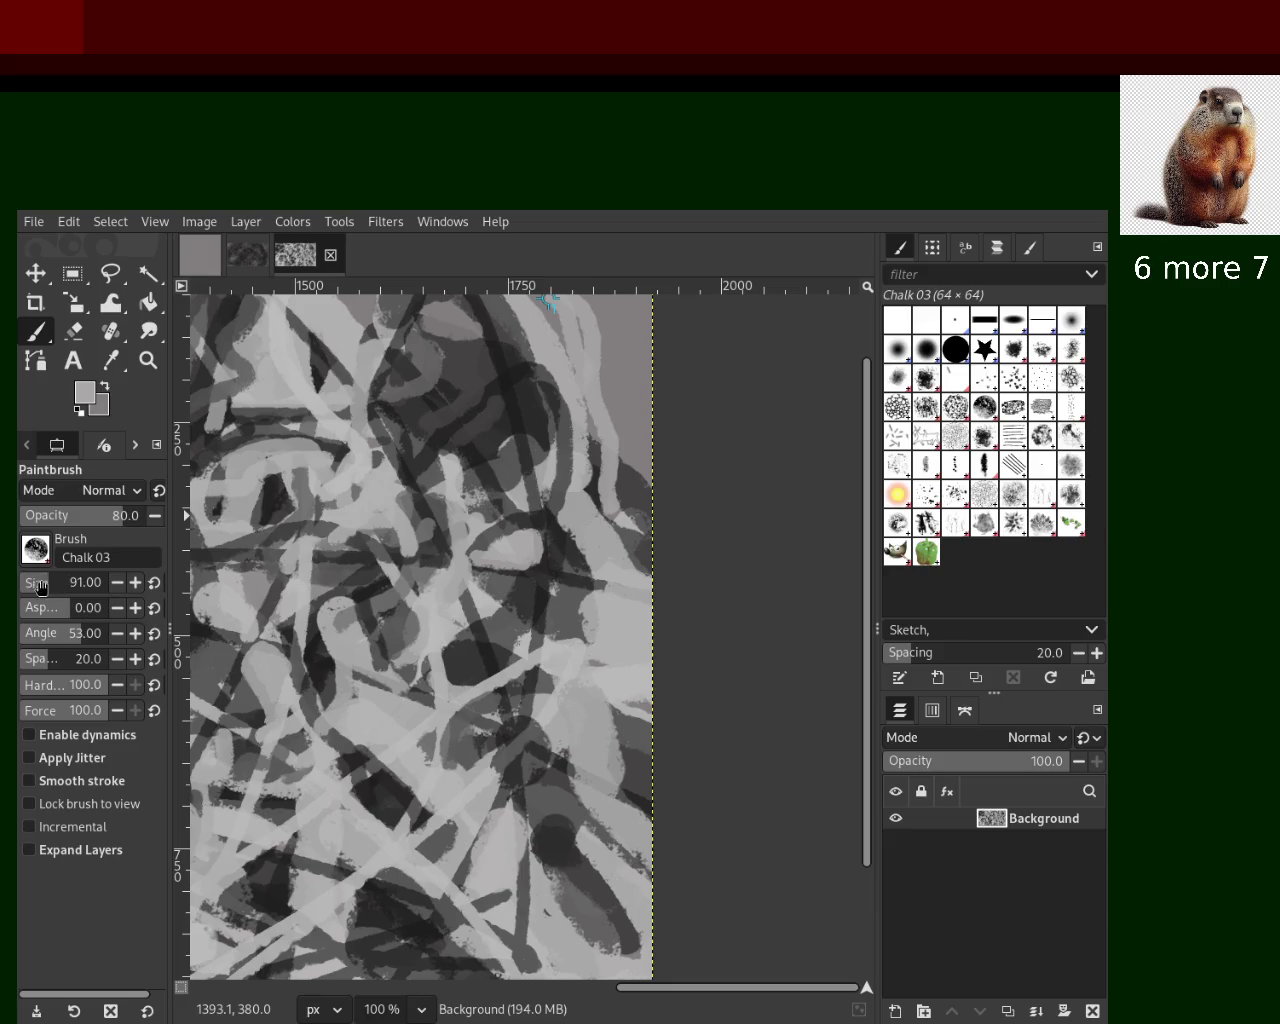
Enlarge the brush to size 169 and sample greys, discarding a dark dab
{"action": "left_click_drag", "start_coordinate": [50, 596], "coordinate": [30, 598]}
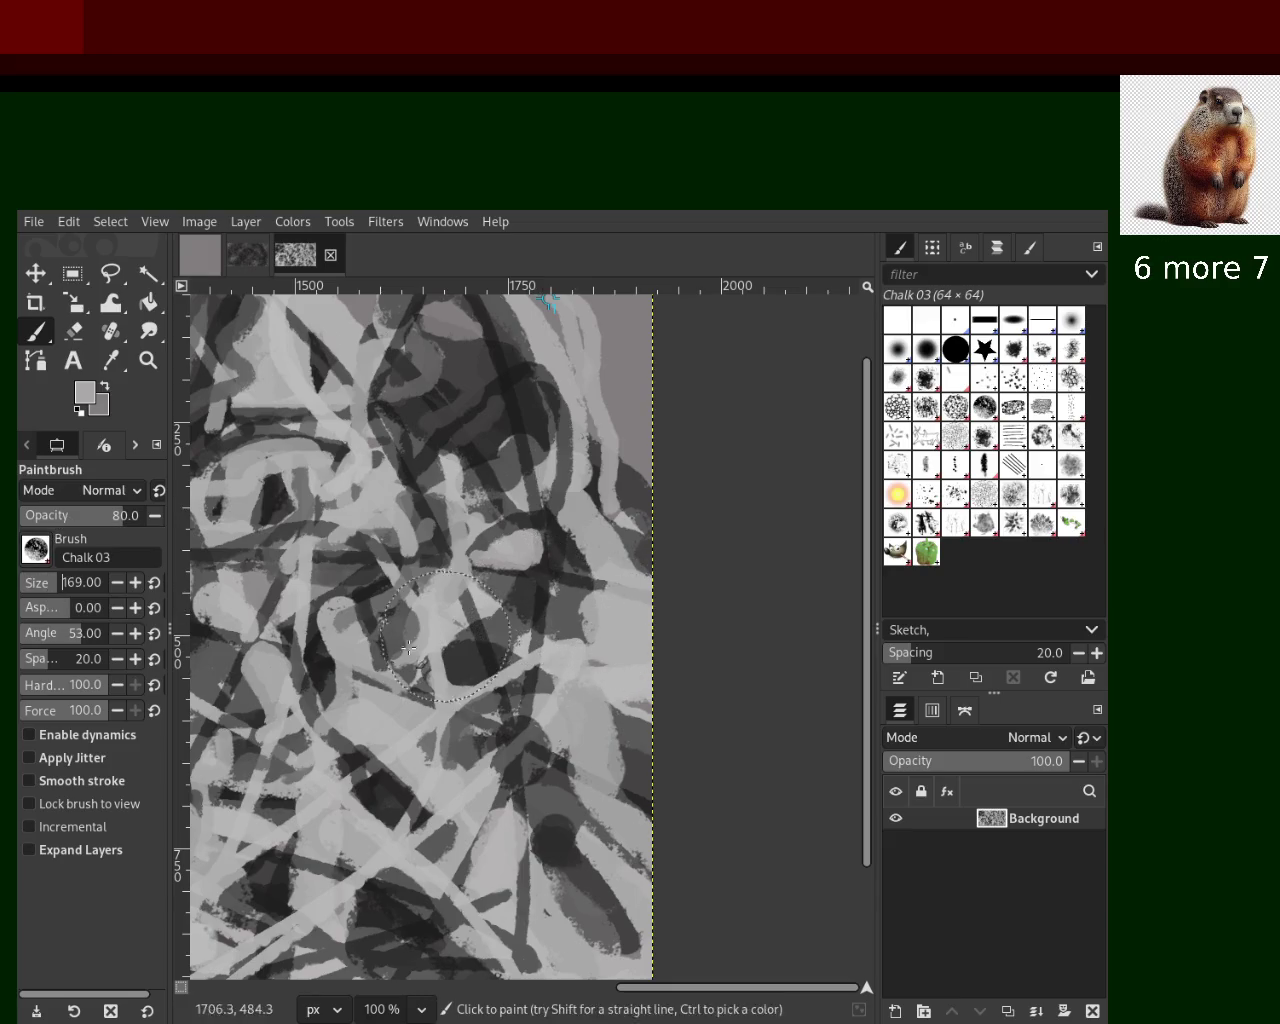
{"action": "type", "text": "56"}
{"action": "left_click", "coordinate": [497, 651], "text": "ctrl"}
{"action": "left_click", "coordinate": [640, 646], "text": "ctrl"}
{"action": "left_click", "coordinate": [555, 601], "text": "ctrl"}
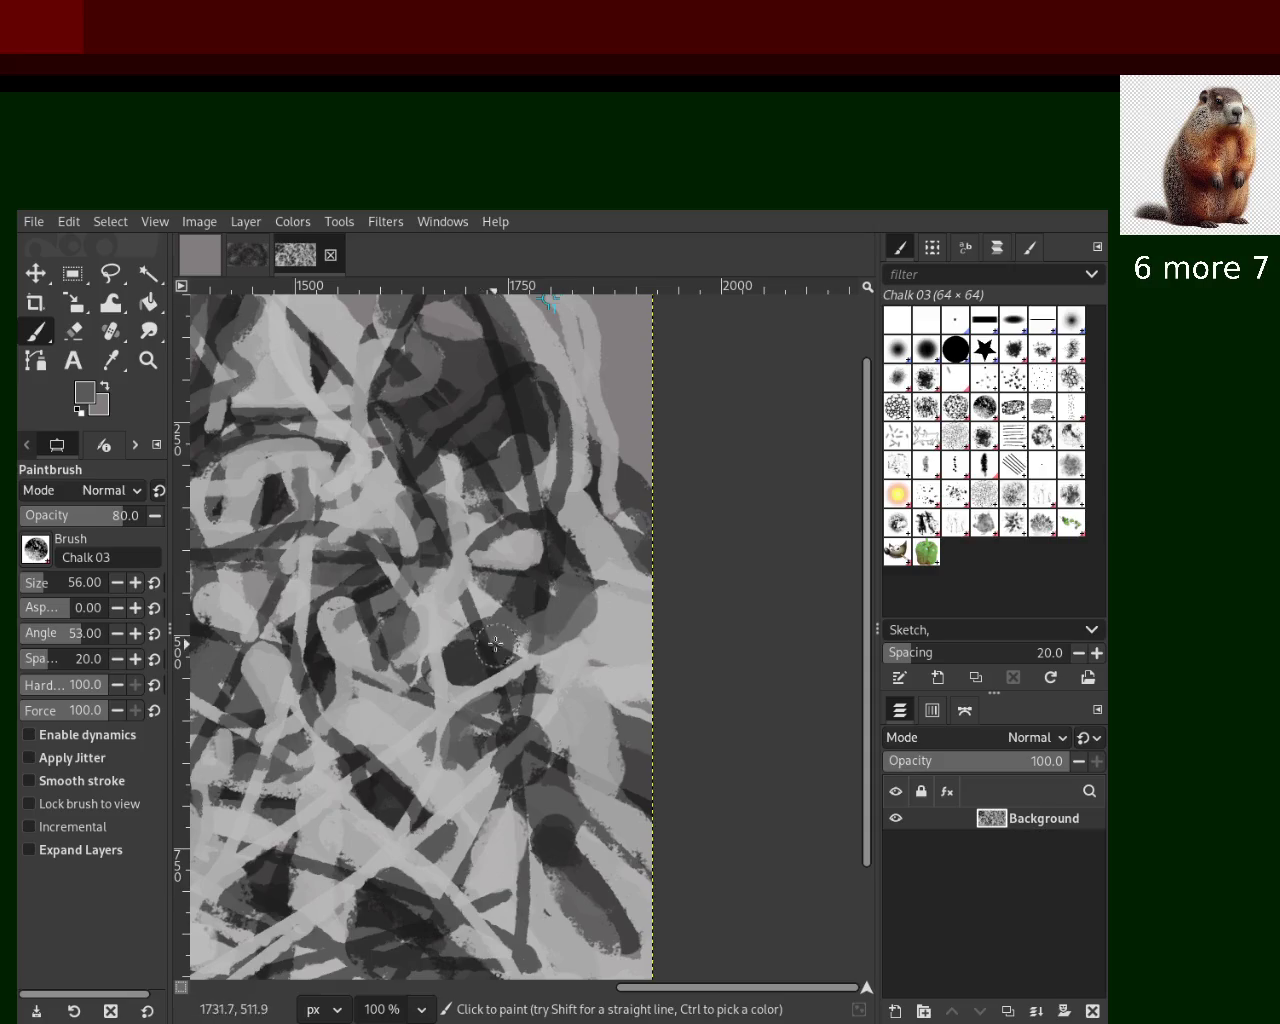
{"action": "left_click", "coordinate": [597, 483], "text": "ctrl"}
{"action": "left_click", "coordinate": [597, 483]}
{"action": "key", "text": "ctrl+z"}
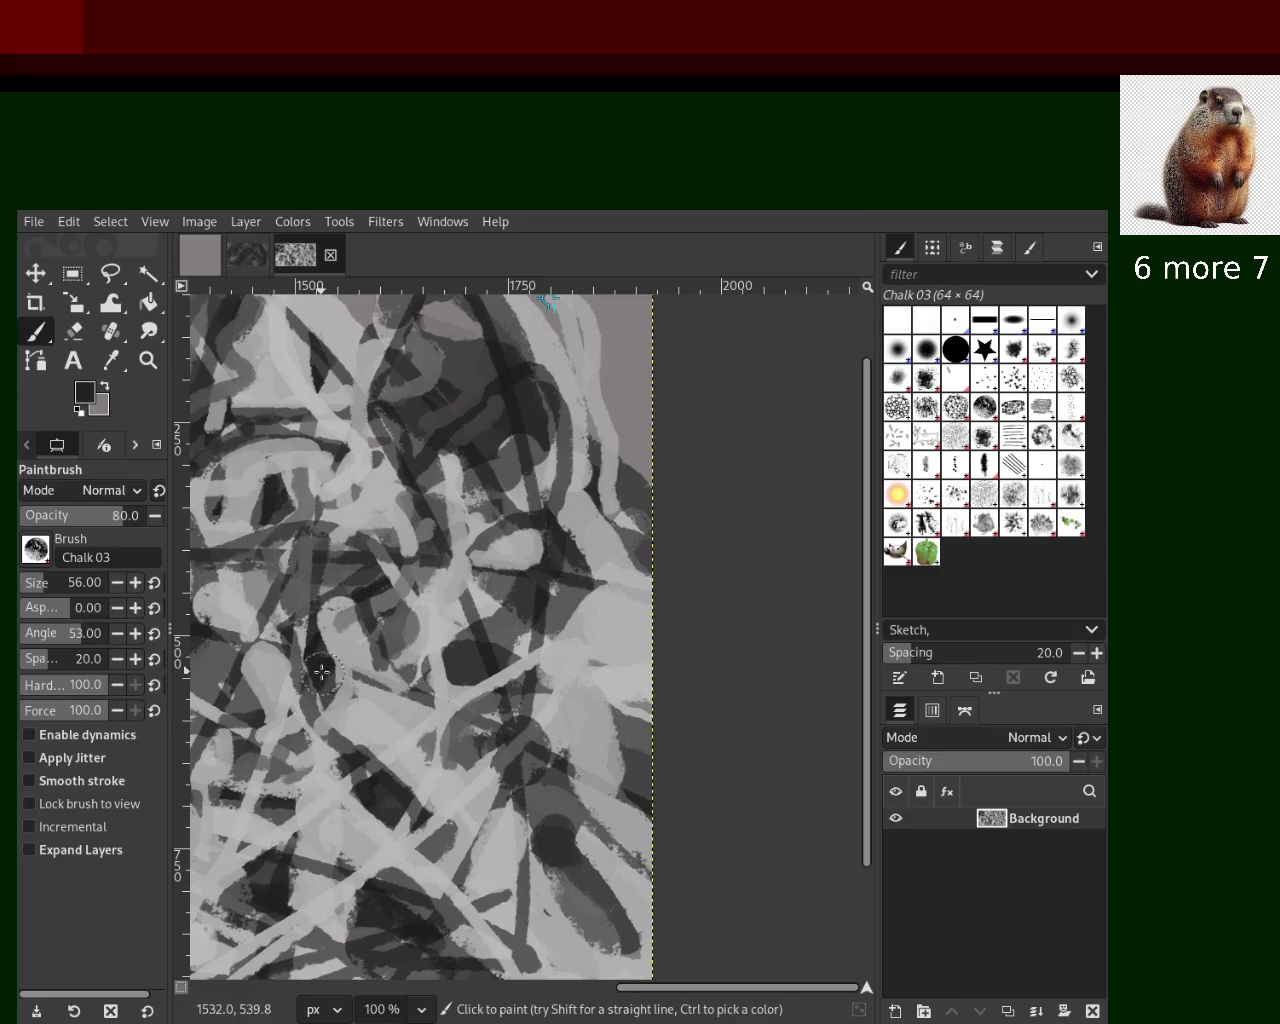
Paint a mid-grey chalk stroke down-right and sample light and darker greys nearby
{"action": "left_click", "coordinate": [316, 590], "text": "ctrl"}
{"action": "left_click_drag", "start_coordinate": [317, 582], "coordinate": [342, 654]}
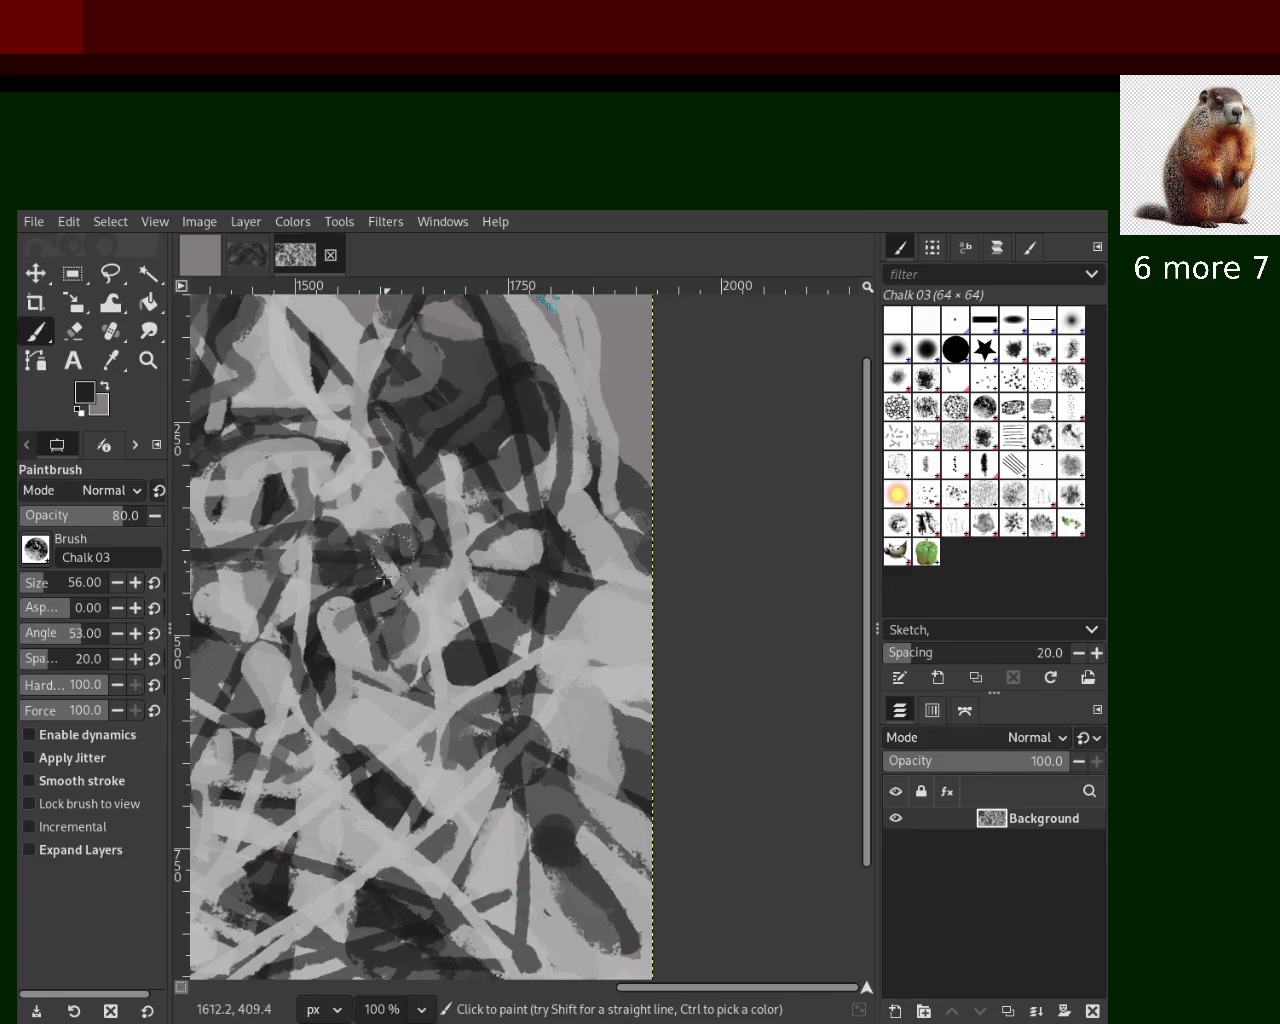
{"action": "left_click", "coordinate": [456, 614], "text": "ctrl"}
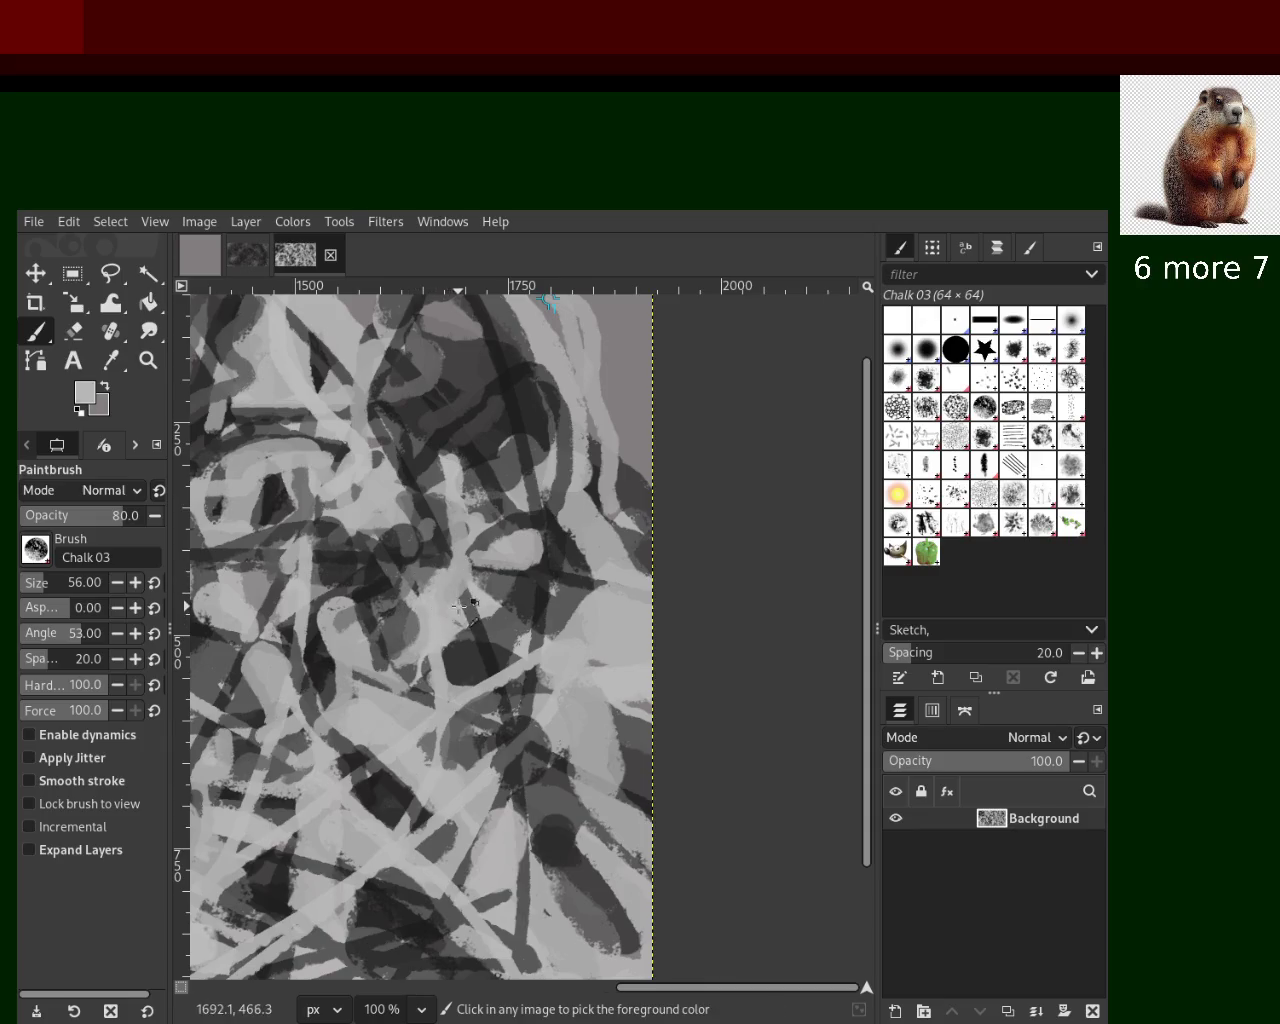
{"action": "left_click", "coordinate": [490, 610], "text": "ctrl"}
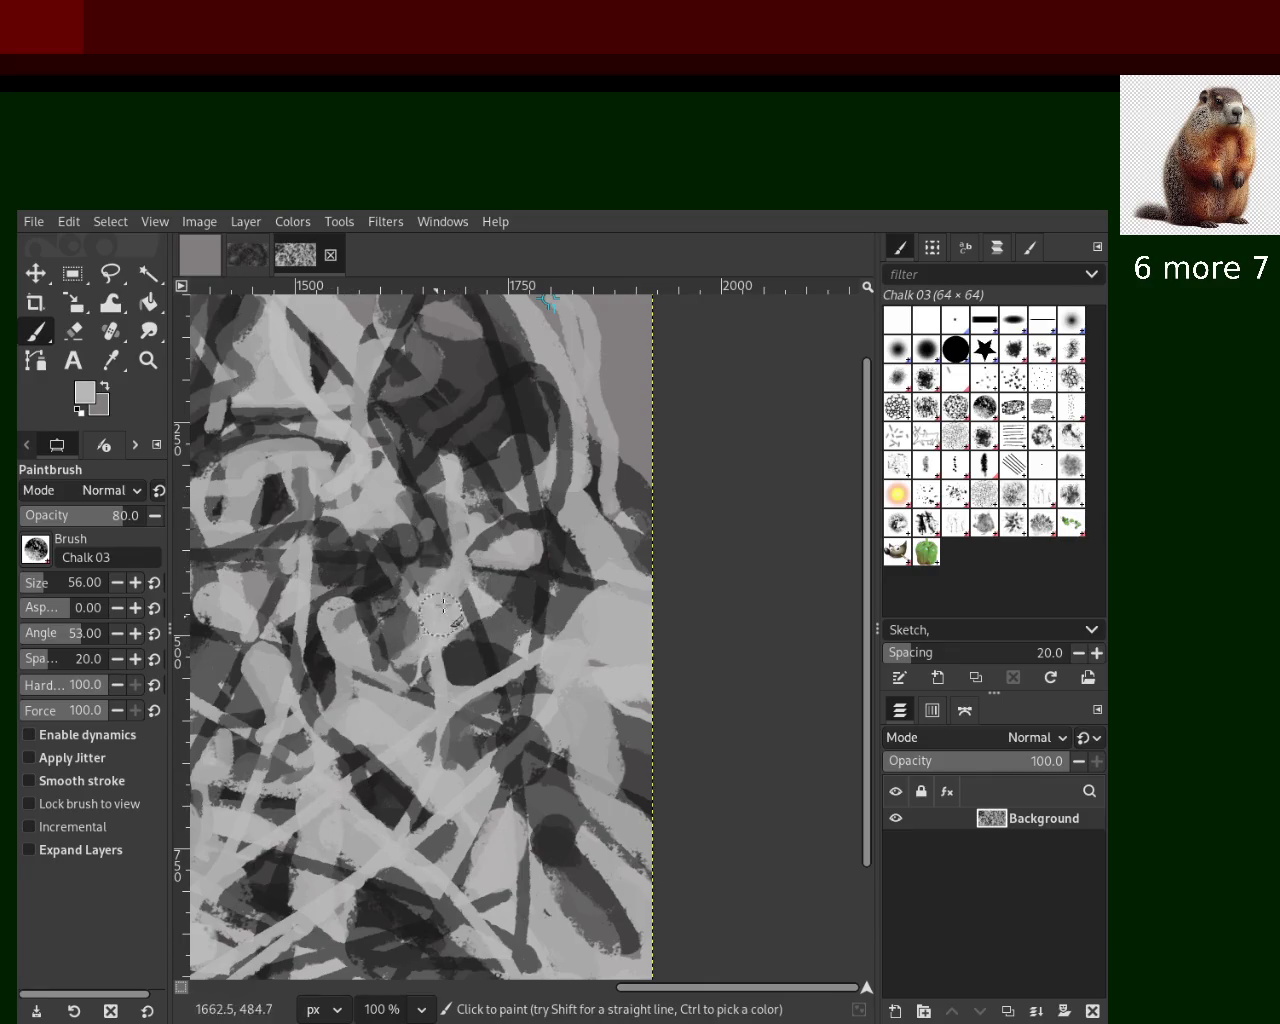
{"action": "left_click", "coordinate": [567, 611], "text": "ctrl"}
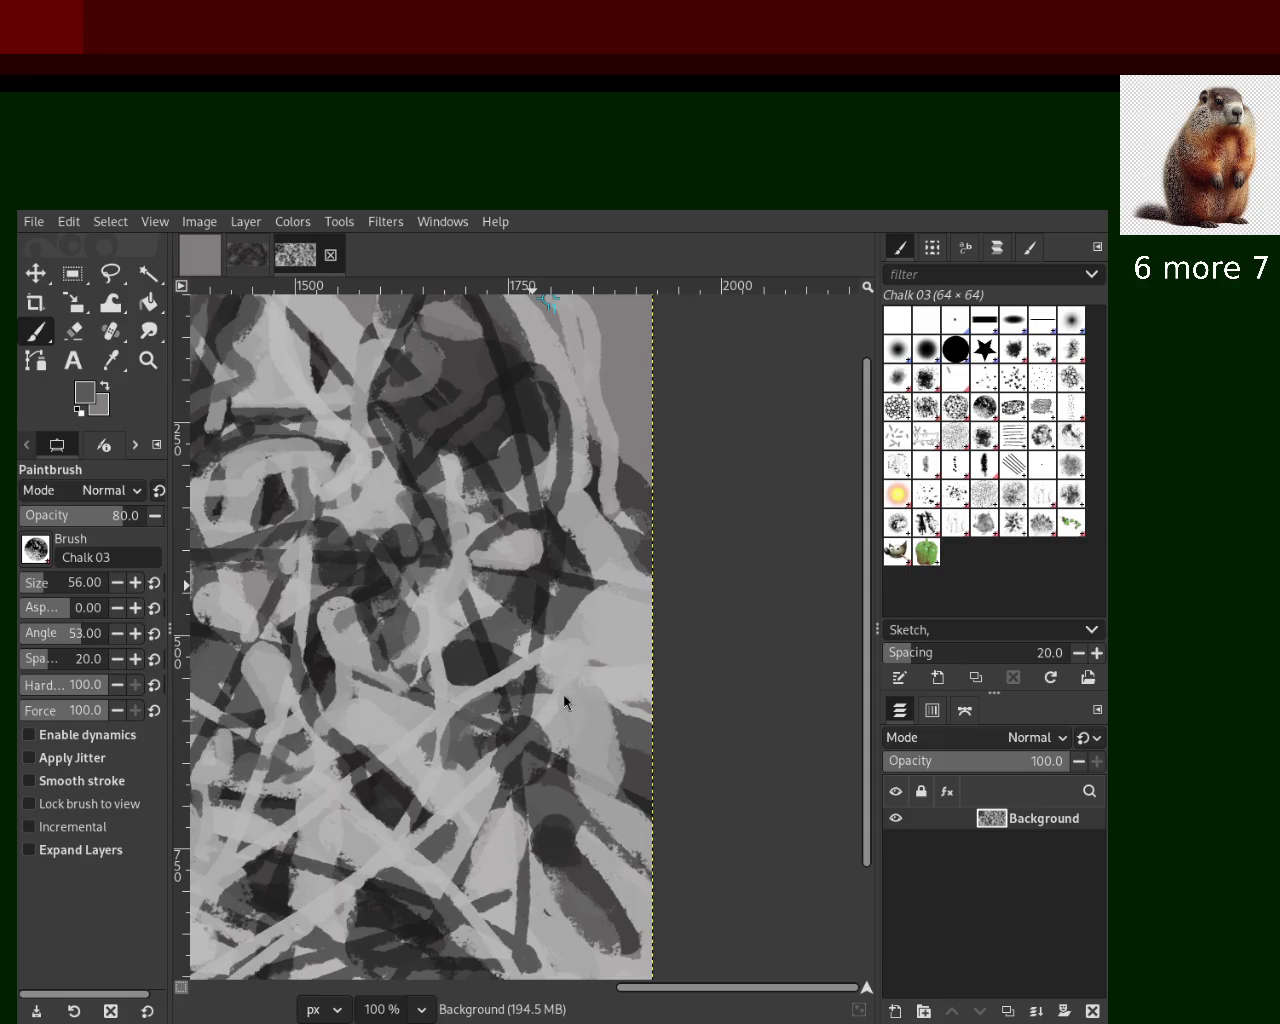
View the whole image, then zoom in to 150% on the lower middle
{"action": "left_click", "coordinate": [148, 360]}
{"action": "left_click", "coordinate": [40, 550]}
{"action": "left_click", "coordinate": [640, 480]}
{"action": "left_click", "coordinate": [640, 480]}
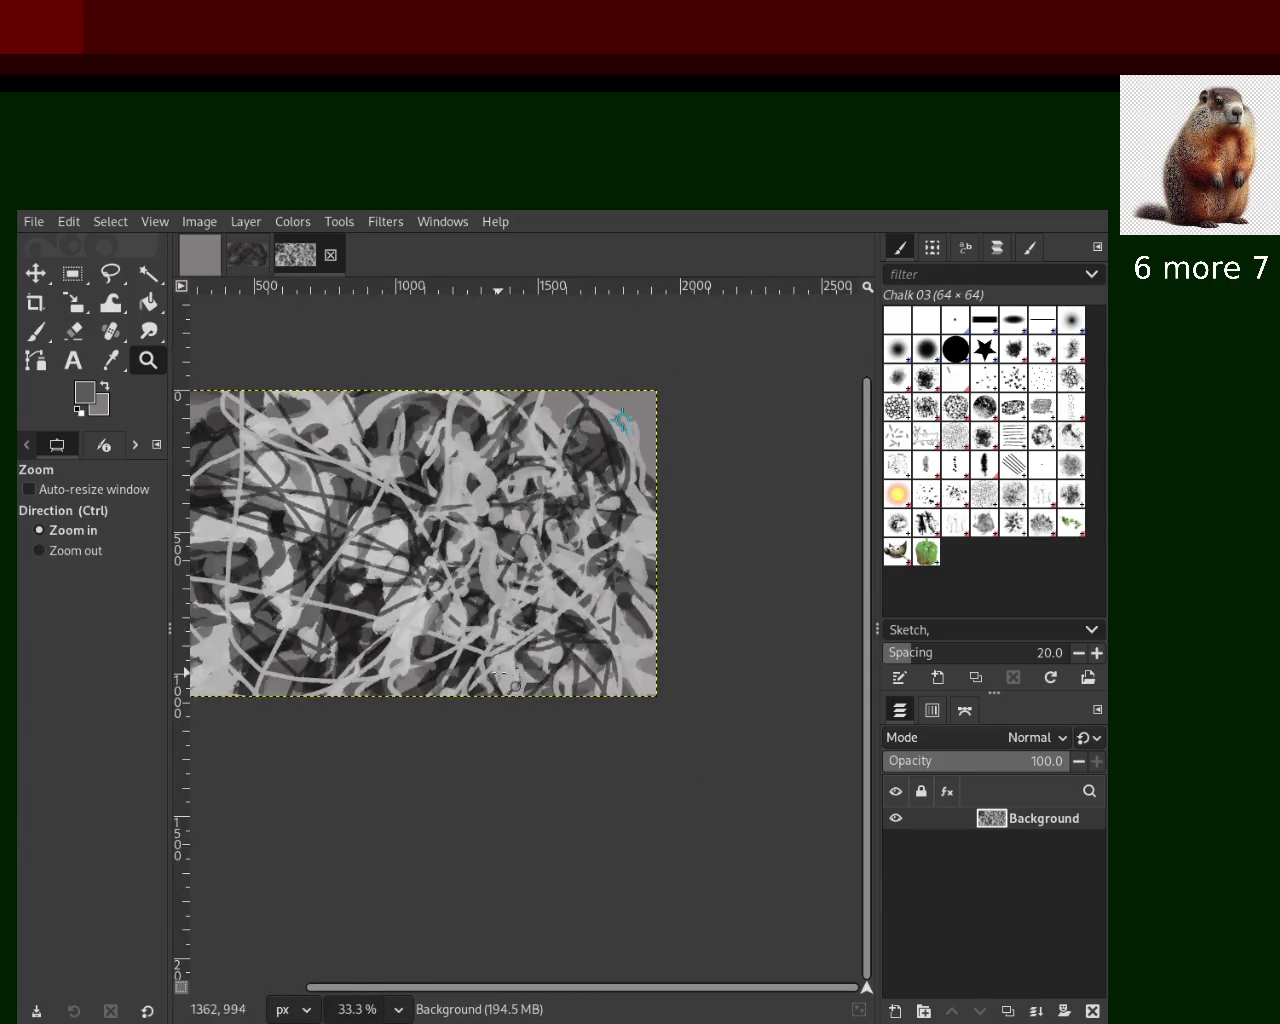
{"action": "left_click", "coordinate": [514, 688], "text": "ctrl"}
{"action": "left_click", "coordinate": [423, 658], "text": "ctrl"}
{"action": "left_click", "coordinate": [423, 658], "text": "ctrl"}
{"action": "left_click", "coordinate": [423, 658], "text": "ctrl"}
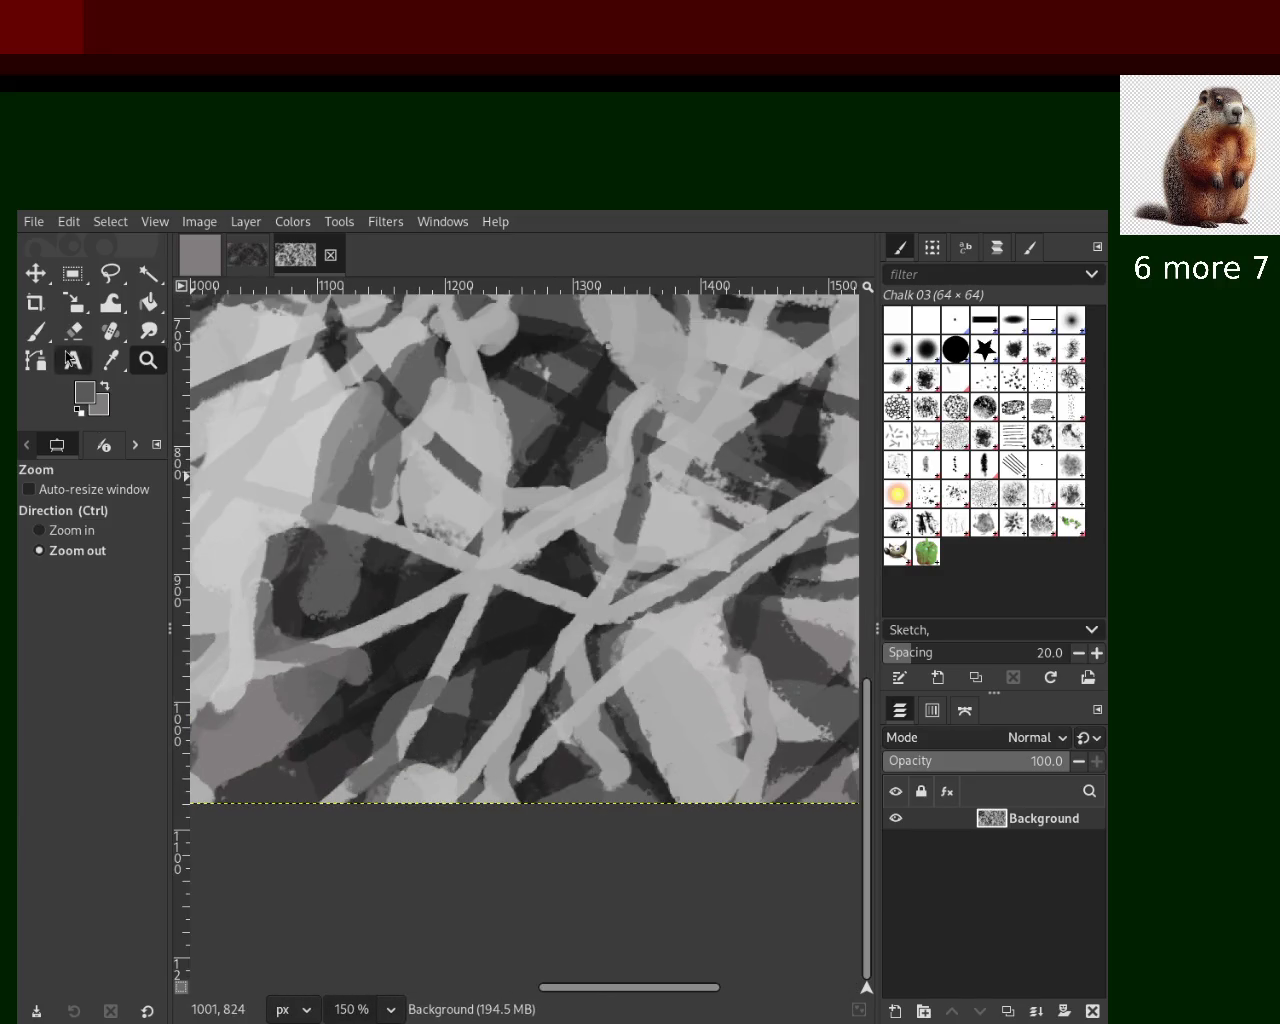
Dab near-black chalk and paint dark strokes over and below the dab area
{"action": "left_click", "coordinate": [36, 331]}
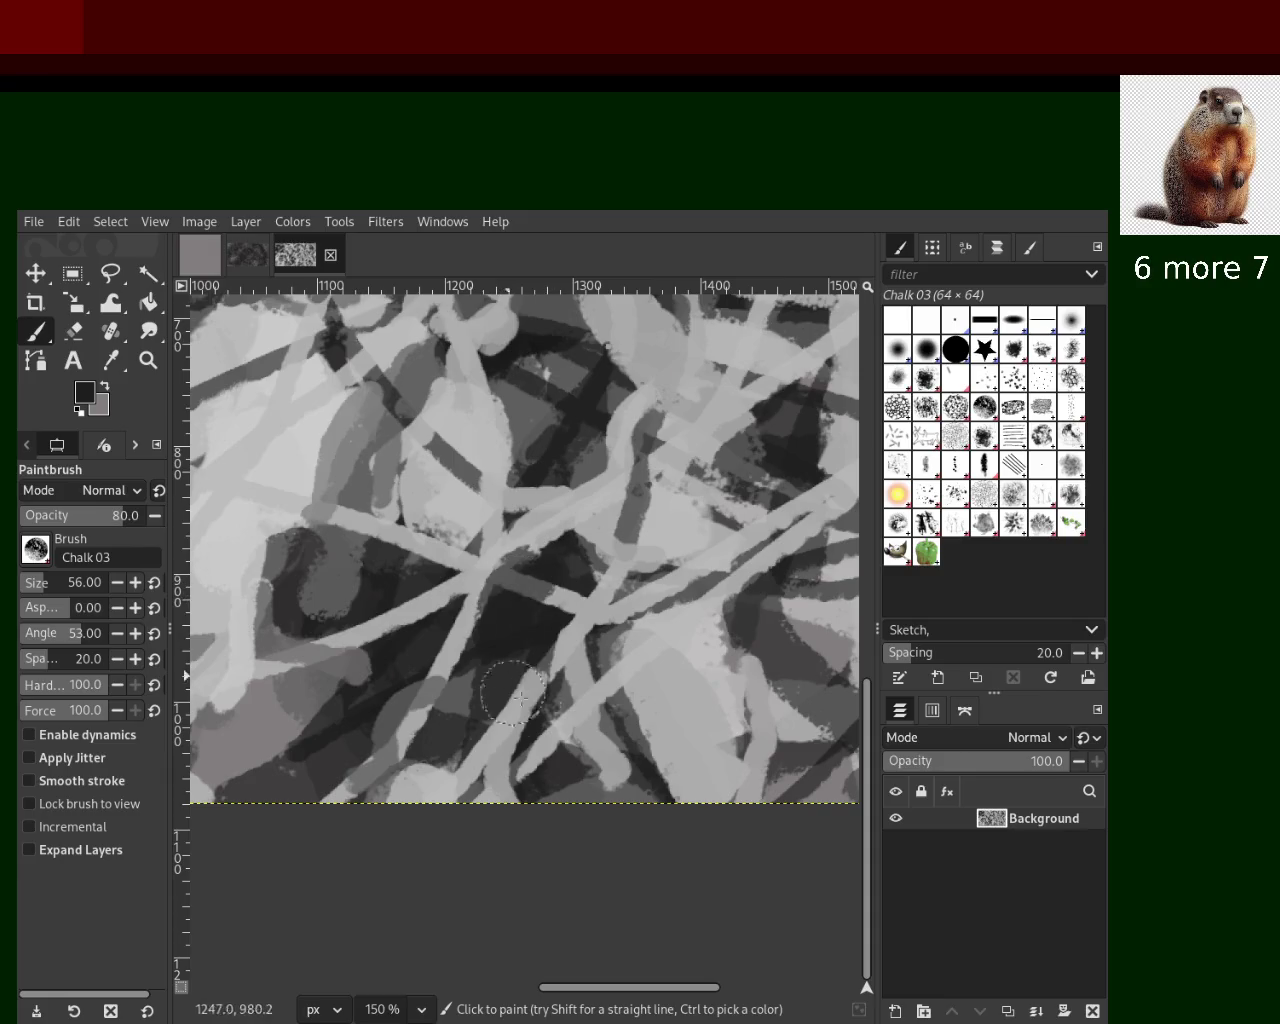
{"action": "left_click", "coordinate": [567, 553]}
{"action": "left_click_drag", "start_coordinate": [544, 614], "coordinate": [537, 739]}
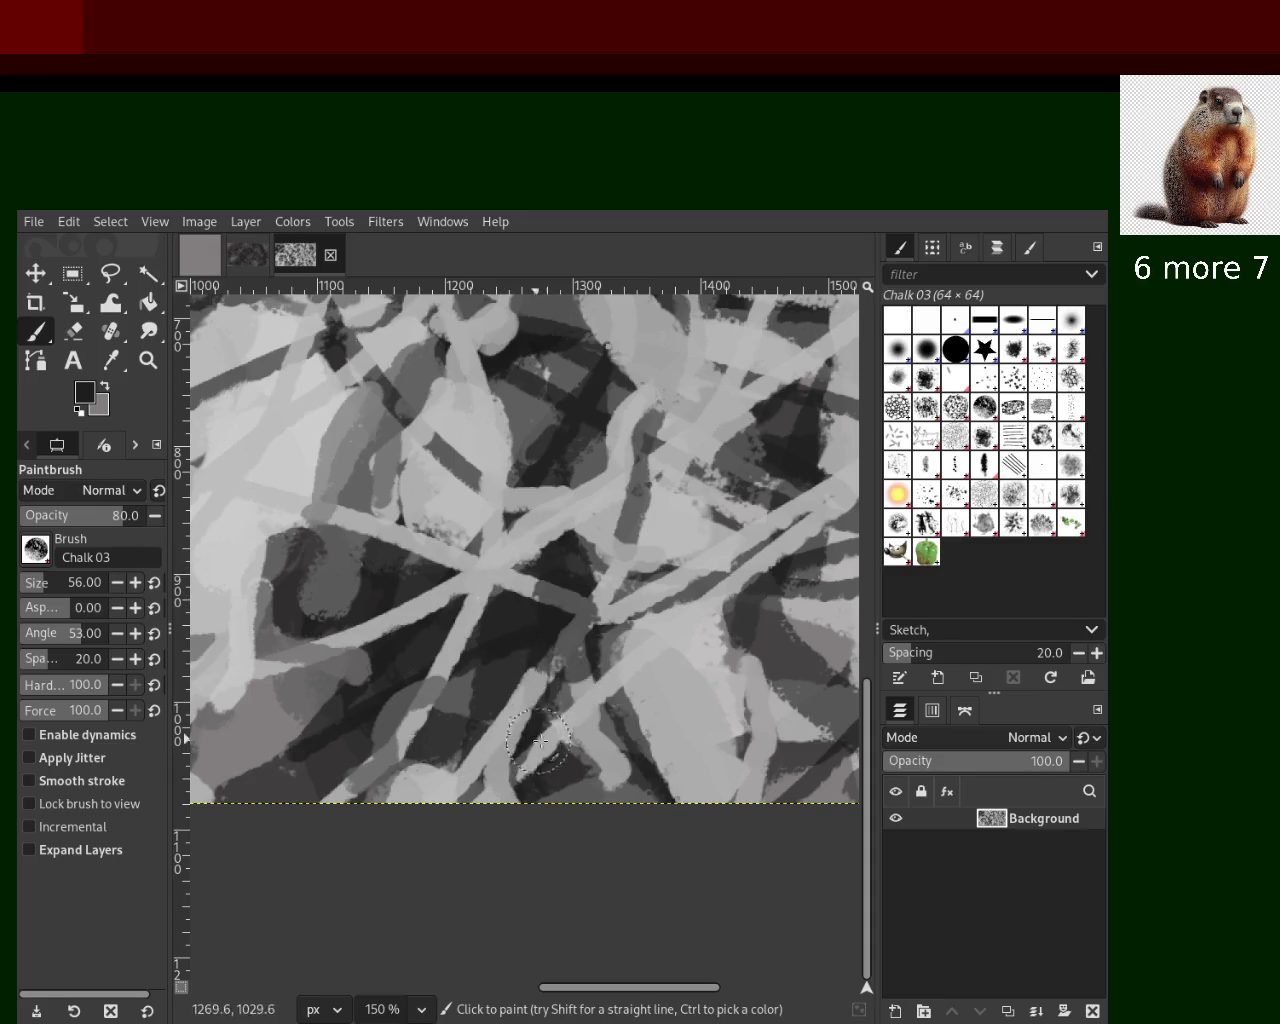
{"action": "left_click_drag", "start_coordinate": [555, 549], "coordinate": [480, 640]}
{"action": "key", "text": "ctrl+z"}
{"action": "left_click_drag", "start_coordinate": [504, 560], "coordinate": [471, 663]}
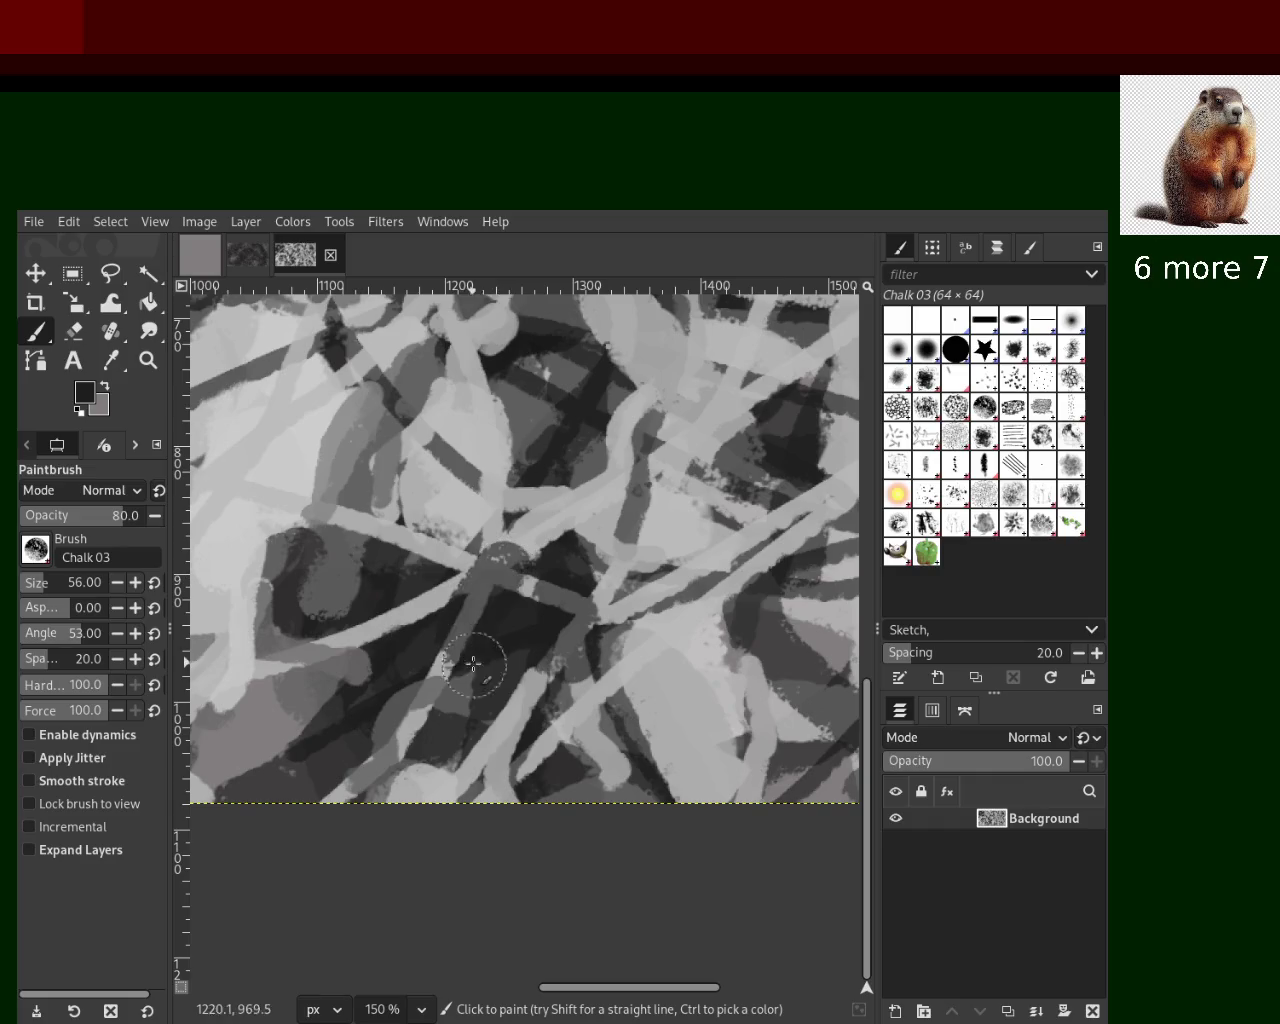
Pick a light grey and try a light chalk stroke, then undo it
{"action": "left_click", "coordinate": [560, 600], "text": "ctrl"}
{"action": "left_click", "coordinate": [530, 550]}
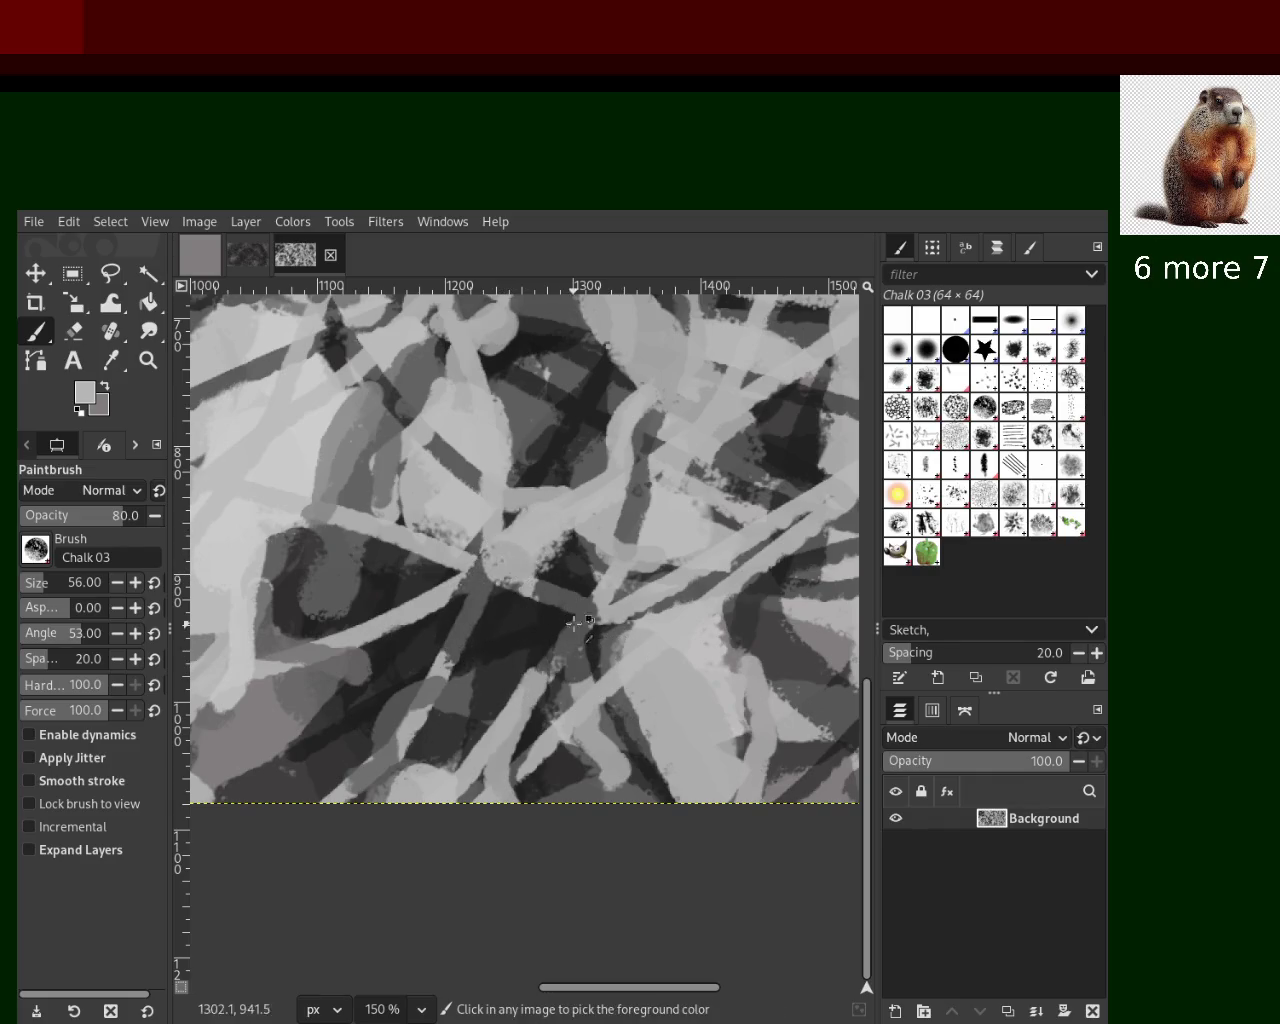
{"action": "key", "text": "ctrl+z"}
{"action": "left_click_drag", "start_coordinate": [438, 665], "coordinate": [355, 625]}
{"action": "key", "text": "ctrl+z"}
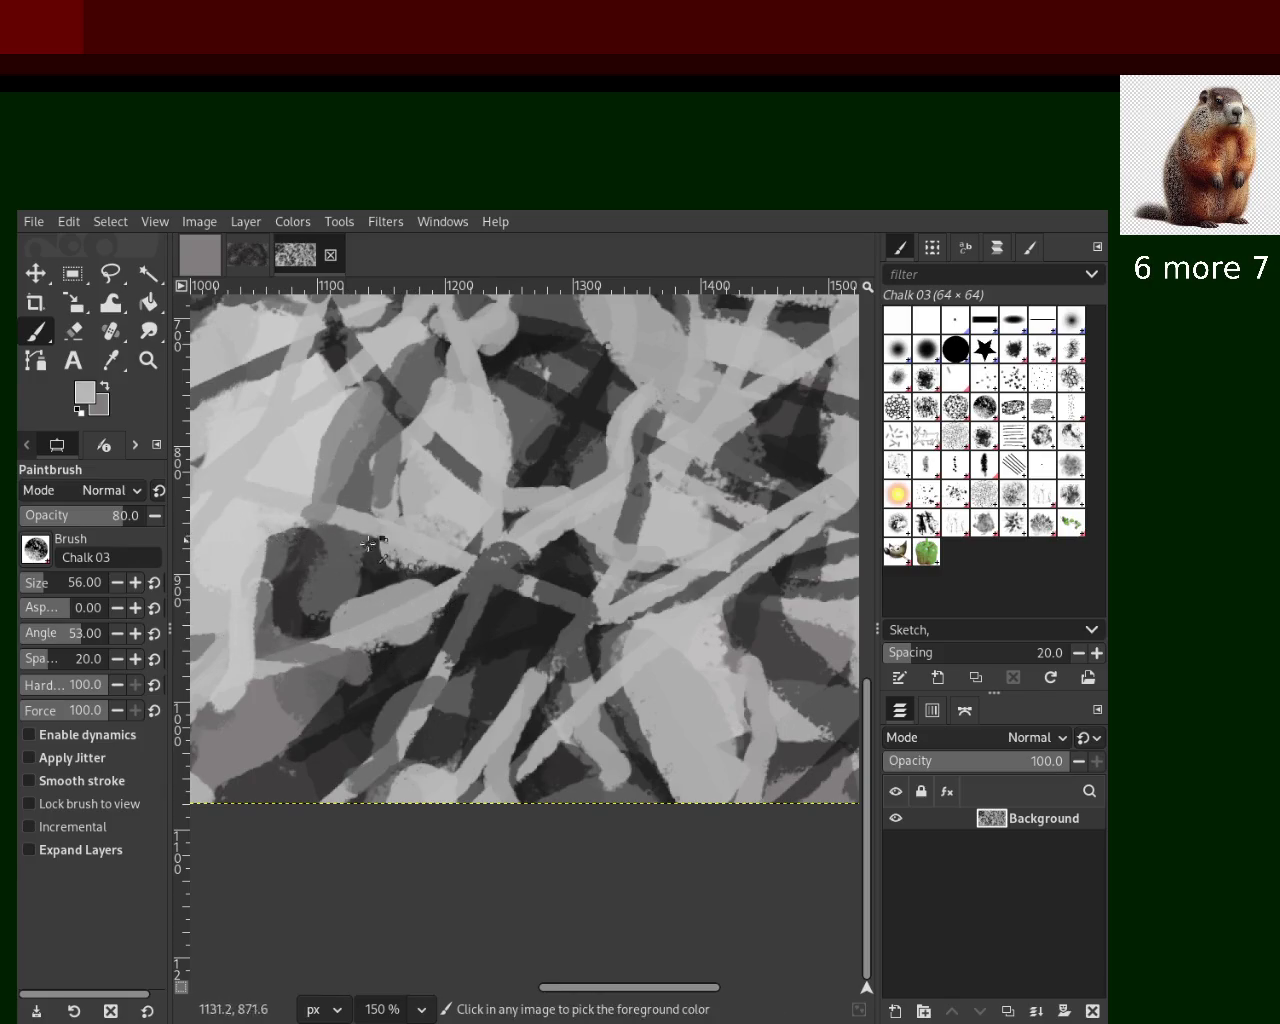
Sample greys and paint a light chalk stroke across the lower left, then discard it
{"action": "left_click", "coordinate": [415, 538], "text": "ctrl"}
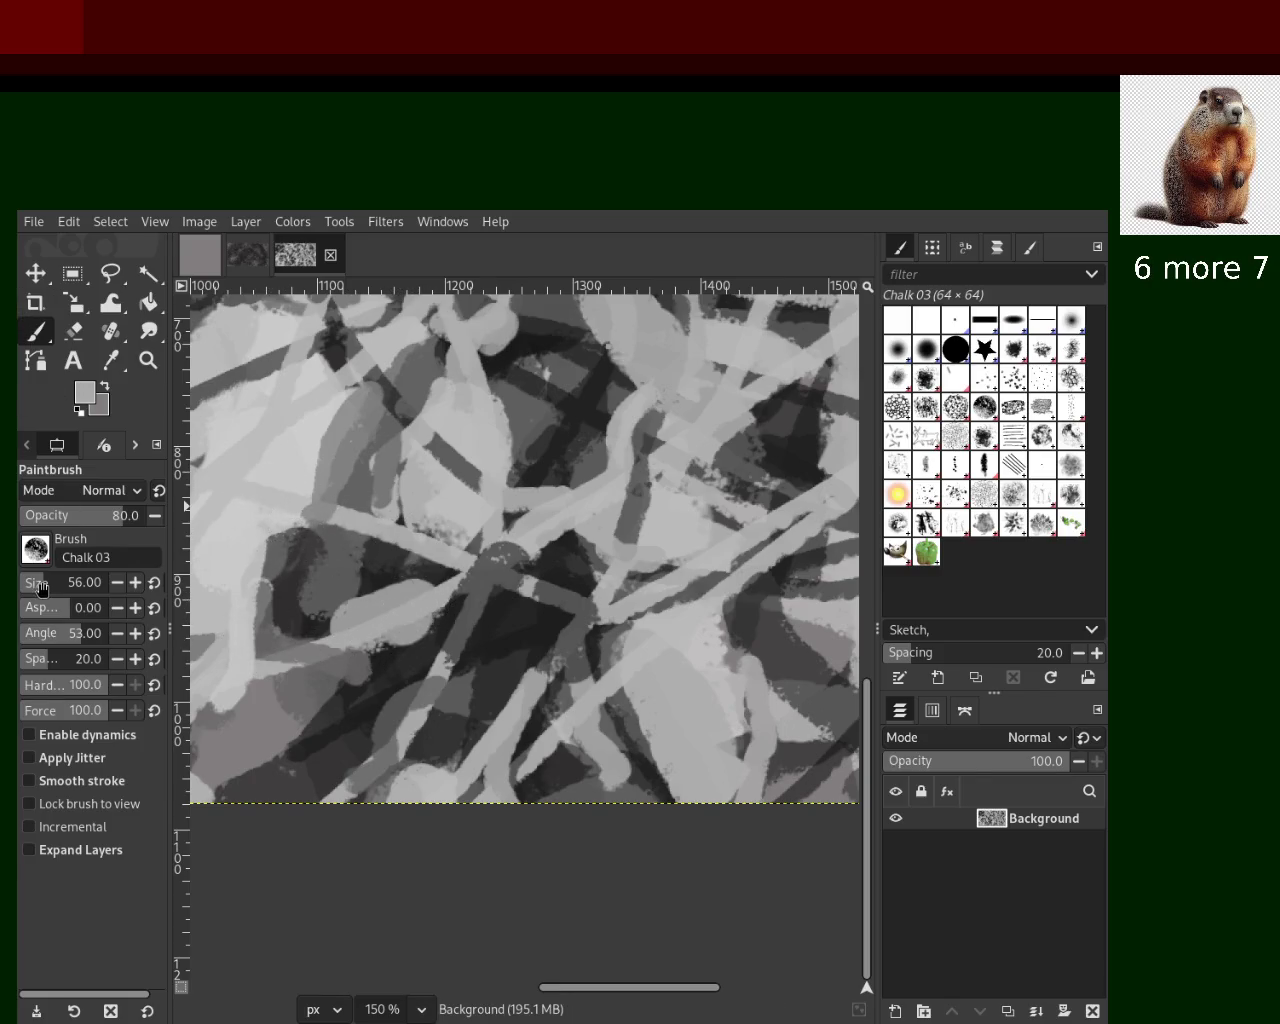
{"action": "left_click", "coordinate": [465, 552], "text": "ctrl"}
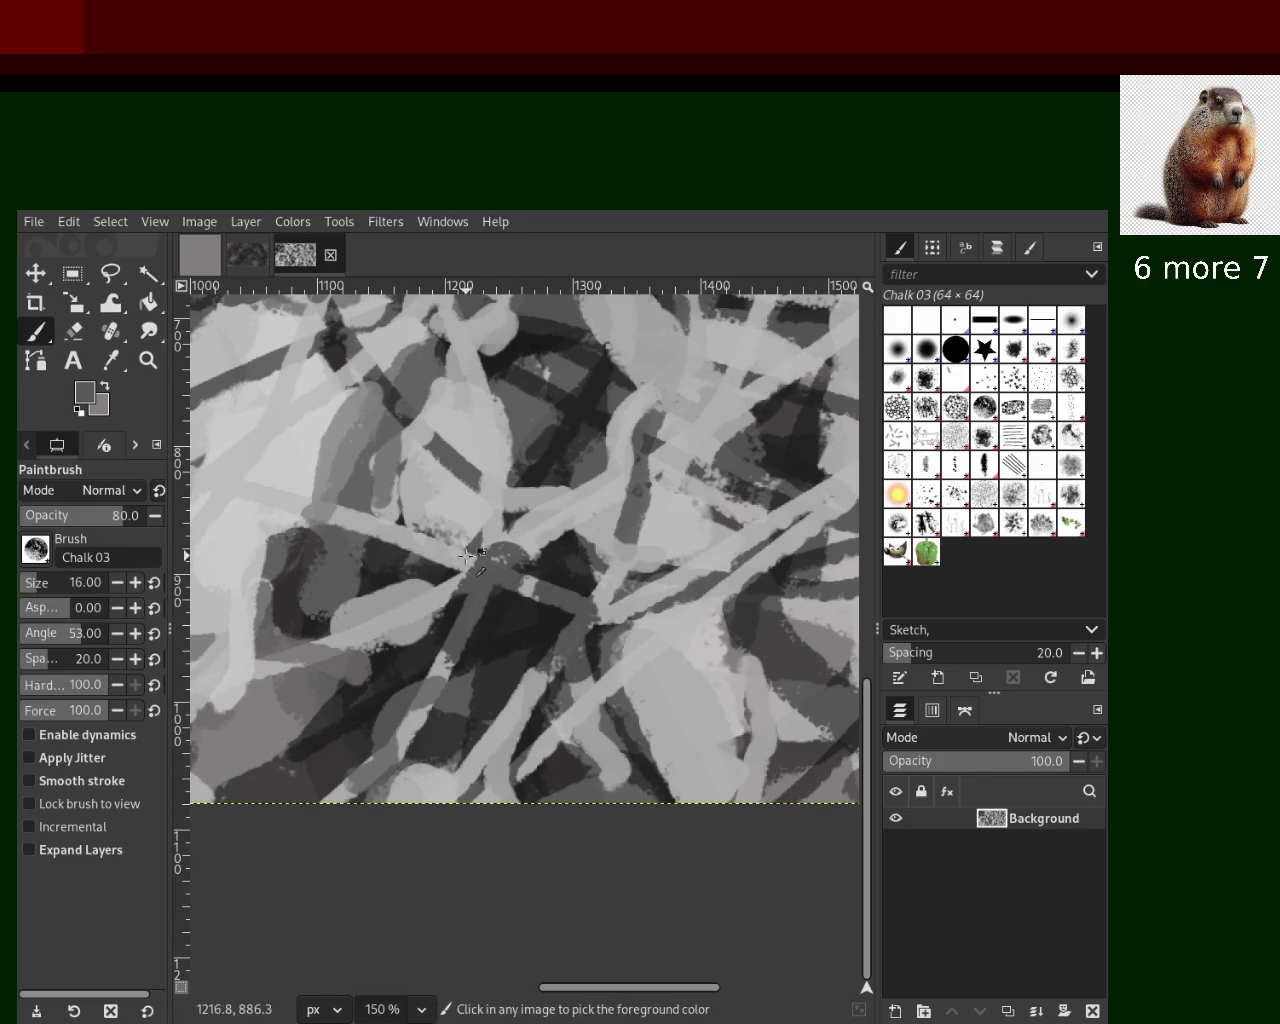
{"action": "left_click", "coordinate": [459, 566], "text": "ctrl"}
{"action": "left_click_drag", "start_coordinate": [400, 595], "coordinate": [246, 526]}
{"action": "key", "text": "ctrl+z"}
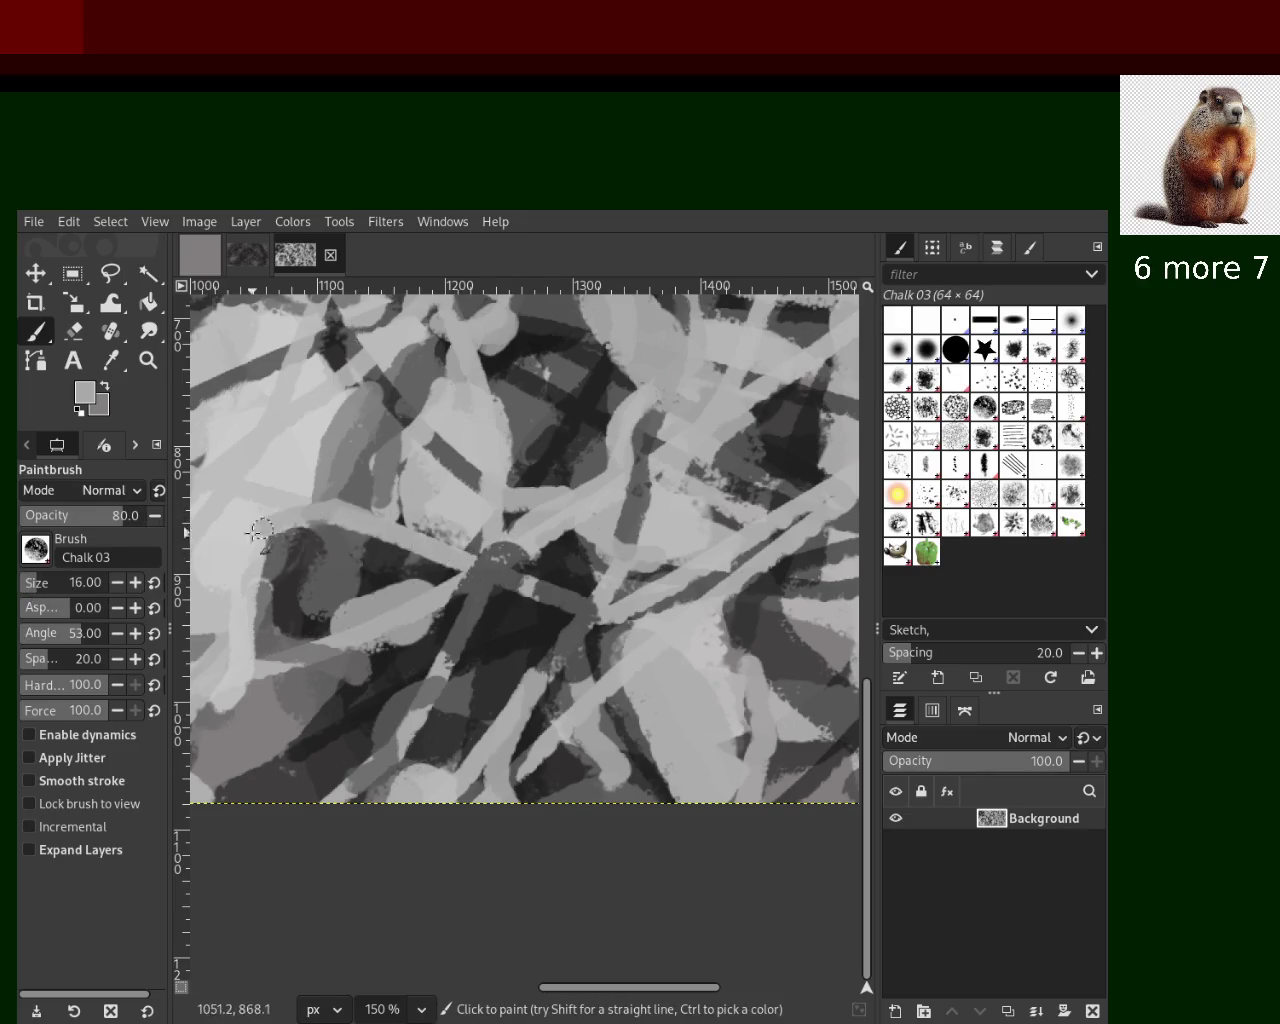
Pick a dark grey and paint a diagonal chalk stroke across the lower canvas
{"action": "left_click", "coordinate": [757, 545], "text": "ctrl"}
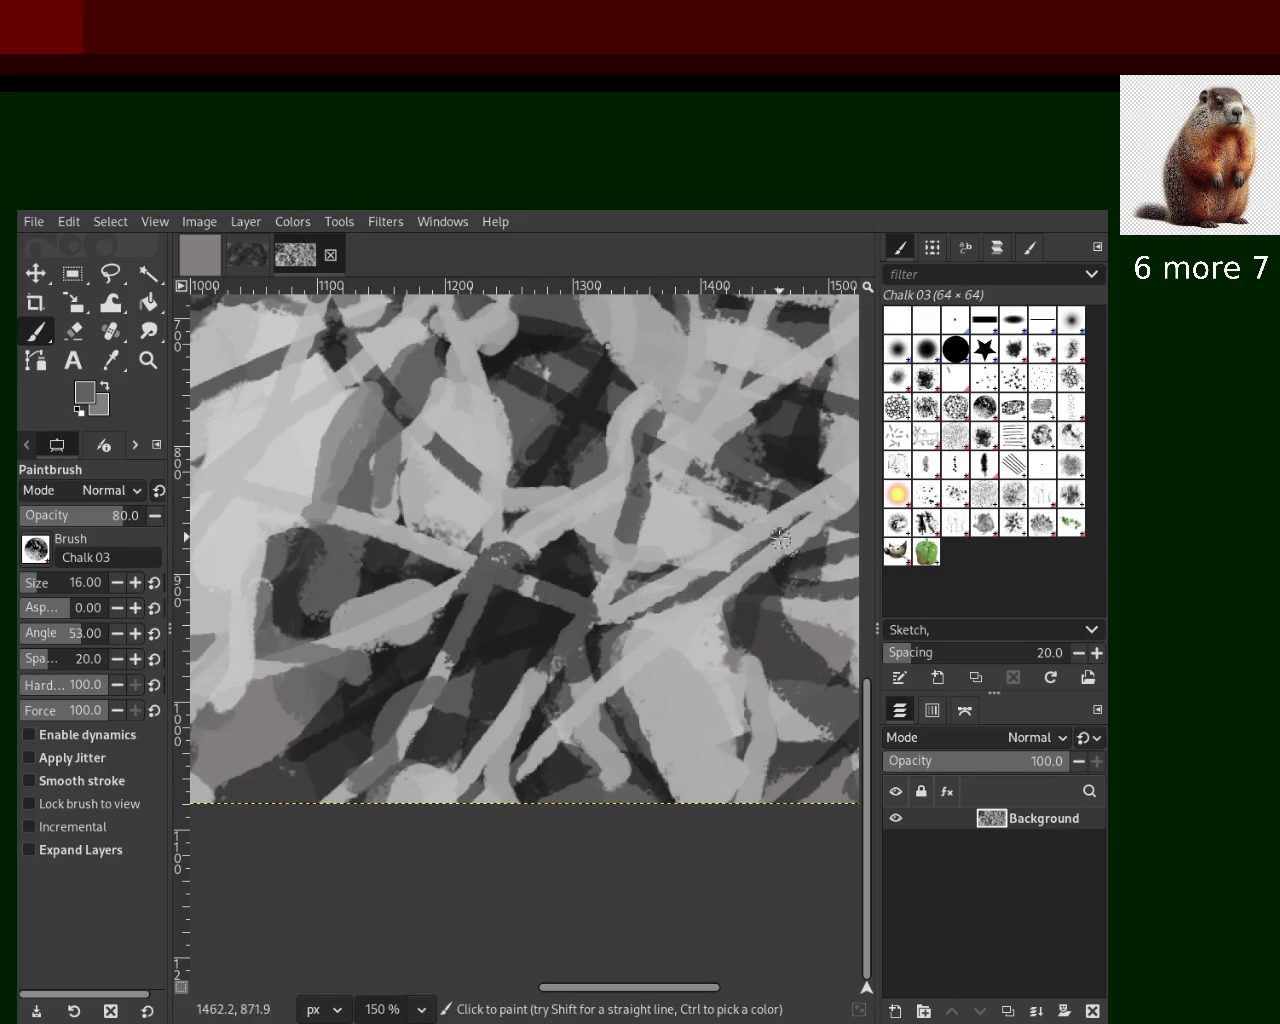
{"action": "left_click_drag", "start_coordinate": [785, 530], "coordinate": [533, 678]}
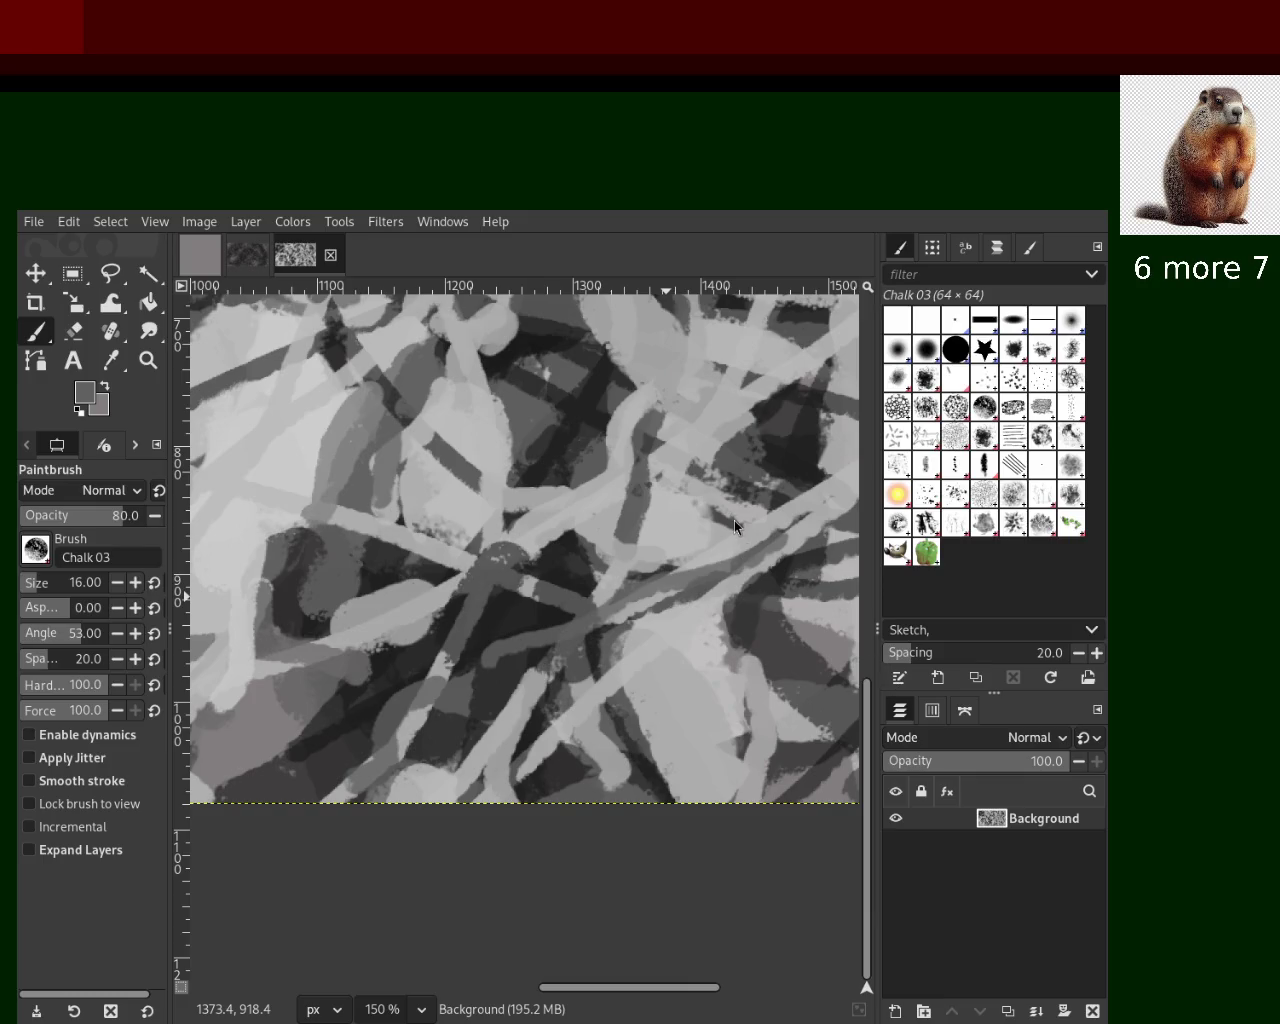
{"action": "left_click", "coordinate": [146, 362]}
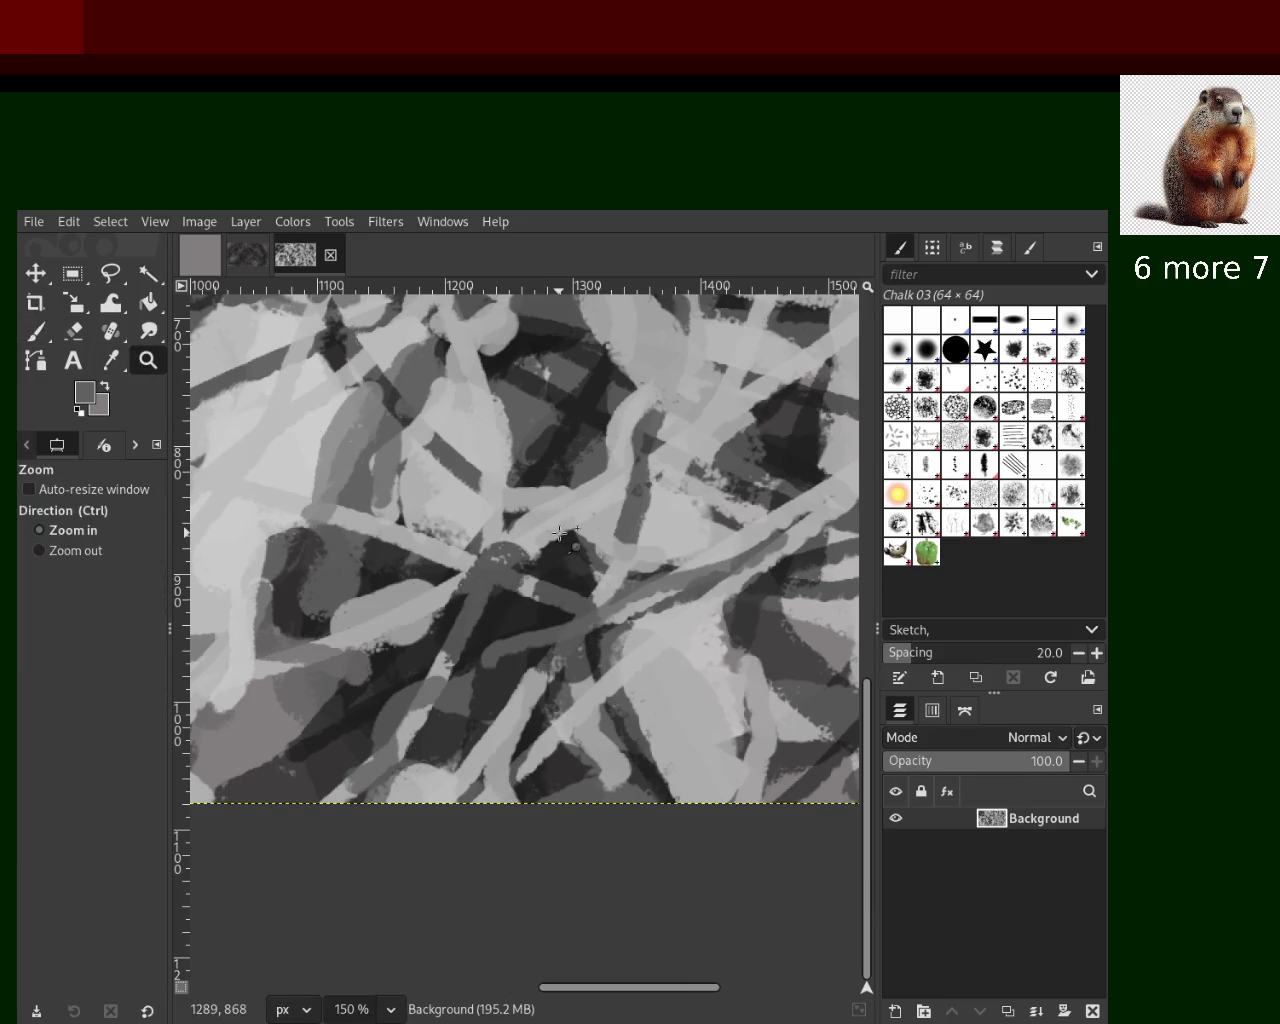
Use the Zoom tool to zoom out to 33.3% and look over the whole painting
{"action": "left_click", "coordinate": [661, 582]}
{"action": "scroll", "coordinate": [661, 582], "scroll_direction": "down", "scroll_amount": 3}
{"action": "scroll", "coordinate": [704, 318], "scroll_direction": "down", "scroll_amount": 2}
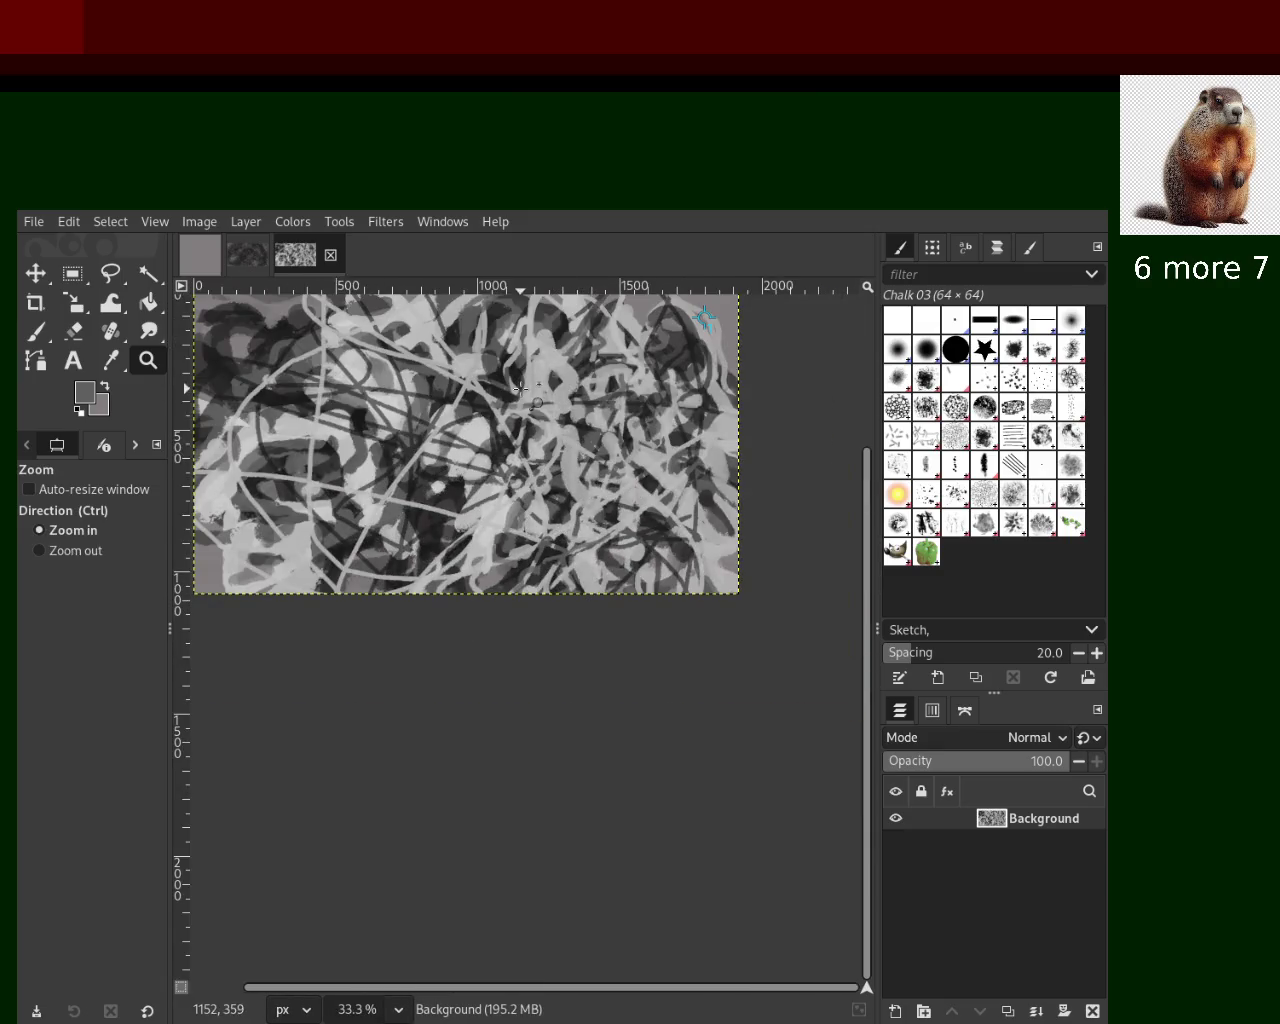
{"action": "scroll", "coordinate": [520, 389], "scroll_direction": "up", "scroll_amount": 3}
{"action": "scroll", "coordinate": [520, 389], "scroll_direction": "up", "scroll_amount": 1}
{"action": "scroll", "coordinate": [680, 442], "scroll_direction": "down", "scroll_amount": 3}
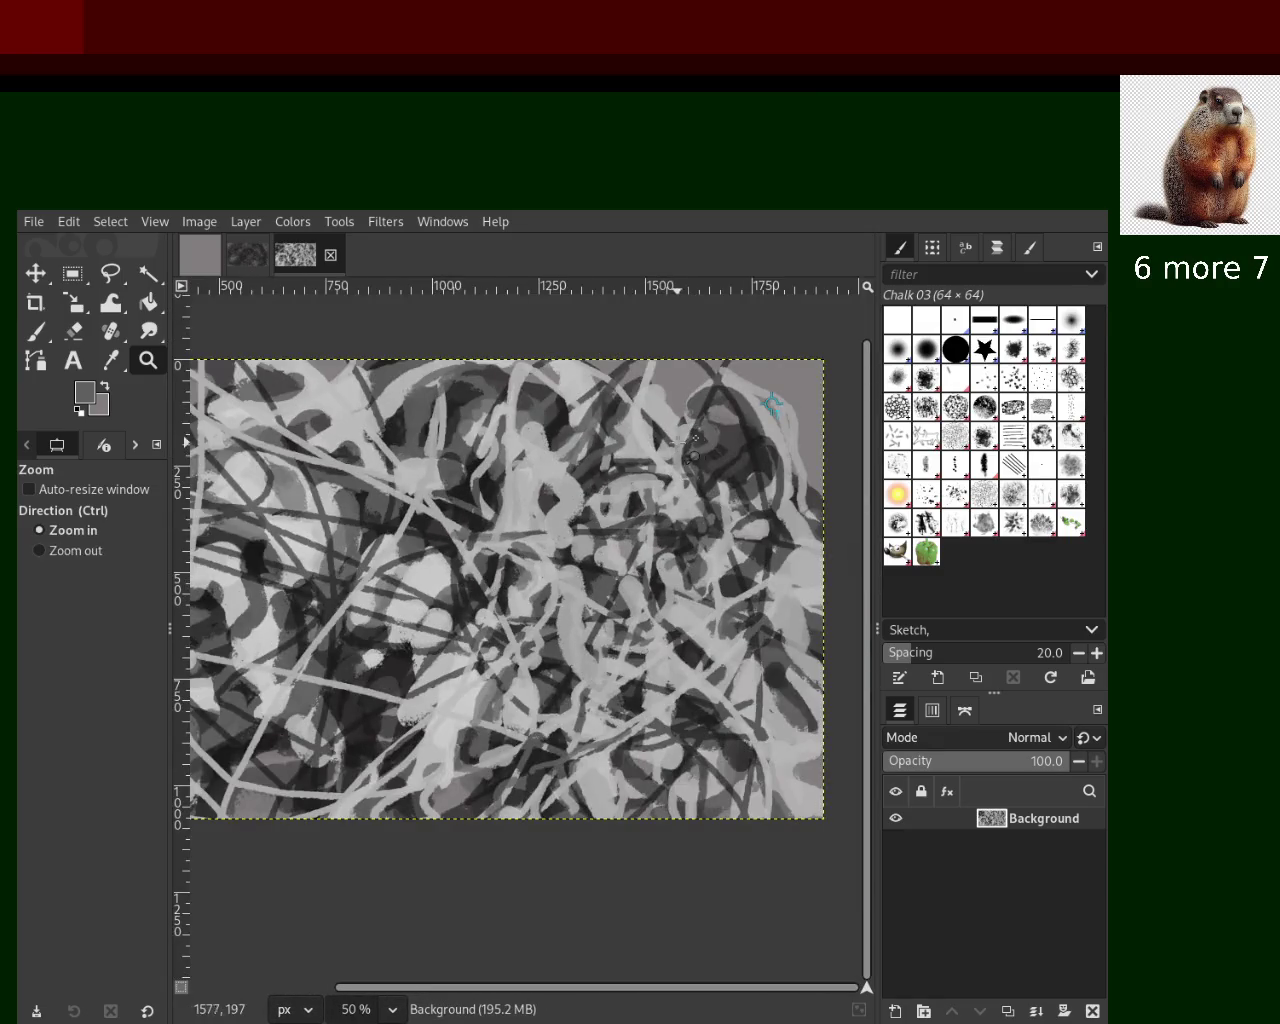
{"action": "scroll", "coordinate": [715, 468], "scroll_direction": "up", "scroll_amount": 1}
{"action": "scroll", "coordinate": [660, 476], "scroll_direction": "down", "scroll_amount": 2}
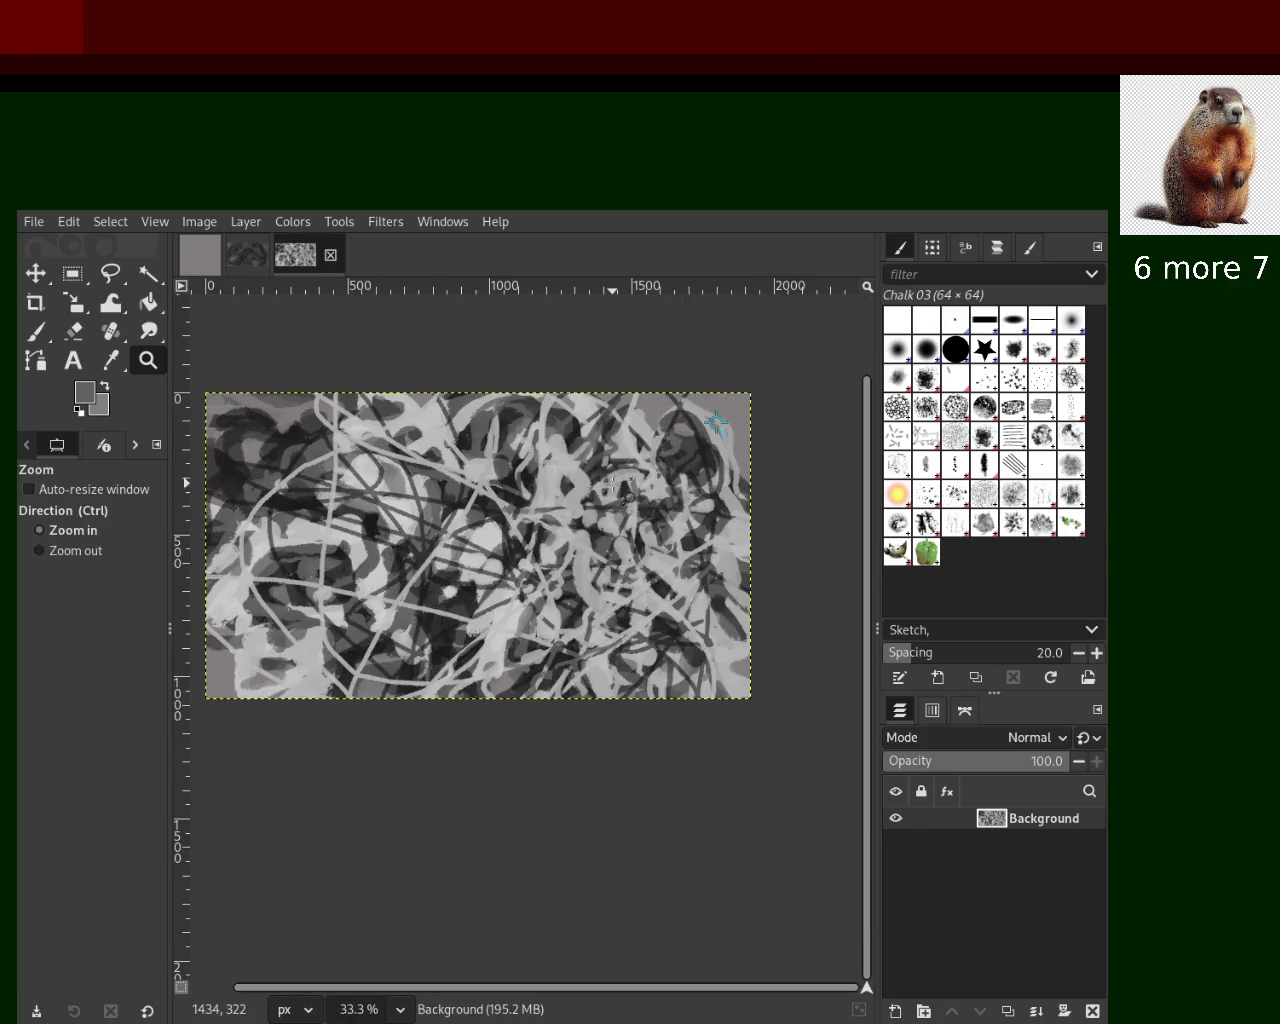
Zoom back in to 200% and pick a near-black from the canvas with the Paintbrush
{"action": "scroll", "coordinate": [613, 484], "scroll_direction": "up", "scroll_amount": 1}
{"action": "scroll", "coordinate": [613, 484], "scroll_direction": "up", "scroll_amount": 1}
{"action": "scroll", "coordinate": [500, 460], "scroll_direction": "up", "scroll_amount": 3}
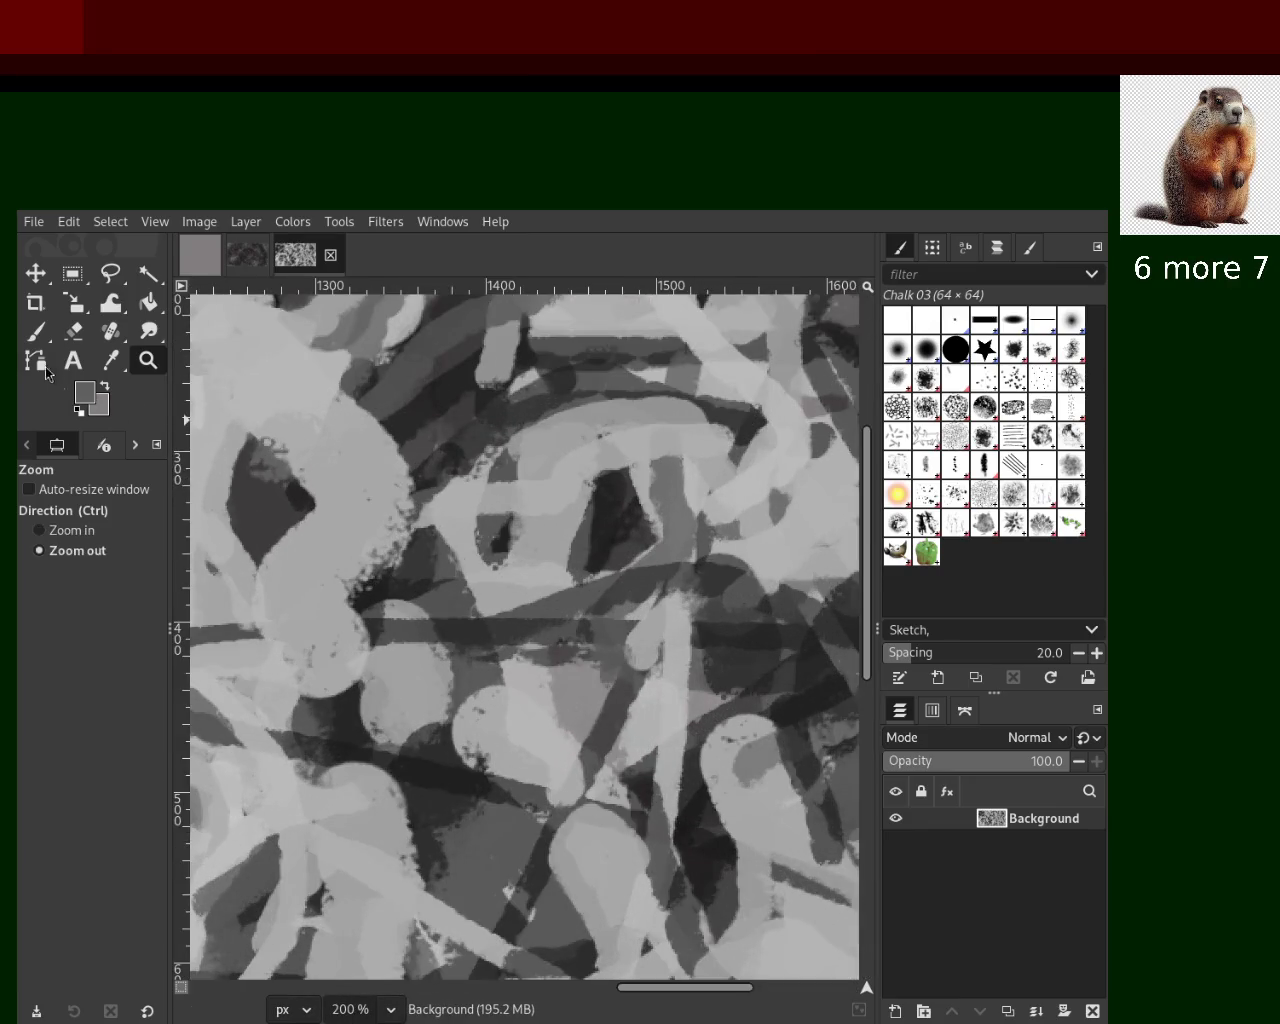
{"action": "key", "text": "p"}
{"action": "left_click", "coordinate": [600, 490], "text": "ctrl"}
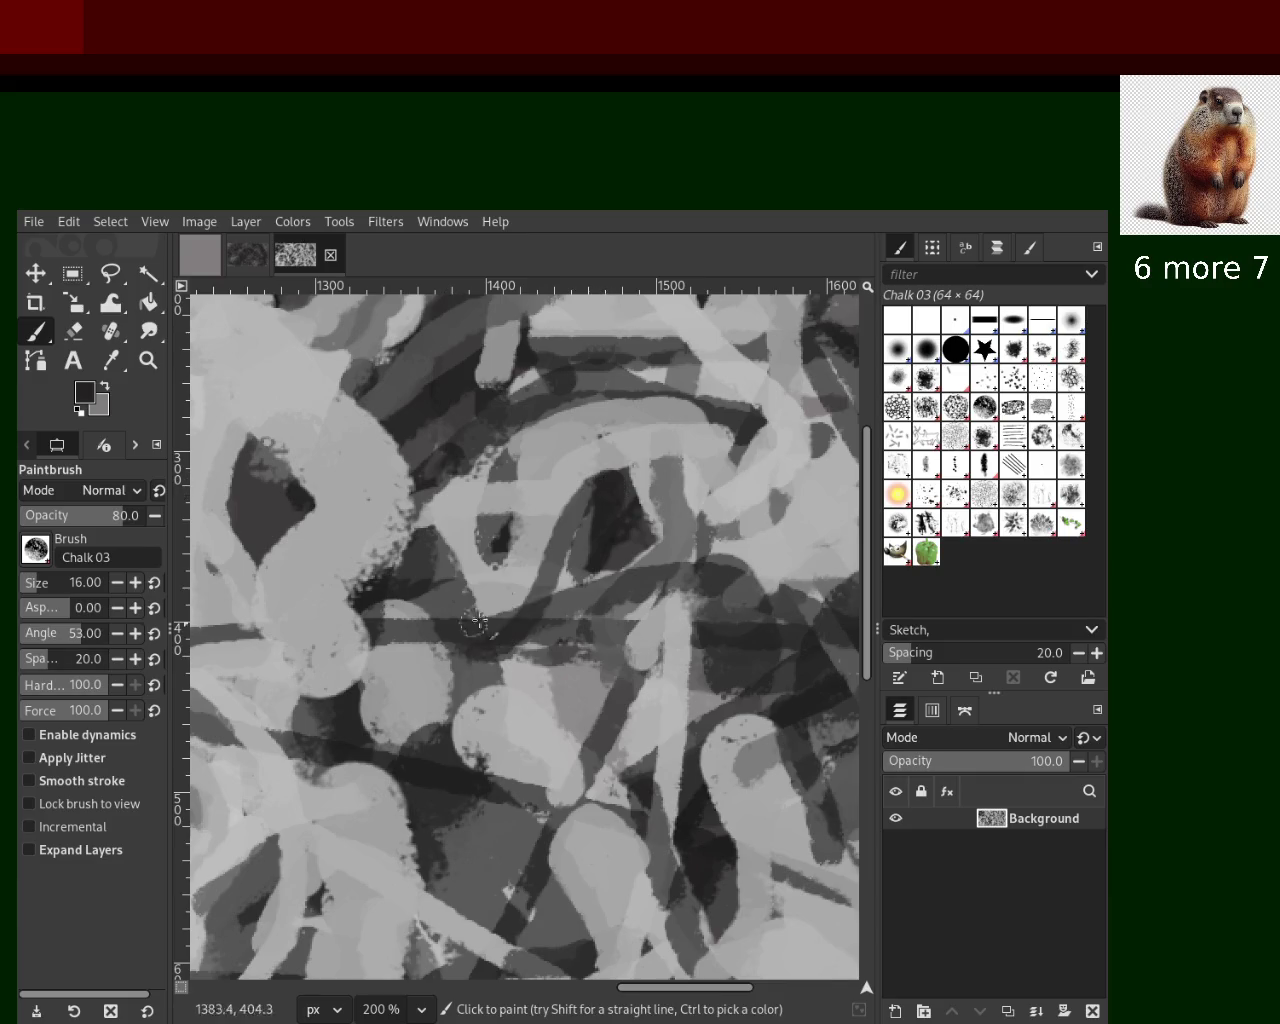
Pick greys and paint a dark chalk stroke near the centre, undoing the vertical strokes
{"action": "left_click", "coordinate": [503, 452], "text": "ctrl"}
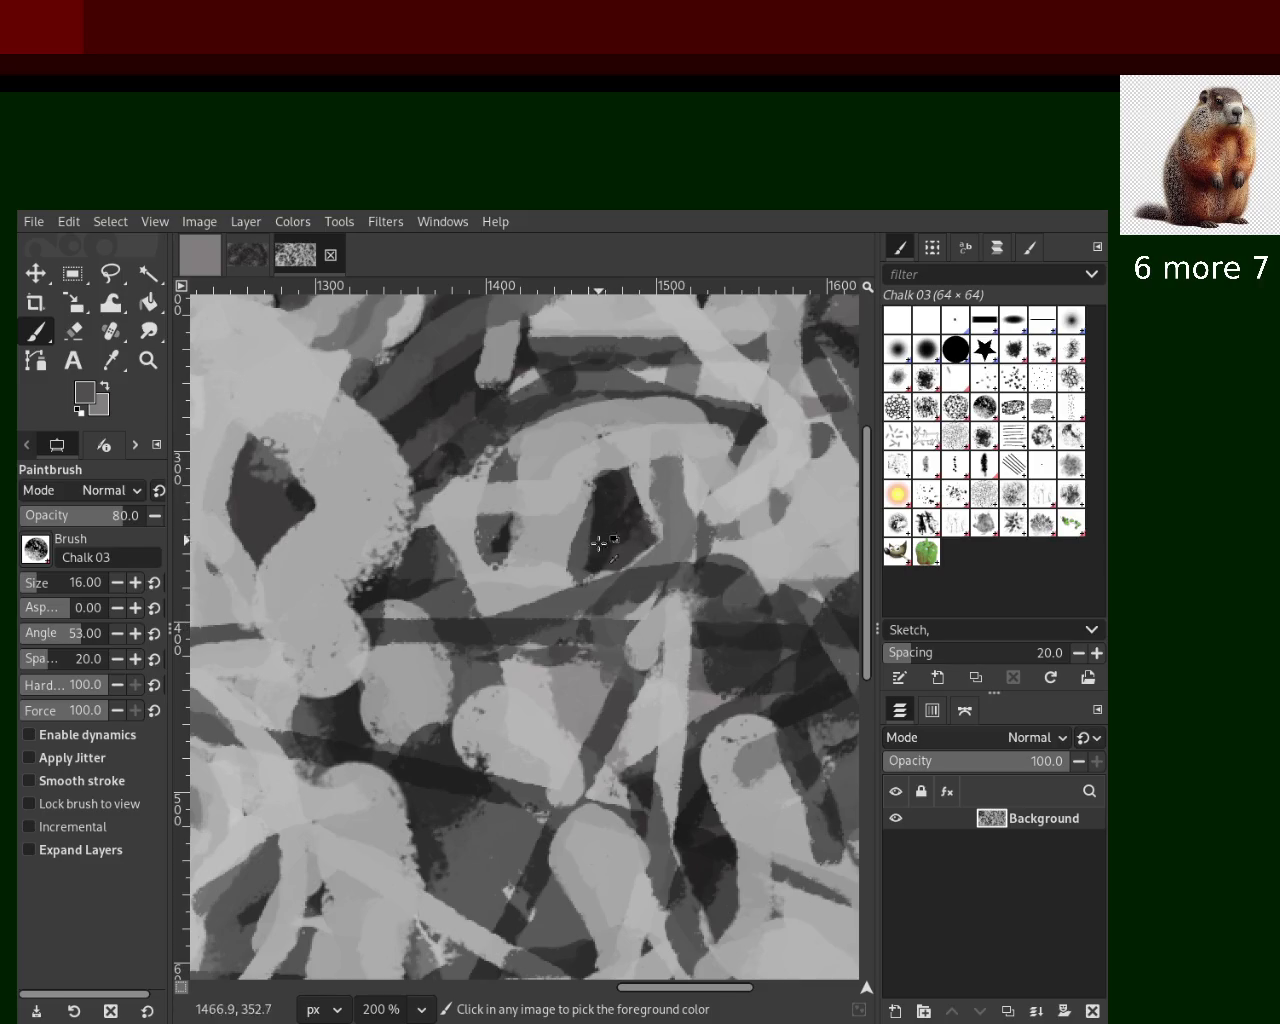
{"action": "left_click", "coordinate": [506, 537], "text": "ctrl"}
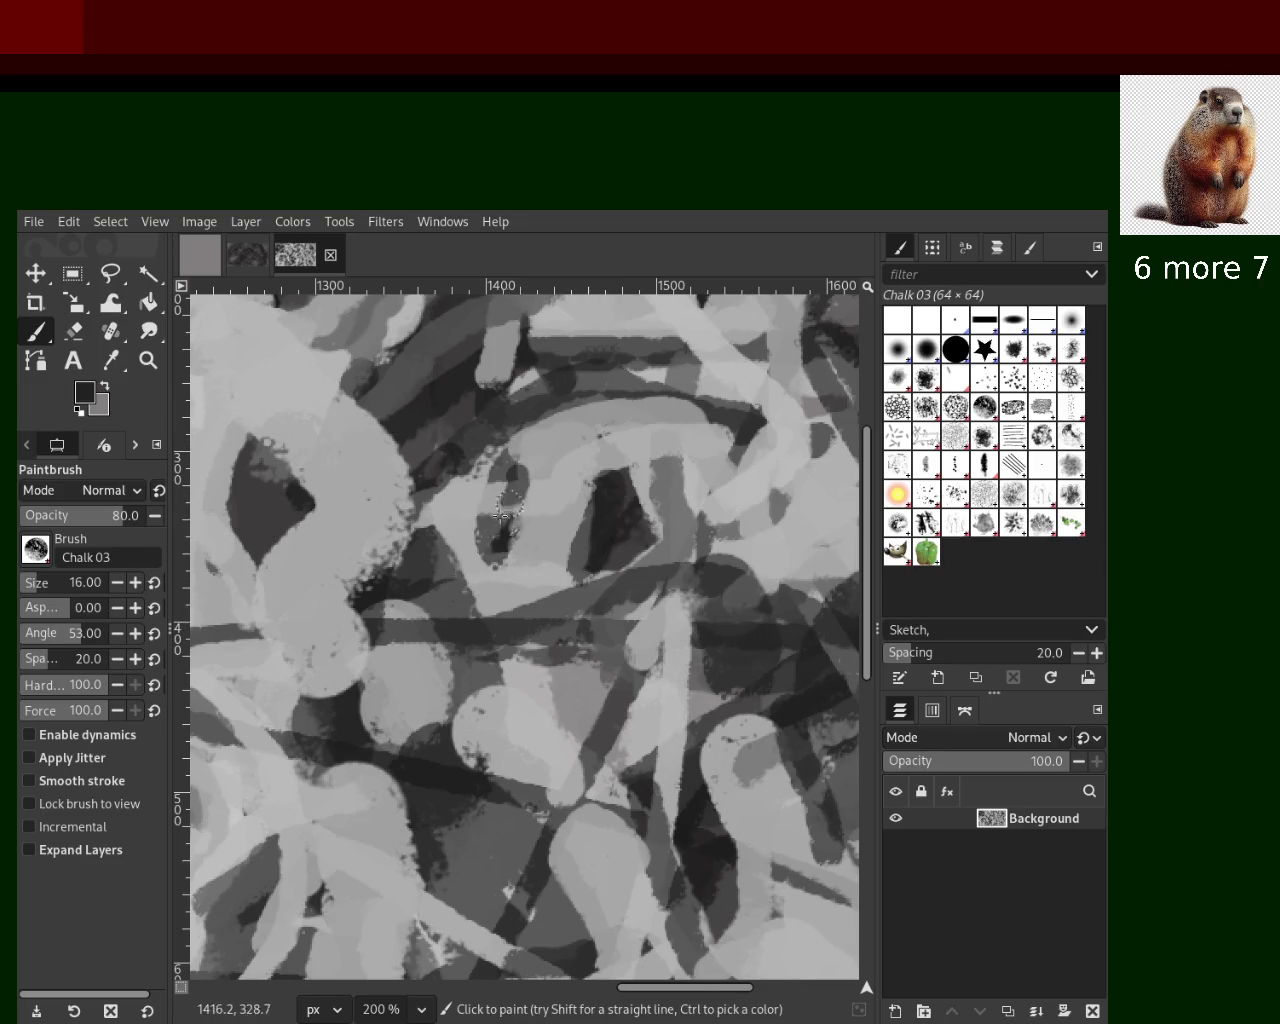
{"action": "left_click_drag", "start_coordinate": [509, 463], "coordinate": [463, 580]}
{"action": "key", "text": "ctrl"}
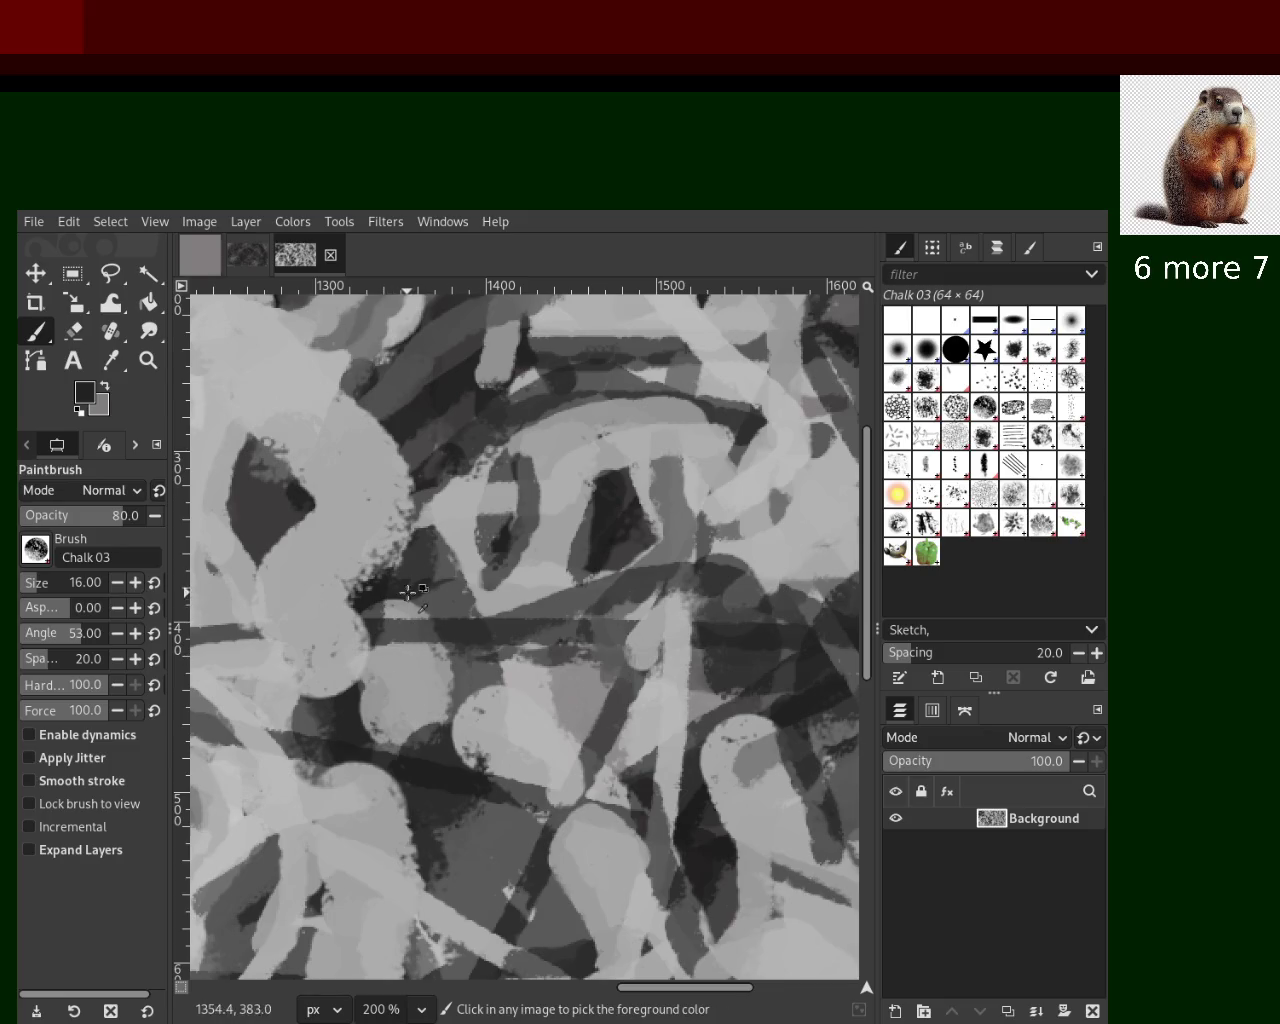
{"action": "left_click_drag", "start_coordinate": [505, 445], "coordinate": [488, 556]}
{"action": "key", "text": "ctrl+z"}
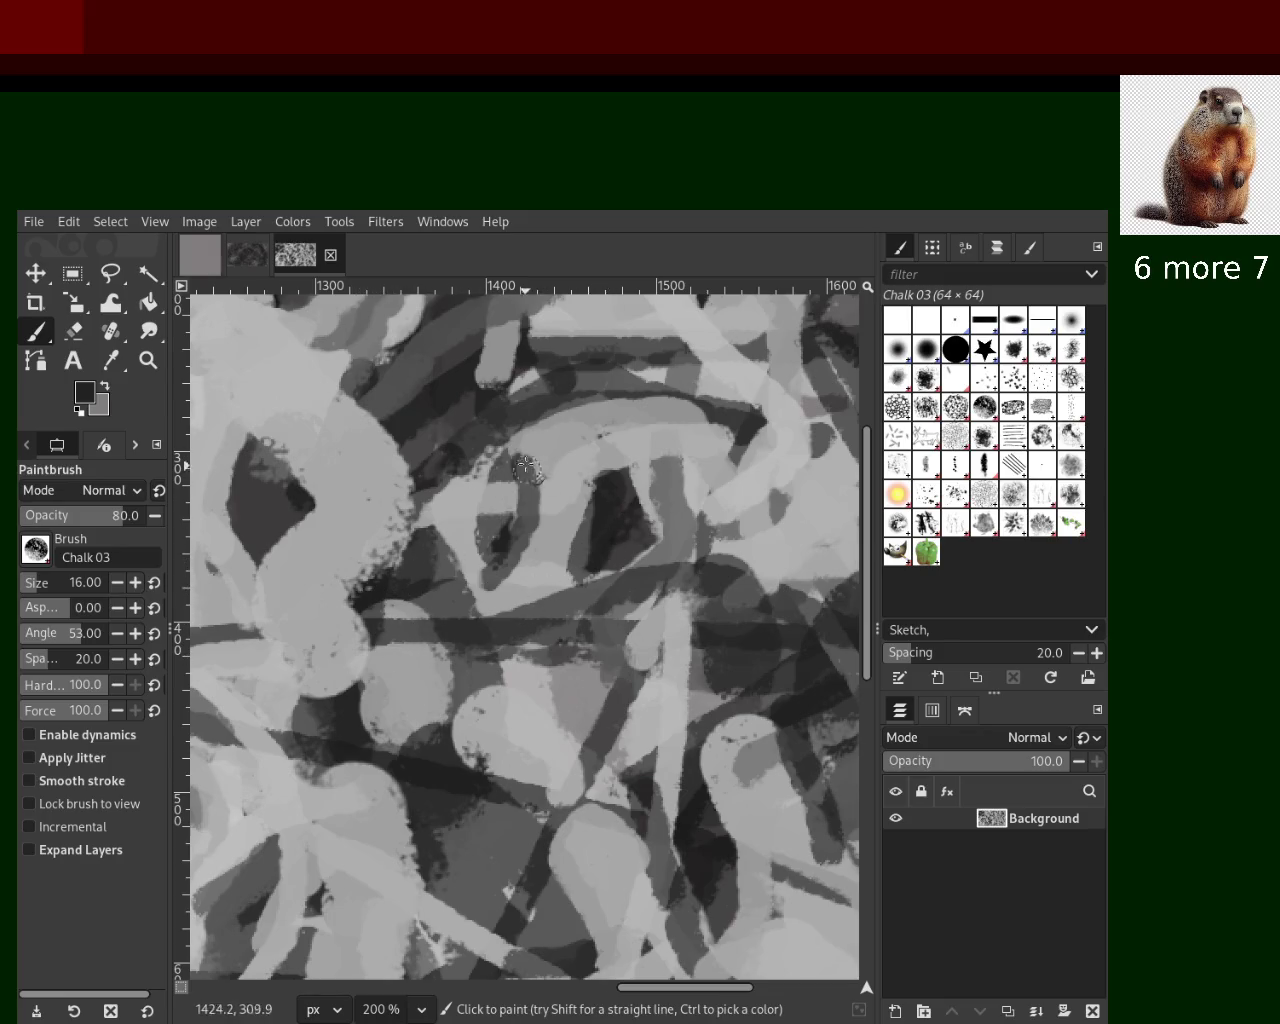
{"action": "left_click_drag", "start_coordinate": [510, 445], "coordinate": [519, 594]}
{"action": "key", "text": "ctrl+z"}
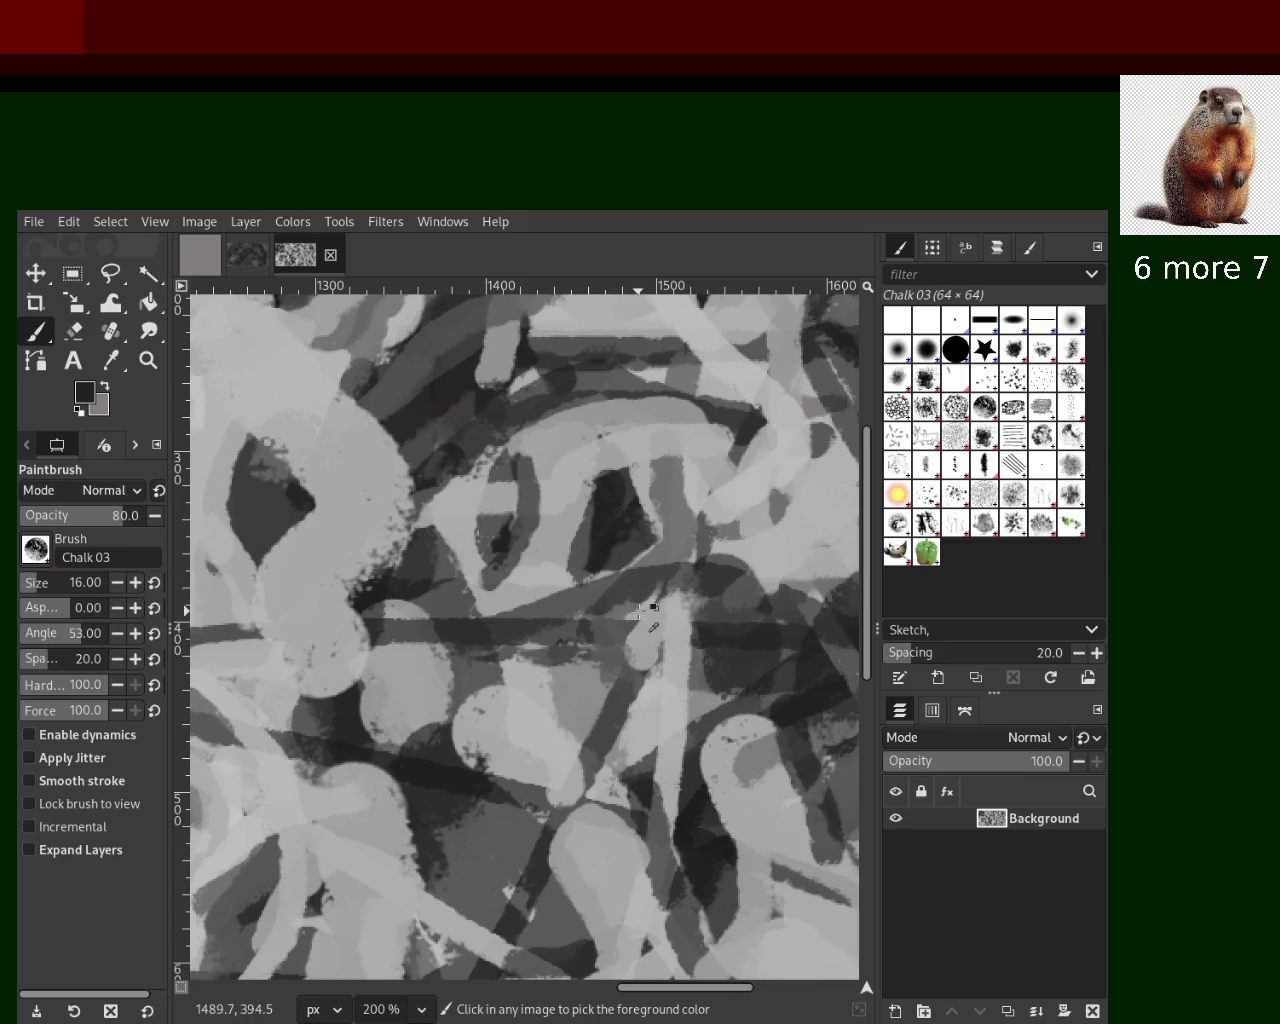
Dab a large grey patch near the lower centre and a dark dab on the left side
{"action": "left_click", "coordinate": [594, 657], "text": "ctrl"}
{"action": "type", "text": "66"}
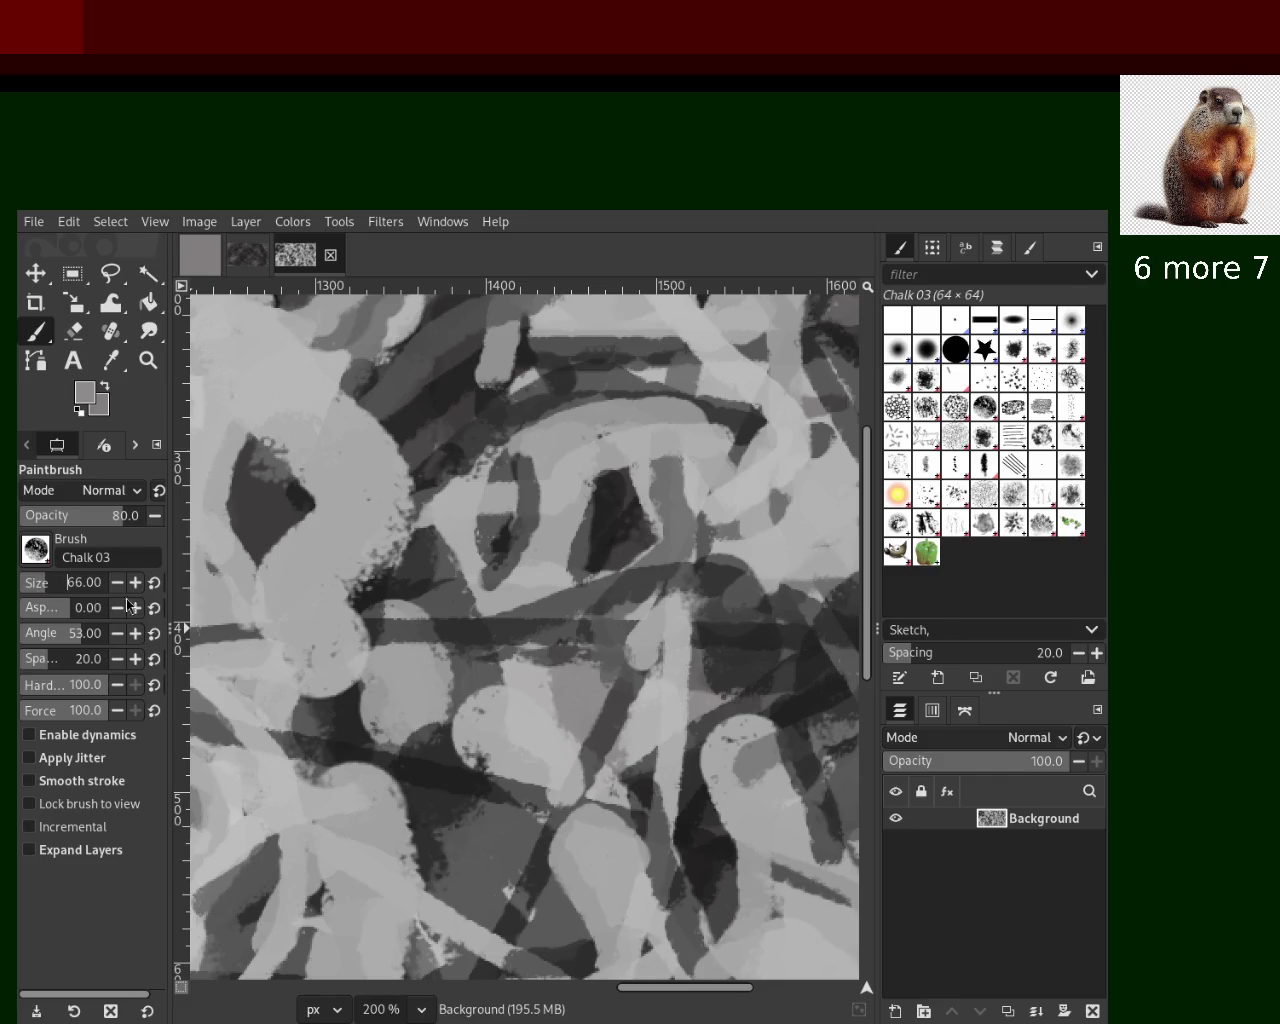
{"action": "left_click", "coordinate": [573, 667]}
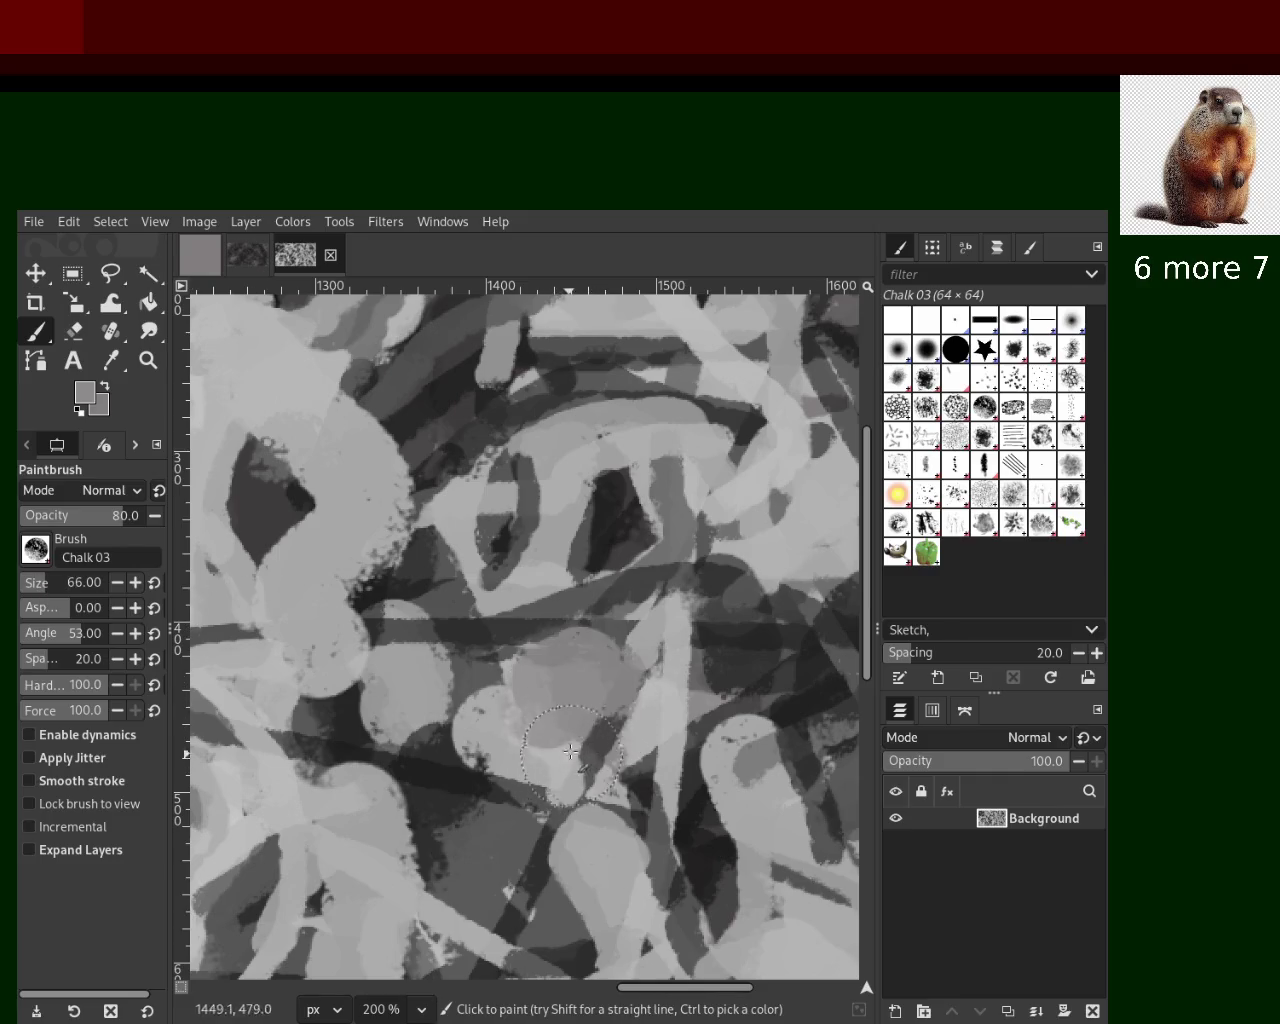
{"action": "left_click", "coordinate": [555, 700]}
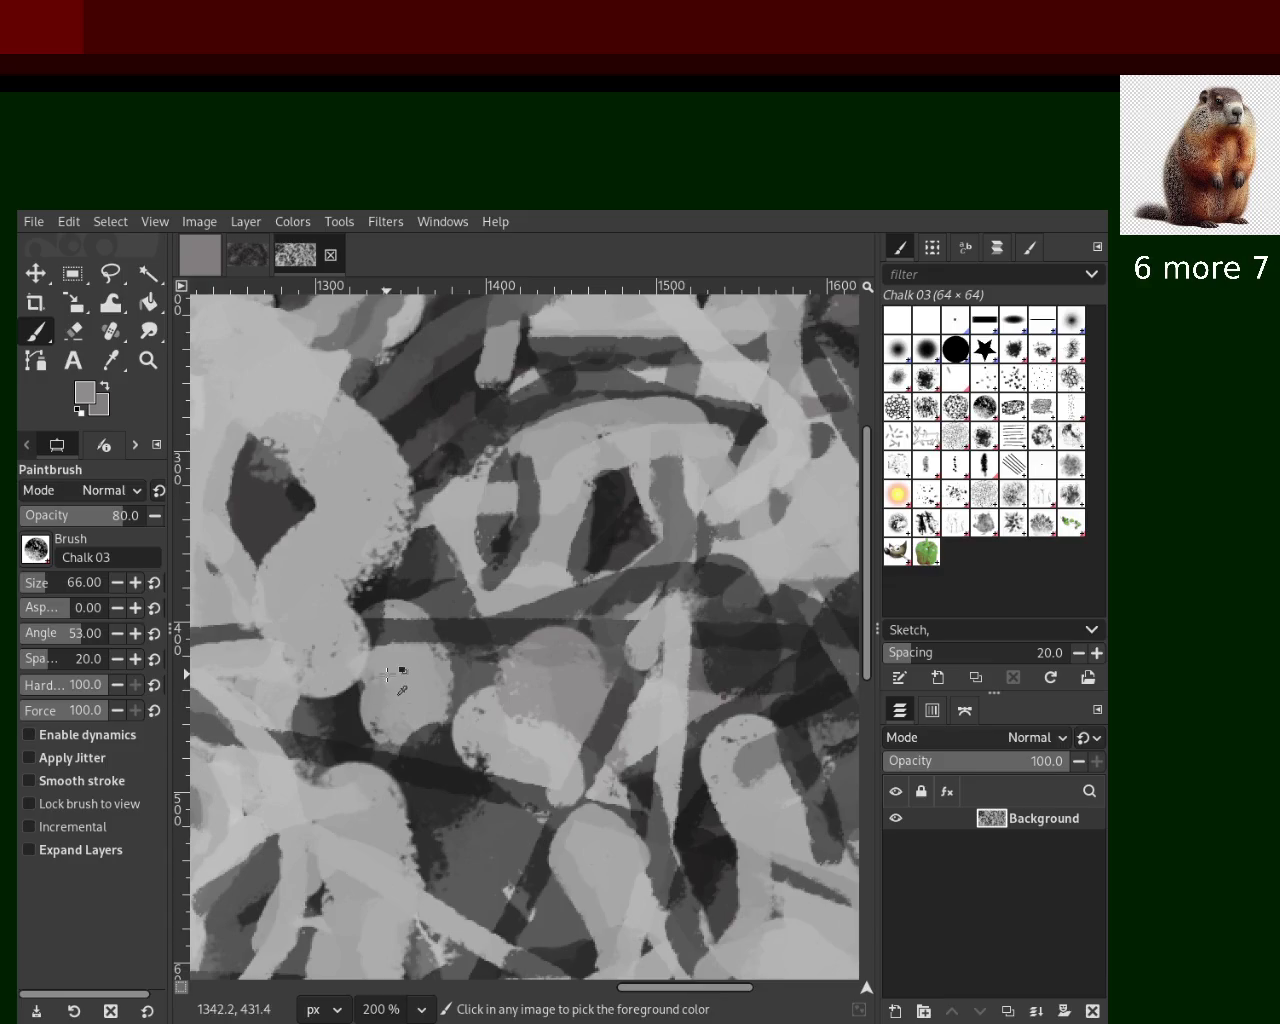
{"action": "left_click", "coordinate": [375, 566], "text": "ctrl"}
{"action": "left_click", "coordinate": [392, 545]}
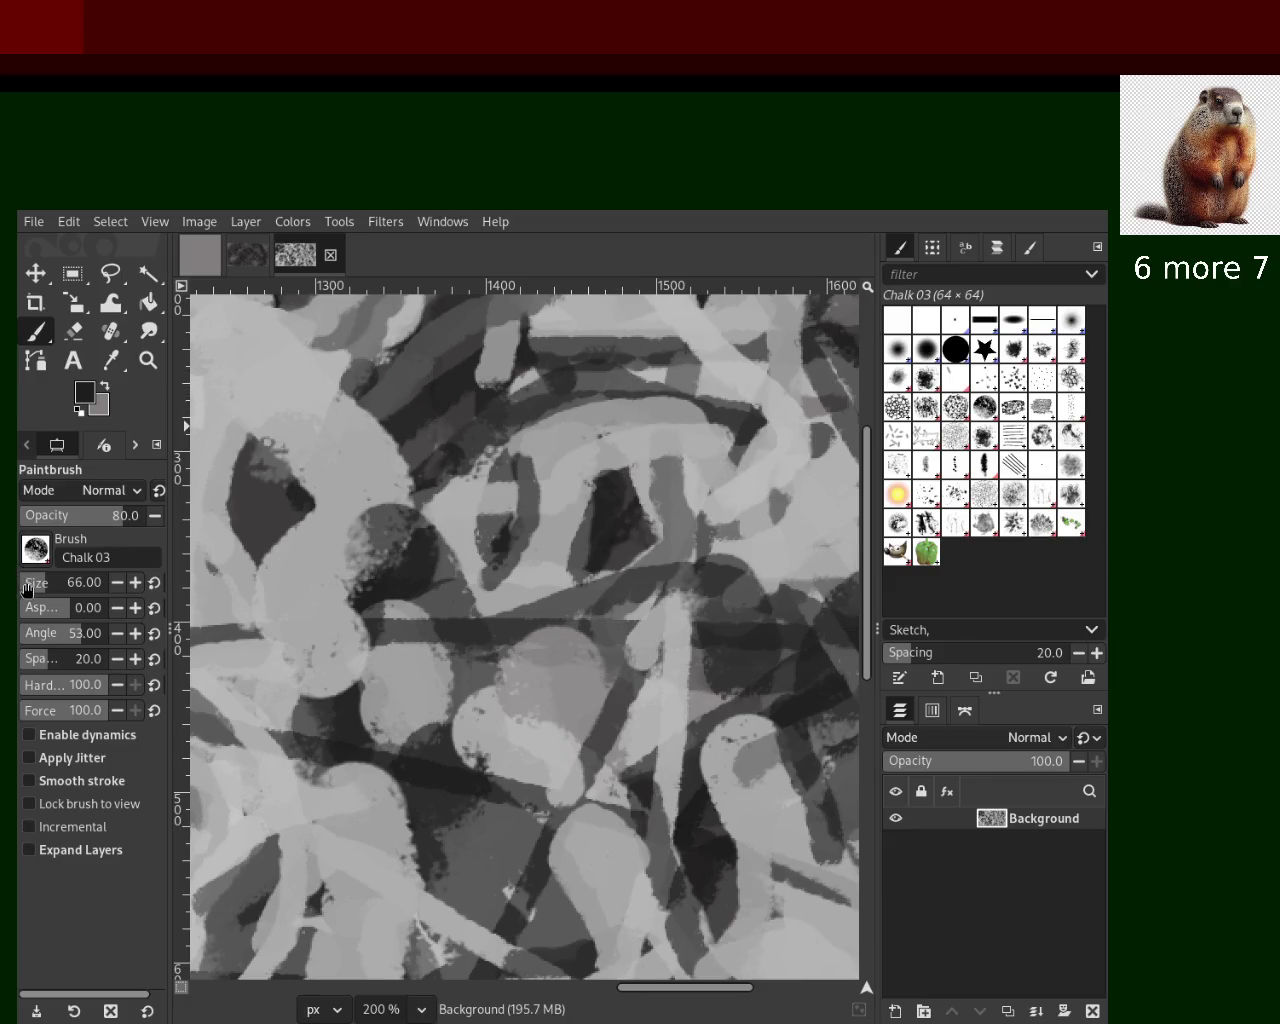
Paint dark chalk strokes across the upper canvas, undoing a looping stroke
{"action": "mouse_move", "coordinate": [603, 372]}
{"action": "left_mouse_down"}
{"action": "mouse_move", "coordinate": [736, 463]}
{"action": "mouse_move", "coordinate": [608, 382]}
{"action": "mouse_move", "coordinate": [670, 420]}
{"action": "mouse_move", "coordinate": [726, 377]}
{"action": "left_mouse_up"}
{"action": "key", "text": "ctrl+z"}
{"action": "key", "text": "ctrl+z"}
{"action": "mouse_move", "coordinate": [765, 446]}
{"action": "left_mouse_down"}
{"action": "mouse_move", "coordinate": [585, 370]}
{"action": "mouse_move", "coordinate": [687, 412]}
{"action": "mouse_move", "coordinate": [588, 402]}
{"action": "left_mouse_up"}
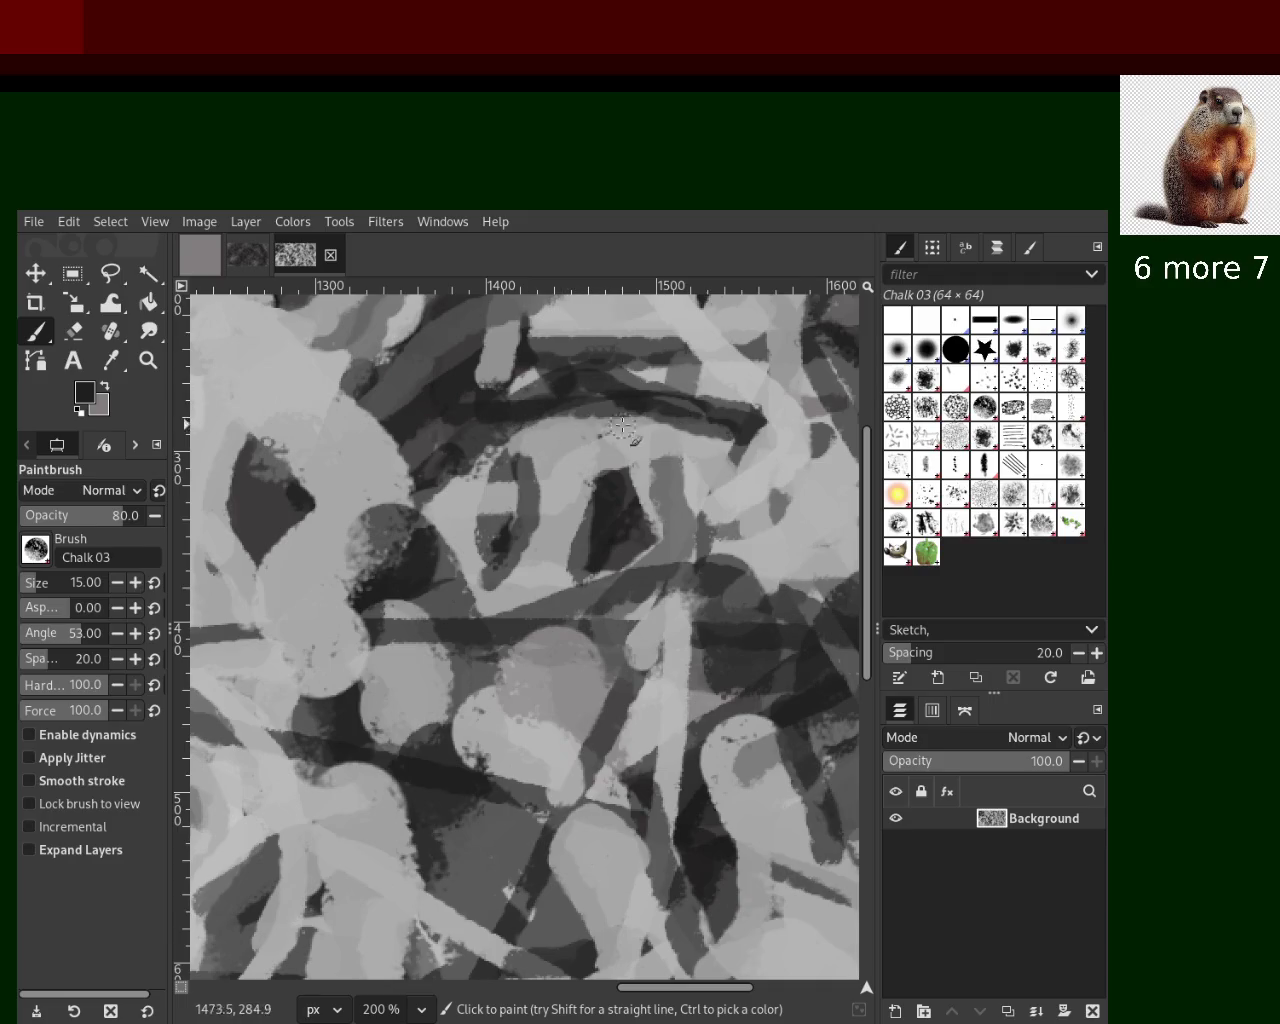
{"action": "left_click", "coordinate": [665, 410], "text": "ctrl"}
{"action": "left_click_drag", "start_coordinate": [720, 424], "coordinate": [516, 432]}
{"action": "left_click_drag", "start_coordinate": [516, 432], "coordinate": [690, 460]}
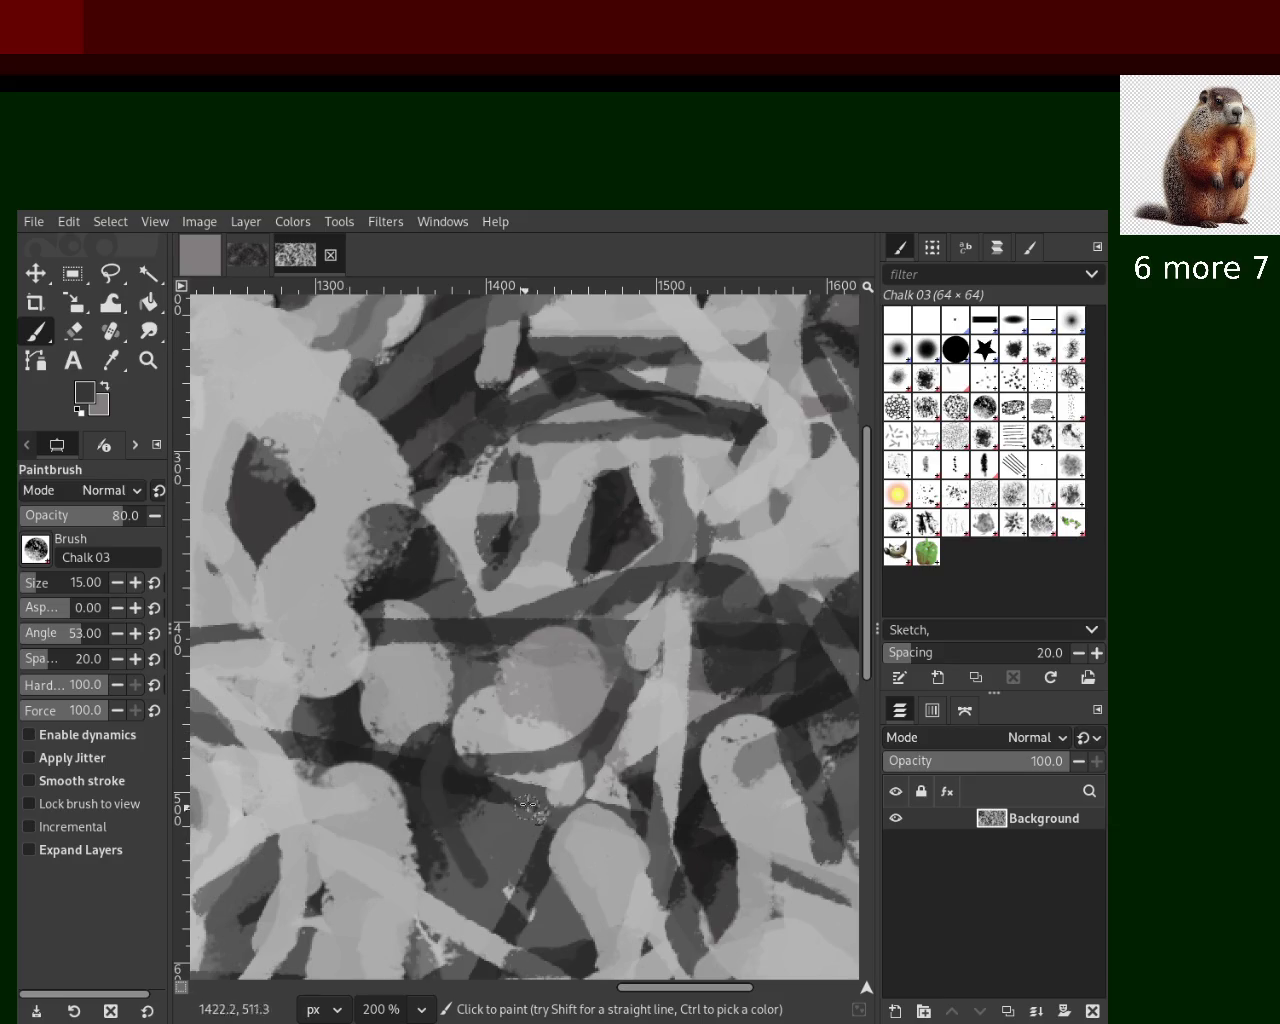
Add a dark diagonal stroke at lower right, then pick light and darker greys
{"action": "left_click_drag", "start_coordinate": [517, 912], "coordinate": [449, 810]}
{"action": "key", "text": "ctrl+z"}
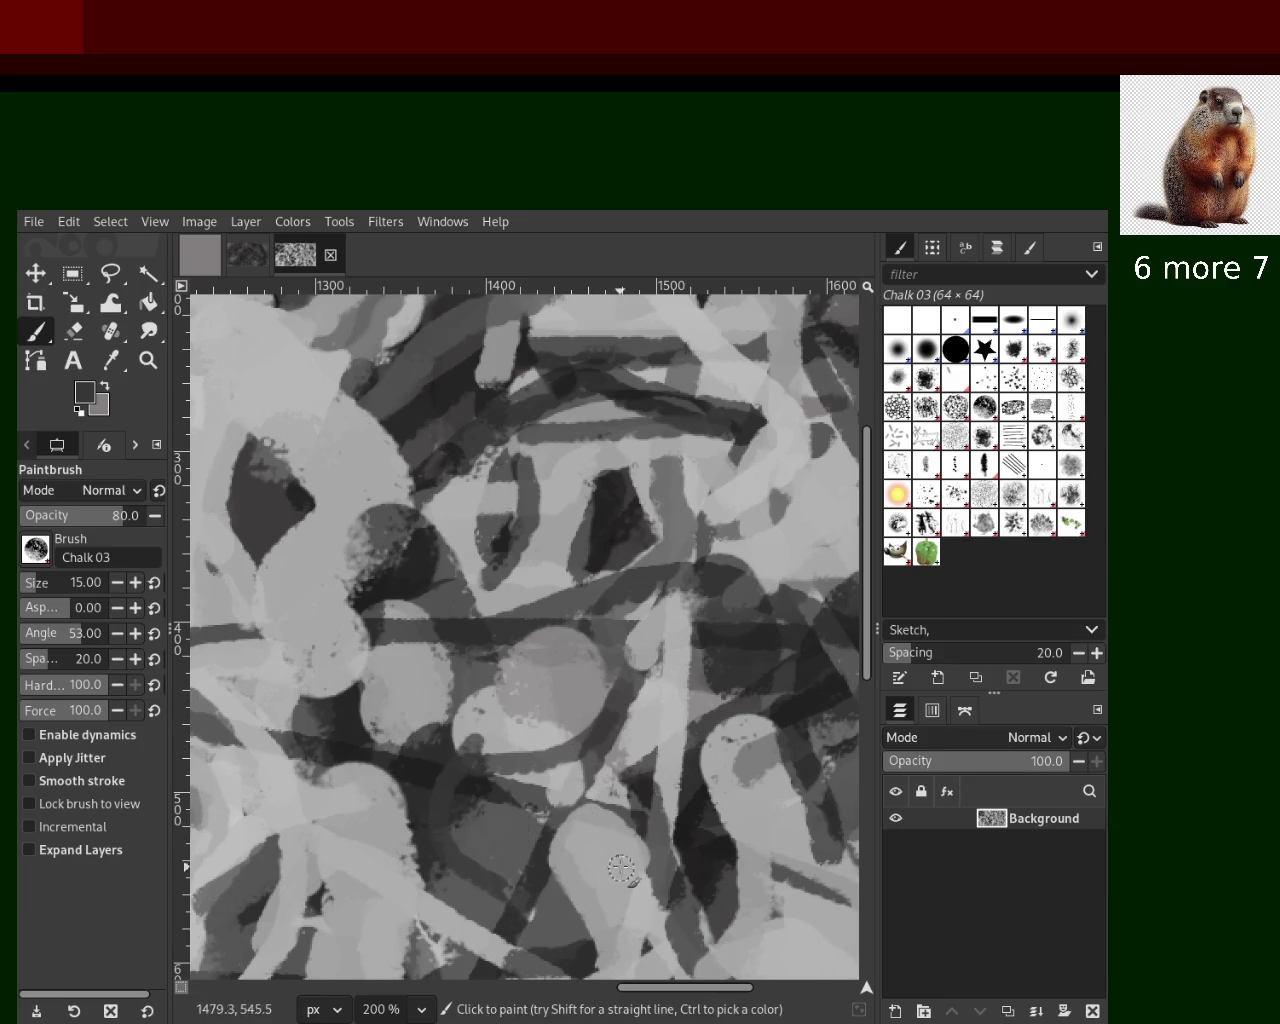
{"action": "left_click_drag", "start_coordinate": [652, 697], "coordinate": [690, 790]}
{"action": "key", "text": "ctrl+z"}
{"action": "mouse_move", "coordinate": [622, 670]}
{"action": "left_mouse_down"}
{"action": "mouse_move", "coordinate": [705, 790]}
{"action": "mouse_move", "coordinate": [668, 750]}
{"action": "left_mouse_up"}
{"action": "left_click", "coordinate": [670, 740], "text": "ctrl"}
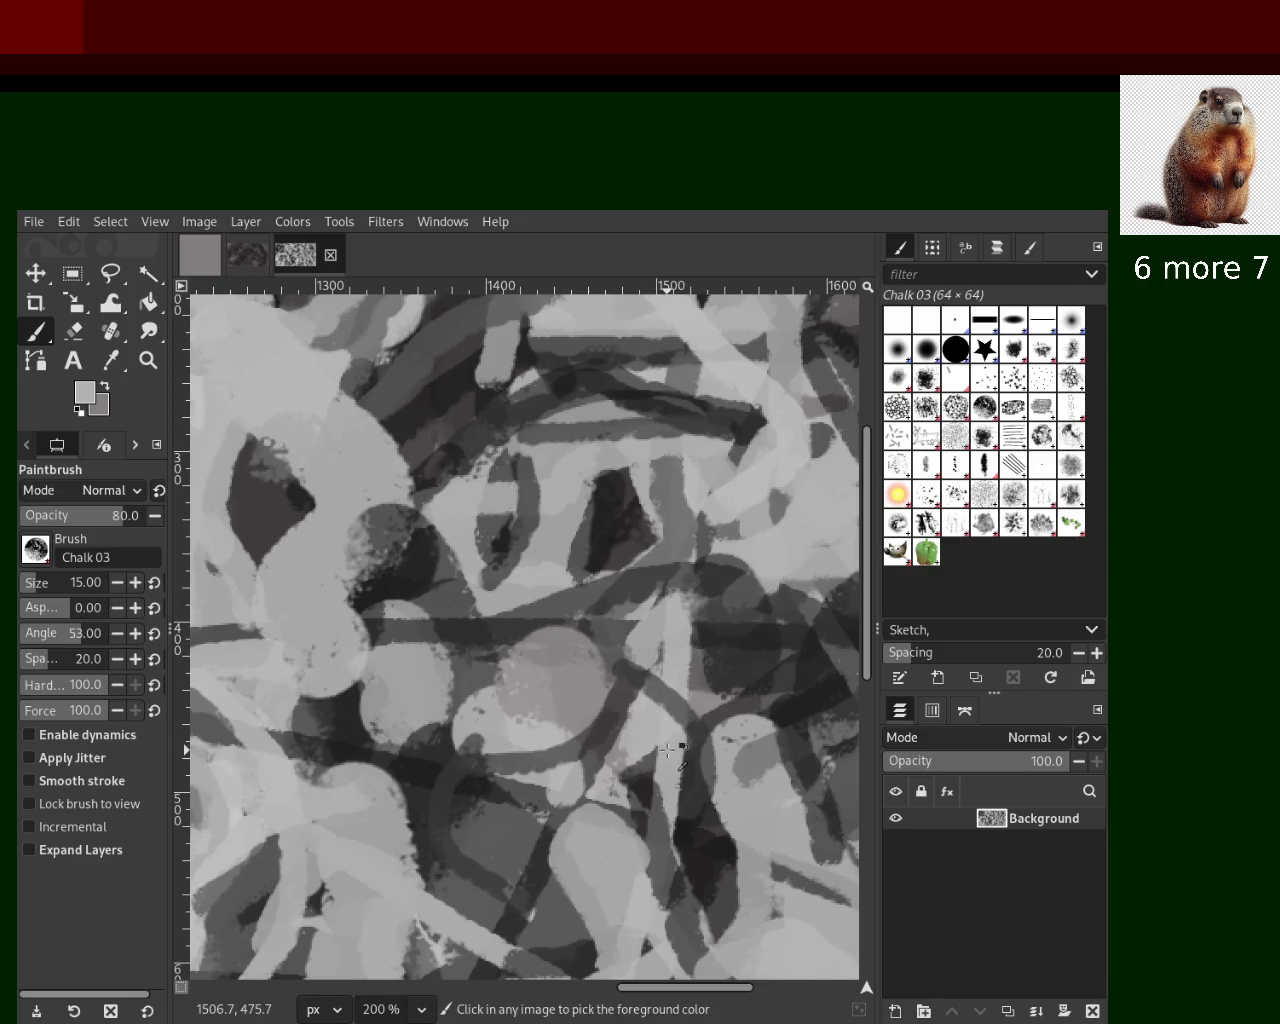
{"action": "left_click", "coordinate": [455, 827], "text": "ctrl"}
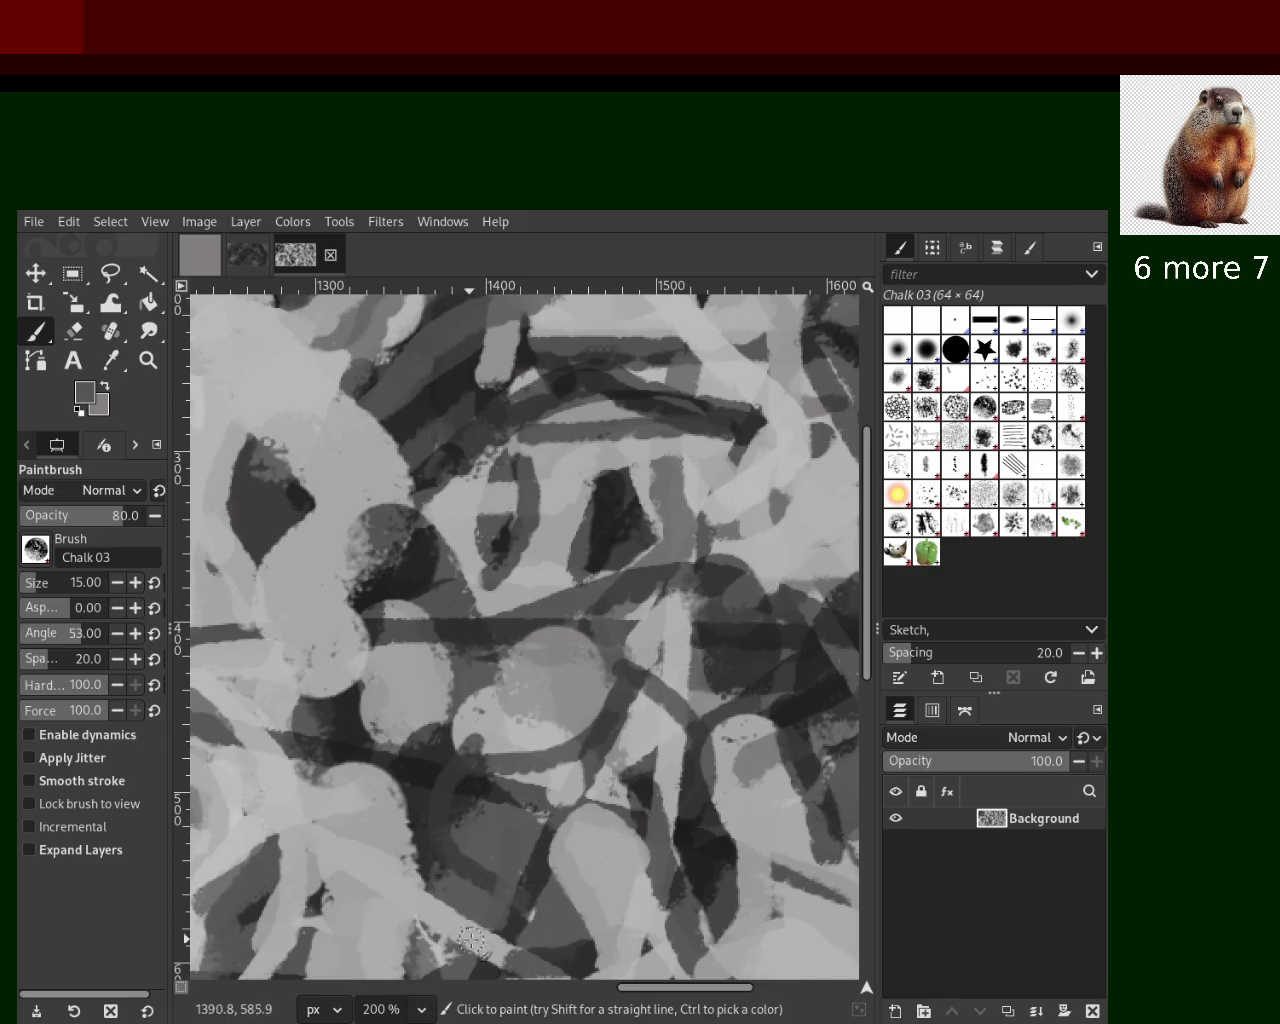
{"action": "left_click", "coordinate": [545, 875], "text": "ctrl"}
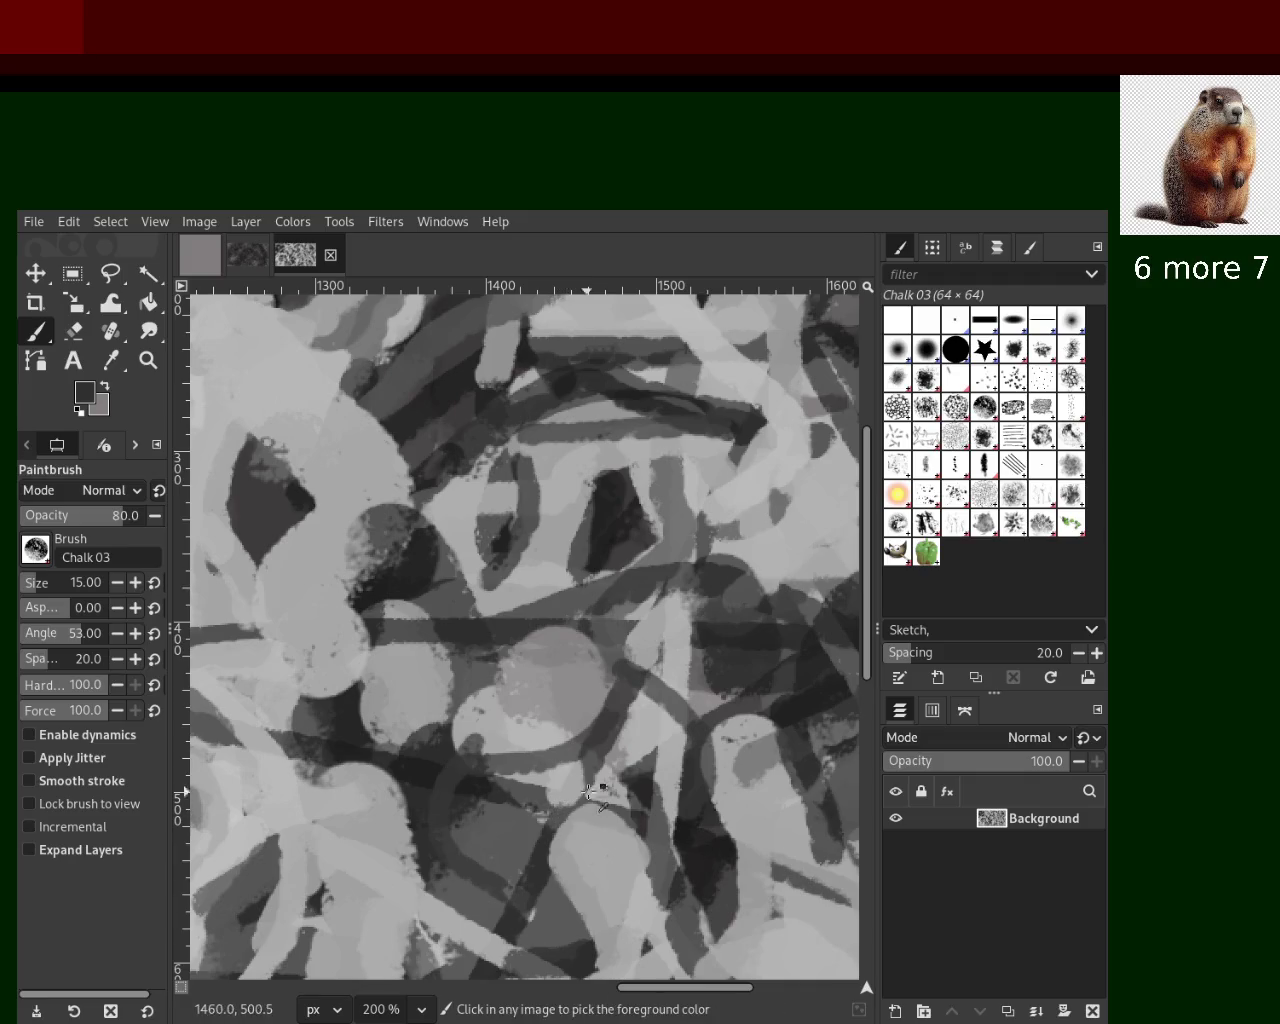
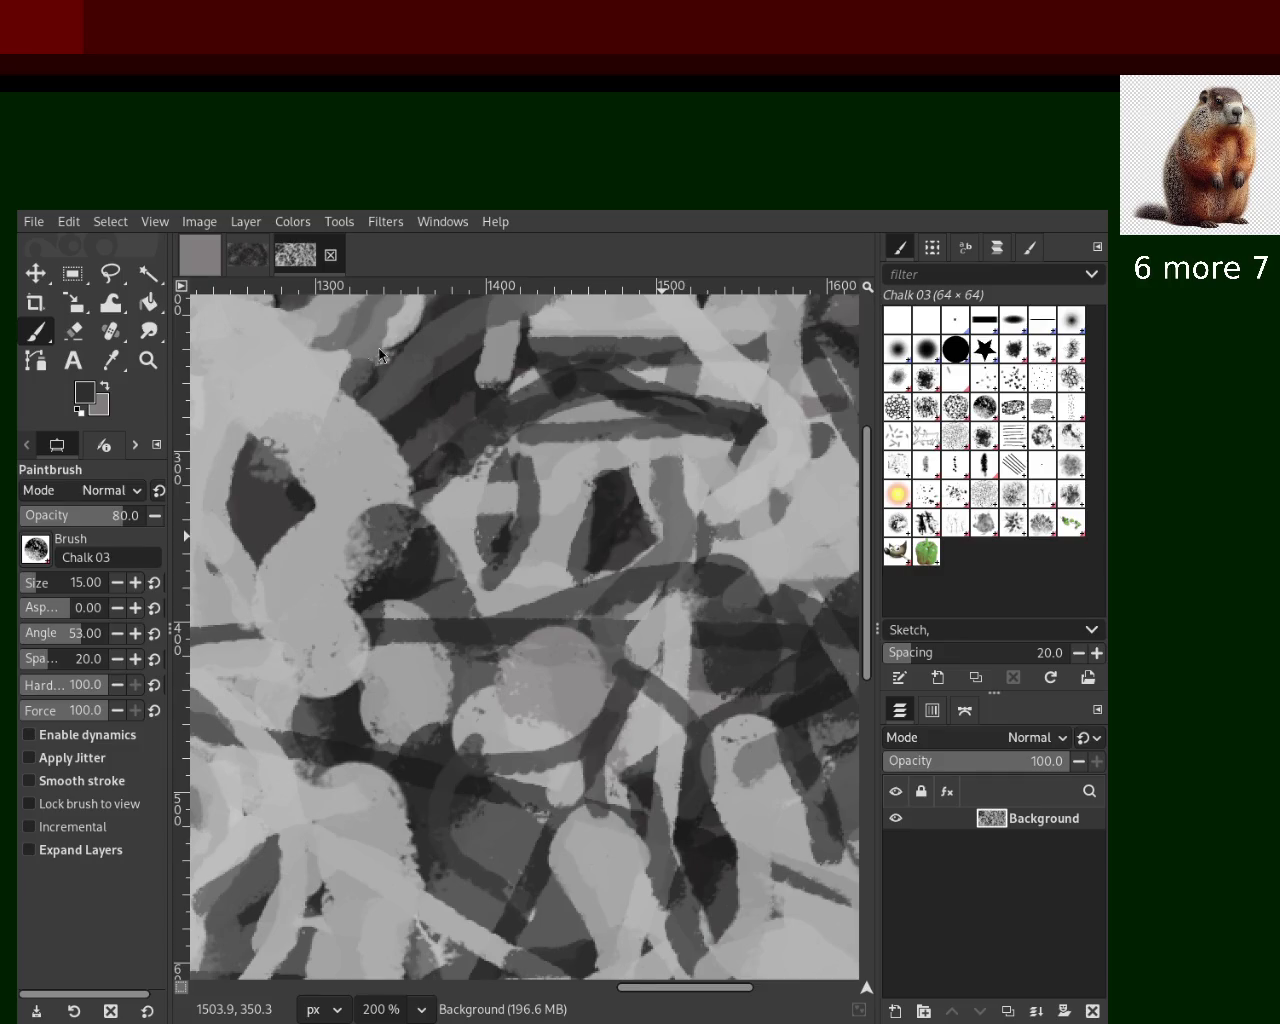
Sample dark and light greys and cover the dark patch with light grey chalk
{"action": "left_click", "coordinate": [410, 587], "text": "ctrl"}
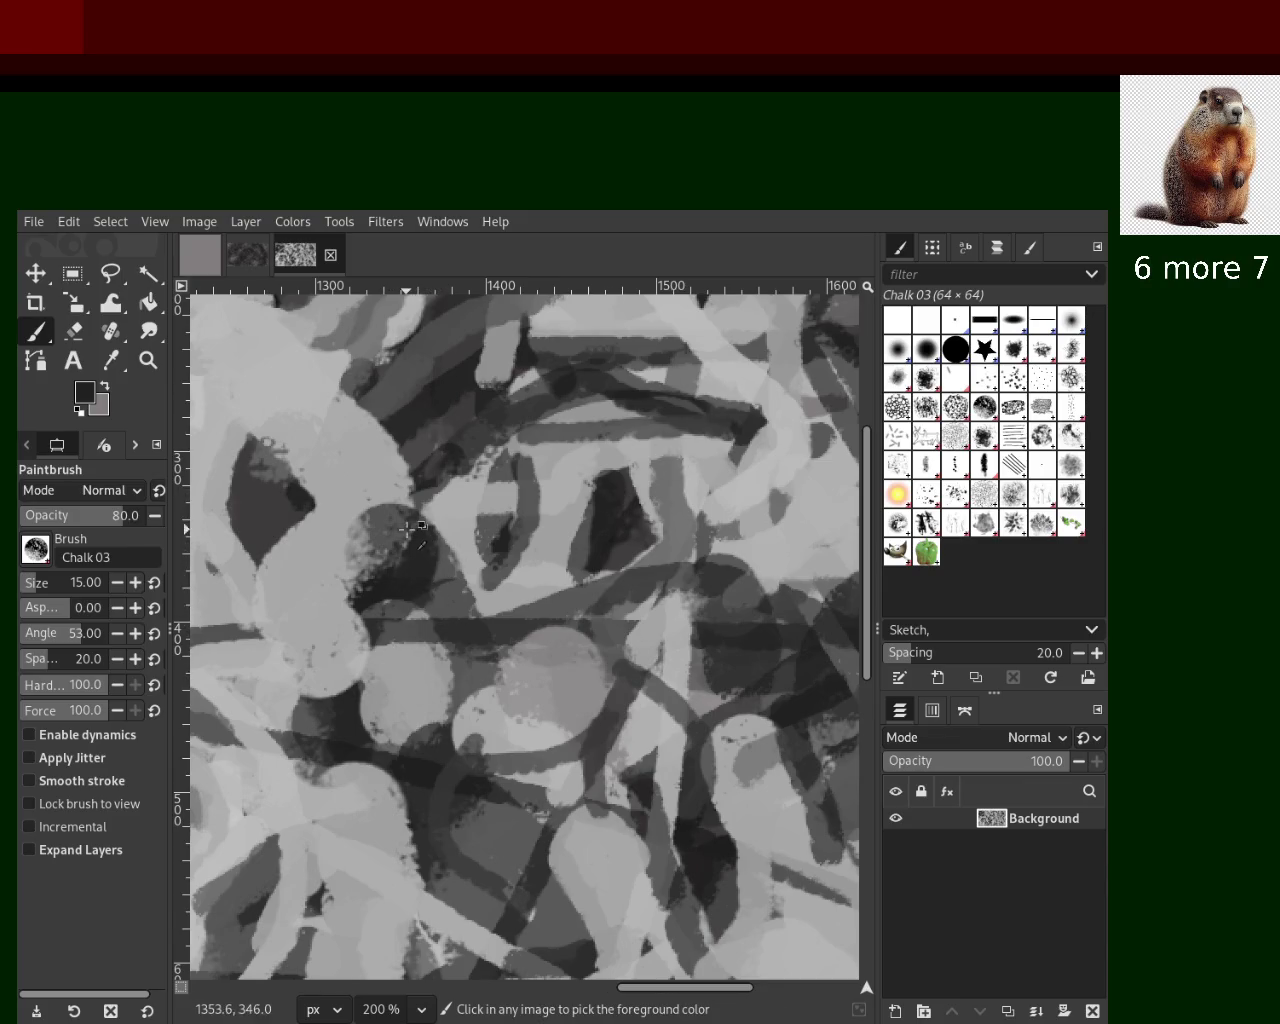
{"action": "left_click", "coordinate": [380, 486], "text": "ctrl"}
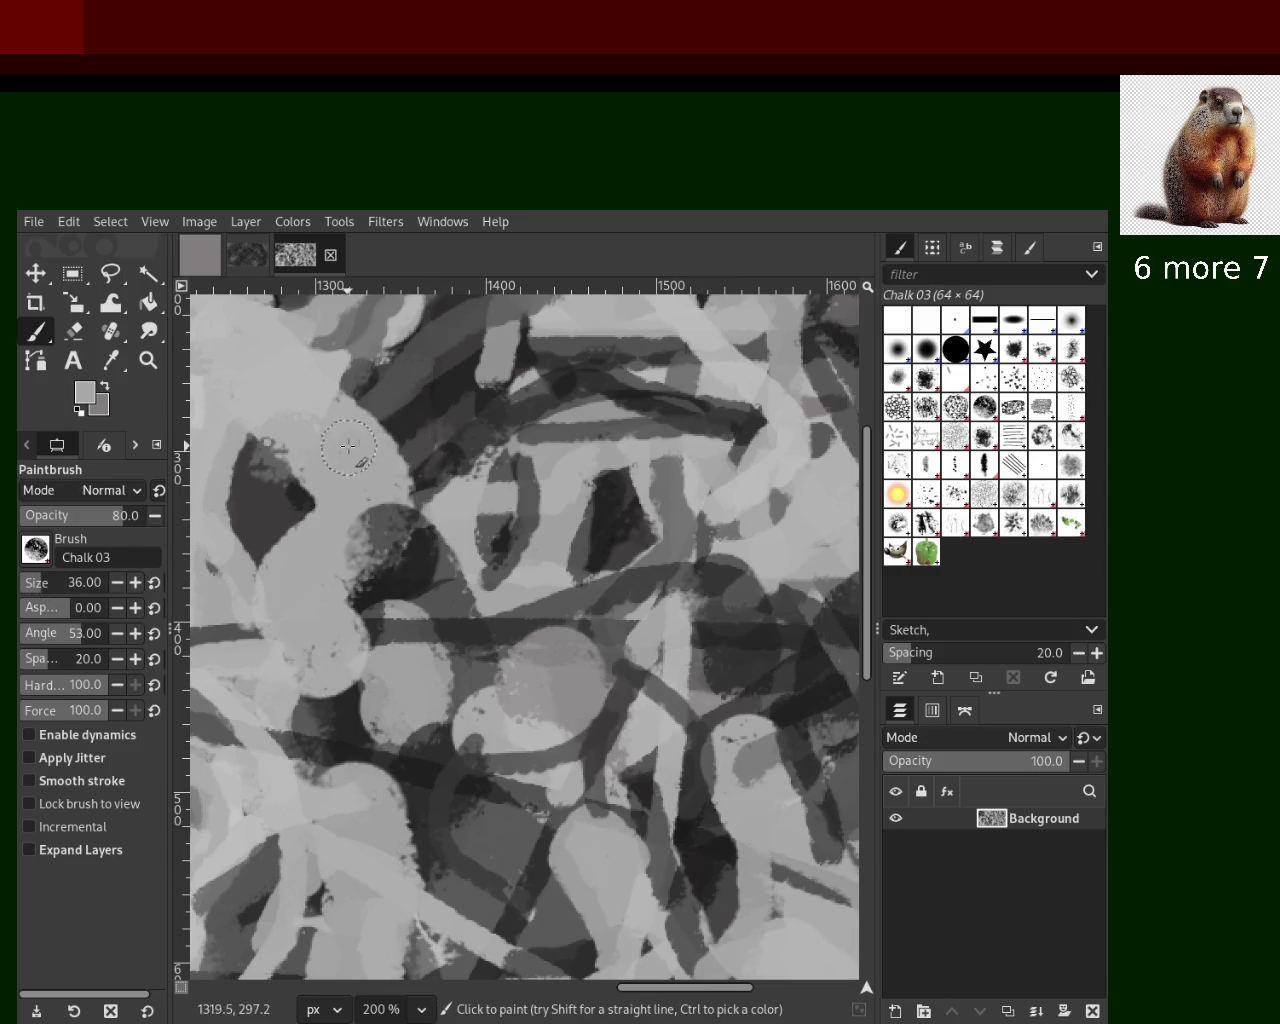
{"action": "left_click_drag", "start_coordinate": [395, 455], "coordinate": [415, 530]}
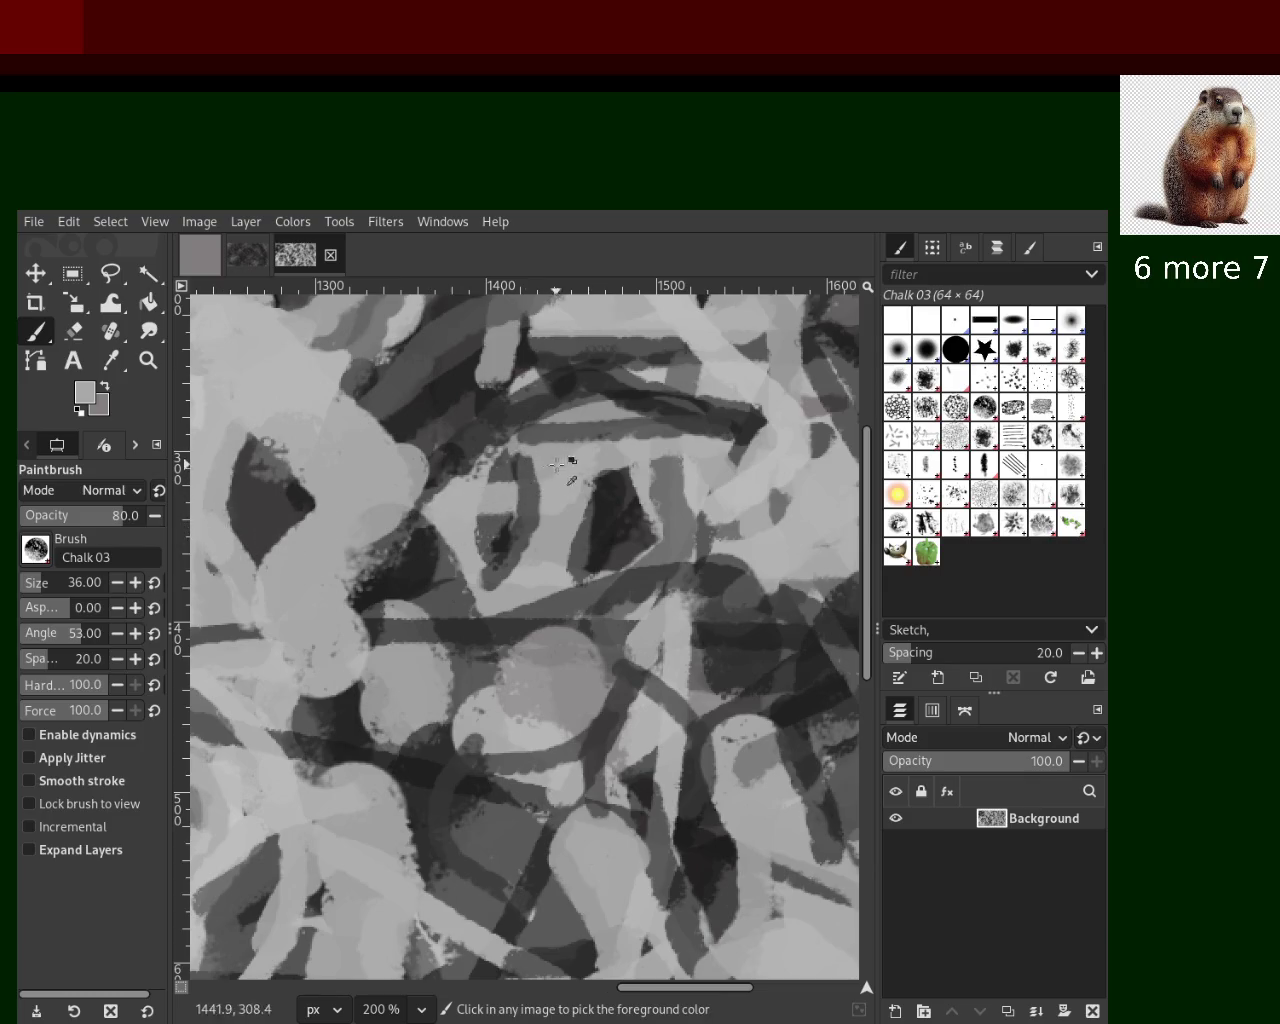
Paint a light grey chalk stroke down the centre, comparing with undo/redo before keeping it
{"action": "left_click", "coordinate": [540, 432], "text": "ctrl"}
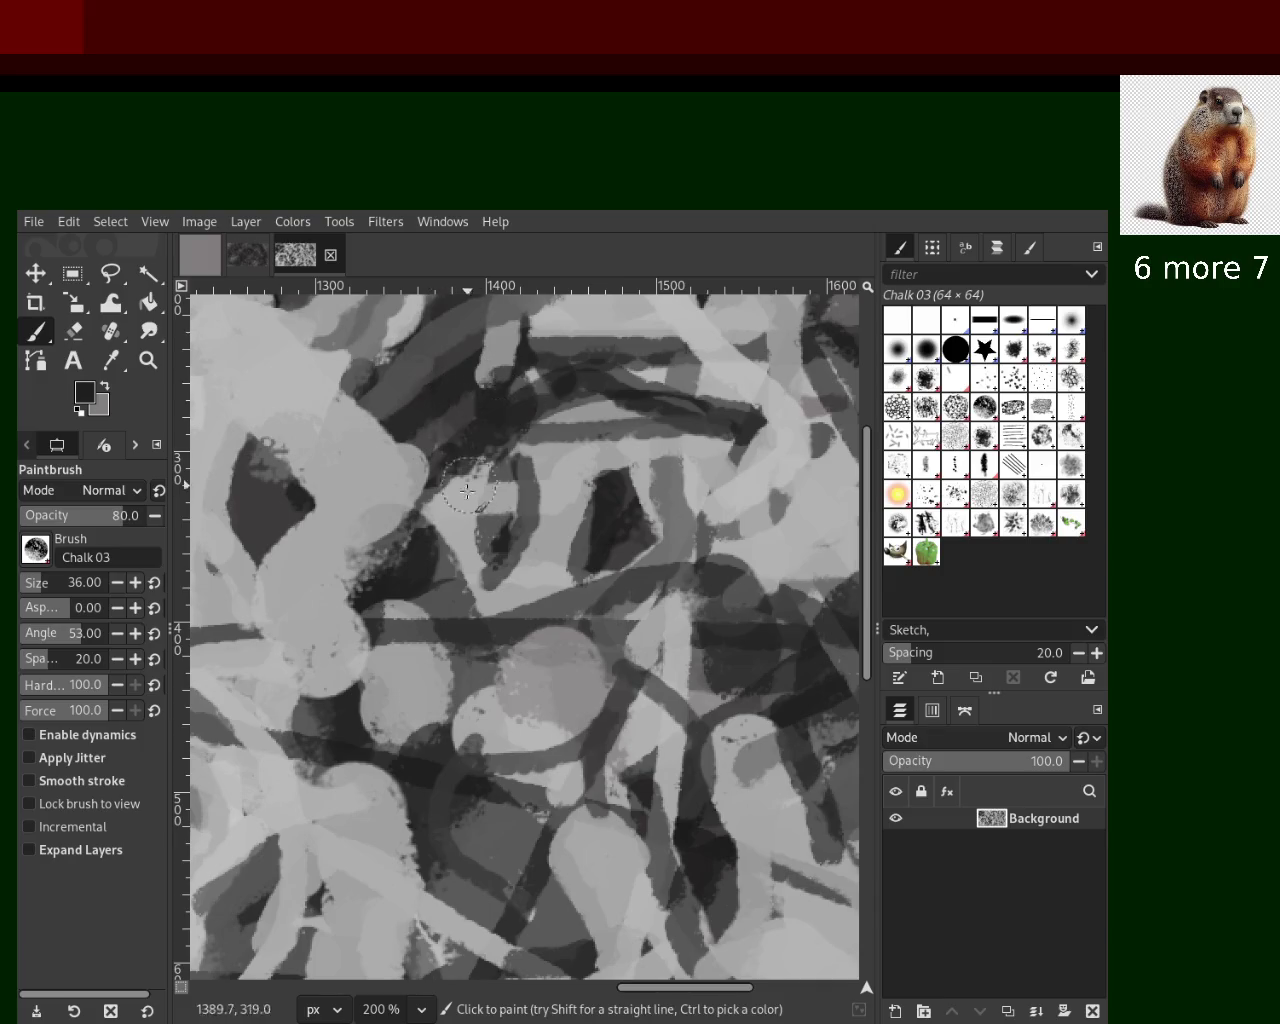
{"action": "left_click", "coordinate": [557, 459], "text": "ctrl"}
{"action": "left_click_drag", "start_coordinate": [520, 425], "coordinate": [505, 567]}
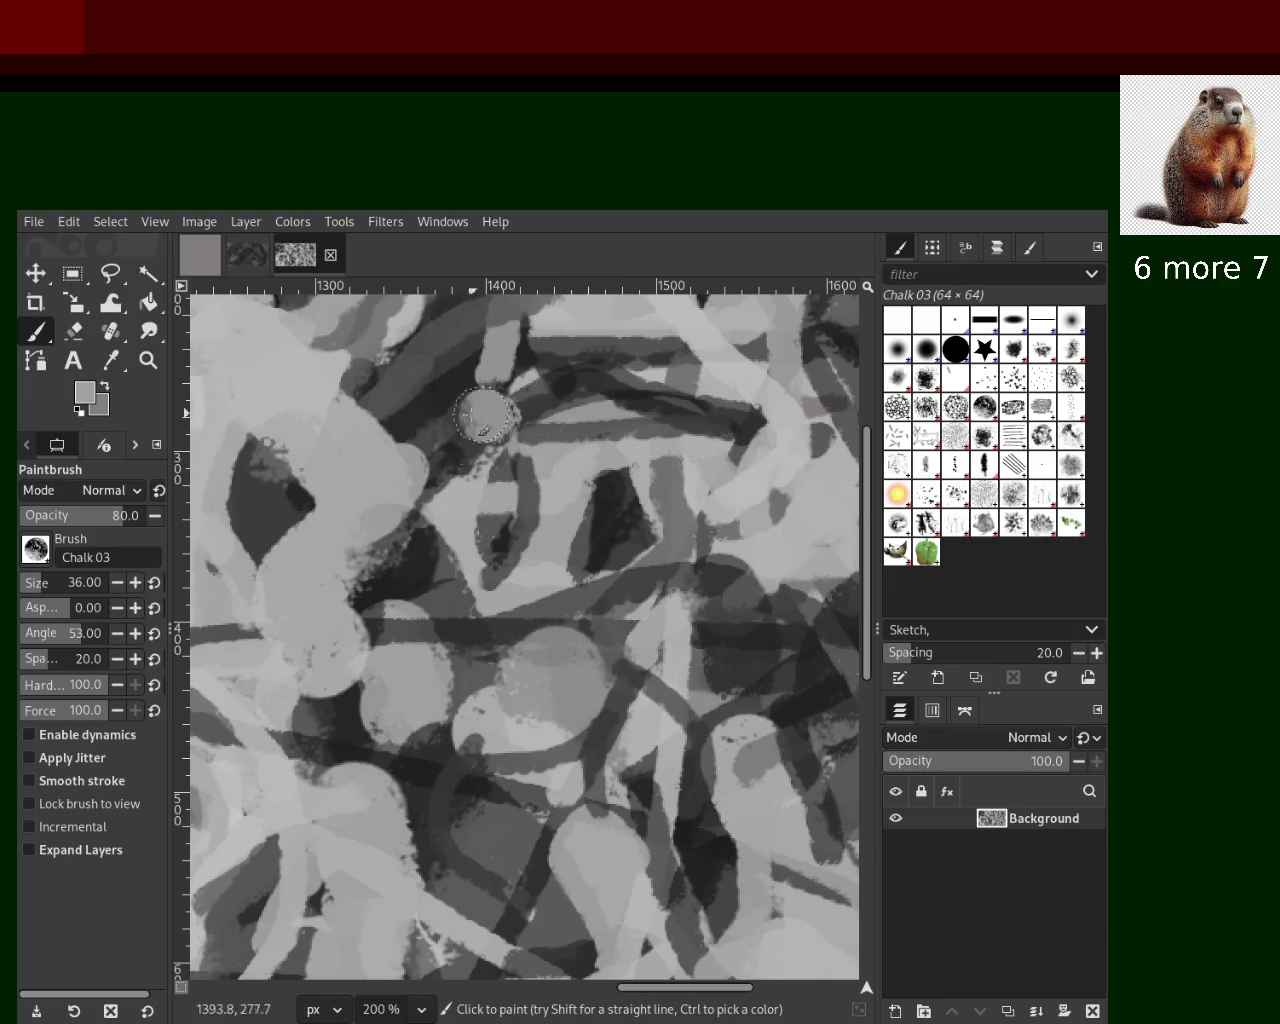
{"action": "key", "text": "ctrl+z"}
{"action": "key", "text": "ctrl+y"}
{"action": "key", "text": "ctrl+z"}
{"action": "key", "text": "ctrl+y"}
Try dark grey and near-black strokes in the centre, undoing each attempt
{"action": "left_click", "coordinate": [525, 510], "text": "ctrl"}
{"action": "left_click_drag", "start_coordinate": [522, 440], "coordinate": [500, 590]}
{"action": "key", "text": "ctrl+z"}
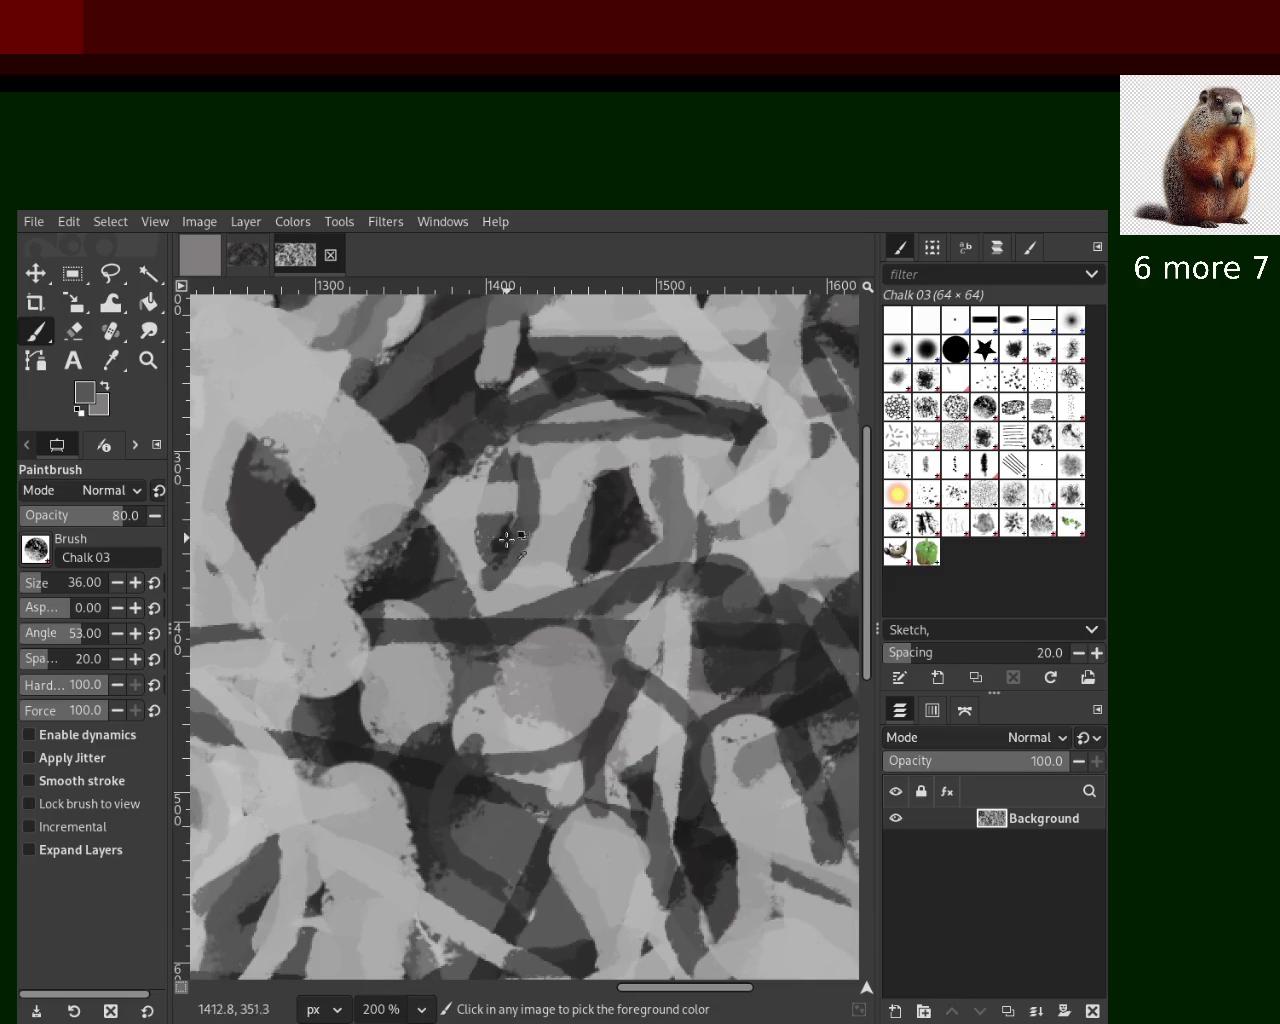
{"action": "left_click", "coordinate": [500, 543], "text": "ctrl"}
{"action": "mouse_move", "coordinate": [536, 460]}
{"action": "left_mouse_down"}
{"action": "mouse_move", "coordinate": [536, 546]}
{"action": "mouse_move", "coordinate": [425, 578]}
{"action": "left_mouse_up"}
{"action": "key", "text": "ctrl+z"}
{"action": "key", "text": "ctrl+z"}
{"action": "mouse_move", "coordinate": [540, 445]}
{"action": "left_mouse_down"}
{"action": "mouse_move", "coordinate": [503, 589]}
{"action": "mouse_move", "coordinate": [547, 548]}
{"action": "left_mouse_up"}
Repaint the dark central stroke several times until settling on a down-left shape
{"action": "key", "text": "ctrl+z"}
{"action": "left_click_drag", "start_coordinate": [535, 455], "coordinate": [505, 590]}
{"action": "key", "text": "ctrl+z"}
{"action": "left_click_drag", "start_coordinate": [535, 455], "coordinate": [505, 590]}
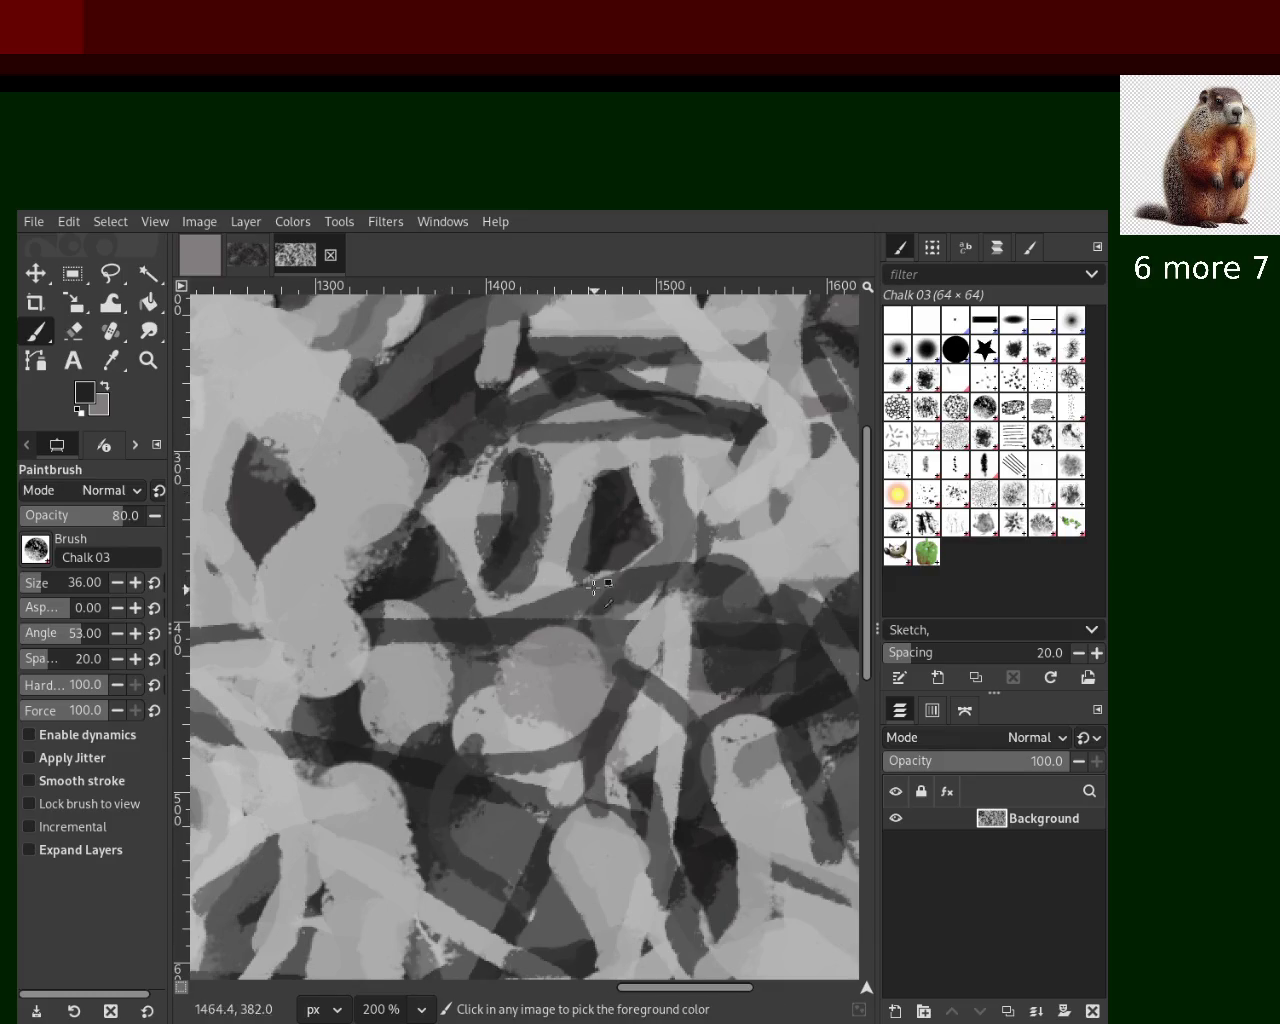
{"action": "key", "text": "ctrl+z"}
{"action": "left_click_drag", "start_coordinate": [520, 460], "coordinate": [400, 560]}
{"action": "key", "text": "ctrl+z"}
{"action": "left_click_drag", "start_coordinate": [518, 474], "coordinate": [427, 612]}
{"action": "key", "text": "ctrl+z"}
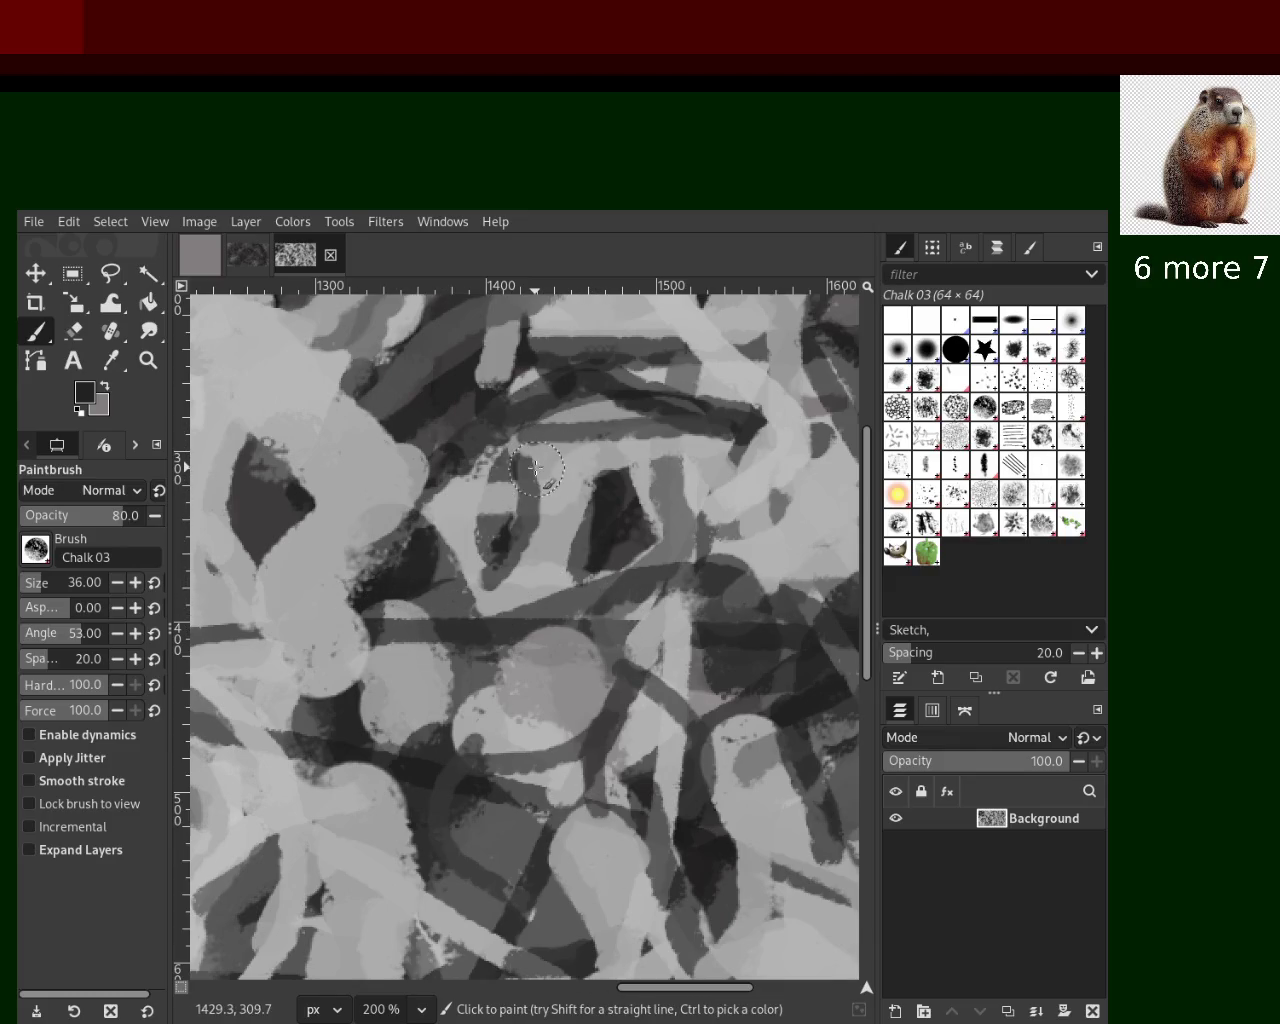
{"action": "left_click_drag", "start_coordinate": [540, 450], "coordinate": [485, 605]}
Try a light grey stroke in the lower right, then remove it after comparing
{"action": "left_click", "coordinate": [578, 492], "text": "ctrl"}
{"action": "left_click_drag", "start_coordinate": [545, 470], "coordinate": [582, 598]}
{"action": "key", "text": "ctrl+z"}
{"action": "key", "text": "ctrl+z"}
{"action": "left_click_drag", "start_coordinate": [545, 478], "coordinate": [600, 590]}
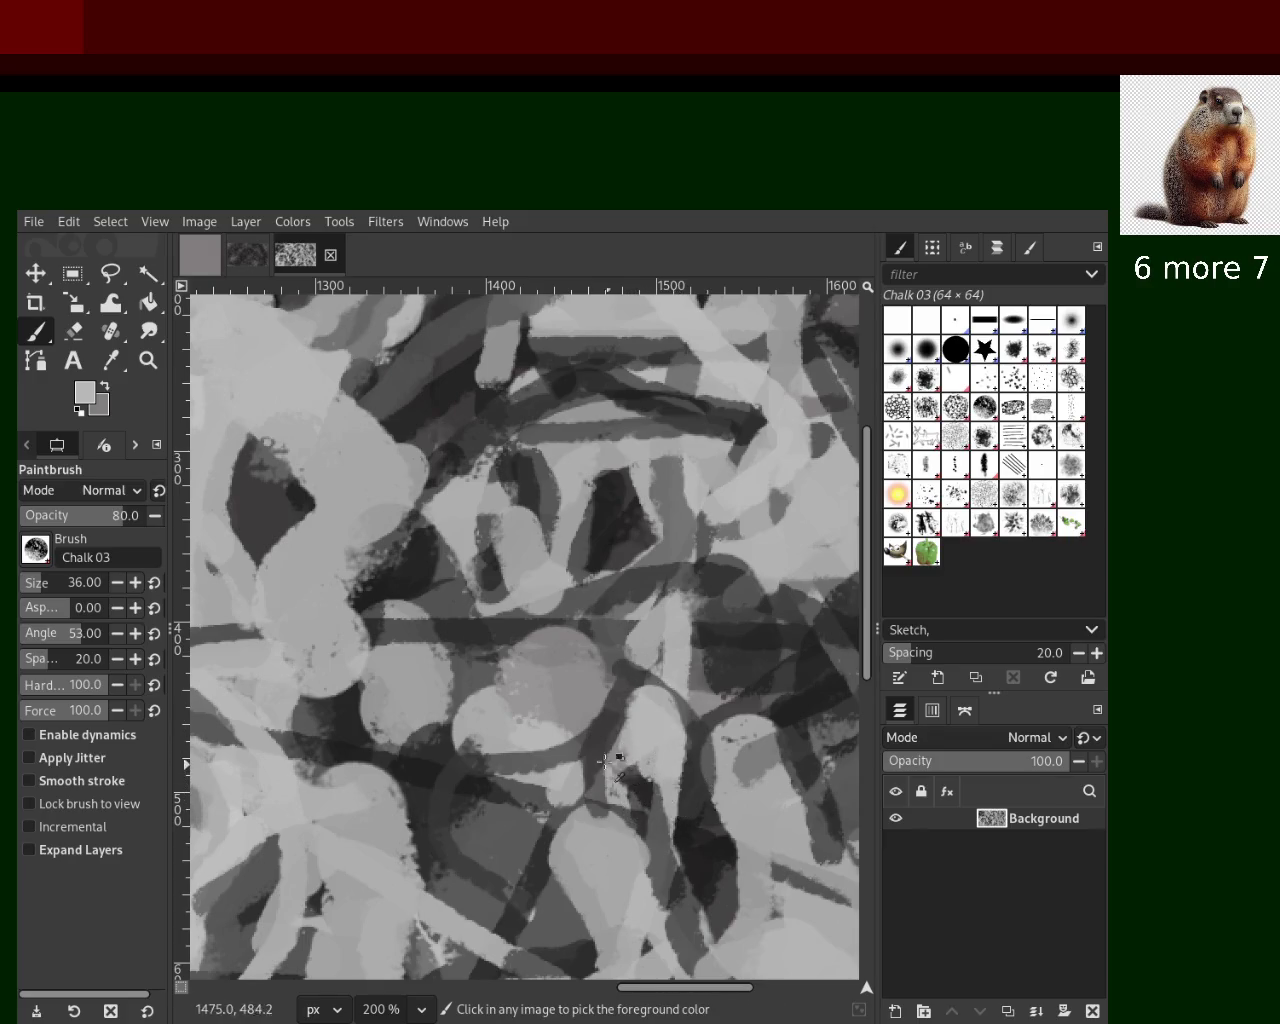
{"action": "key", "text": "ctrl+z"}
{"action": "key", "text": "ctrl+y"}
{"action": "key", "text": "ctrl+z"}
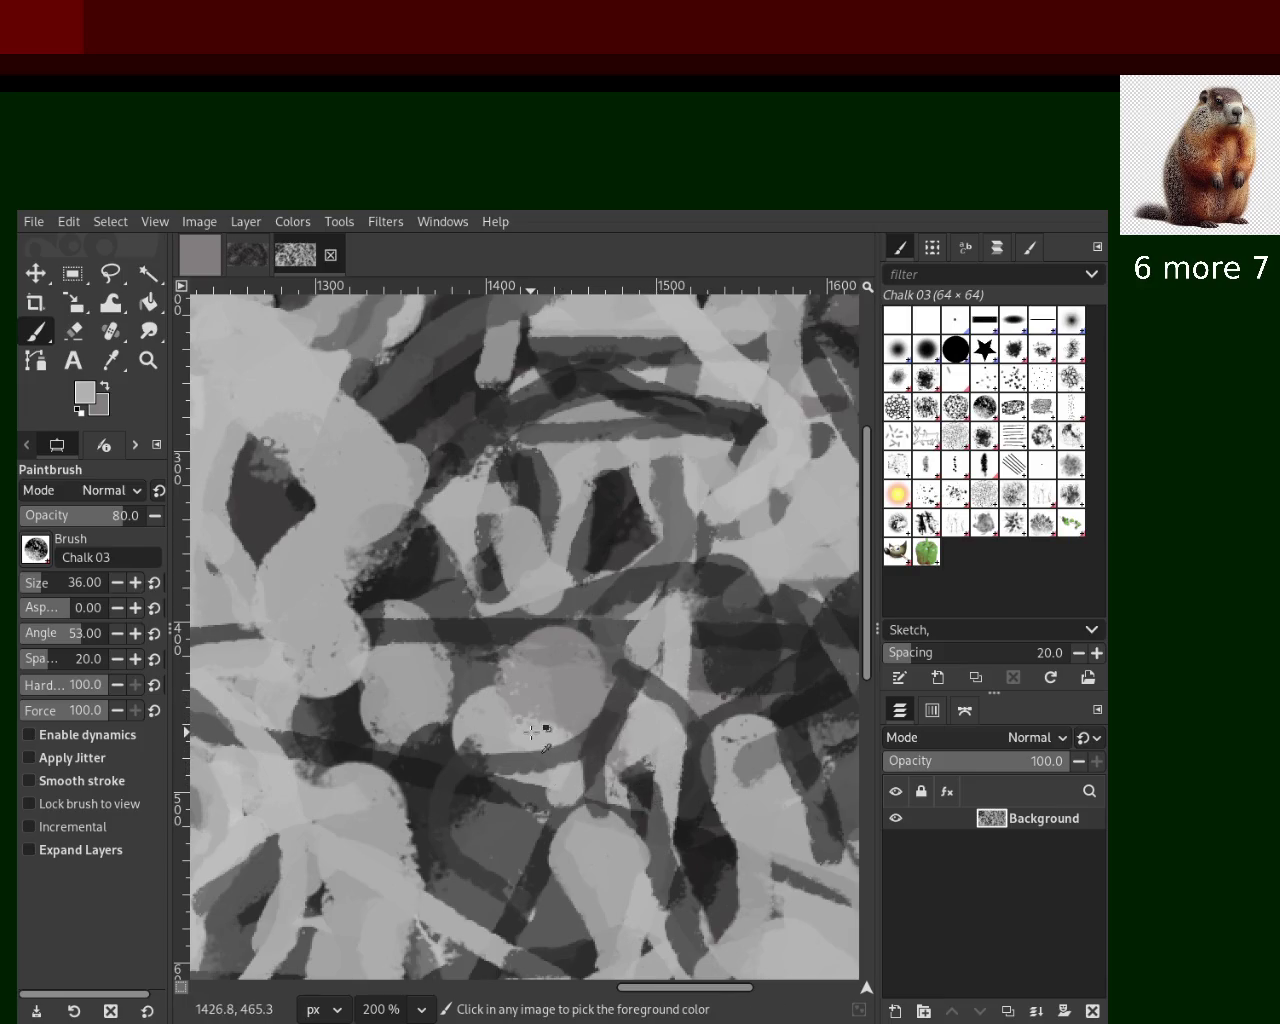
Test a light grey chalk stroke over the right dark area and undo it
{"action": "left_click", "coordinate": [480, 671], "text": "ctrl"}
{"action": "left_click", "coordinate": [405, 660], "text": "ctrl"}
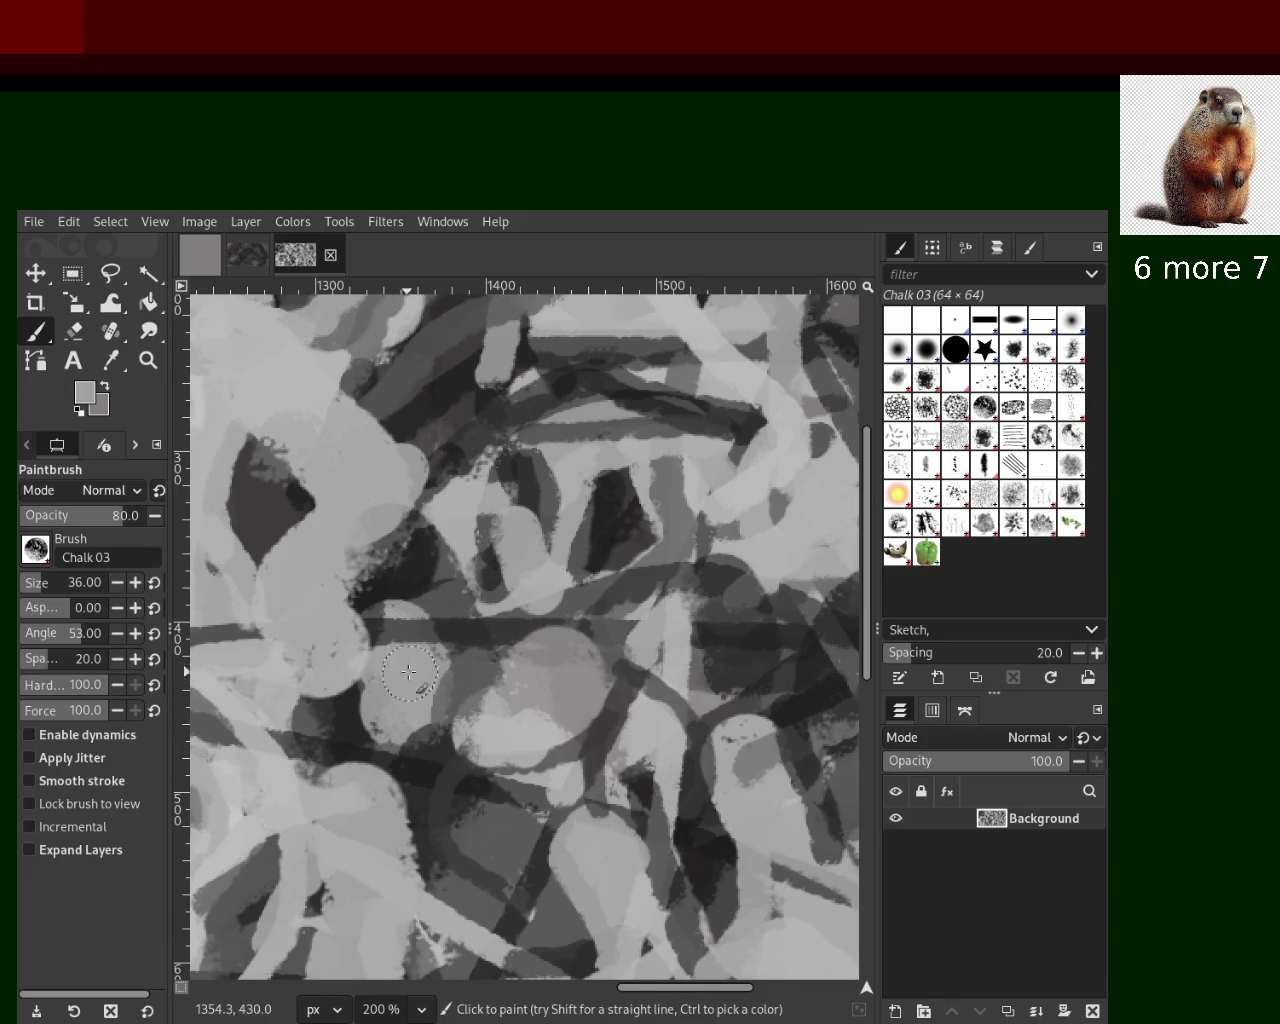
{"action": "mouse_move", "coordinate": [637, 445]}
{"action": "left_mouse_down"}
{"action": "mouse_move", "coordinate": [614, 551]}
{"action": "mouse_move", "coordinate": [636, 536]}
{"action": "left_mouse_up"}
{"action": "key", "text": "ctrl+z"}
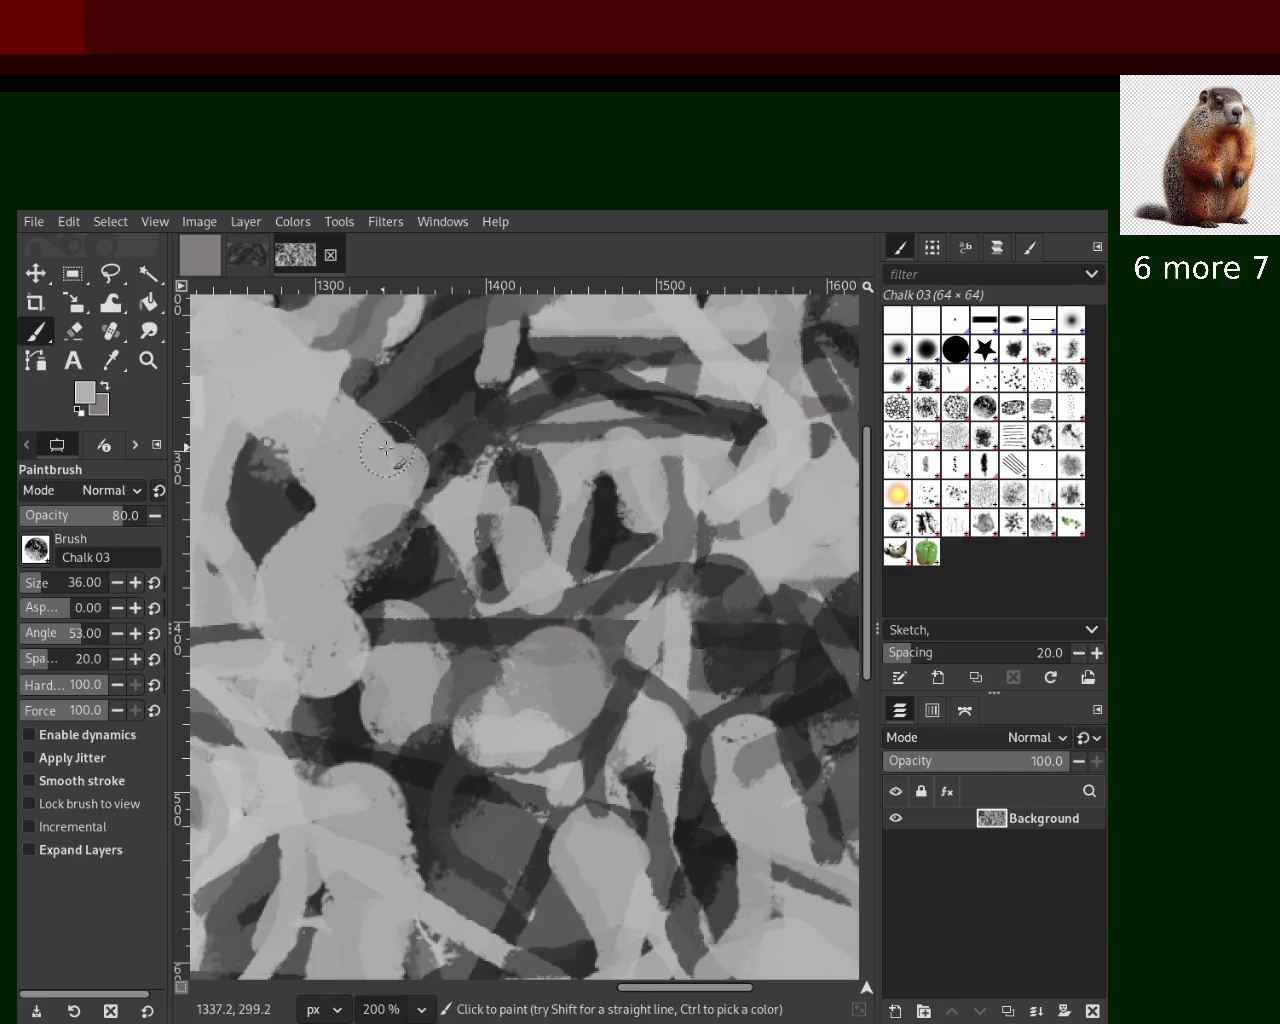
Add a dark chalk stroke in the centre, discard a light upper stroke, and zoom out
{"action": "left_click", "coordinate": [420, 428], "text": "ctrl"}
{"action": "left_click_drag", "start_coordinate": [425, 430], "coordinate": [440, 480]}
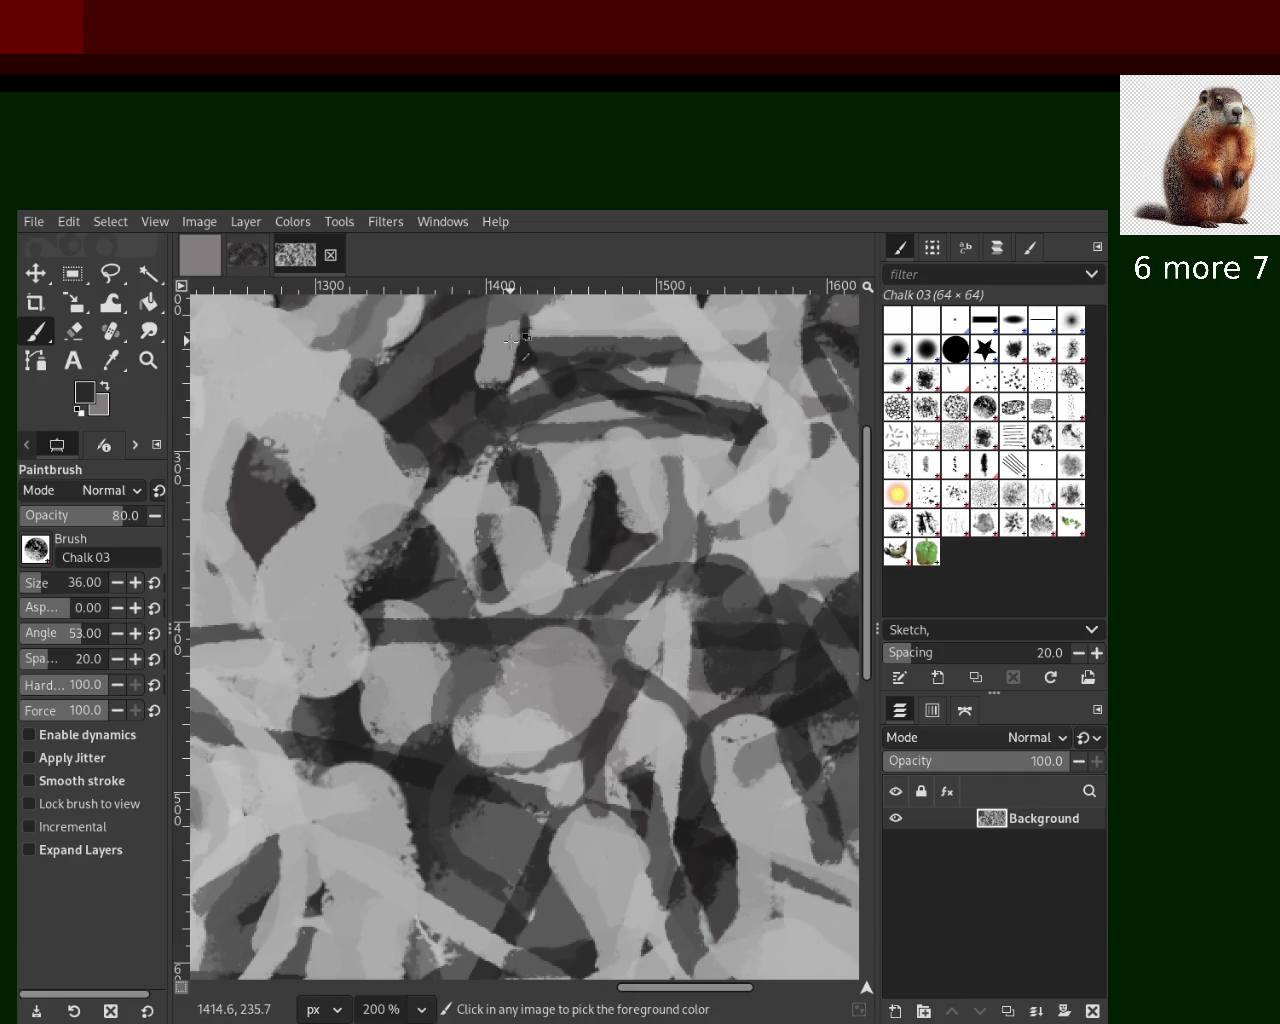
{"action": "left_click_drag", "start_coordinate": [522, 385], "coordinate": [502, 345]}
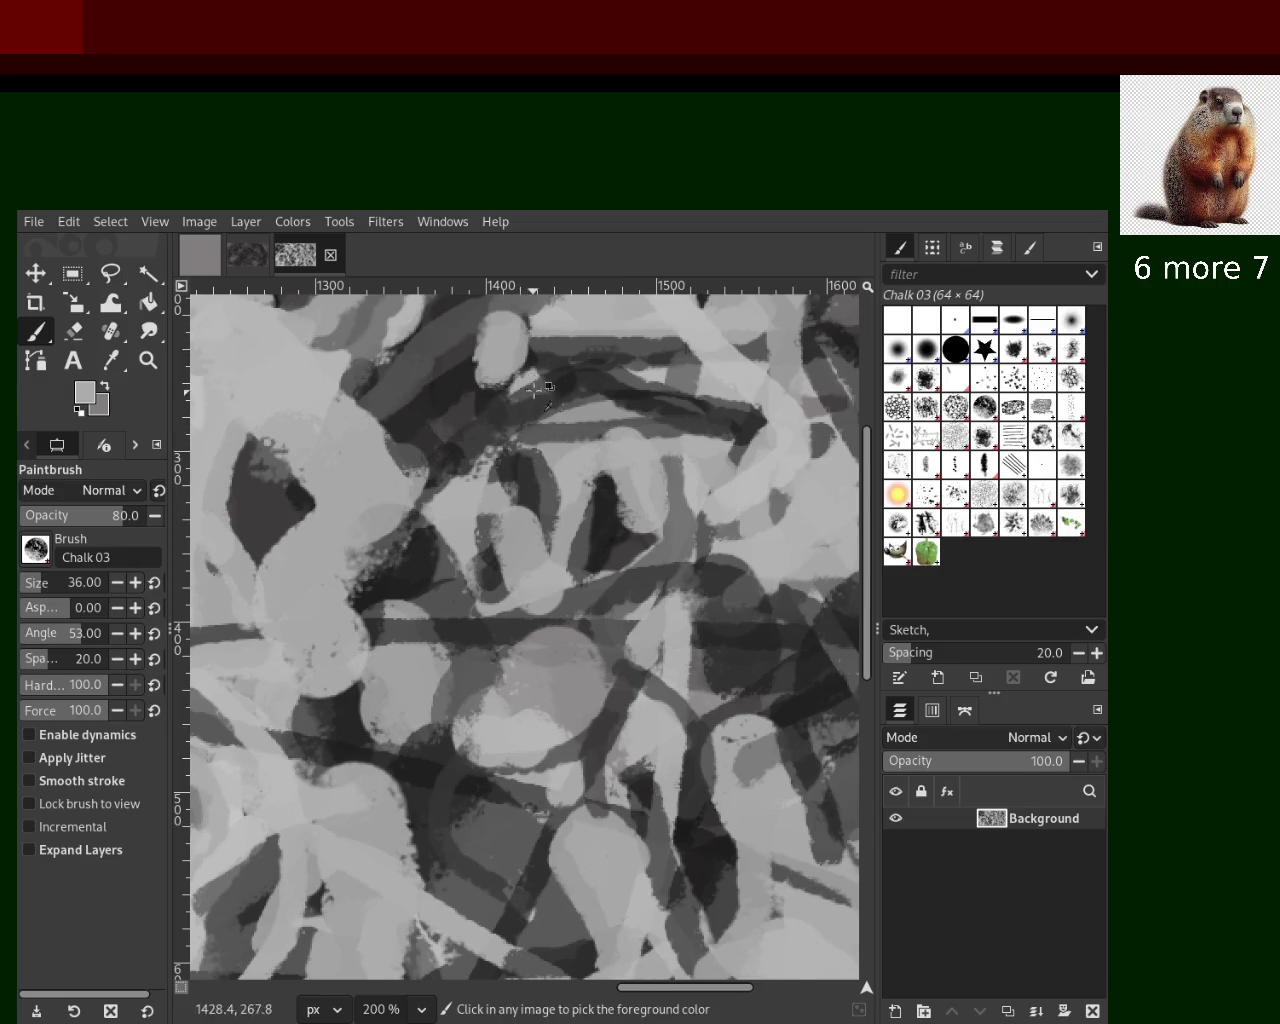
{"action": "key", "text": "ctrl+z"}
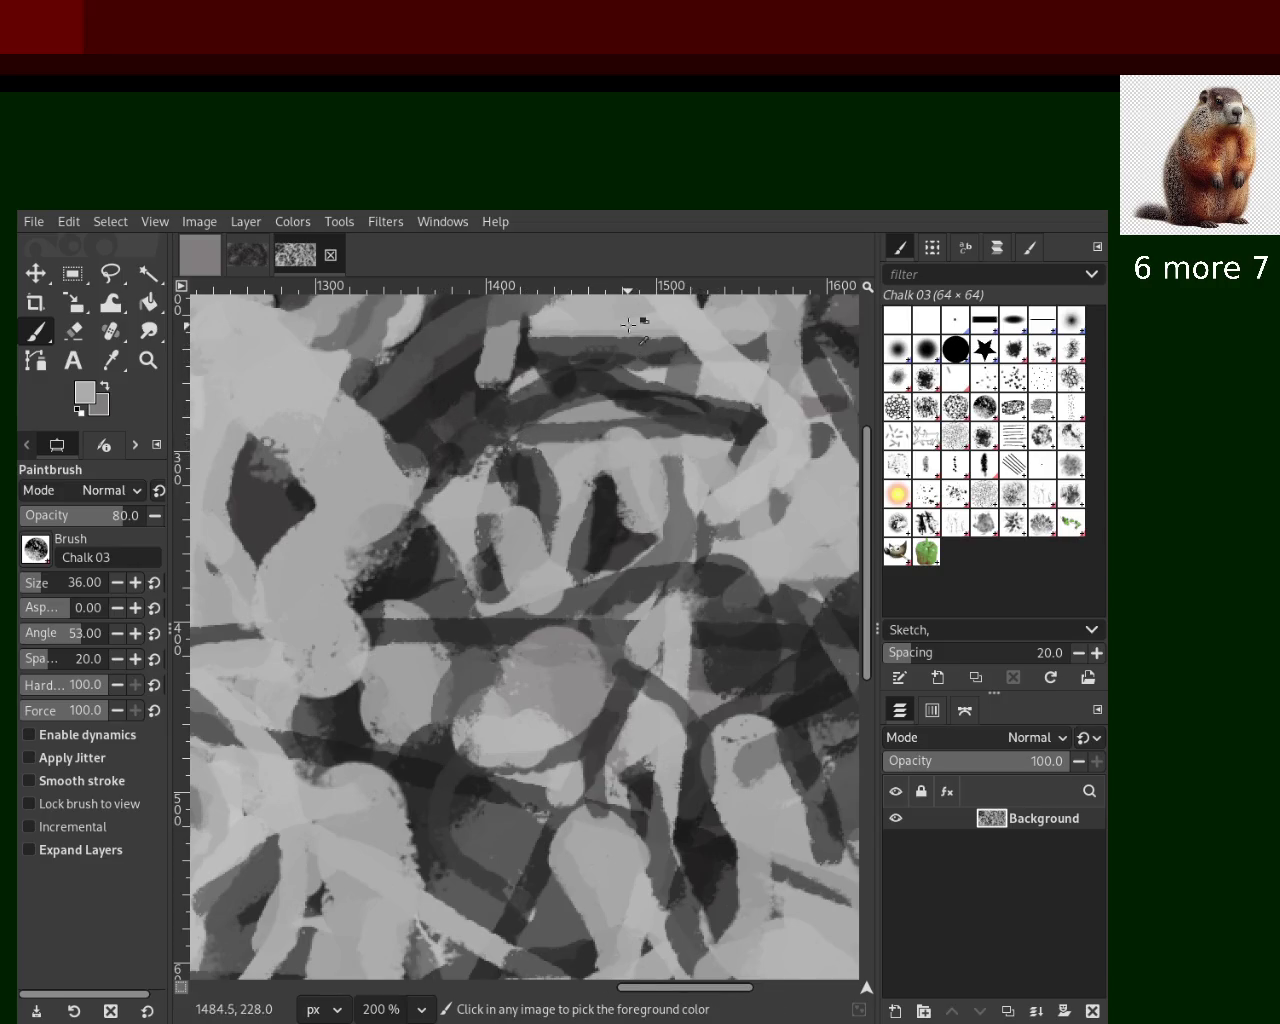
{"action": "left_click", "coordinate": [652, 348], "text": "ctrl"}
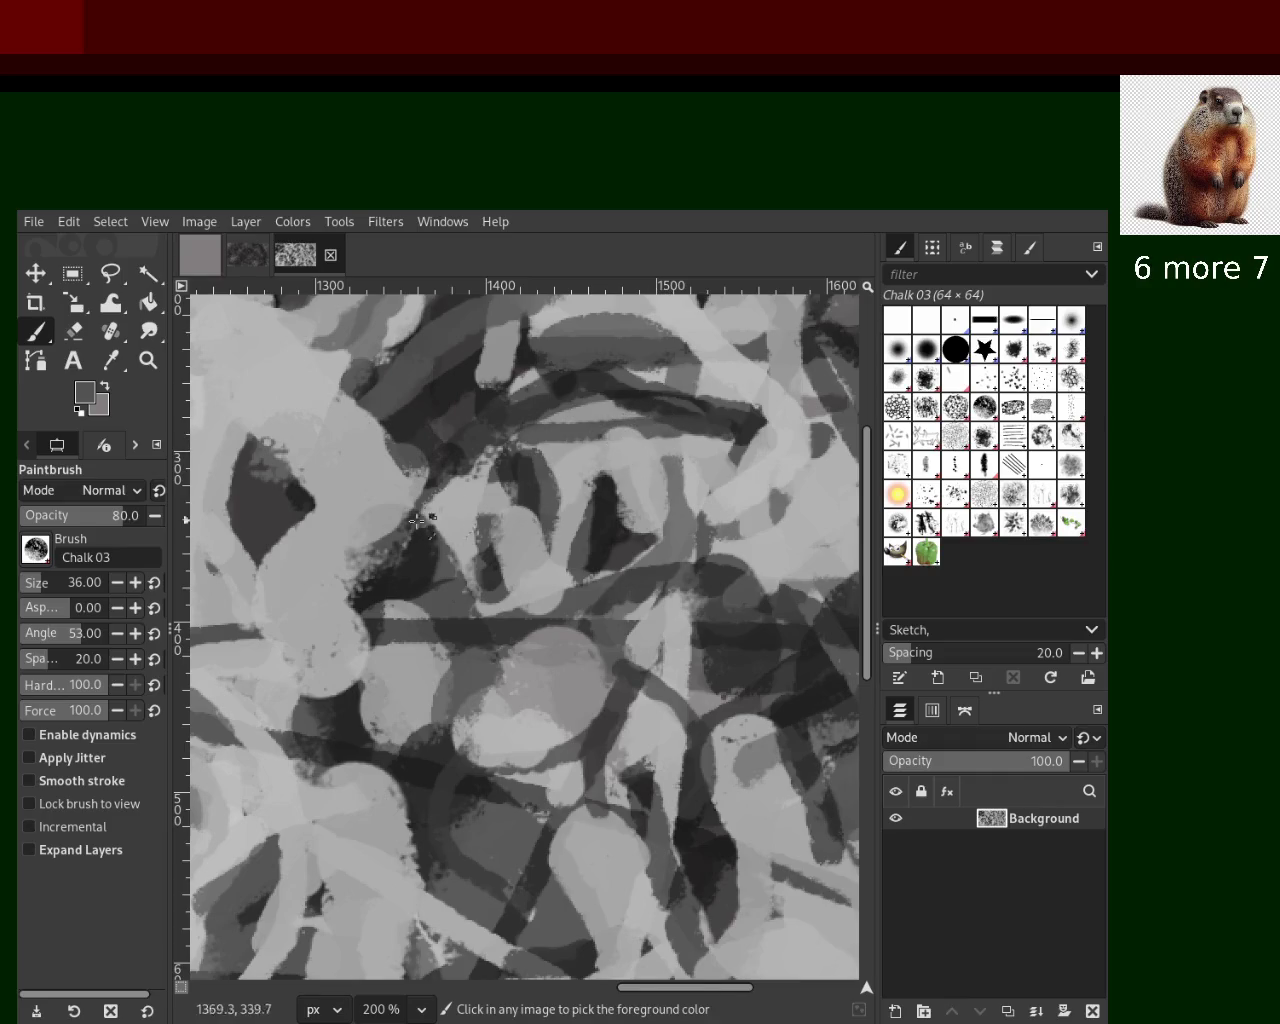
{"action": "key", "text": "ctrl+z"}
{"action": "left_click", "coordinate": [148, 360]}
{"action": "scroll", "coordinate": [600, 520], "scroll_direction": "down", "scroll_amount": 1}
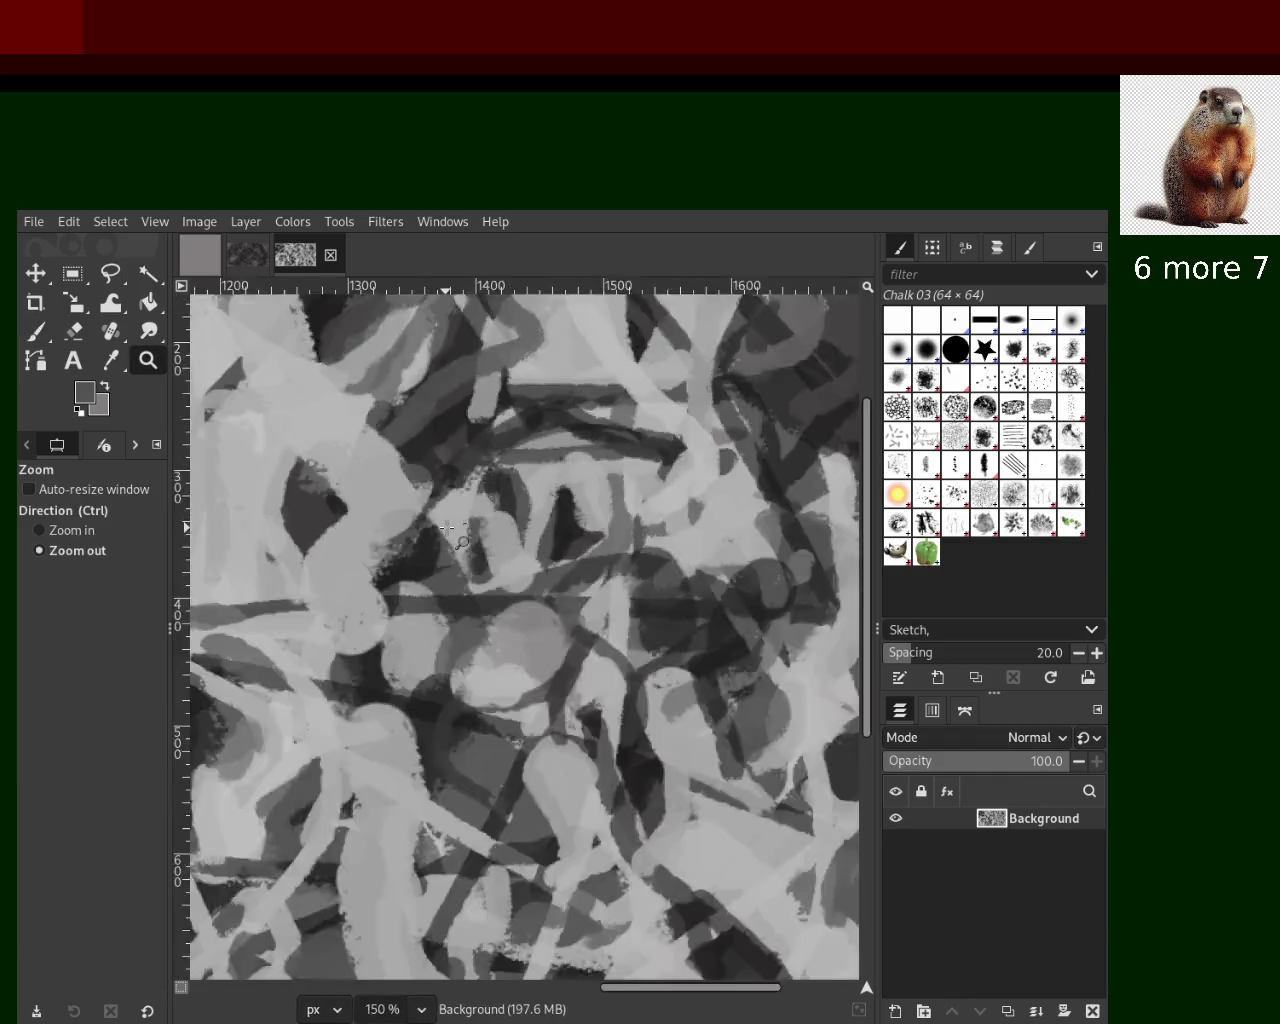
Zoom out to see the whole image, then zoom in on its upper area
{"action": "scroll", "coordinate": [600, 520], "scroll_direction": "down", "scroll_amount": 3}
{"action": "left_click", "coordinate": [600, 520], "text": "ctrl"}
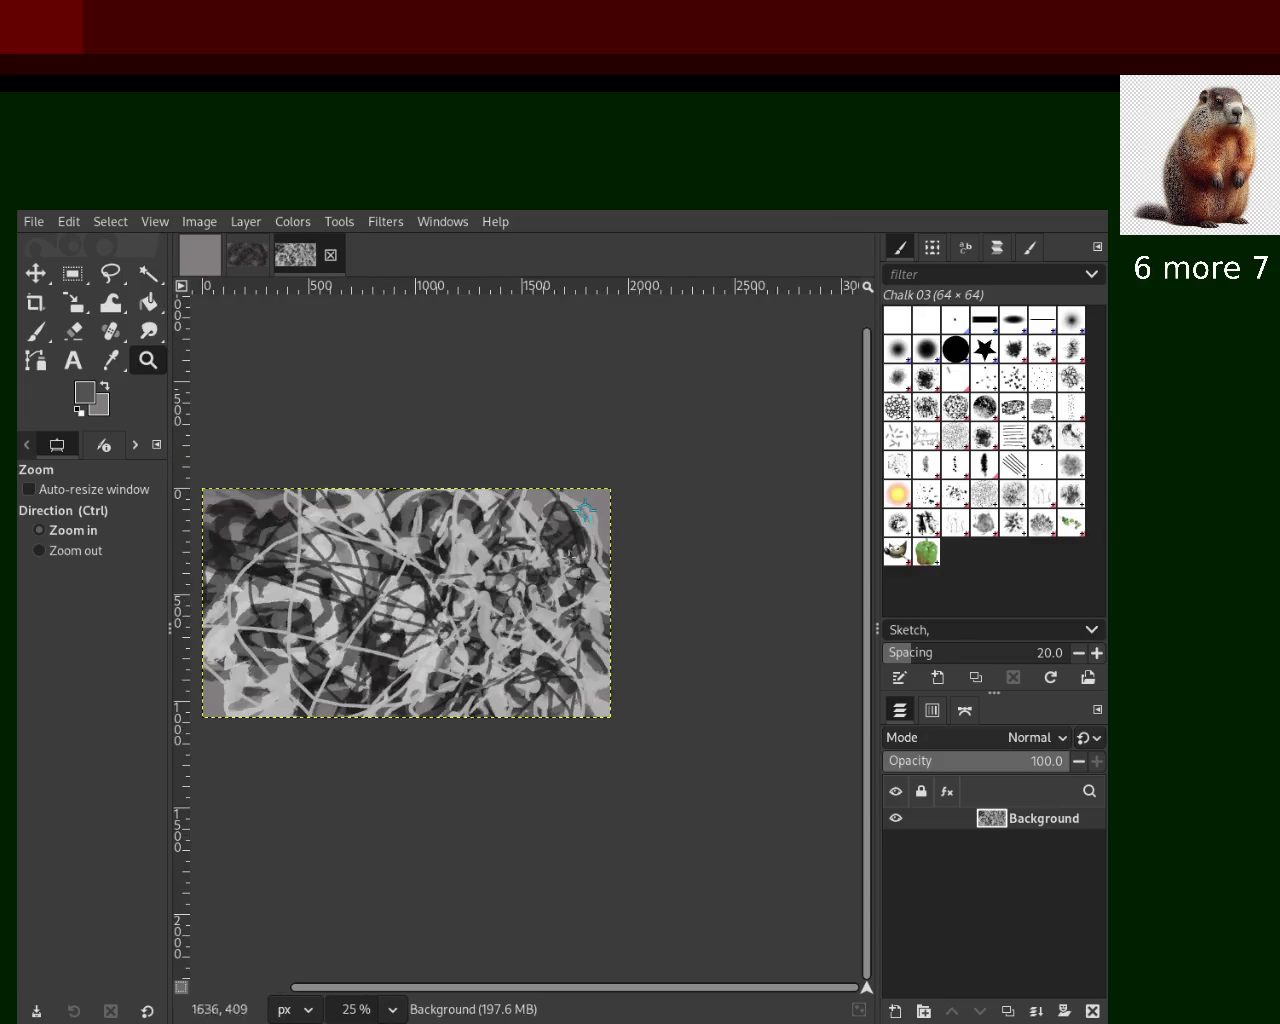
{"action": "left_click", "coordinate": [600, 527]}
{"action": "left_click", "coordinate": [552, 512]}
{"action": "scroll", "coordinate": [552, 512], "scroll_direction": "up", "scroll_amount": 1}
{"action": "scroll", "coordinate": [560, 510], "scroll_direction": "down", "scroll_amount": 2}
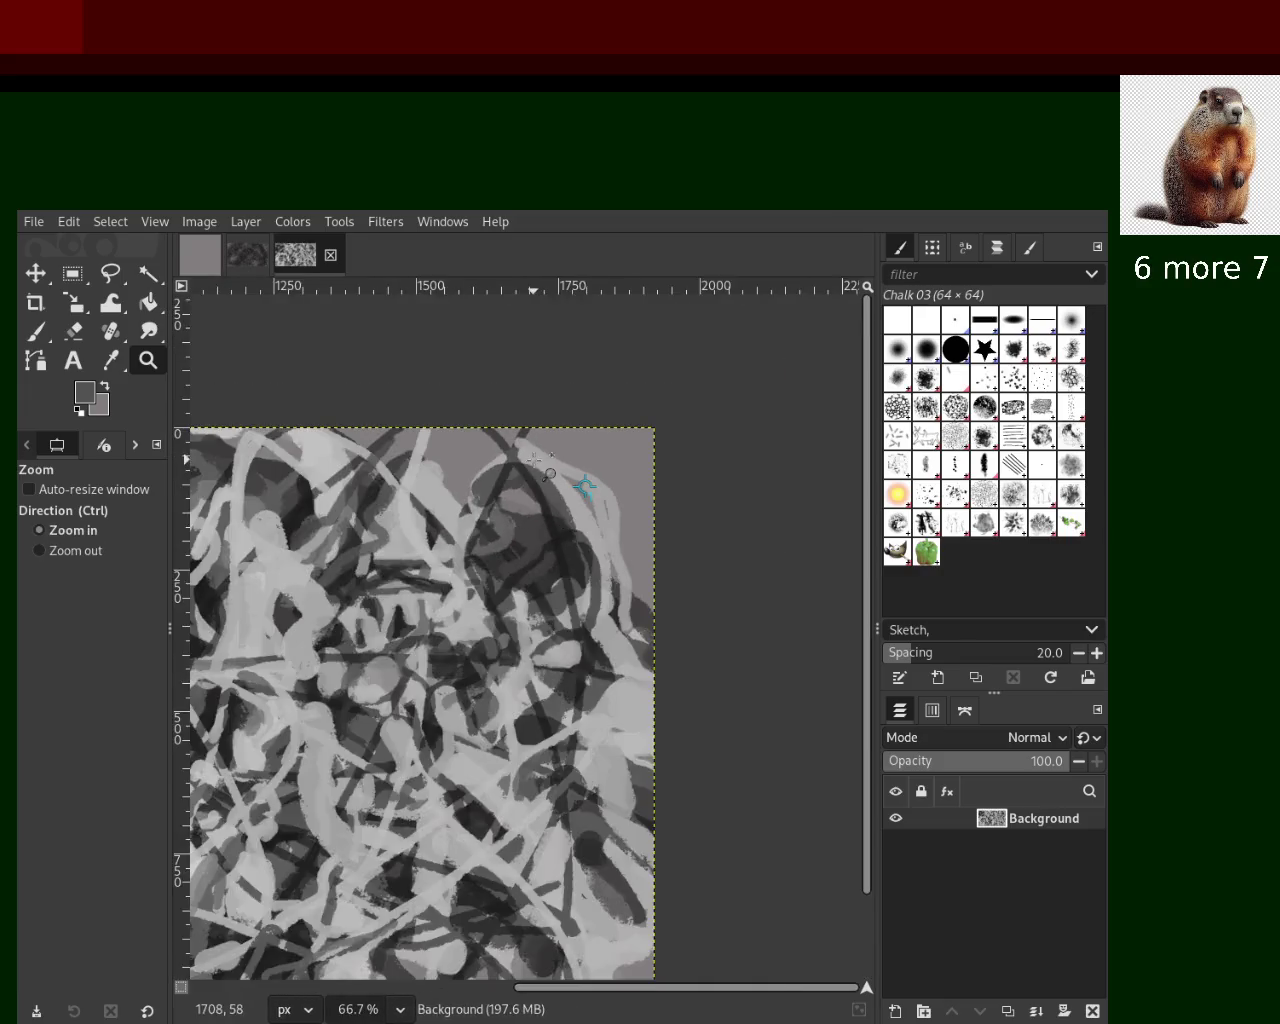
{"action": "scroll", "coordinate": [228, 392], "scroll_direction": "up", "scroll_amount": 2}
Cap the apex of the dark A shape with a short light grey chalk stroke
{"action": "left_click", "coordinate": [36, 331]}
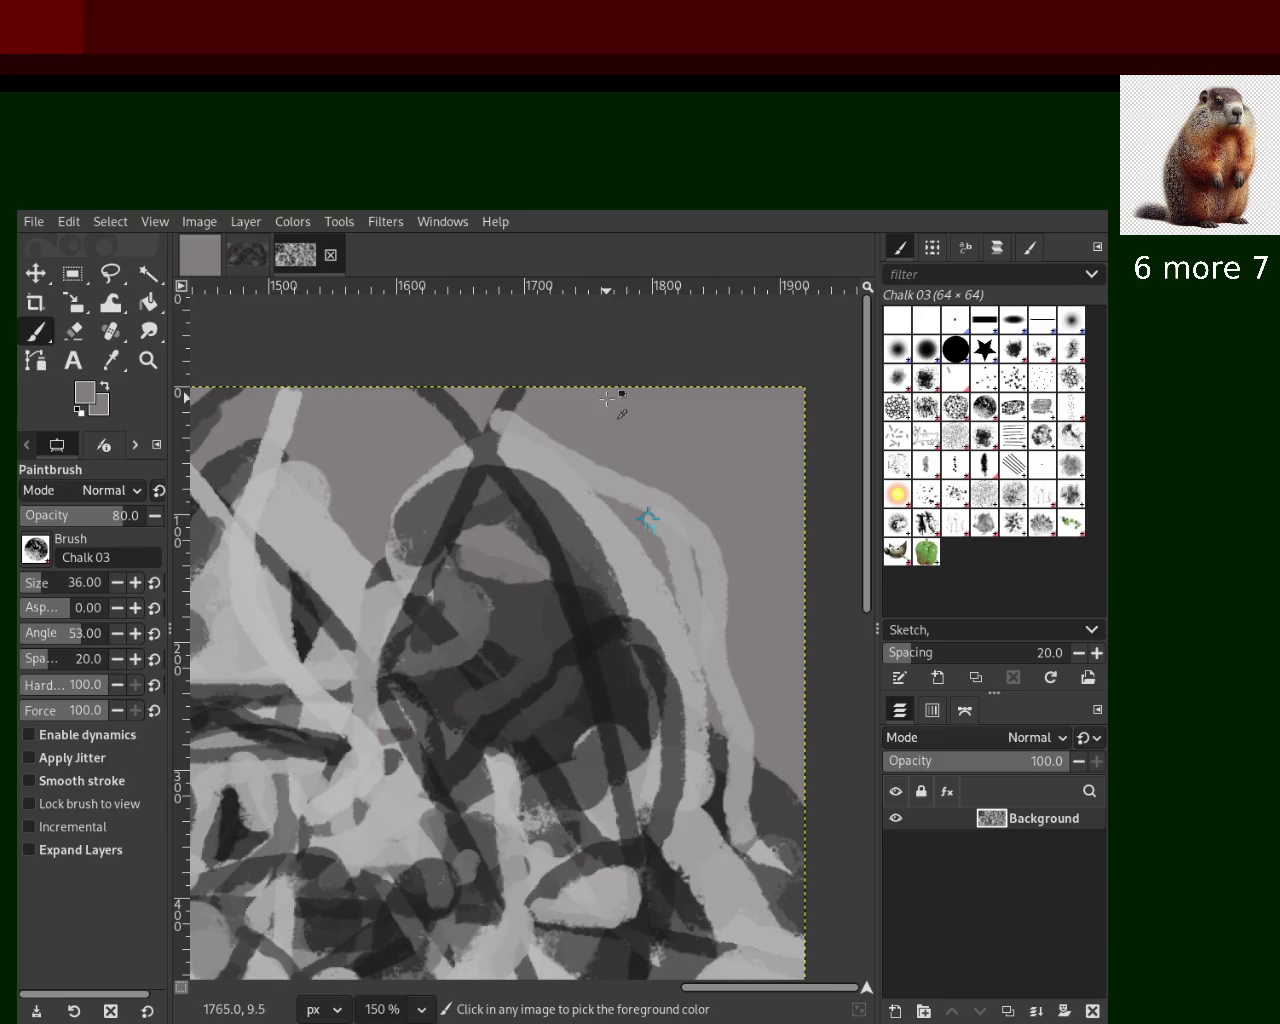
{"action": "mouse_move", "coordinate": [415, 400]}
{"action": "left_mouse_down"}
{"action": "mouse_move", "coordinate": [527, 405]}
{"action": "mouse_move", "coordinate": [425, 495]}
{"action": "left_mouse_up"}
{"action": "left_click", "coordinate": [603, 474], "text": "ctrl"}
{"action": "key", "text": "ctrl+z"}
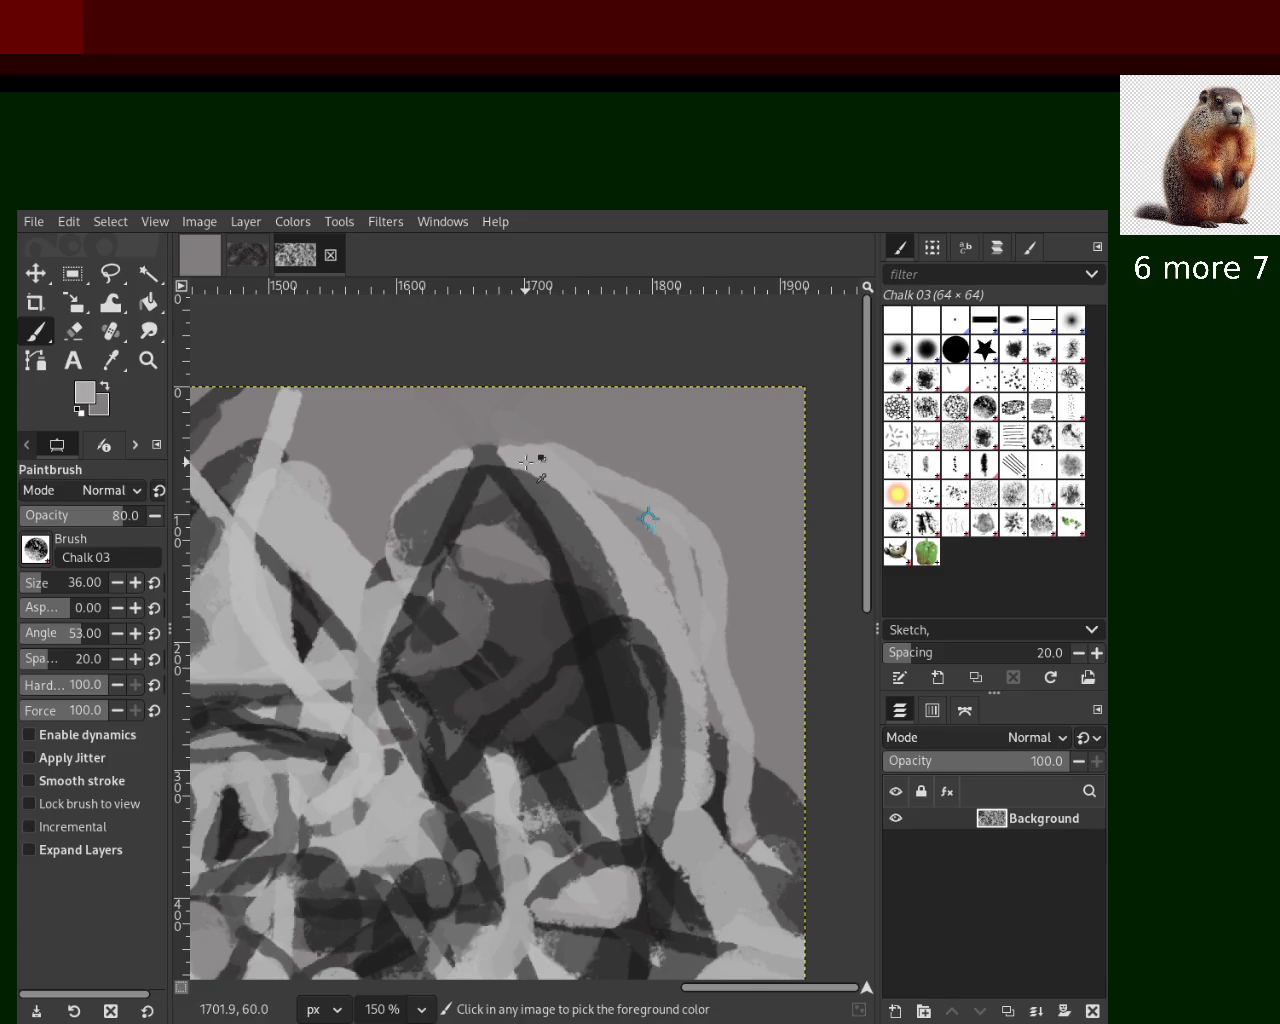
{"action": "left_click_drag", "start_coordinate": [527, 462], "coordinate": [460, 492]}
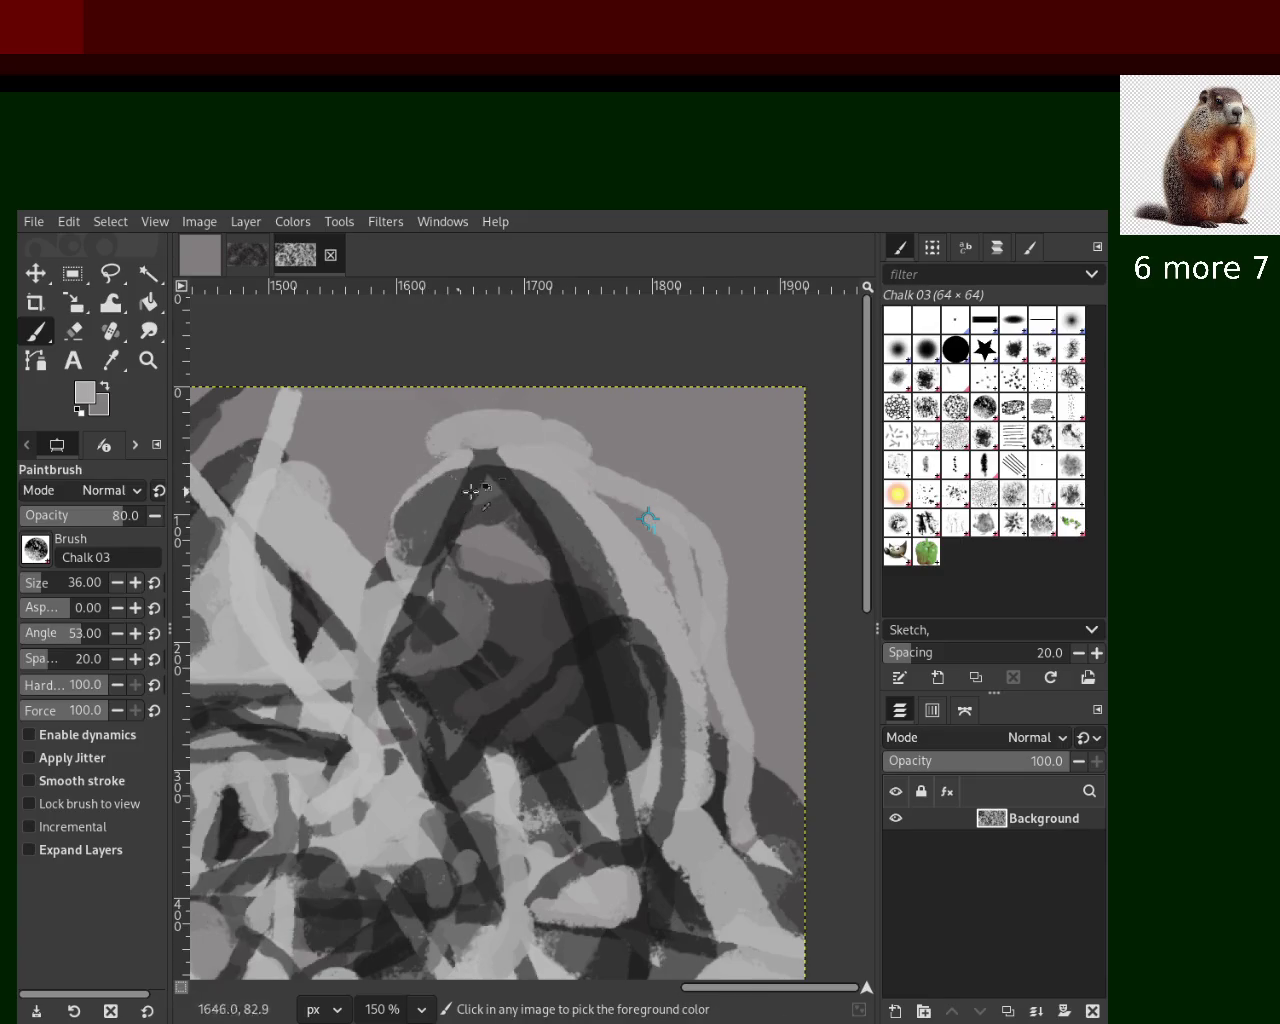
{"action": "key", "text": "ctrl+z"}
{"action": "left_click_drag", "start_coordinate": [540, 452], "coordinate": [400, 492]}
{"action": "key", "text": "ctrl+z"}
{"action": "mouse_move", "coordinate": [478, 446]}
{"action": "left_mouse_down"}
{"action": "mouse_move", "coordinate": [540, 472]}
{"action": "mouse_move", "coordinate": [430, 440]}
{"action": "left_mouse_up"}
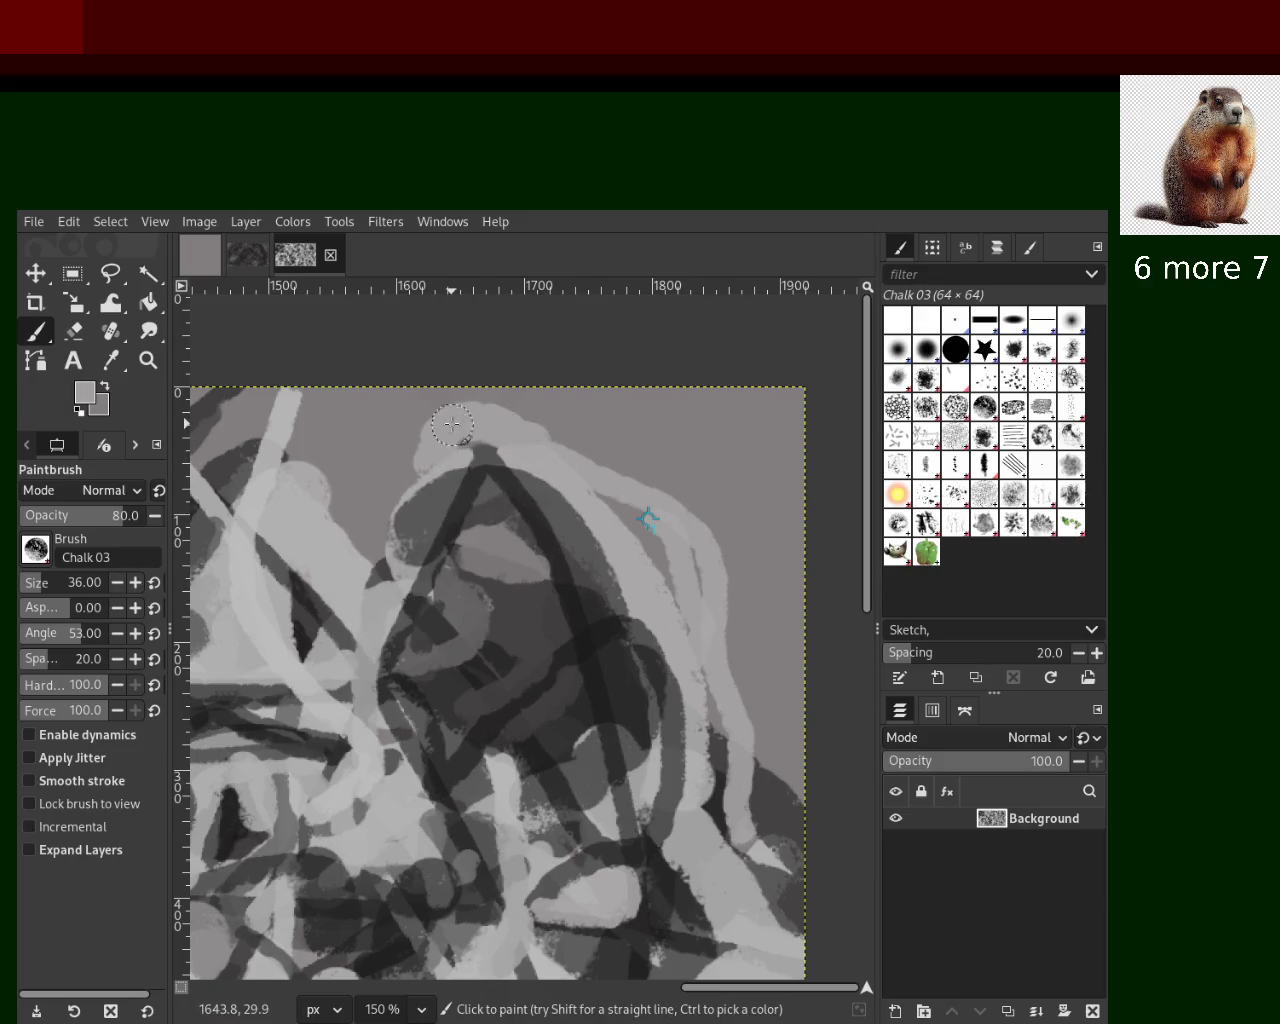
Paint a dark grey stroke across the centre-left, discarding a trial mid-grey stroke
{"action": "left_click", "coordinate": [598, 655], "text": "ctrl"}
{"action": "left_click_drag", "start_coordinate": [570, 625], "coordinate": [415, 775]}
{"action": "key", "text": "ctrl+z"}
{"action": "left_click_drag", "start_coordinate": [565, 612], "coordinate": [375, 755]}
{"action": "key", "text": "ctrl+z"}
{"action": "left_click_drag", "start_coordinate": [640, 628], "coordinate": [517, 706]}
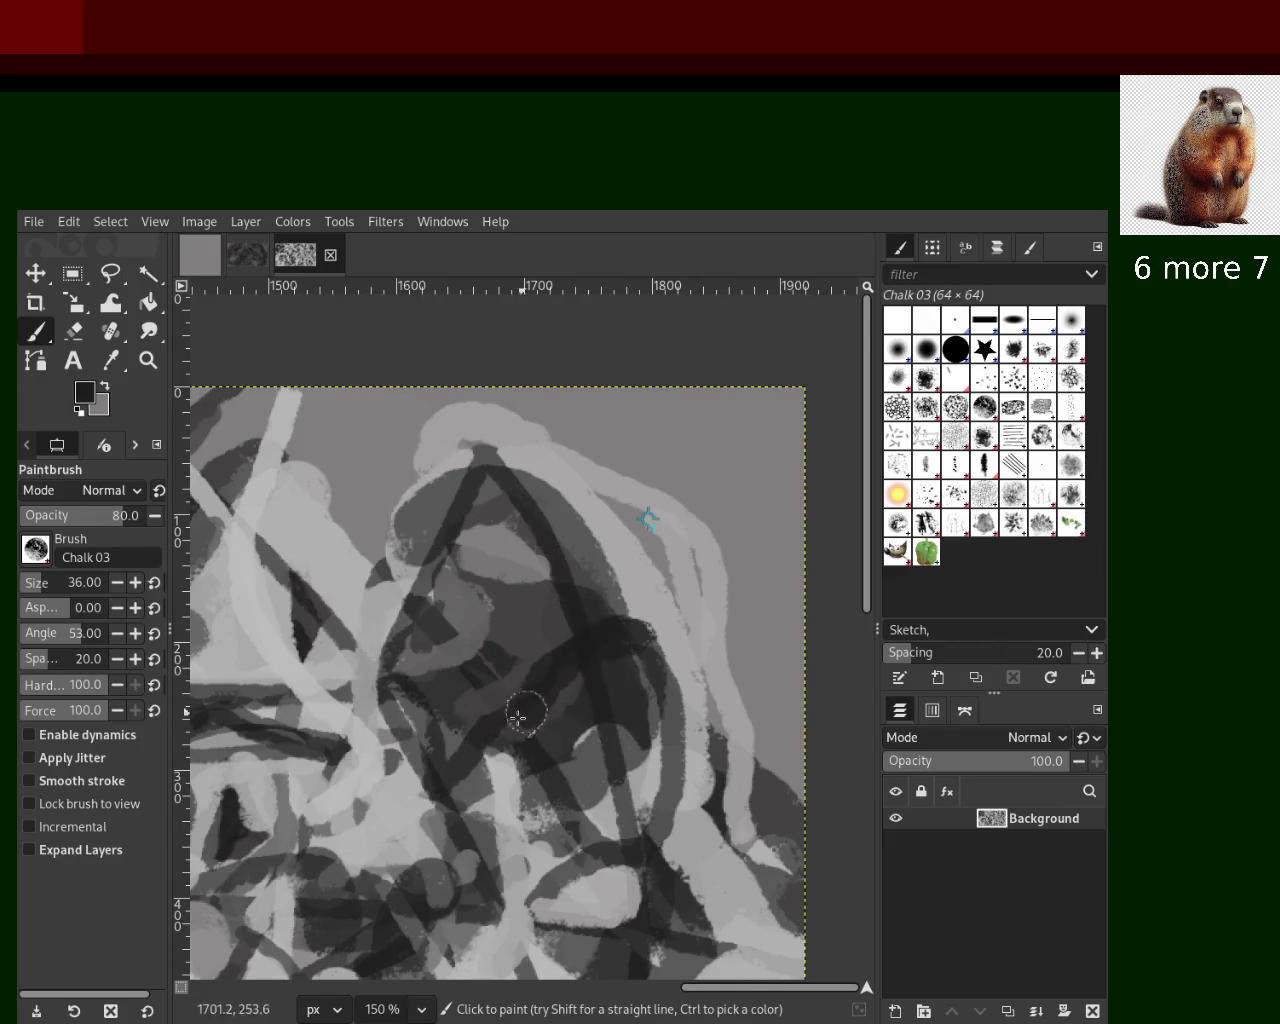
{"action": "left_click", "coordinate": [557, 626], "text": "ctrl"}
{"action": "left_click_drag", "start_coordinate": [557, 626], "coordinate": [405, 708]}
{"action": "key", "text": "ctrl+z"}
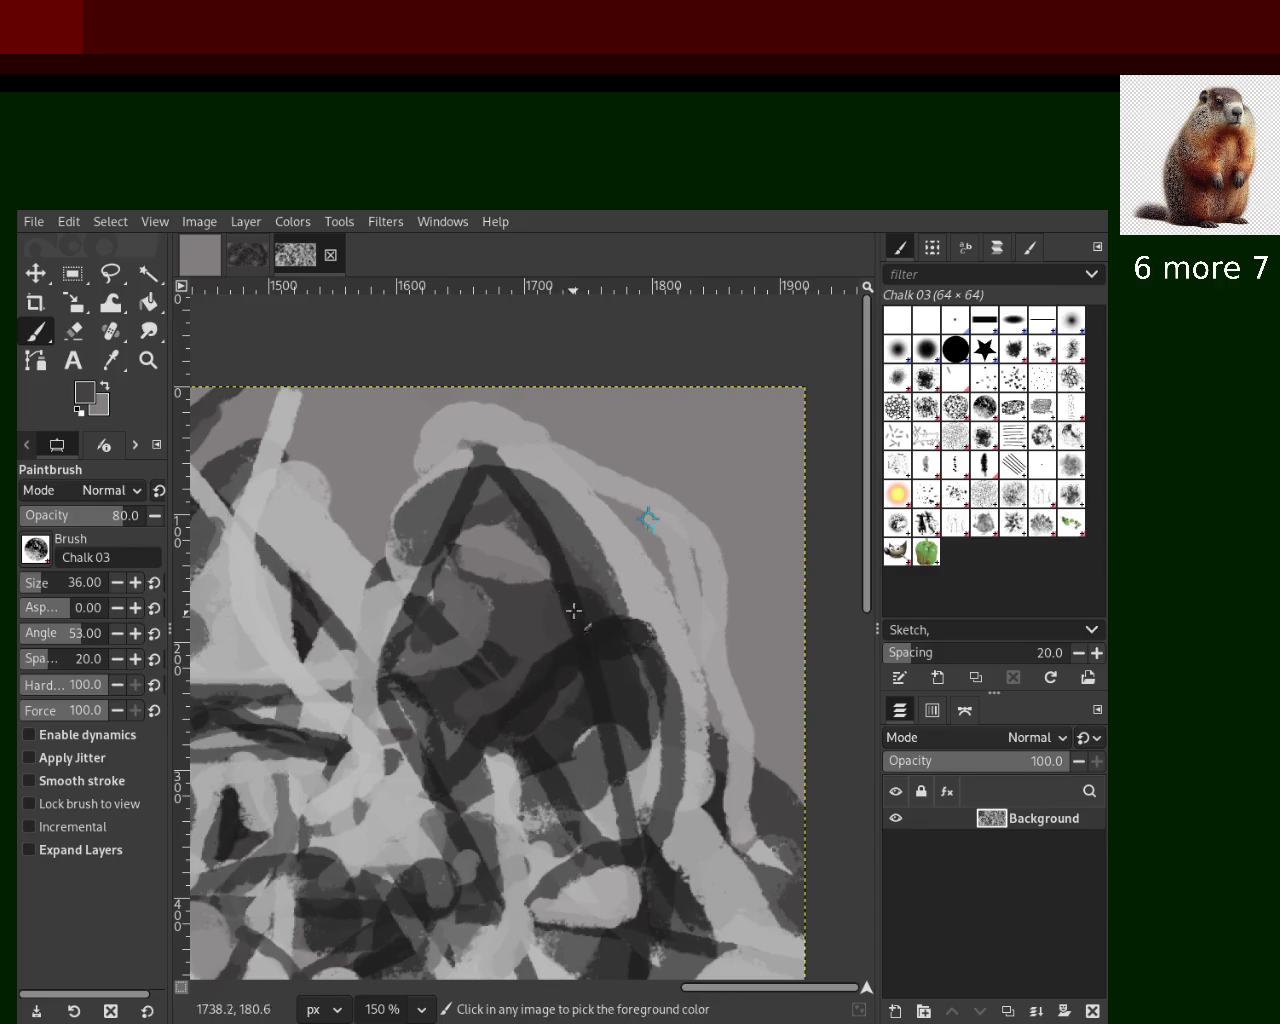
Add a dark chalk stroke lower down and a light grey stroke near the bottom
{"action": "left_click", "coordinate": [518, 502], "text": "ctrl"}
{"action": "left_click_drag", "start_coordinate": [531, 508], "coordinate": [585, 672]}
{"action": "key", "text": "ctrl+z"}
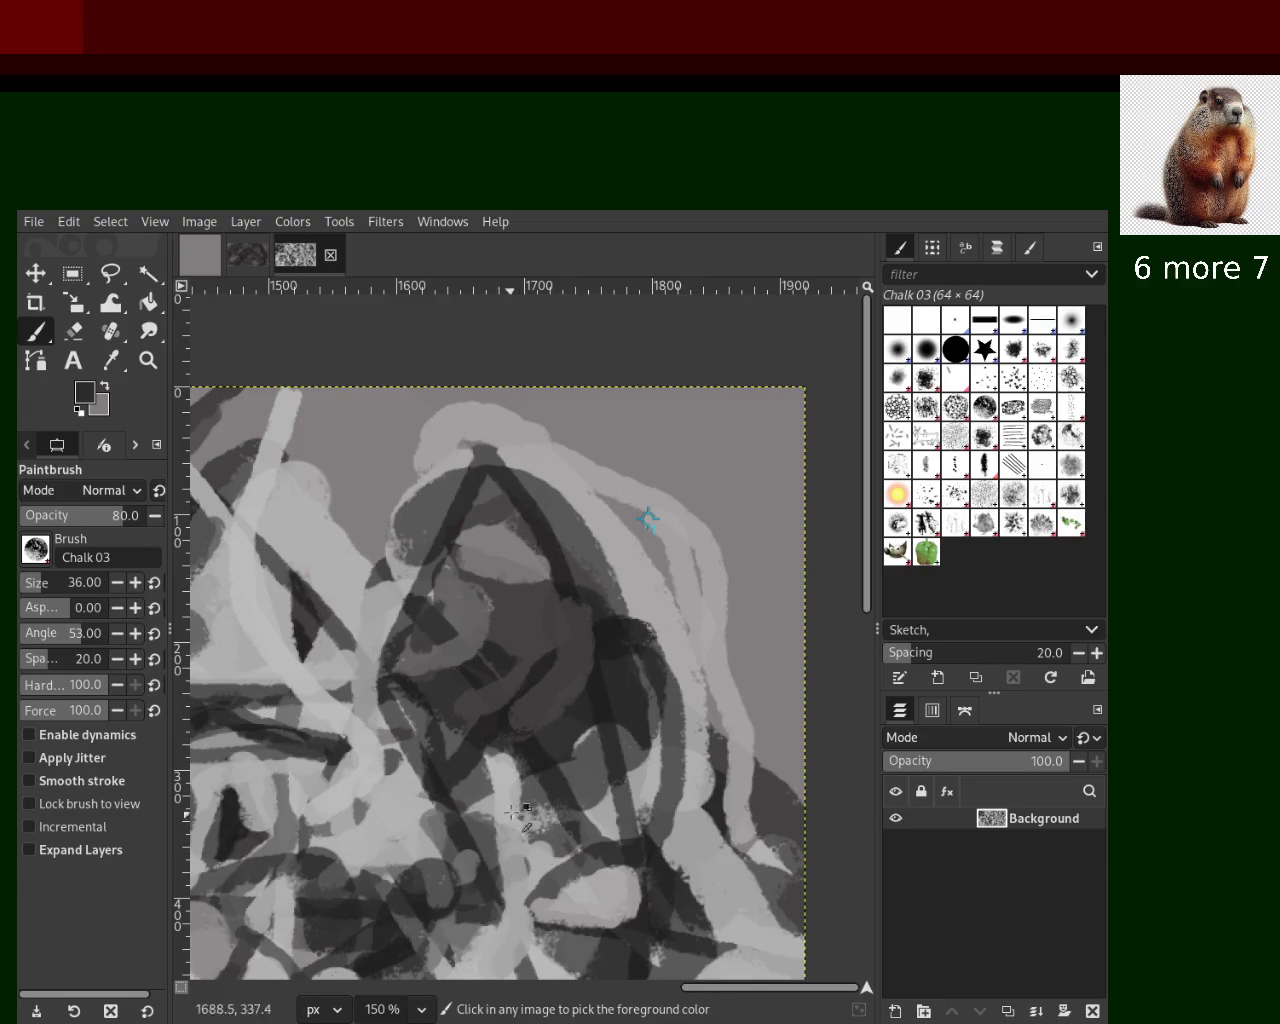
{"action": "left_click", "coordinate": [470, 757], "text": "ctrl"}
{"action": "left_click_drag", "start_coordinate": [478, 758], "coordinate": [490, 862]}
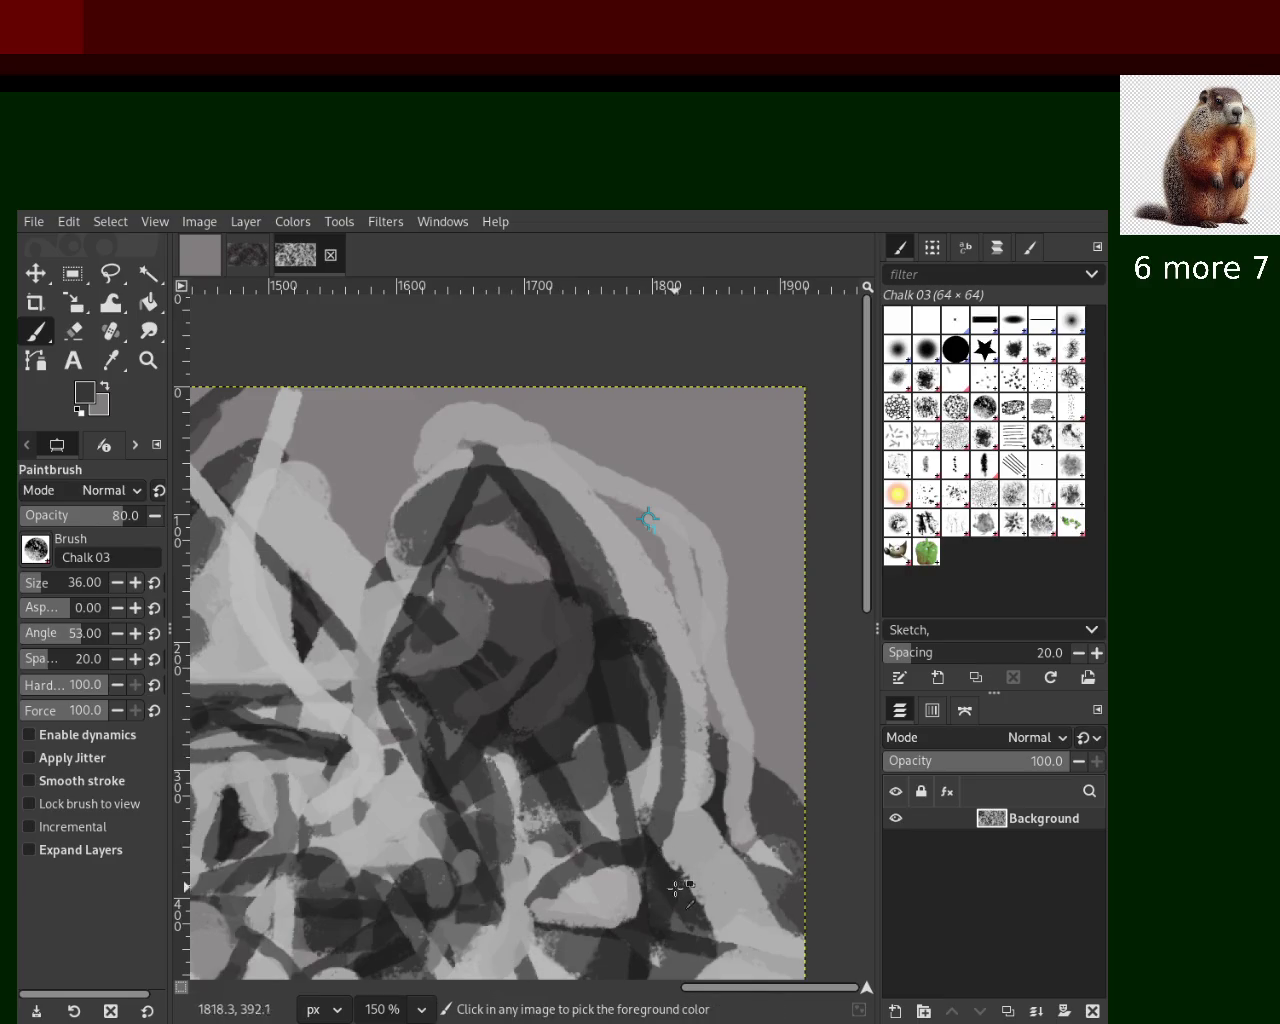
{"action": "left_click", "coordinate": [495, 890], "text": "ctrl"}
{"action": "left_click_drag", "start_coordinate": [495, 890], "coordinate": [520, 915]}
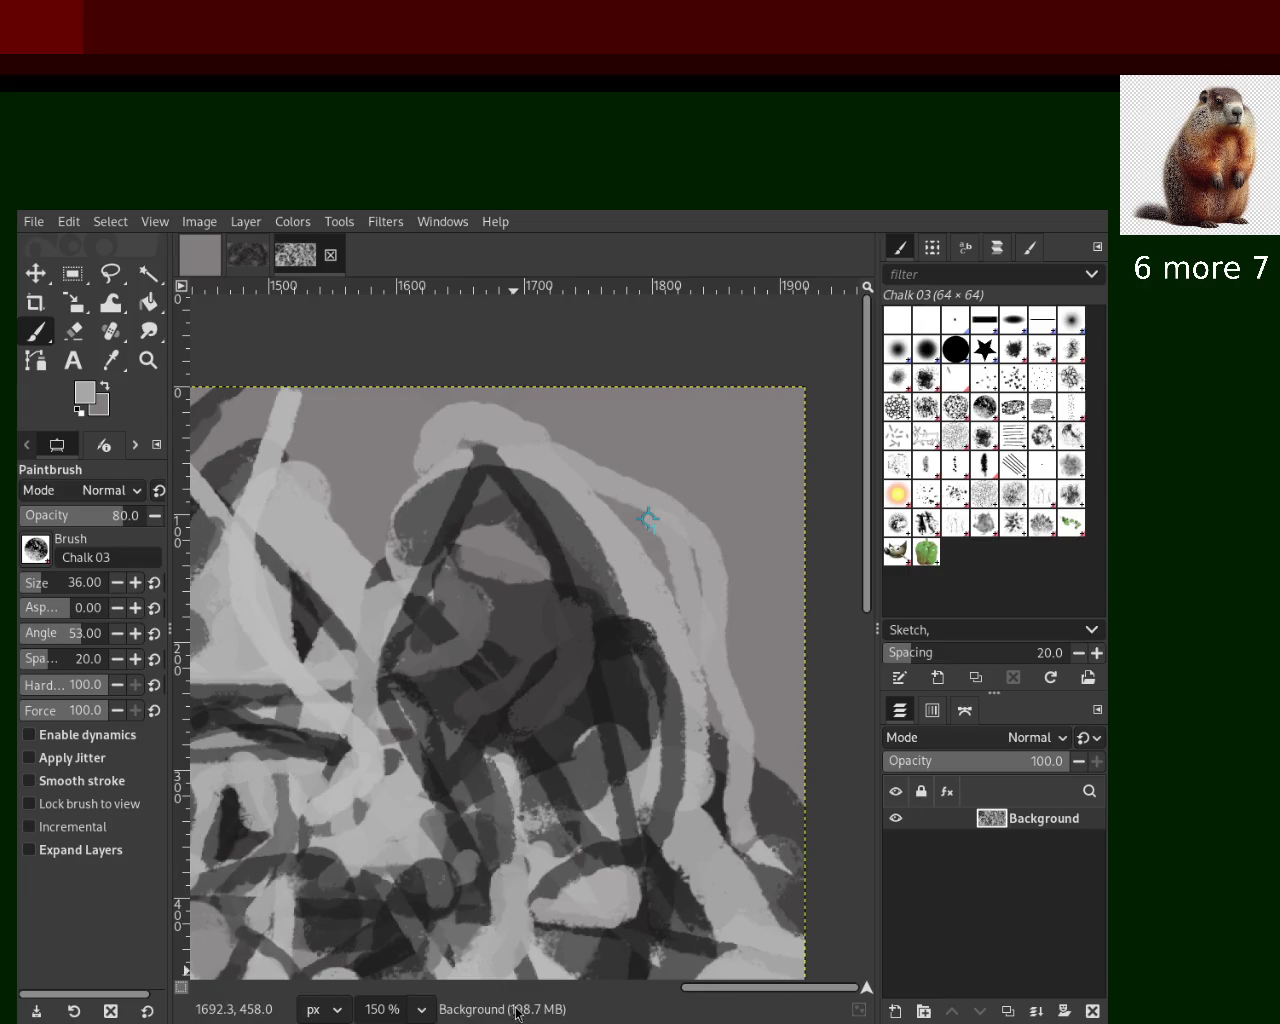
Zoom in and out around the painting, ending on its top-left area
{"action": "left_click", "coordinate": [148, 360]}
{"action": "left_click", "coordinate": [571, 586]}
{"action": "left_click", "coordinate": [571, 586], "text": "ctrl"}
{"action": "left_click", "coordinate": [571, 586], "text": "ctrl"}
{"action": "key", "text": "1"}
{"action": "left_click", "coordinate": [440, 740], "text": "ctrl"}
{"action": "left_click", "coordinate": [480, 620], "text": "ctrl"}
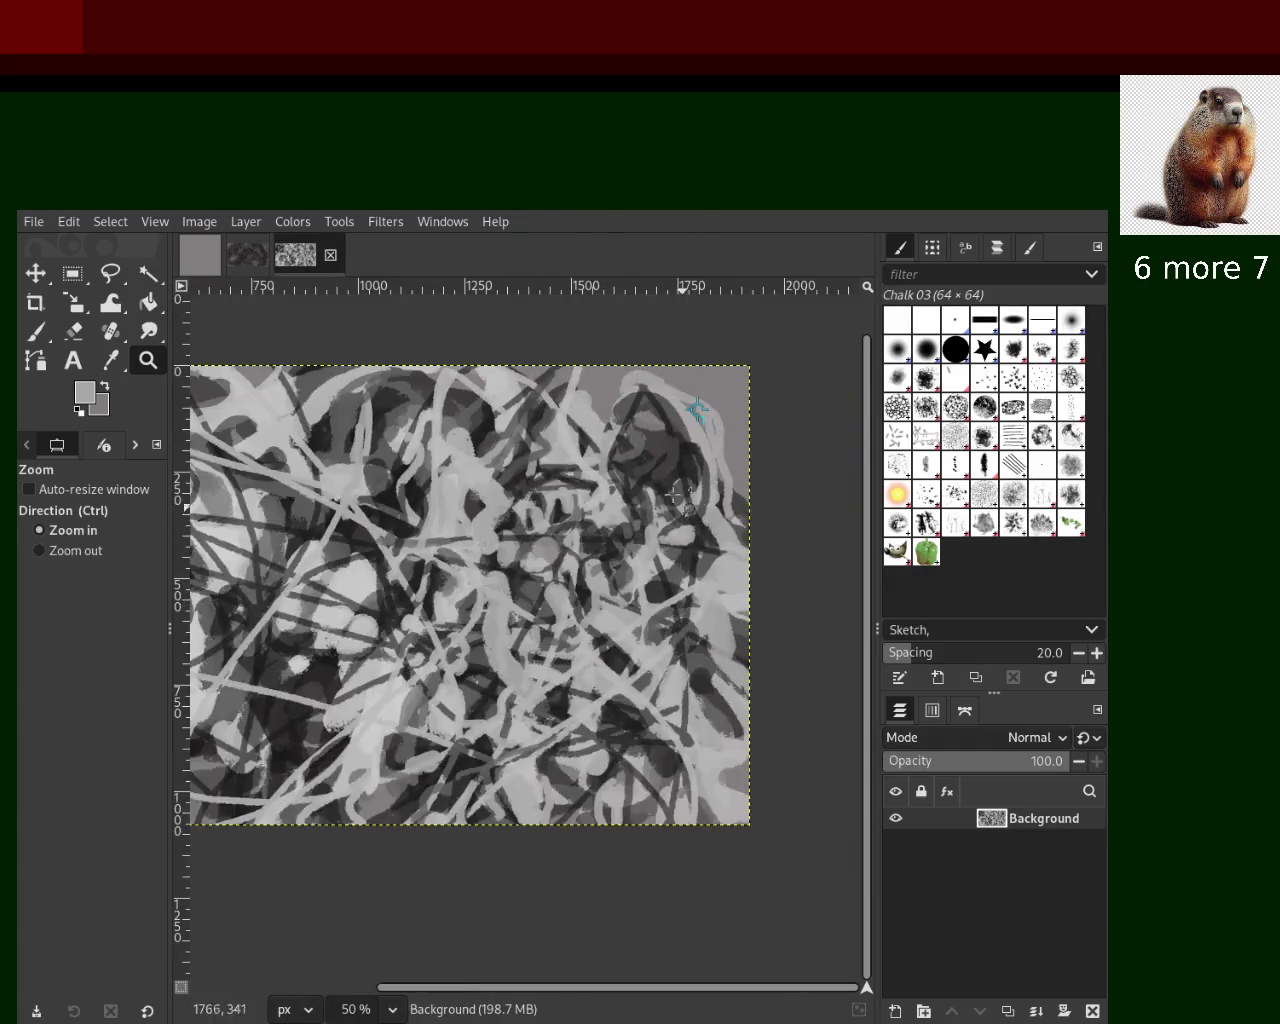
{"action": "left_click", "coordinate": [533, 496]}
{"action": "left_click", "coordinate": [533, 496]}
{"action": "left_click", "coordinate": [533, 496]}
{"action": "left_click", "coordinate": [533, 496], "text": "ctrl"}
{"action": "left_click", "coordinate": [533, 496], "text": "ctrl"}
{"action": "left_click", "coordinate": [533, 496], "text": "ctrl"}
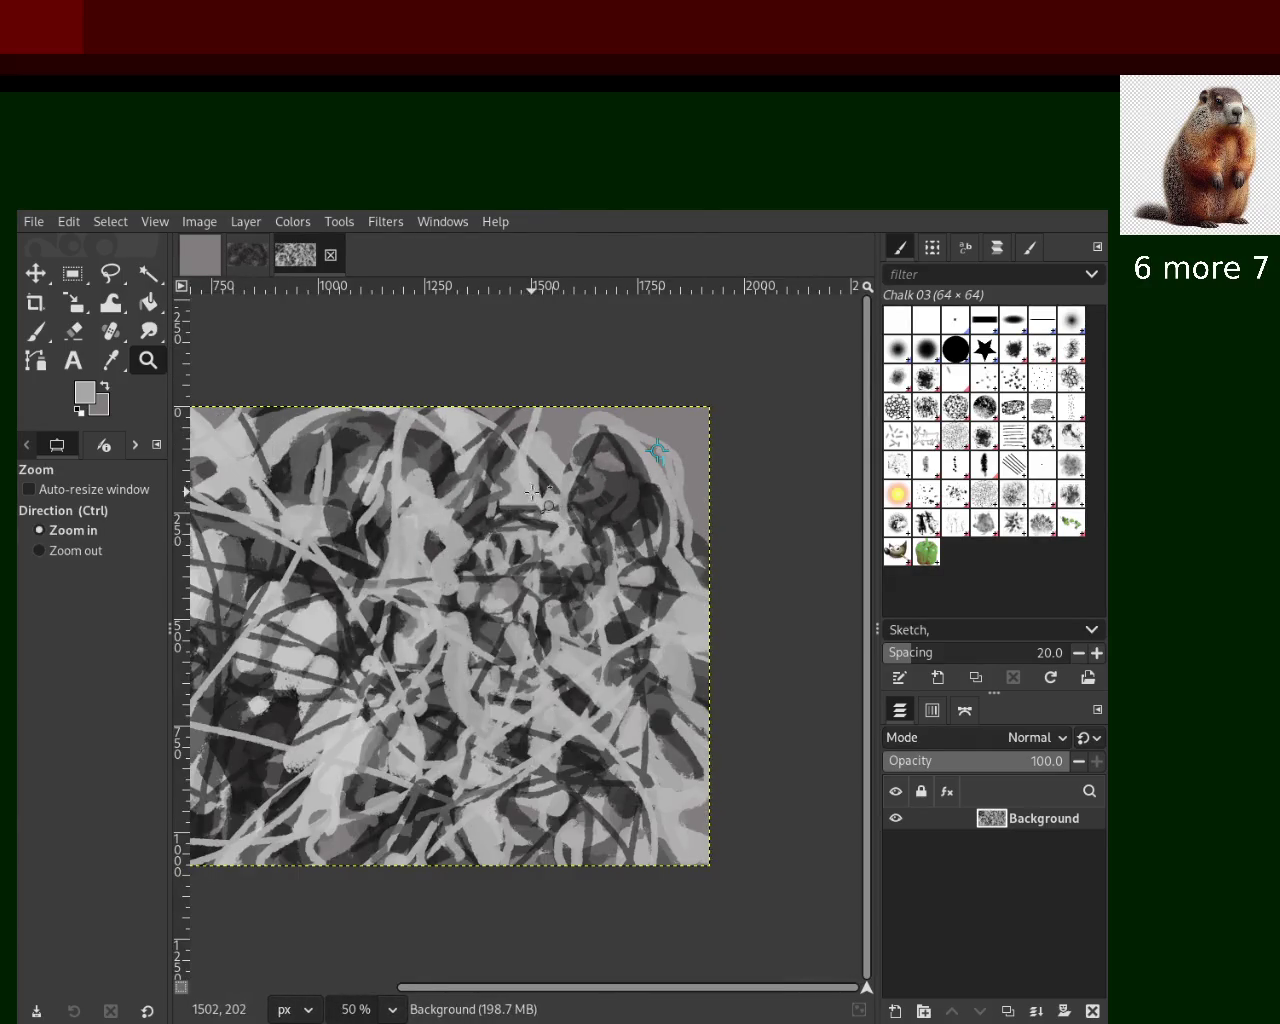
{"action": "left_click", "coordinate": [355, 620], "text": "ctrl"}
{"action": "left_click", "coordinate": [355, 620], "text": "ctrl"}
{"action": "left_click", "coordinate": [355, 618]}
{"action": "left_click", "coordinate": [355, 618]}
{"action": "left_click", "coordinate": [400, 560], "text": "ctrl"}
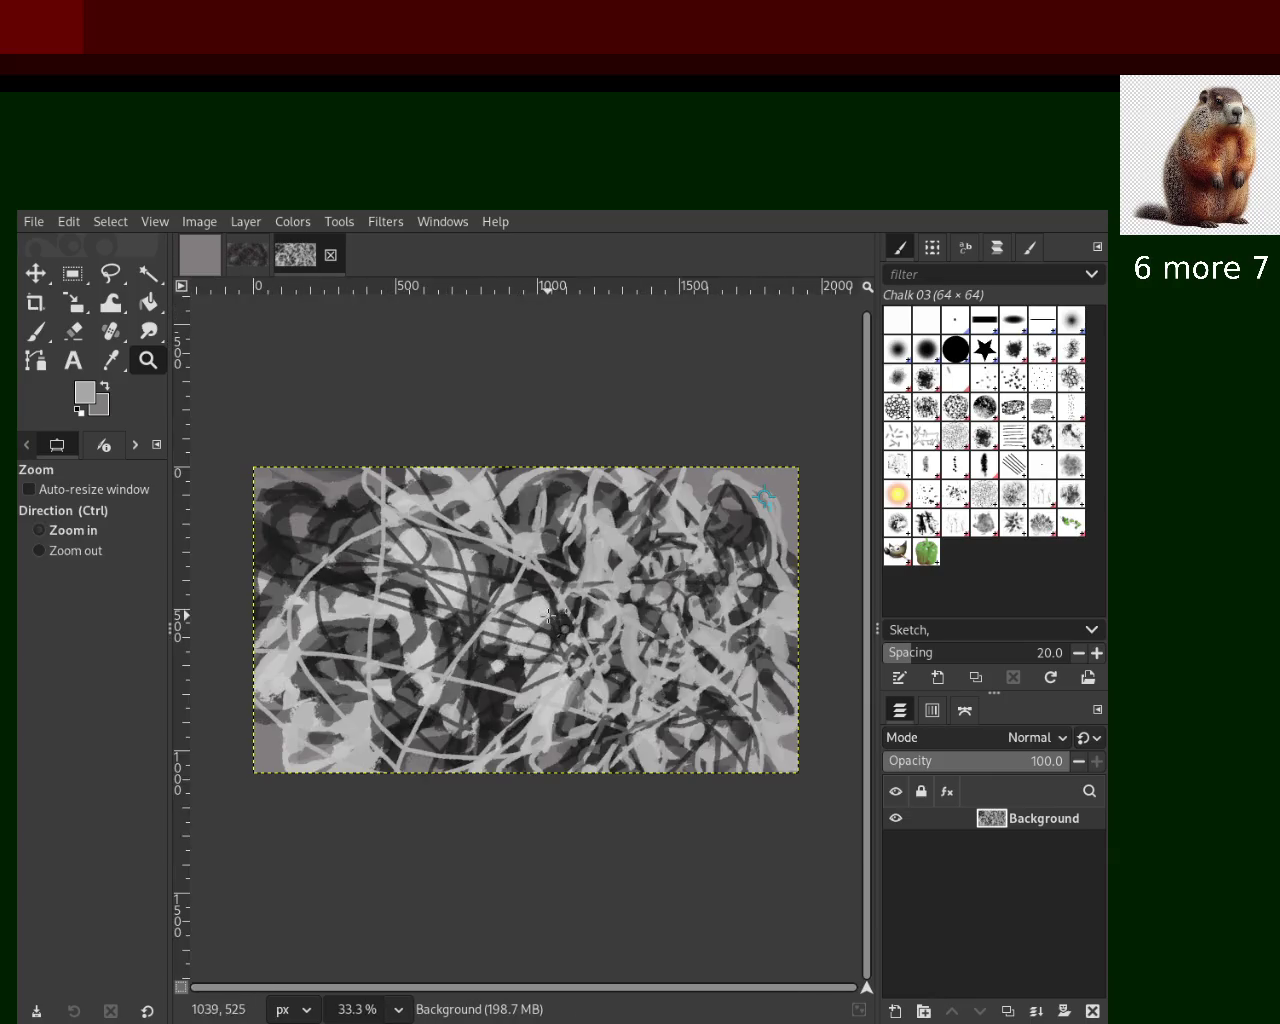
{"action": "left_click", "coordinate": [300, 540]}
{"action": "left_click", "coordinate": [230, 521]}
With the Chalk 03 brush, try a light chalk stroke and undo it
{"action": "left_click", "coordinate": [35, 331]}
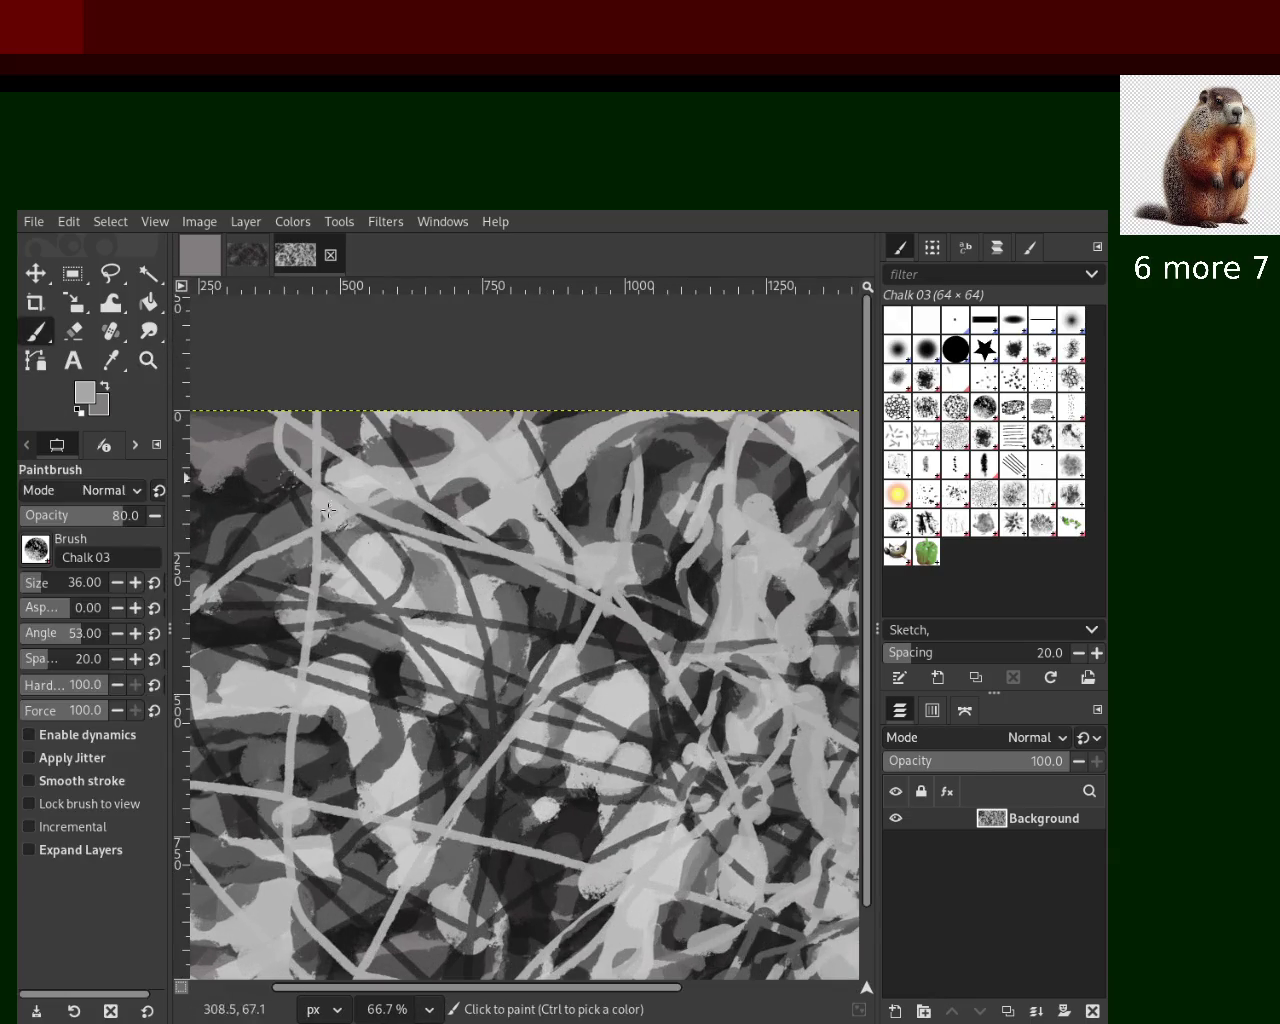
{"action": "left_click", "coordinate": [385, 612], "text": "ctrl"}
{"action": "left_click_drag", "start_coordinate": [385, 612], "coordinate": [168, 588]}
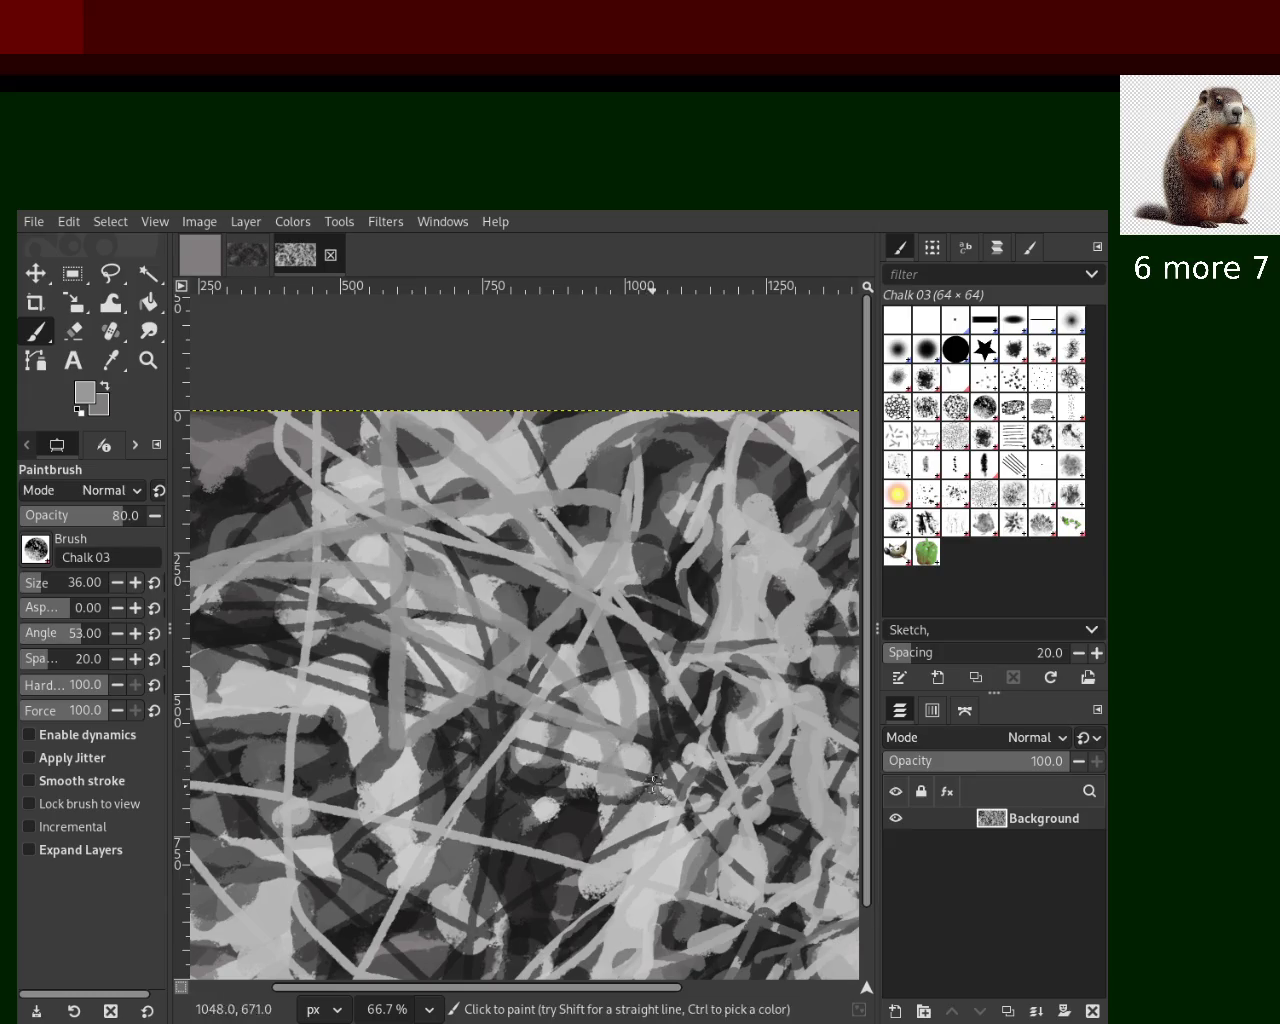
{"action": "key", "text": "ctrl+z"}
Paint a black chalk stroke running down-left, retrying it until the shape fits
{"action": "left_click", "coordinate": [665, 588], "text": "ctrl"}
{"action": "left_click_drag", "start_coordinate": [480, 525], "coordinate": [446, 608]}
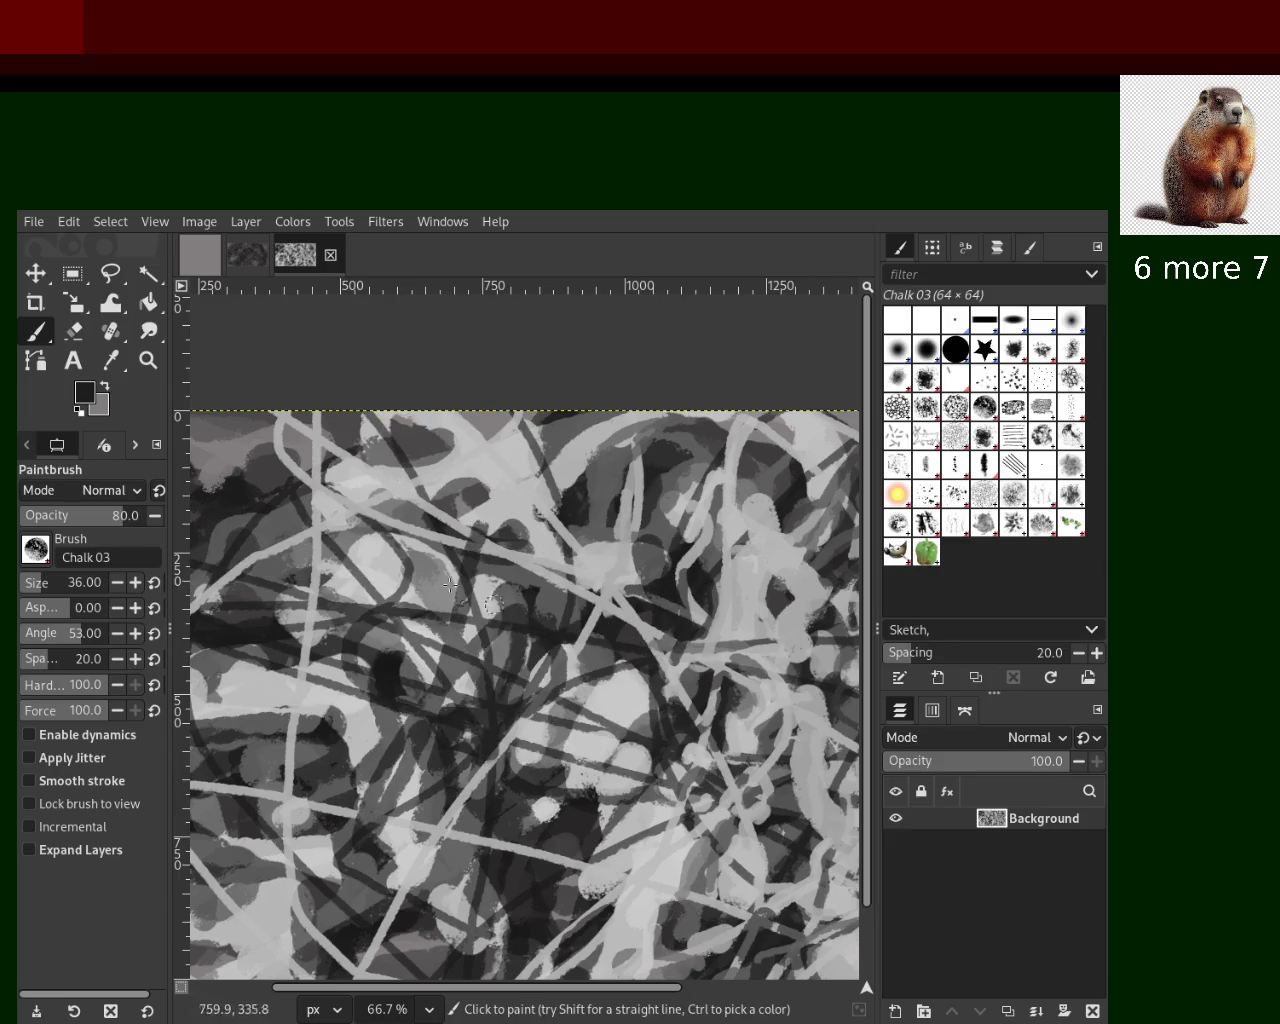
{"action": "key", "text": "ctrl+z"}
{"action": "left_click_drag", "start_coordinate": [547, 452], "coordinate": [415, 652]}
{"action": "key", "text": "ctrl+z"}
{"action": "left_click_drag", "start_coordinate": [545, 485], "coordinate": [268, 710]}
{"action": "key", "text": "ctrl+z"}
{"action": "left_click_drag", "start_coordinate": [555, 502], "coordinate": [422, 618]}
{"action": "key", "text": "ctrl+z"}
{"action": "left_click_drag", "start_coordinate": [574, 452], "coordinate": [333, 666]}
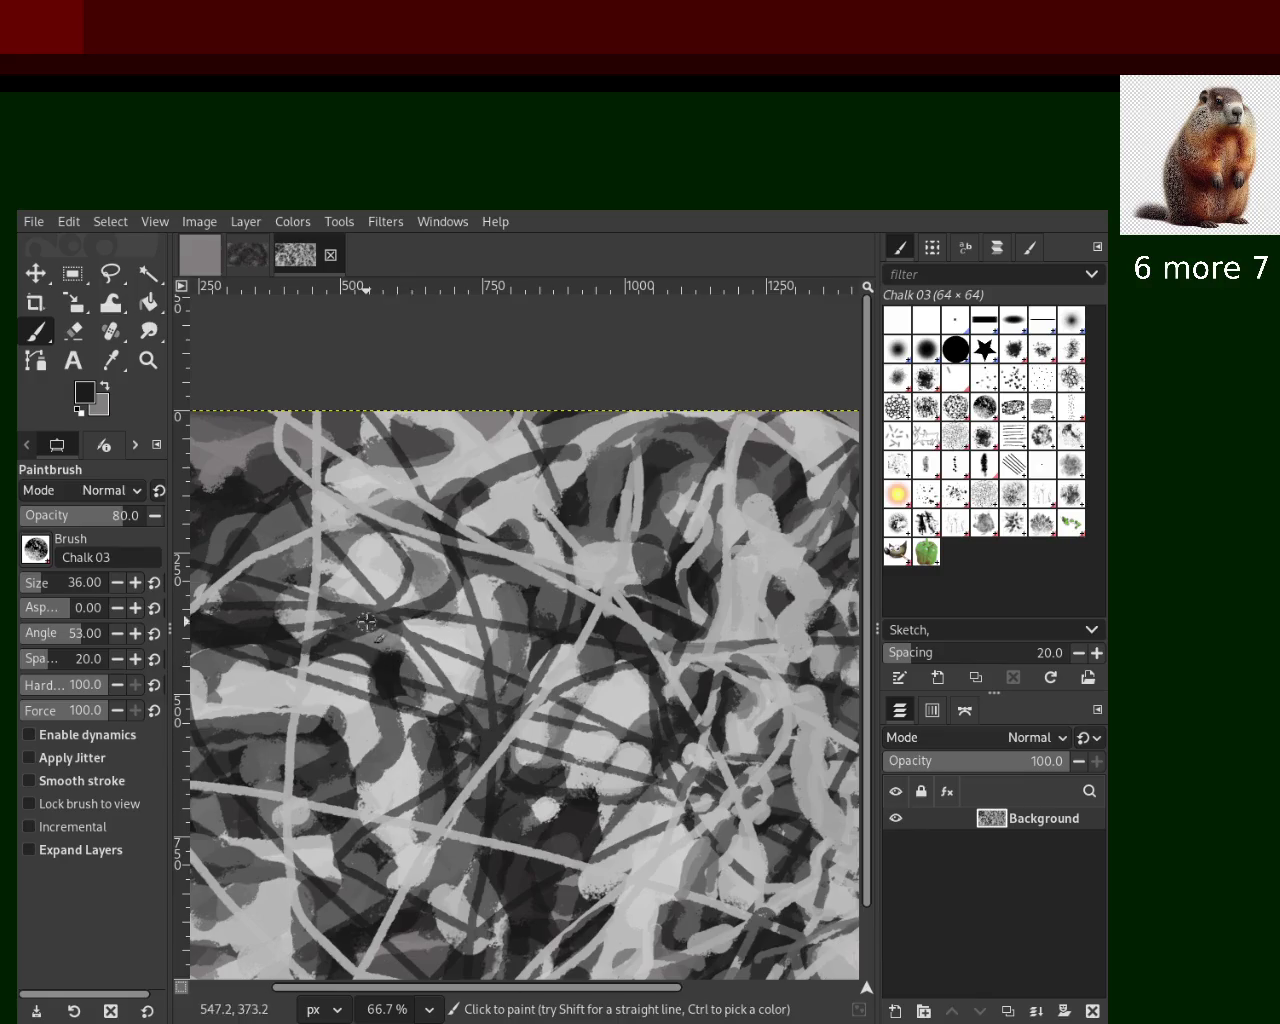
Cover the dark lower-middle and centre areas with light-grey chalk strokes, discarding a dark stroke
{"action": "left_click", "coordinate": [453, 591], "text": "ctrl"}
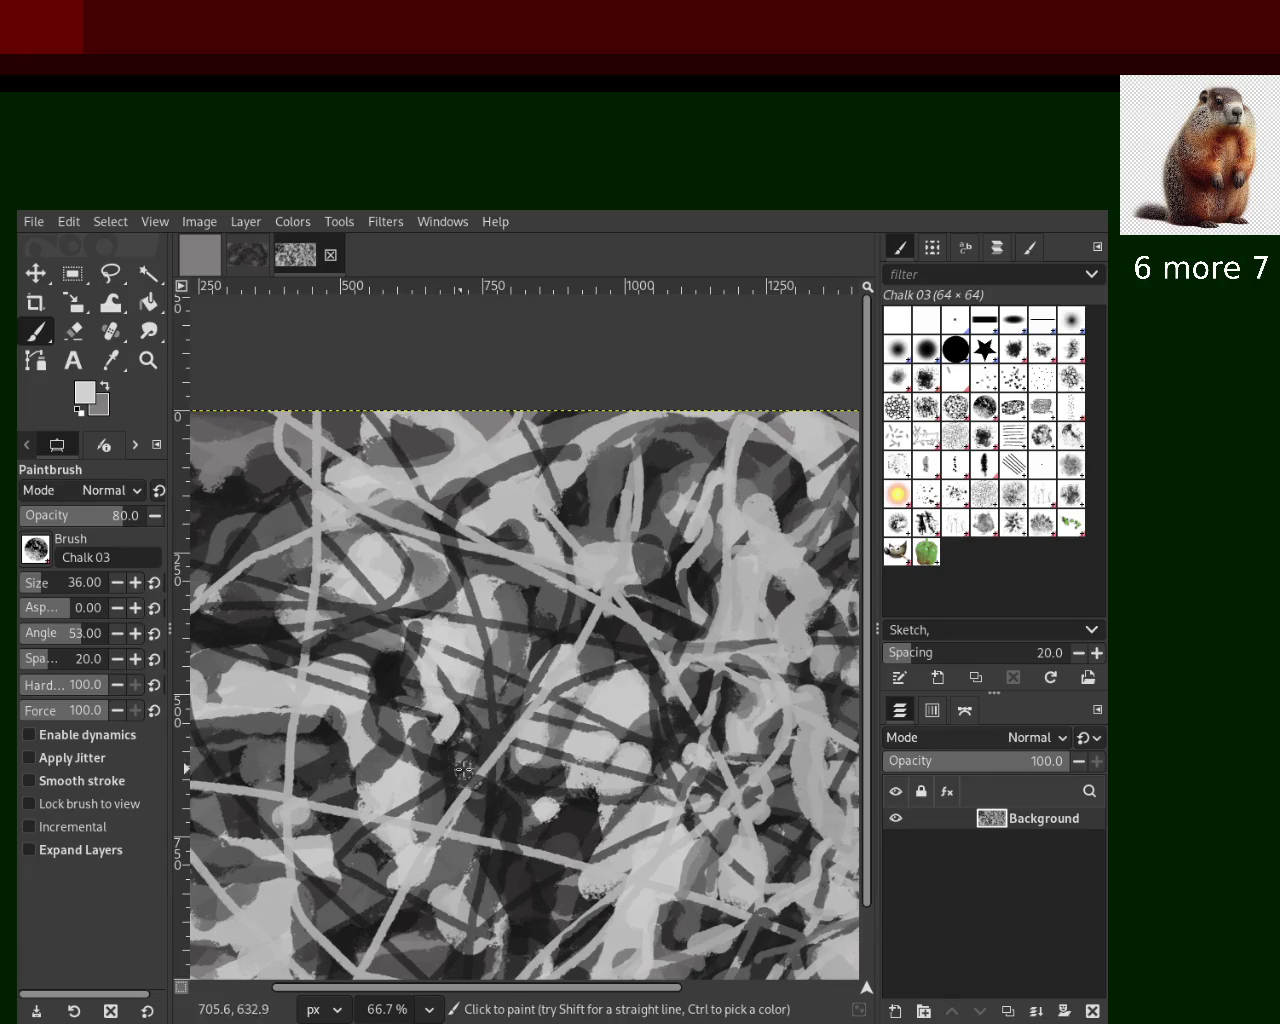
{"action": "left_click_drag", "start_coordinate": [448, 690], "coordinate": [438, 733]}
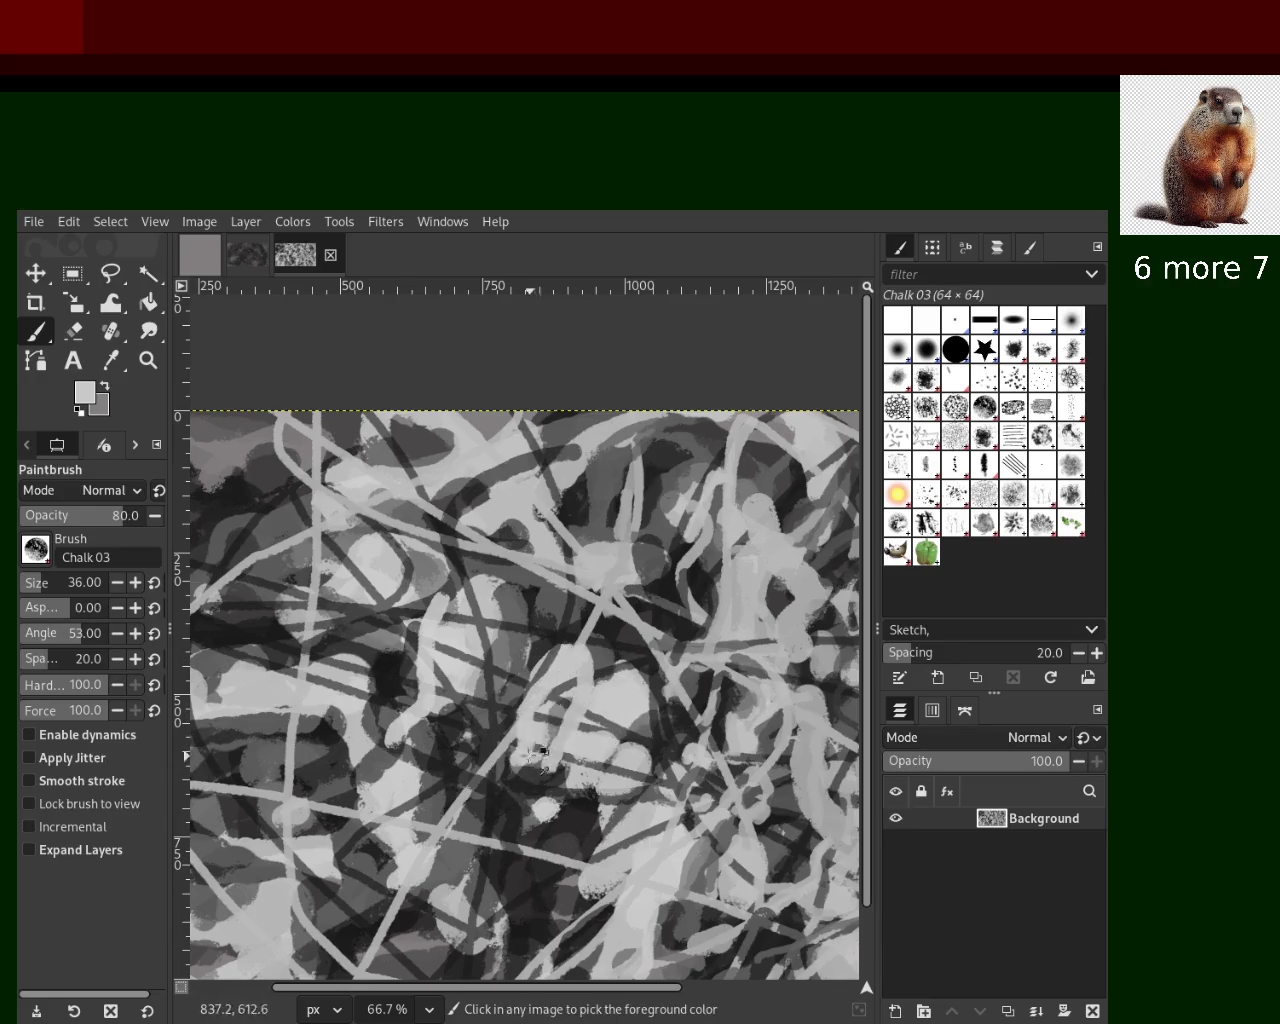
{"action": "left_click", "coordinate": [660, 645], "text": "ctrl"}
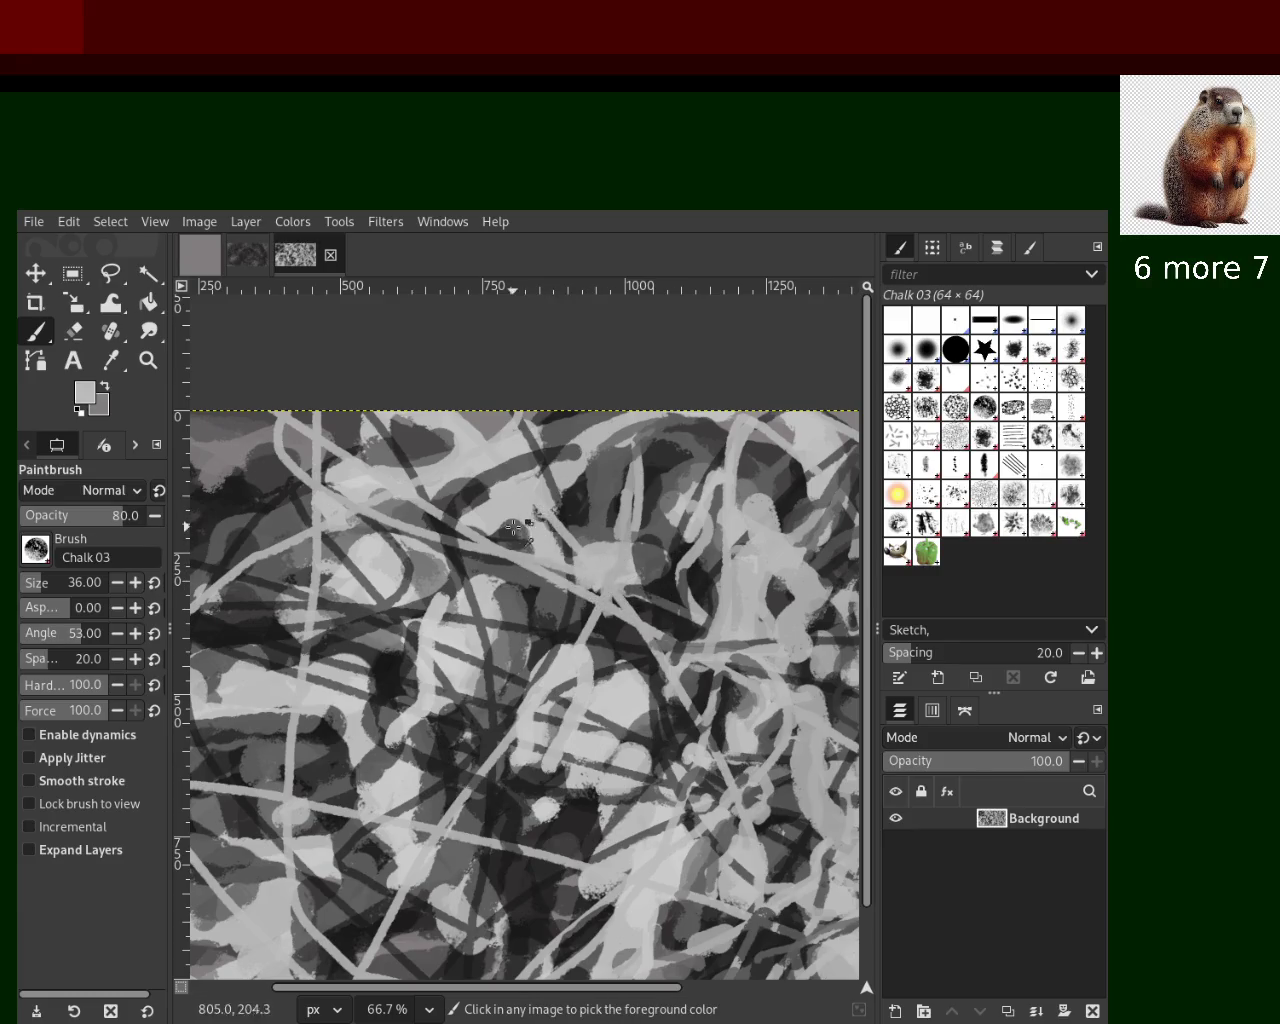
{"action": "left_click_drag", "start_coordinate": [500, 502], "coordinate": [597, 622]}
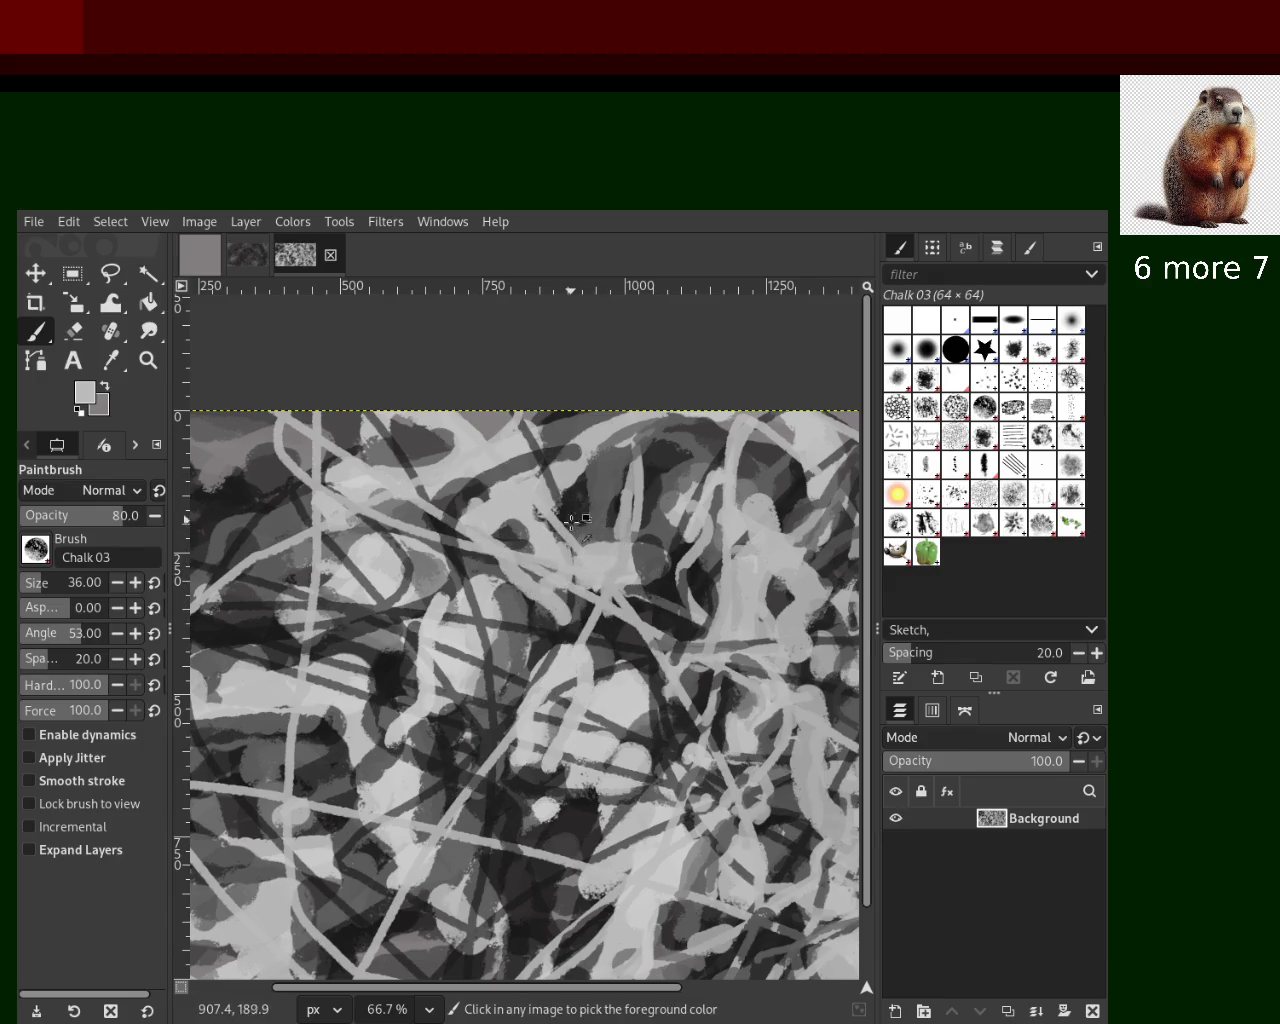
{"action": "left_click_drag", "start_coordinate": [570, 511], "coordinate": [575, 610]}
{"action": "key", "text": "ctrl+z"}
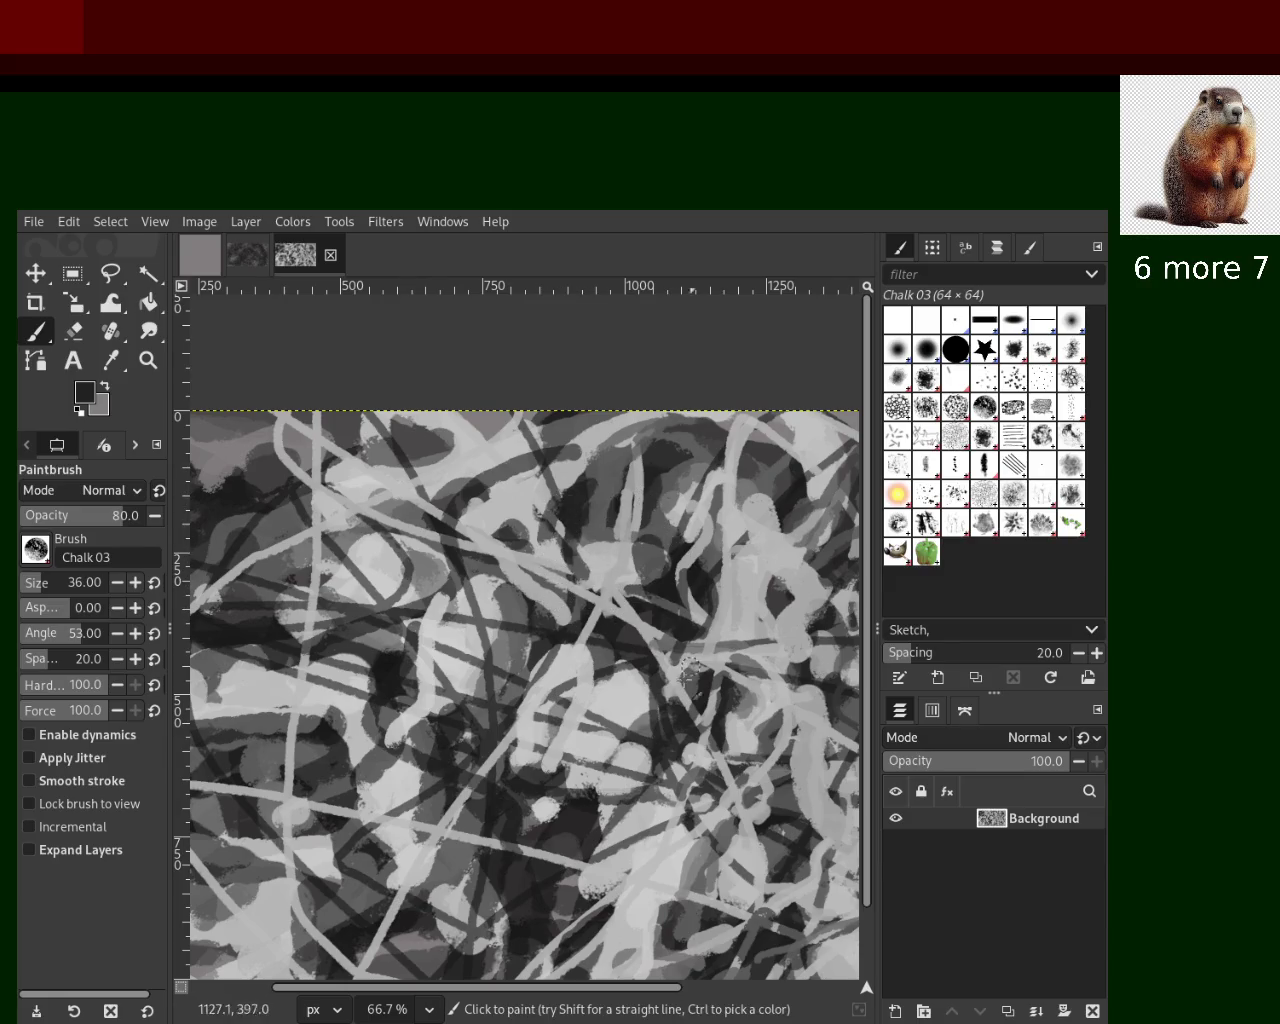
{"action": "left_click", "coordinate": [148, 360]}
{"action": "left_click", "coordinate": [445, 491]}
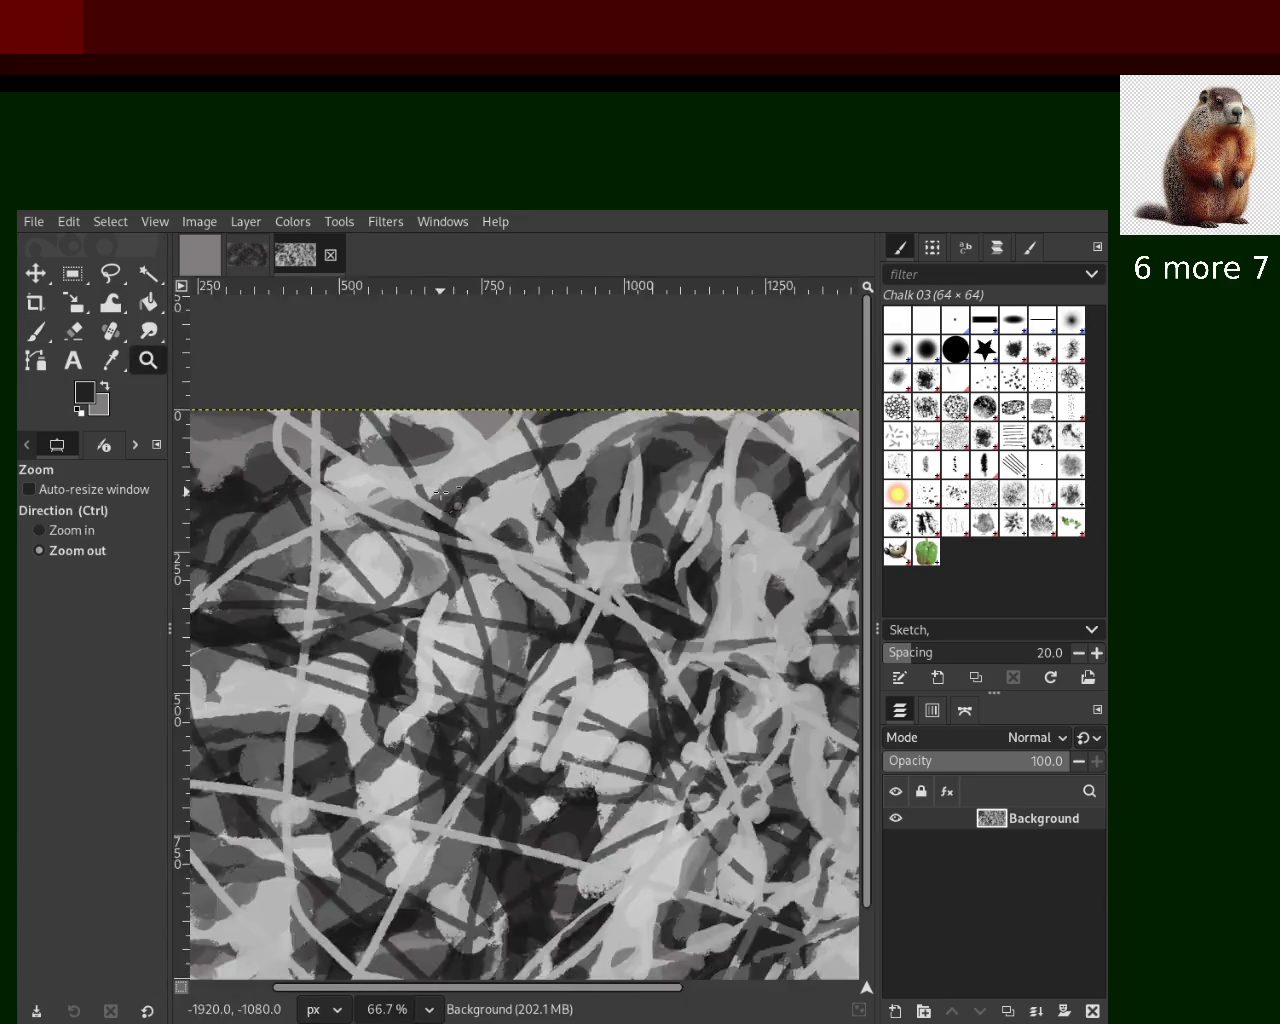
{"action": "left_click", "coordinate": [445, 491], "text": "ctrl"}
{"action": "left_click", "coordinate": [445, 491], "text": "ctrl"}
{"action": "left_click", "coordinate": [441, 491], "text": "ctrl"}
{"action": "left_click", "coordinate": [512, 527], "text": "ctrl"}
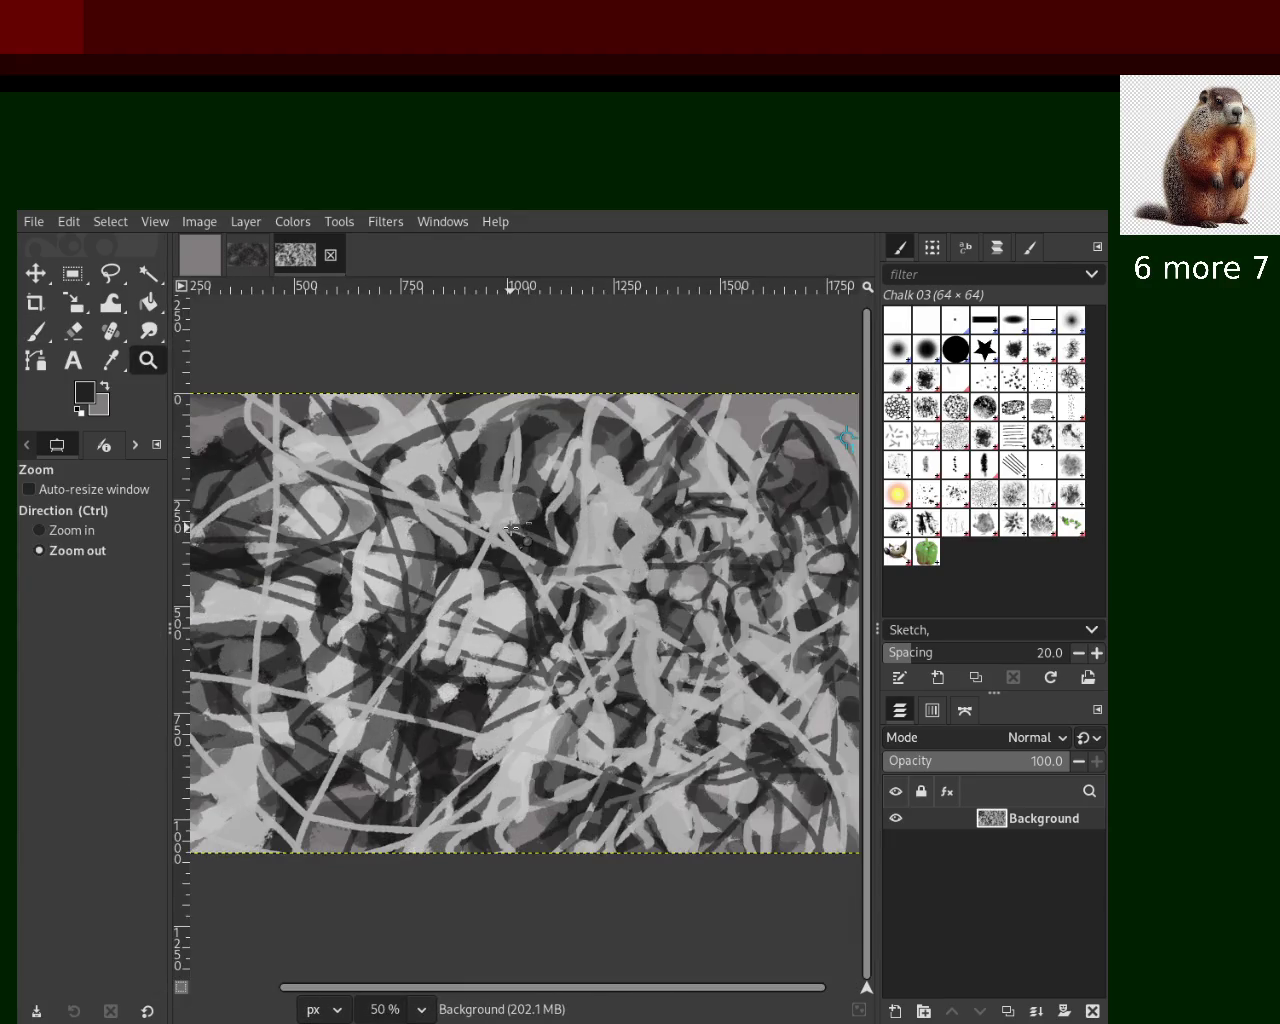
{"action": "left_click", "coordinate": [512, 527], "text": "ctrl"}
{"action": "left_click", "coordinate": [520, 525]}
{"action": "left_click", "coordinate": [540, 518]}
{"action": "left_click", "coordinate": [540, 518]}
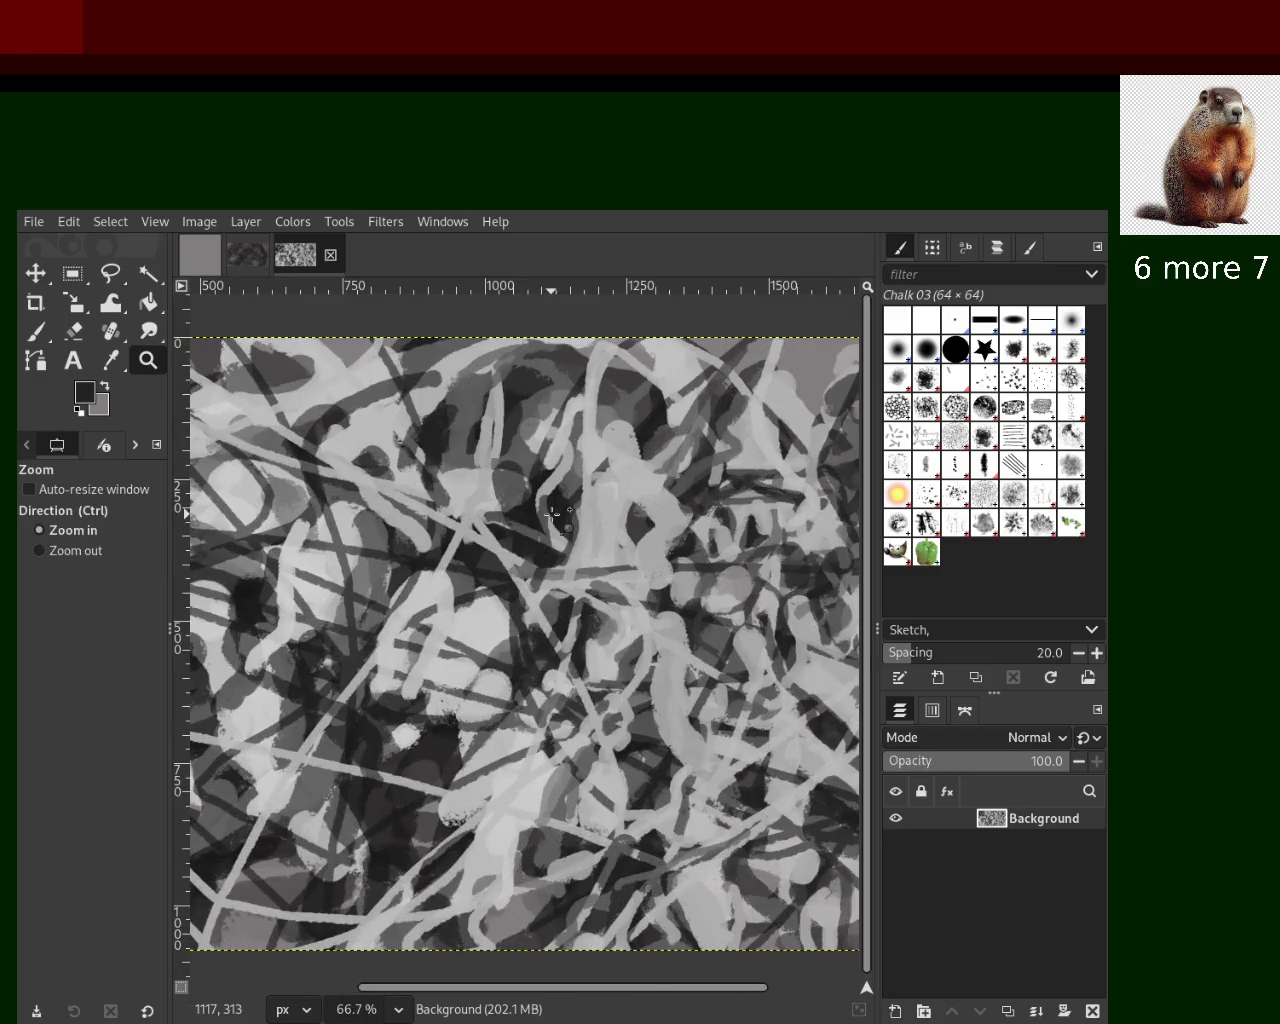
{"action": "left_click", "coordinate": [552, 514]}
{"action": "left_click", "coordinate": [533, 519], "text": "ctrl"}
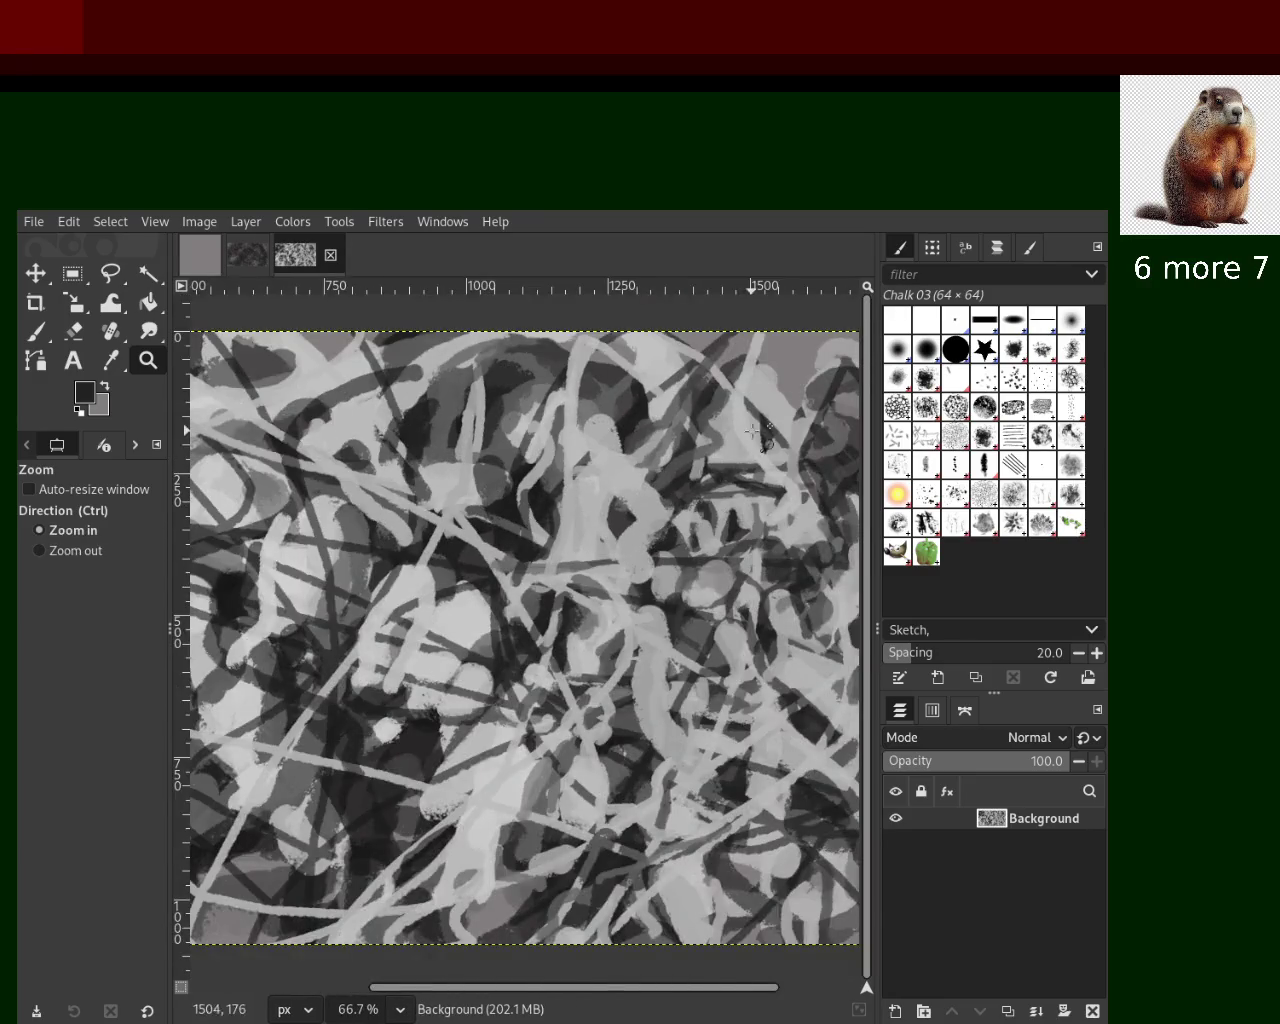
{"action": "left_click", "coordinate": [756, 431]}
{"action": "left_click", "coordinate": [557, 489], "text": "ctrl"}
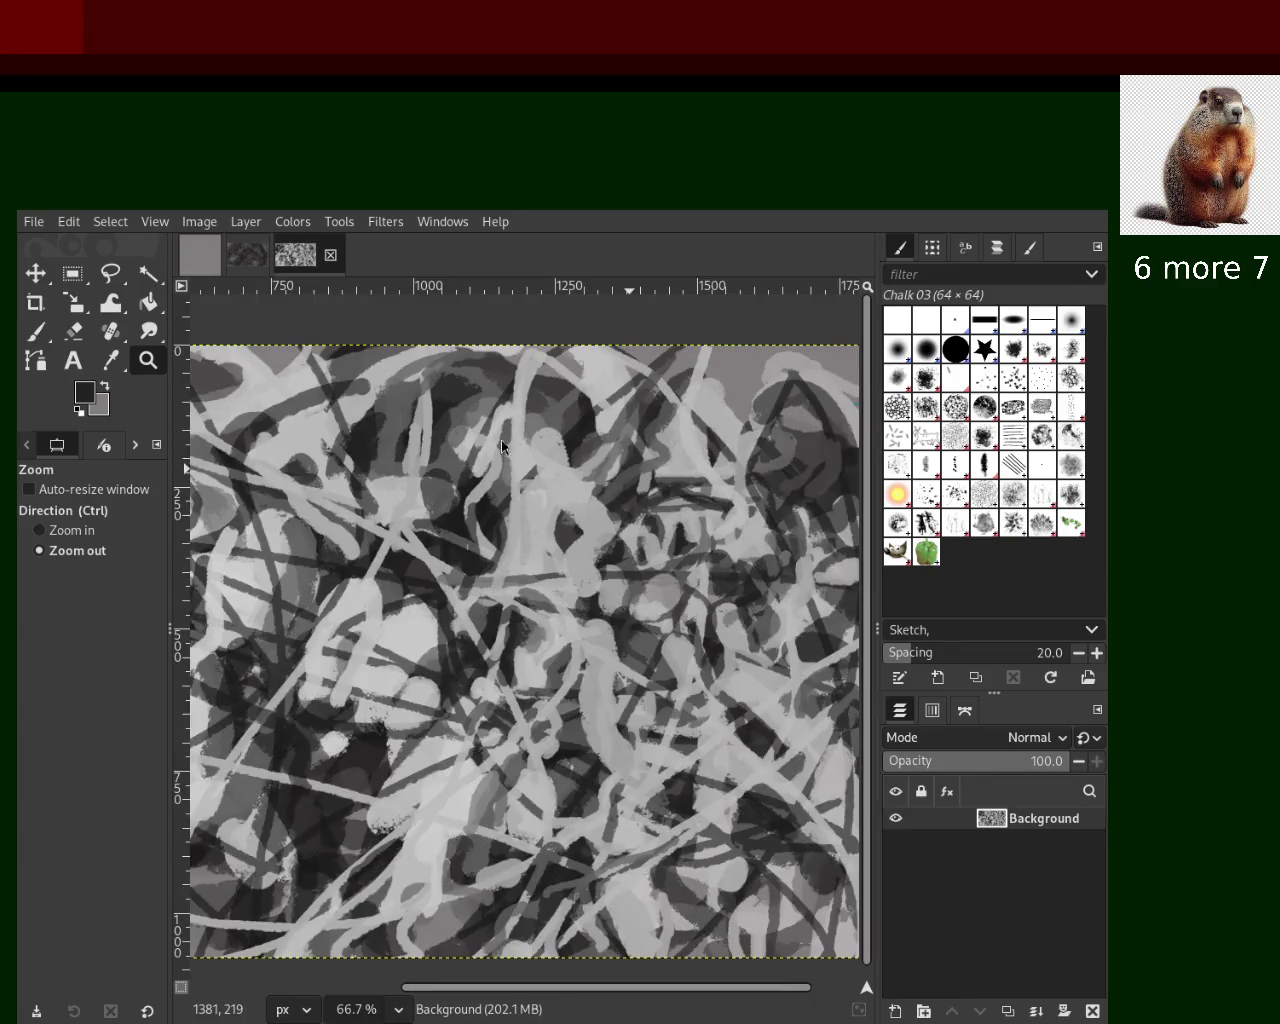
{"action": "left_click", "coordinate": [40, 338]}
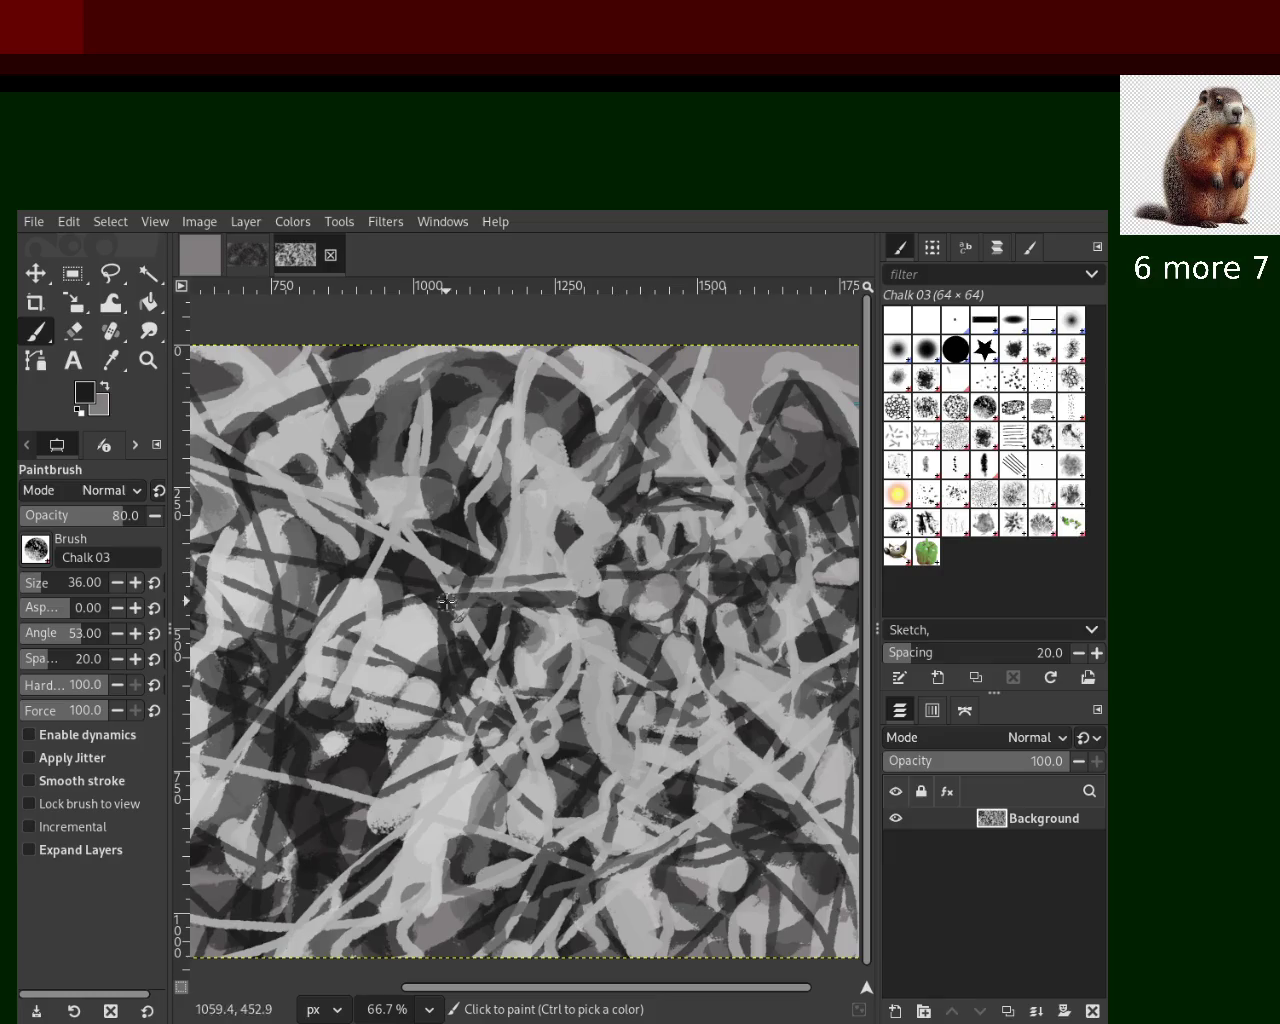
Sample a light grey from the painting, then zoom in closely on its middle
{"action": "left_click", "coordinate": [533, 528], "text": "ctrl"}
{"action": "left_click", "coordinate": [747, 540], "text": "ctrl"}
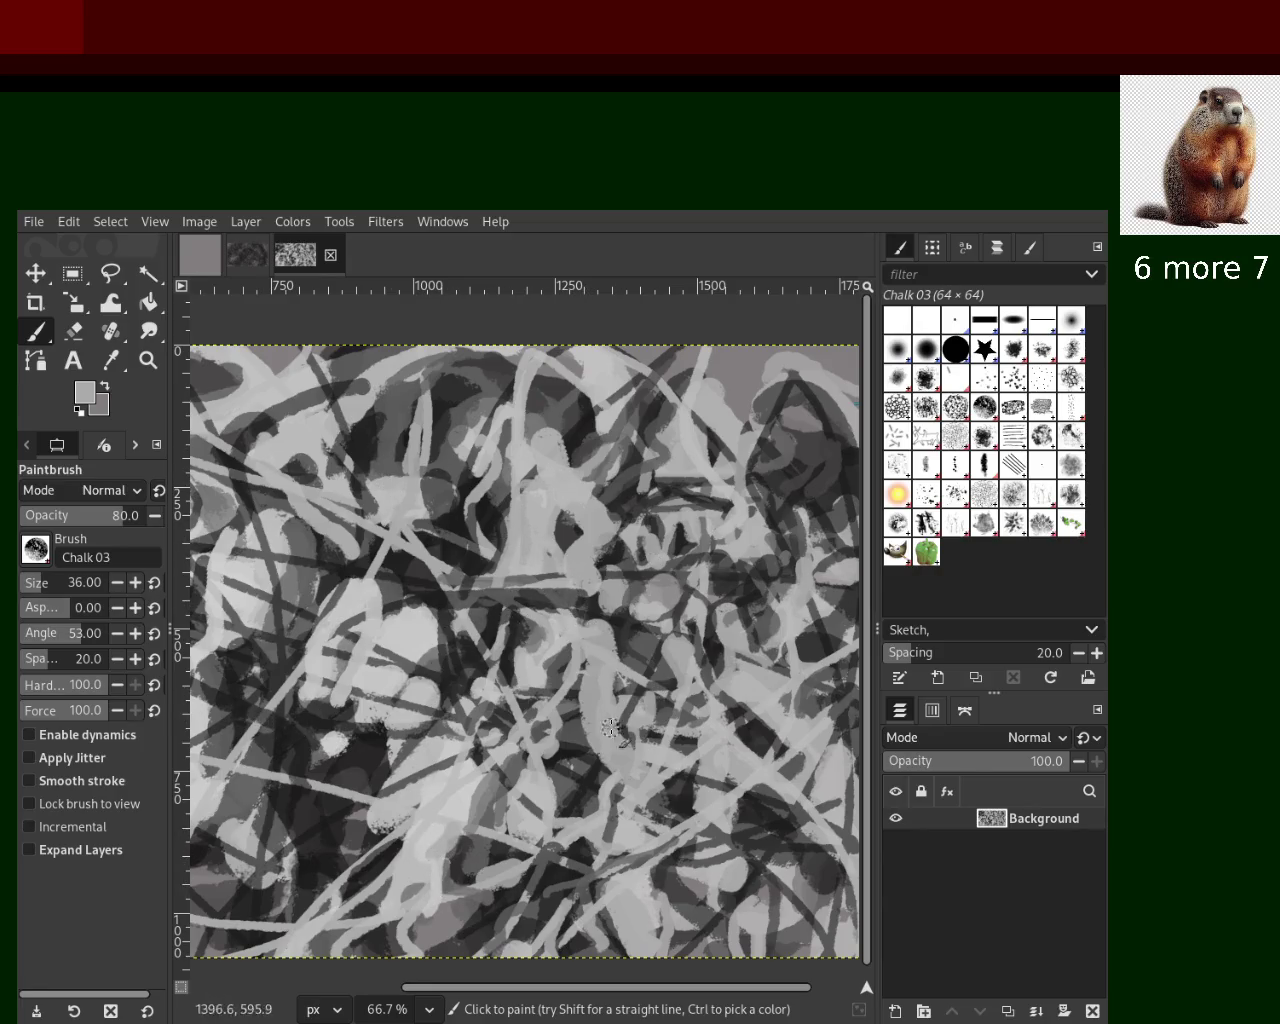
{"action": "left_click", "coordinate": [150, 362]}
{"action": "left_click", "coordinate": [521, 451]}
{"action": "left_click", "coordinate": [521, 451]}
{"action": "left_click", "coordinate": [521, 451]}
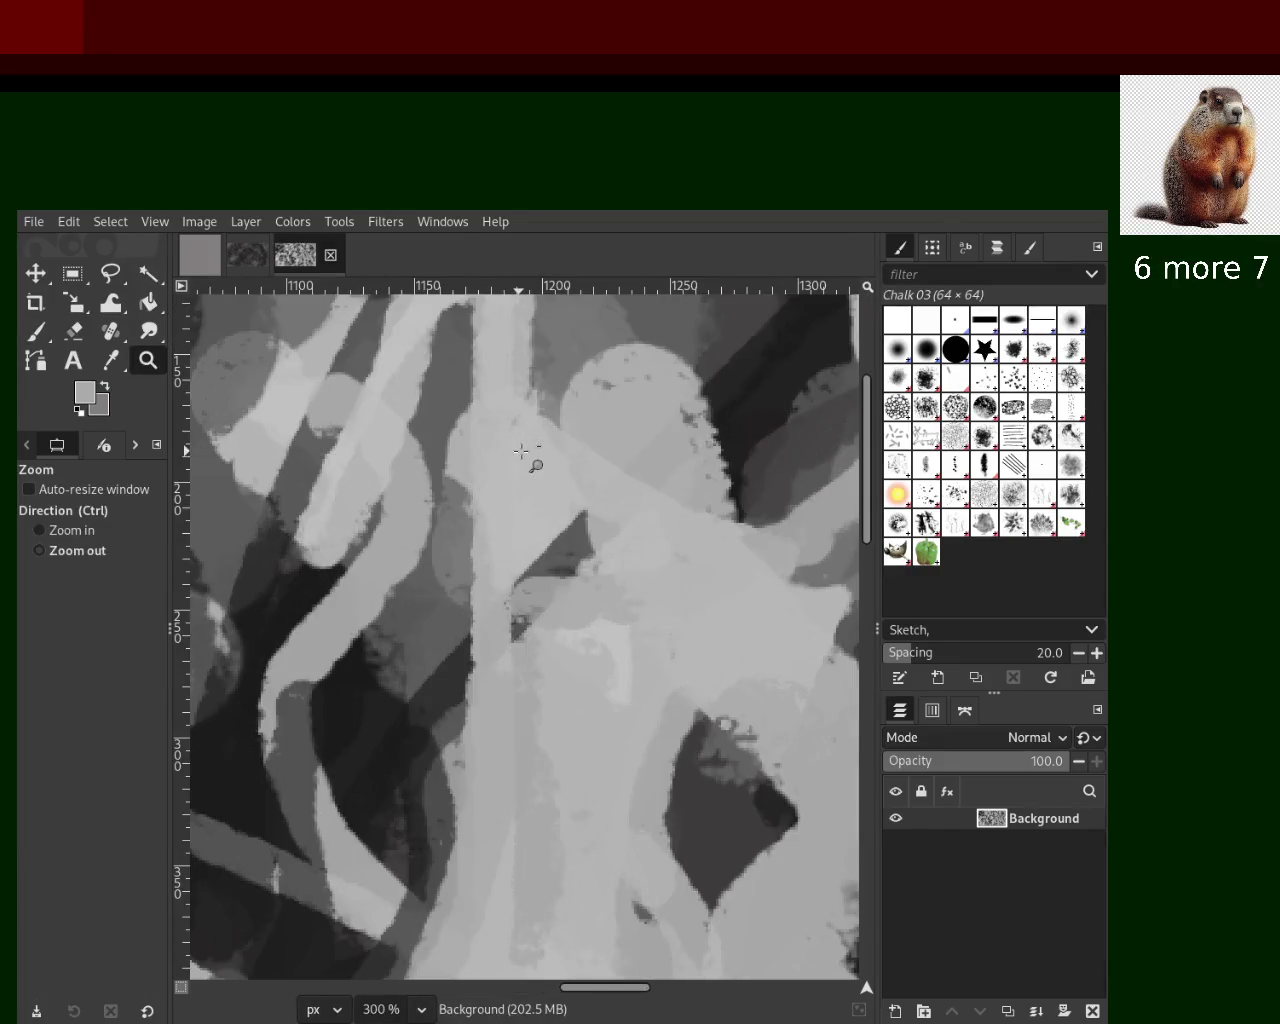
{"action": "left_click", "coordinate": [521, 451]}
Zoom out and back in on the painting's centre to inspect the chalk tangle
{"action": "triple_click", "coordinate": [521, 451]}
{"action": "double_click", "coordinate": [521, 451]}
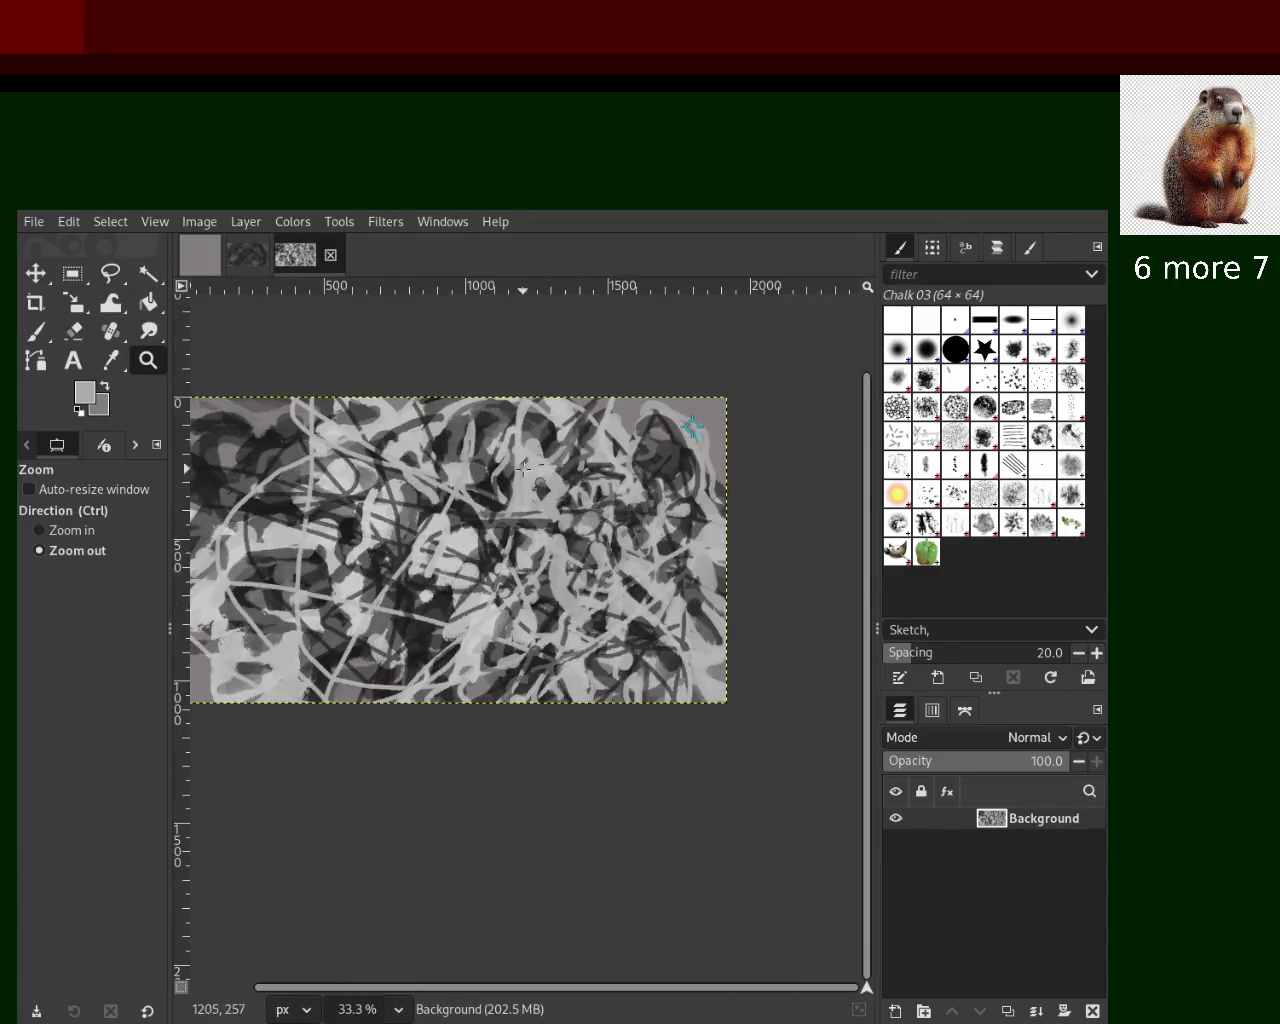
{"action": "left_click", "coordinate": [573, 471], "text": "ctrl"}
{"action": "left_click", "coordinate": [573, 471]}
{"action": "left_click", "coordinate": [573, 471], "text": "ctrl"}
{"action": "left_click", "coordinate": [573, 471]}
{"action": "left_click", "coordinate": [573, 471], "text": "ctrl"}
{"action": "left_click", "coordinate": [628, 476], "text": "ctrl"}
{"action": "double_click", "coordinate": [628, 476]}
{"action": "left_click", "coordinate": [628, 476], "text": "ctrl"}
{"action": "left_click", "coordinate": [628, 476], "text": "ctrl"}
Zoom around the upper-right and left areas, then paint a trial light horizontal chalk stroke
{"action": "double_click", "coordinate": [668, 455]}
{"action": "left_click", "coordinate": [668, 455]}
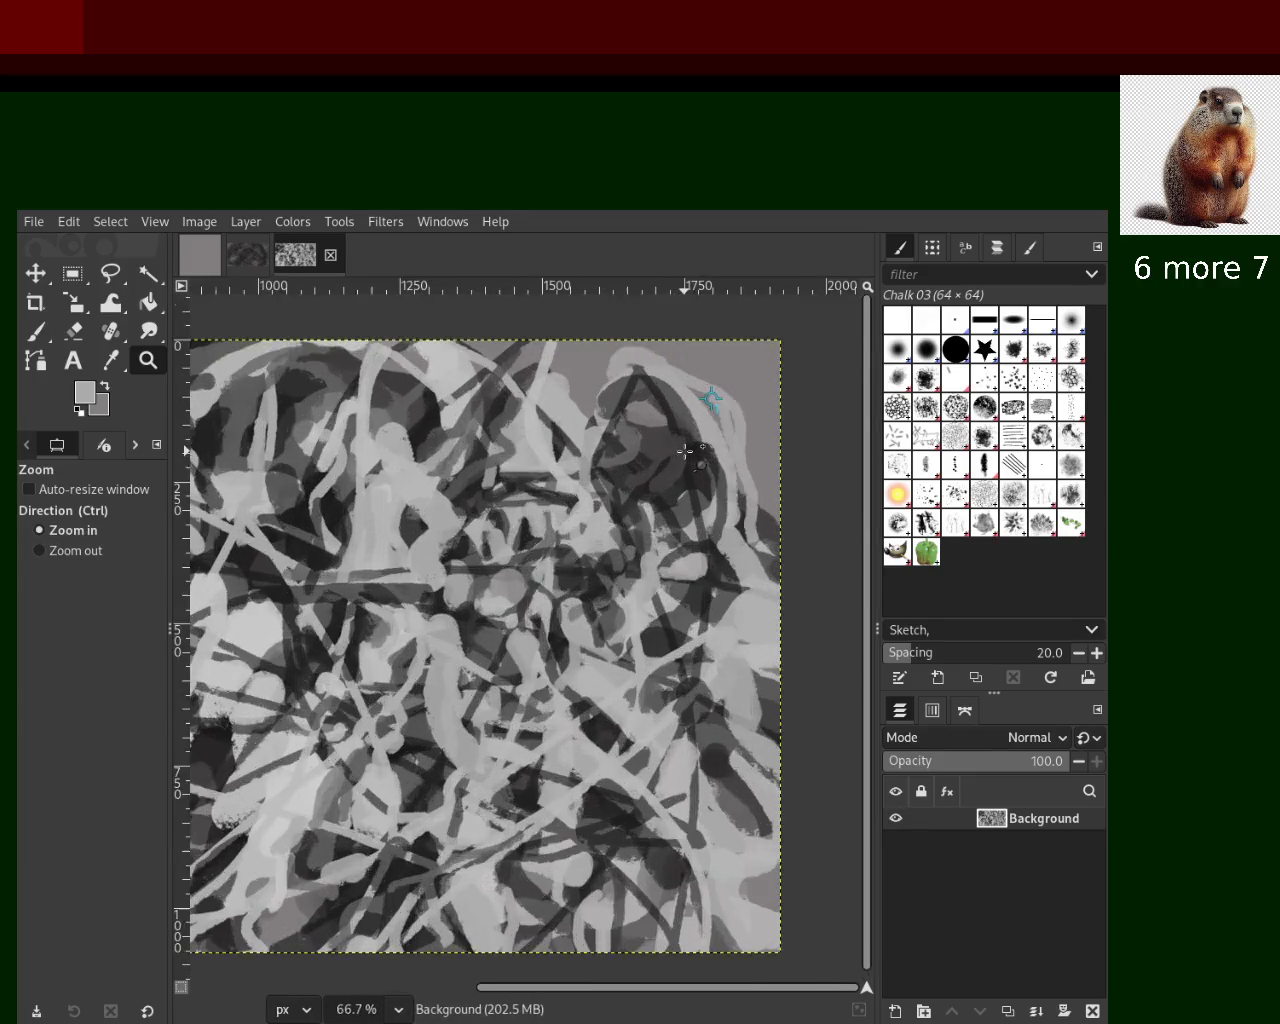
{"action": "left_click", "coordinate": [668, 455], "text": "ctrl"}
{"action": "left_click", "coordinate": [433, 498], "text": "ctrl"}
{"action": "left_click", "coordinate": [433, 498], "text": "ctrl"}
{"action": "left_click", "coordinate": [433, 498]}
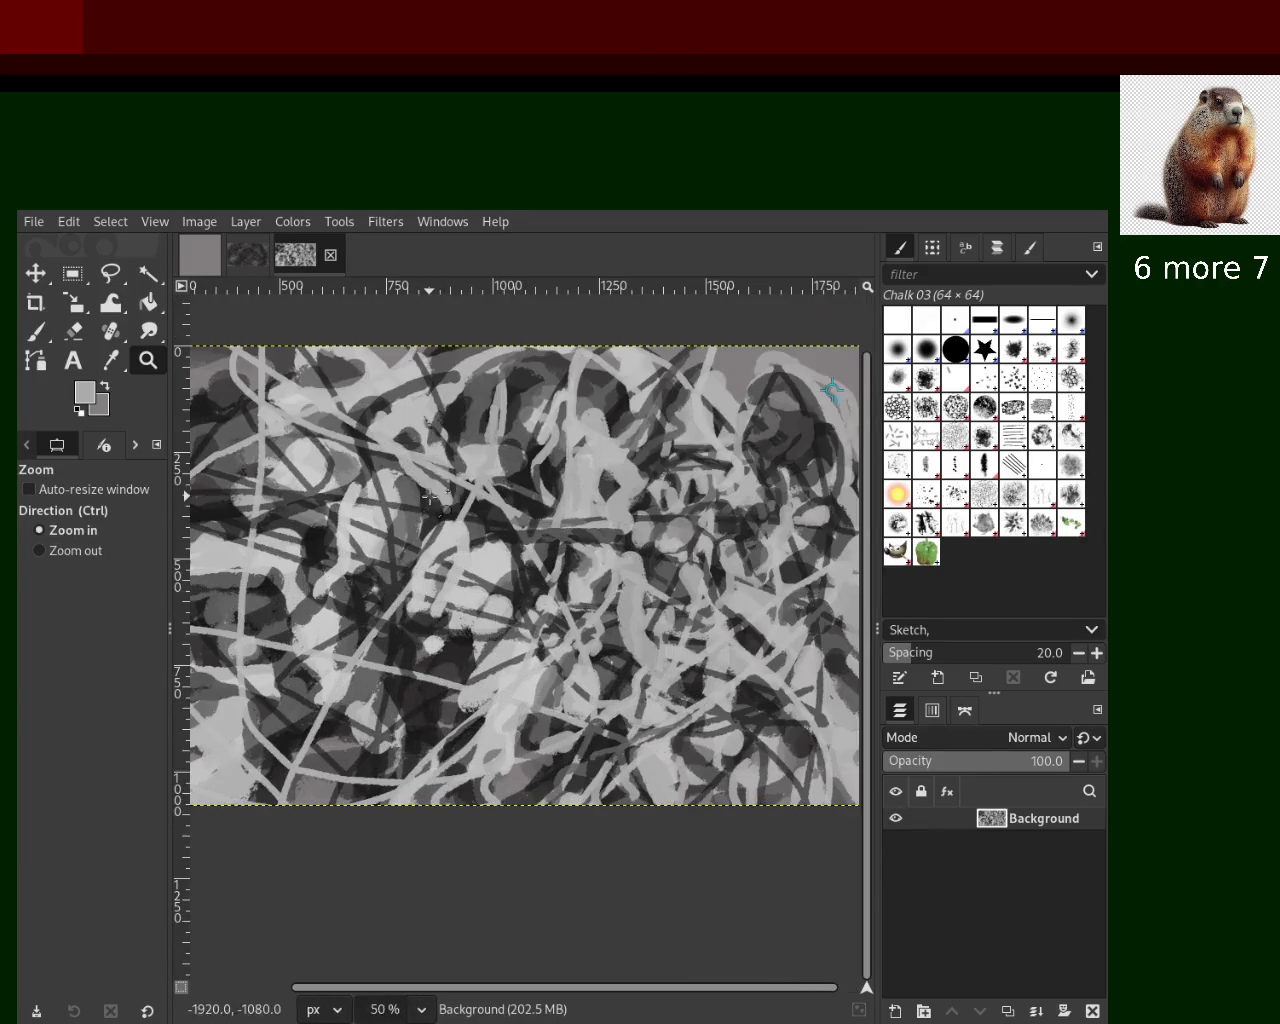
{"action": "left_click", "coordinate": [558, 500], "text": "ctrl"}
{"action": "left_click", "coordinate": [466, 473]}
{"action": "left_click", "coordinate": [466, 473]}
{"action": "left_click", "coordinate": [466, 473], "text": "ctrl"}
{"action": "left_click", "coordinate": [466, 473], "text": "ctrl"}
{"action": "left_click", "coordinate": [466, 473]}
{"action": "double_click", "coordinate": [466, 473]}
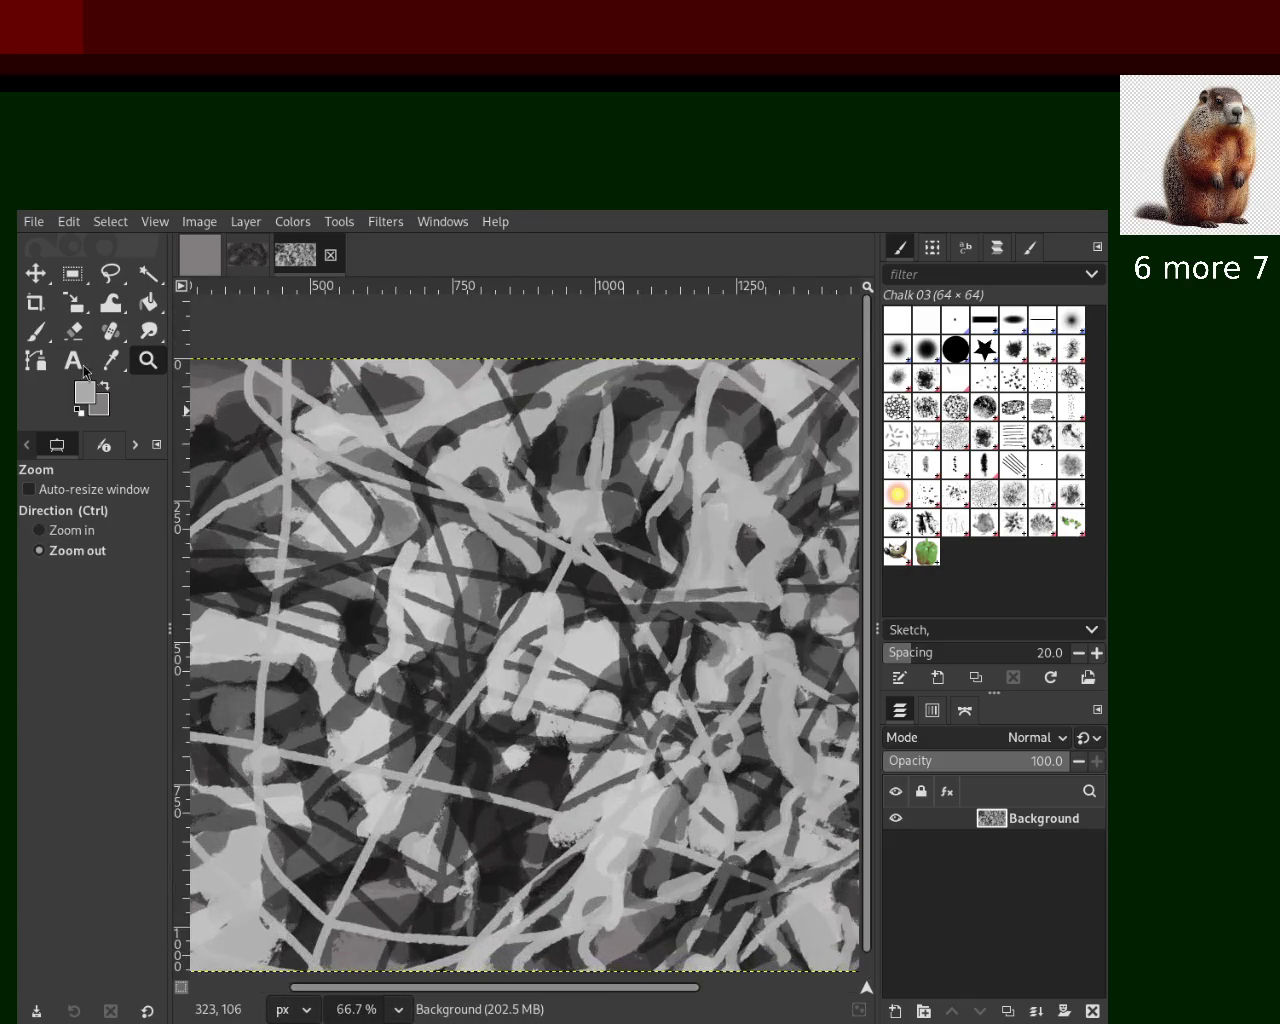
{"action": "left_click", "coordinate": [37, 332]}
{"action": "left_click_drag", "start_coordinate": [600, 515], "coordinate": [205, 530]}
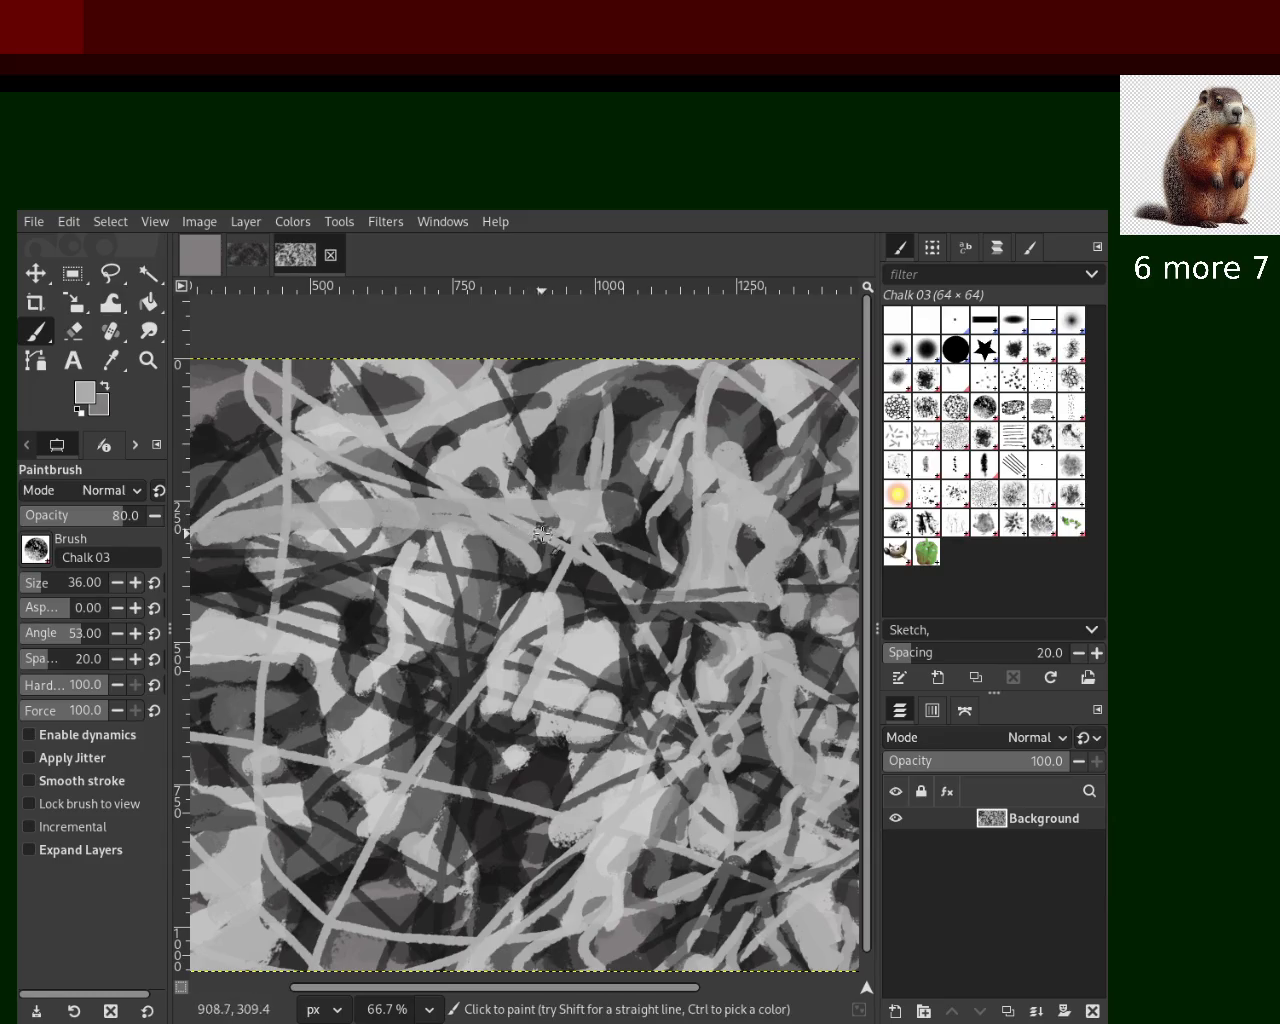
Undo the trial stroke and Ctrl-click a mid grey from the lower painting as foreground
{"action": "key", "text": "ctrl+z"}
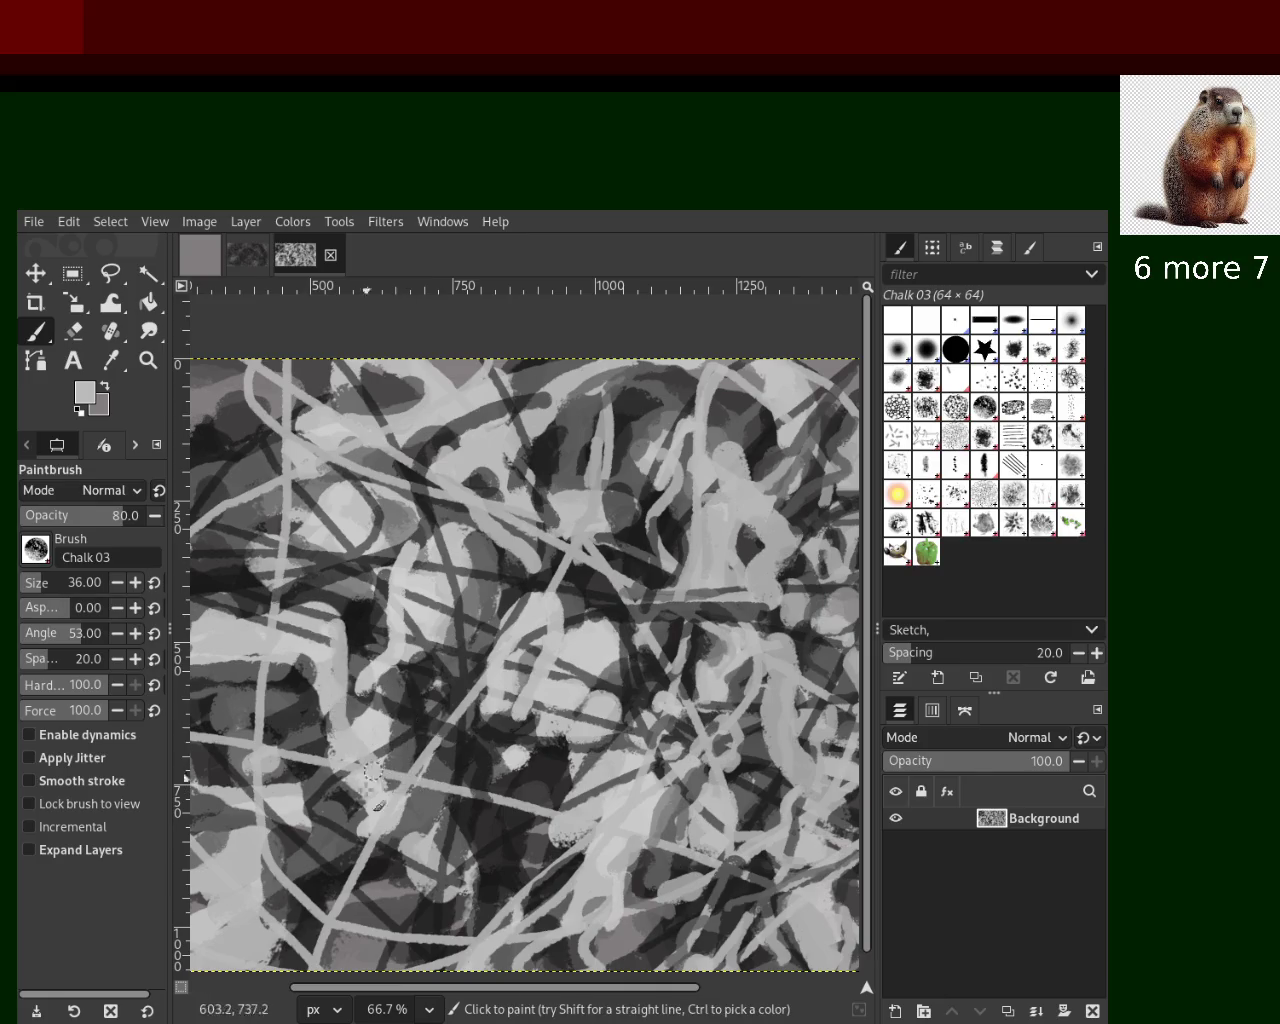
{"action": "key", "text": "ctrl"}
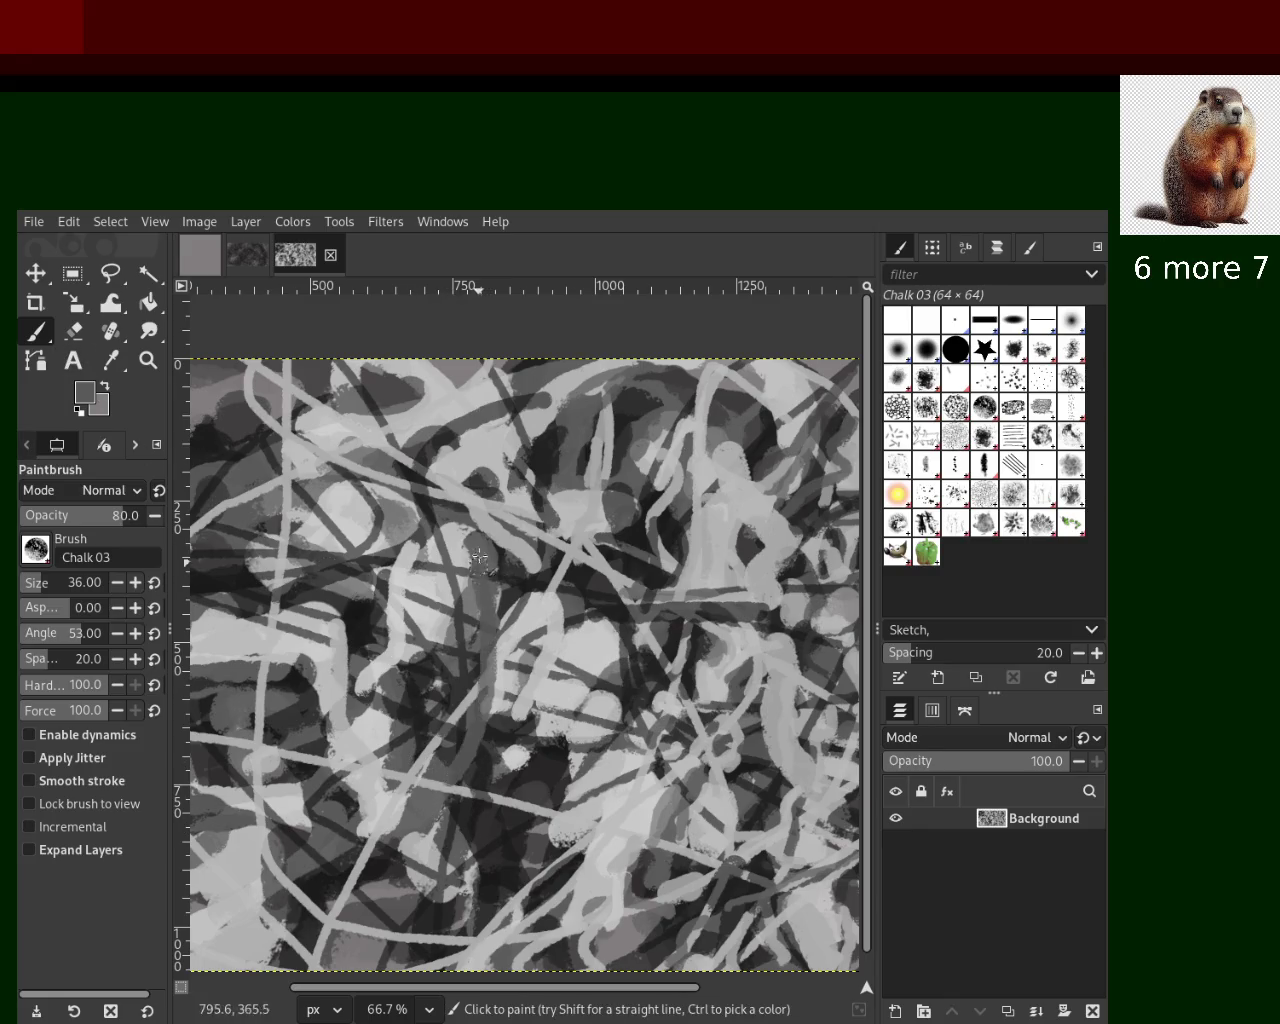
{"action": "left_click", "coordinate": [460, 757], "text": "ctrl"}
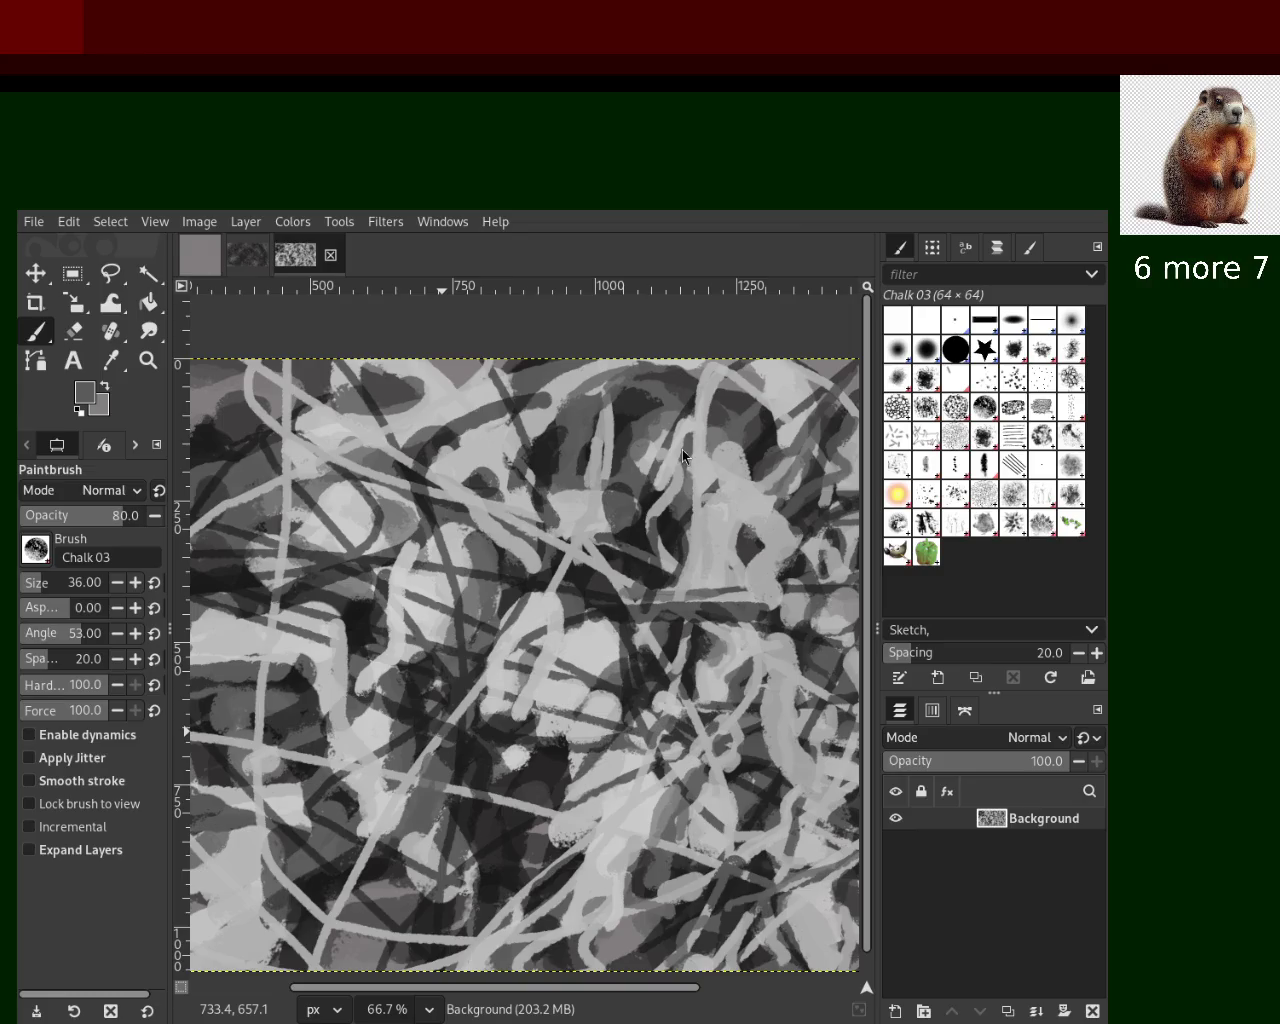
{"action": "left_click", "coordinate": [146, 360]}
{"action": "left_click", "coordinate": [40, 550]}
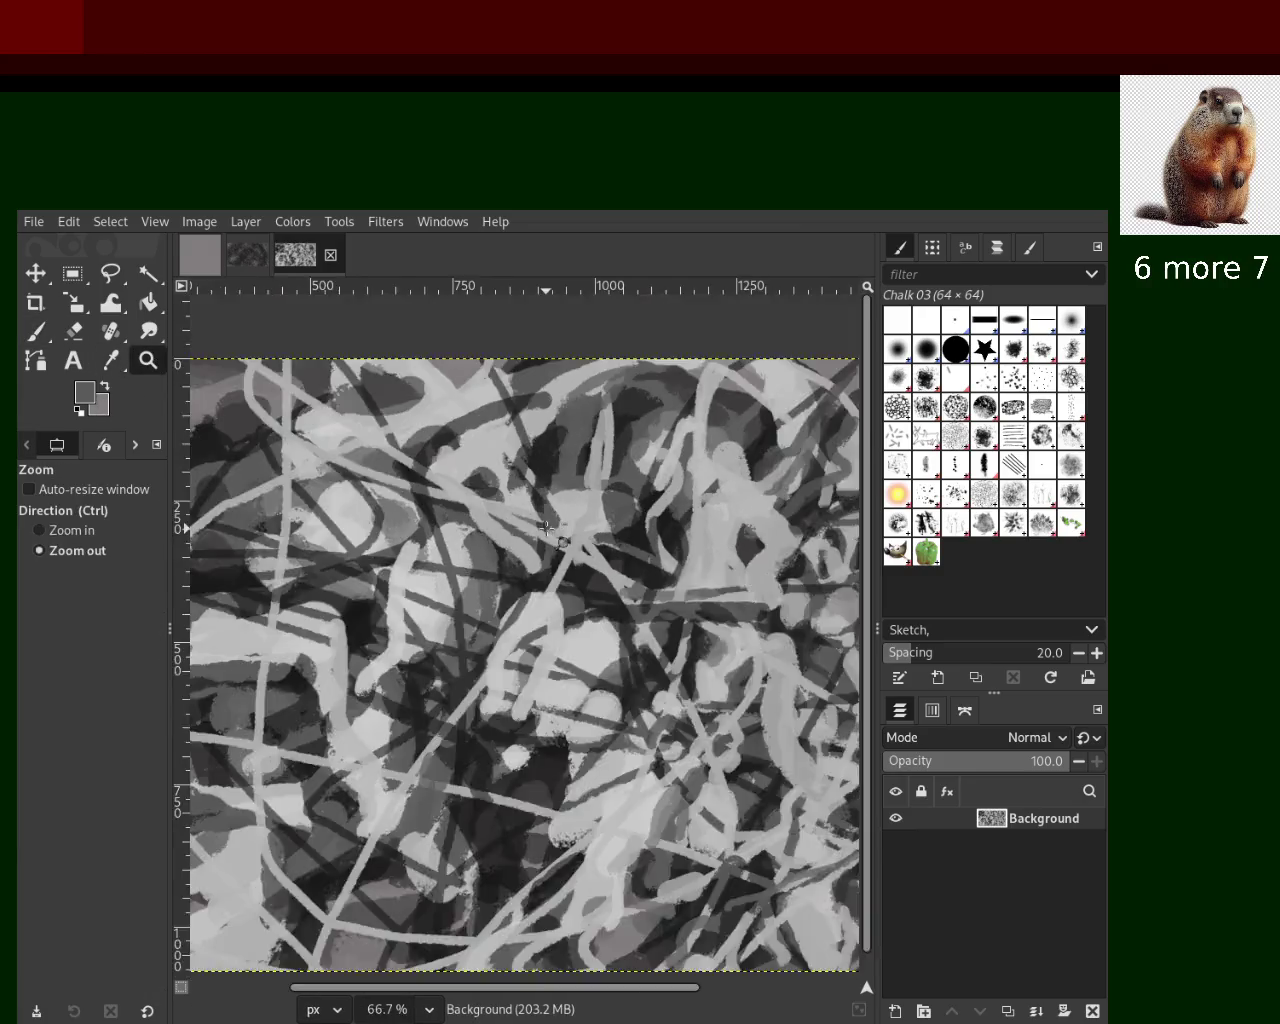
Zoom in on the left side and paint a dark chalk stroke lower on the canvas
{"action": "left_click", "coordinate": [553, 540]}
{"action": "left_click", "coordinate": [649, 540]}
{"action": "left_click", "coordinate": [649, 540], "text": "ctrl"}
{"action": "left_click", "coordinate": [649, 540]}
{"action": "left_click", "coordinate": [358, 580]}
{"action": "left_click", "coordinate": [26, 328]}
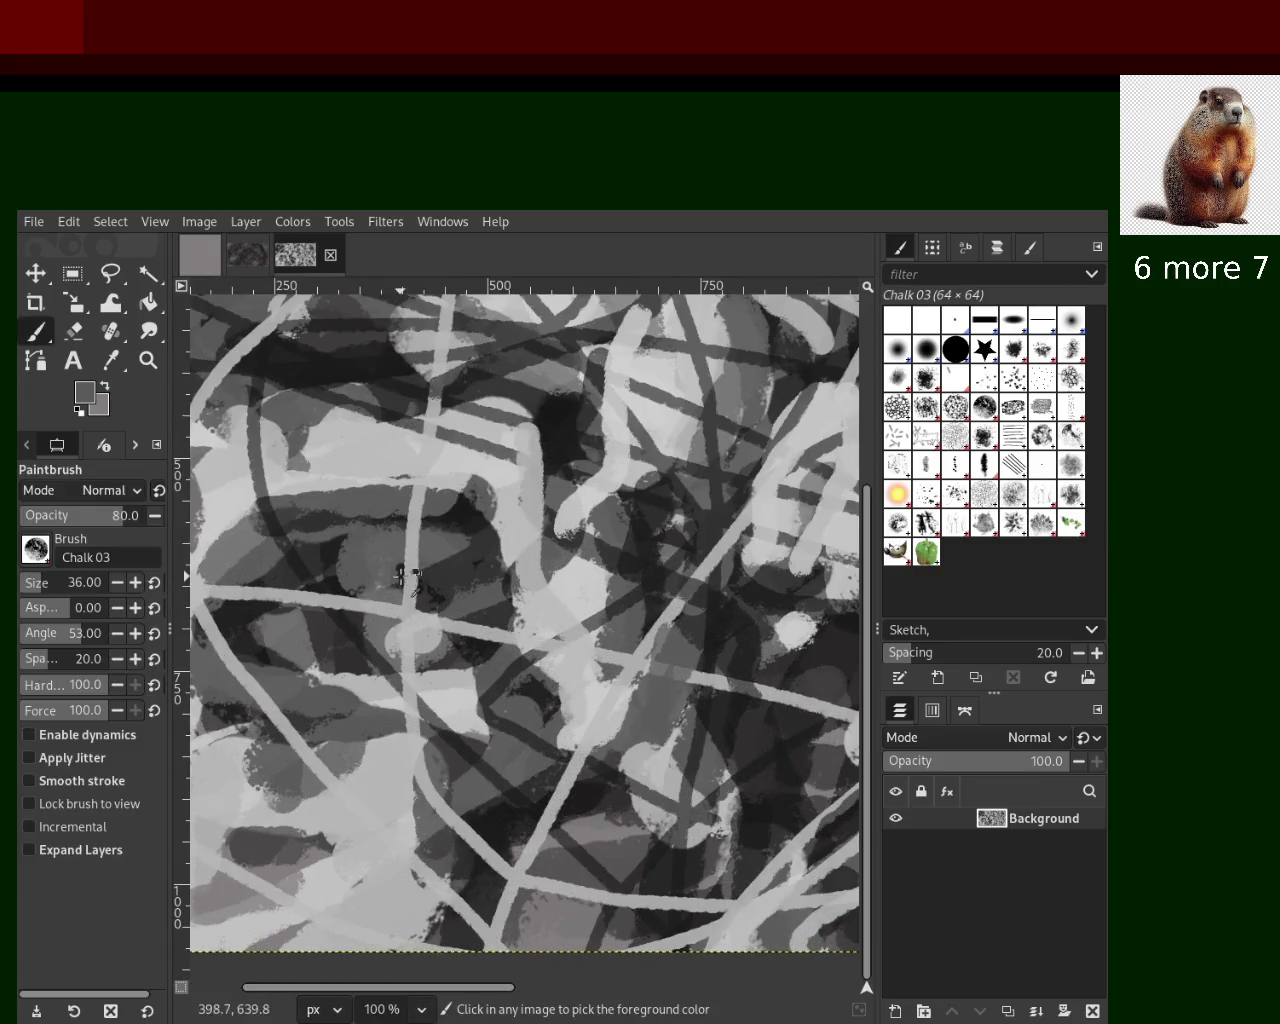
{"action": "left_click_drag", "start_coordinate": [407, 754], "coordinate": [290, 890]}
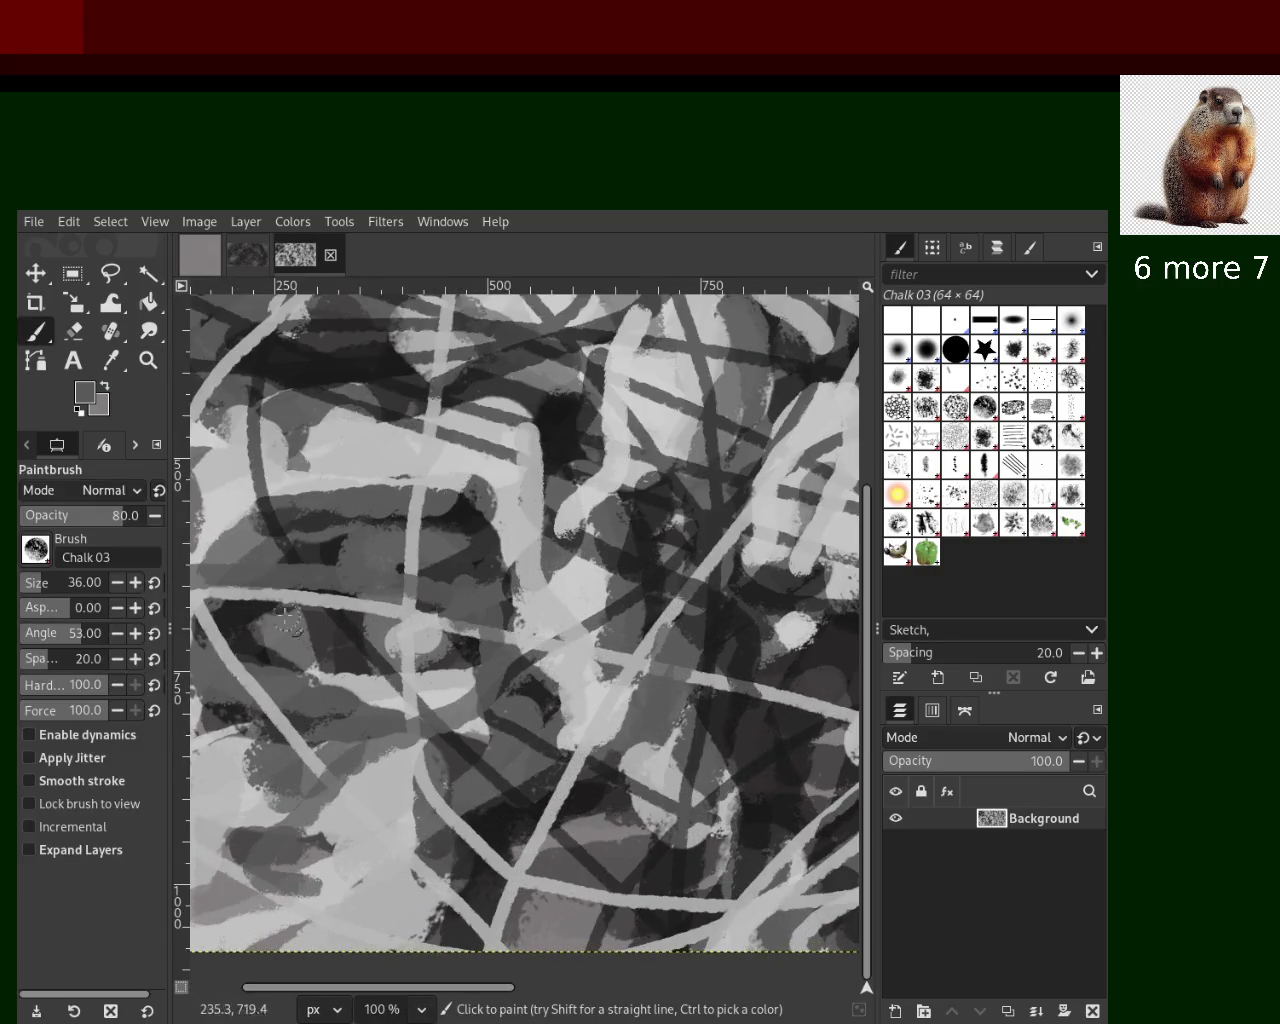
Pick a light grey and scribble chalk loops over the left-centre, replacing one bad stroke
{"action": "left_click", "coordinate": [422, 622], "text": "ctrl"}
{"action": "mouse_move", "coordinate": [410, 682]}
{"action": "left_mouse_down"}
{"action": "mouse_move", "coordinate": [270, 514]}
{"action": "mouse_move", "coordinate": [300, 710]}
{"action": "left_mouse_up"}
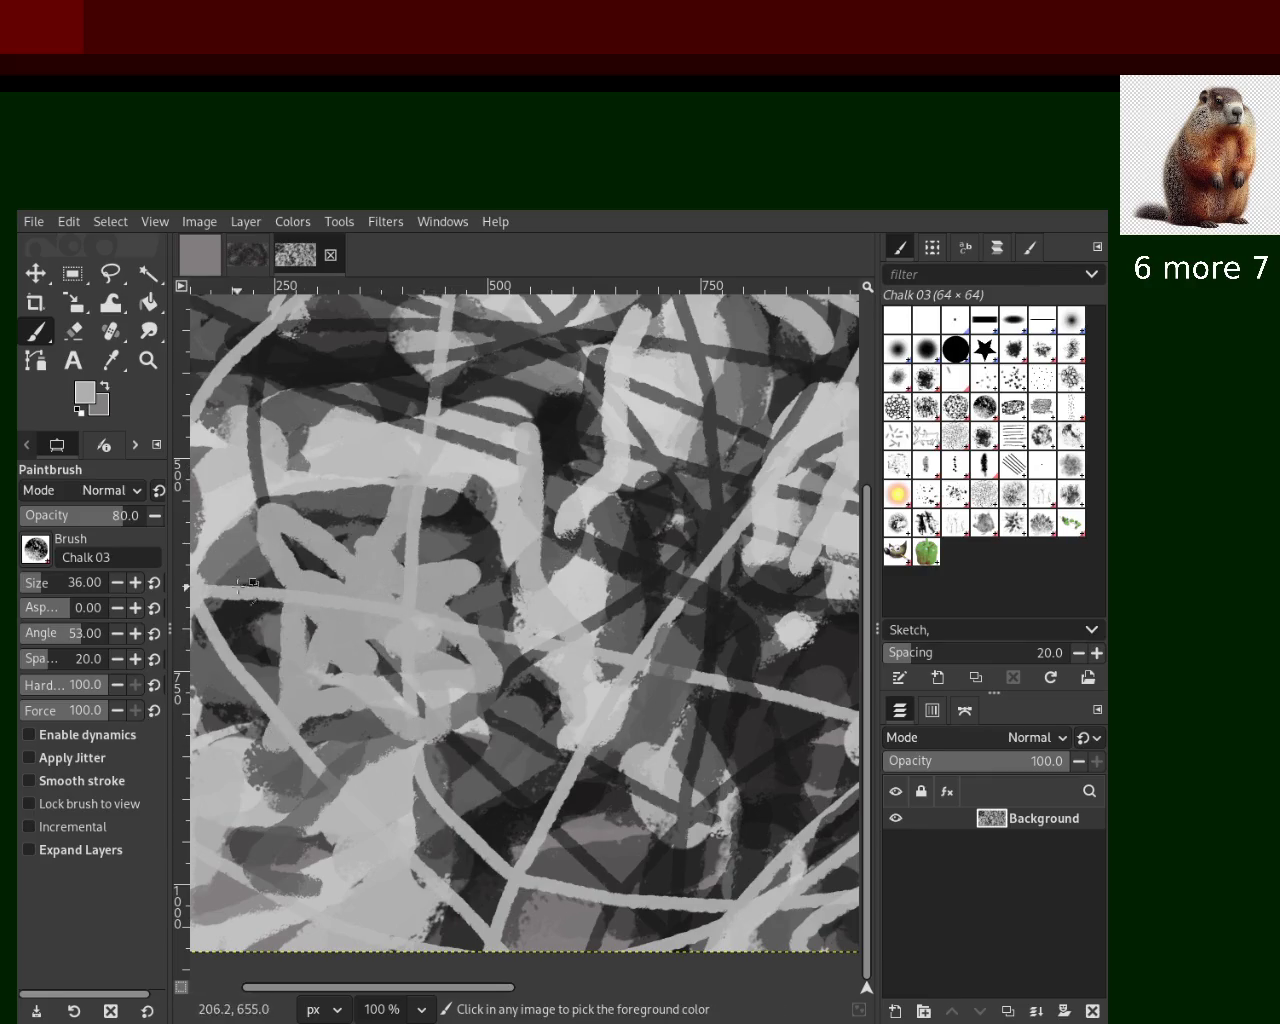
{"action": "key", "text": "ctrl+z"}
{"action": "mouse_move", "coordinate": [398, 625]}
{"action": "left_mouse_down"}
{"action": "mouse_move", "coordinate": [441, 637]}
{"action": "mouse_move", "coordinate": [292, 526]}
{"action": "mouse_move", "coordinate": [343, 674]}
{"action": "left_mouse_up"}
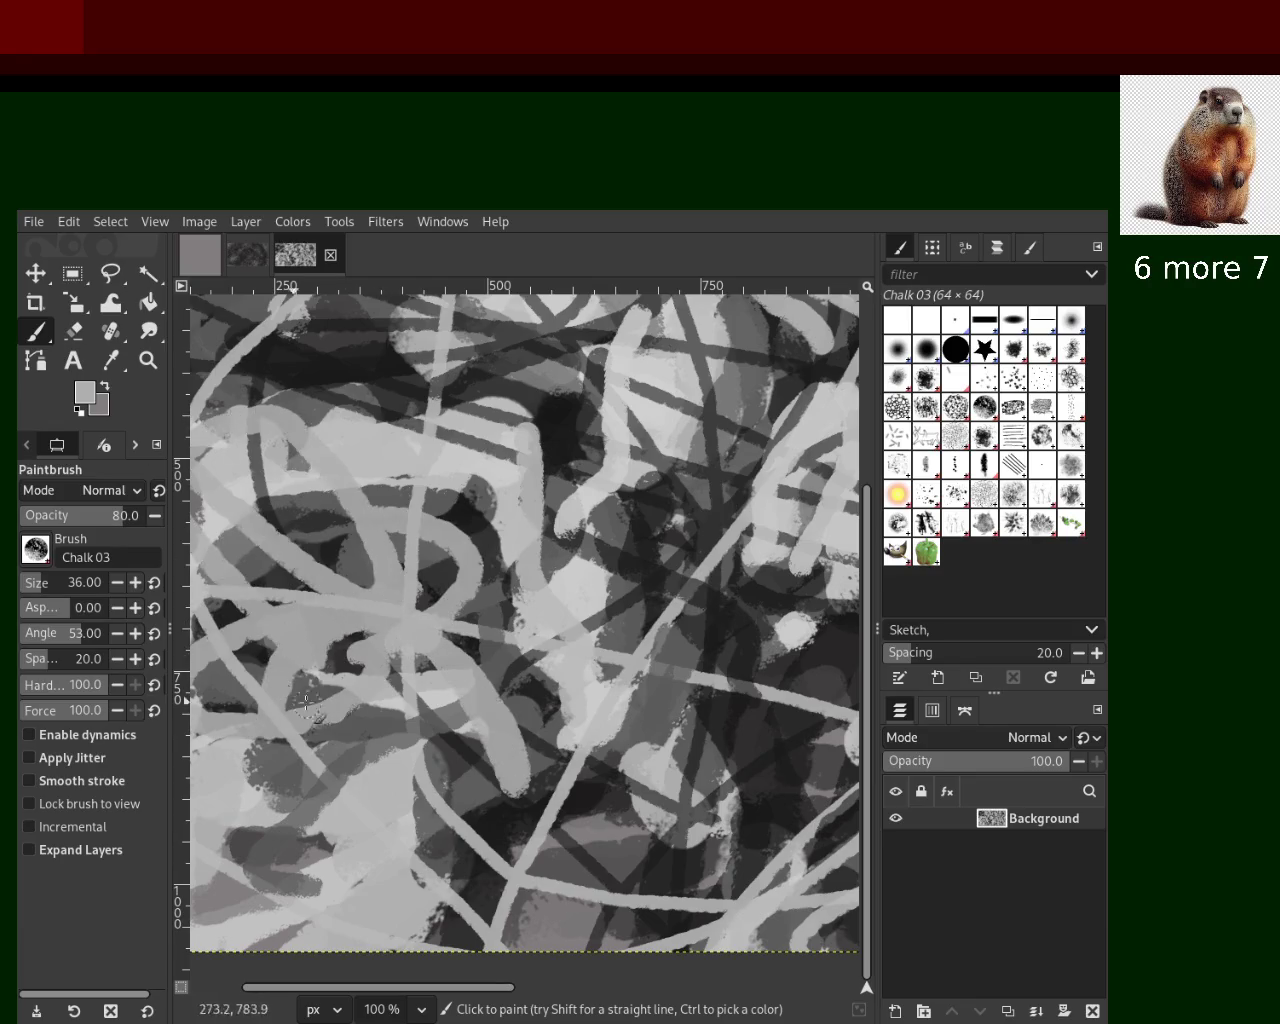
{"action": "key", "text": "z"}
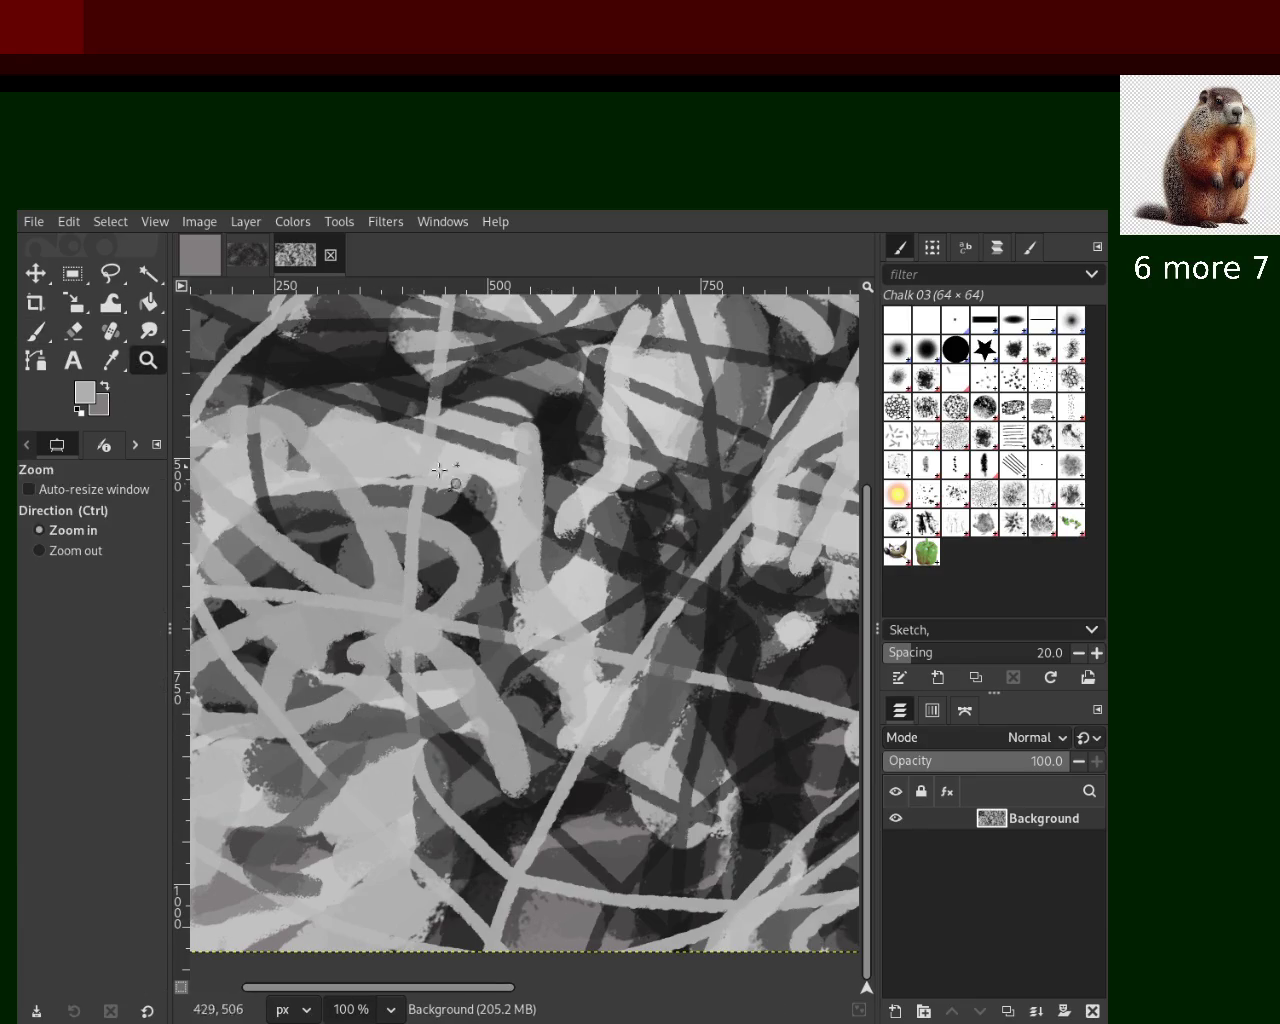
{"action": "left_click", "coordinate": [513, 510], "text": "ctrl"}
{"action": "left_click", "coordinate": [530, 530]}
Paint dark Chalk 03 strokes across the lower-left, redoing one unwanted stroke
{"action": "key", "text": "p"}
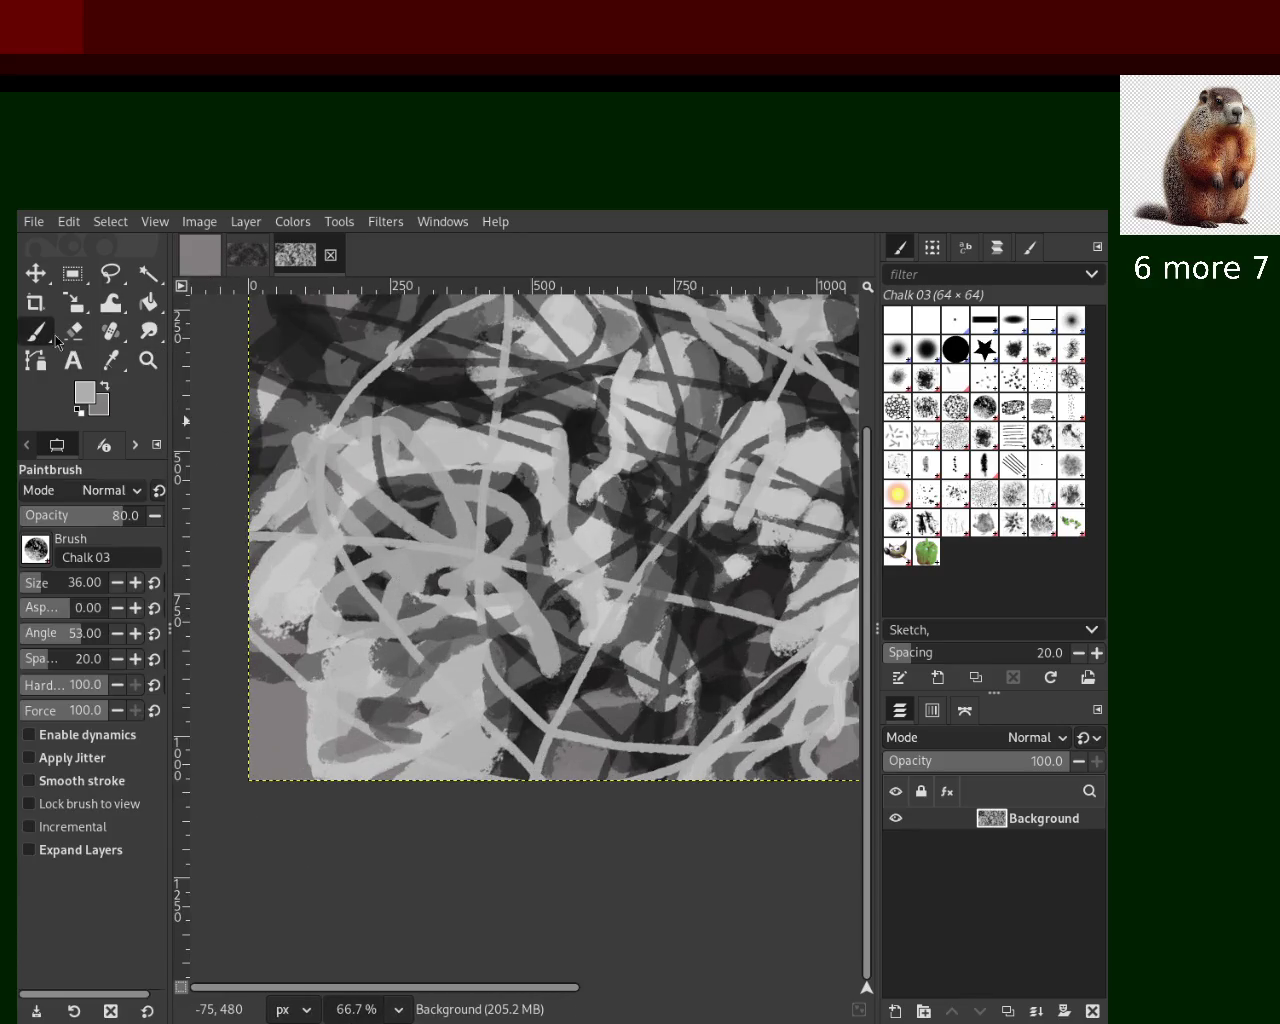
{"action": "left_click_drag", "start_coordinate": [540, 548], "coordinate": [410, 682]}
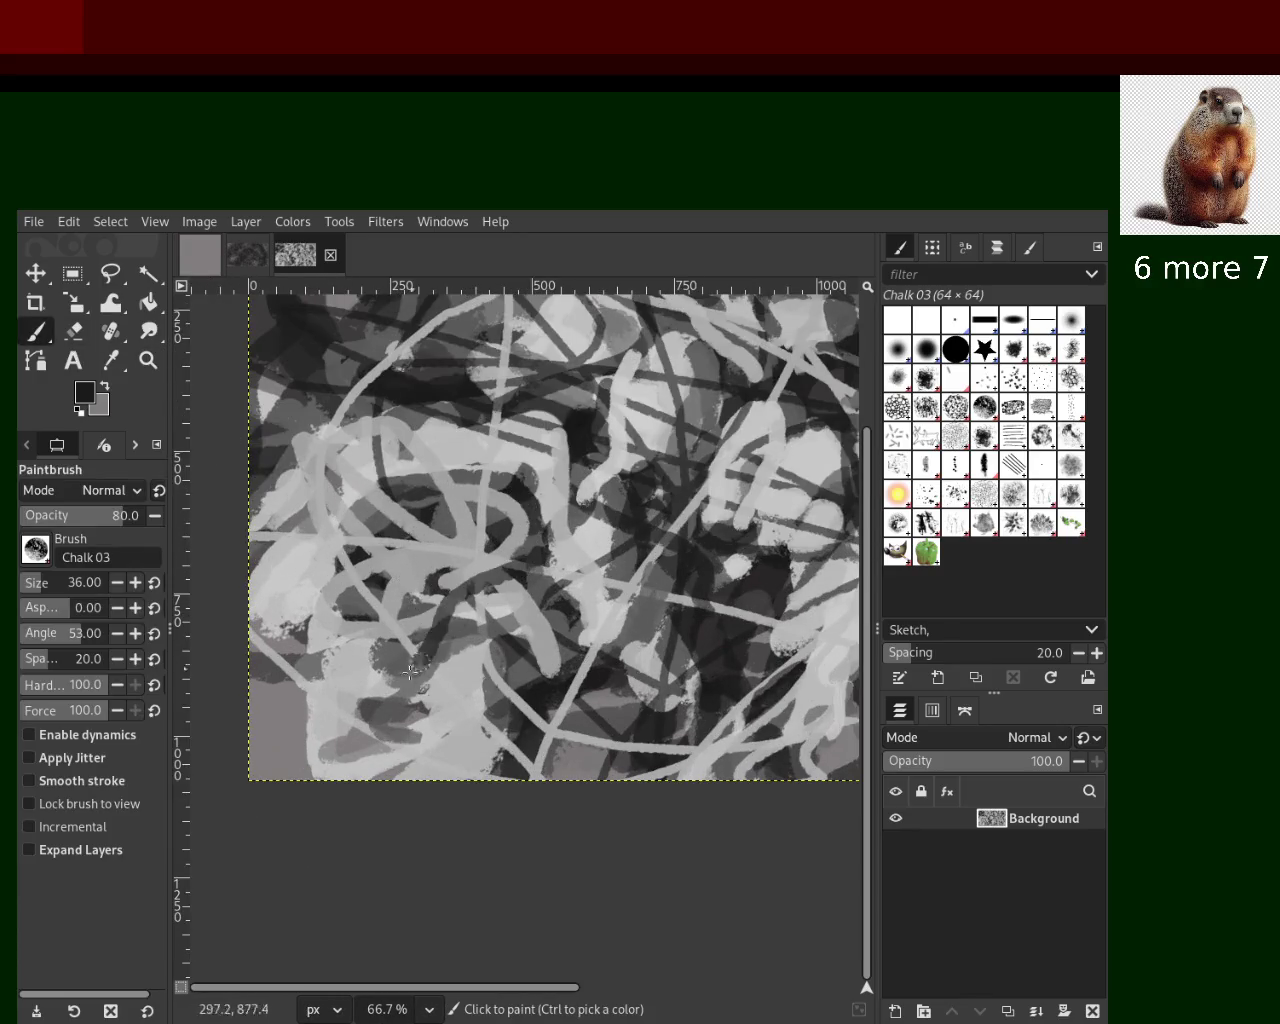
{"action": "key", "text": "ctrl+z"}
{"action": "mouse_move", "coordinate": [480, 610]}
{"action": "left_mouse_down"}
{"action": "mouse_move", "coordinate": [315, 670]}
{"action": "mouse_move", "coordinate": [380, 775]}
{"action": "left_mouse_up"}
Sample light greys and paint light chalk strokes over the lower canvas, then select Texture 02
{"action": "left_click", "coordinate": [448, 654], "text": "ctrl"}
{"action": "mouse_move", "coordinate": [440, 676]}
{"action": "left_mouse_down"}
{"action": "mouse_move", "coordinate": [340, 740]}
{"action": "mouse_move", "coordinate": [422, 612]}
{"action": "left_mouse_up"}
{"action": "left_click_drag", "start_coordinate": [318, 640], "coordinate": [282, 766]}
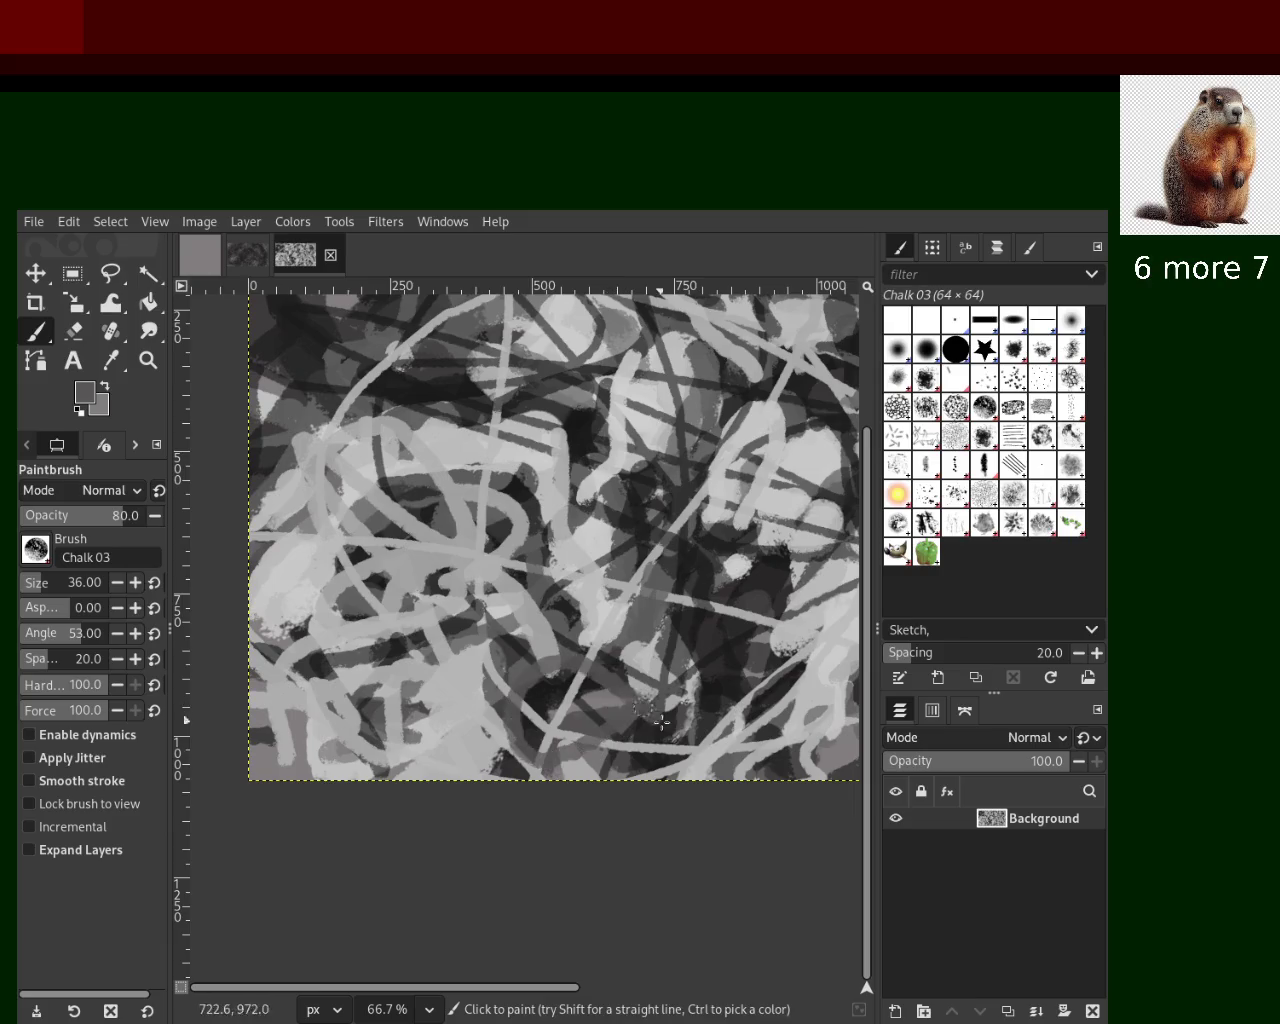
{"action": "left_click", "coordinate": [652, 665], "text": "ctrl"}
{"action": "mouse_move", "coordinate": [636, 646]}
{"action": "left_mouse_down"}
{"action": "mouse_move", "coordinate": [548, 778]}
{"action": "mouse_move", "coordinate": [484, 776]}
{"action": "left_mouse_up"}
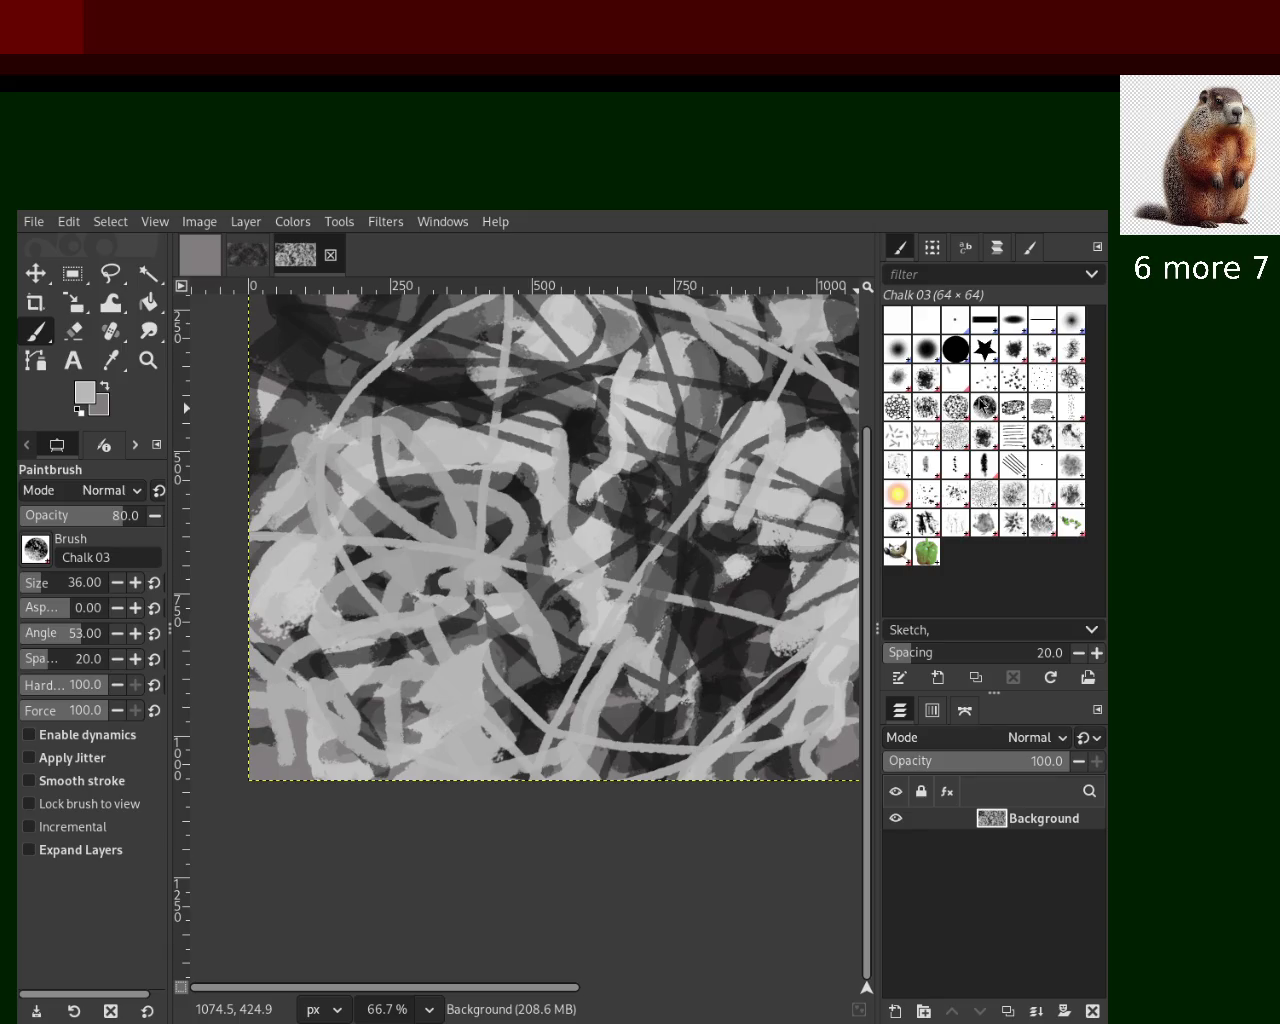
{"action": "left_click", "coordinate": [898, 522]}
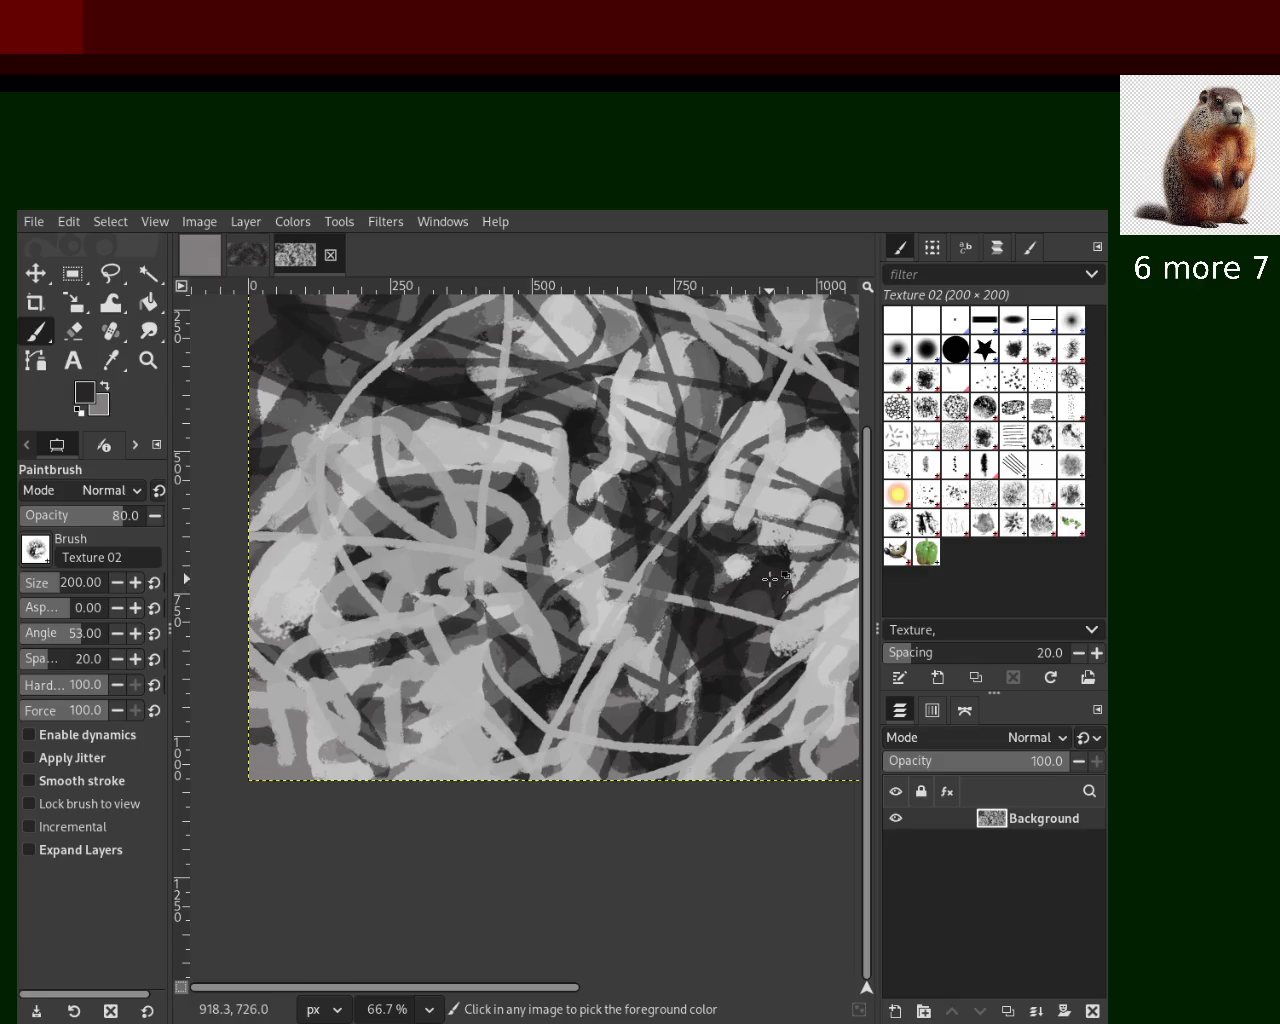
Undo the textured trial stroke, return to Chalk 03, and paint a dark stroke near top centre
{"action": "left_click_drag", "start_coordinate": [770, 578], "coordinate": [677, 563]}
{"action": "key", "text": "ctrl+z"}
{"action": "left_click", "coordinate": [985, 410]}
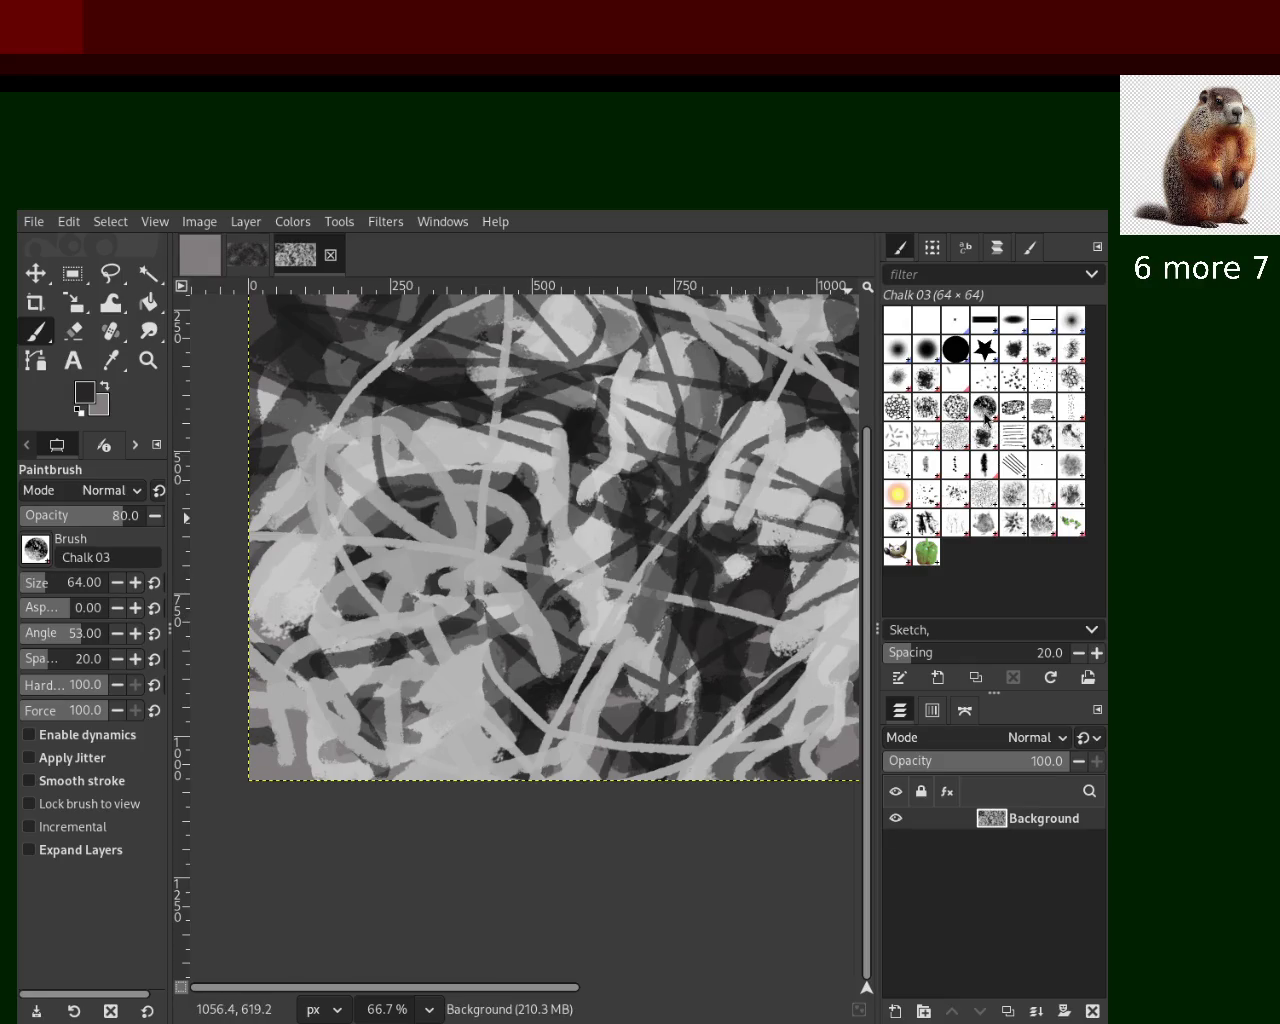
{"action": "left_click_drag", "start_coordinate": [699, 413], "coordinate": [656, 530]}
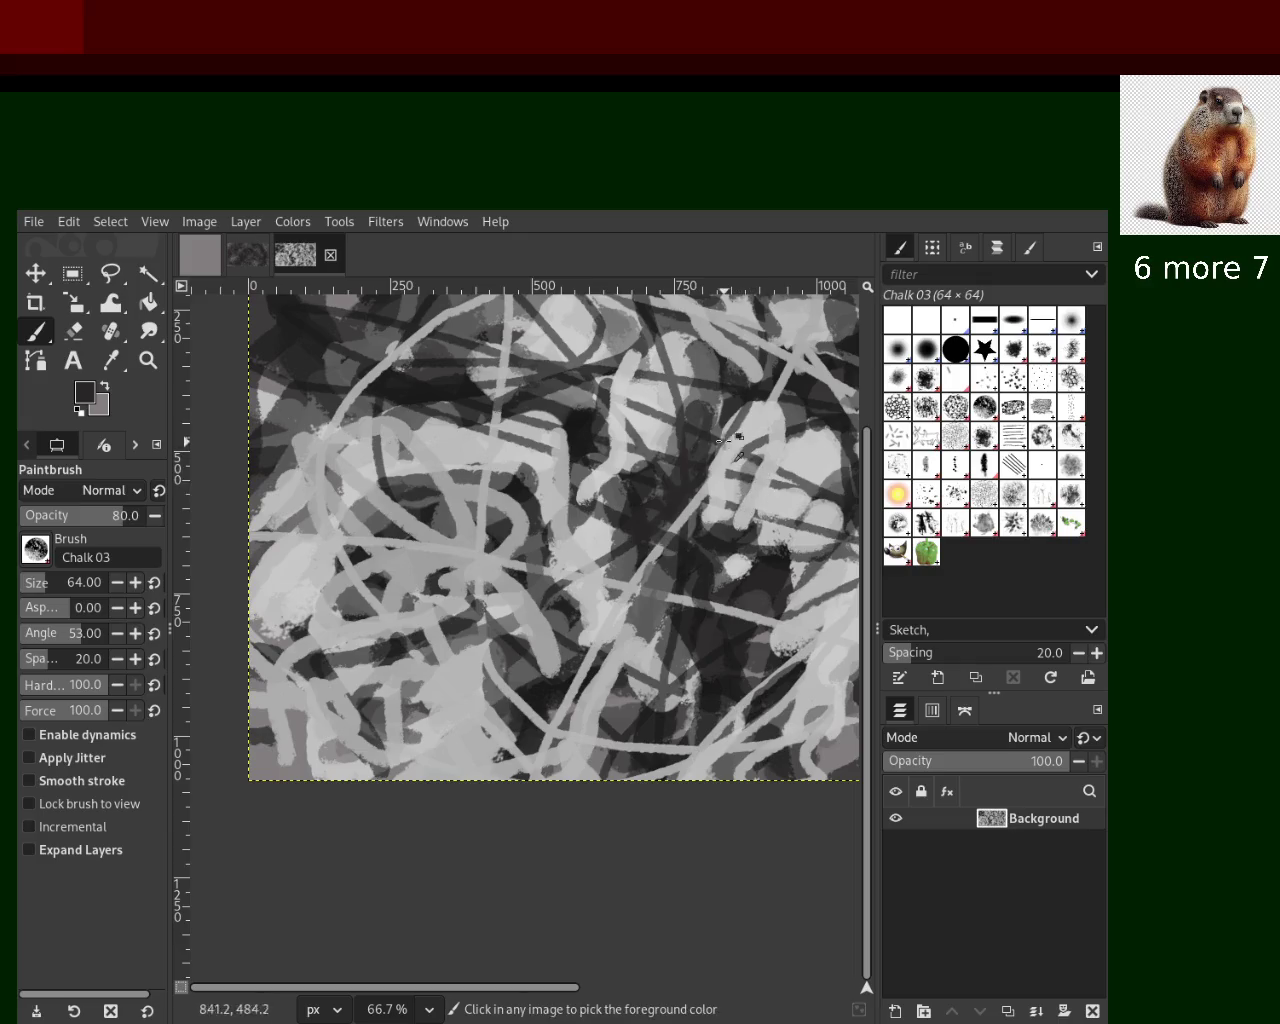
{"action": "key", "text": "ctrl+z"}
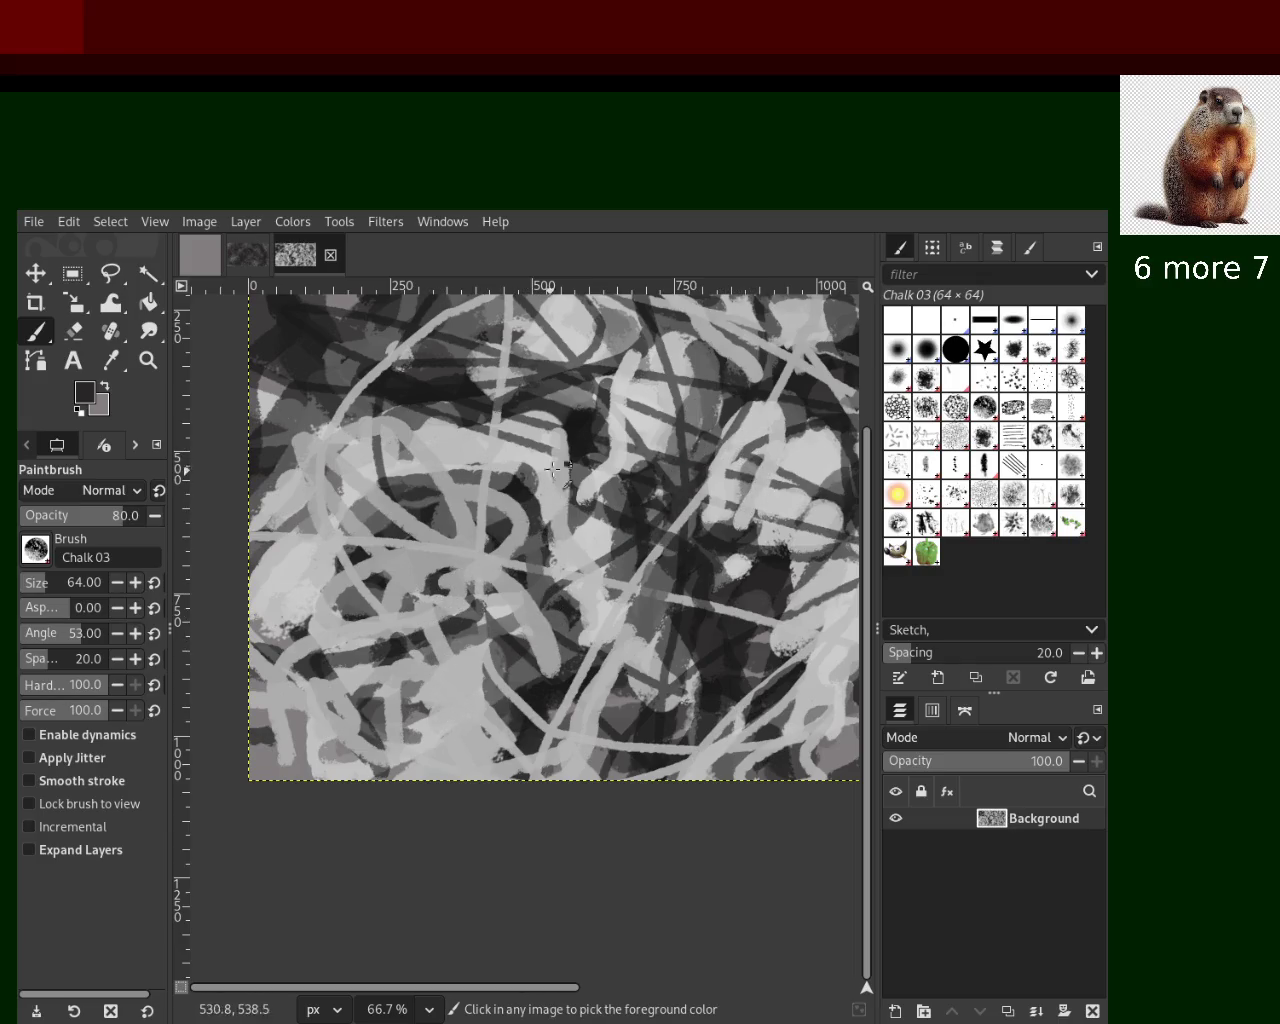
{"action": "left_click_drag", "start_coordinate": [580, 440], "coordinate": [570, 508]}
Sample a light grey and try a vertical light stroke, undoing it both times
{"action": "left_click", "coordinate": [571, 327], "text": "ctrl"}
{"action": "left_click_drag", "start_coordinate": [565, 377], "coordinate": [576, 470]}
{"action": "key", "text": "ctrl+z"}
{"action": "left_click_drag", "start_coordinate": [567, 345], "coordinate": [576, 470]}
{"action": "key", "text": "ctrl+z"}
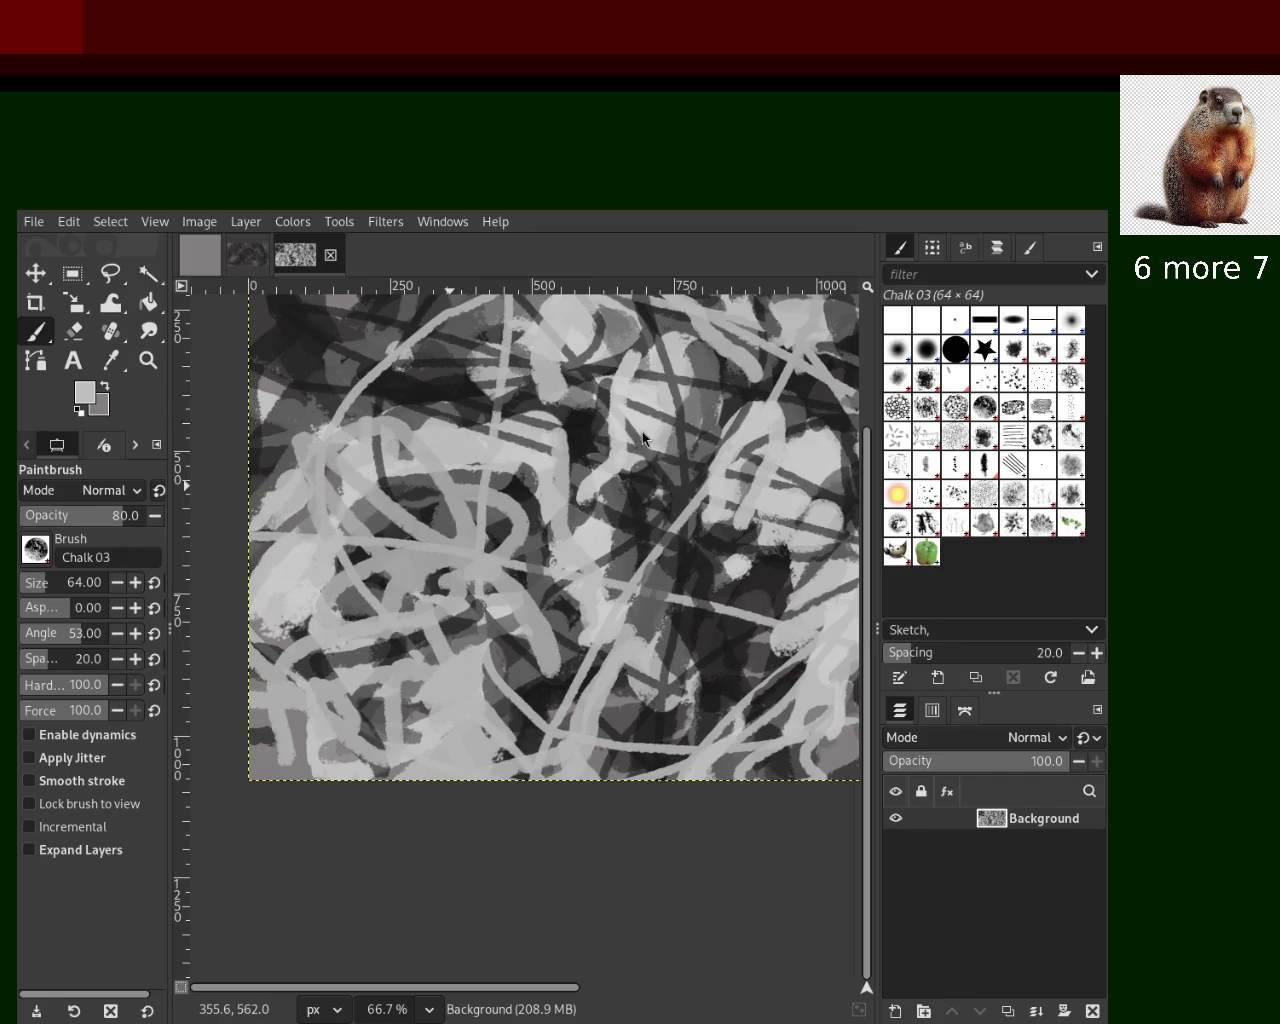
Zoom out to see the whole image, then step back in toward the centre
{"action": "key", "text": "z"}
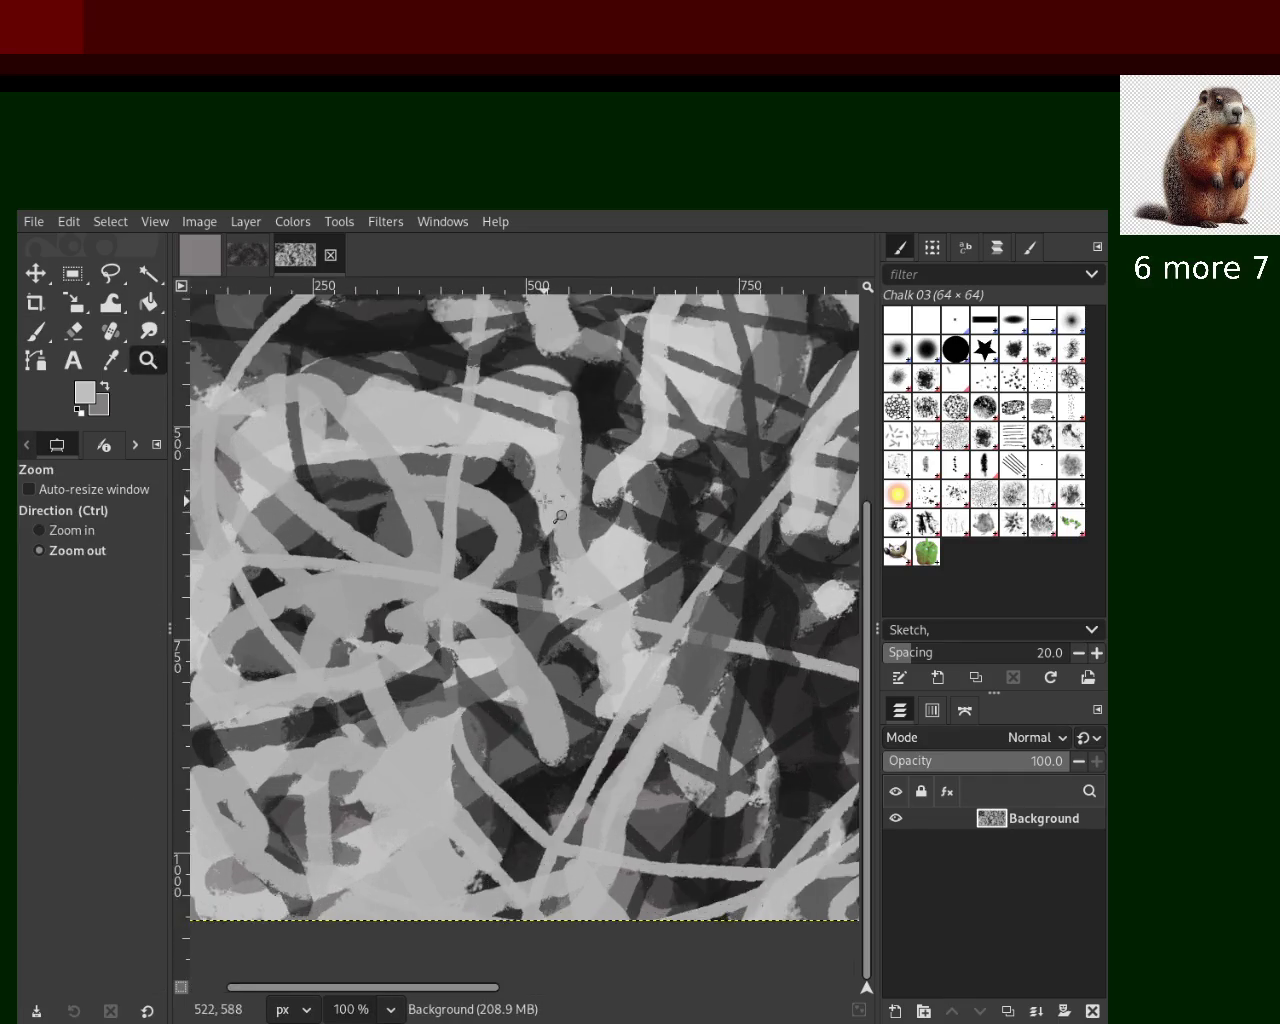
{"action": "left_click", "coordinate": [561, 515]}
{"action": "left_click", "coordinate": [561, 515]}
{"action": "left_click", "coordinate": [575, 510], "text": "ctrl"}
{"action": "left_click", "coordinate": [590, 505], "text": "ctrl"}
{"action": "left_click", "coordinate": [605, 500], "text": "ctrl"}
{"action": "left_click", "coordinate": [620, 495], "text": "ctrl"}
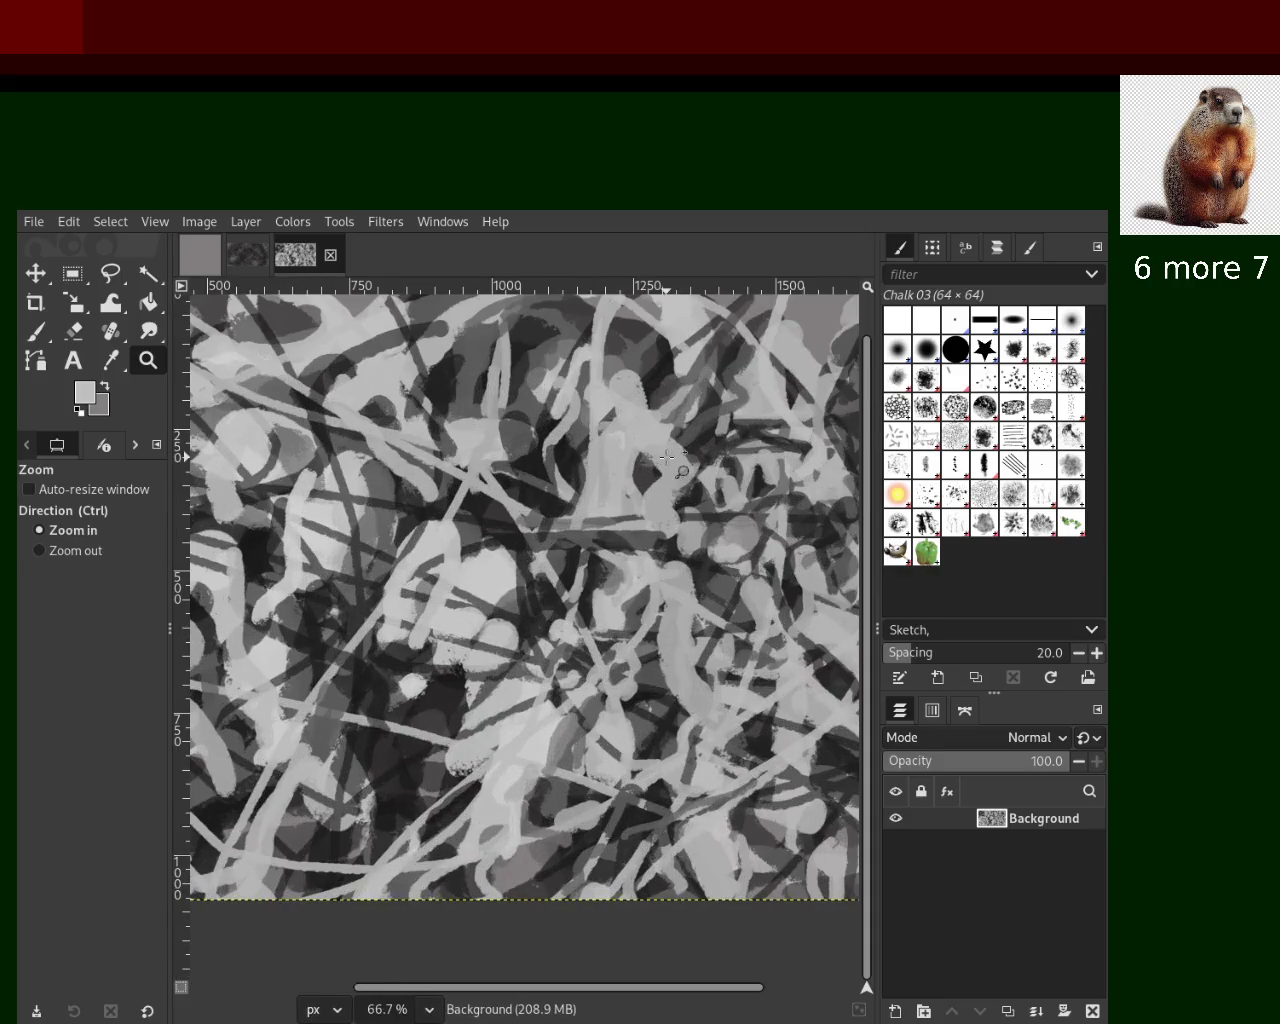
{"action": "left_click", "coordinate": [620, 484]}
{"action": "left_click", "coordinate": [610, 480], "text": "ctrl"}
Pick a light grey, magnify the central figure to 200%, and return to the Paintbrush
{"action": "key", "text": "p"}
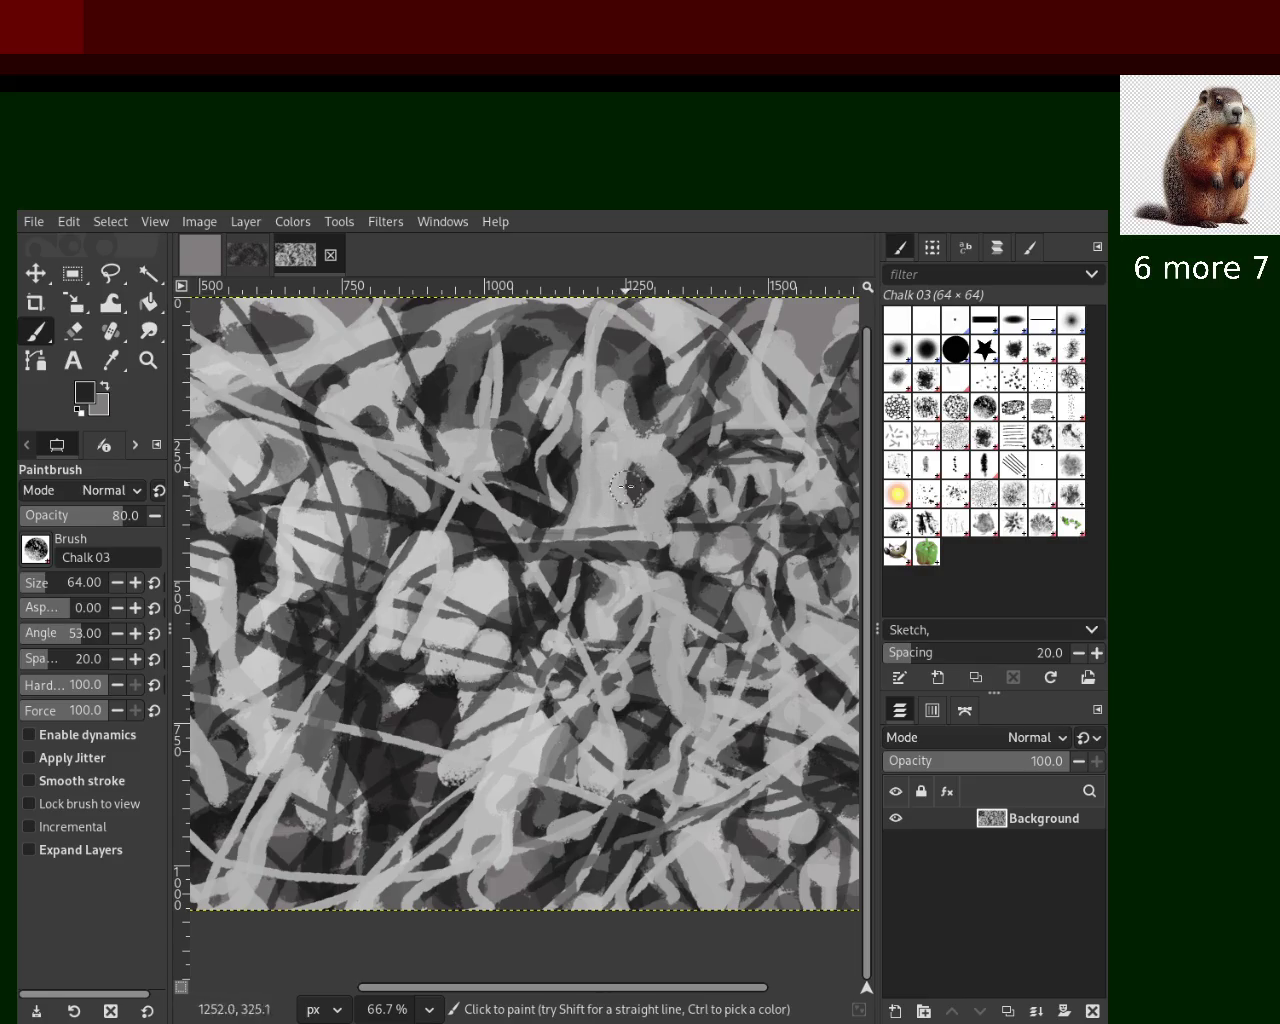
{"action": "left_click", "coordinate": [633, 440], "text": "ctrl"}
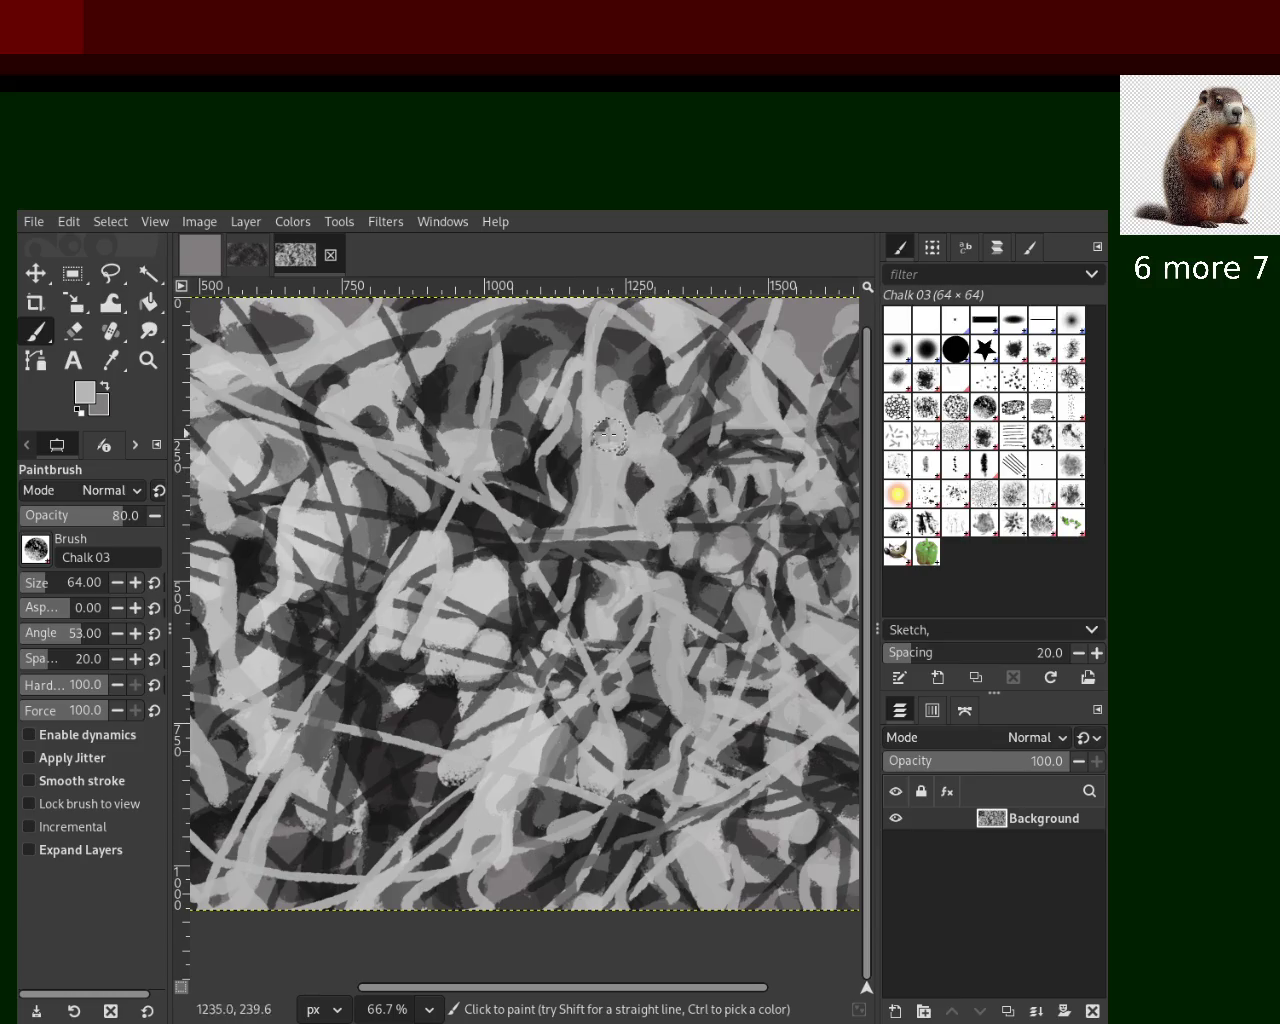
{"action": "left_click", "coordinate": [148, 360]}
{"action": "key", "text": "1"}
{"action": "key", "text": "2"}
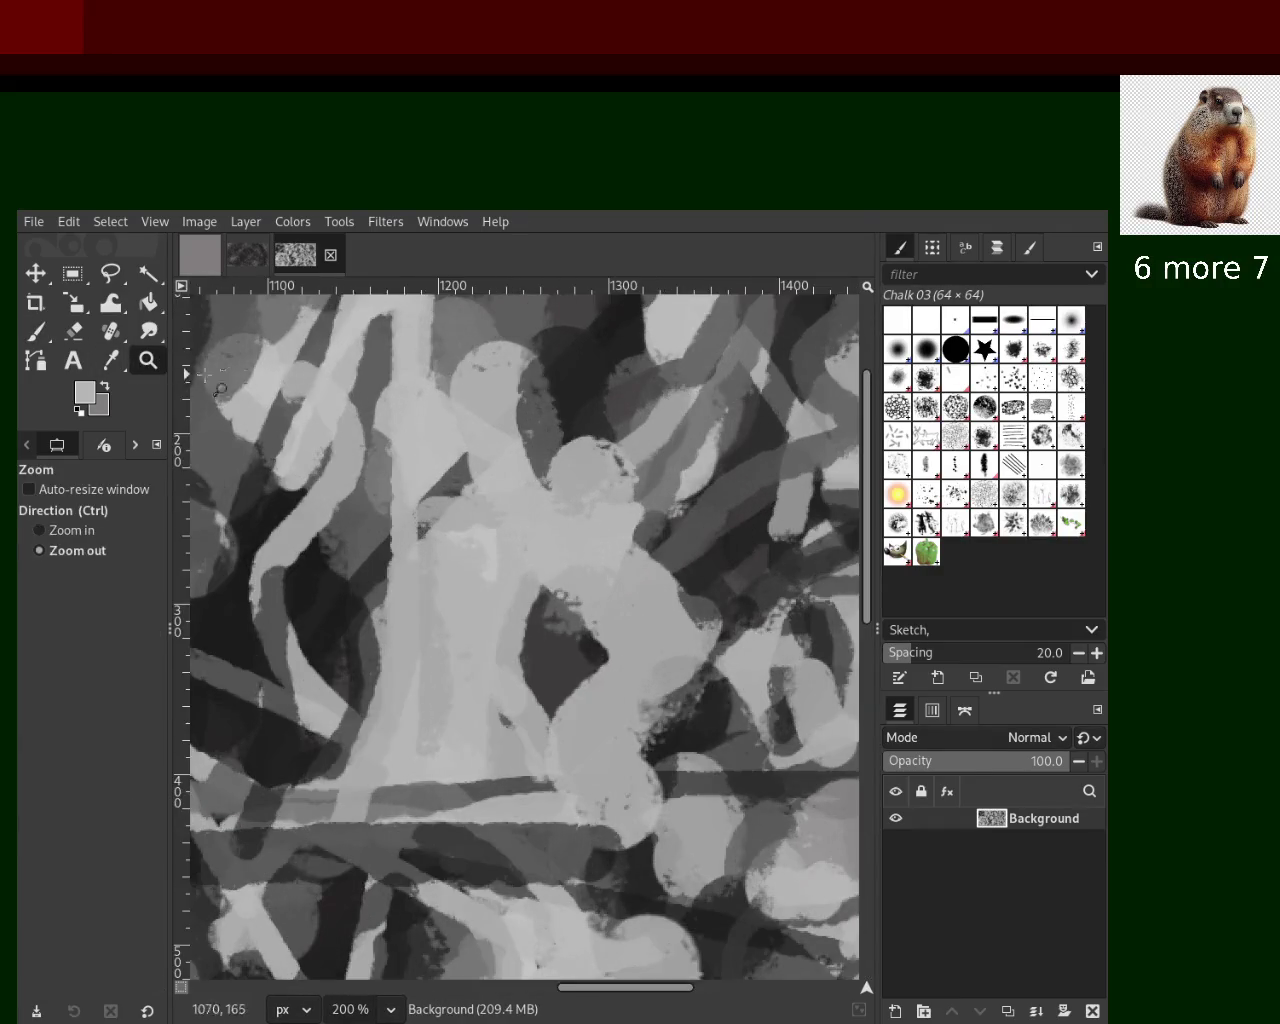
{"action": "left_click", "coordinate": [38, 333]}
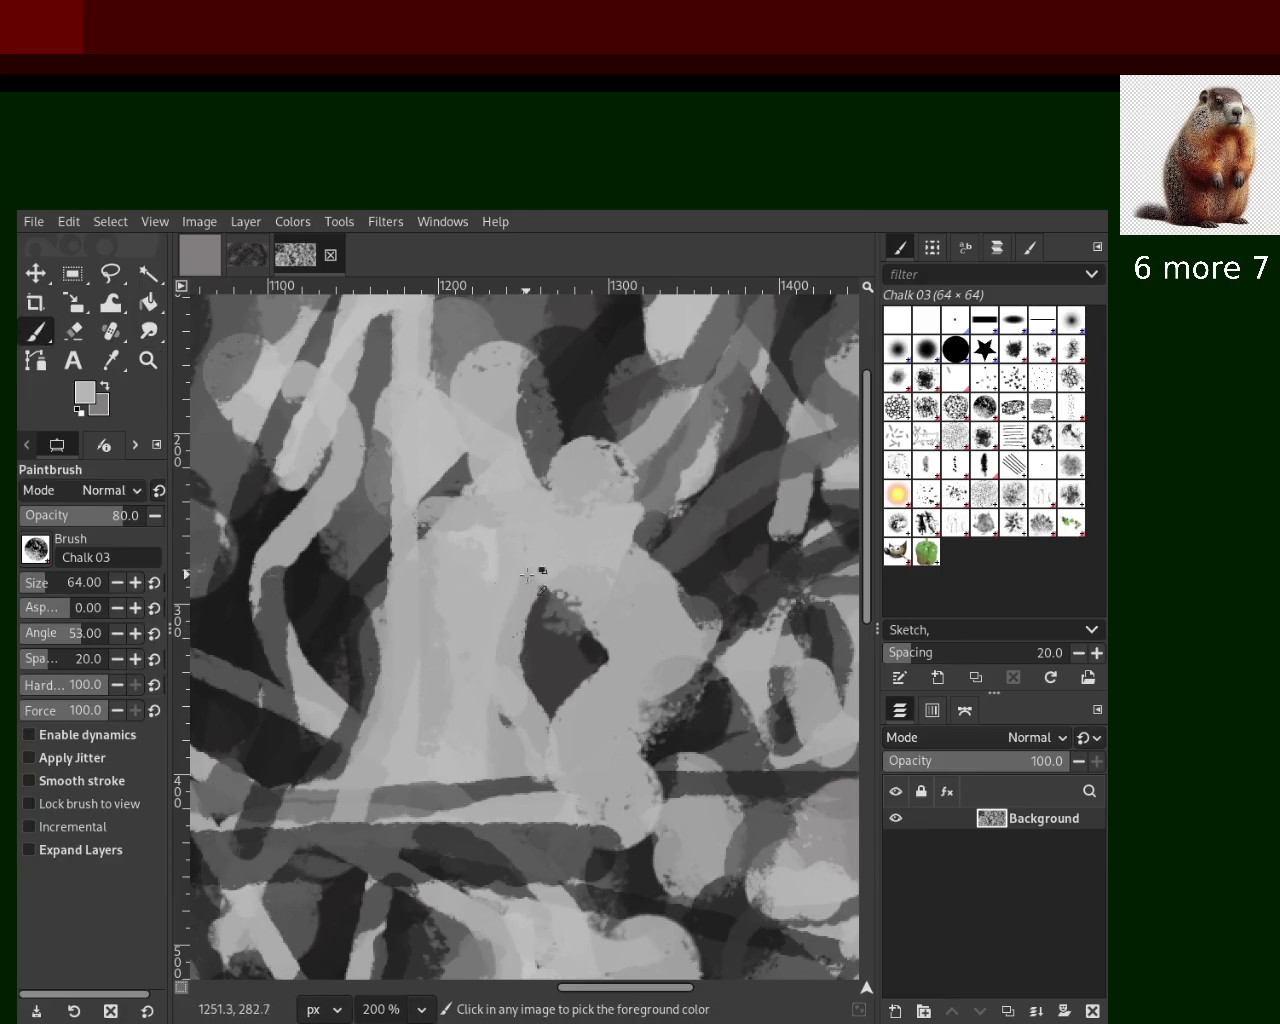
{"action": "left_click_drag", "start_coordinate": [470, 600], "coordinate": [445, 787]}
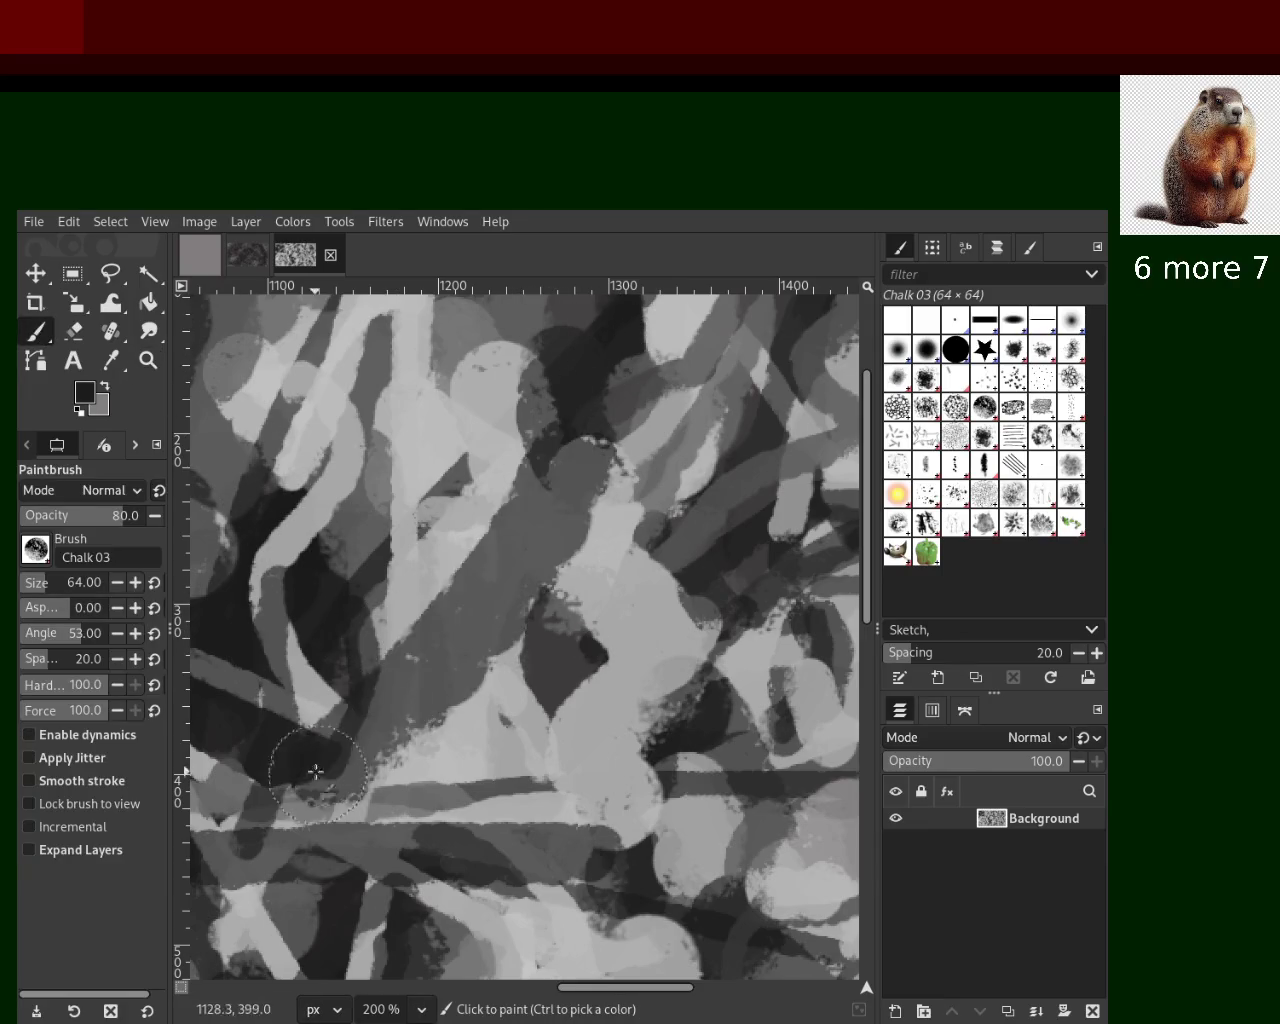
{"action": "left_click_drag", "start_coordinate": [445, 787], "coordinate": [455, 680]}
{"action": "left_click", "coordinate": [710, 820], "text": "ctrl"}
{"action": "left_click", "coordinate": [525, 545]}
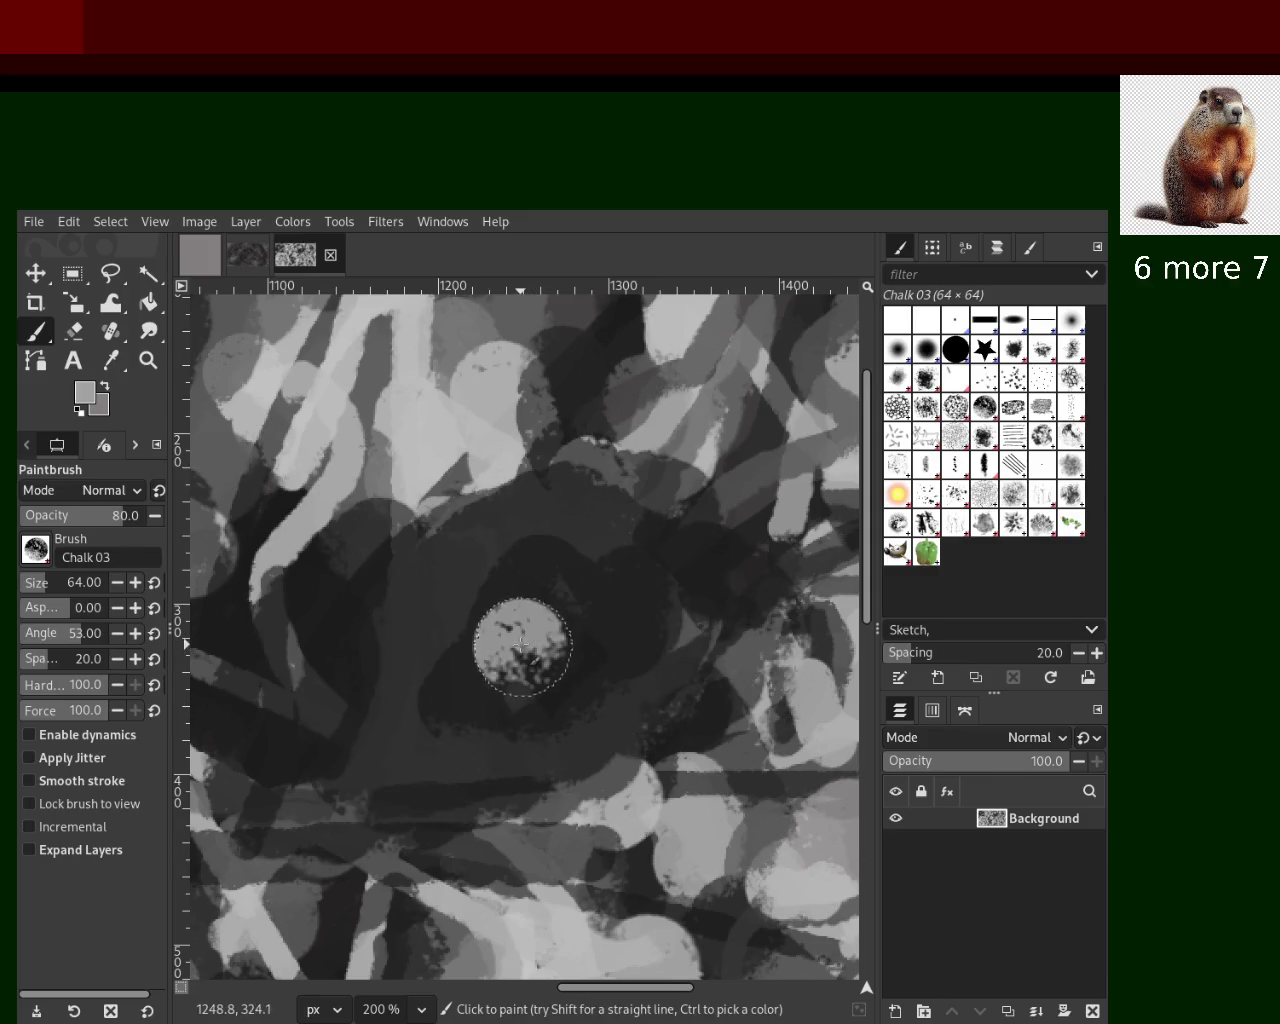
{"action": "key", "text": "ctrl+z"}
{"action": "left_click_drag", "start_coordinate": [608, 551], "coordinate": [540, 600]}
{"action": "left_click_drag", "start_coordinate": [513, 673], "coordinate": [428, 786]}
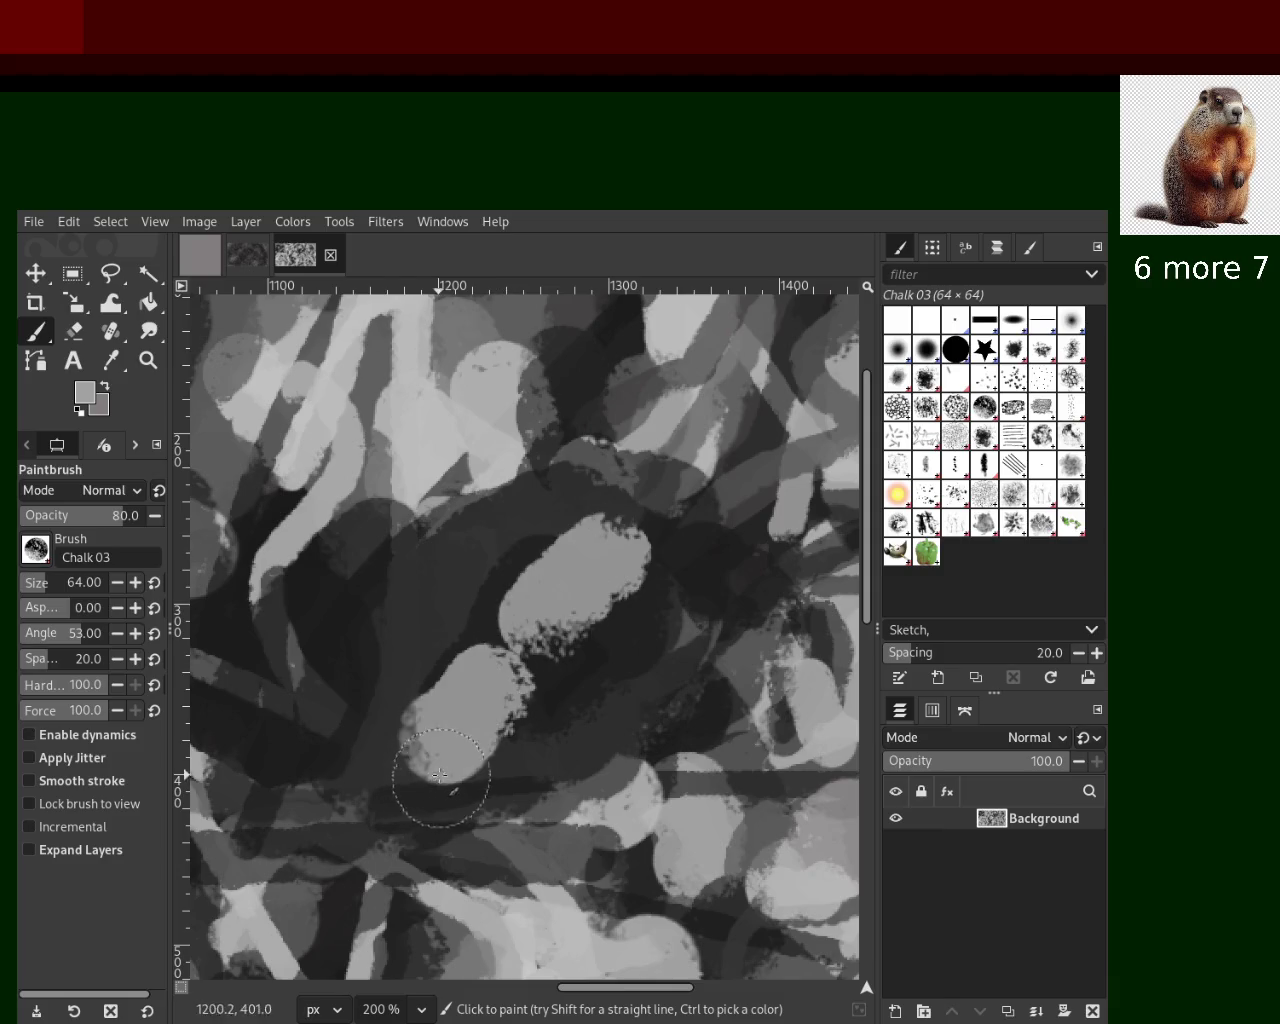
{"action": "key", "text": "ctrl+z"}
{"action": "key", "text": "ctrl+z"}
{"action": "left_click", "coordinate": [508, 683]}
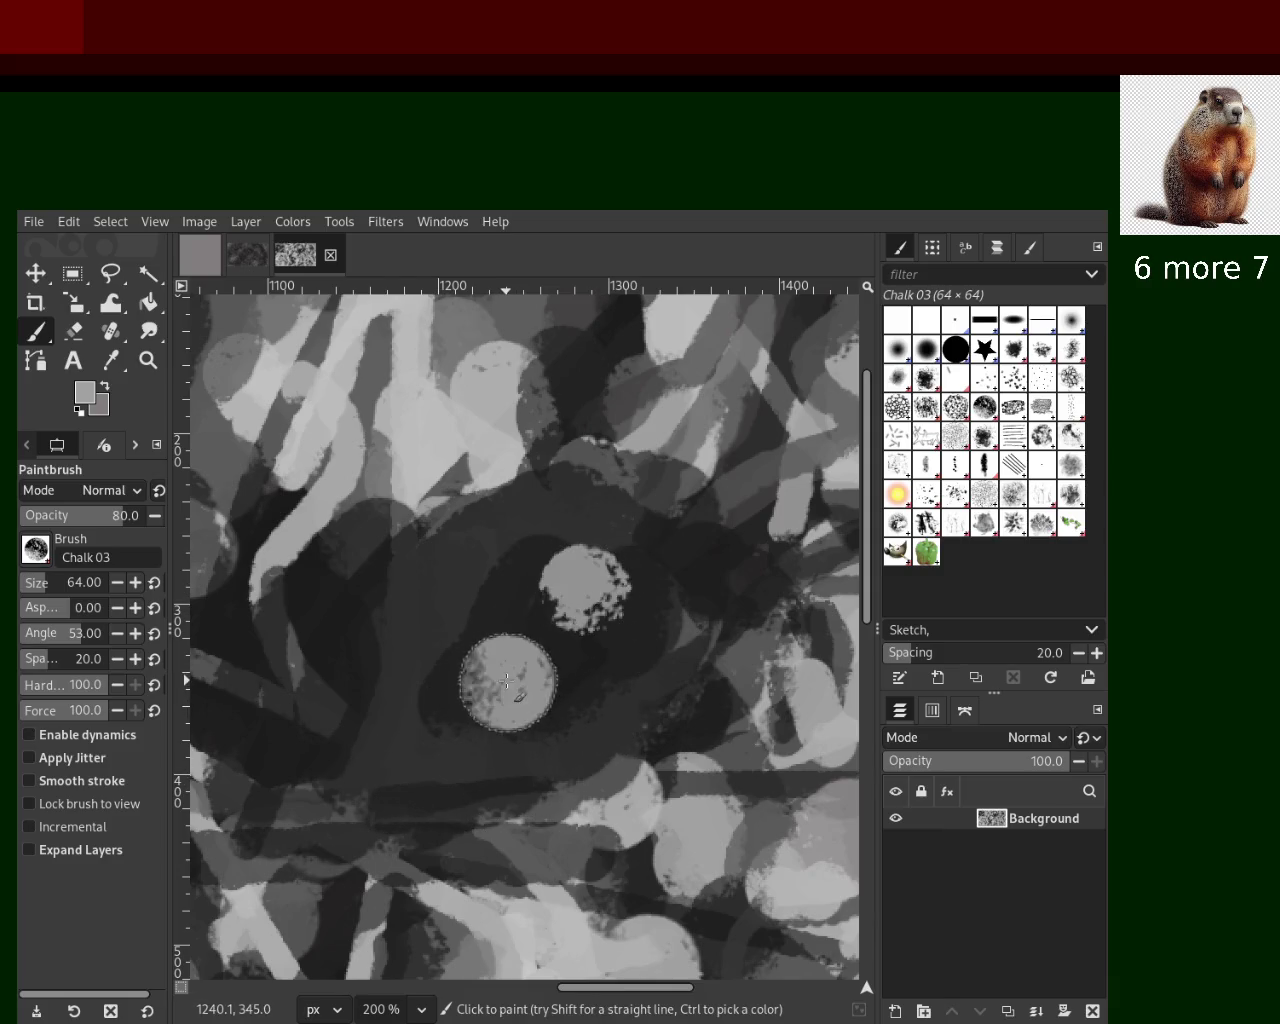
{"action": "left_click", "coordinate": [432, 660]}
{"action": "left_click", "coordinate": [627, 657]}
{"action": "left_click", "coordinate": [423, 597]}
{"action": "left_click", "coordinate": [572, 528]}
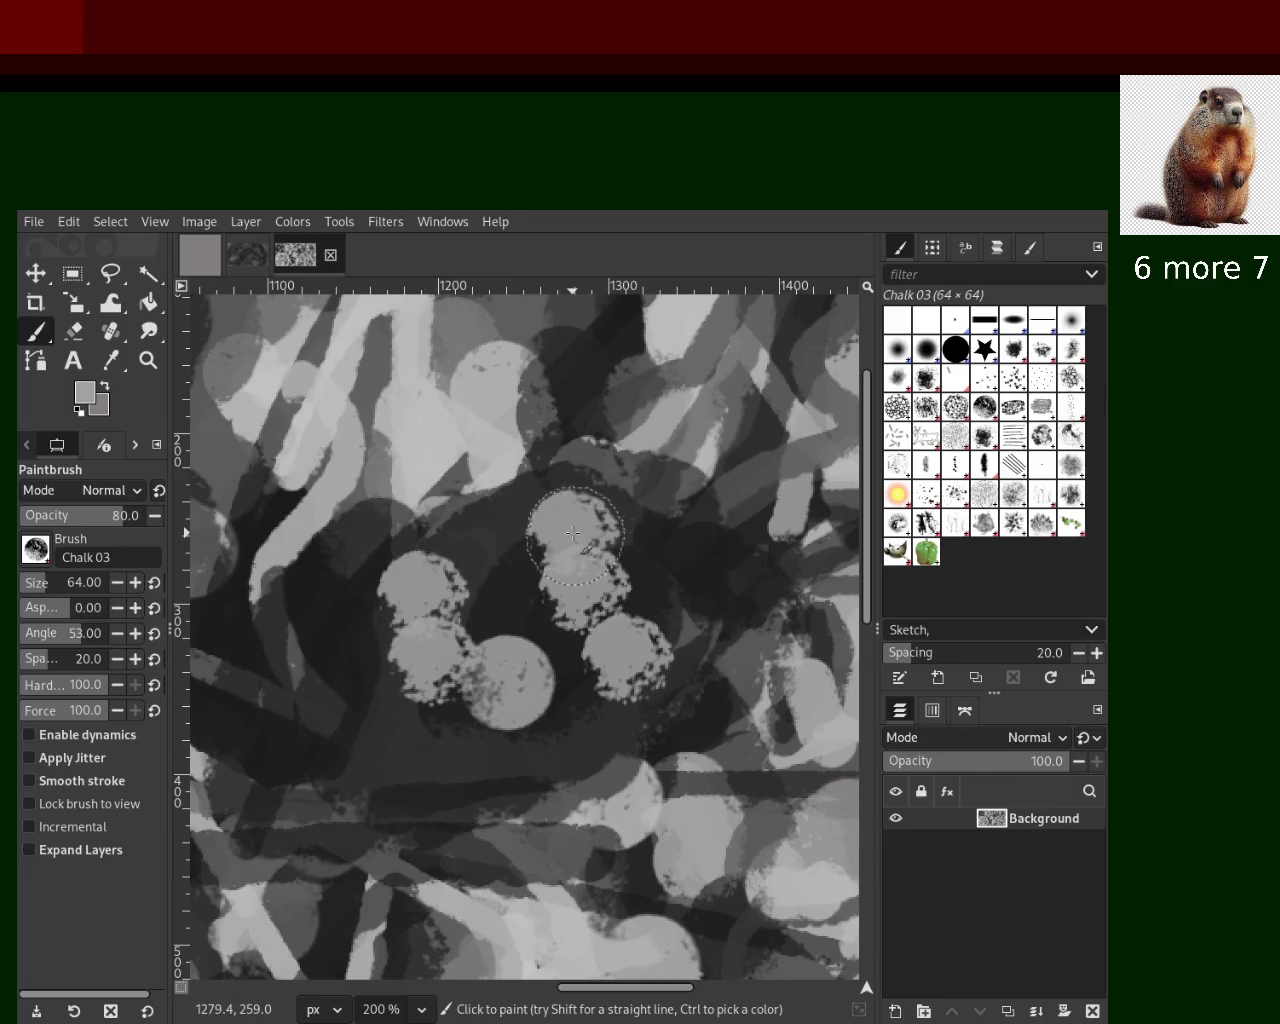
{"action": "left_click", "coordinate": [478, 627]}
{"action": "mouse_move", "coordinate": [490, 765]}
{"action": "left_mouse_down"}
{"action": "mouse_move", "coordinate": [499, 752]}
{"action": "mouse_move", "coordinate": [235, 750]}
{"action": "left_mouse_up"}
{"action": "mouse_move", "coordinate": [274, 661]}
{"action": "left_mouse_down"}
{"action": "mouse_move", "coordinate": [350, 665]}
{"action": "mouse_move", "coordinate": [410, 712]}
{"action": "mouse_move", "coordinate": [560, 765]}
{"action": "mouse_move", "coordinate": [679, 757]}
{"action": "left_mouse_up"}
{"action": "key", "text": "ctrl+z"}
{"action": "key", "text": "ctrl+z"}
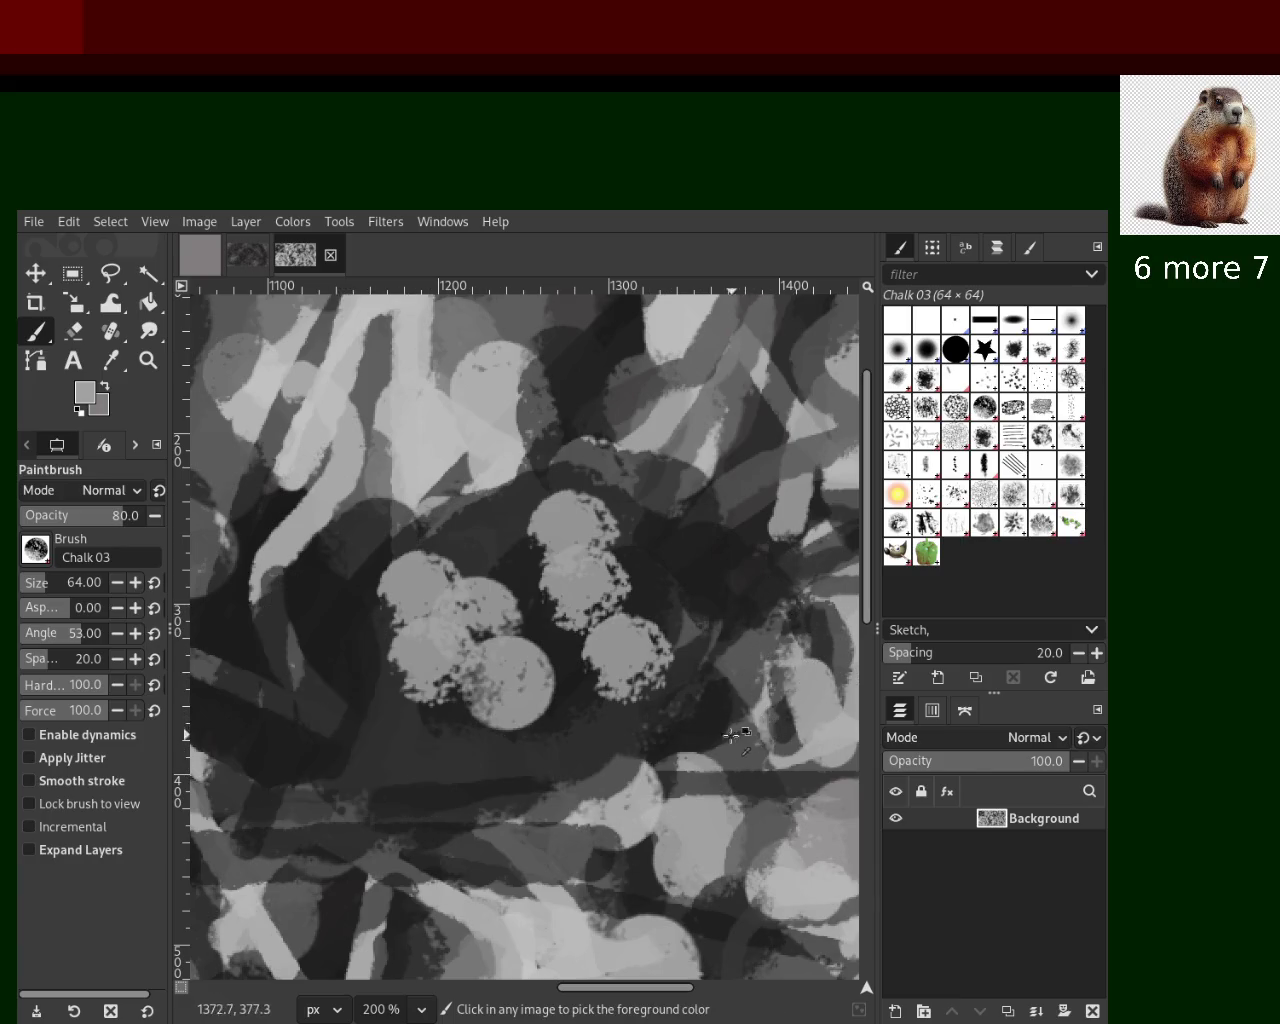
{"action": "left_click", "coordinate": [488, 765]}
{"action": "left_click", "coordinate": [366, 778]}
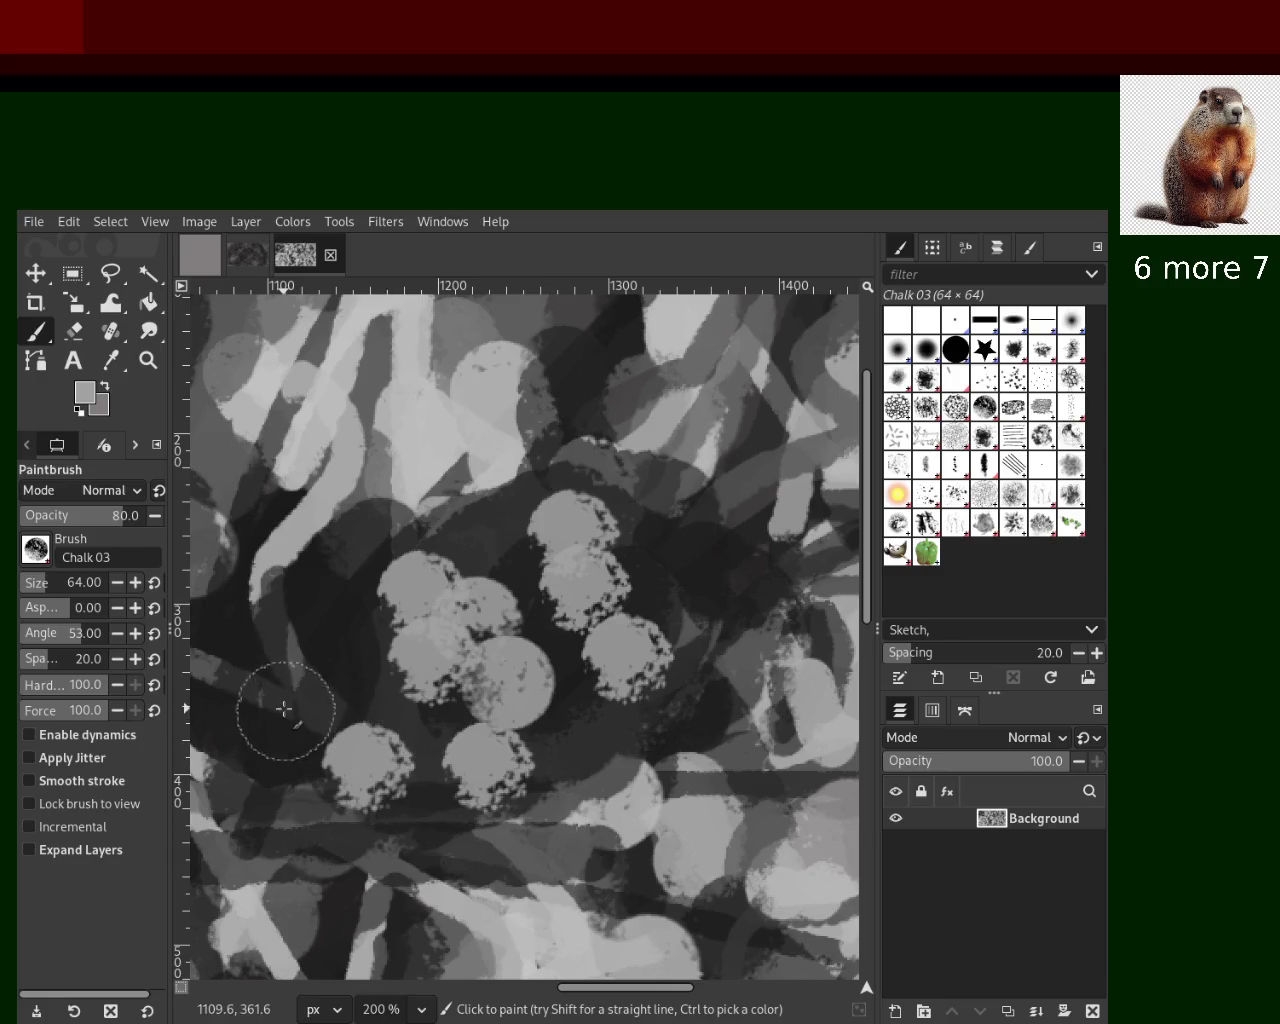
{"action": "left_click", "coordinate": [286, 700]}
{"action": "left_click", "coordinate": [321, 601]}
{"action": "left_click", "coordinate": [426, 518]}
{"action": "left_click", "coordinate": [621, 502]}
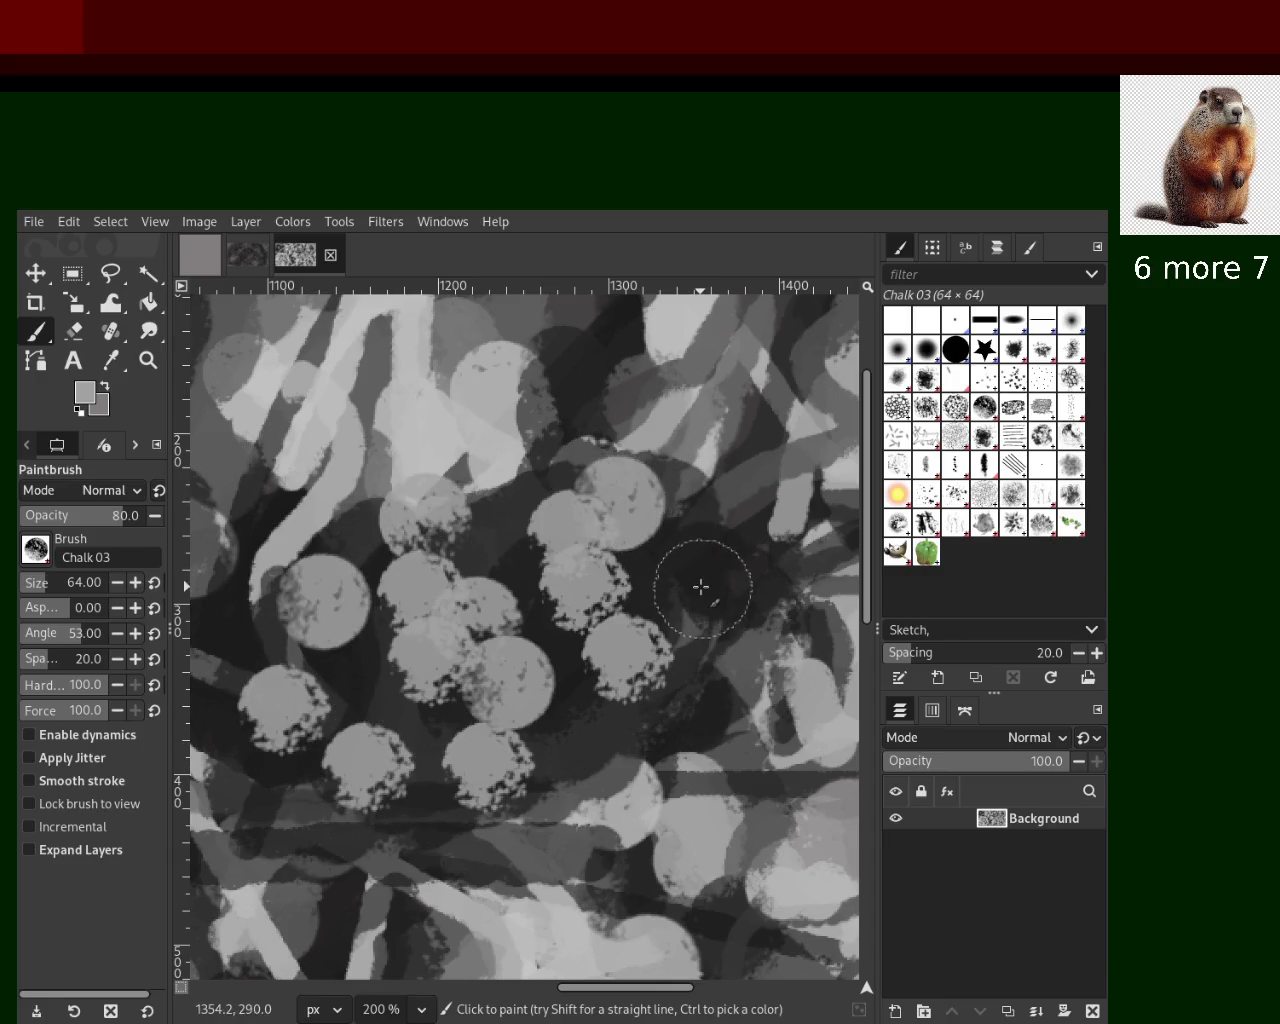
{"action": "left_click", "coordinate": [701, 588]}
{"action": "left_click", "coordinate": [633, 709]}
{"action": "left_click", "coordinate": [524, 752]}
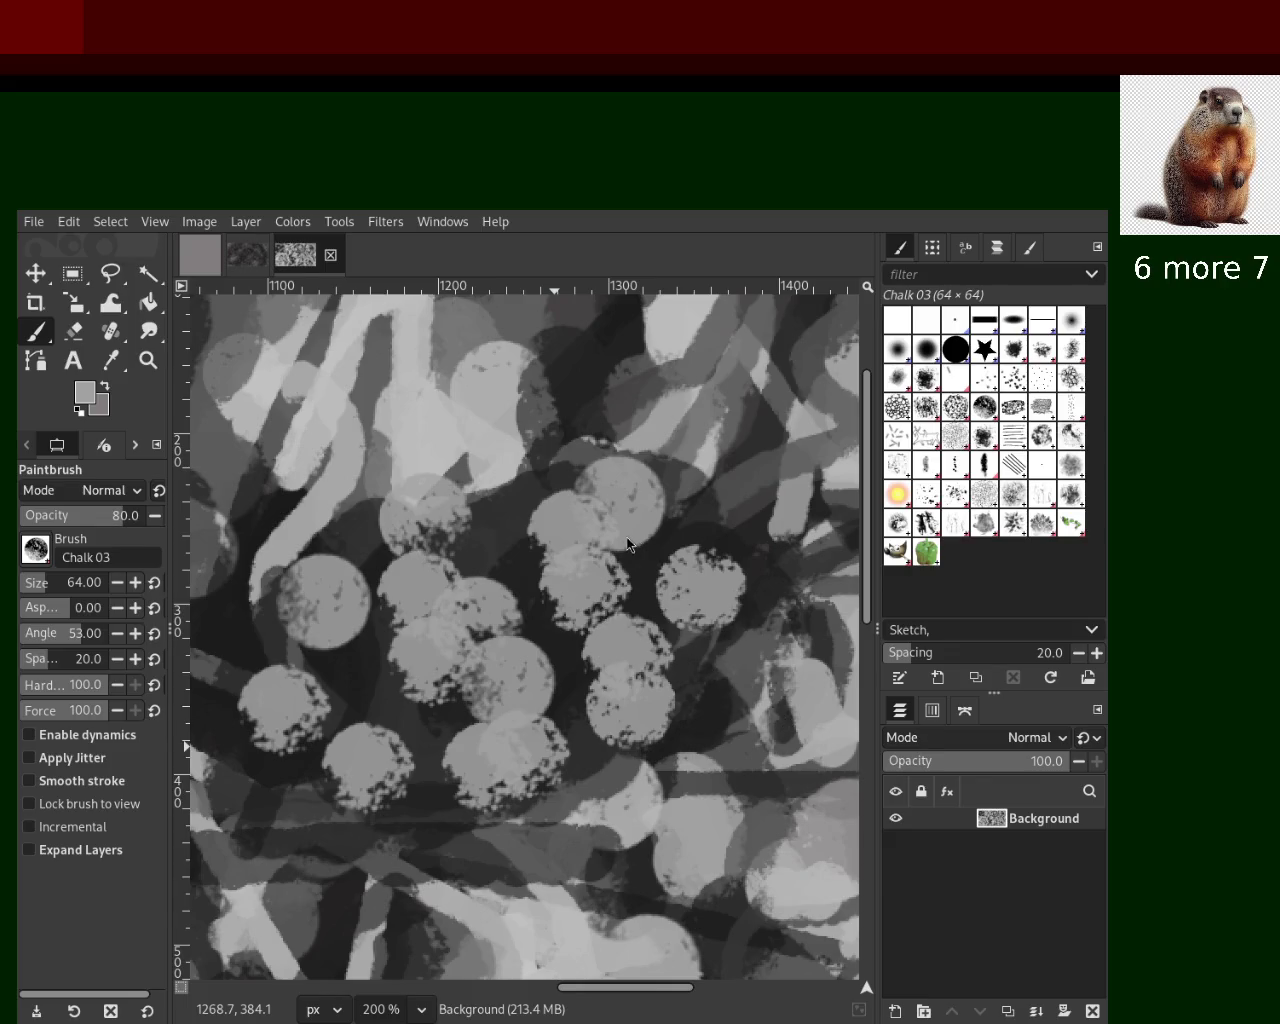
{"action": "key", "text": "ctrl+z"}
{"action": "key", "text": "ctrl+z"}
{"action": "key", "text": "ctrl+z"}
{"action": "key", "text": "ctrl+z"}
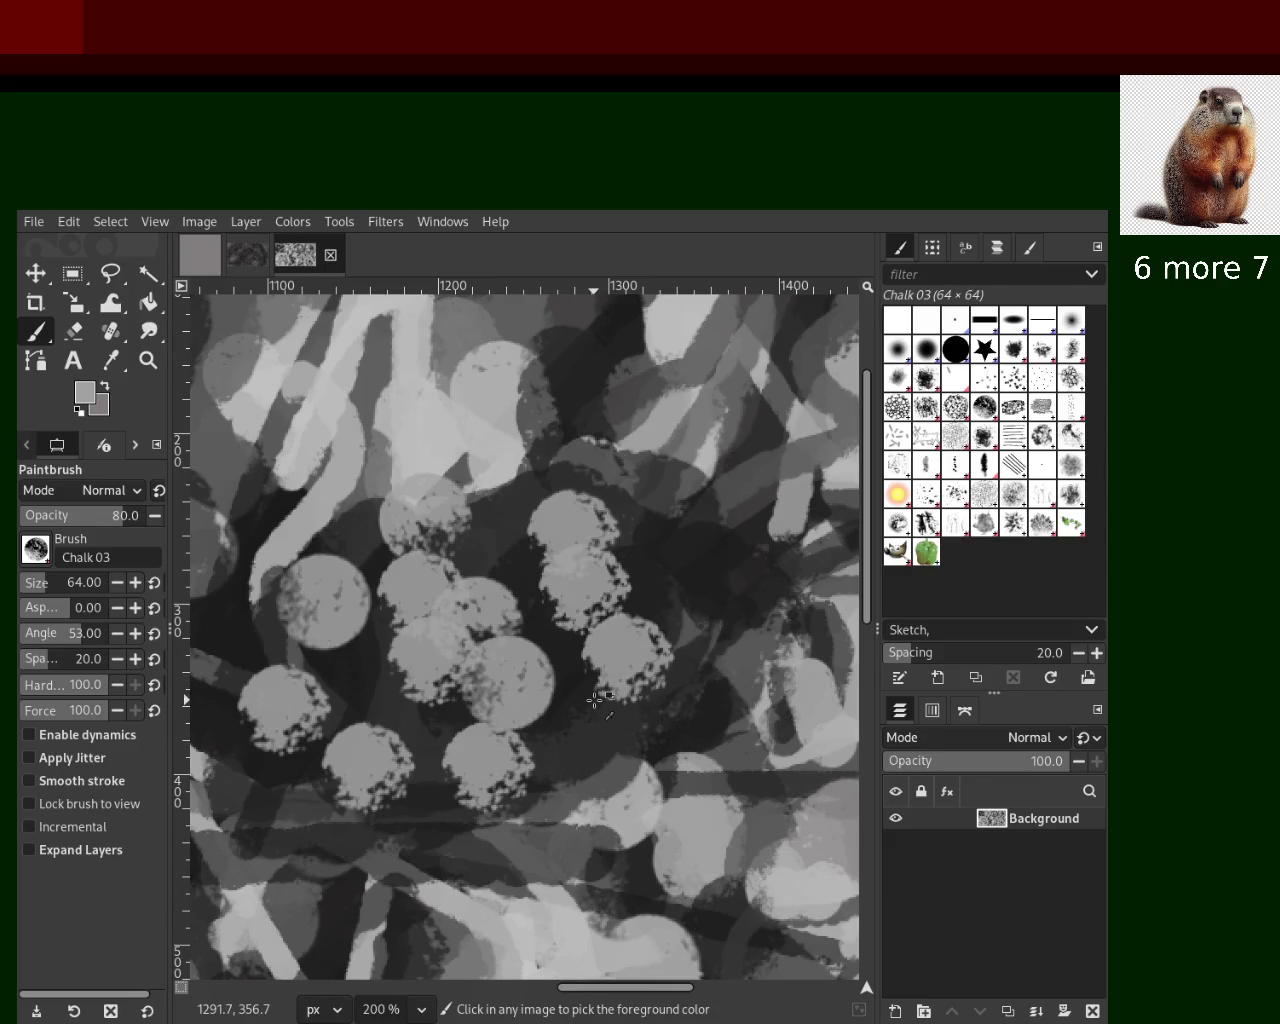
{"action": "key", "text": "ctrl+z"}
{"action": "key", "text": "ctrl+z"}
{"action": "key", "text": "ctrl+z"}
{"action": "key", "text": "ctrl+z"}
{"action": "key", "text": "ctrl+z"}
{"action": "key", "text": "ctrl+z"}
{"action": "key", "text": "ctrl+z"}
{"action": "key", "text": "ctrl+z"}
{"action": "key", "text": "ctrl+z"}
{"action": "key", "text": "ctrl+z"}
{"action": "key", "text": "ctrl+z"}
{"action": "key", "text": "ctrl+z"}
{"action": "left_click", "coordinate": [615, 579]}
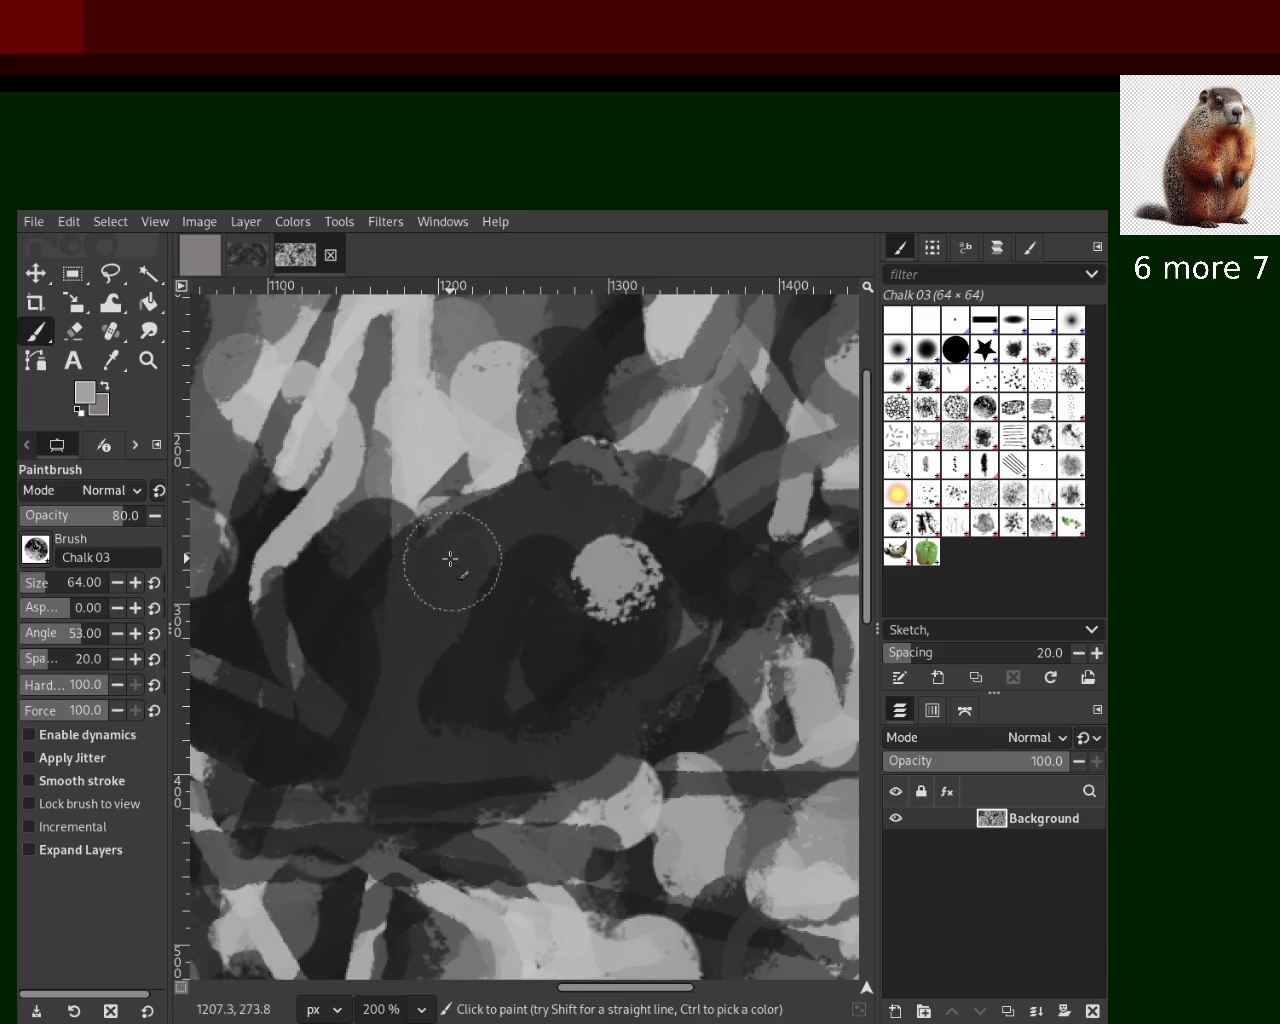
{"action": "left_click", "coordinate": [496, 567]}
{"action": "left_click", "coordinate": [361, 624]}
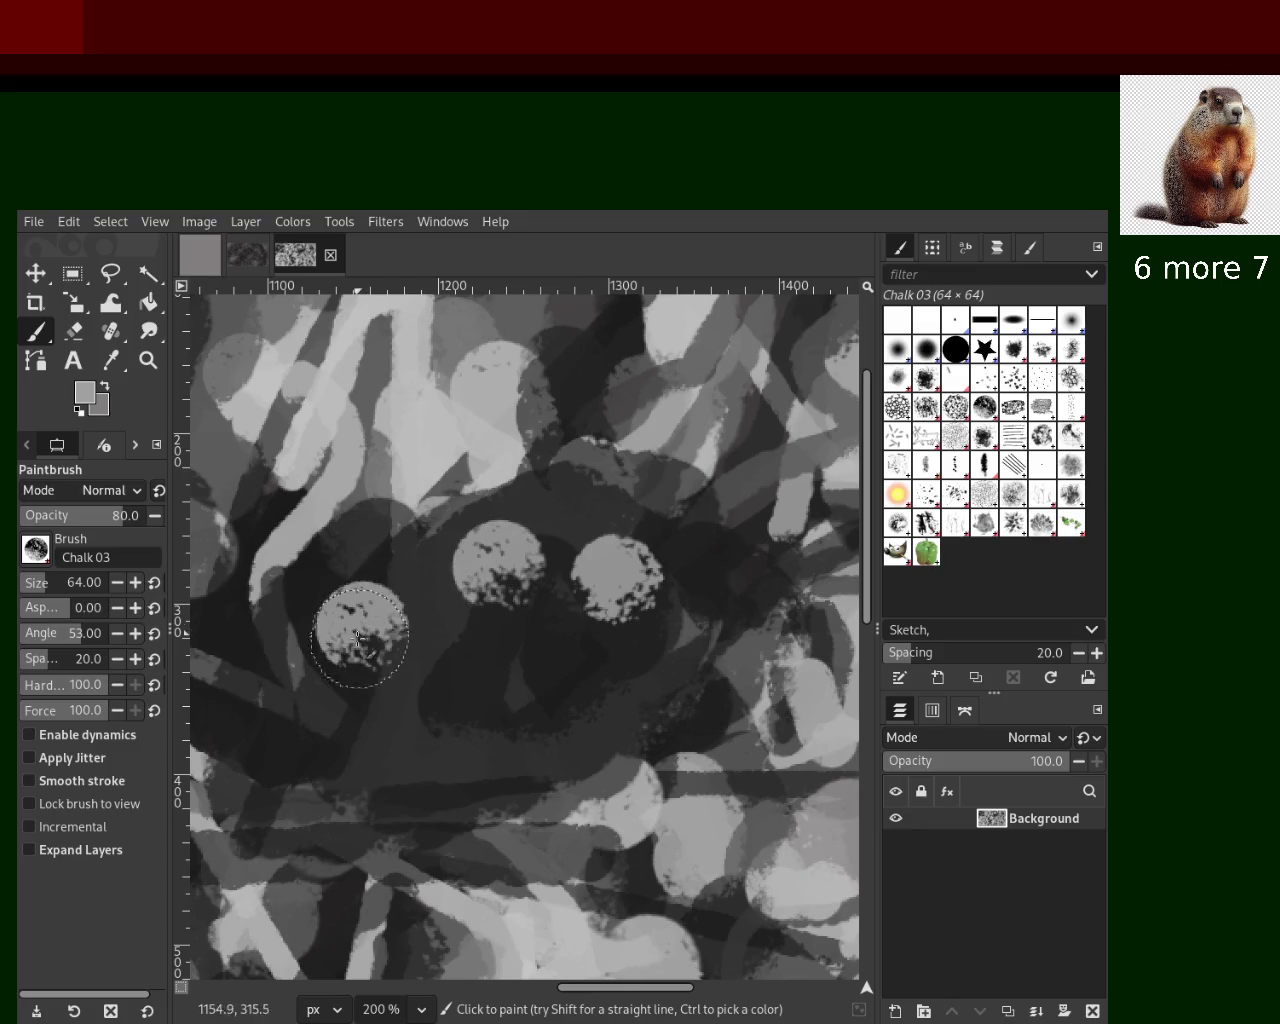
{"action": "left_click", "coordinate": [349, 724]}
{"action": "left_click", "coordinate": [456, 753]}
{"action": "left_click", "coordinate": [600, 700]}
{"action": "key", "text": "ctrl+z"}
{"action": "key", "text": "ctrl+z"}
{"action": "key", "text": "ctrl+z"}
{"action": "key", "text": "ctrl+z"}
{"action": "key", "text": "ctrl+z"}
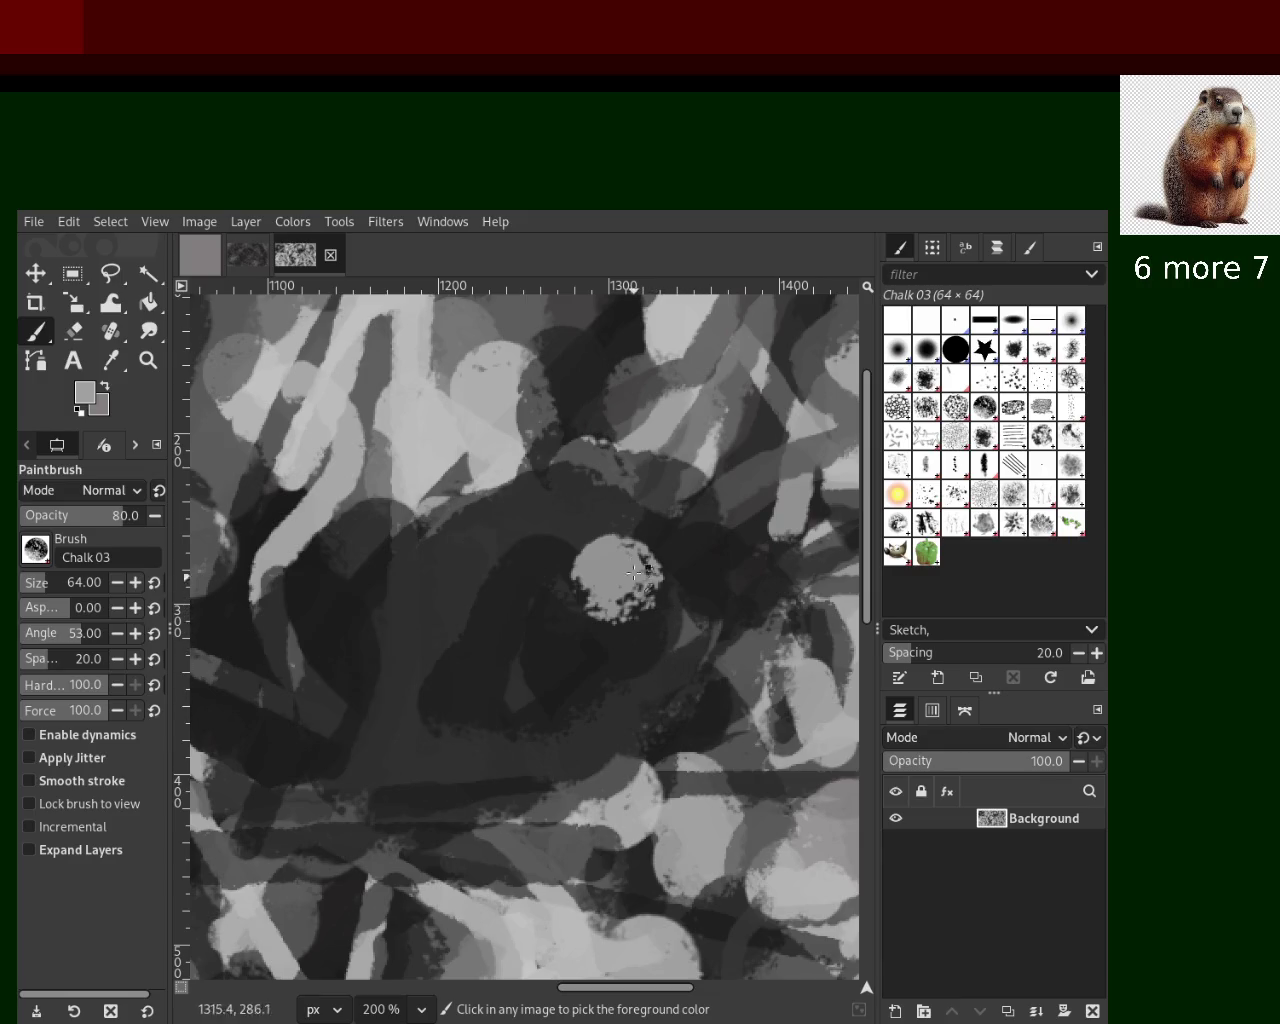
{"action": "key", "text": "ctrl+z"}
{"action": "mouse_move", "coordinate": [597, 533]}
{"action": "left_mouse_down"}
{"action": "mouse_move", "coordinate": [424, 657]}
{"action": "mouse_move", "coordinate": [338, 698]}
{"action": "left_mouse_up"}
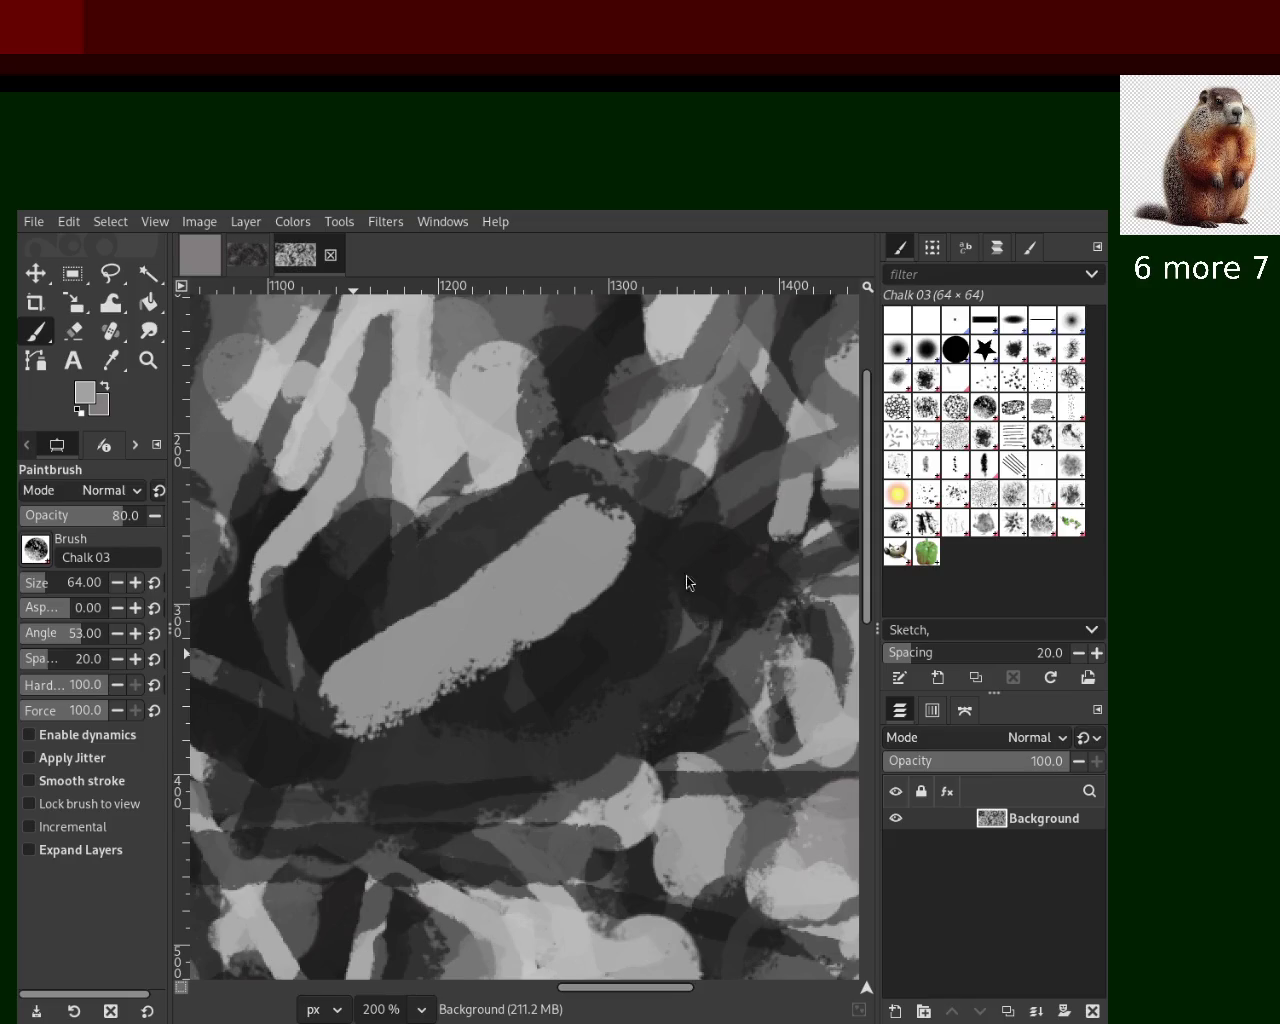
{"action": "key", "text": "ctrl+z"}
{"action": "left_click", "coordinate": [610, 550]}
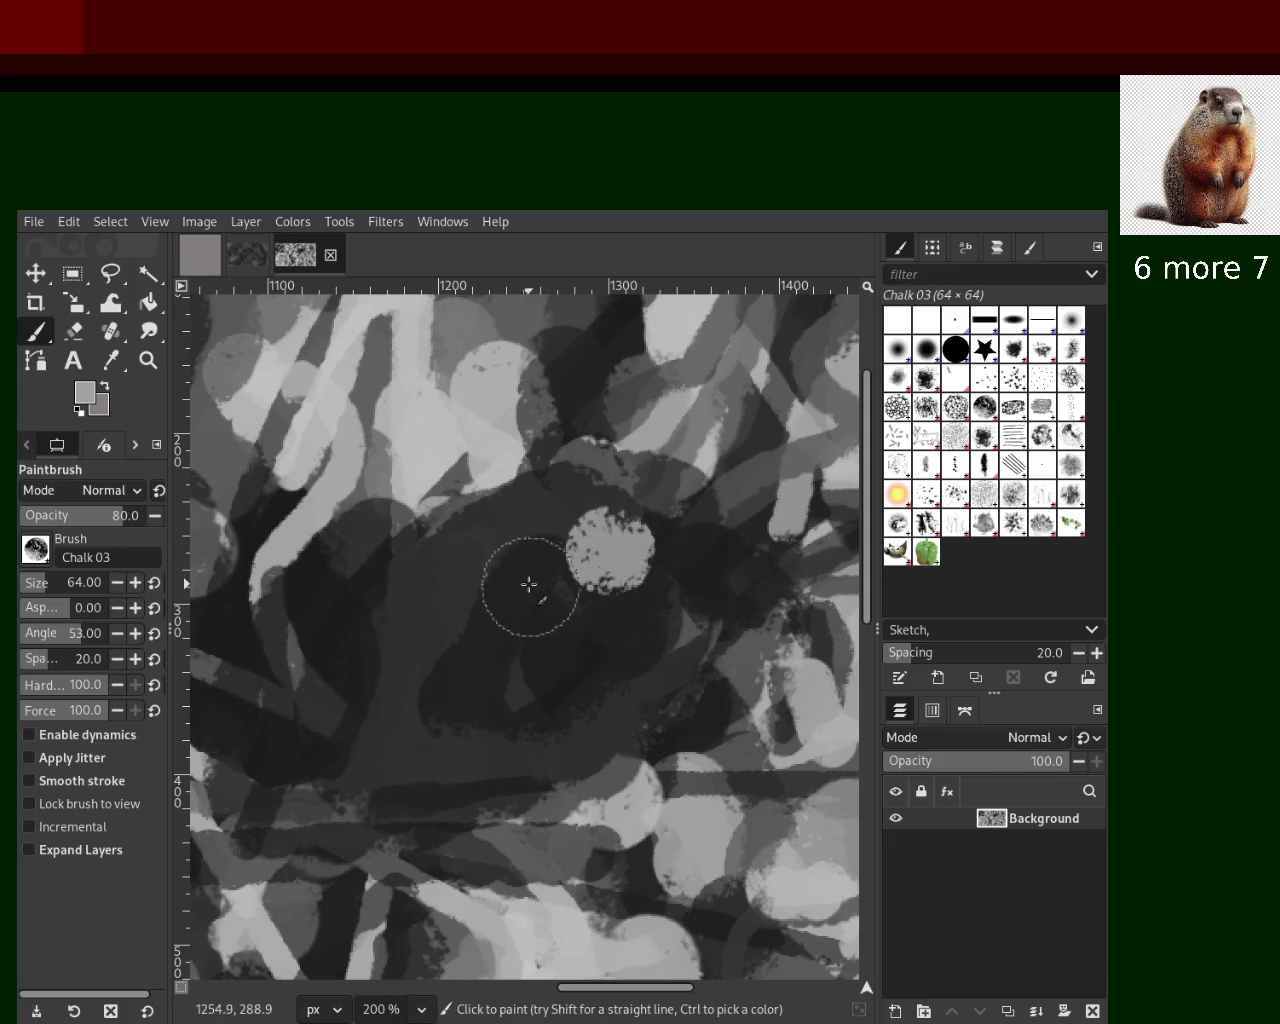
{"action": "left_click", "coordinate": [530, 585]}
{"action": "left_click", "coordinate": [390, 632]}
{"action": "left_click", "coordinate": [314, 730]}
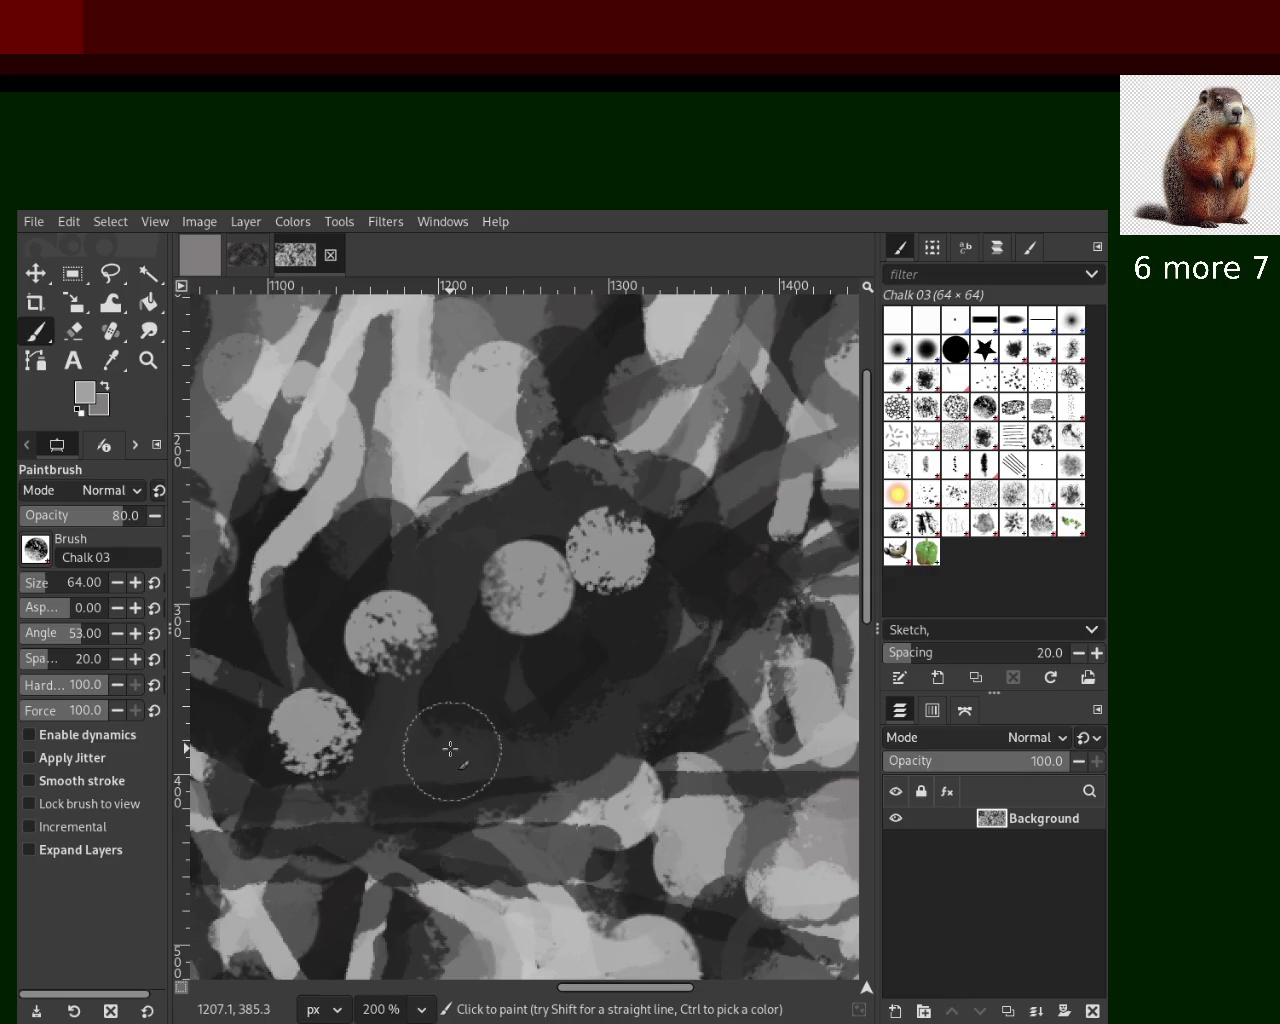
{"action": "left_click", "coordinate": [450, 749]}
{"action": "left_click", "coordinate": [560, 692]}
{"action": "left_click", "coordinate": [639, 641]}
{"action": "key", "text": "ctrl+z"}
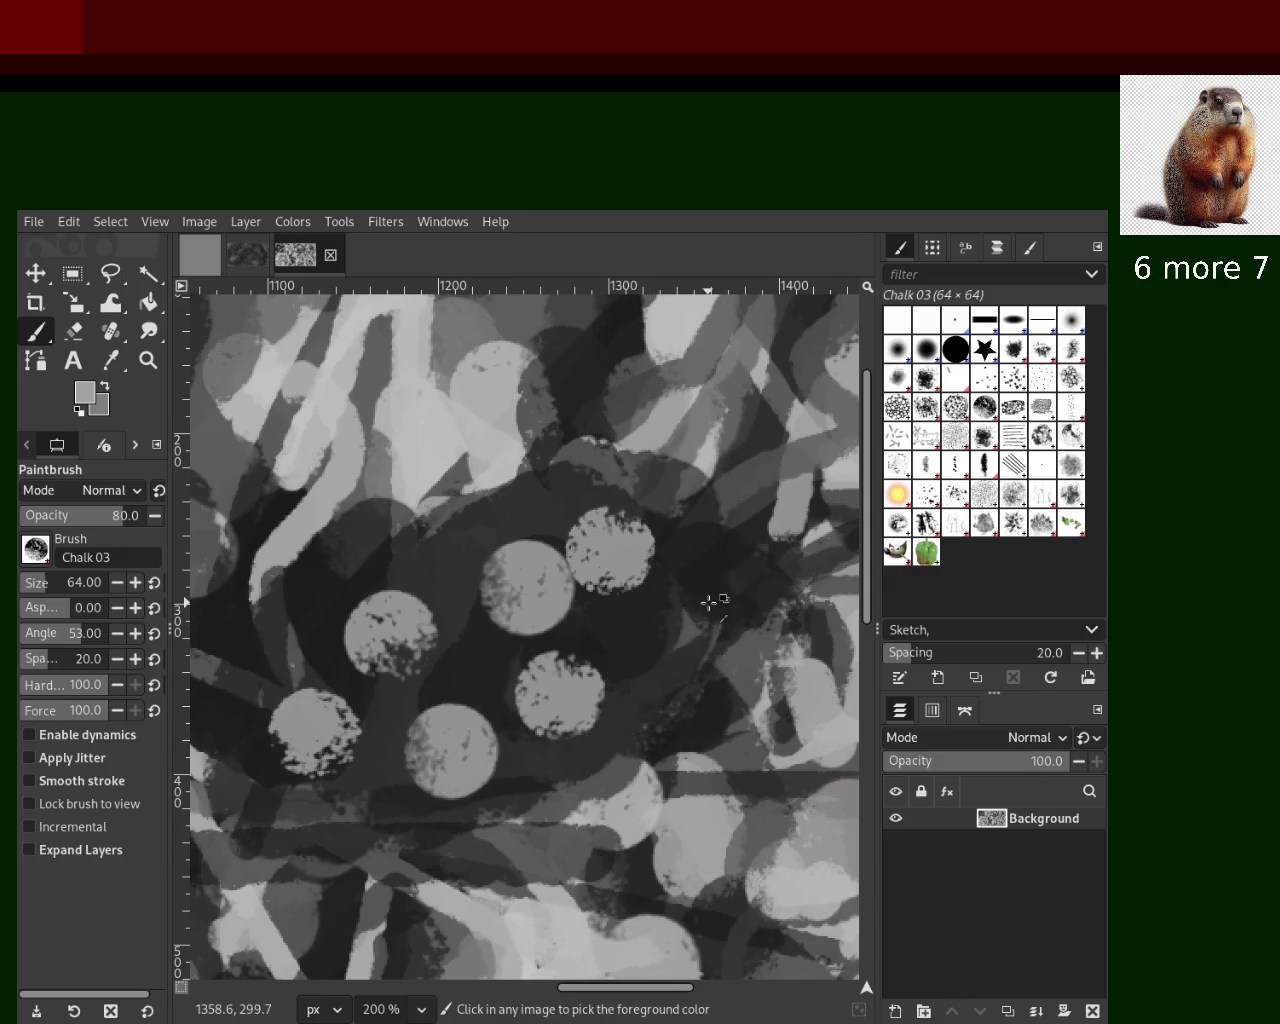
{"action": "key", "text": "ctrl+z"}
{"action": "key", "text": "ctrl+z"}
{"action": "key", "text": "ctrl+z"}
{"action": "key", "text": "ctrl+z"}
{"action": "key", "text": "ctrl+z"}
{"action": "key", "text": "ctrl+z"}
{"action": "left_click_drag", "start_coordinate": [636, 540], "coordinate": [255, 772]}
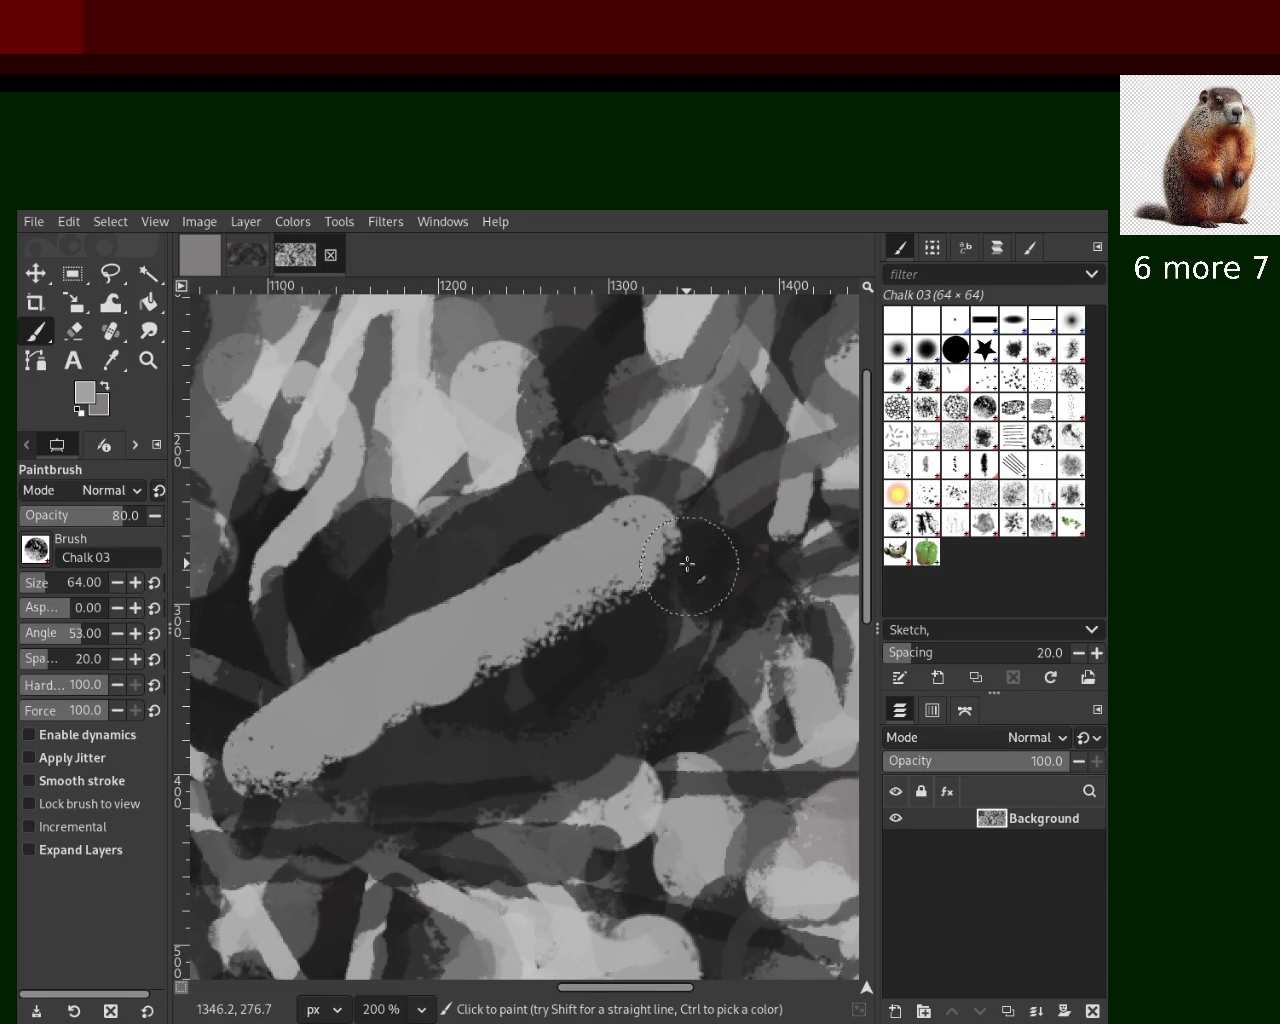
{"action": "mouse_move", "coordinate": [726, 571]}
{"action": "left_mouse_down"}
{"action": "mouse_move", "coordinate": [571, 686]}
{"action": "mouse_move", "coordinate": [540, 725]}
{"action": "mouse_move", "coordinate": [377, 816]}
{"action": "left_mouse_up"}
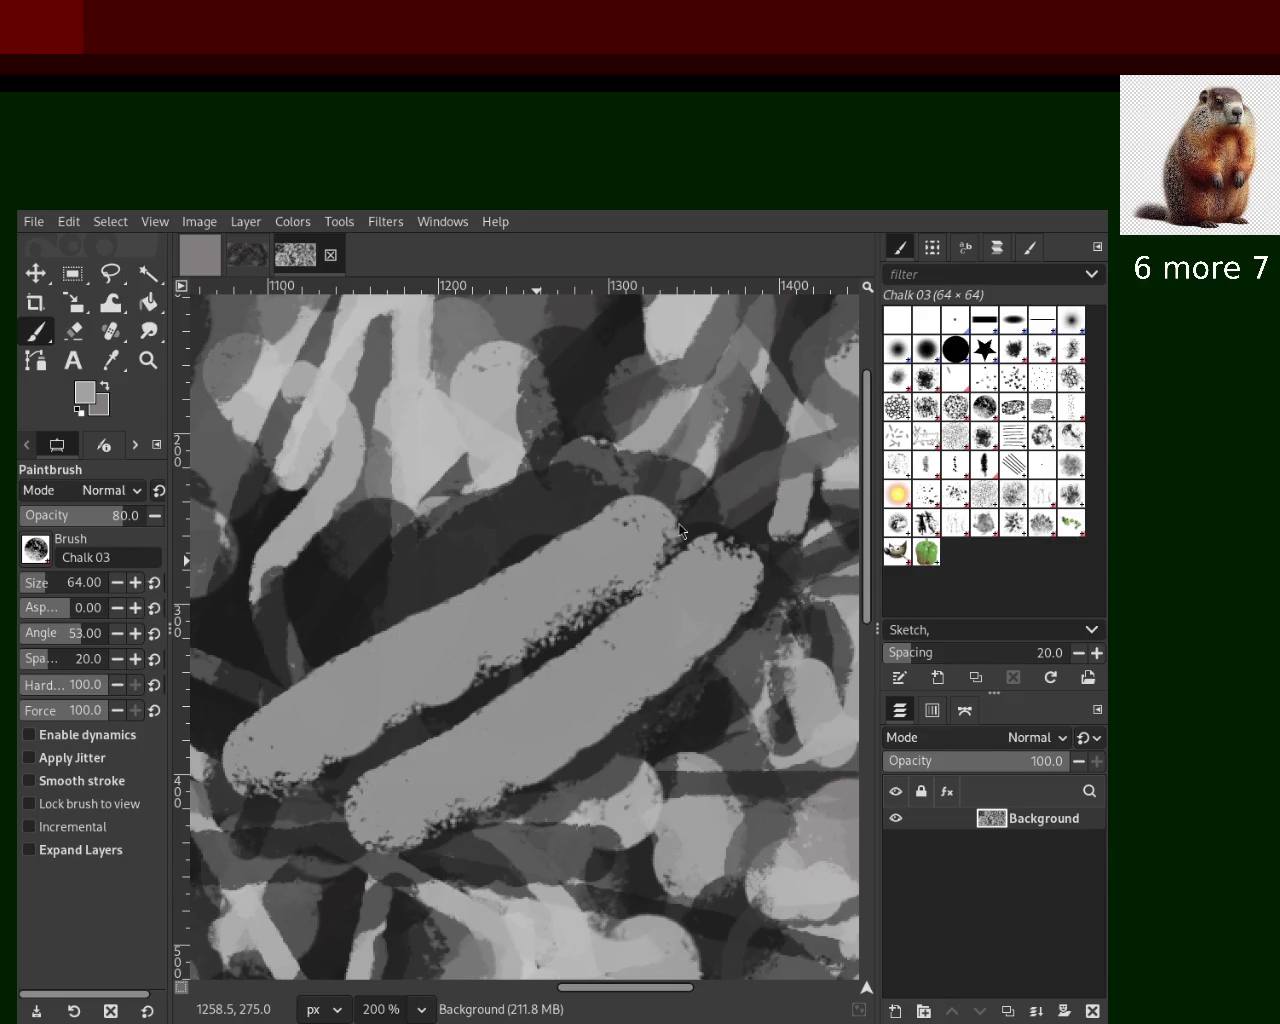
{"action": "key", "text": "ctrl+z"}
{"action": "key", "text": "ctrl+z"}
{"action": "left_click_drag", "start_coordinate": [652, 505], "coordinate": [290, 745]}
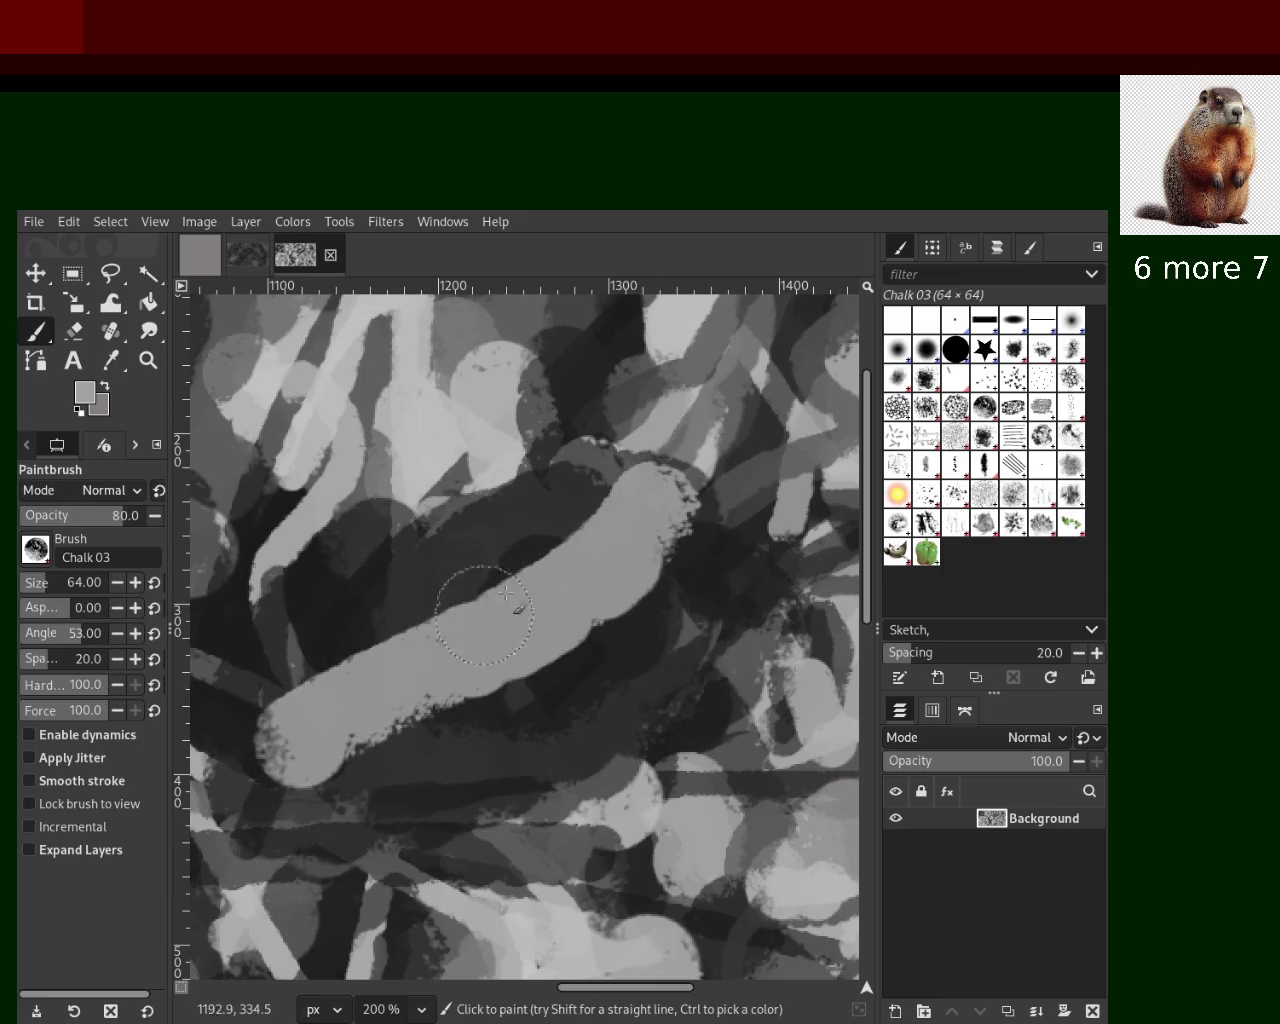
{"action": "mouse_move", "coordinate": [685, 635]}
{"action": "left_mouse_down"}
{"action": "mouse_move", "coordinate": [646, 690]}
{"action": "mouse_move", "coordinate": [430, 805]}
{"action": "left_mouse_up"}
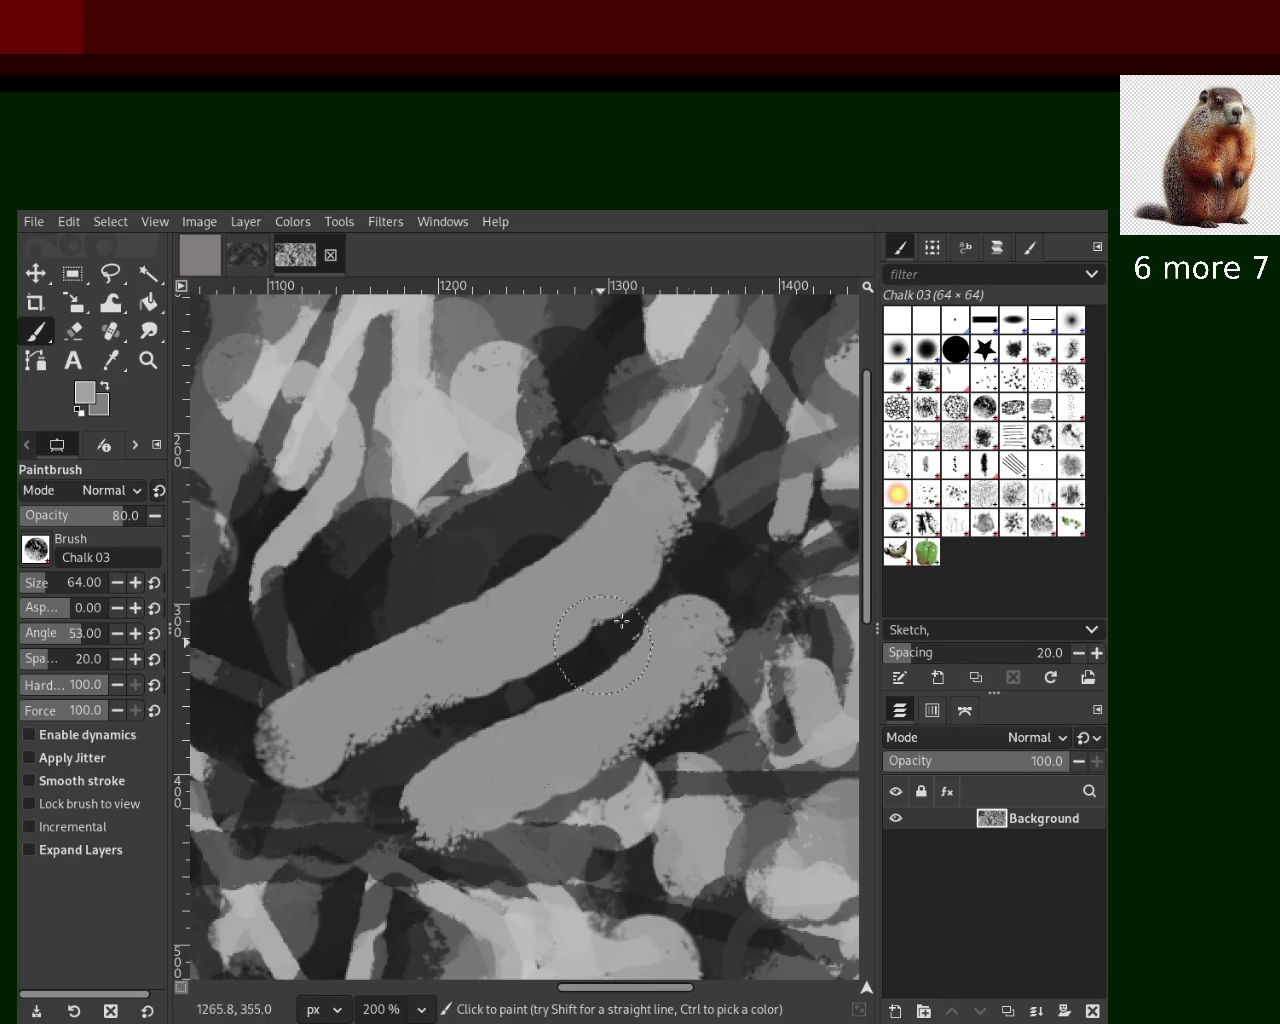
{"action": "mouse_move", "coordinate": [737, 563]}
{"action": "left_mouse_down"}
{"action": "mouse_move", "coordinate": [744, 737]}
{"action": "mouse_move", "coordinate": [700, 960]}
{"action": "left_mouse_up"}
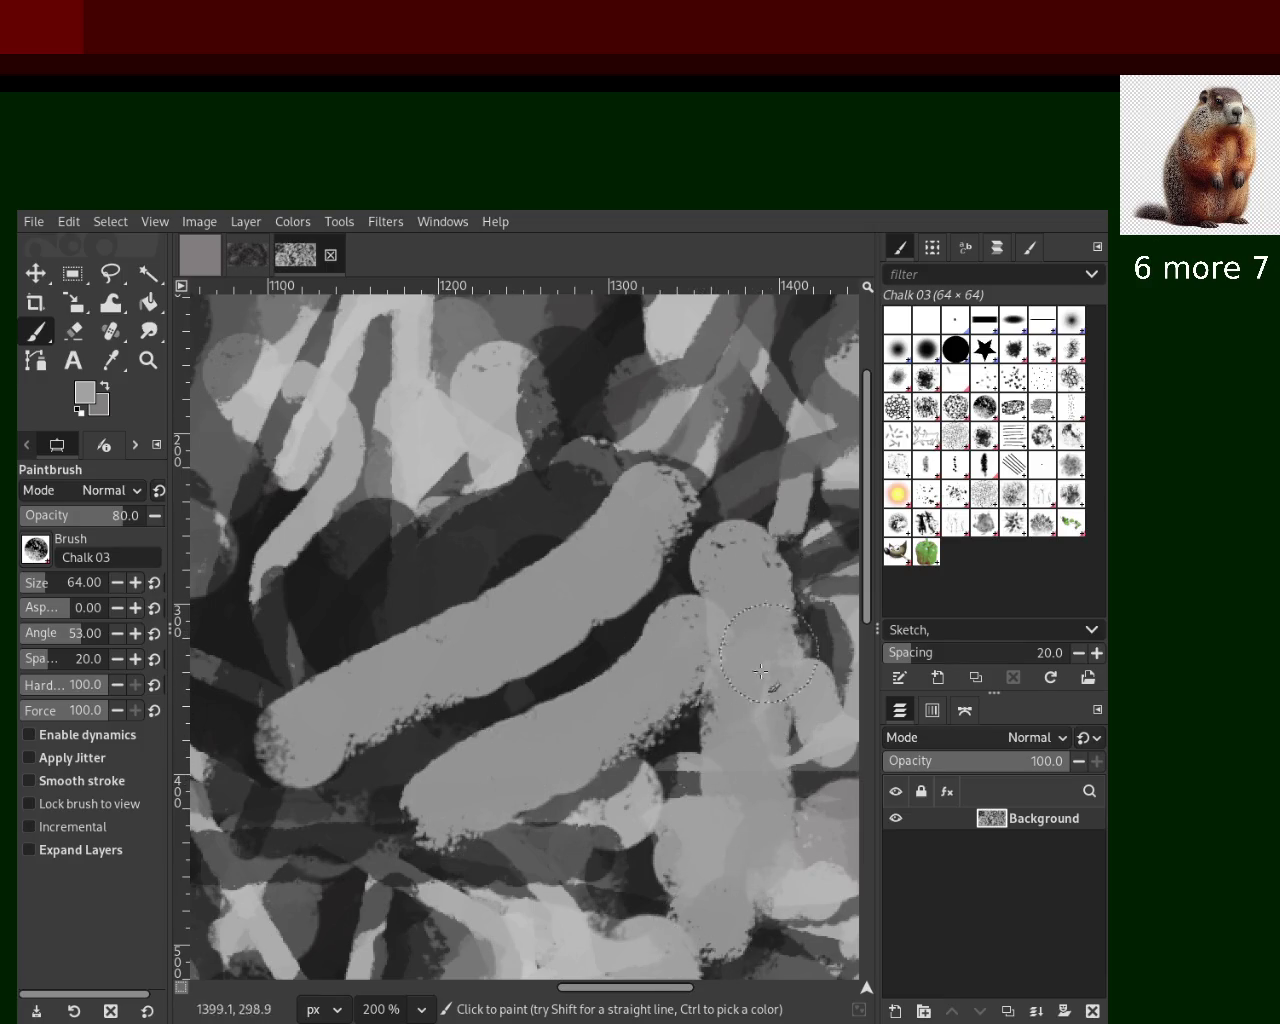
{"action": "key", "text": "ctrl+z"}
{"action": "key", "text": "ctrl+z"}
{"action": "key", "text": "ctrl+z"}
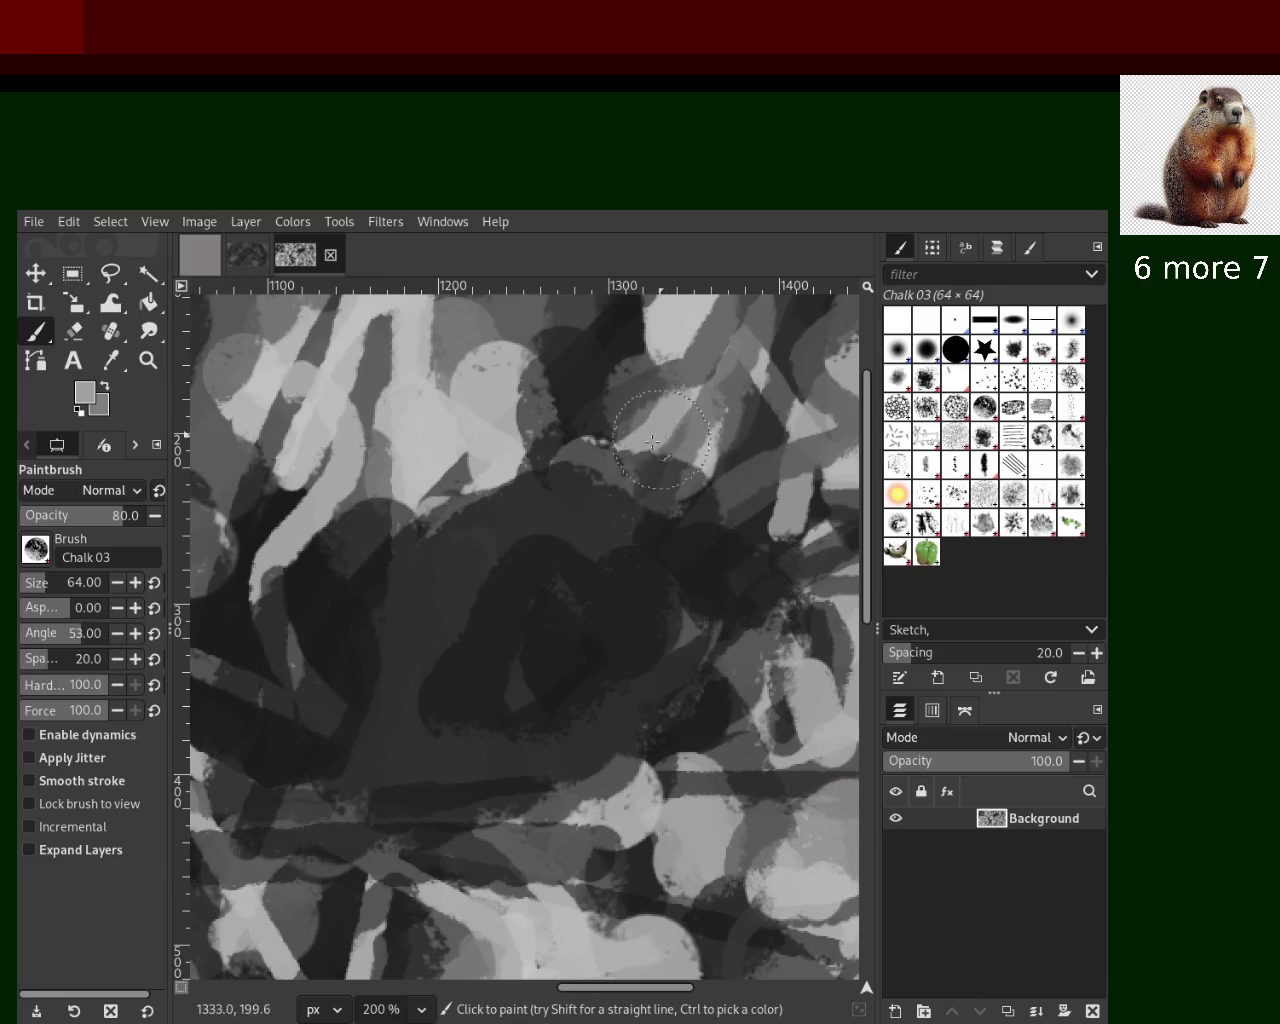
Undo the long diagonal stroke and restore the light central area using undo and redo
{"action": "left_click_drag", "start_coordinate": [680, 425], "coordinate": [320, 760]}
{"action": "key", "text": "ctrl+z"}
{"action": "key", "text": "ctrl+z"}
{"action": "key", "text": "ctrl+z"}
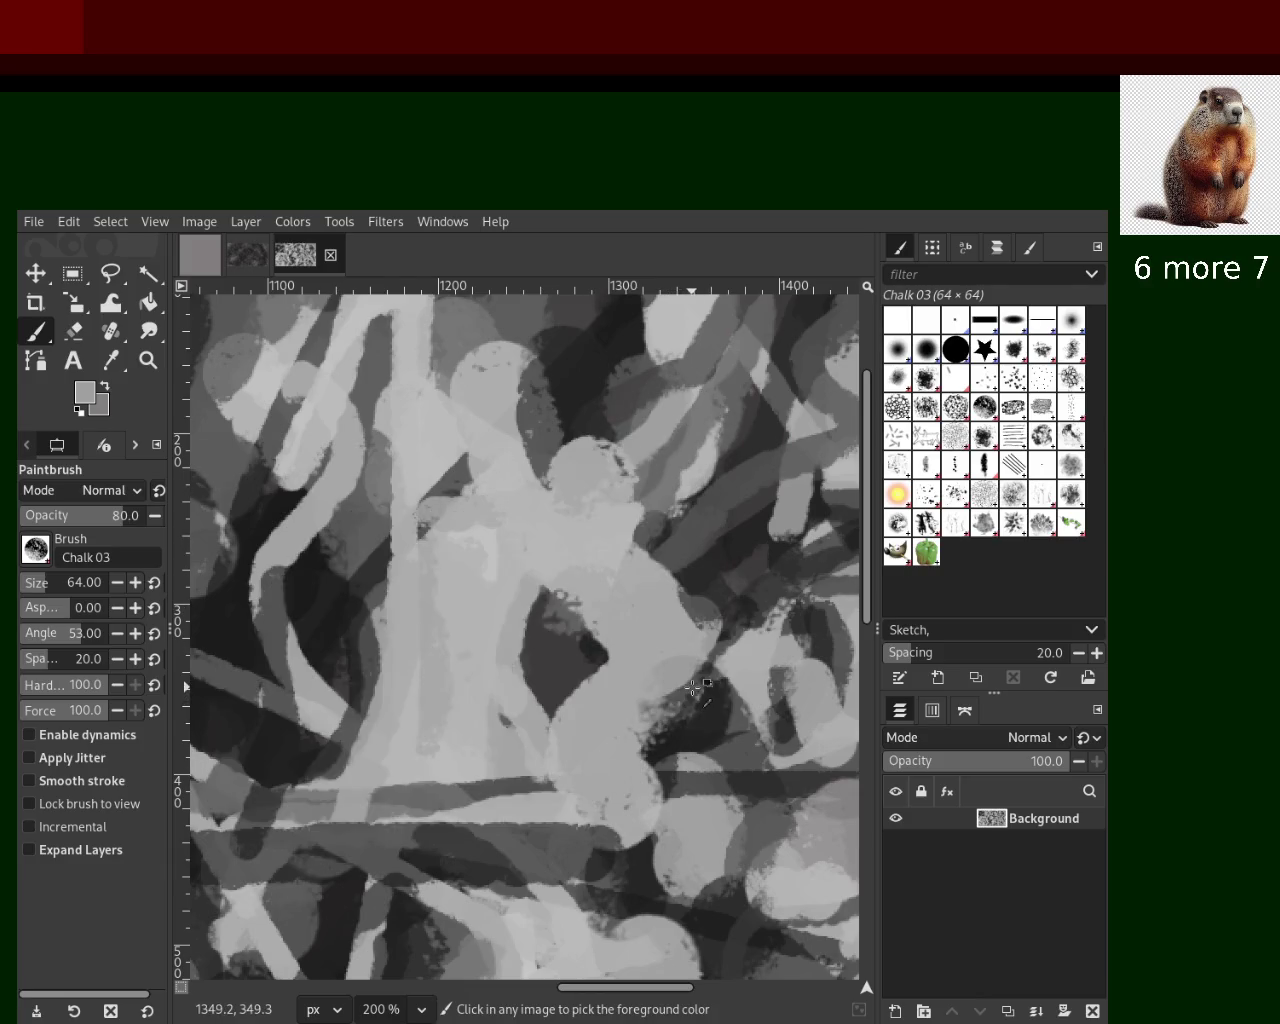
{"action": "key", "text": "ctrl+z"}
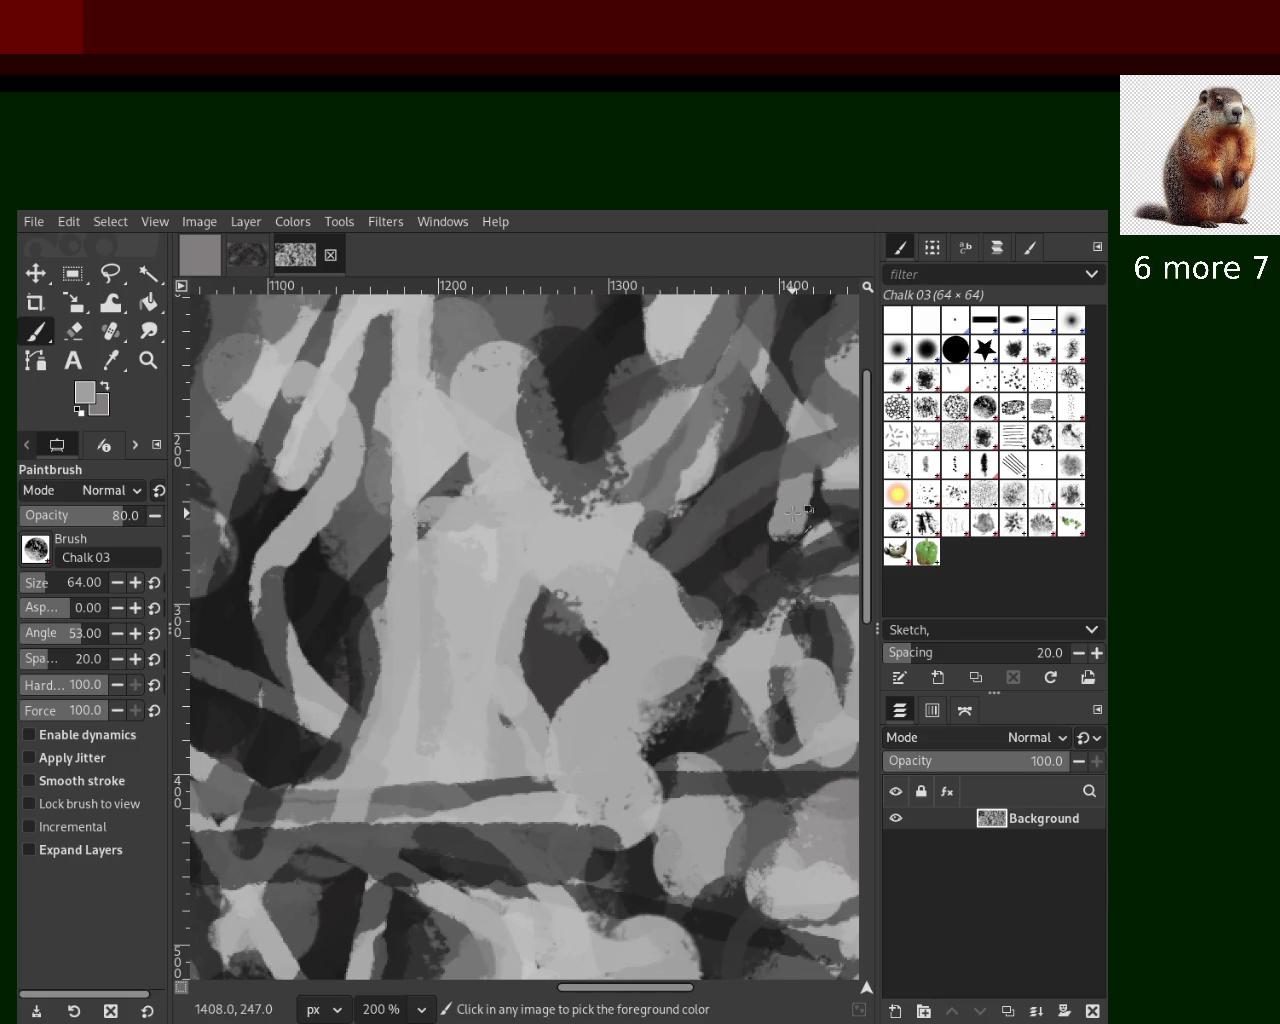
{"action": "left_click", "coordinate": [794, 513], "text": "ctrl"}
{"action": "key", "text": "ctrl+z"}
{"action": "key", "text": "ctrl+y"}
Pick black and paint a dark chalk stroke down the figure's left, retrying several times
{"action": "left_click", "coordinate": [585, 390], "text": "ctrl"}
{"action": "left_click_drag", "start_coordinate": [457, 543], "coordinate": [365, 820]}
{"action": "key", "text": "ctrl+z"}
{"action": "left_click_drag", "start_coordinate": [500, 514], "coordinate": [365, 820]}
{"action": "left_click", "coordinate": [549, 571], "text": "ctrl"}
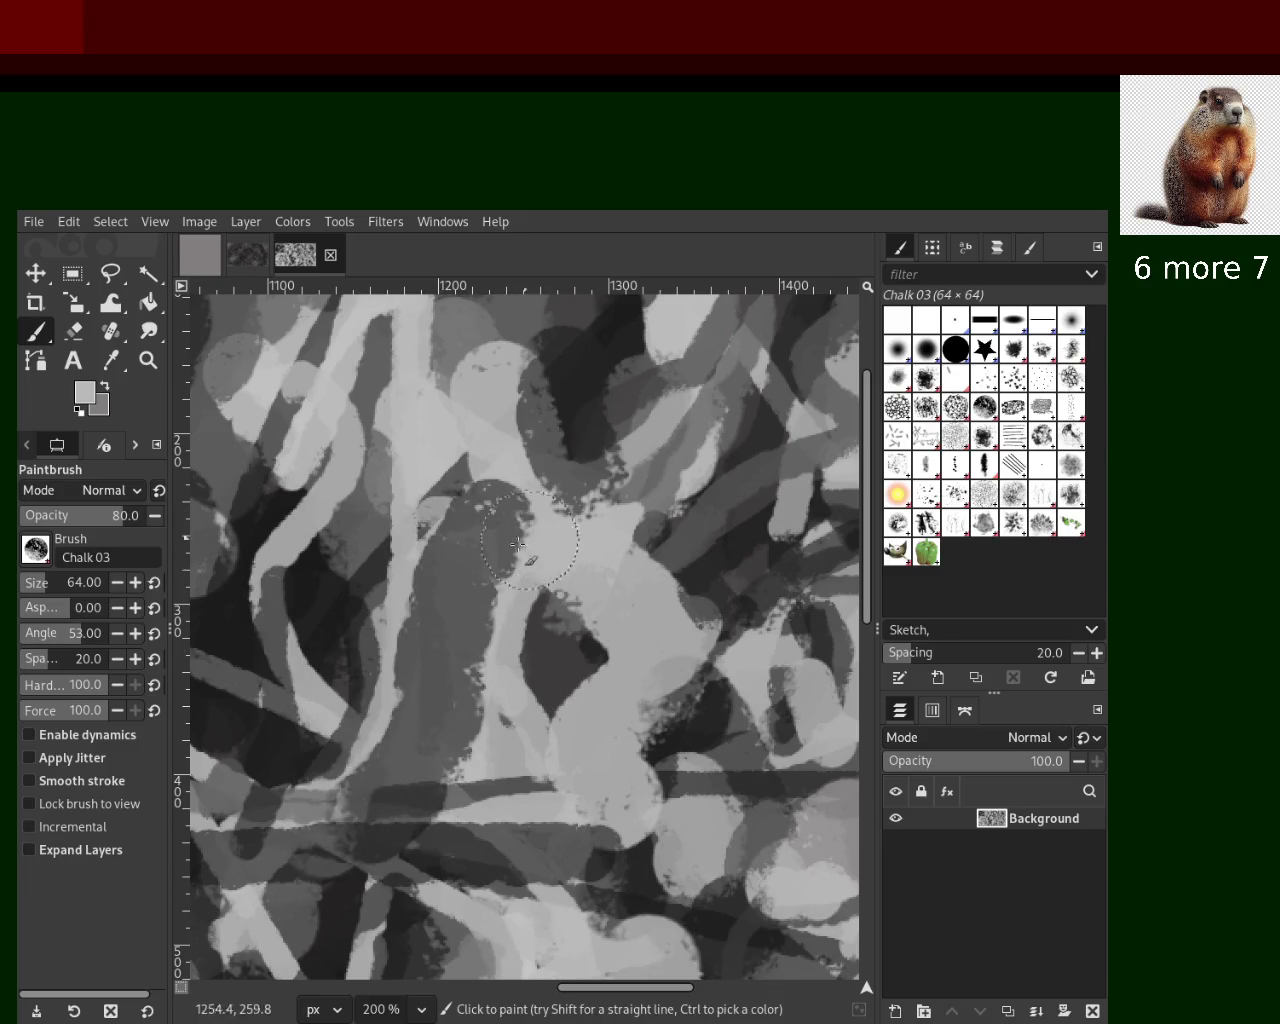
{"action": "left_click_drag", "start_coordinate": [504, 527], "coordinate": [403, 835]}
{"action": "key", "text": "ctrl+z"}
{"action": "left_click", "coordinate": [280, 505], "text": "ctrl"}
{"action": "mouse_move", "coordinate": [445, 505]}
{"action": "left_mouse_down"}
{"action": "mouse_move", "coordinate": [453, 620]}
{"action": "mouse_move", "coordinate": [390, 830]}
{"action": "left_mouse_up"}
{"action": "key", "text": "ctrl+z"}
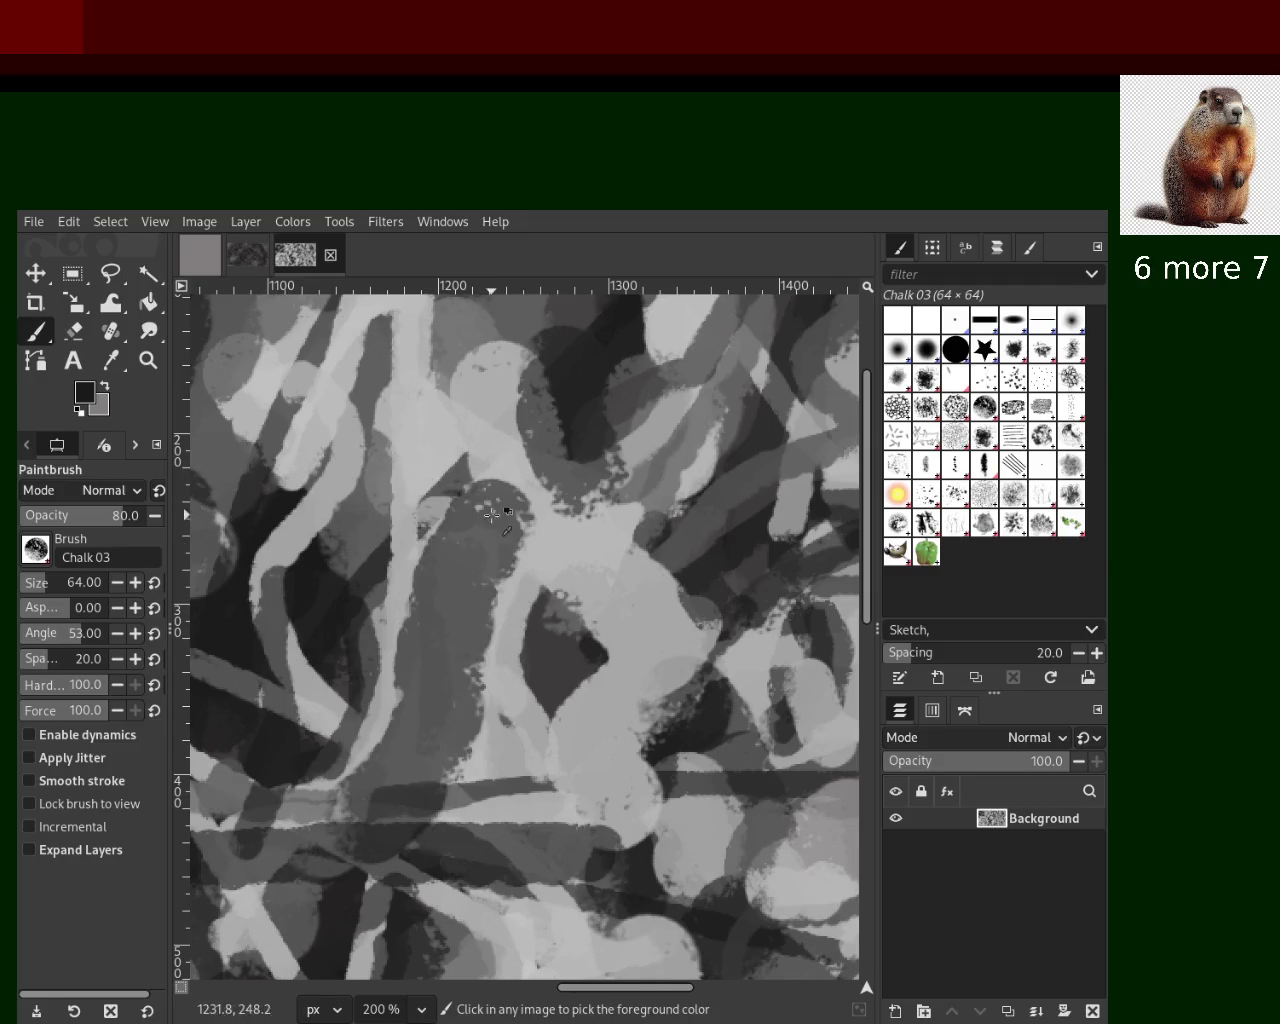
{"action": "left_click_drag", "start_coordinate": [480, 515], "coordinate": [395, 815]}
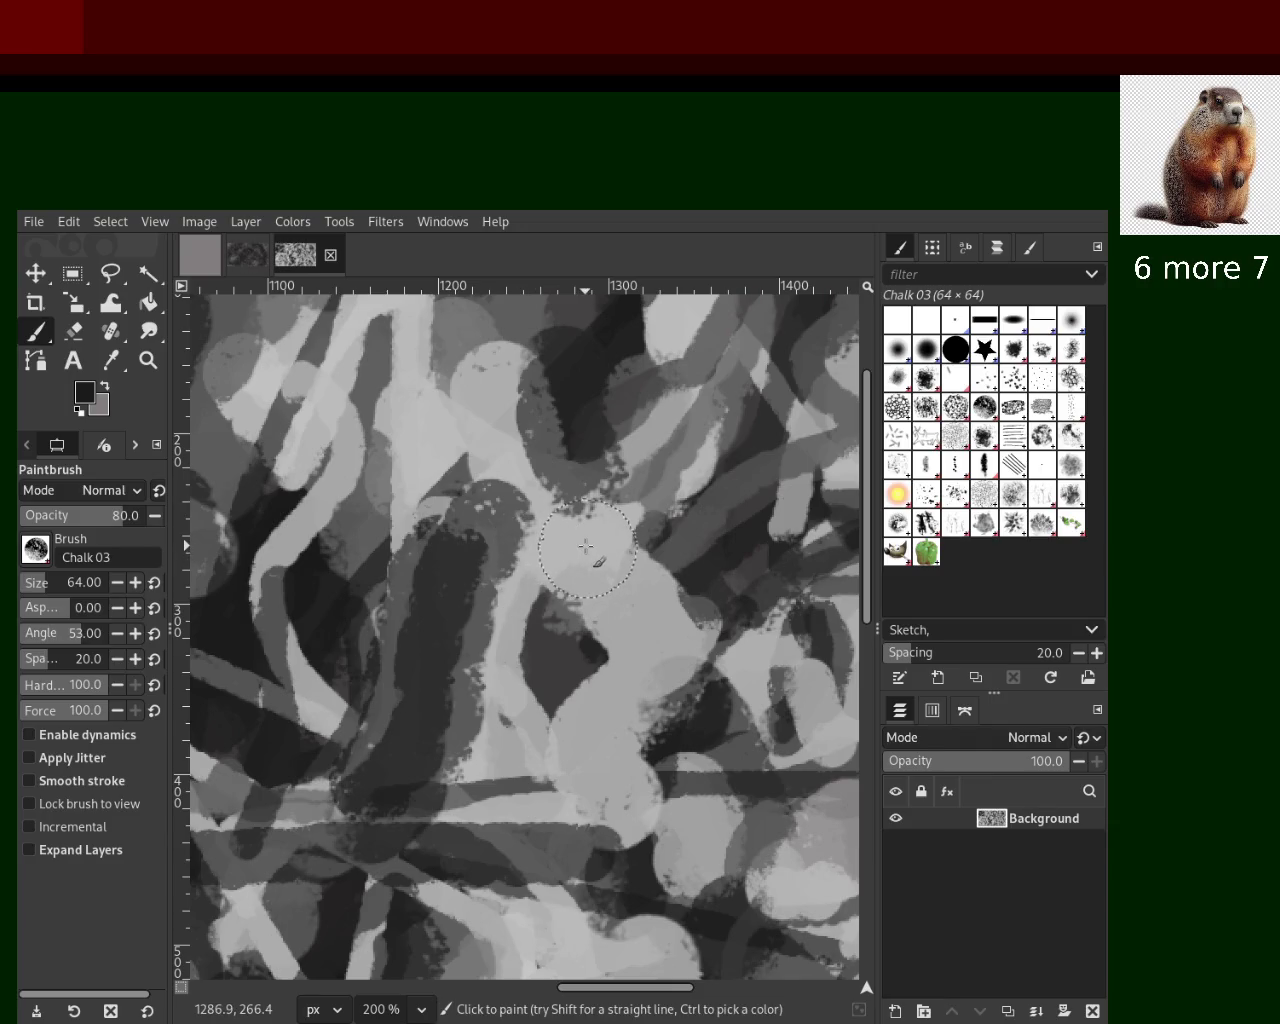
Try dark chalk strokes downward right of centre, undoing each one
{"action": "left_click_drag", "start_coordinate": [585, 545], "coordinate": [608, 690]}
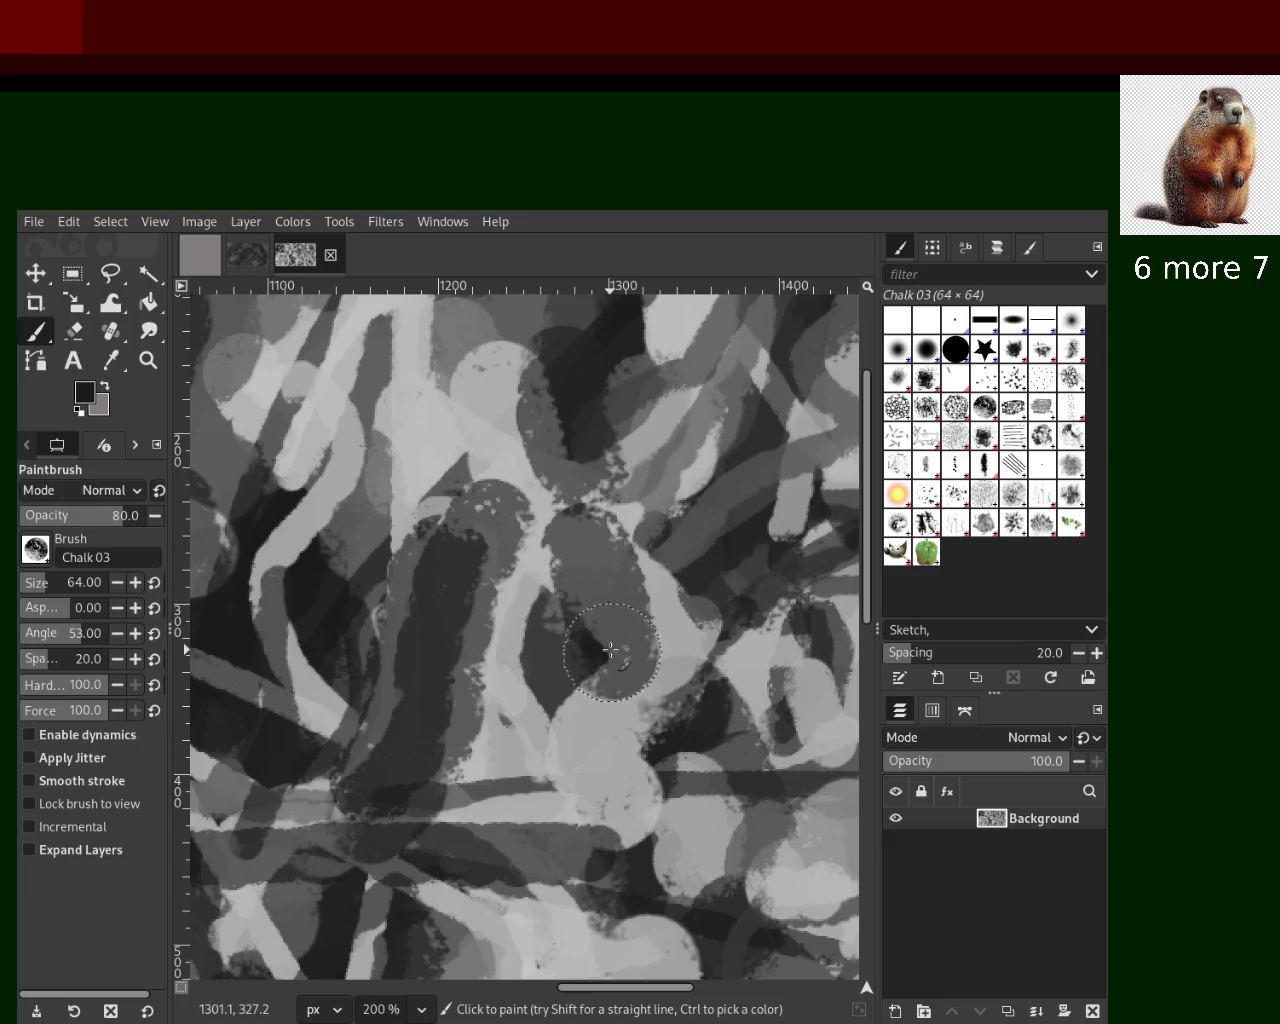
{"action": "key", "text": "ctrl+z"}
{"action": "left_click", "coordinate": [632, 630]}
{"action": "left_click_drag", "start_coordinate": [632, 630], "coordinate": [578, 810]}
{"action": "key", "text": "ctrl+z"}
{"action": "left_click_drag", "start_coordinate": [615, 605], "coordinate": [565, 873]}
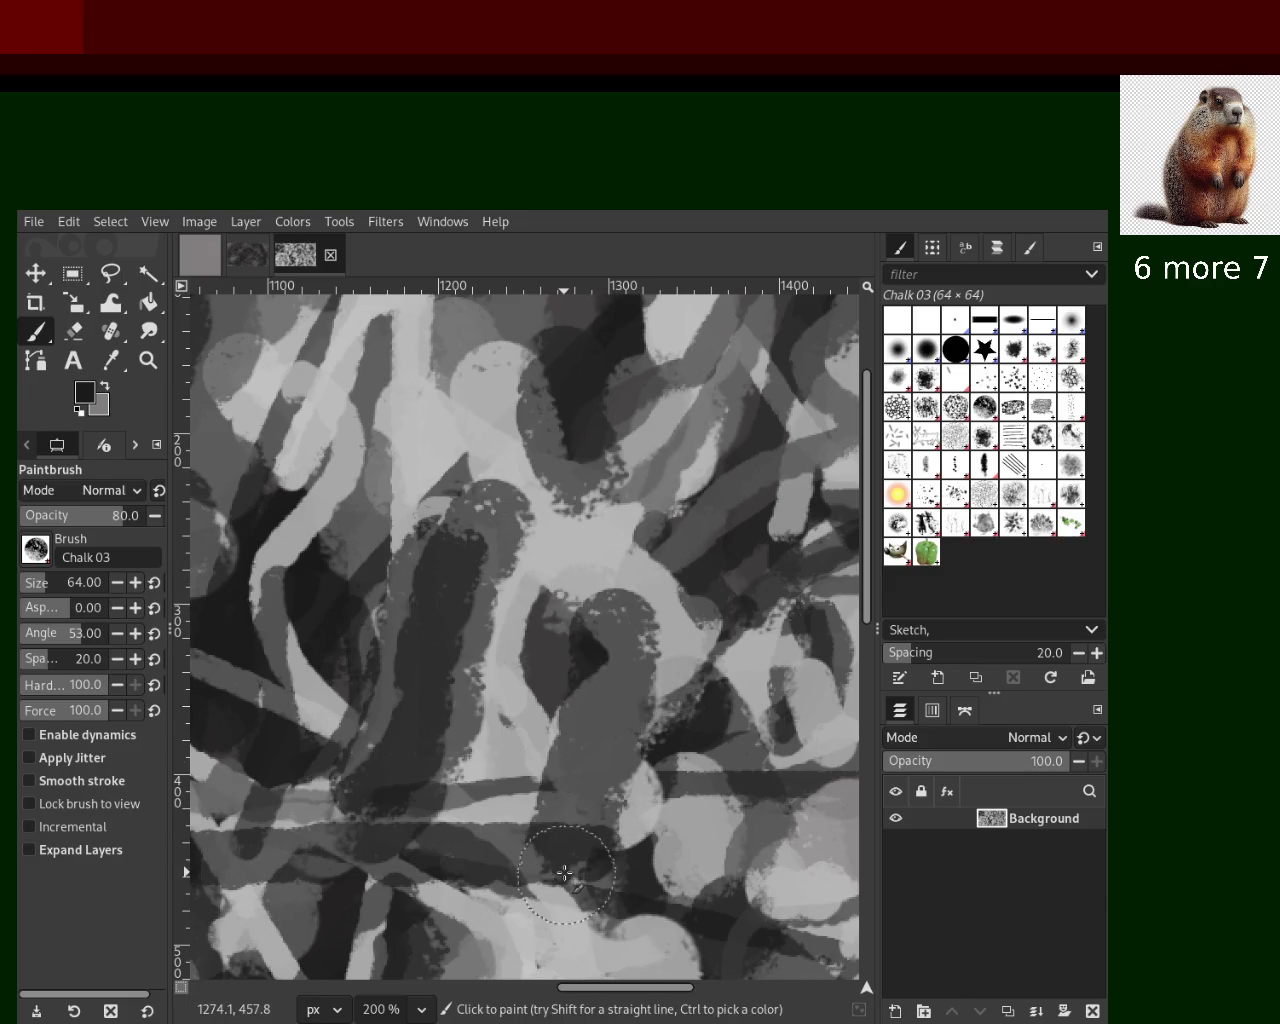
{"action": "key", "text": "ctrl+z"}
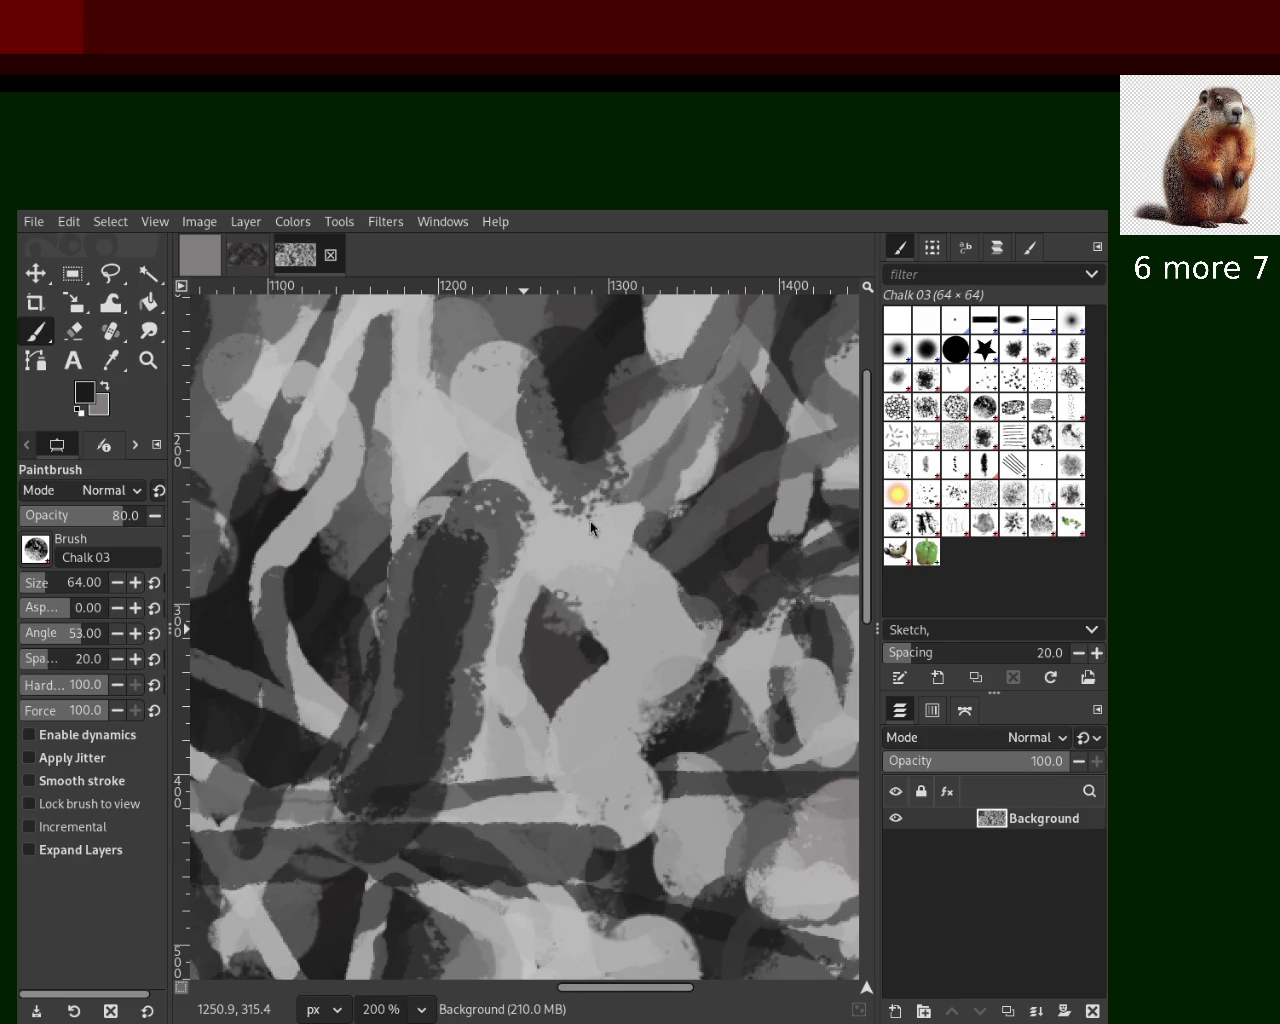
Sample a light grey and paint a tall light stroke down the figure's left after several retries
{"action": "key", "text": "ctrl"}
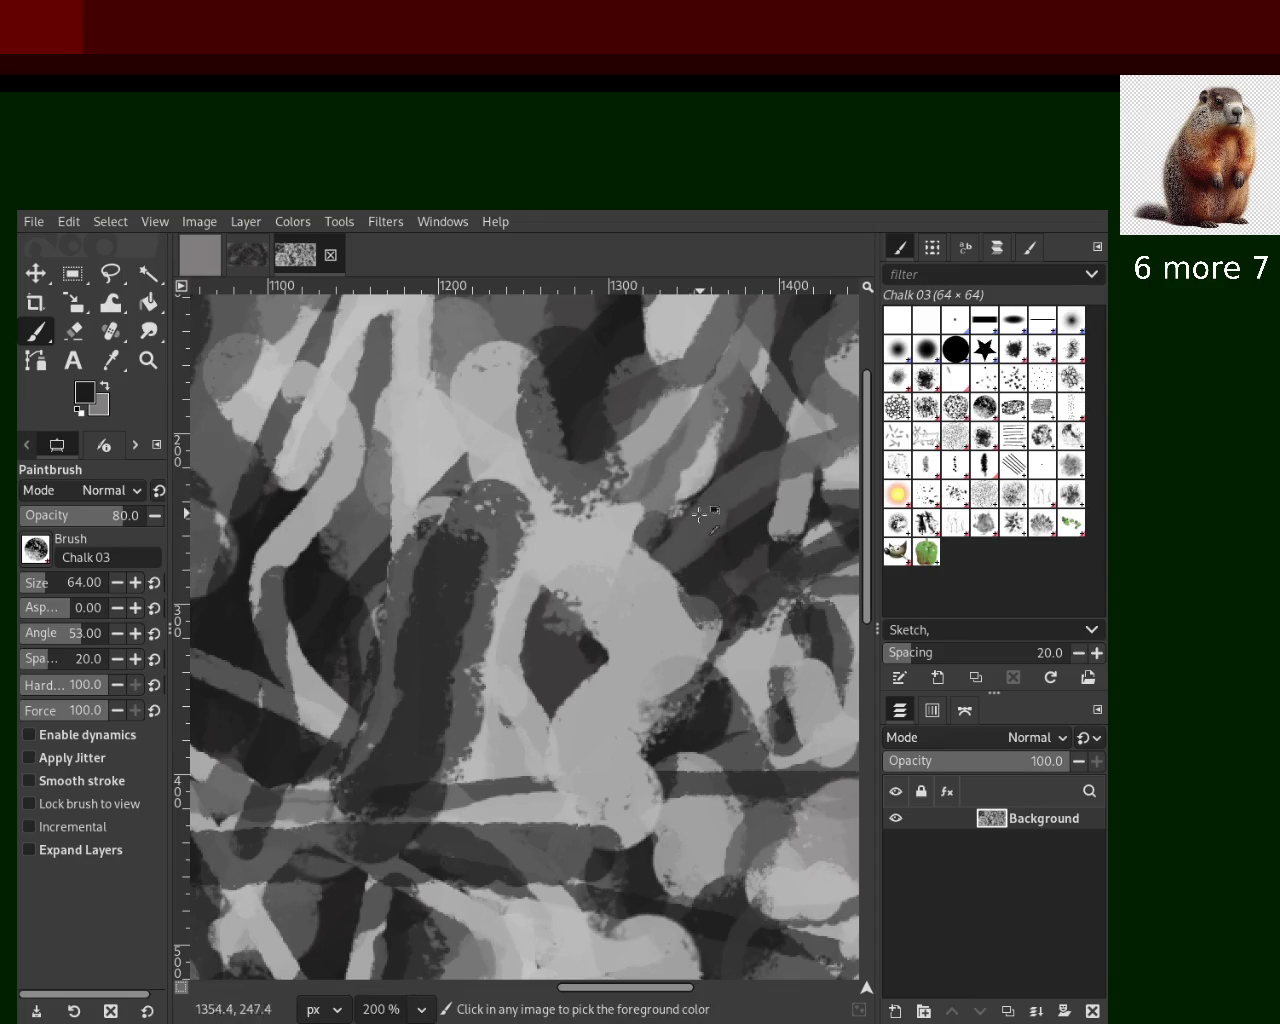
{"action": "left_click", "coordinate": [449, 400], "text": "ctrl"}
{"action": "left_click_drag", "start_coordinate": [500, 470], "coordinate": [450, 735]}
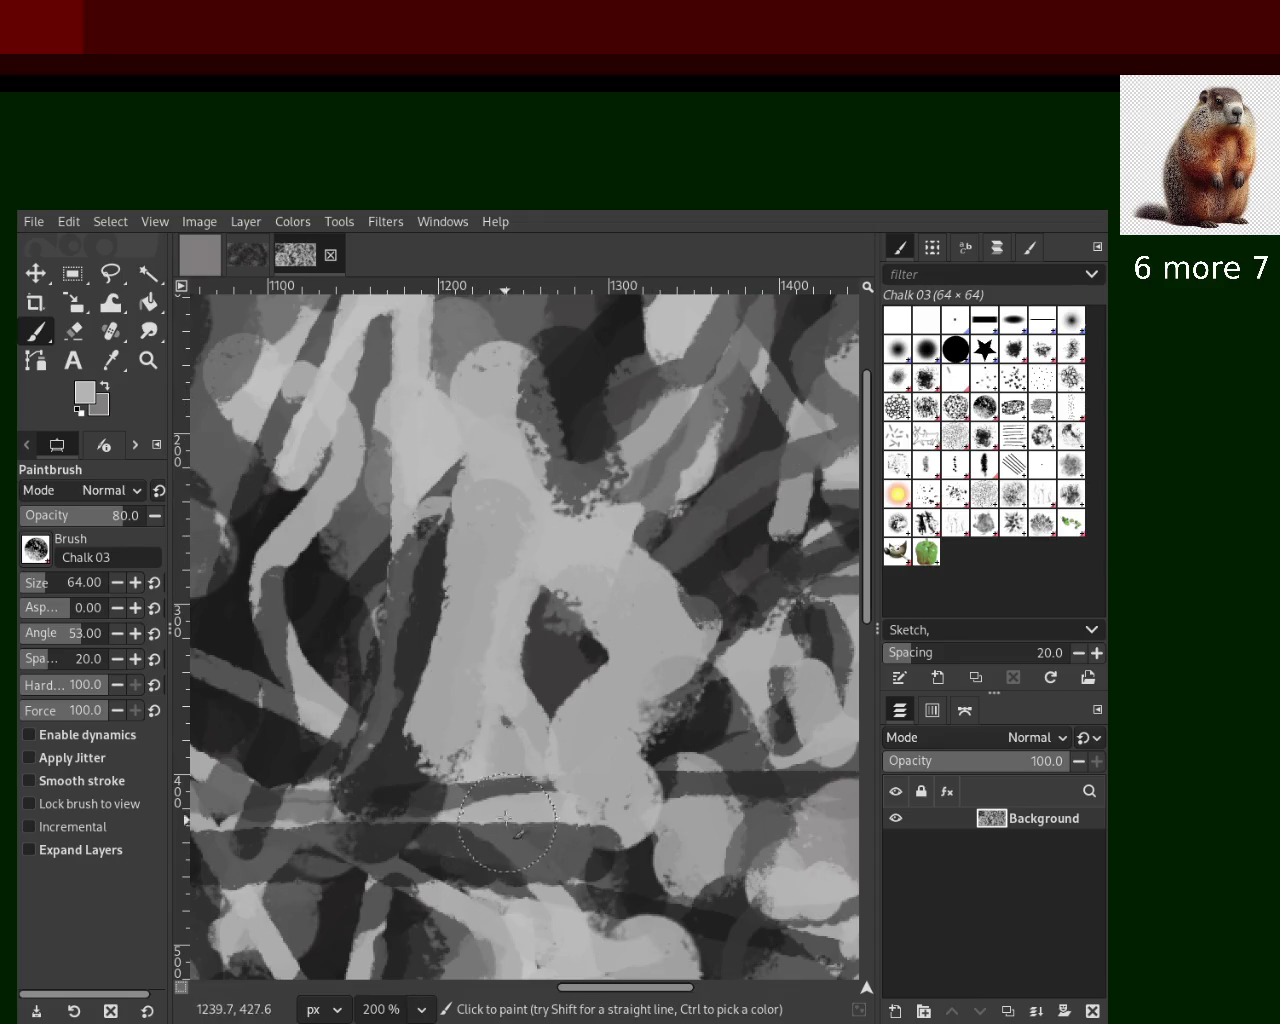
{"action": "key", "text": "ctrl+z"}
{"action": "left_click_drag", "start_coordinate": [404, 408], "coordinate": [420, 940]}
{"action": "key", "text": "ctrl+z"}
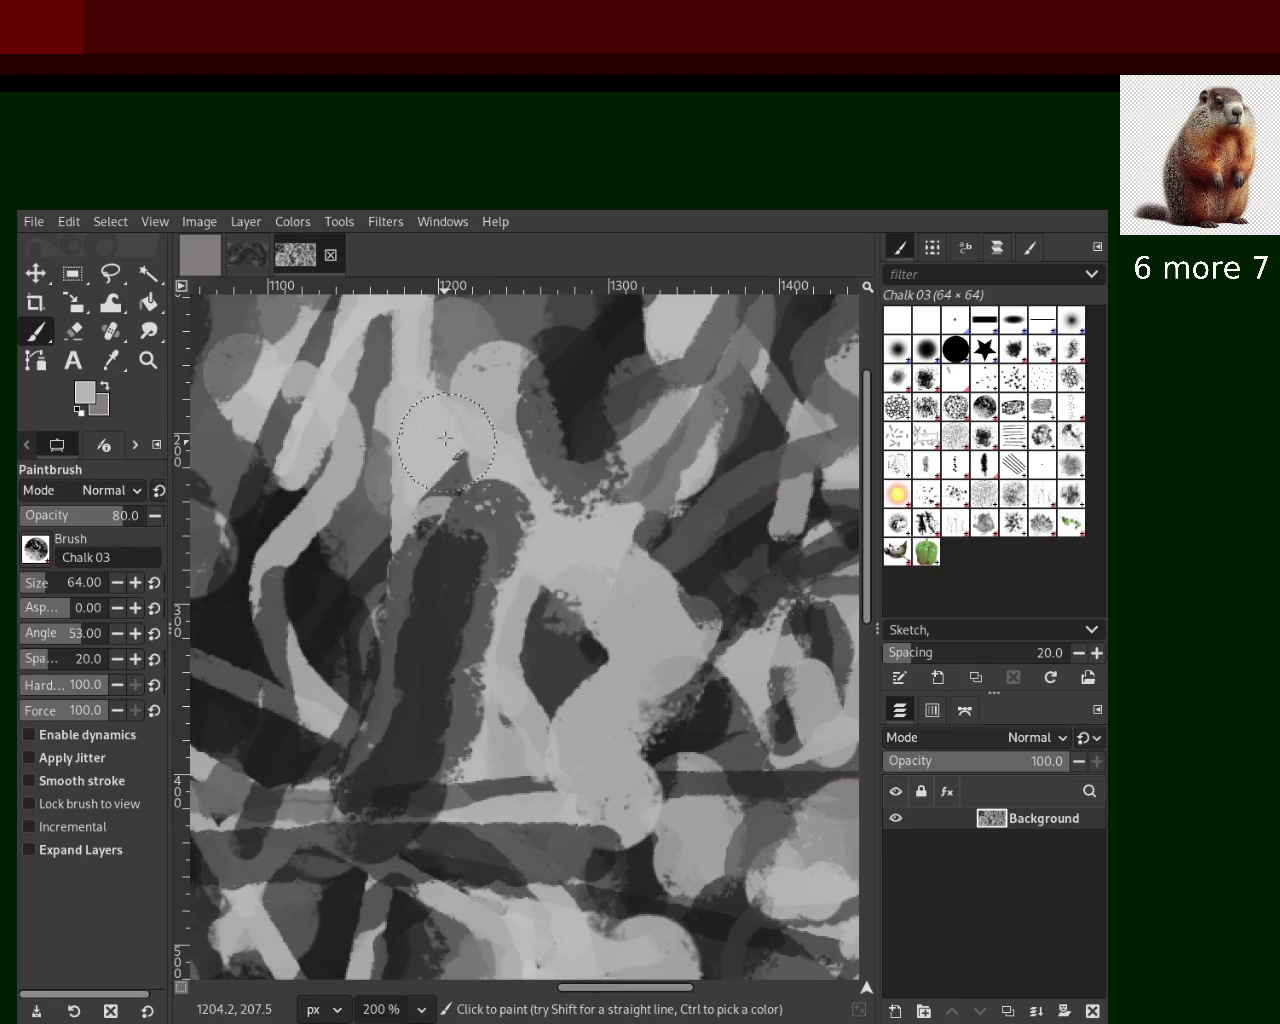
{"action": "left_click_drag", "start_coordinate": [405, 420], "coordinate": [437, 830]}
{"action": "key", "text": "ctrl+z"}
{"action": "left_click_drag", "start_coordinate": [405, 430], "coordinate": [425, 712]}
{"action": "key", "text": "ctrl+z"}
{"action": "left_click_drag", "start_coordinate": [429, 580], "coordinate": [550, 890]}
{"action": "key", "text": "ctrl+z"}
{"action": "left_click_drag", "start_coordinate": [405, 528], "coordinate": [445, 932]}
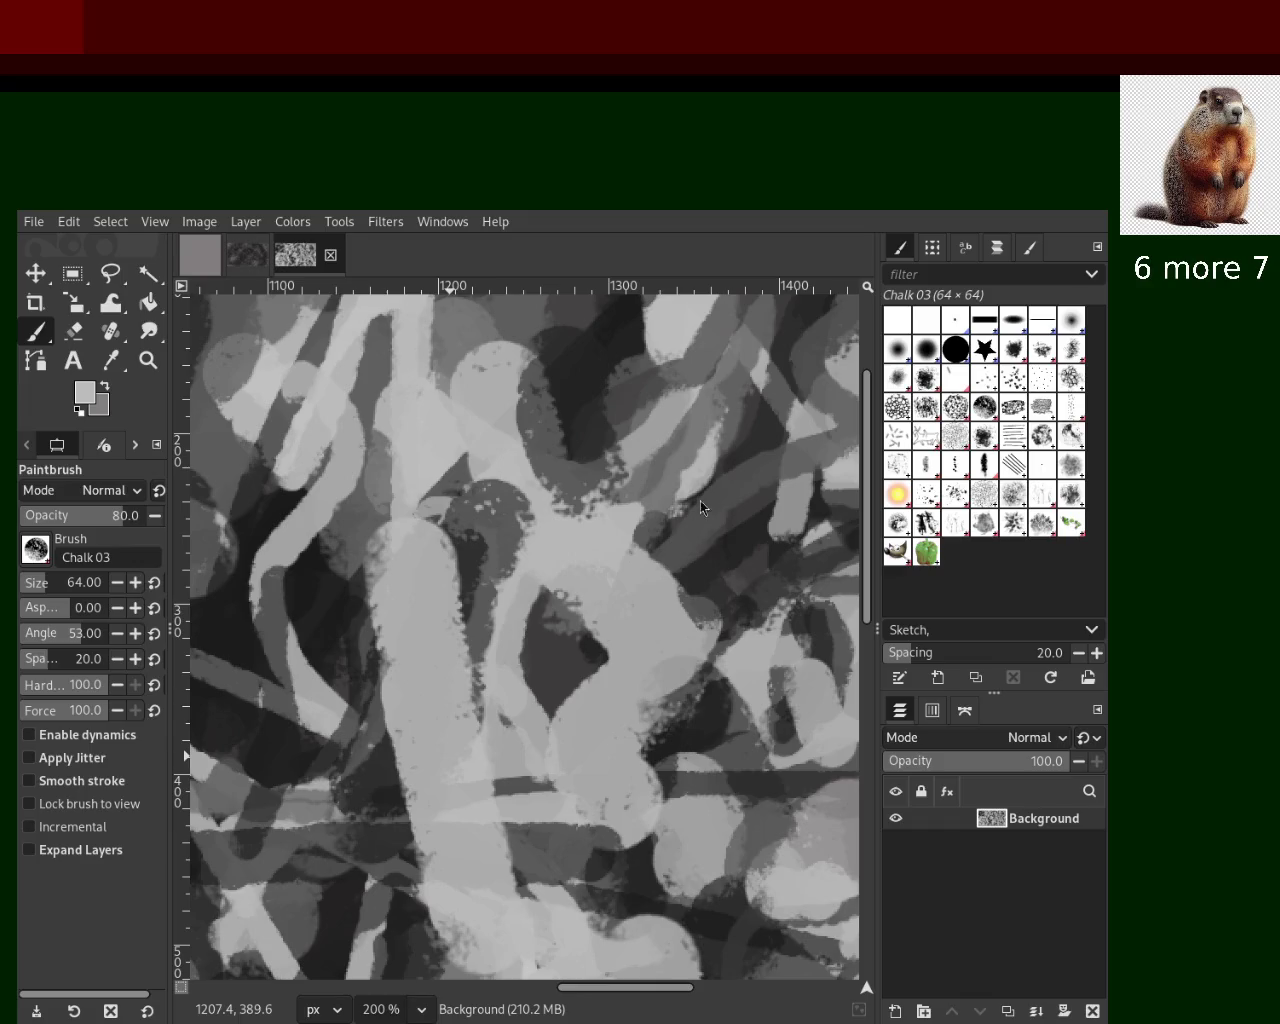
Zoom the view out and in until the whole scribble painting fits on screen
{"action": "left_click", "coordinate": [147, 361]}
{"action": "left_click", "coordinate": [470, 595], "text": "ctrl"}
{"action": "left_click", "coordinate": [470, 595], "text": "ctrl"}
{"action": "left_click", "coordinate": [465, 592]}
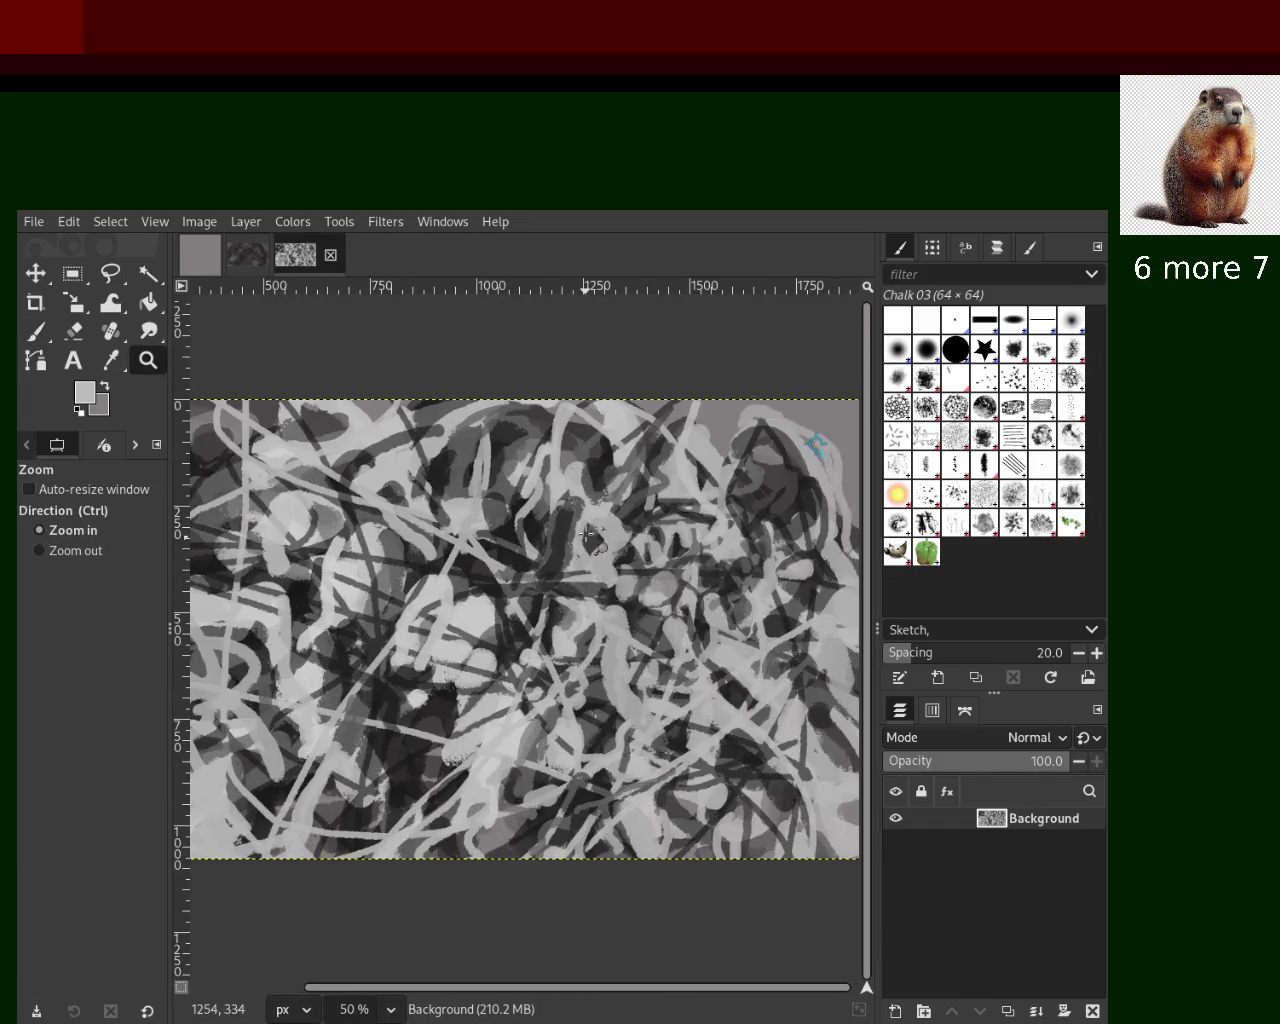
{"action": "left_click", "coordinate": [582, 545]}
{"action": "left_click", "coordinate": [579, 535]}
{"action": "left_click", "coordinate": [579, 535]}
{"action": "left_click", "coordinate": [530, 540], "text": "ctrl"}
{"action": "left_click", "coordinate": [530, 540], "text": "ctrl"}
{"action": "left_click", "coordinate": [530, 540], "text": "ctrl"}
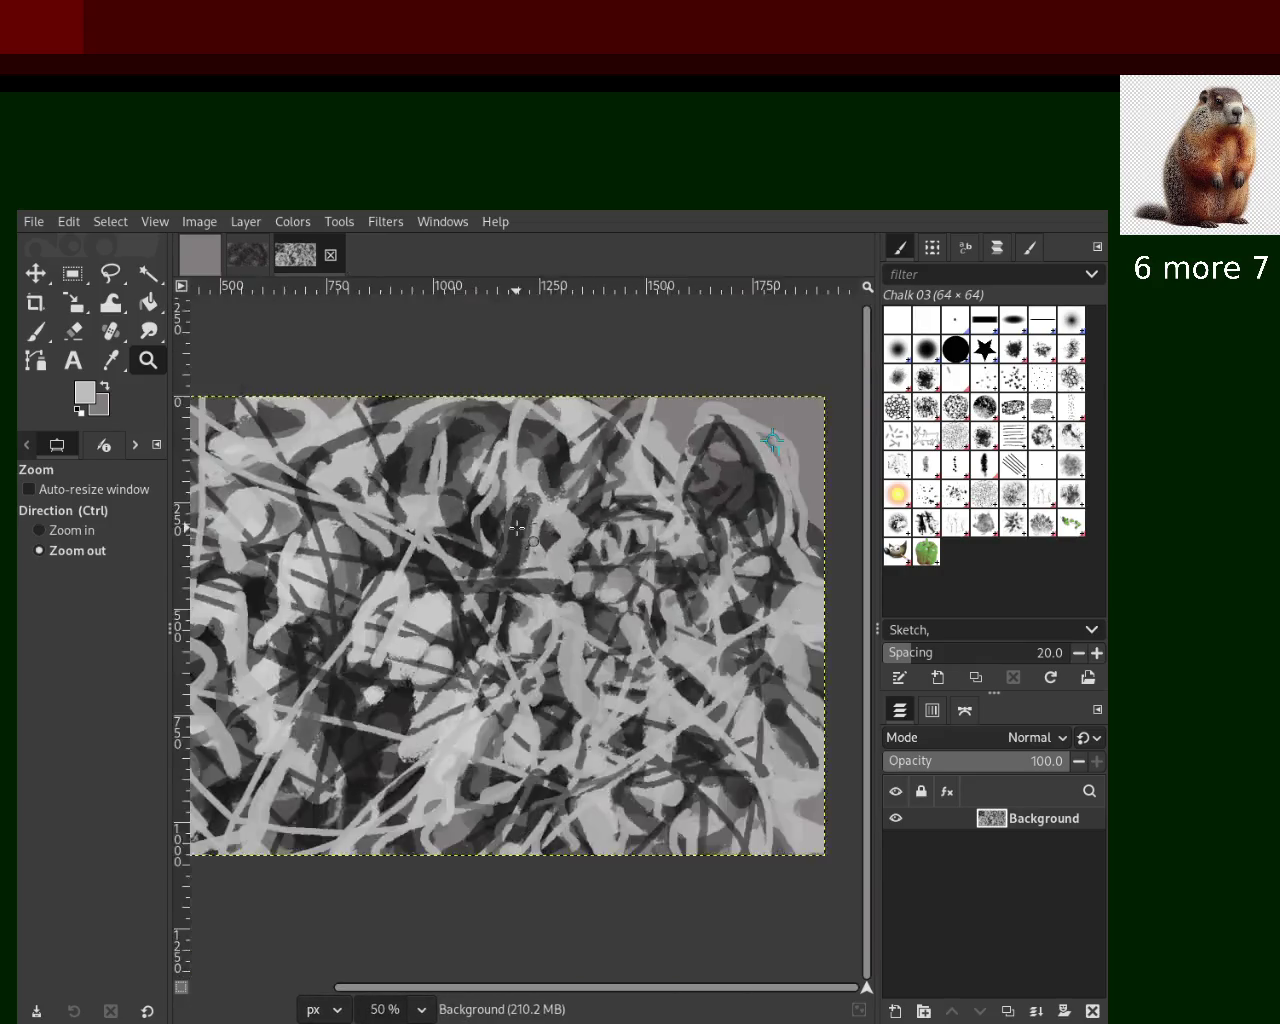
{"action": "left_click", "coordinate": [530, 540], "text": "ctrl"}
{"action": "left_click", "coordinate": [535, 600]}
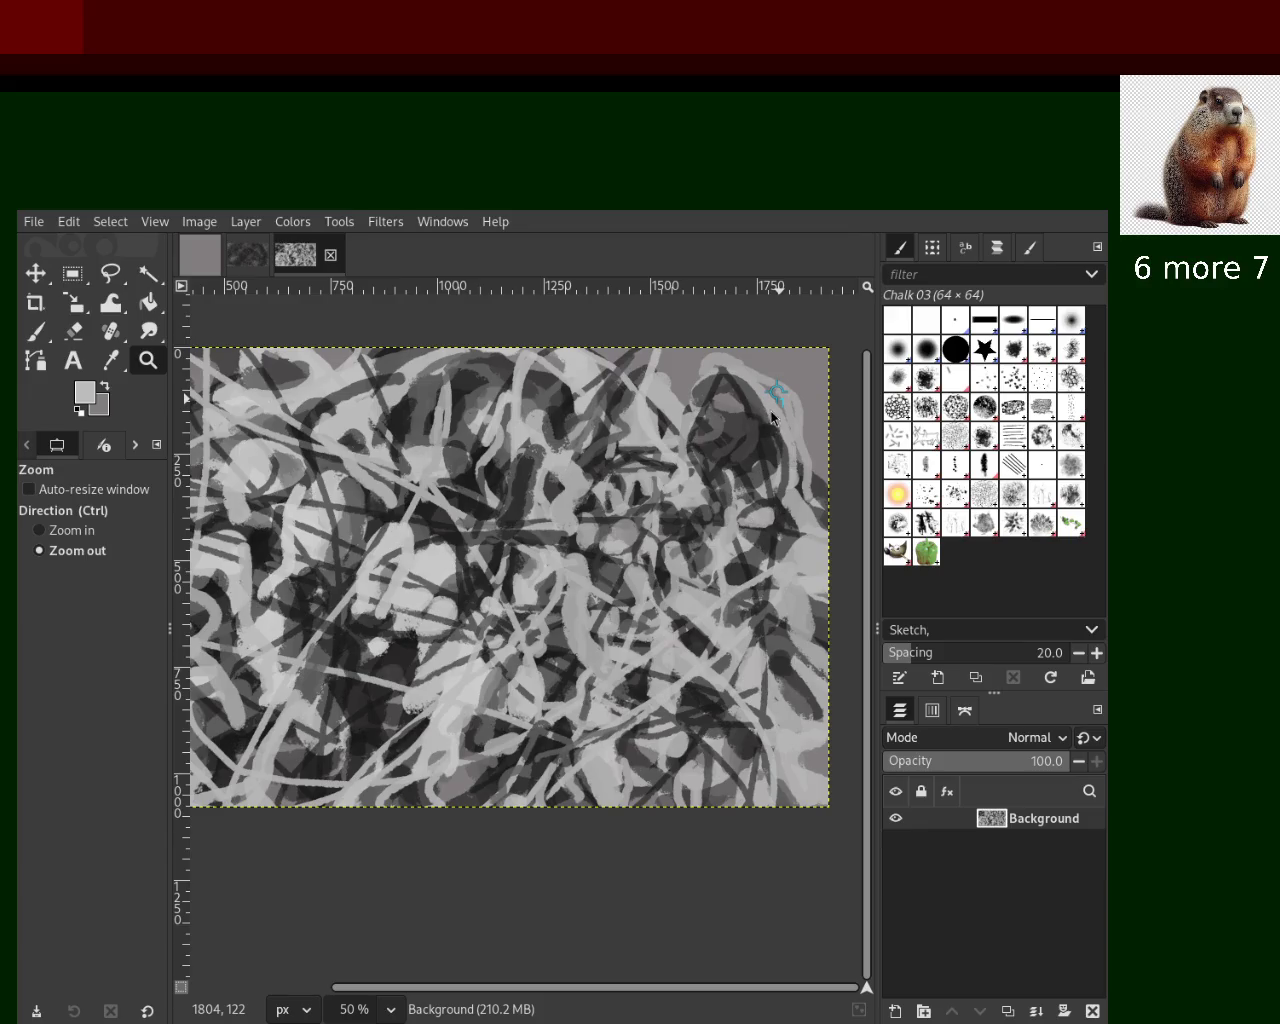
Zoom to 150% on the painting's centre and reselect the Chalk 03 paintbrush
{"action": "scroll", "coordinate": [860, 370], "scroll_direction": "up", "scroll_amount": 1}
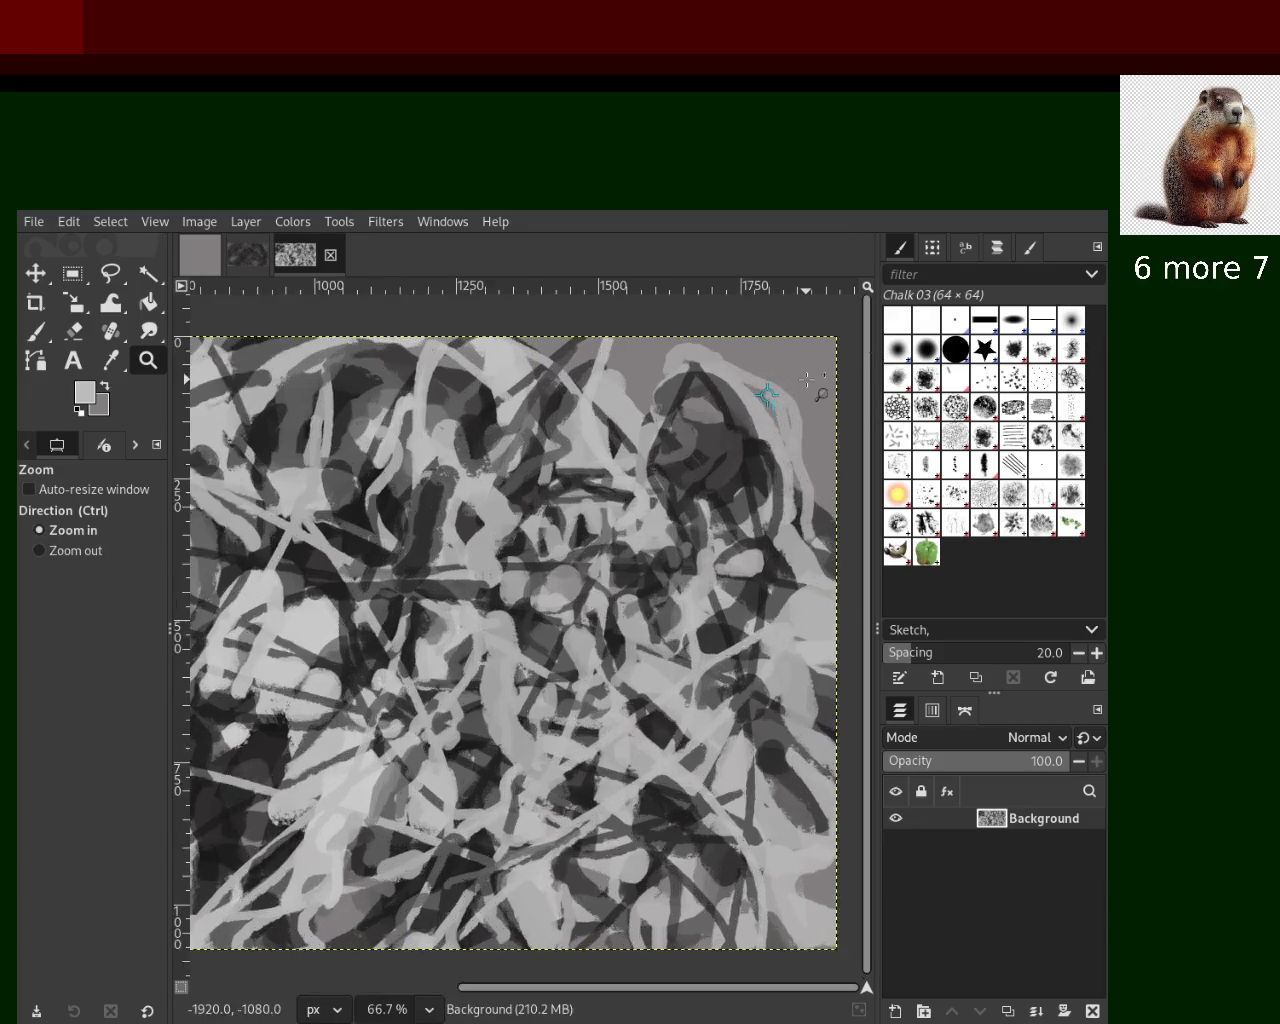
{"action": "scroll", "coordinate": [814, 380], "scroll_direction": "up", "scroll_amount": 3}
{"action": "scroll", "coordinate": [700, 430], "scroll_direction": "up", "scroll_amount": 2}
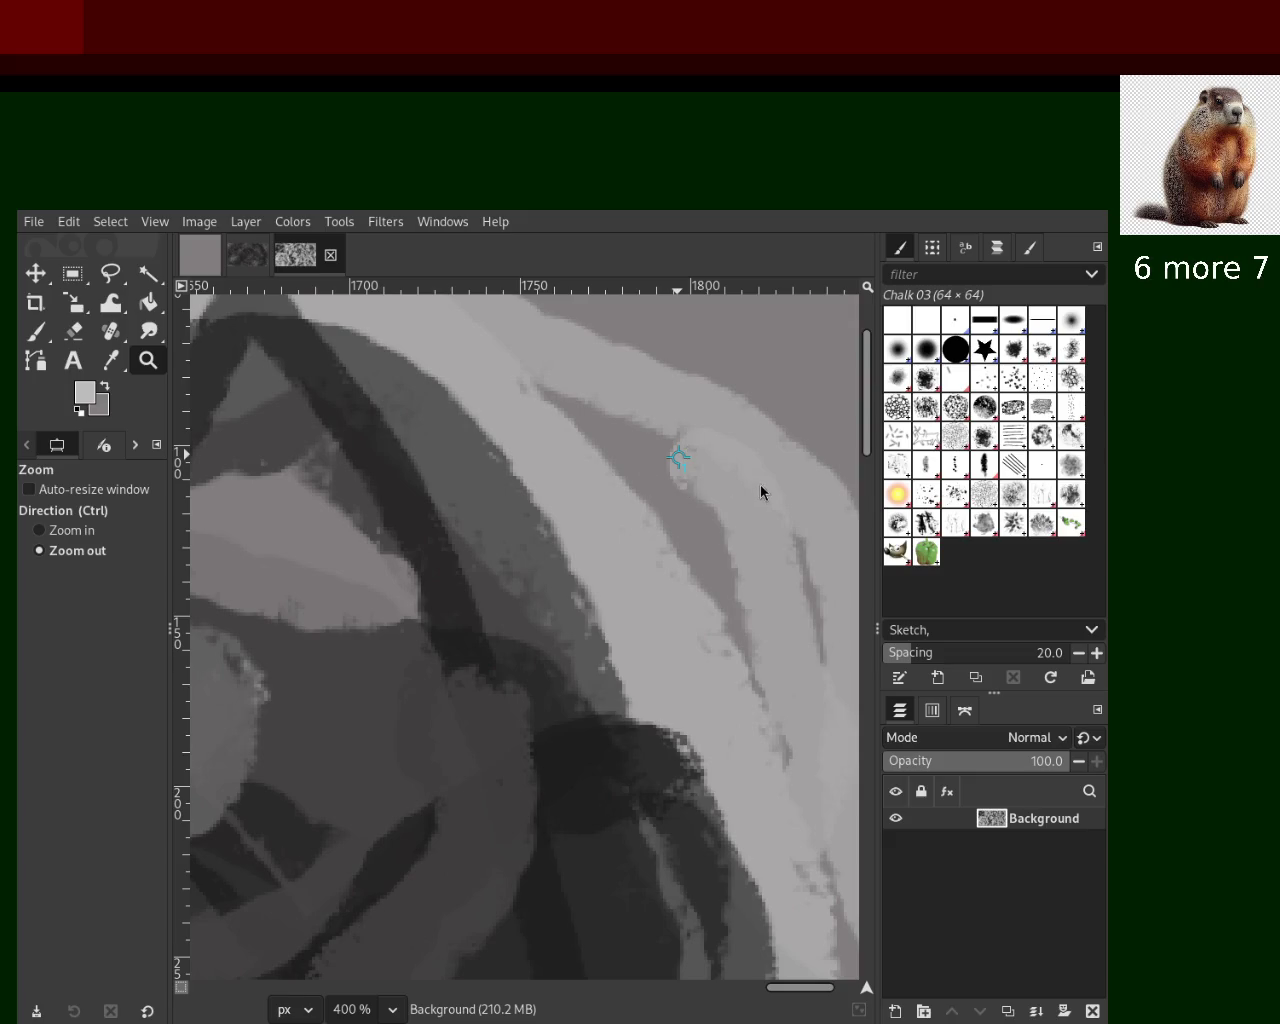
{"action": "scroll", "coordinate": [749, 479], "scroll_direction": "down", "scroll_amount": 3}
{"action": "scroll", "coordinate": [700, 520], "scroll_direction": "down", "scroll_amount": 2}
{"action": "scroll", "coordinate": [630, 580], "scroll_direction": "down", "scroll_amount": 2}
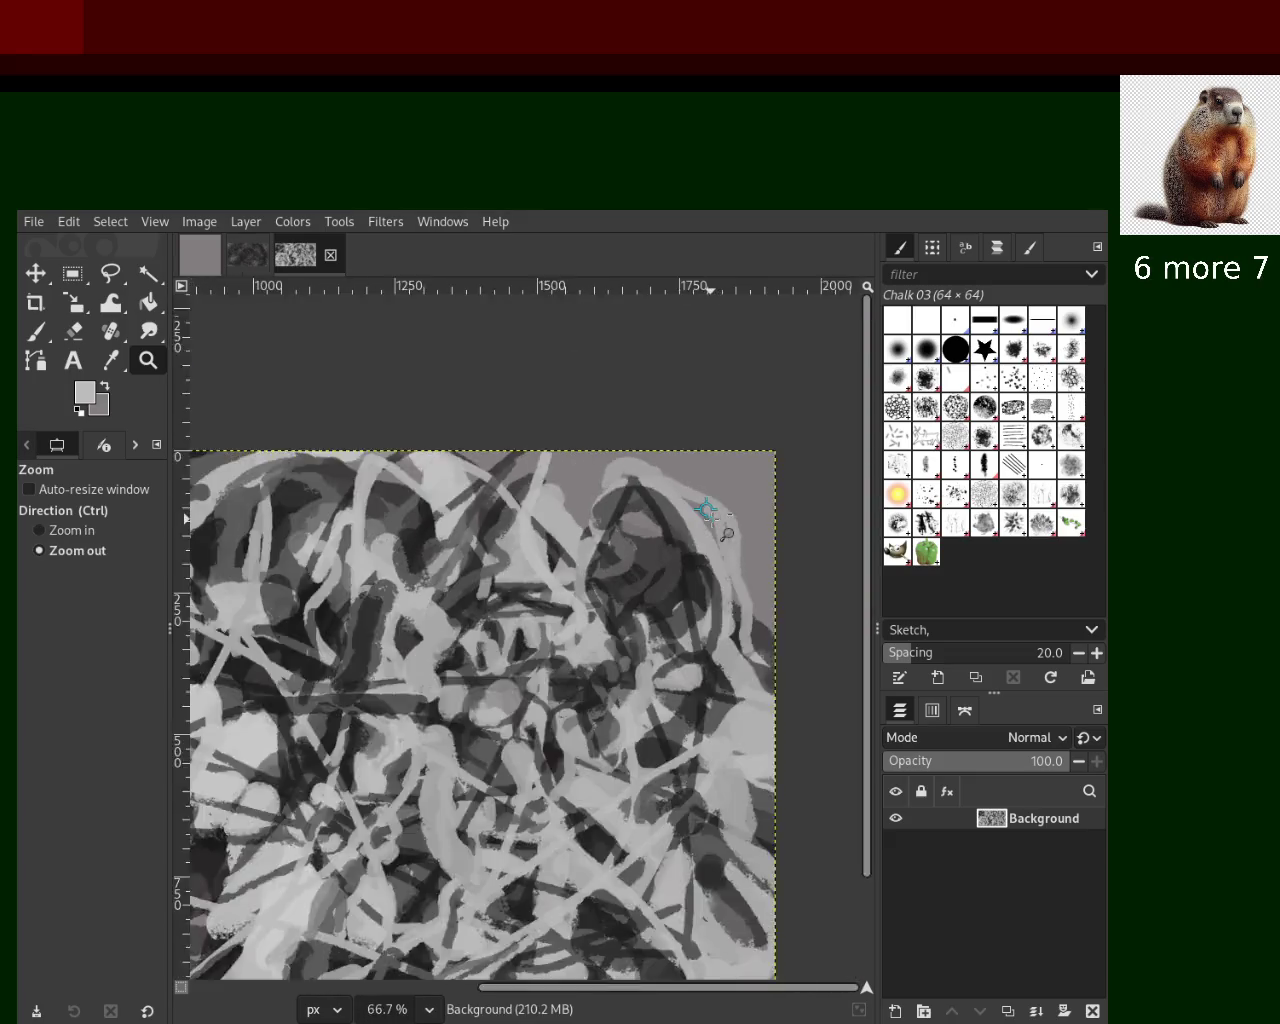
{"action": "scroll", "coordinate": [553, 628], "scroll_direction": "down", "scroll_amount": 2}
{"action": "left_click", "coordinate": [611, 592], "text": "ctrl"}
{"action": "left_click", "coordinate": [611, 592], "text": "ctrl"}
{"action": "left_click", "coordinate": [590, 570]}
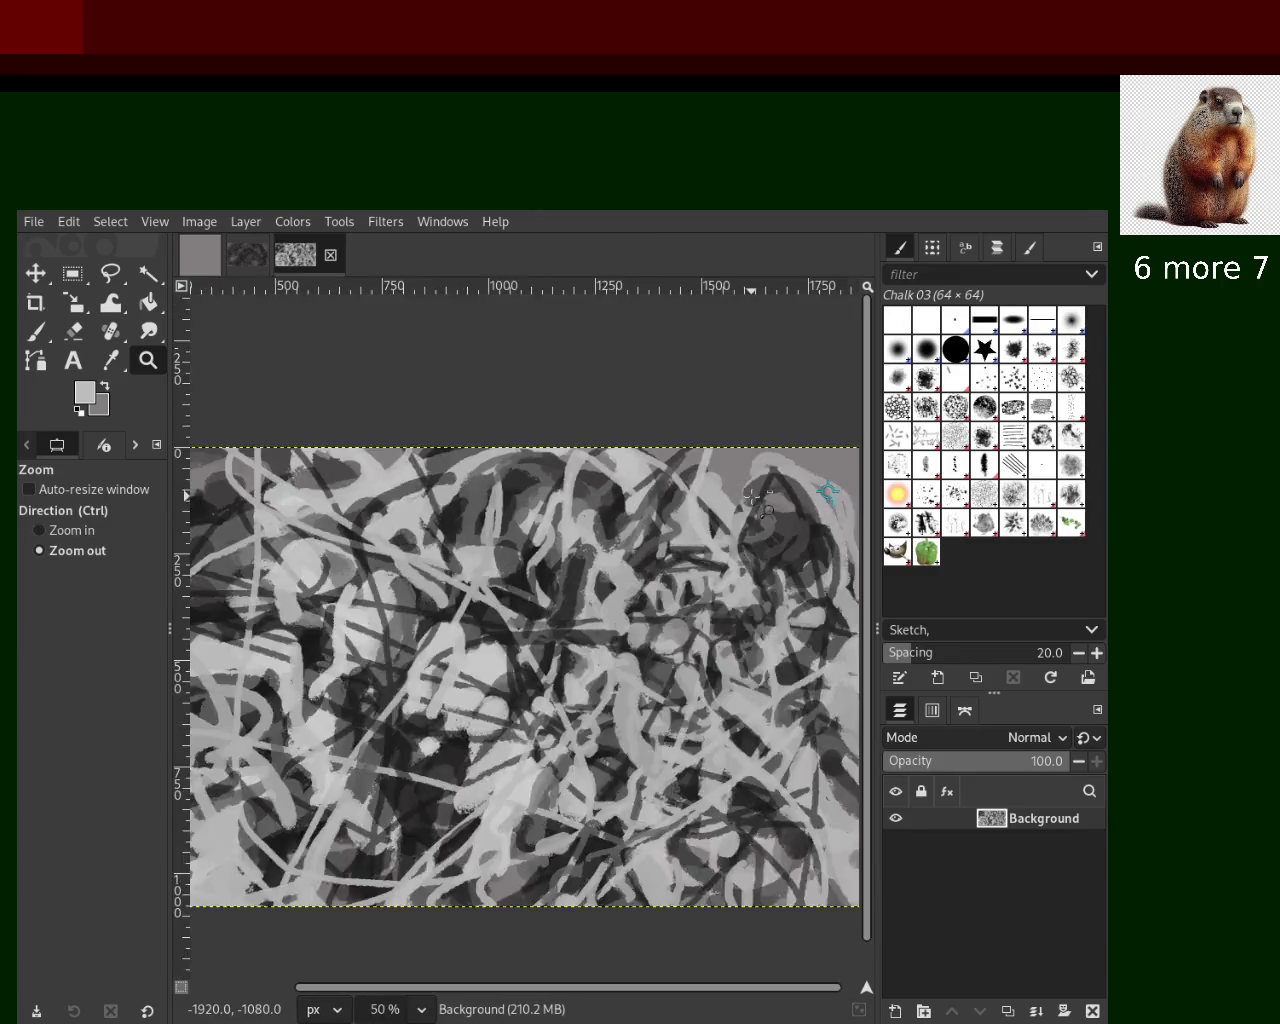
{"action": "left_click", "coordinate": [570, 550]}
{"action": "left_click", "coordinate": [570, 550]}
{"action": "left_click", "coordinate": [538, 511], "text": "ctrl"}
{"action": "left_click", "coordinate": [538, 511]}
{"action": "left_click", "coordinate": [538, 511]}
{"action": "left_click", "coordinate": [538, 511], "text": "ctrl"}
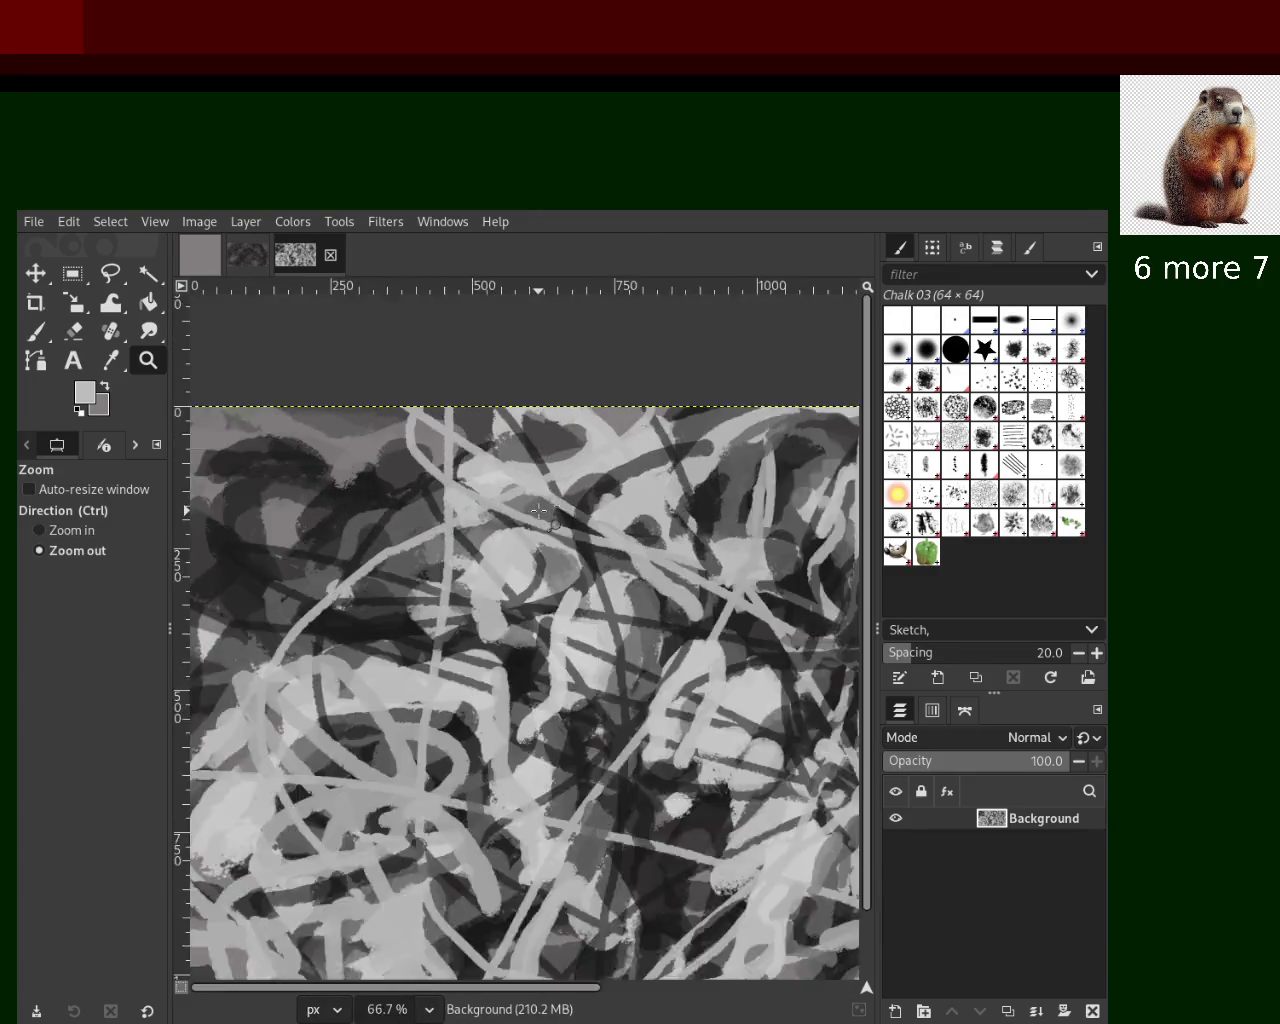
{"action": "left_click", "coordinate": [538, 511], "text": "ctrl"}
{"action": "left_click", "coordinate": [538, 511], "text": "ctrl"}
{"action": "left_click", "coordinate": [628, 674]}
{"action": "left_click", "coordinate": [628, 674]}
{"action": "left_click", "coordinate": [628, 674]}
{"action": "left_click", "coordinate": [628, 674]}
{"action": "left_click", "coordinate": [28, 328]}
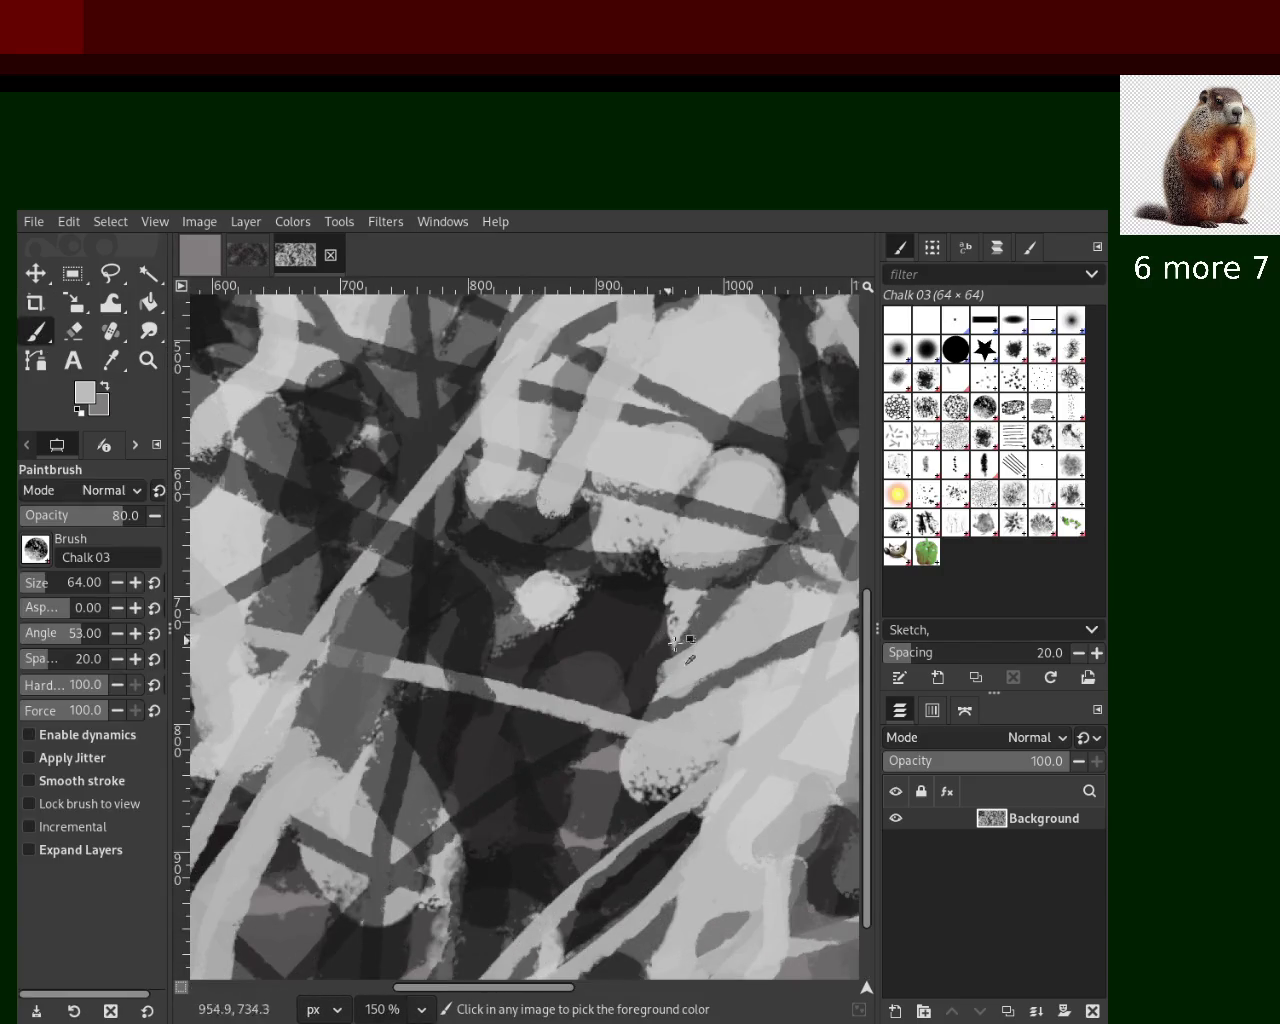
Sample light grey and paint an S-shaped chalk stroke below the centre
{"action": "left_click", "coordinate": [638, 588], "text": "ctrl"}
{"action": "left_click_drag", "start_coordinate": [660, 560], "coordinate": [643, 586]}
{"action": "left_click", "coordinate": [630, 518], "text": "ctrl"}
{"action": "left_click_drag", "start_coordinate": [625, 525], "coordinate": [600, 630]}
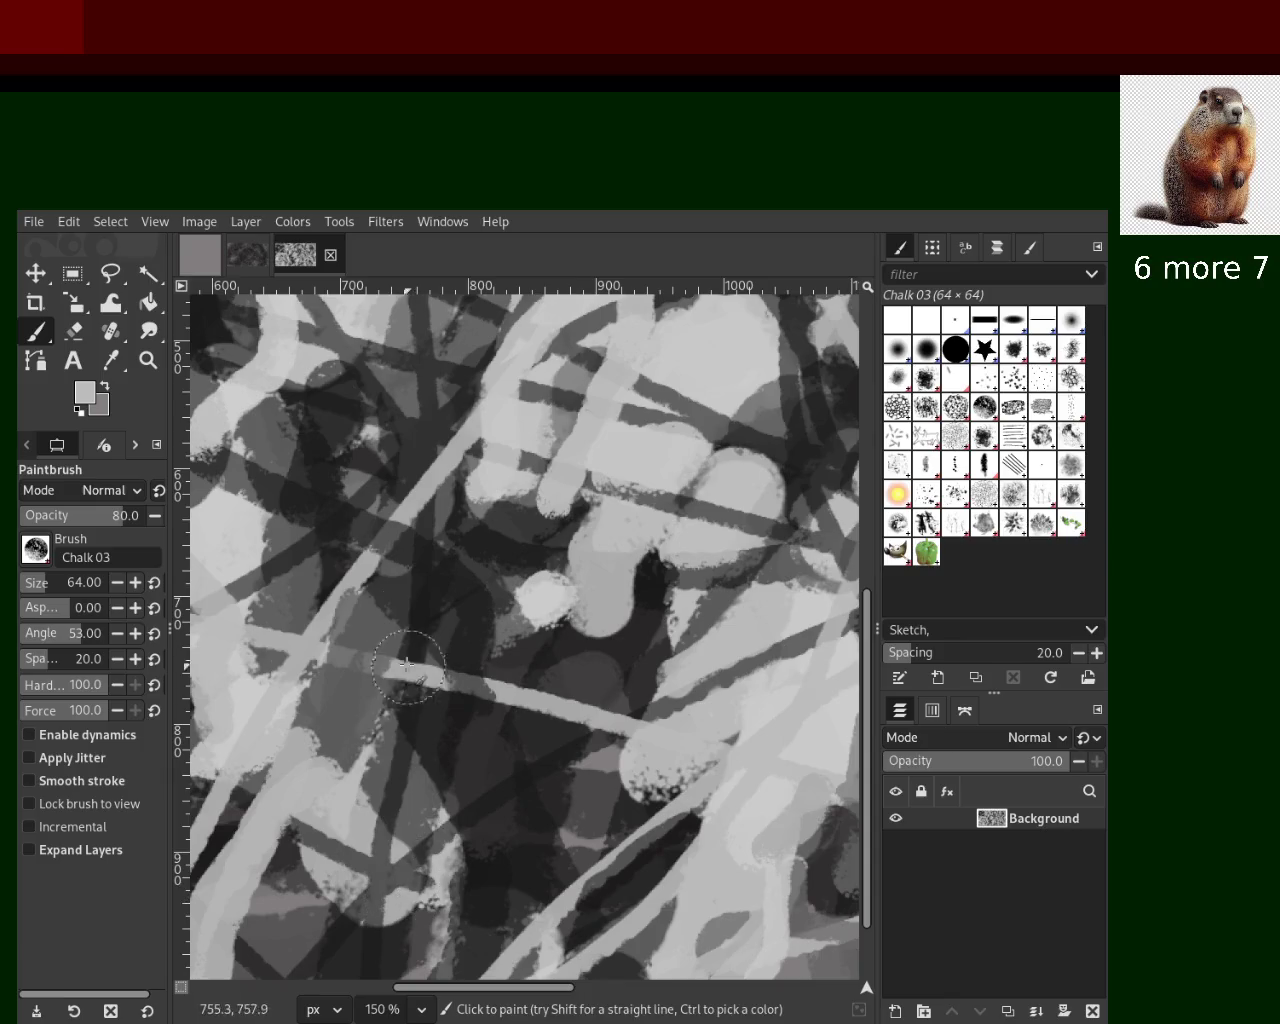
{"action": "left_click_drag", "start_coordinate": [435, 705], "coordinate": [422, 965]}
Try dark chalk dabs on and beside the S-stroke, then undo them
{"action": "left_click", "coordinate": [388, 702], "text": "ctrl"}
{"action": "left_click", "coordinate": [415, 717]}
{"action": "key", "text": "ctrl+z"}
{"action": "left_click_drag", "start_coordinate": [634, 652], "coordinate": [600, 740]}
{"action": "key", "text": "ctrl+z"}
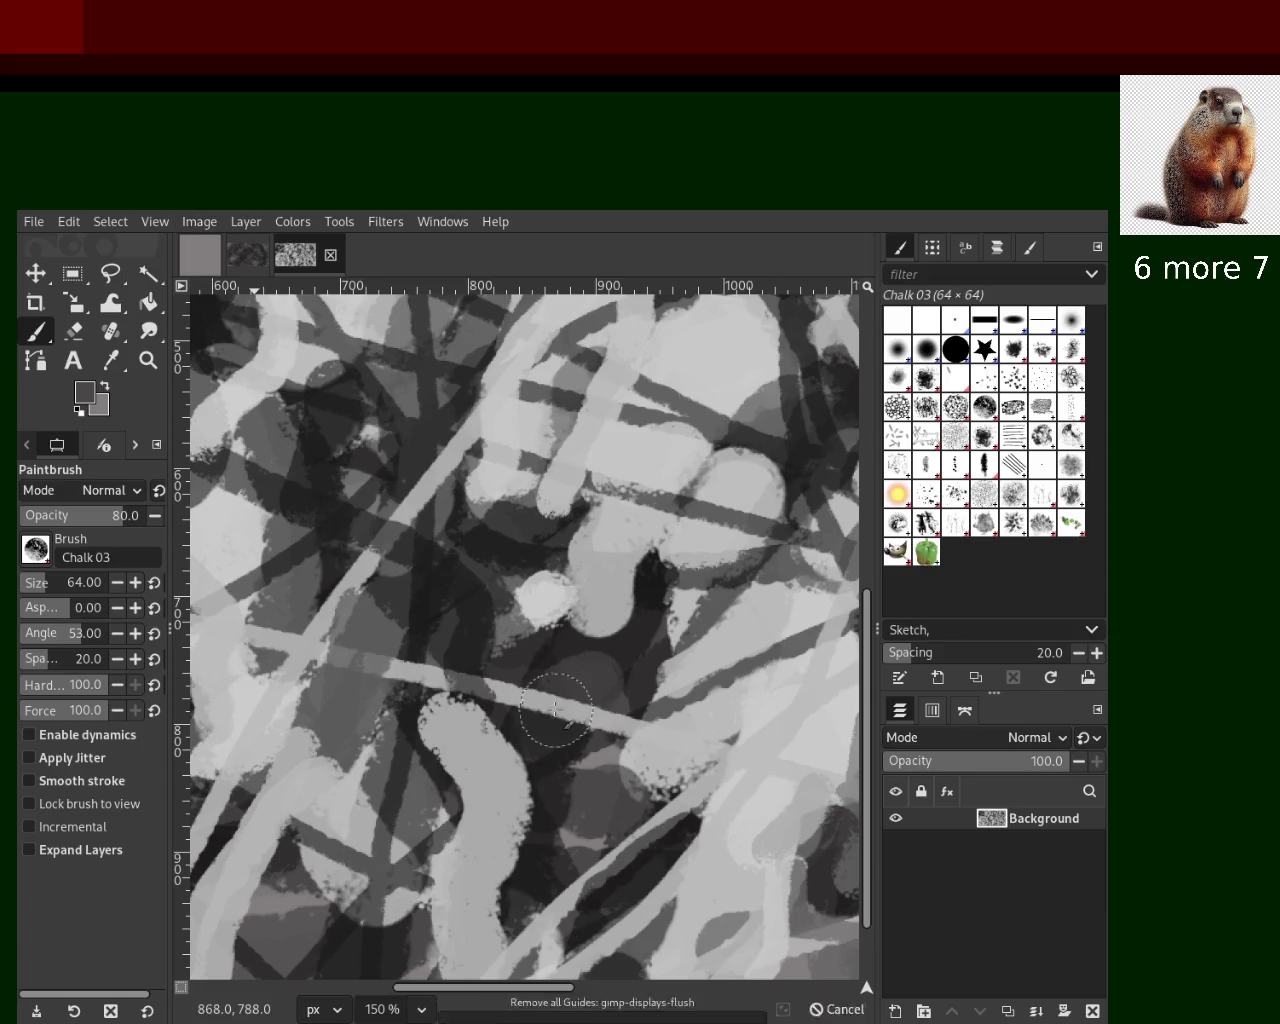
Zoom in one step and scroll around to review the whole painting
{"action": "left_click", "coordinate": [148, 360]}
{"action": "left_click", "coordinate": [363, 530]}
{"action": "scroll", "coordinate": [363, 530], "scroll_direction": "down", "scroll_amount": 3}
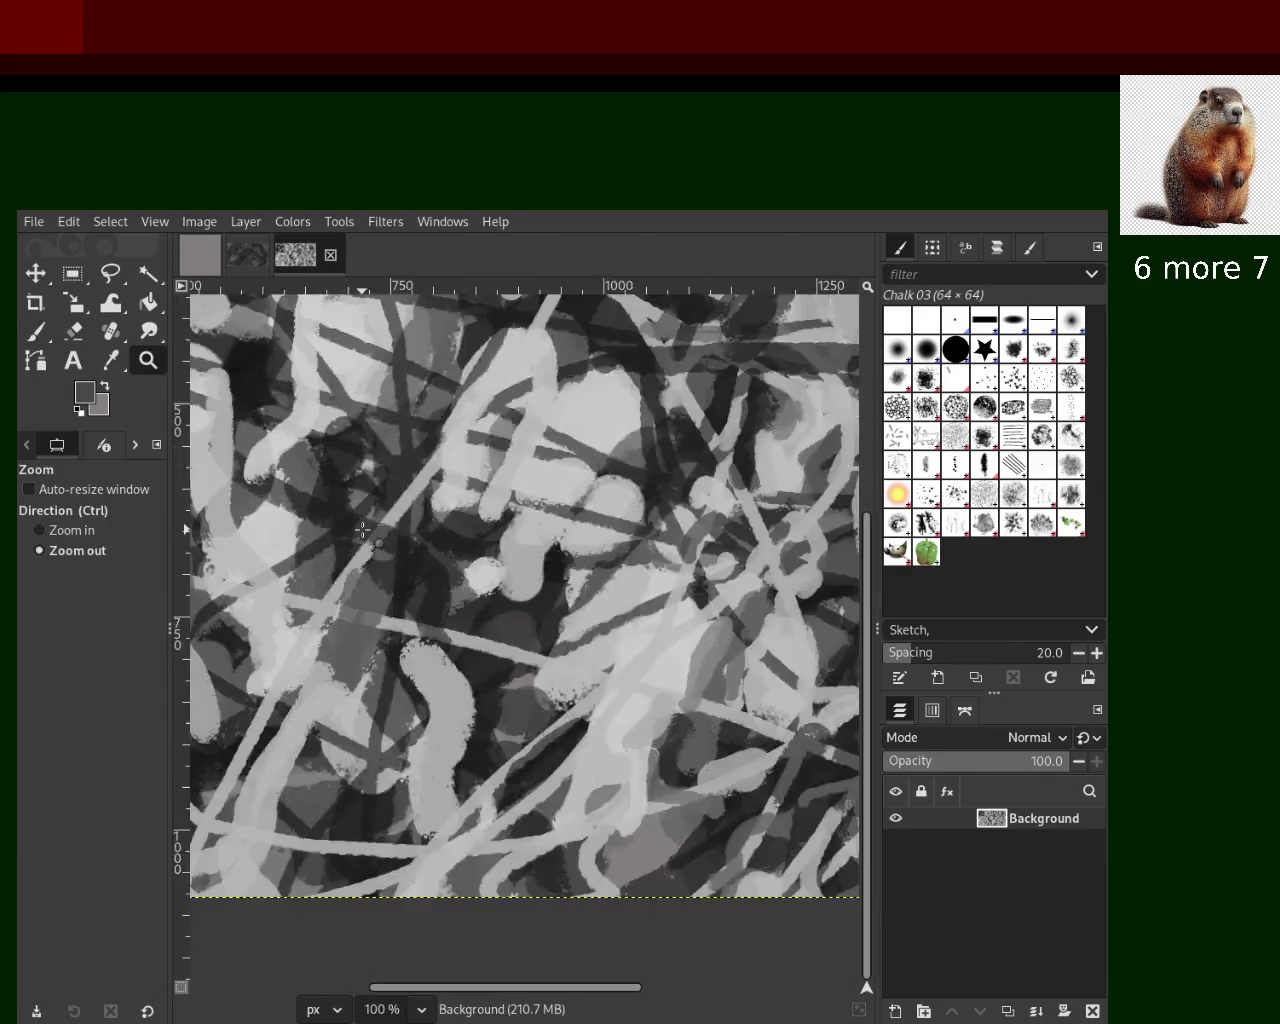
{"action": "scroll", "coordinate": [450, 450], "scroll_direction": "down", "scroll_amount": 4}
{"action": "scroll", "coordinate": [550, 400], "scroll_direction": "down", "scroll_amount": 1}
{"action": "scroll", "coordinate": [567, 384], "scroll_direction": "up", "scroll_amount": 1}
{"action": "scroll", "coordinate": [567, 384], "scroll_direction": "up", "scroll_amount": 2}
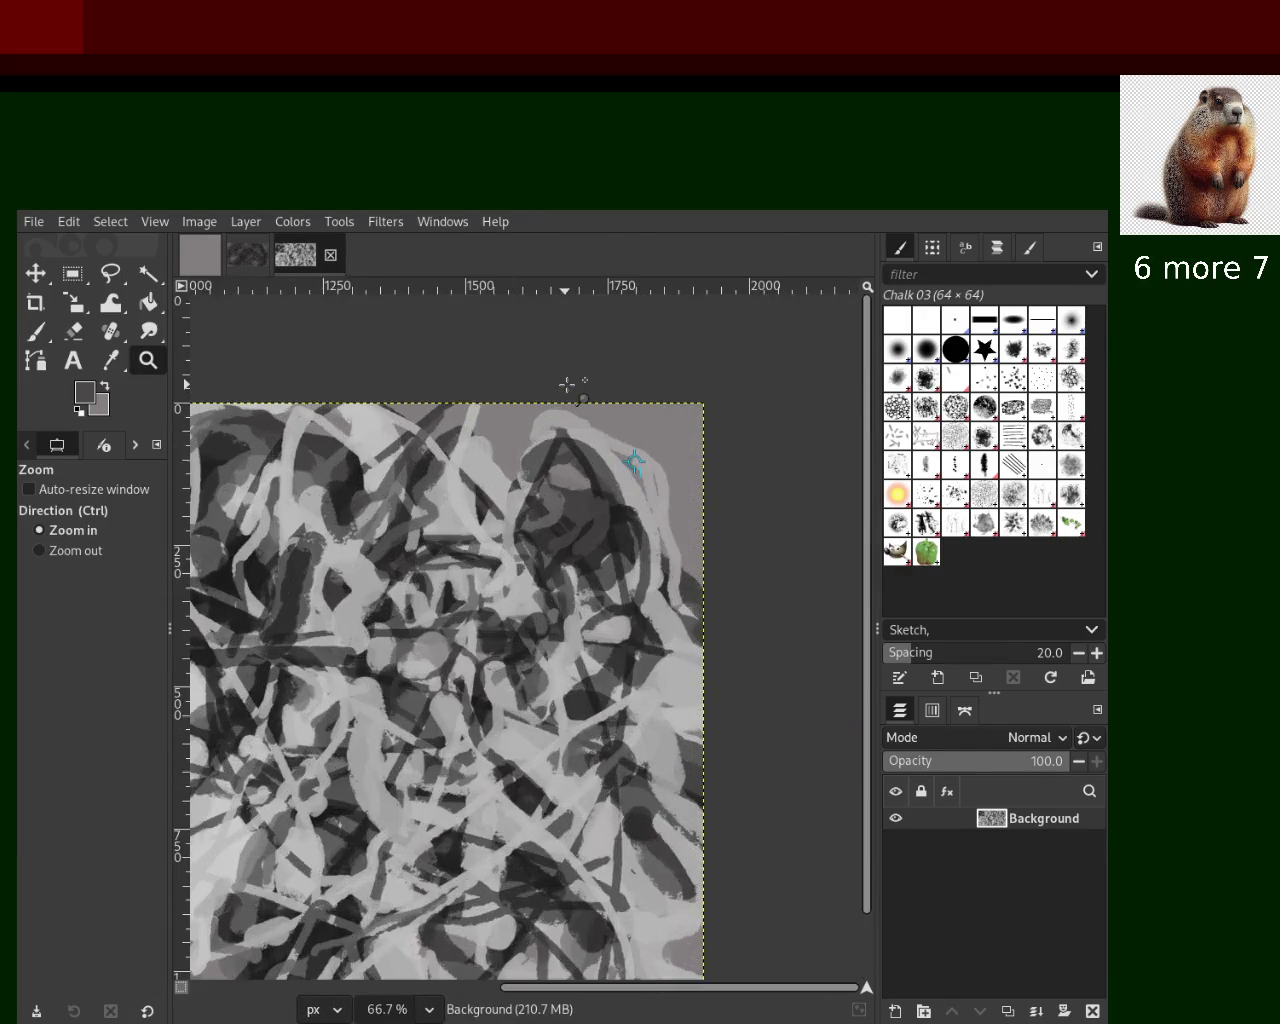
{"action": "scroll", "coordinate": [570, 381], "scroll_direction": "up", "scroll_amount": 1}
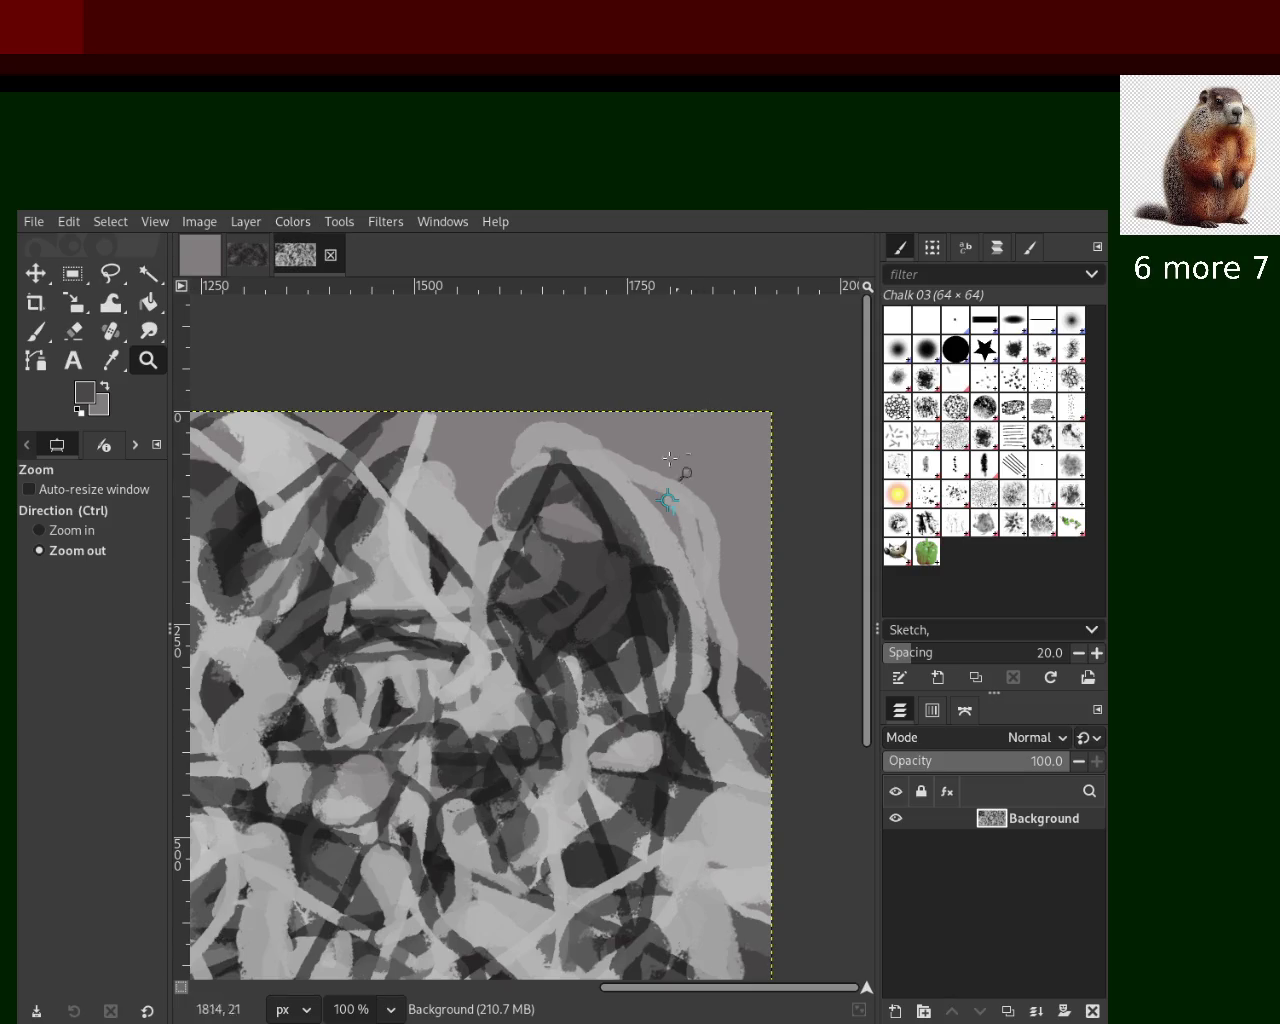
Zoom to 150% on the area right of centre and reselect the chalk paintbrush
{"action": "left_click_drag", "start_coordinate": [668, 500], "coordinate": [710, 466]}
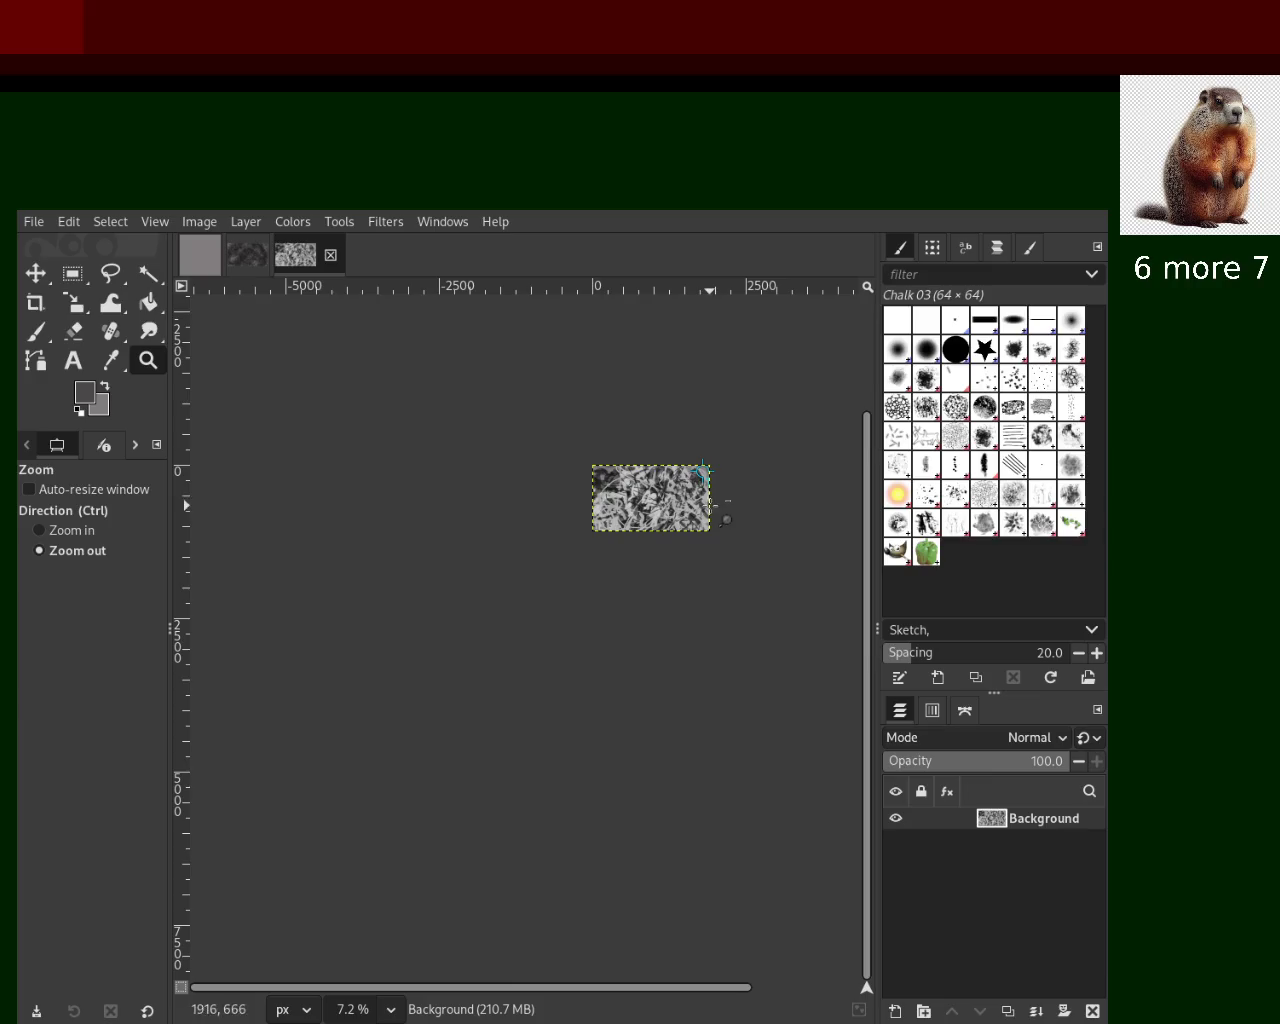
{"action": "left_click", "coordinate": [710, 468], "text": "ctrl"}
{"action": "left_click", "coordinate": [714, 466], "text": "ctrl"}
{"action": "left_click", "coordinate": [714, 466]}
{"action": "left_click", "coordinate": [714, 466]}
{"action": "left_click", "coordinate": [714, 466]}
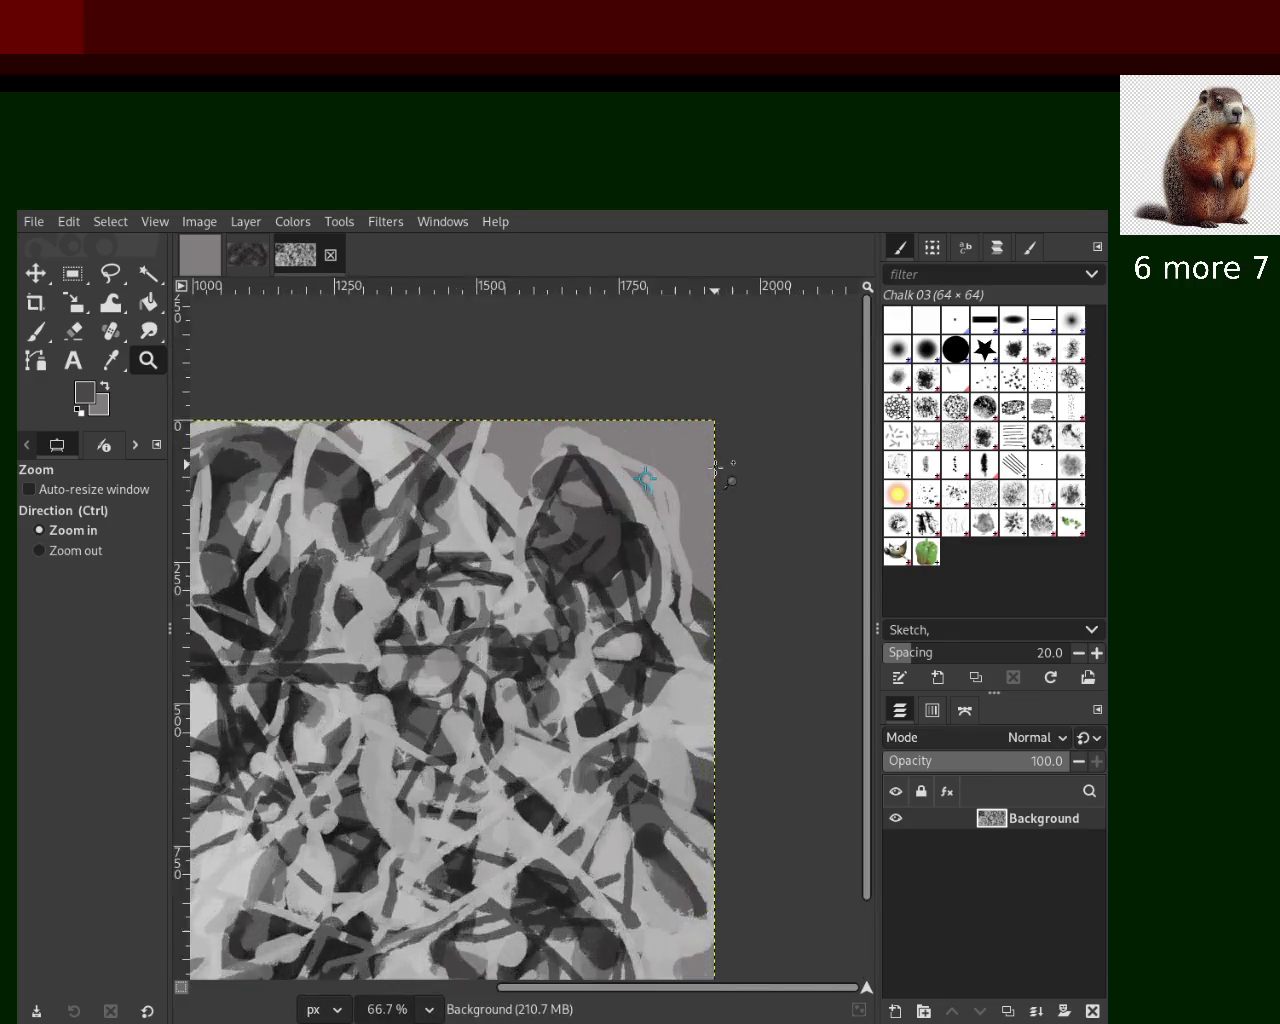
{"action": "left_click", "coordinate": [714, 466]}
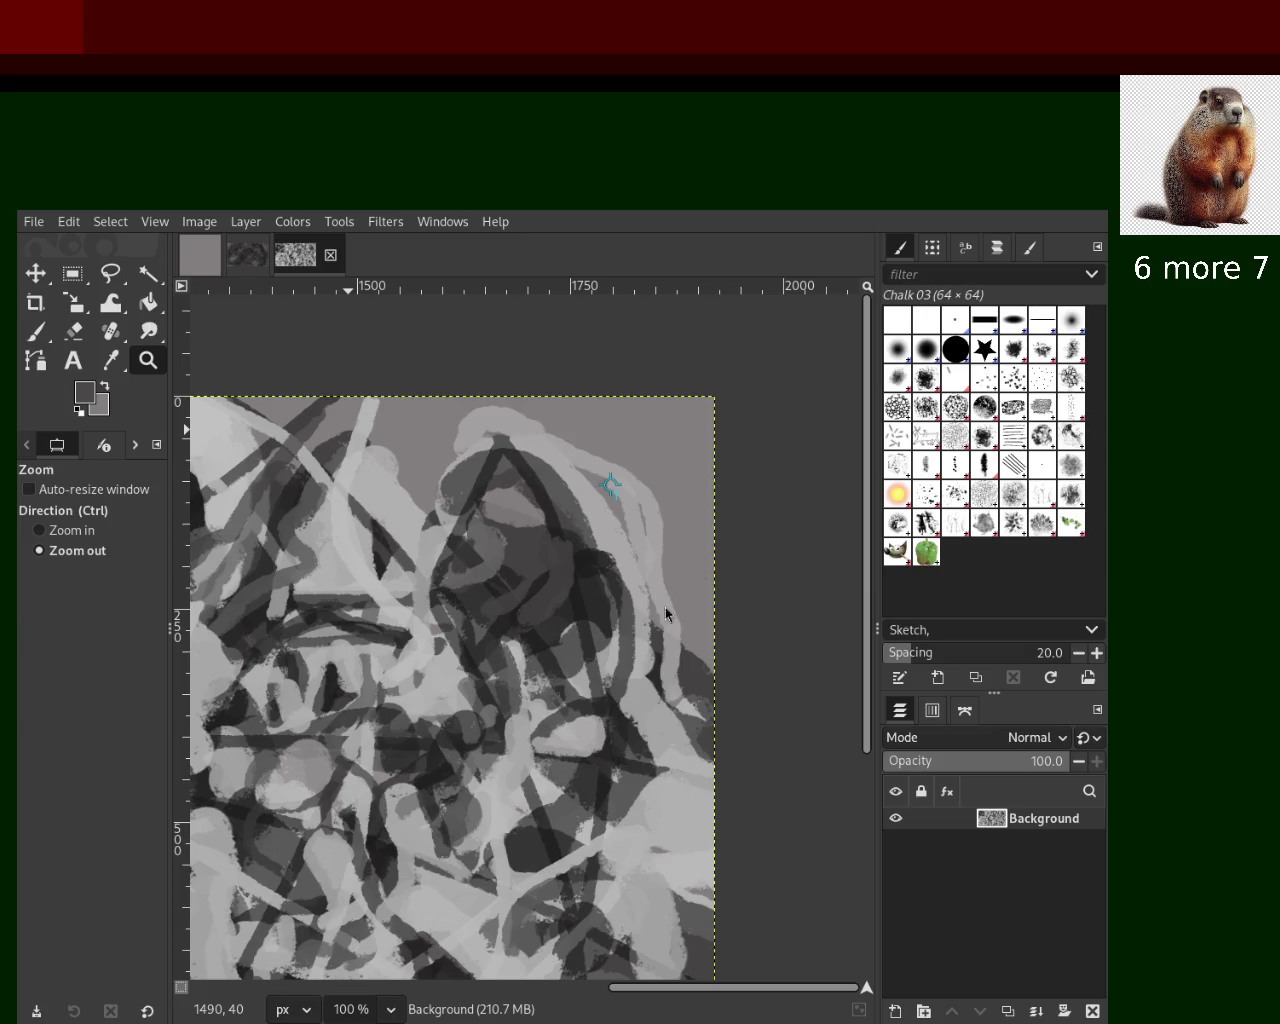
{"action": "scroll", "coordinate": [543, 592], "scroll_direction": "up", "scroll_amount": 1}
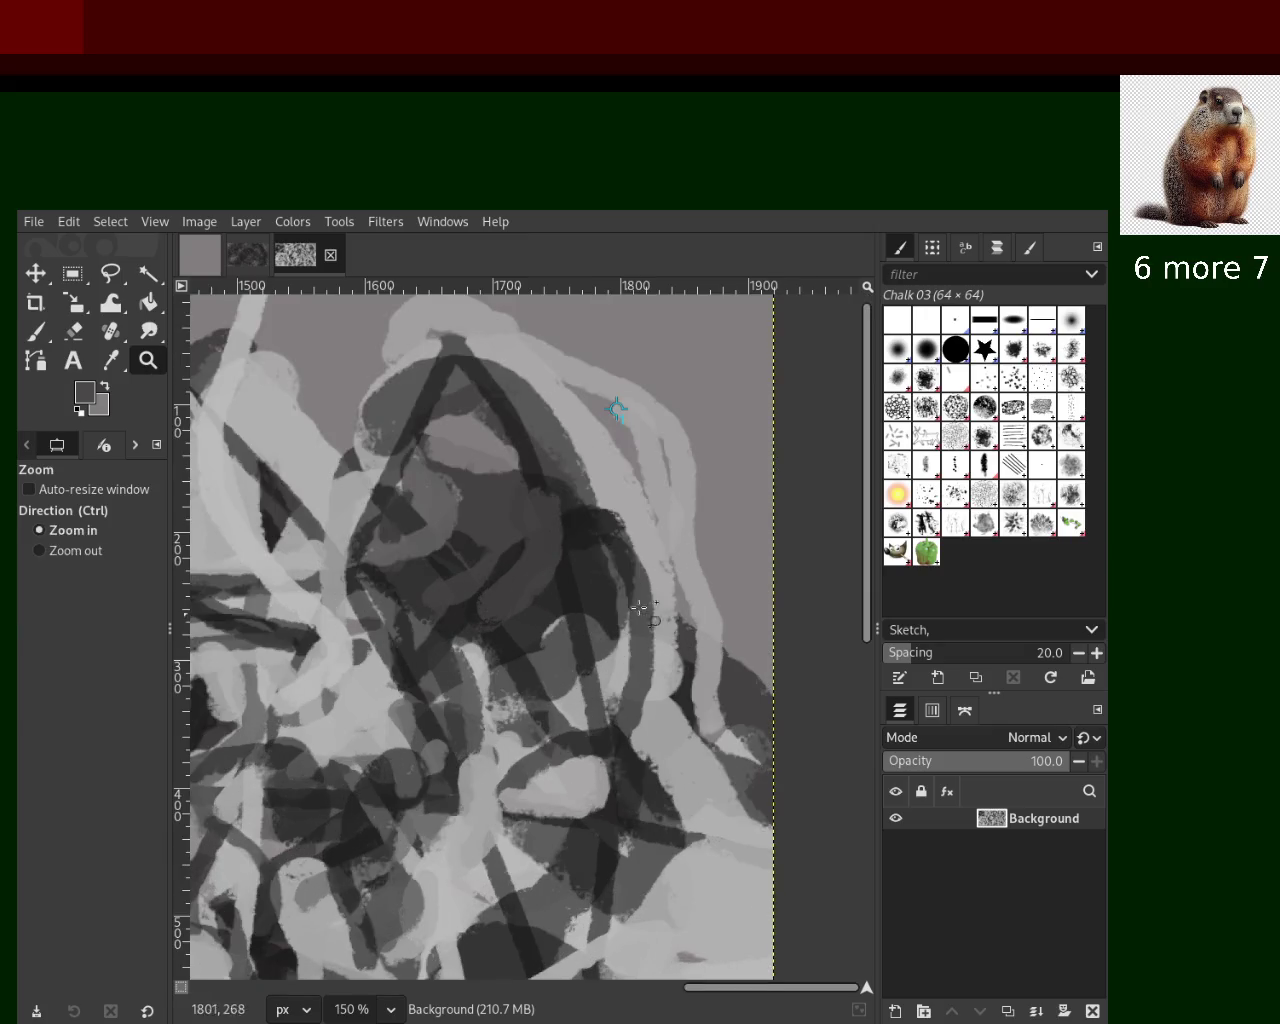
{"action": "scroll", "coordinate": [543, 592], "scroll_direction": "down", "scroll_amount": 2}
{"action": "scroll", "coordinate": [543, 592], "scroll_direction": "down", "scroll_amount": 2}
{"action": "scroll", "coordinate": [540, 598], "scroll_direction": "up", "scroll_amount": 1}
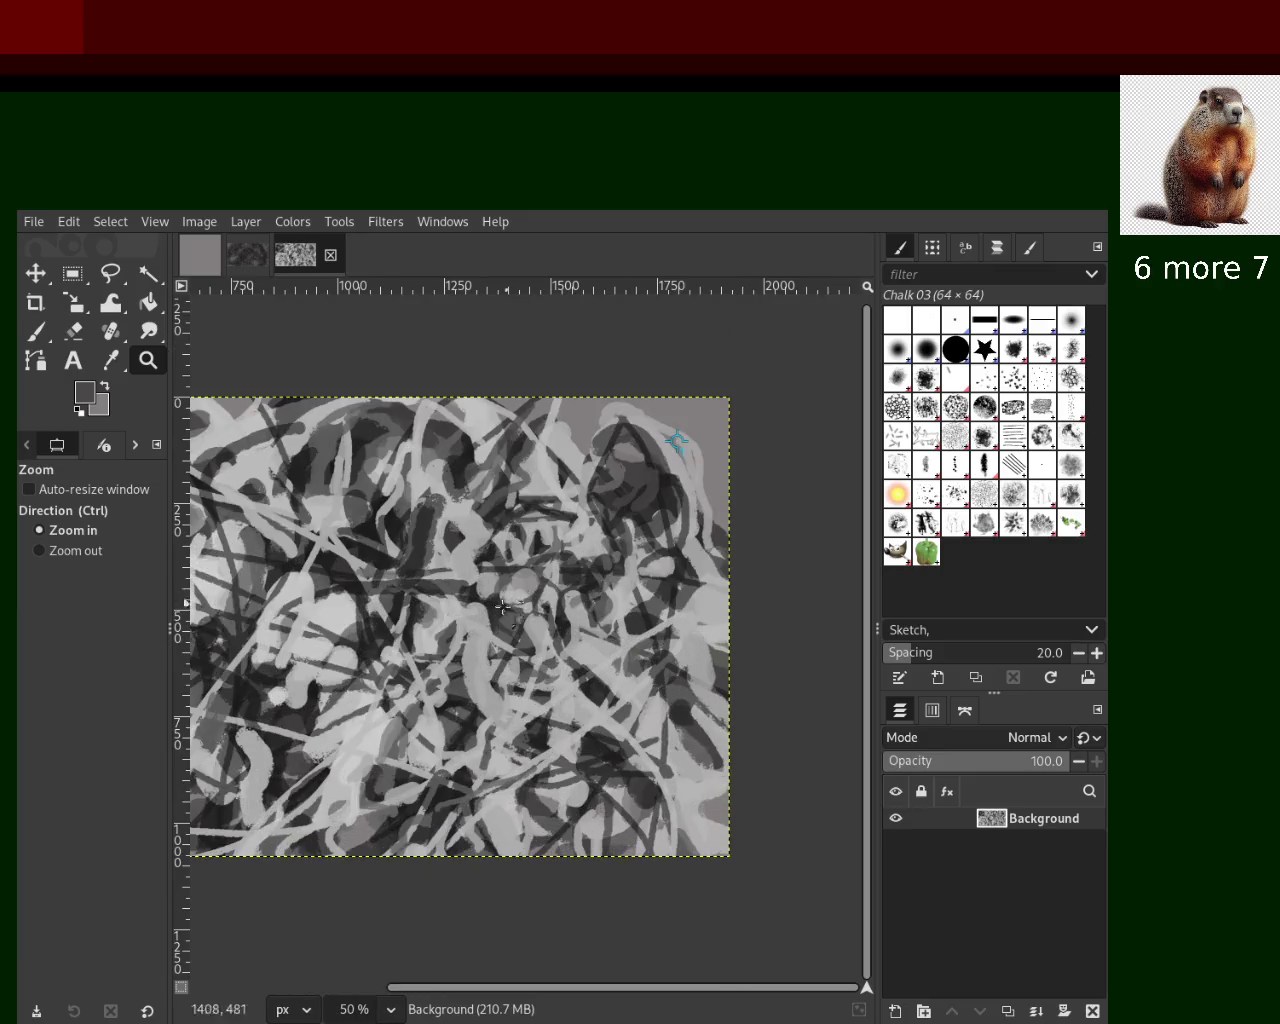
{"action": "scroll", "coordinate": [411, 650], "scroll_direction": "up", "scroll_amount": 1}
{"action": "scroll", "coordinate": [412, 600], "scroll_direction": "up", "scroll_amount": 2}
{"action": "scroll", "coordinate": [412, 597], "scroll_direction": "down", "scroll_amount": 2}
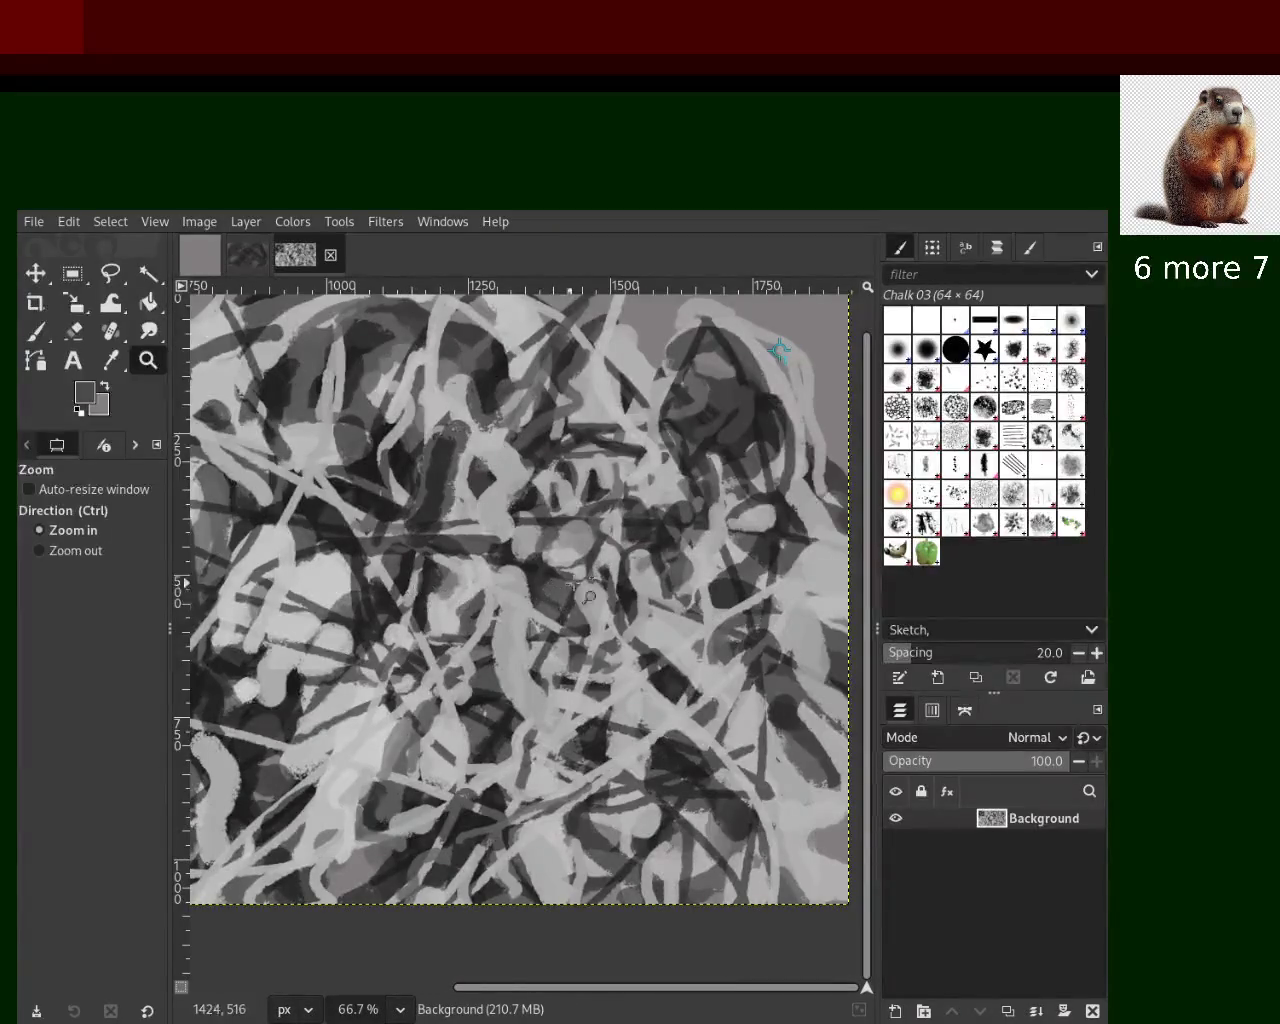
{"action": "scroll", "coordinate": [620, 570], "scroll_direction": "up", "scroll_amount": 2}
{"action": "left_click", "coordinate": [35, 332]}
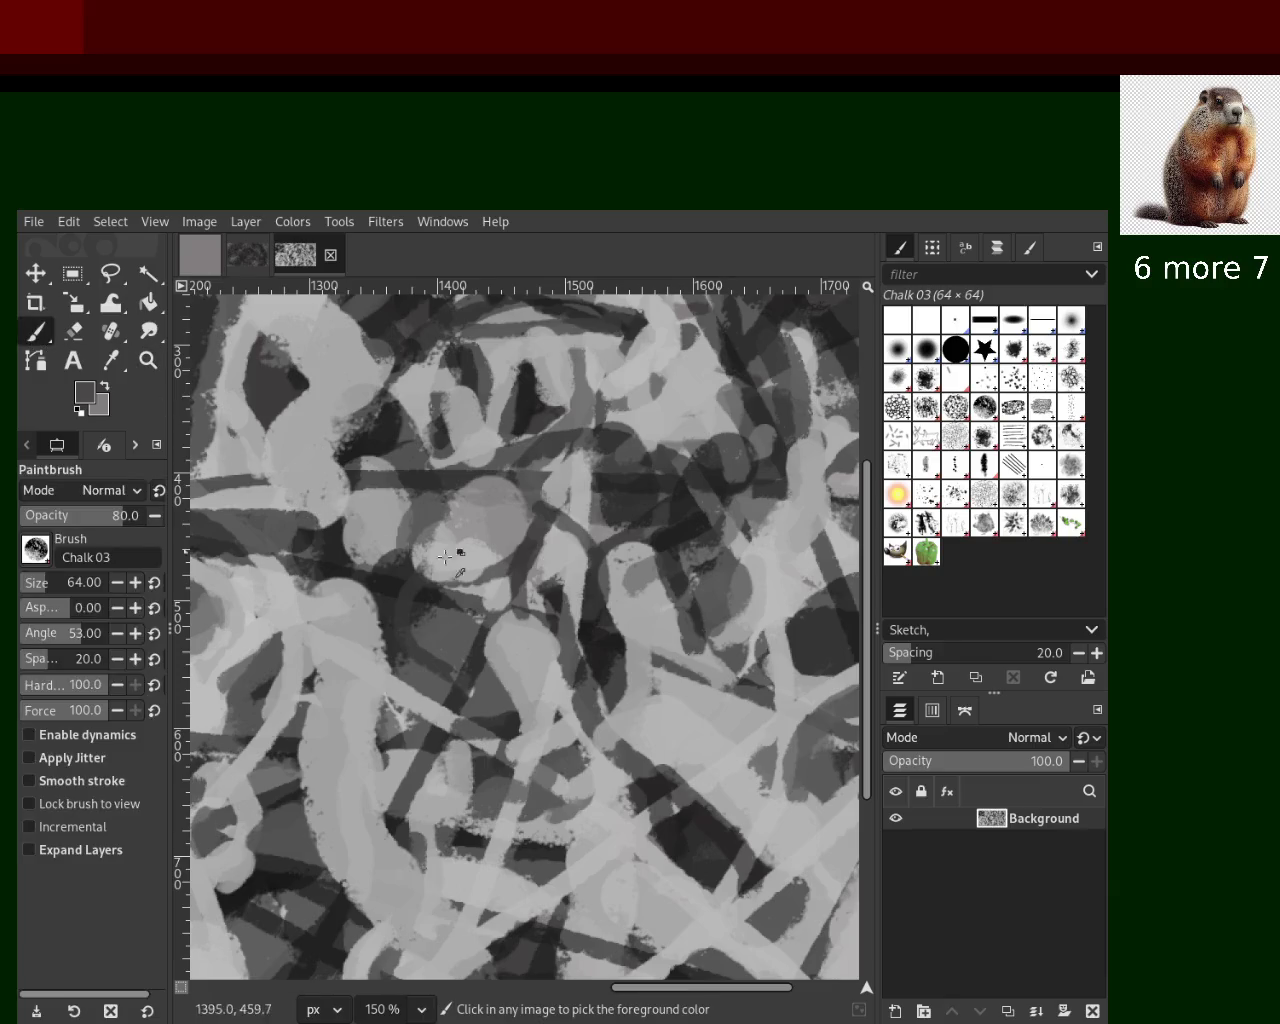
Paint trial near-black chalk strokes on the lower left, undoing and restoring them
{"action": "left_click", "coordinate": [580, 628], "text": "ctrl"}
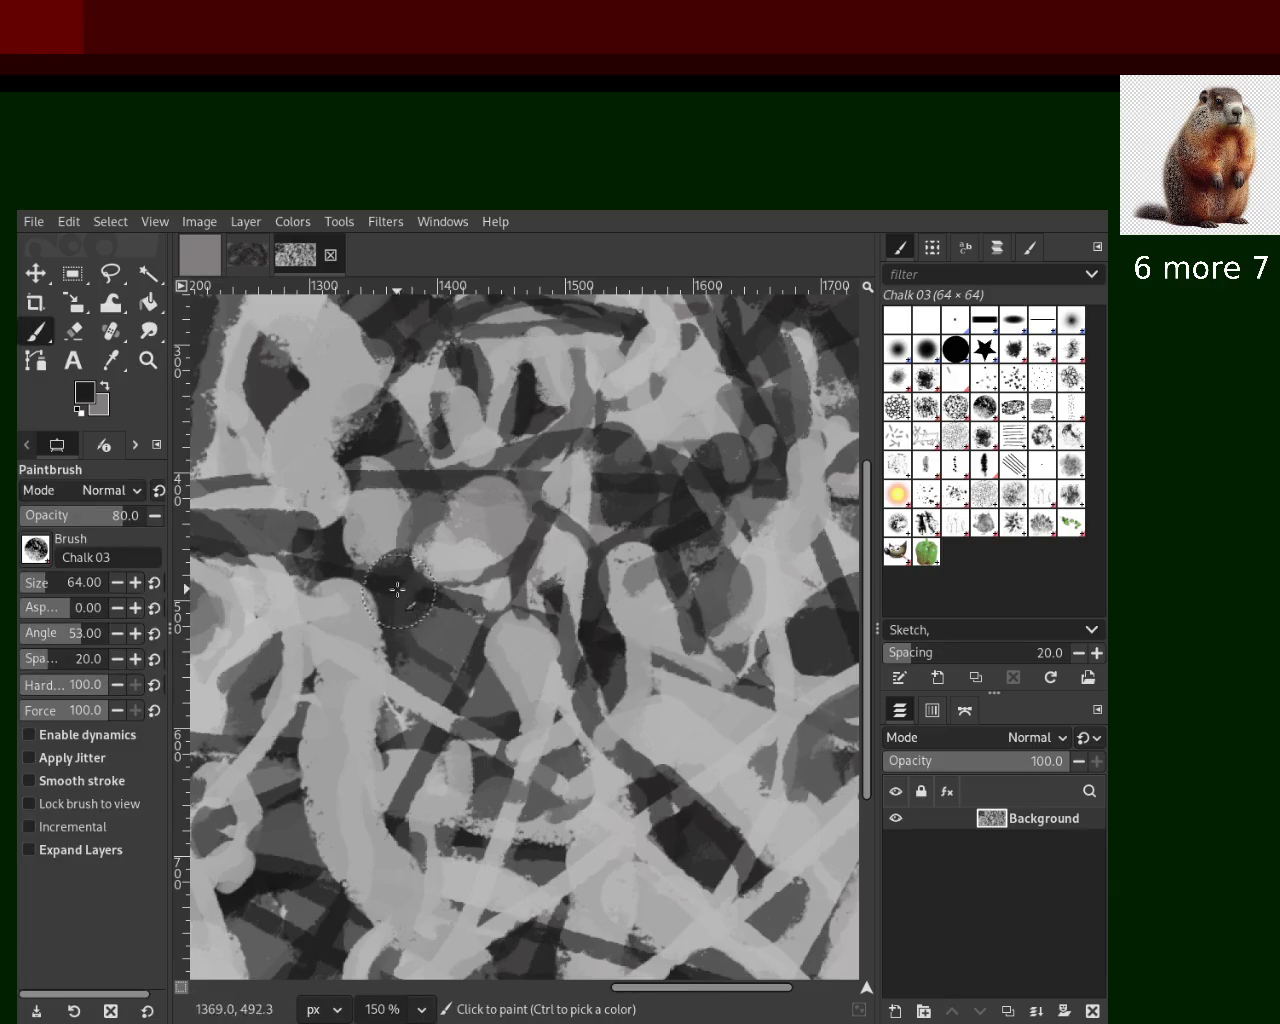
{"action": "left_click_drag", "start_coordinate": [400, 585], "coordinate": [510, 795]}
{"action": "key", "text": "ctrl+z"}
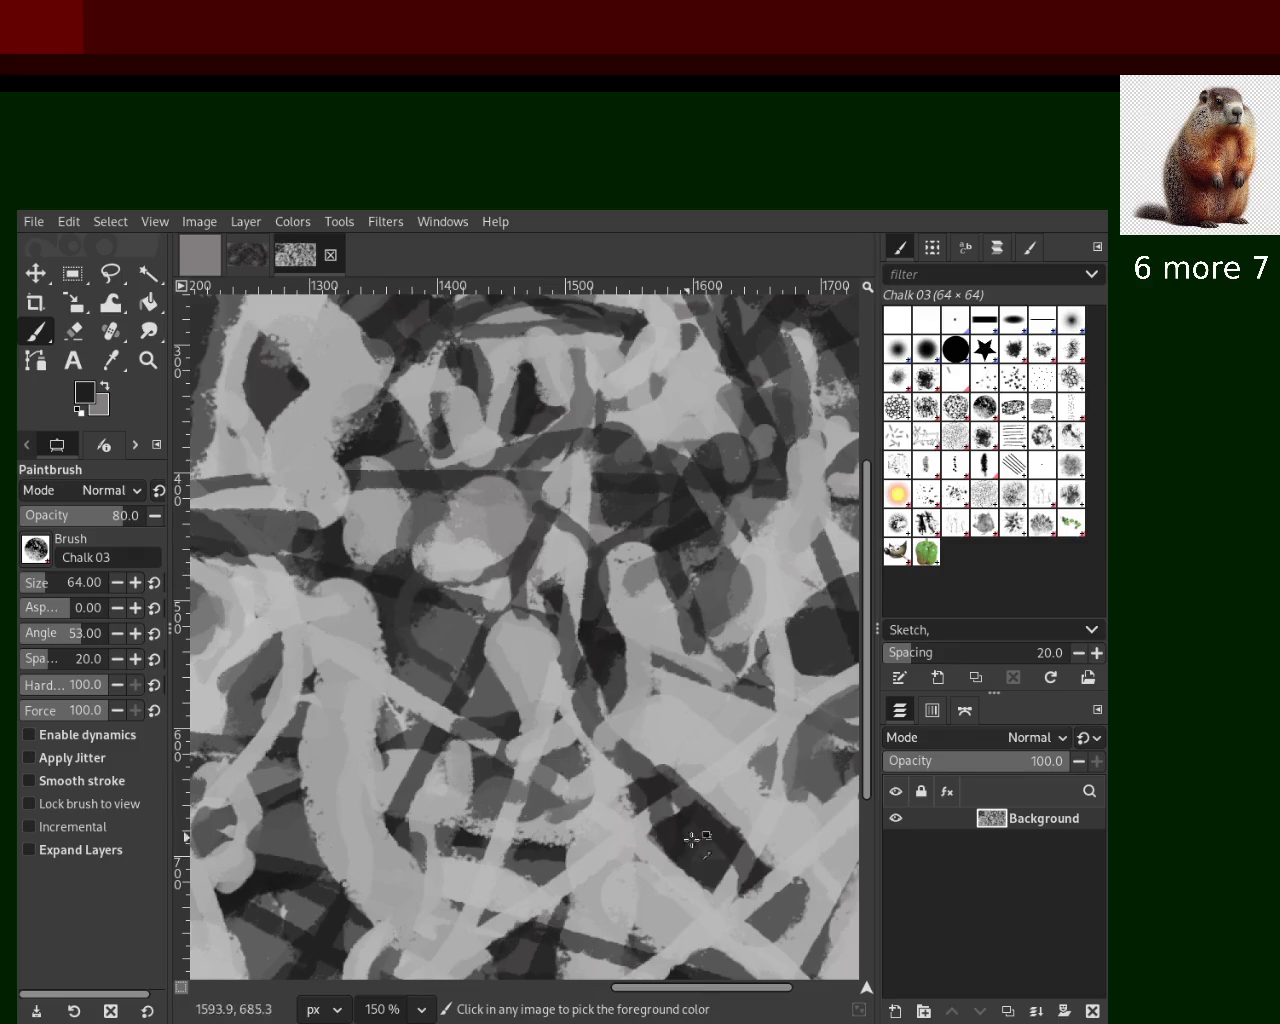
{"action": "left_click_drag", "start_coordinate": [330, 578], "coordinate": [440, 882]}
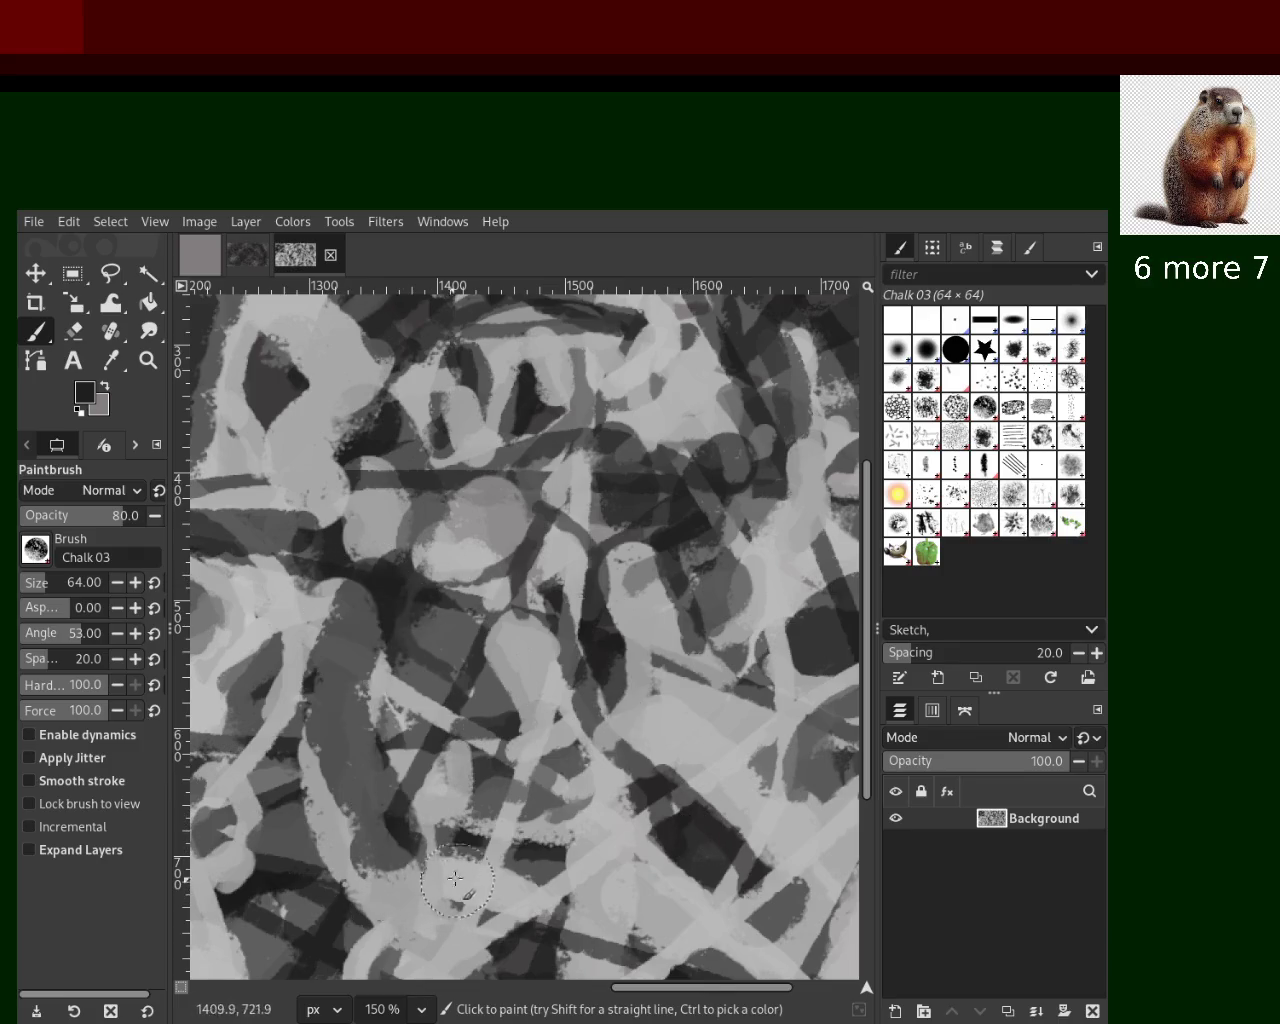
{"action": "key", "text": "ctrl+z"}
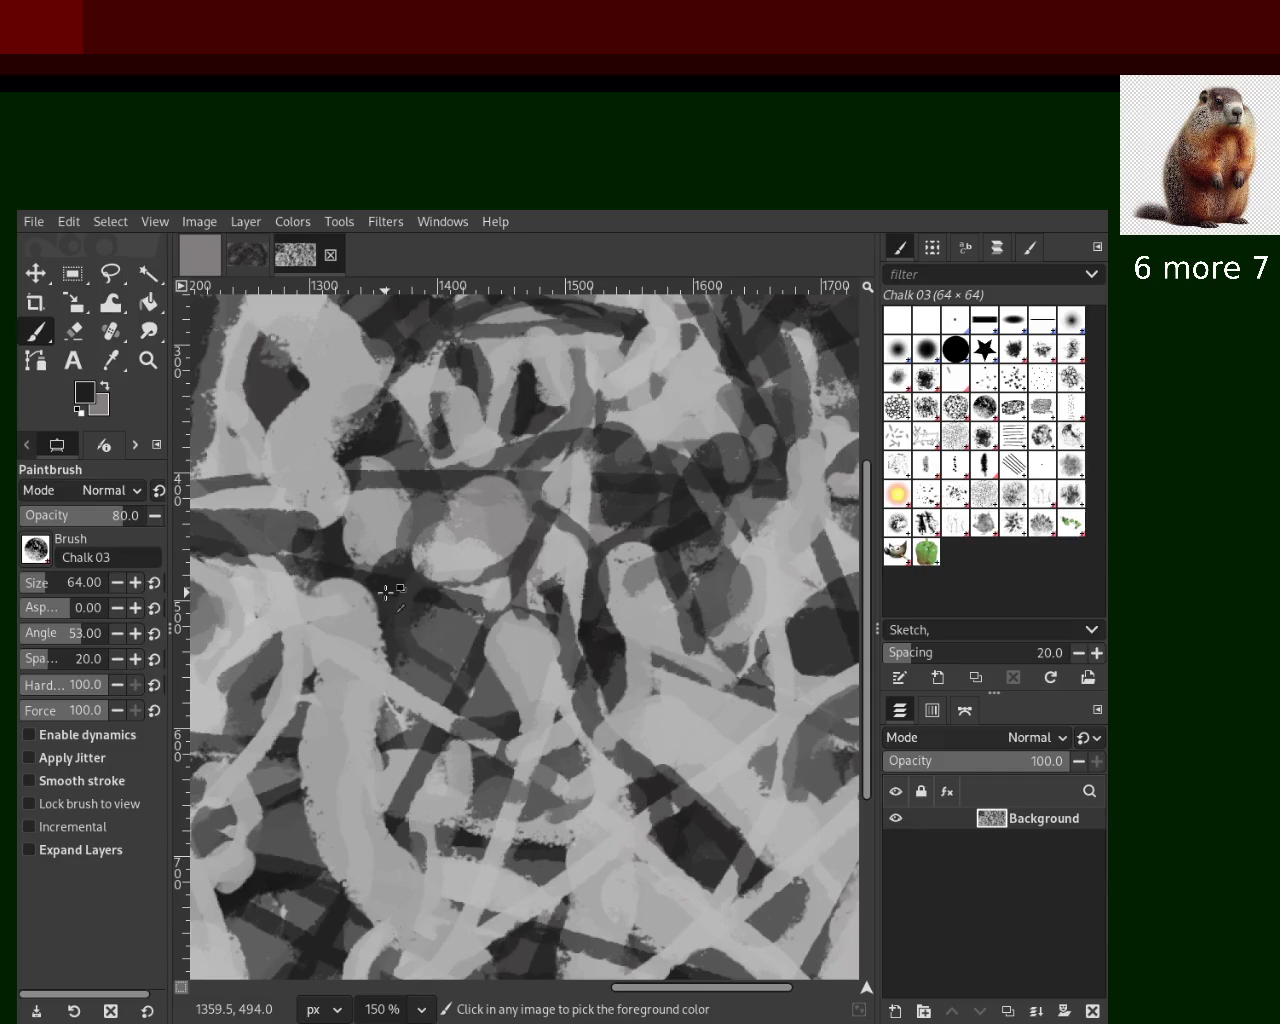
{"action": "key", "text": "ctrl+y"}
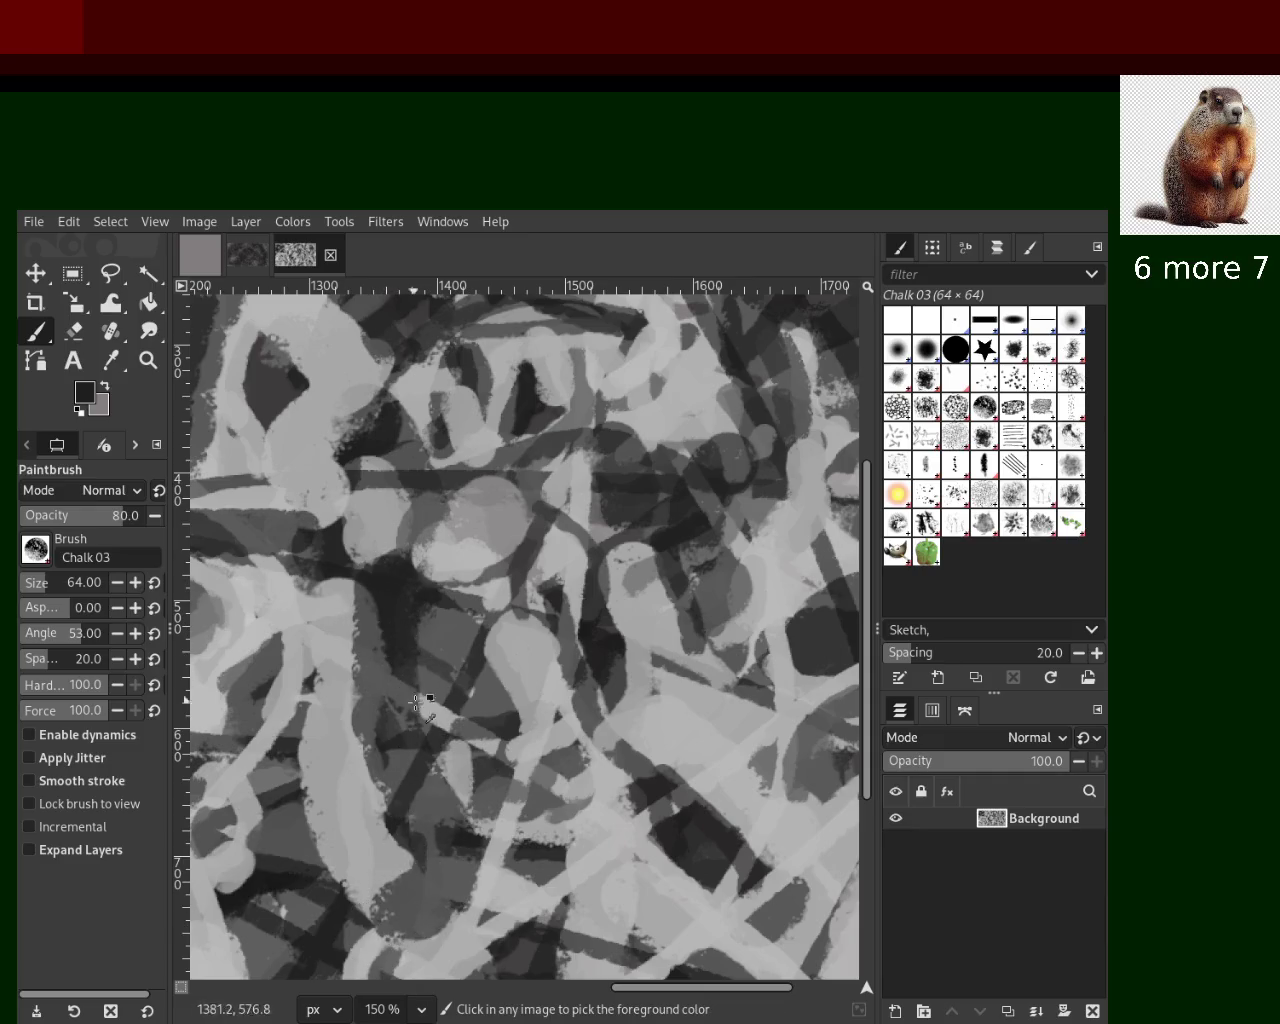
Dab light grey chalk over the dark area, stepping through undo and redo
{"action": "left_click", "coordinate": [452, 710], "text": "ctrl"}
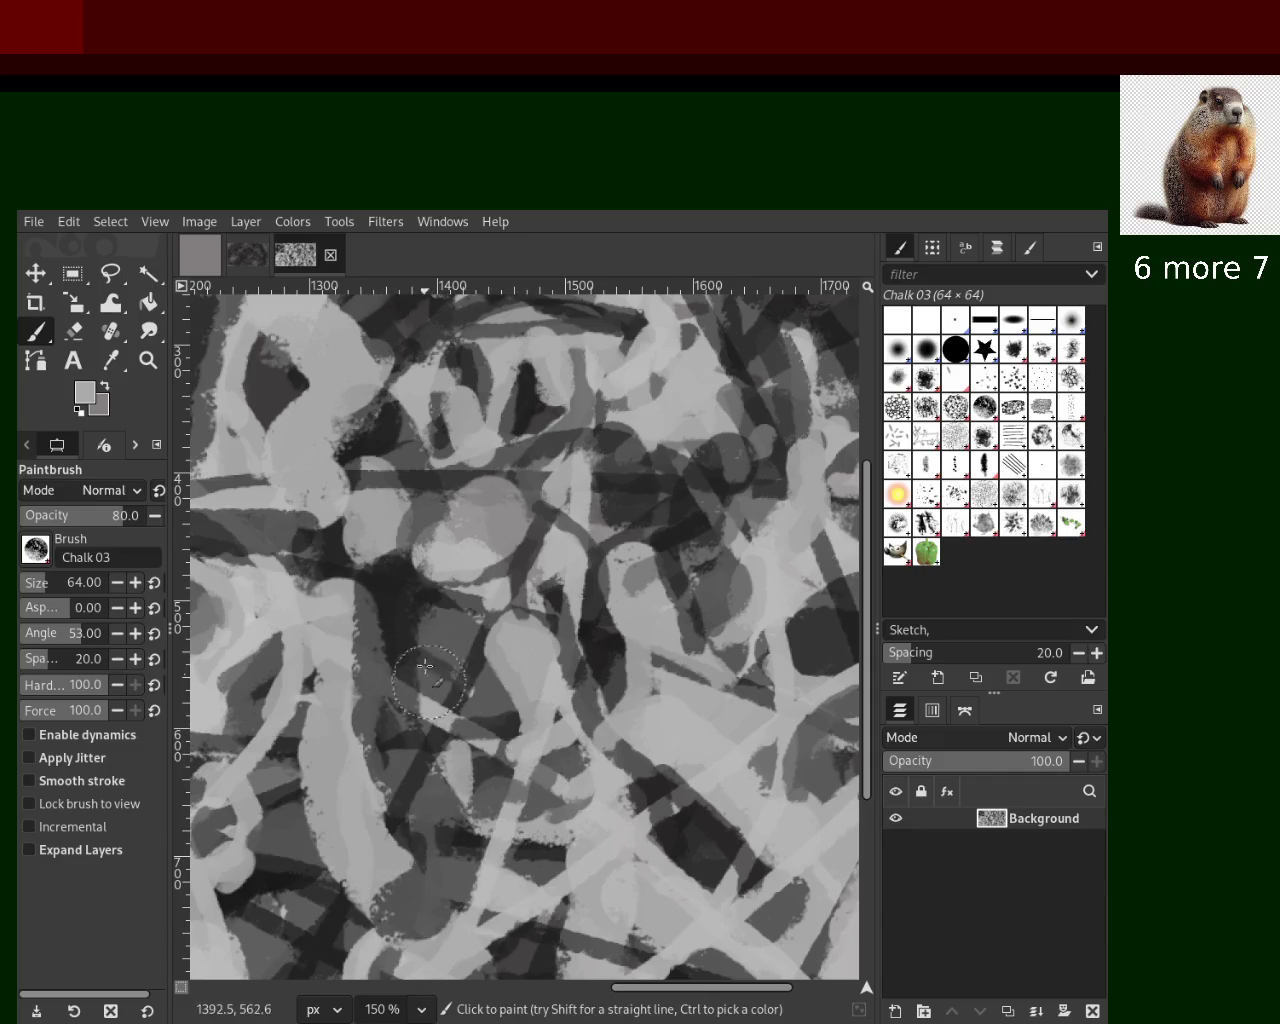
{"action": "left_click", "coordinate": [435, 655]}
{"action": "key", "text": "ctrl+z"}
{"action": "left_click", "coordinate": [437, 705]}
{"action": "key", "text": "ctrl+z"}
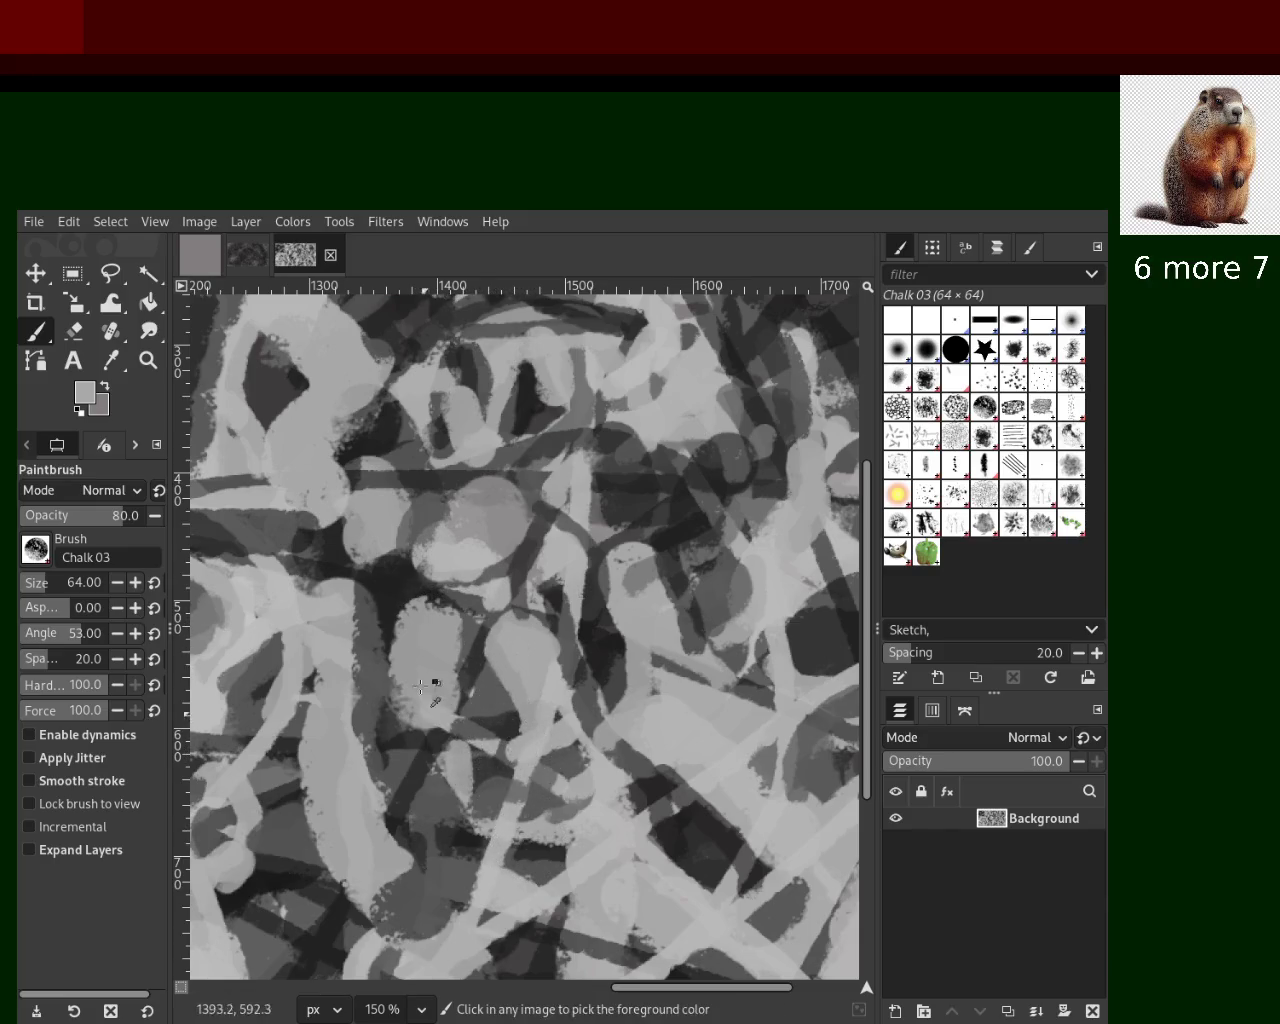
{"action": "key", "text": "ctrl+z"}
{"action": "key", "text": "ctrl+z"}
{"action": "key", "text": "ctrl+y"}
{"action": "key", "text": "ctrl+z"}
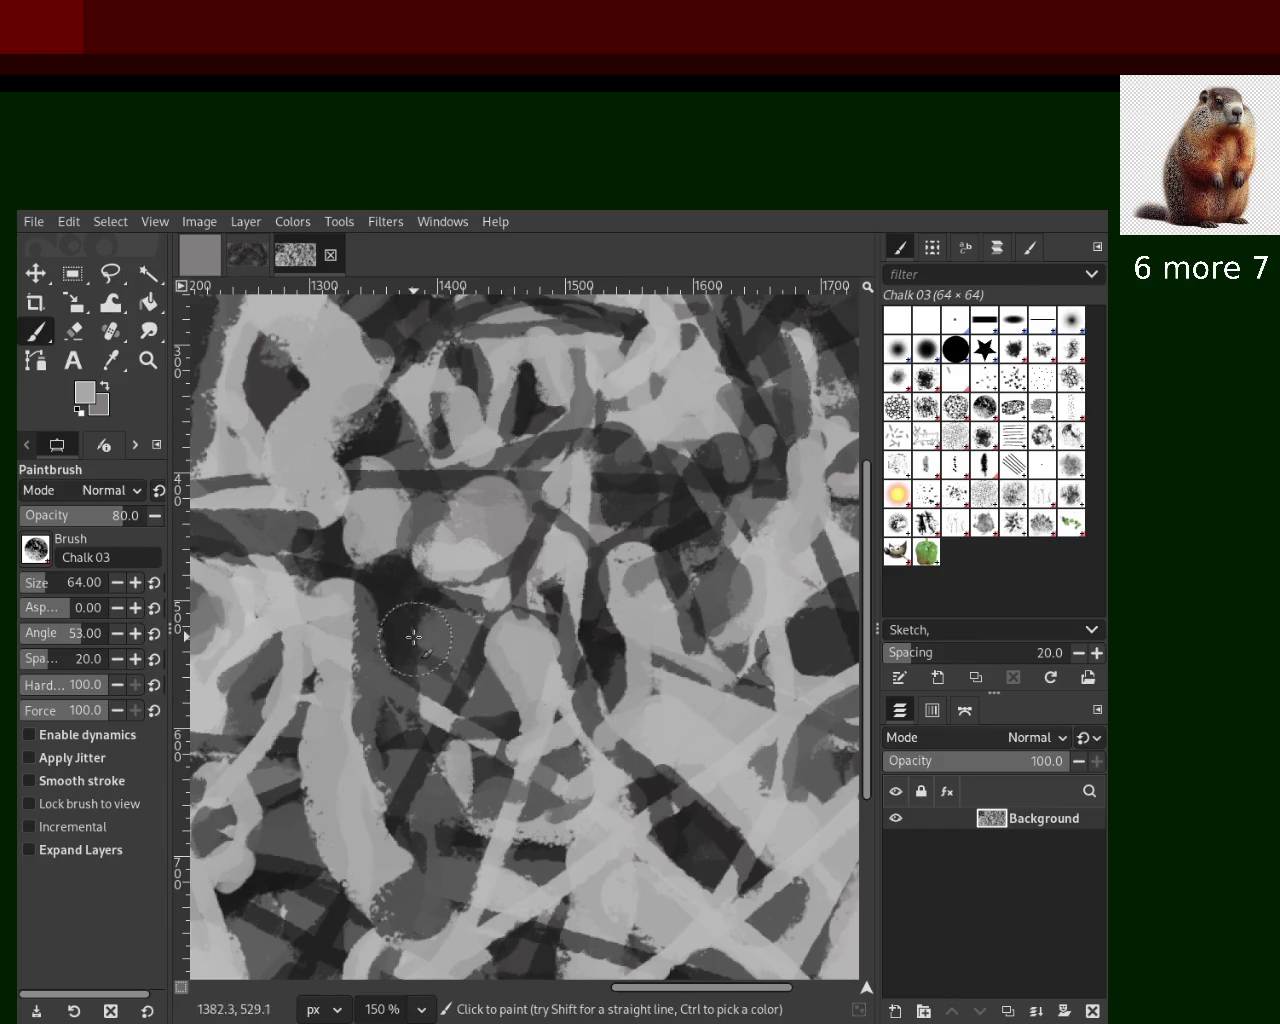
{"action": "key", "text": "ctrl+y"}
{"action": "key", "text": "ctrl+y"}
{"action": "key", "text": "ctrl+z"}
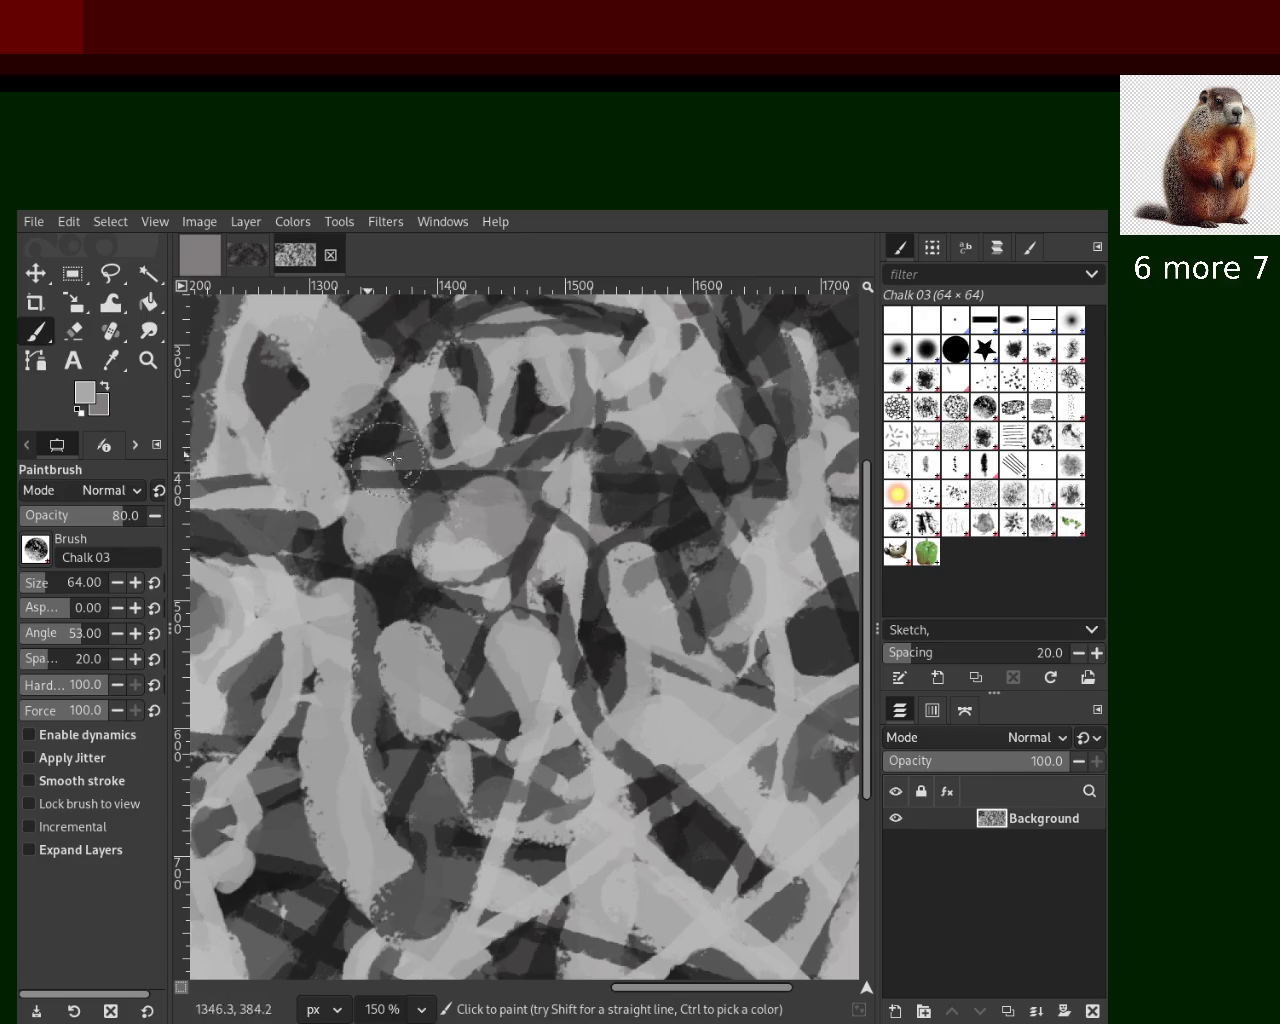
Try a dark chalk stroke and a light grey vertical stroke, undoing both
{"action": "left_click", "coordinate": [688, 528], "text": "ctrl"}
{"action": "mouse_move", "coordinate": [545, 935]}
{"action": "left_mouse_down"}
{"action": "mouse_move", "coordinate": [629, 790]}
{"action": "mouse_move", "coordinate": [560, 898]}
{"action": "left_mouse_up"}
{"action": "key", "text": "ctrl+z"}
{"action": "key", "text": "ctrl+y"}
{"action": "key", "text": "ctrl+z"}
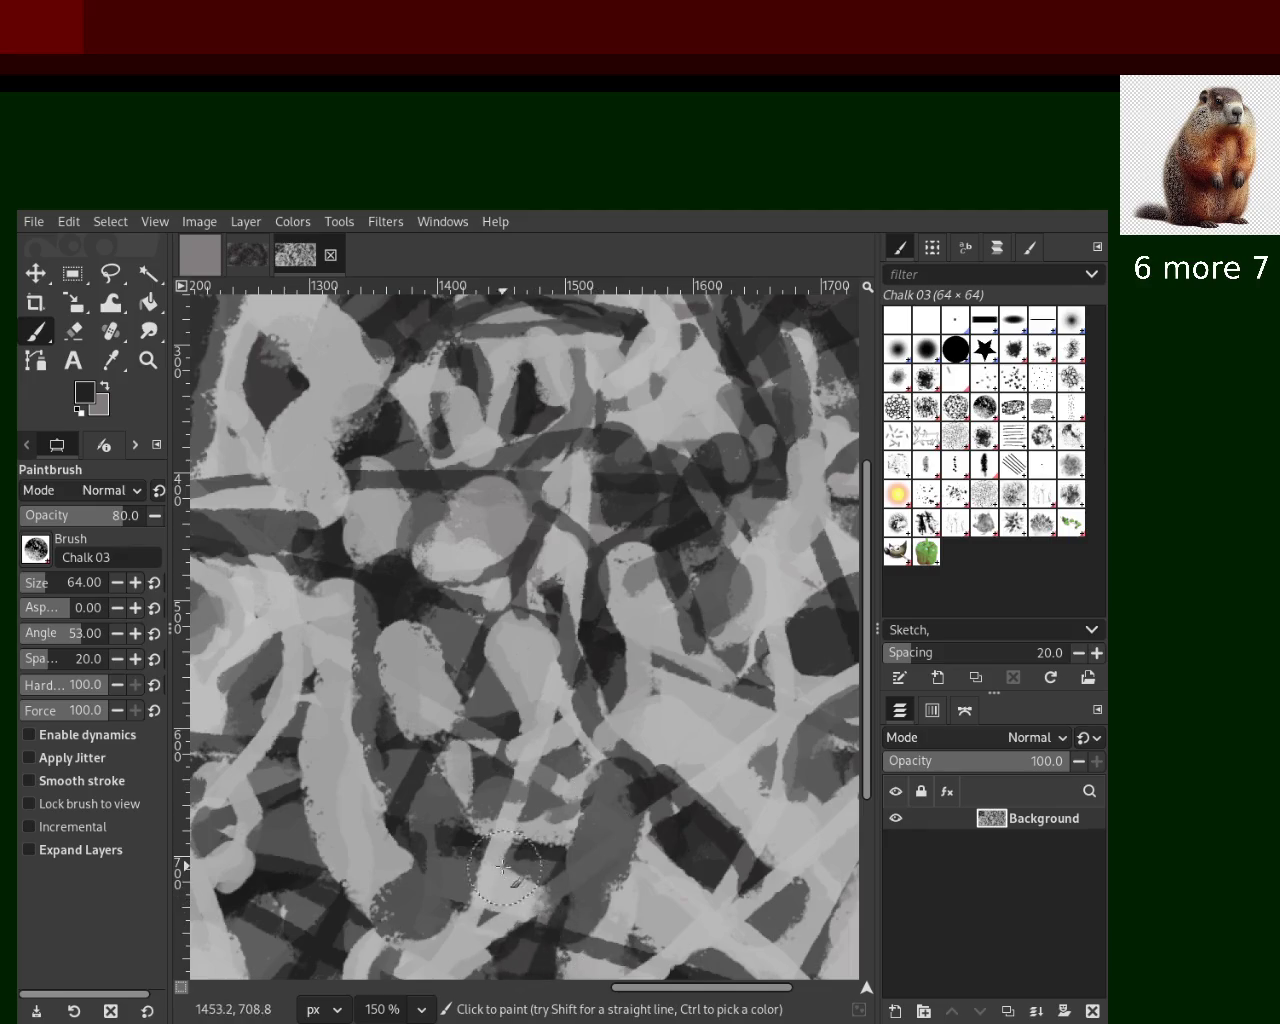
{"action": "left_click", "coordinate": [357, 832], "text": "ctrl"}
{"action": "left_click_drag", "start_coordinate": [342, 590], "coordinate": [336, 950]}
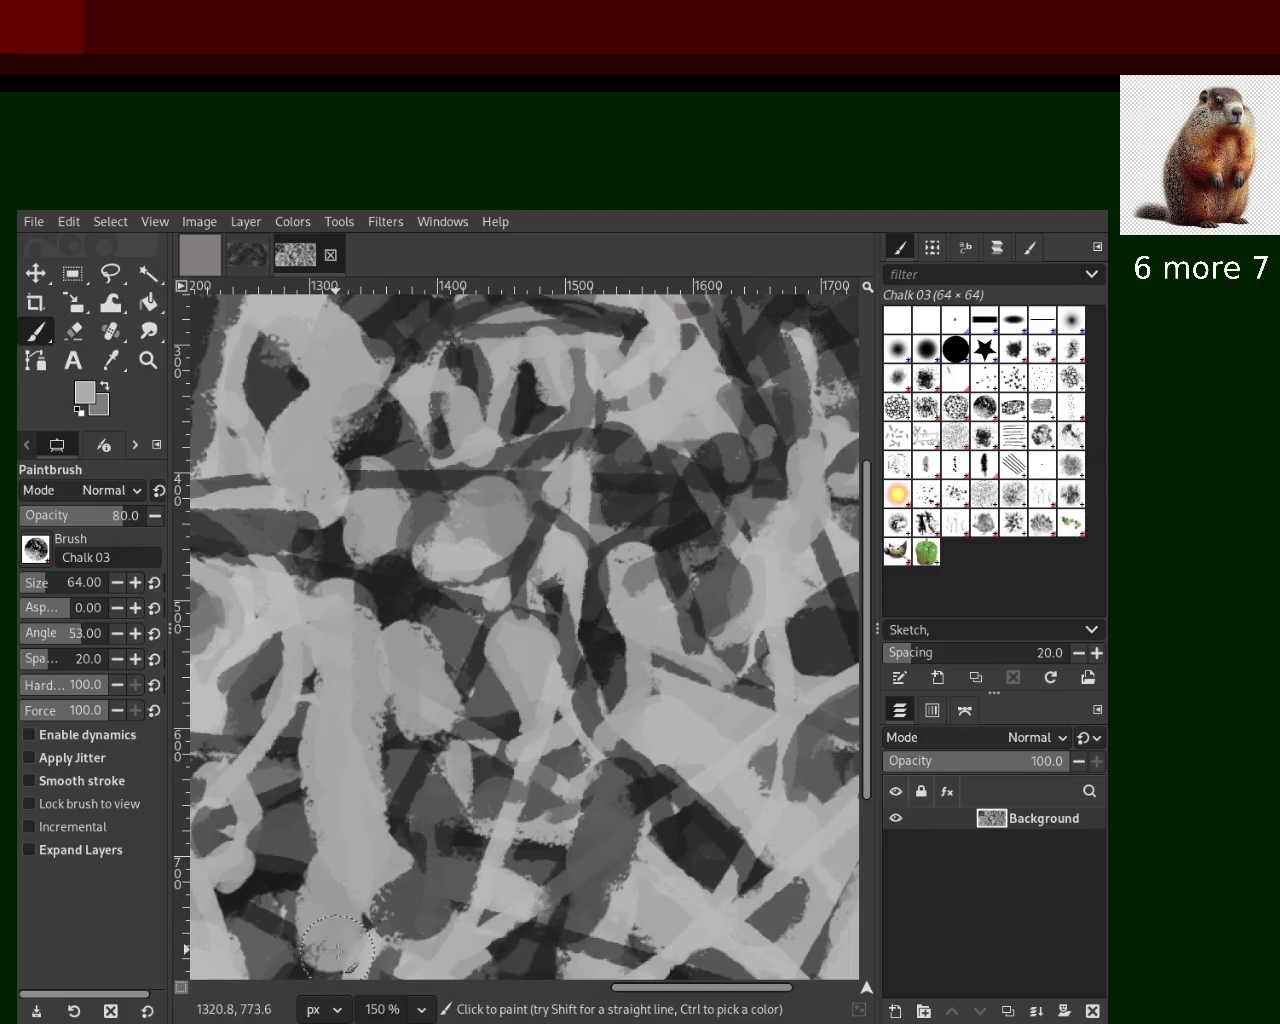
{"action": "key", "text": "ctrl+z"}
Discard a trial mid-grey stroke, then dab light grey chalk in the centre
{"action": "left_click", "coordinate": [410, 575], "text": "ctrl"}
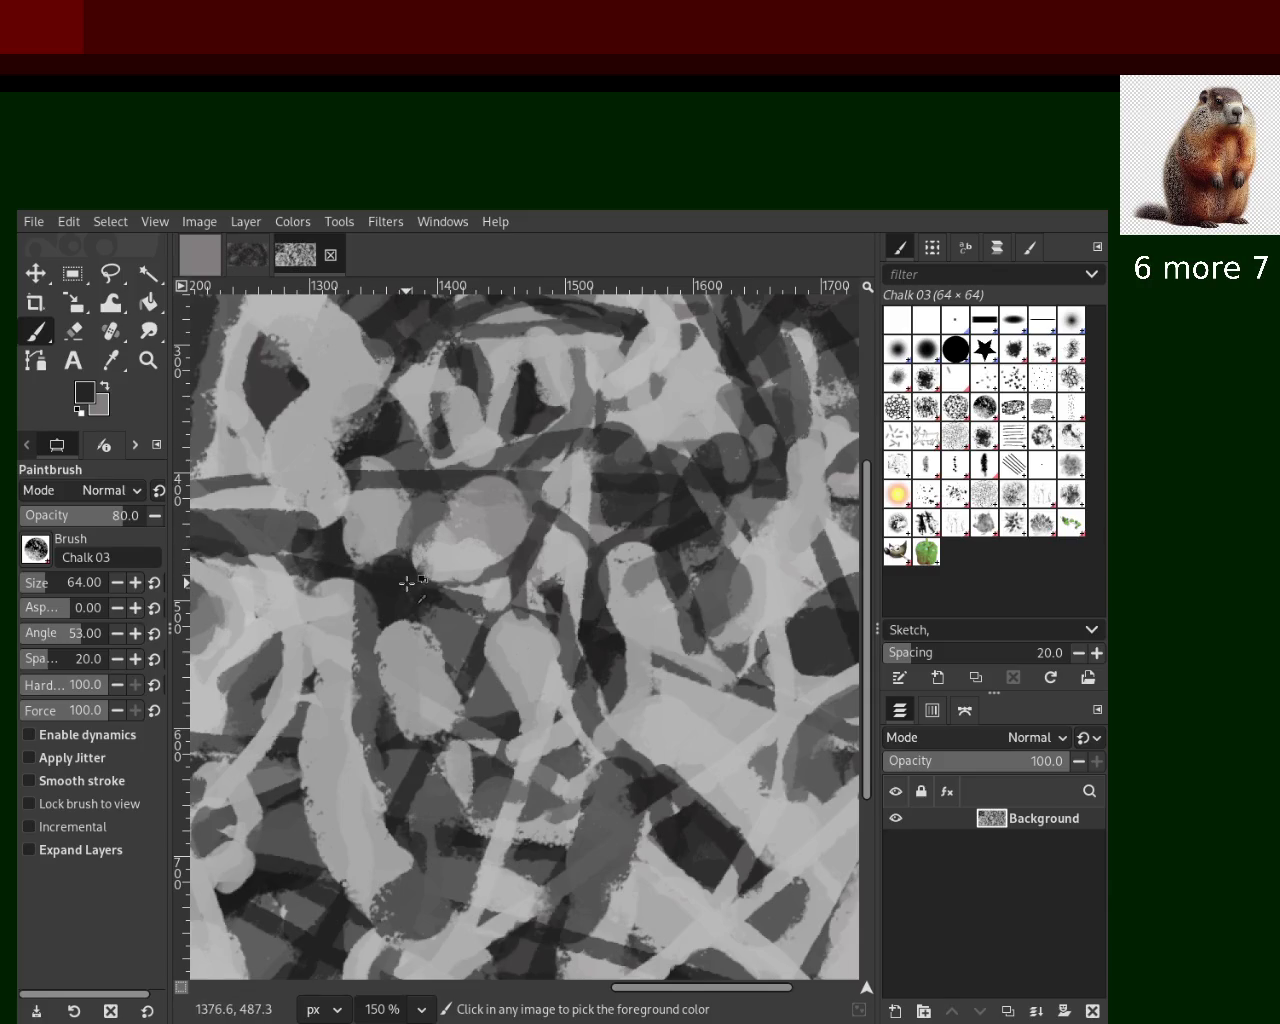
{"action": "left_click", "coordinate": [451, 510], "text": "ctrl"}
{"action": "left_click_drag", "start_coordinate": [451, 510], "coordinate": [594, 555]}
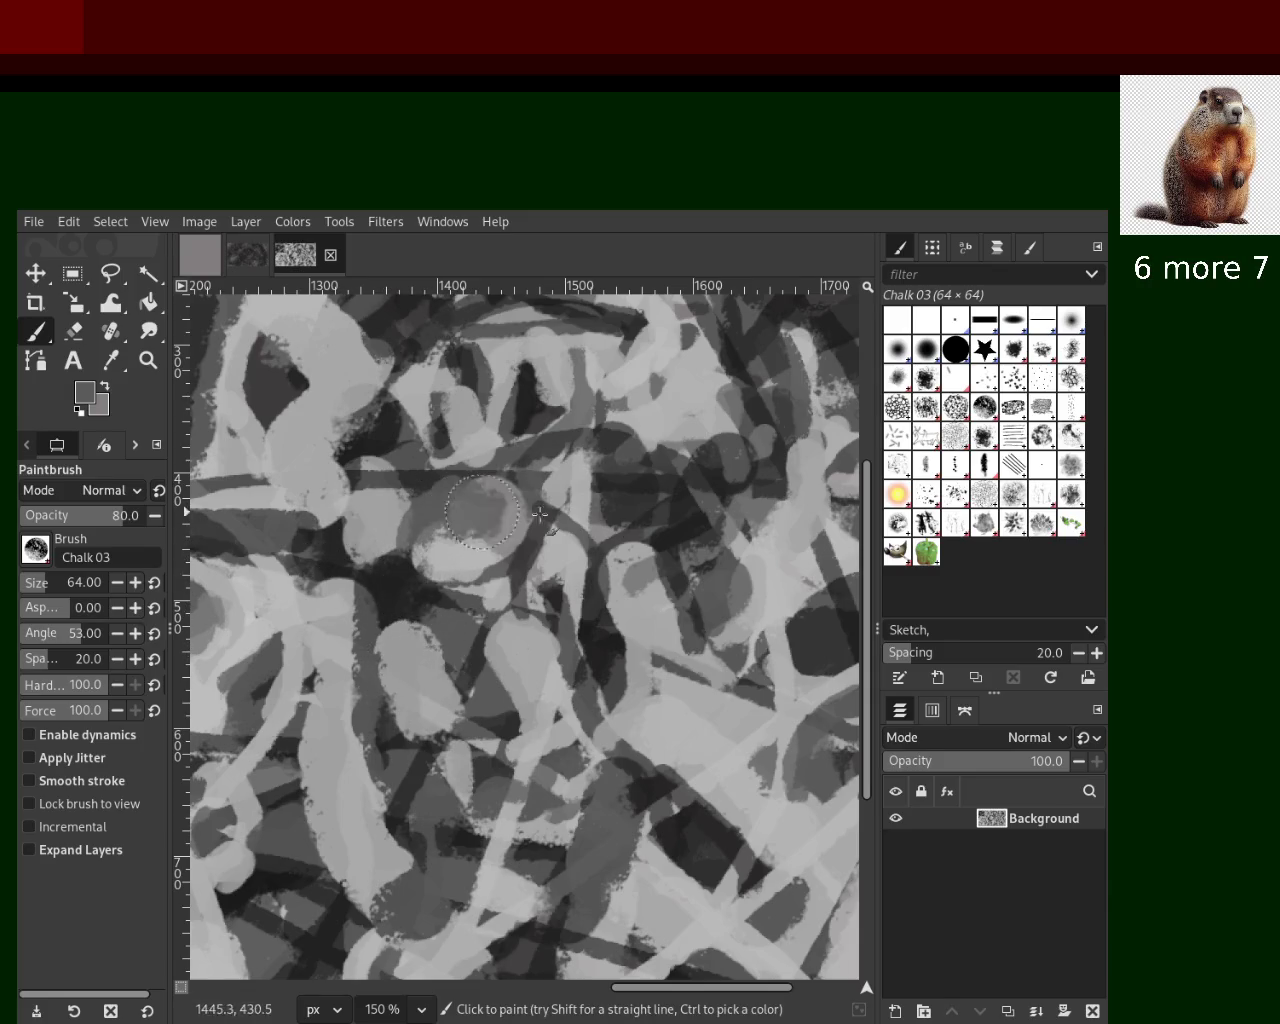
{"action": "key", "text": "ctrl+z"}
{"action": "left_click", "coordinate": [685, 394], "text": "ctrl"}
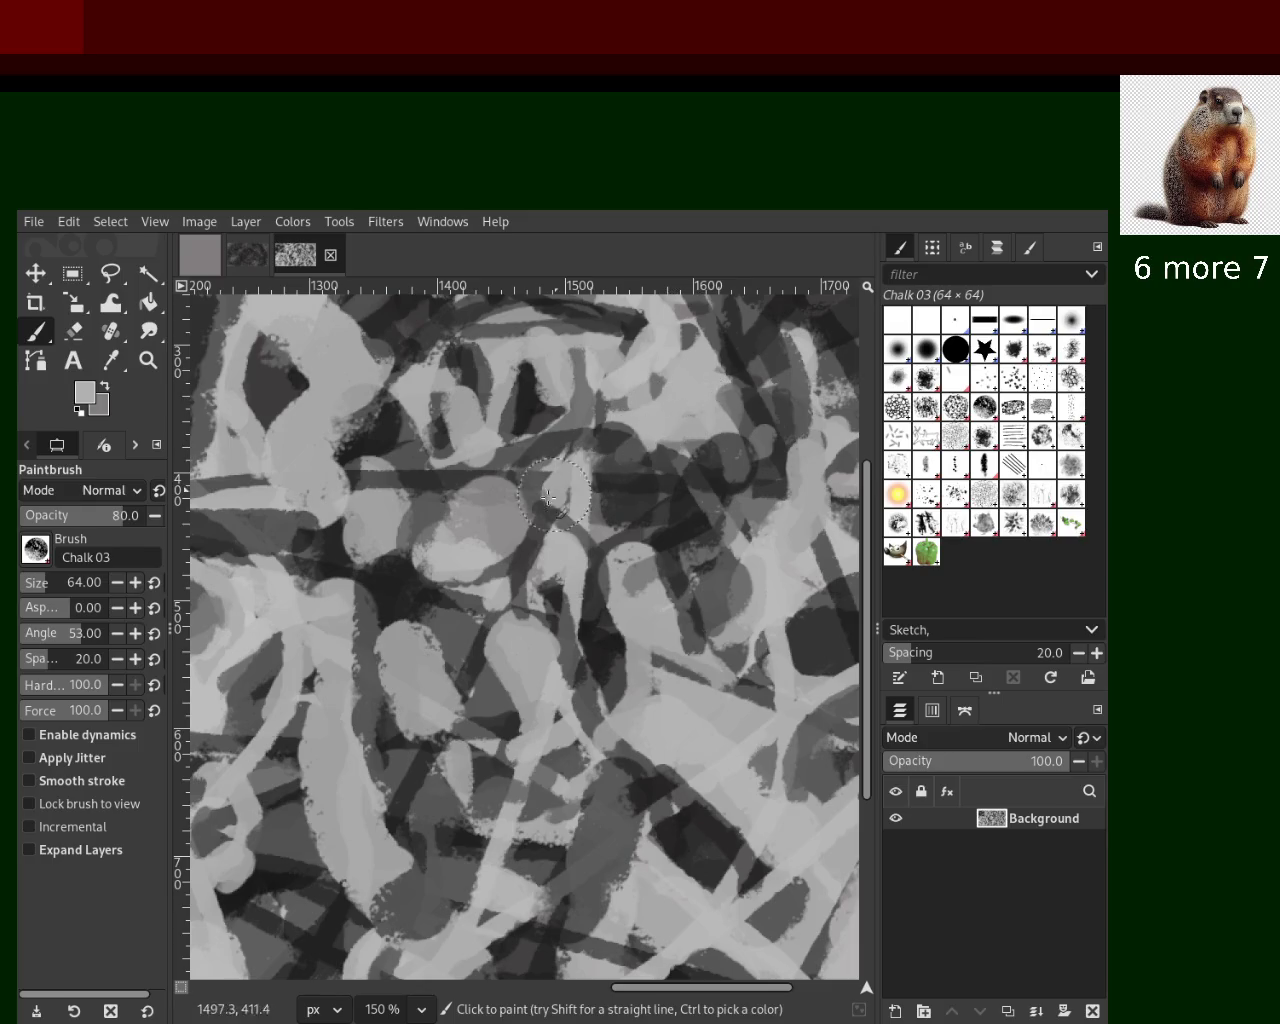
{"action": "left_click", "coordinate": [497, 546]}
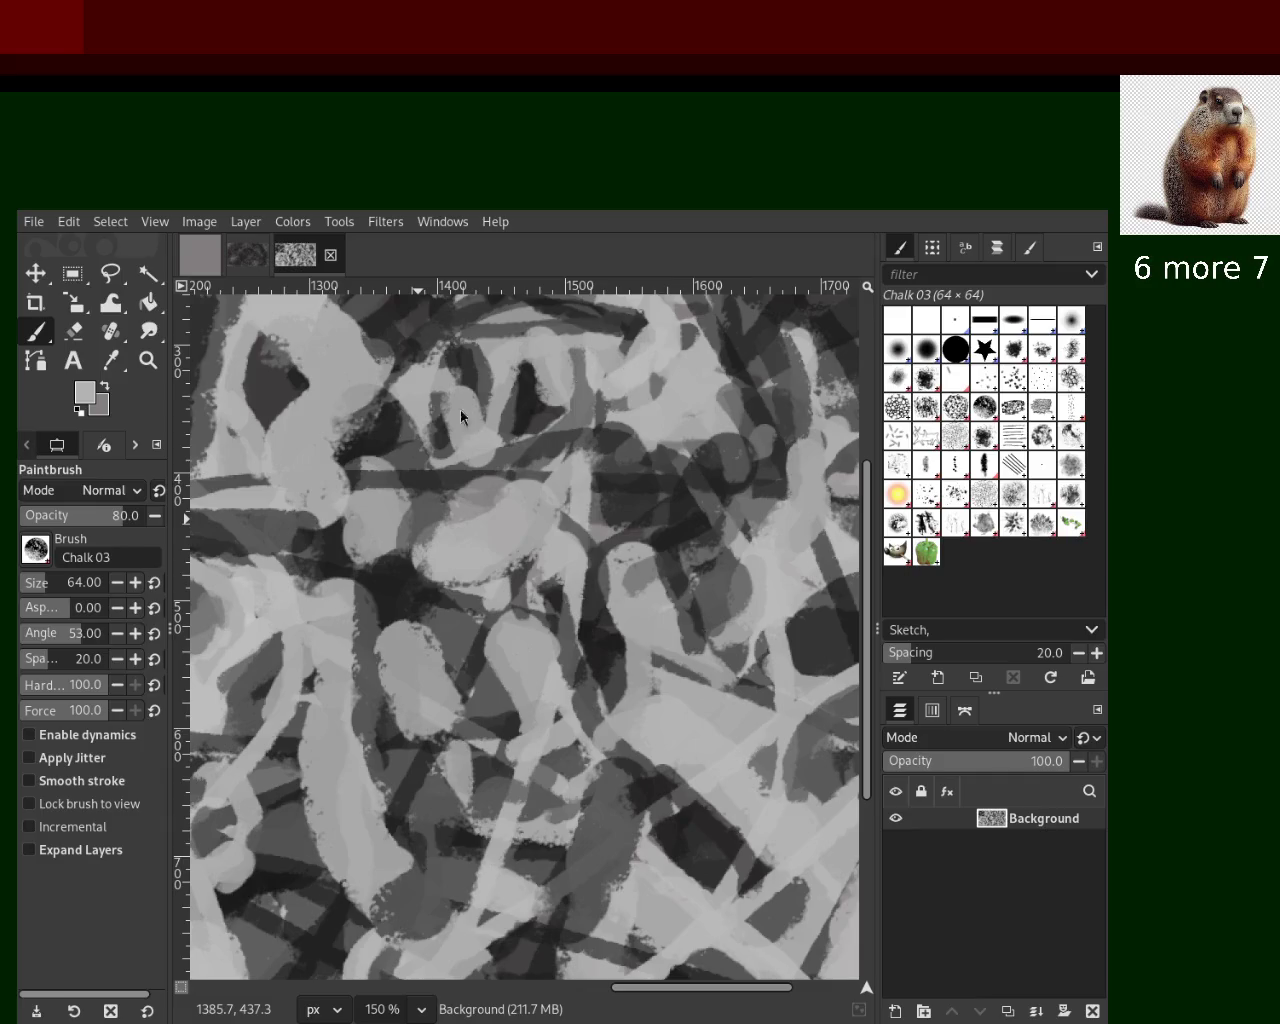
{"action": "left_click", "coordinate": [148, 361]}
Zoom the view out to 66.7% and reselect the chalk paintbrush
{"action": "left_click", "coordinate": [582, 527], "text": "ctrl"}
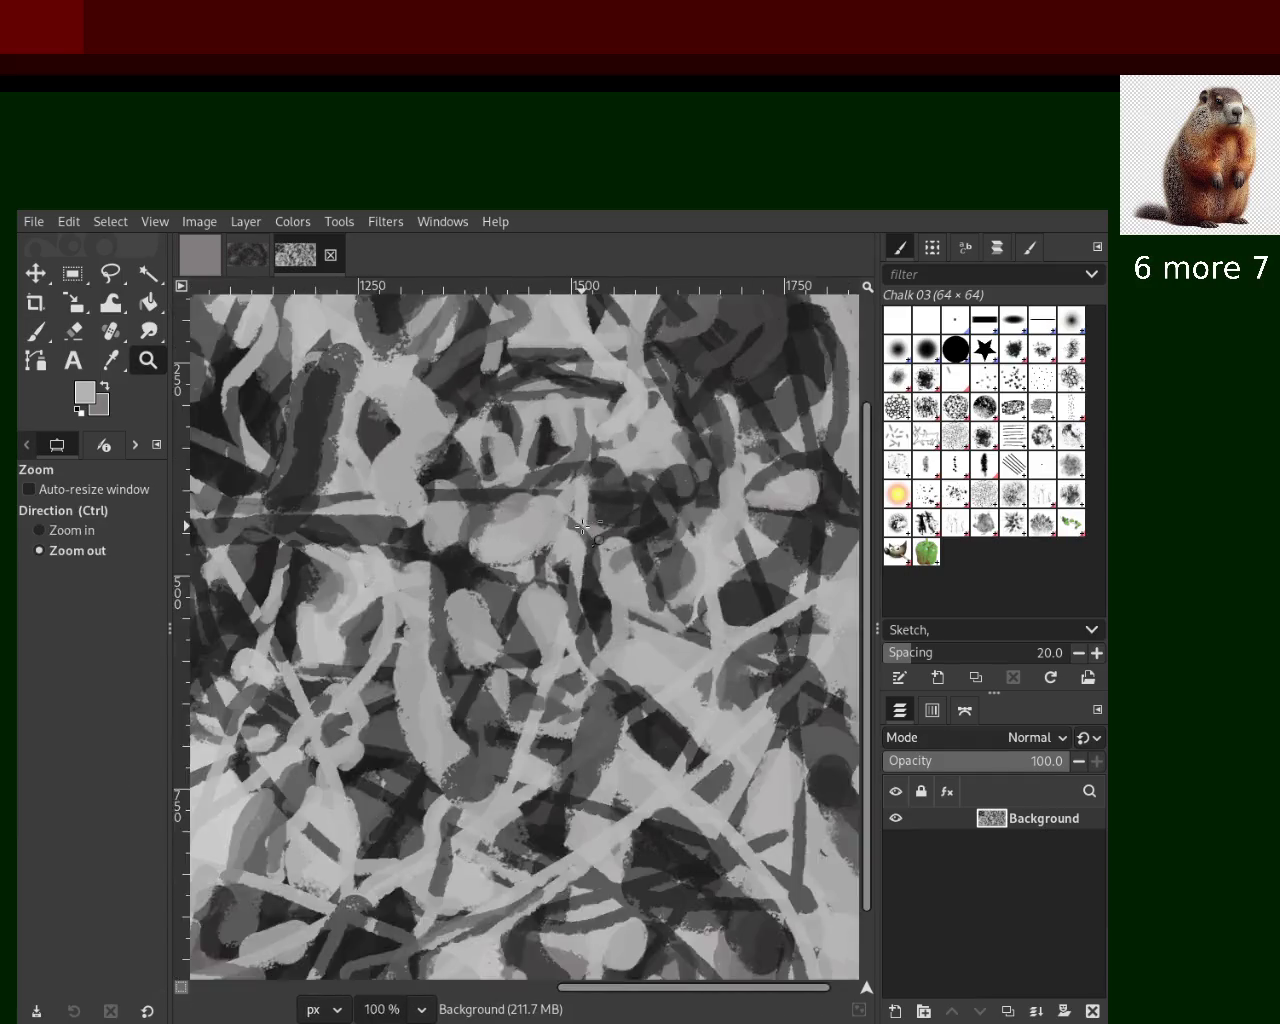
{"action": "left_click", "coordinate": [582, 527]}
{"action": "left_click", "coordinate": [612, 495], "text": "ctrl"}
{"action": "left_click", "coordinate": [612, 495], "text": "ctrl"}
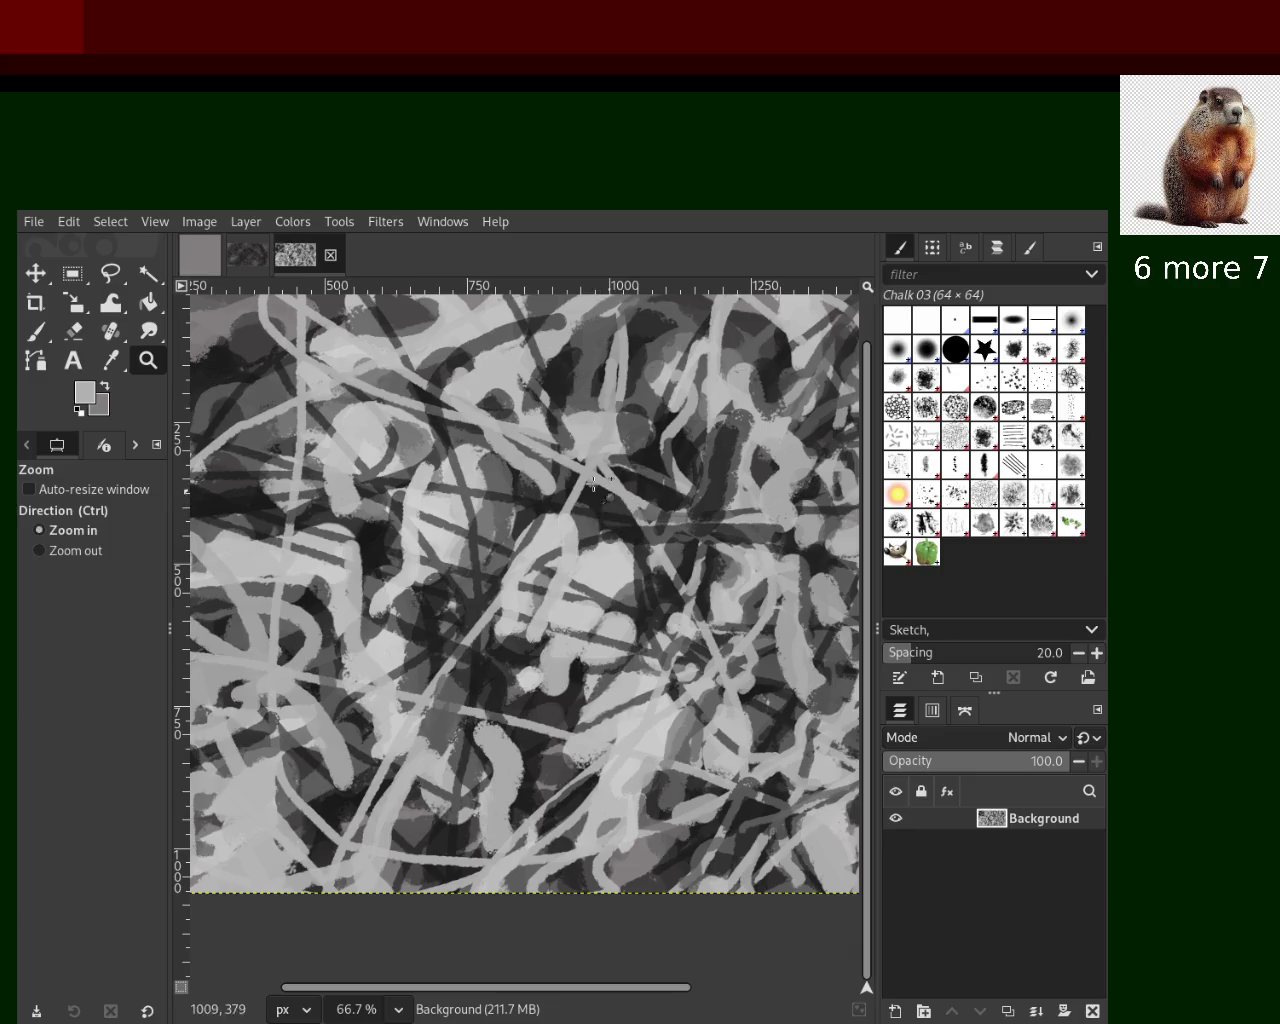
{"action": "left_click", "coordinate": [32, 336]}
Set the brush size to 79 and paint a broad light chalk stroke near the centre
{"action": "left_click", "coordinate": [34, 588]}
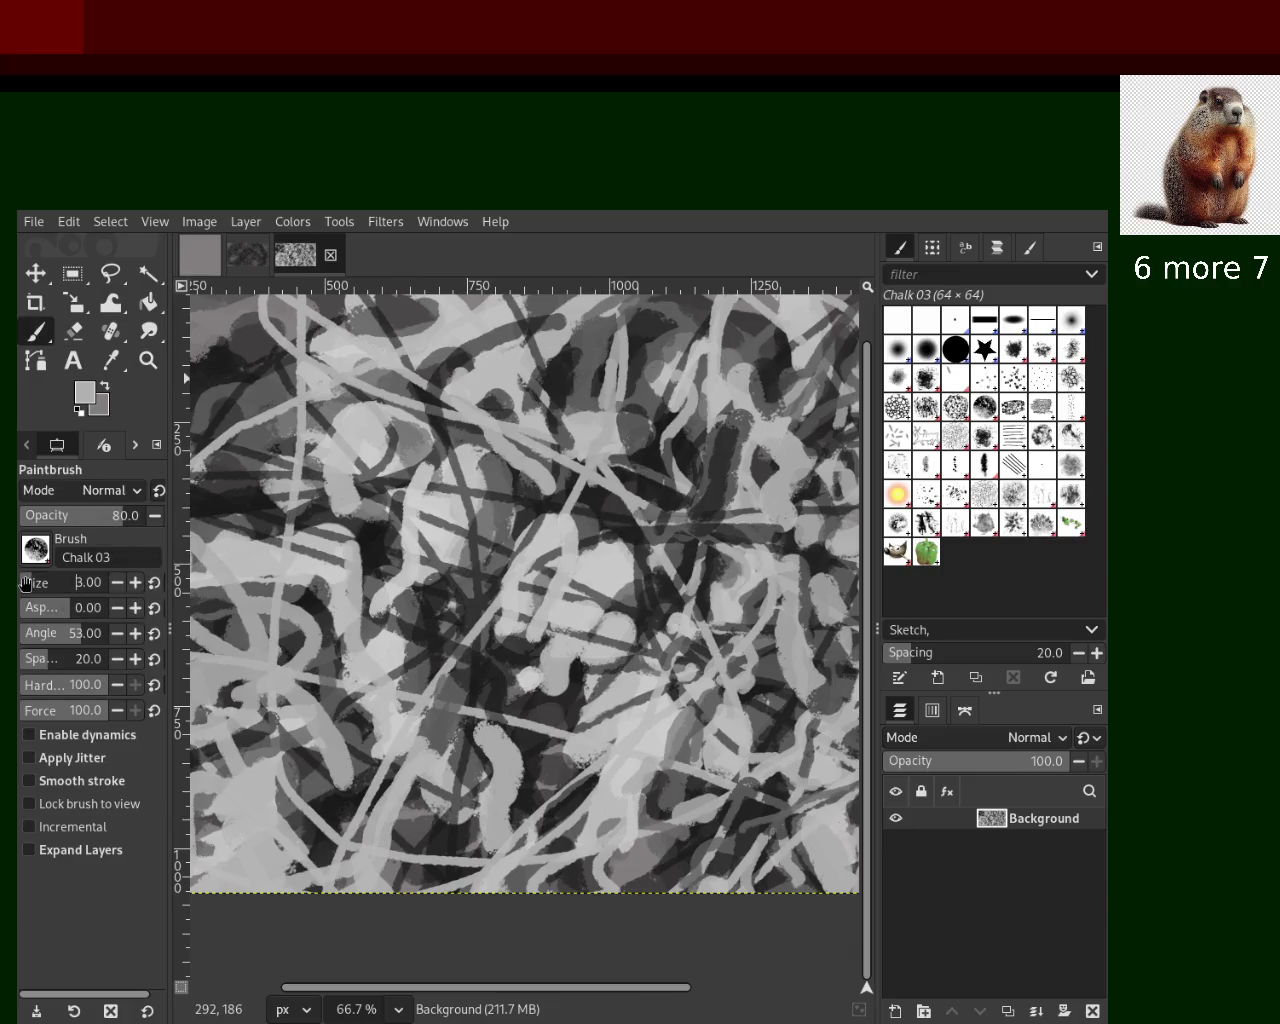
{"action": "left_click", "coordinate": [42, 588]}
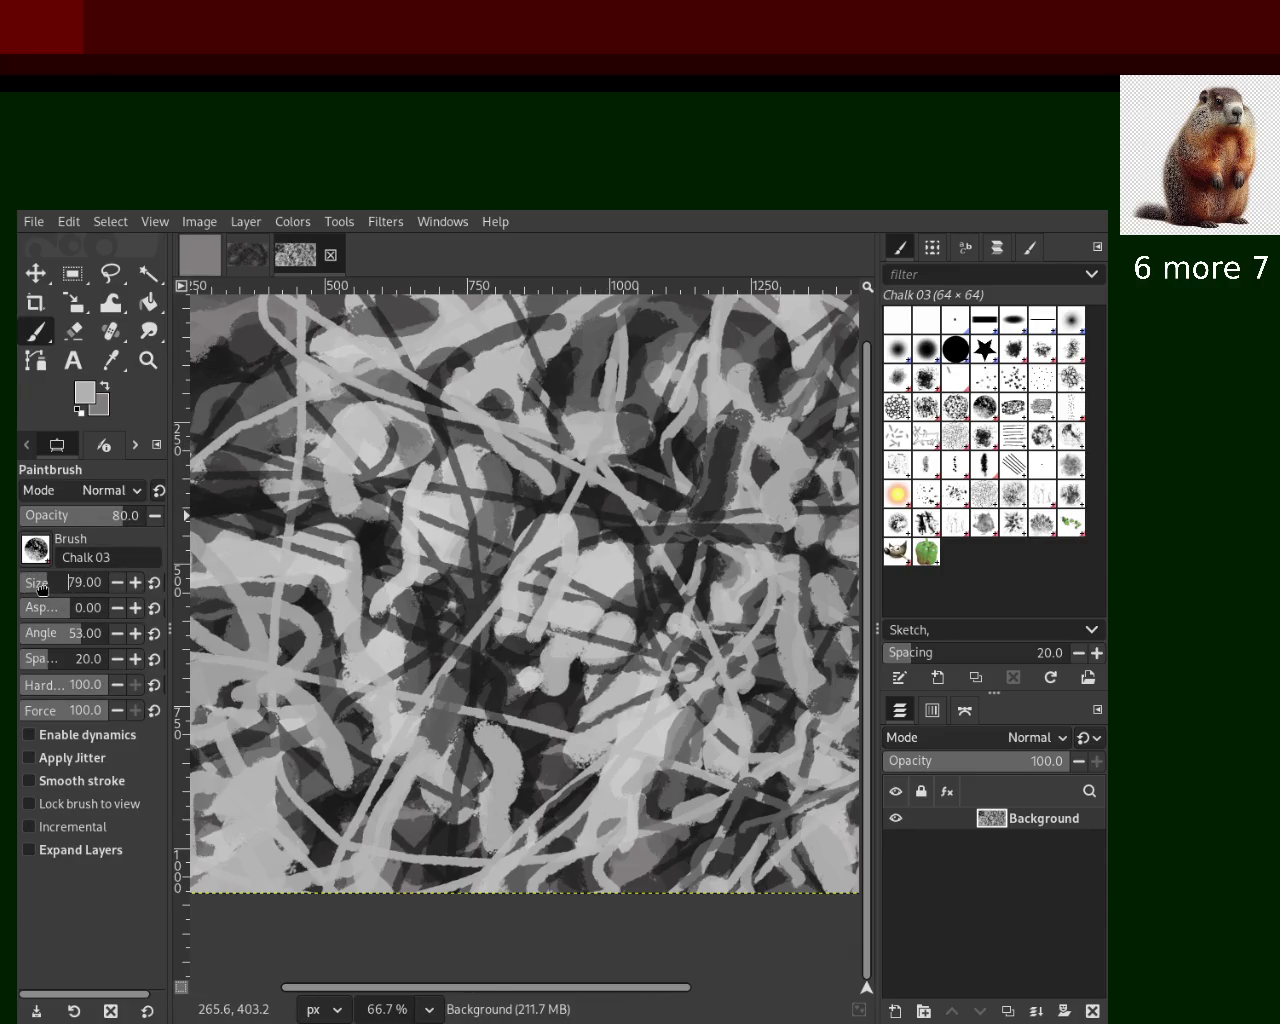
{"action": "left_click_drag", "start_coordinate": [608, 434], "coordinate": [574, 409]}
{"action": "key", "text": "ctrl+z"}
{"action": "left_click", "coordinate": [588, 442]}
Sample several greys from the painting and reduce the brush size to 28
{"action": "left_click", "coordinate": [614, 573], "text": "ctrl"}
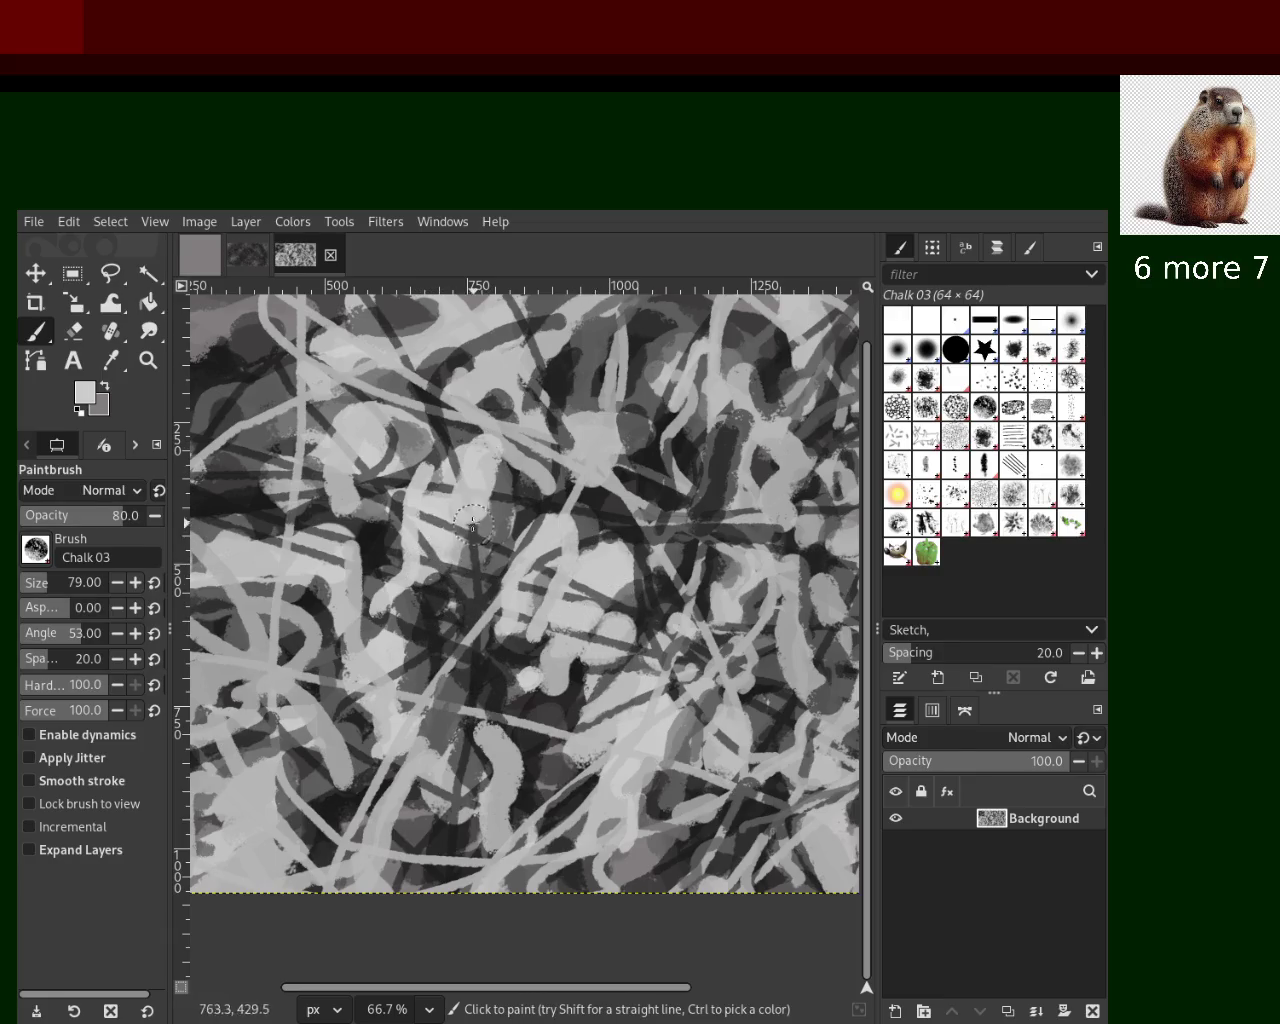
{"action": "left_click", "coordinate": [391, 458], "text": "ctrl"}
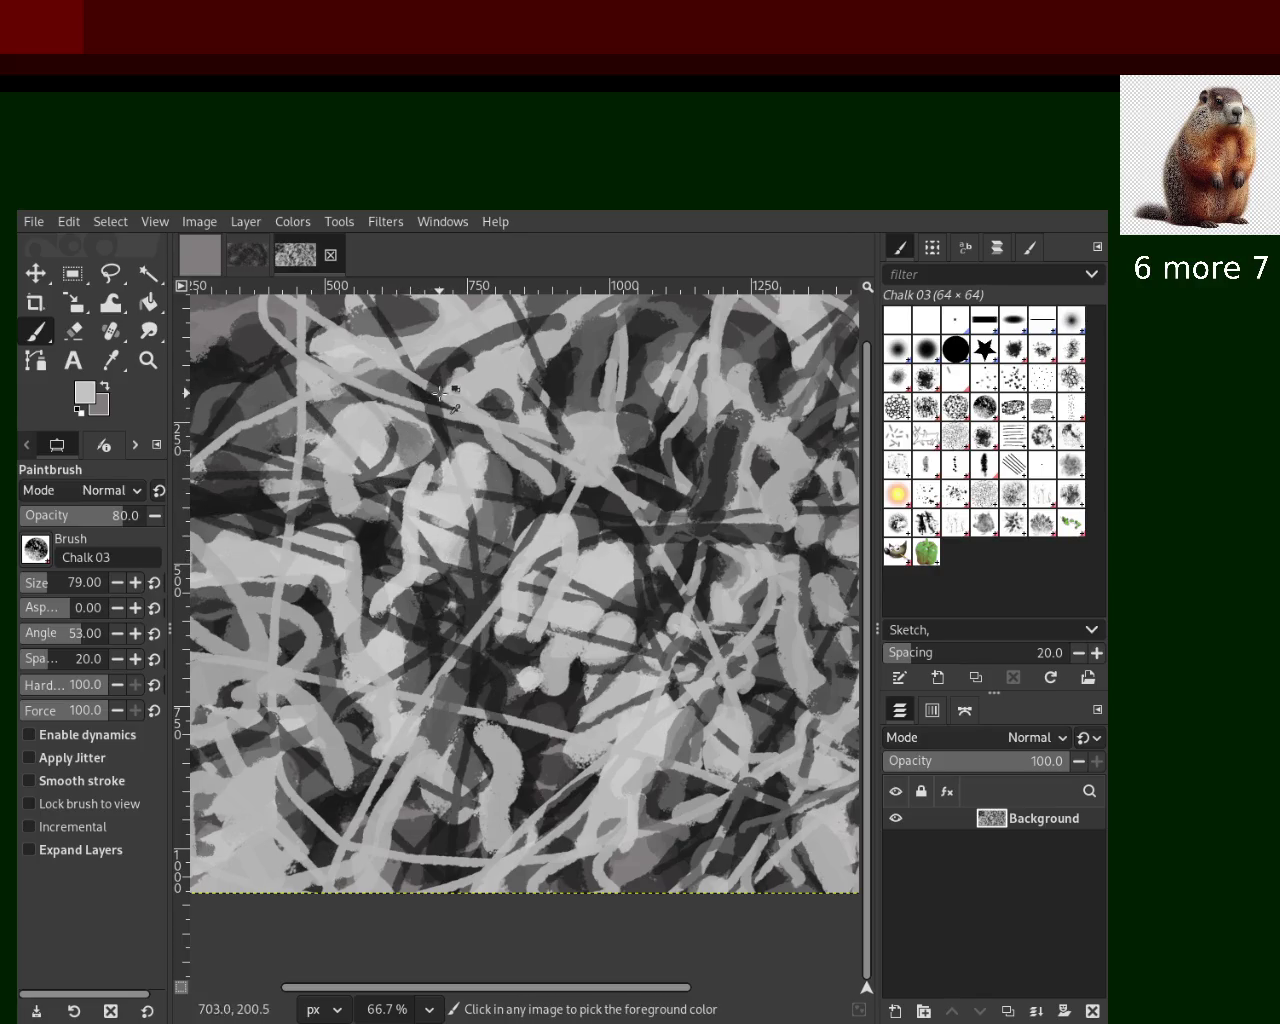
{"action": "left_click", "coordinate": [405, 381], "text": "ctrl"}
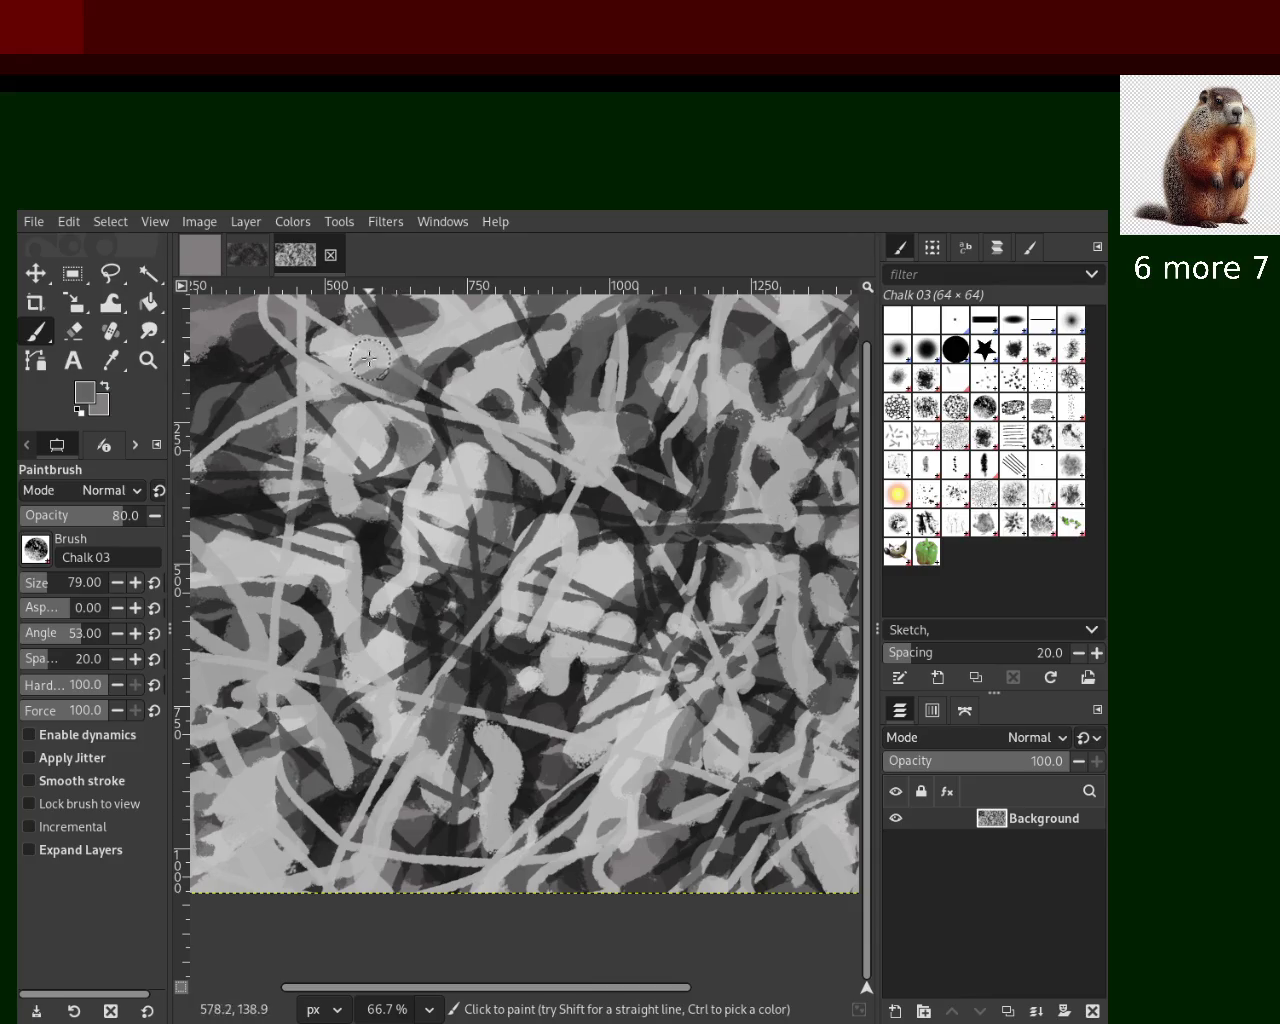
{"action": "left_click", "coordinate": [462, 357], "text": "ctrl"}
{"action": "left_click", "coordinate": [291, 400], "text": "ctrl"}
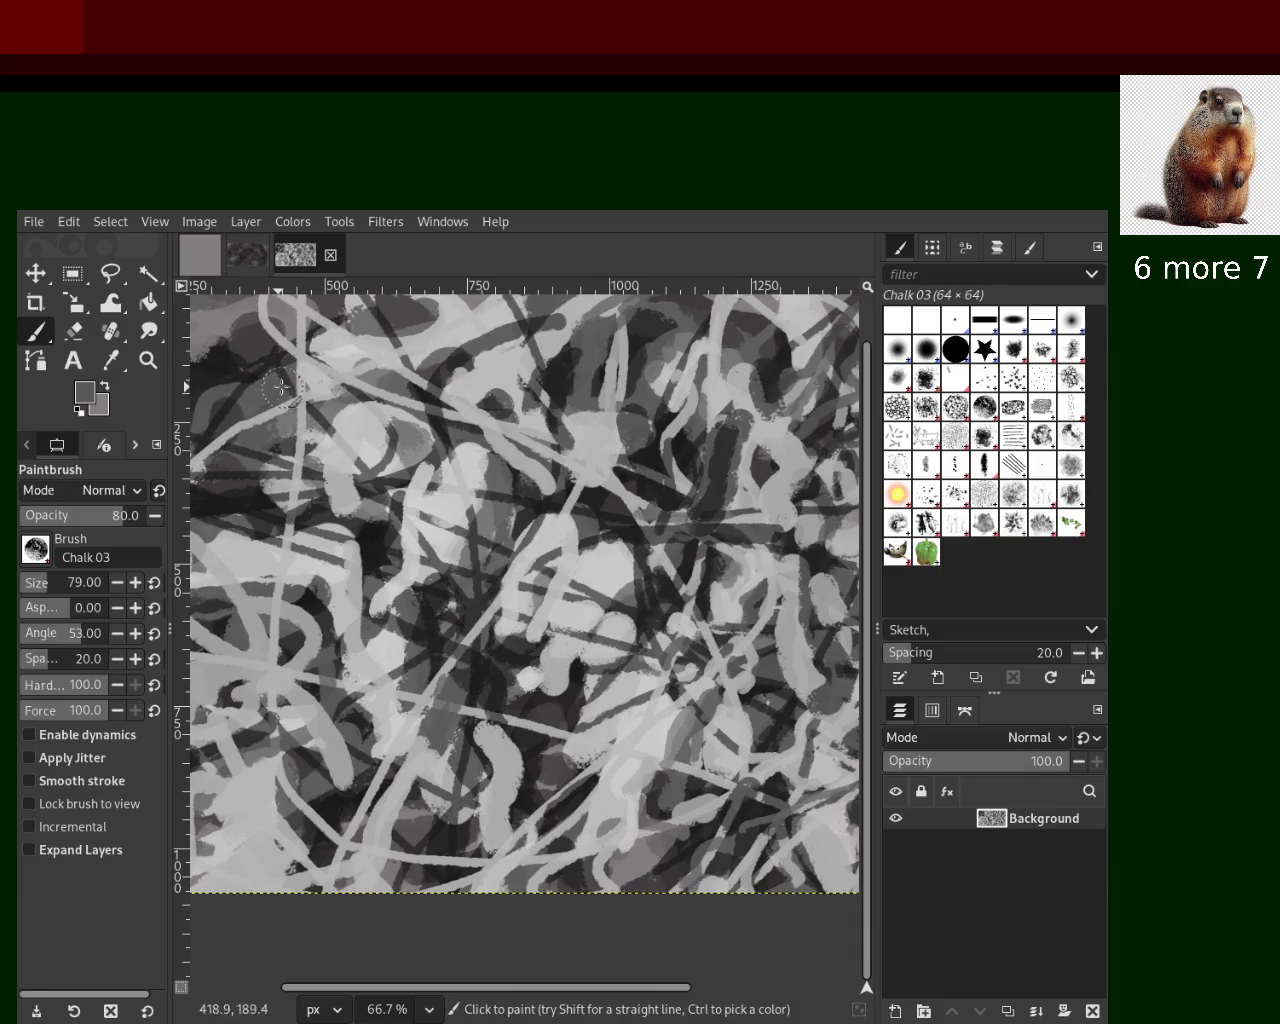
{"action": "left_click", "coordinate": [293, 414], "text": "ctrl"}
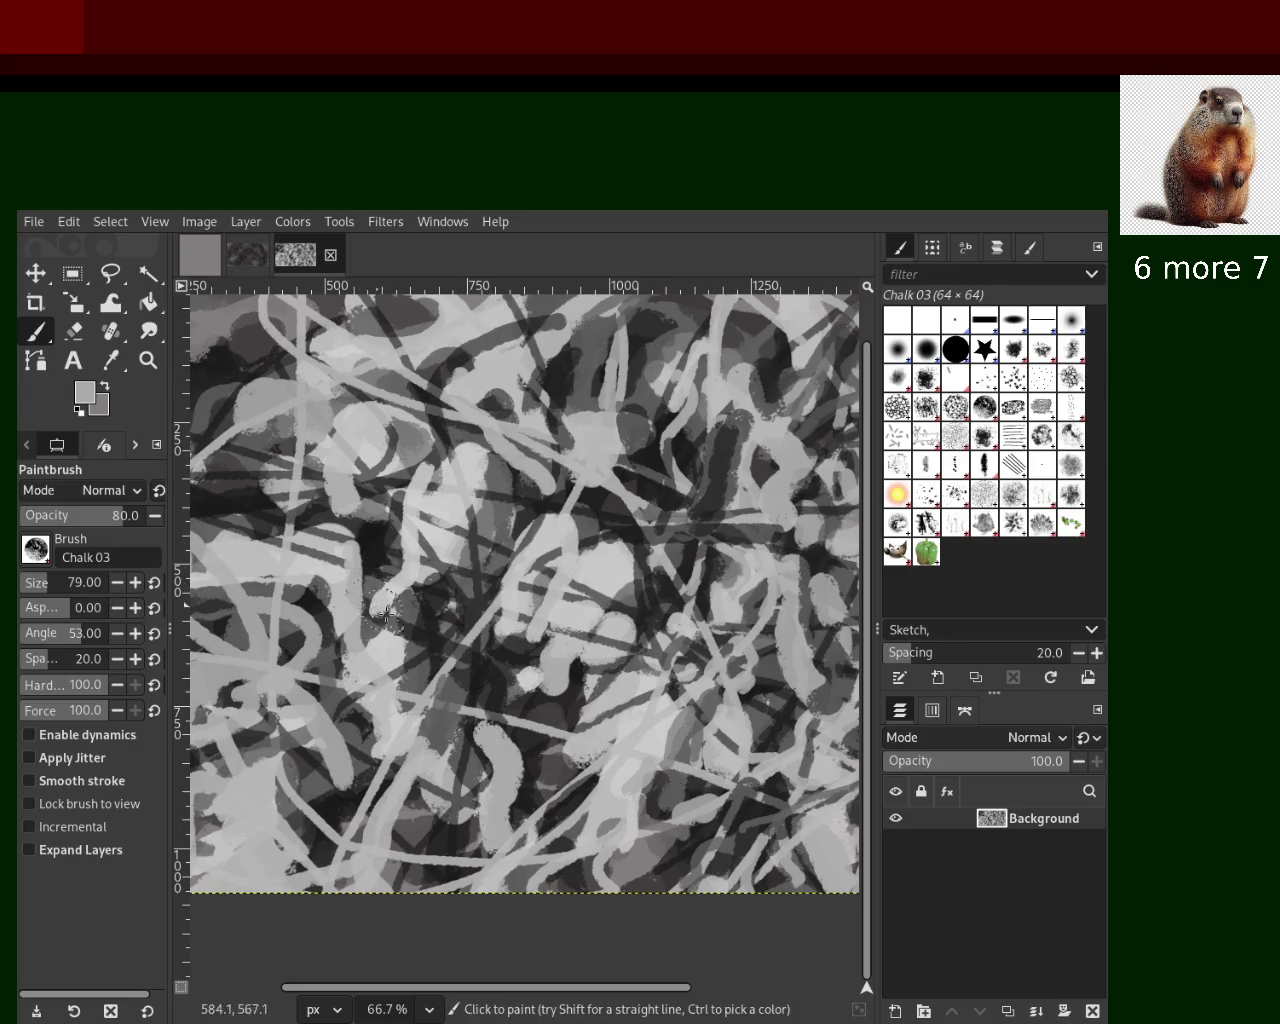
{"action": "left_click", "coordinate": [385, 660], "text": "ctrl"}
{"action": "left_click", "coordinate": [642, 690], "text": "ctrl"}
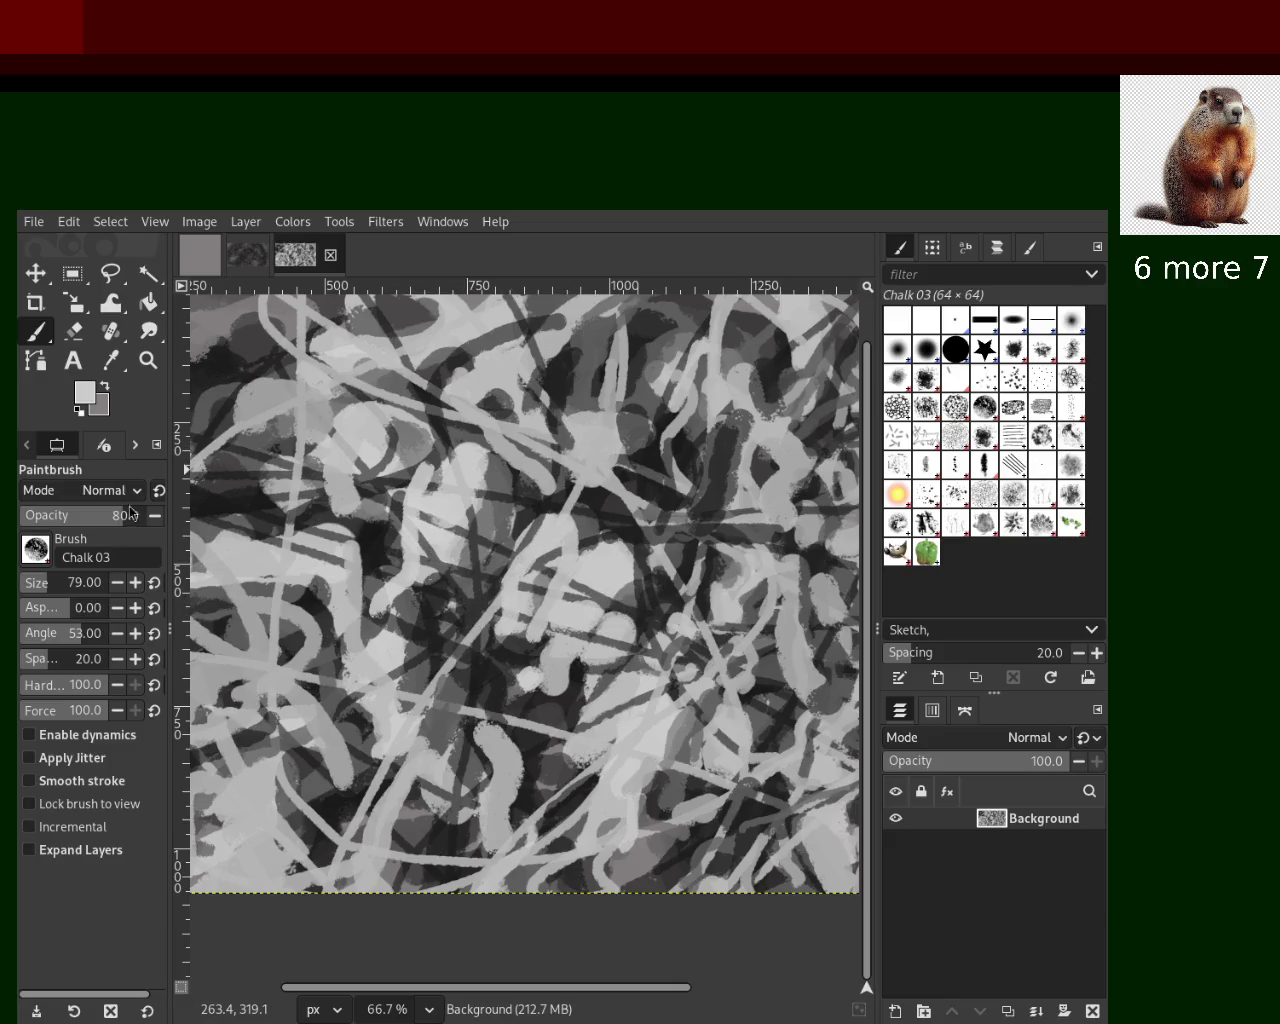
{"action": "left_click", "coordinate": [33, 584]}
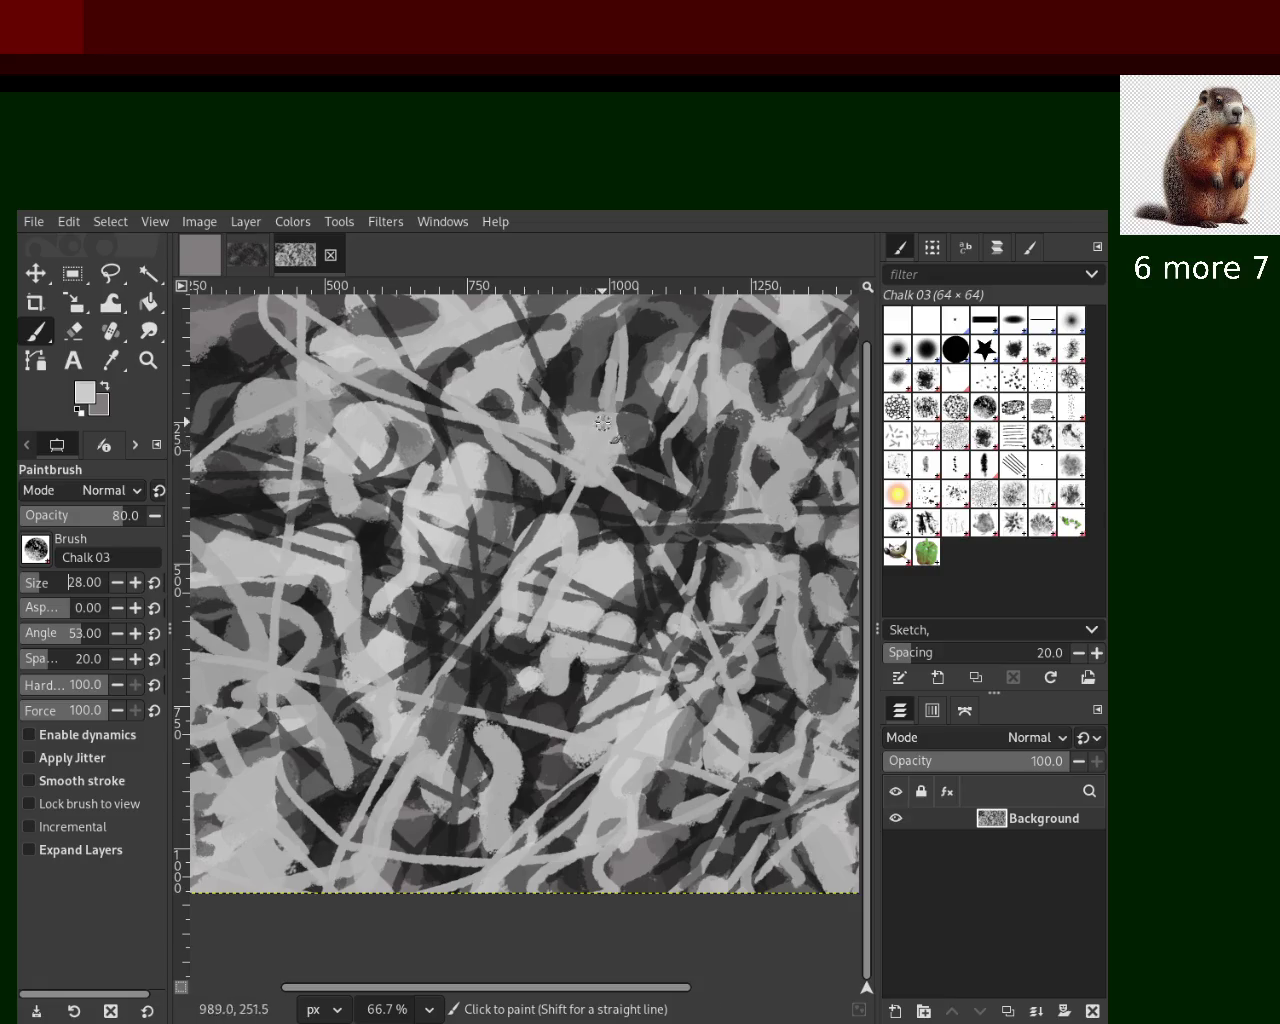
Paint a black chalk stroke down the centre and cover it with light grey
{"action": "left_click", "coordinate": [620, 502], "text": "ctrl"}
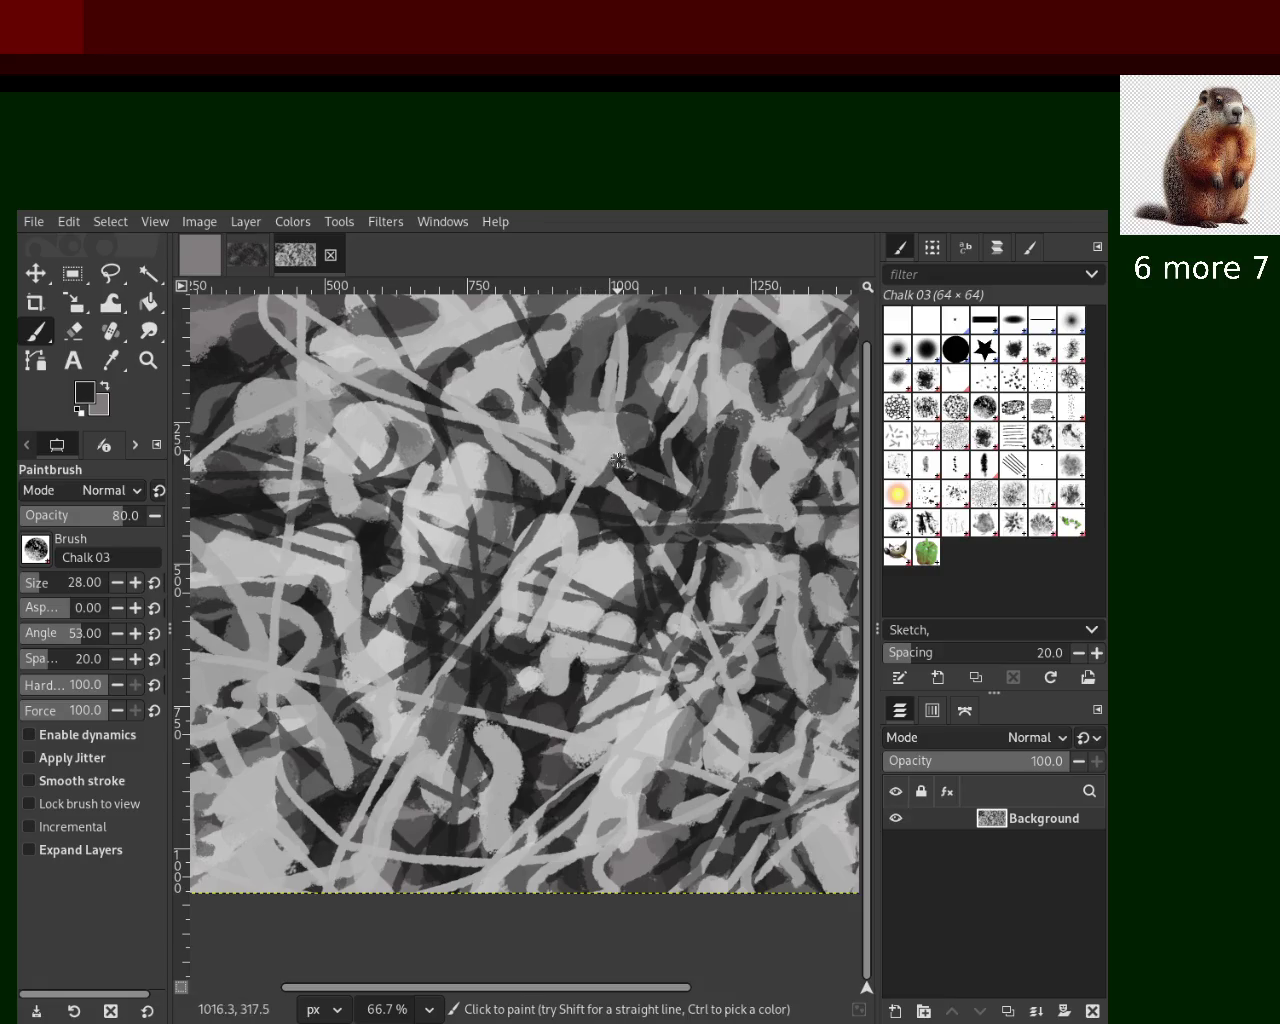
{"action": "mouse_move", "coordinate": [567, 424]}
{"action": "left_mouse_down"}
{"action": "mouse_move", "coordinate": [587, 506]}
{"action": "mouse_move", "coordinate": [569, 482]}
{"action": "mouse_move", "coordinate": [643, 485]}
{"action": "left_mouse_up"}
{"action": "left_click", "coordinate": [577, 497], "text": "ctrl"}
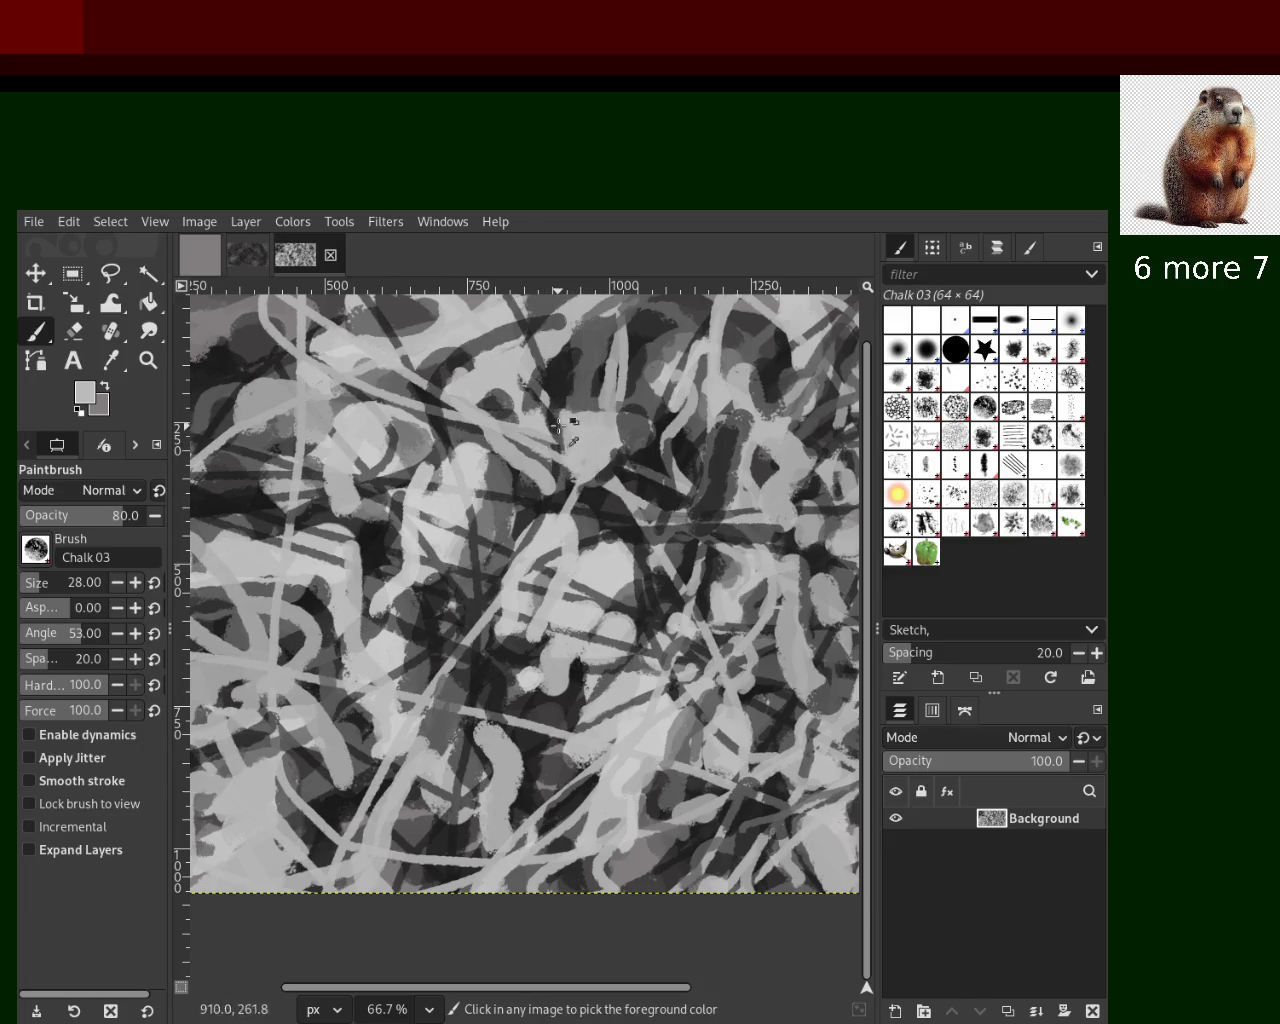
Sample several greys, from near-black to light grey, from the painting
{"action": "left_click", "coordinate": [562, 392], "text": "ctrl"}
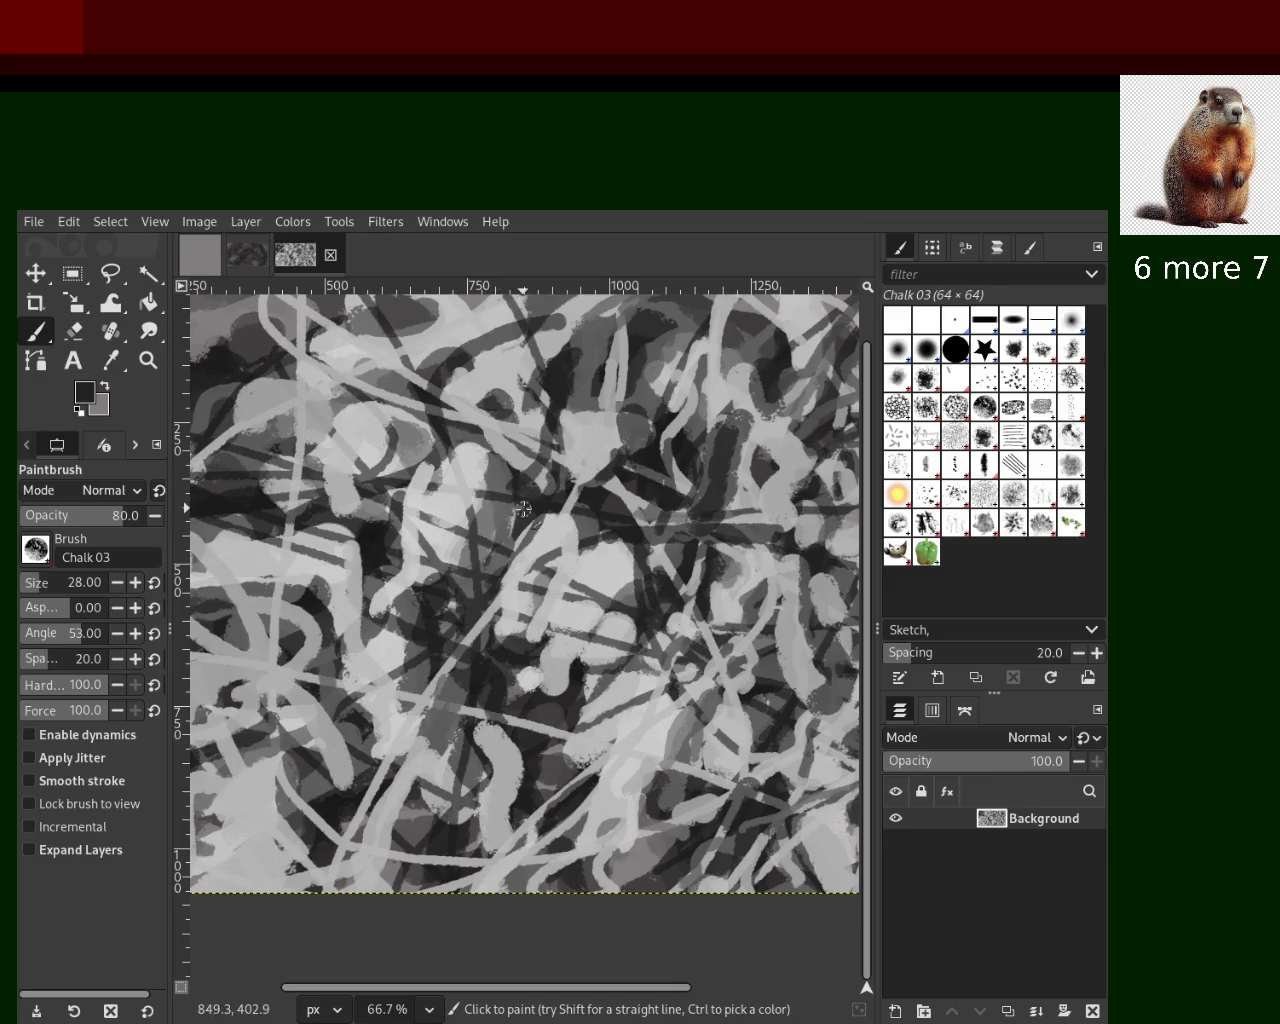
{"action": "left_click", "coordinate": [615, 452], "text": "ctrl"}
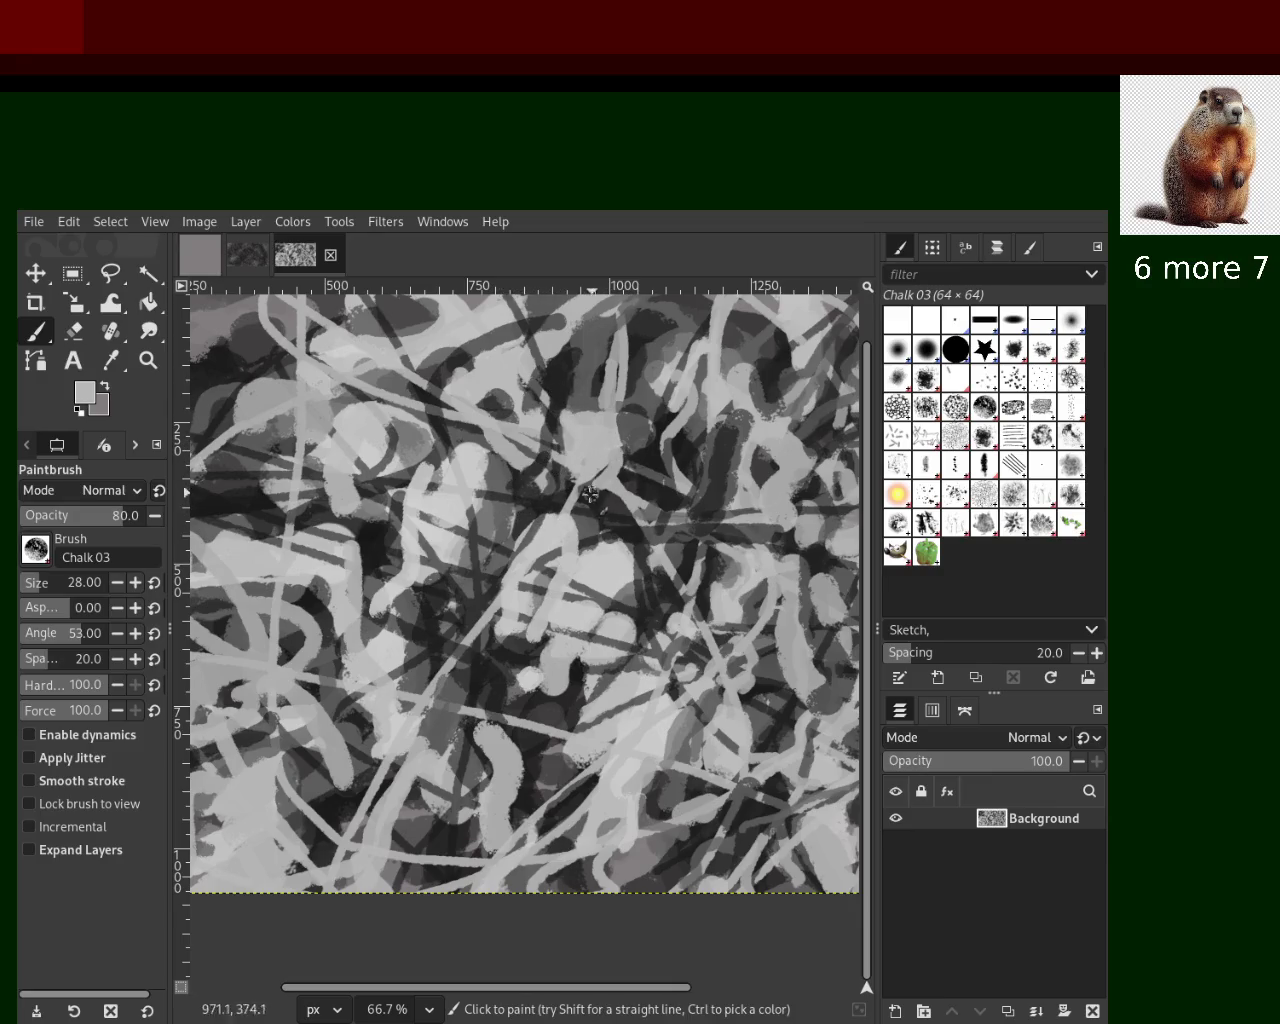
{"action": "left_click", "coordinate": [595, 405], "text": "ctrl"}
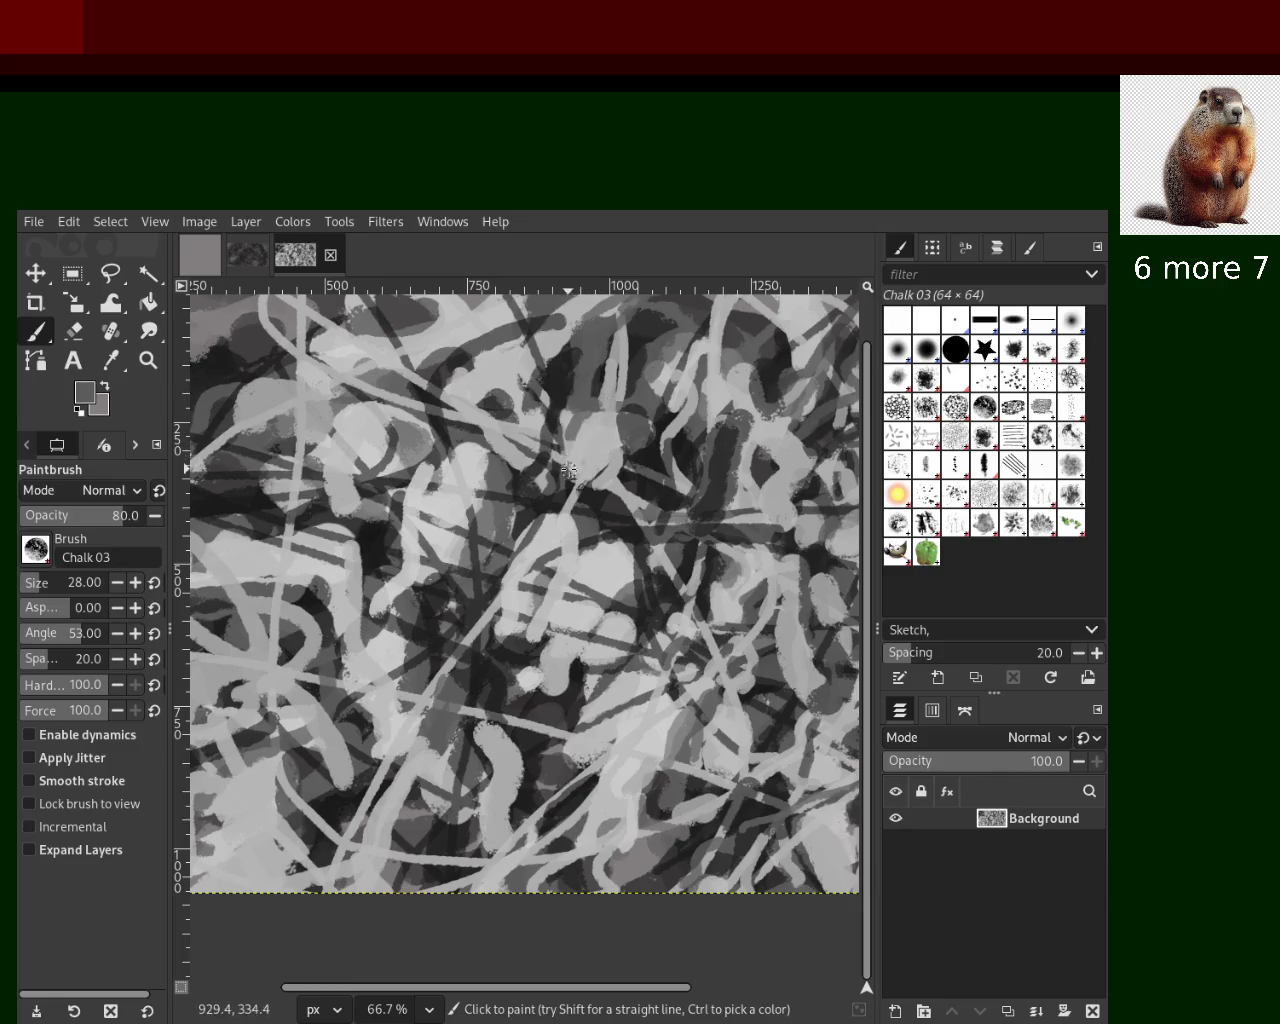
{"action": "left_click", "coordinate": [590, 465], "text": "ctrl"}
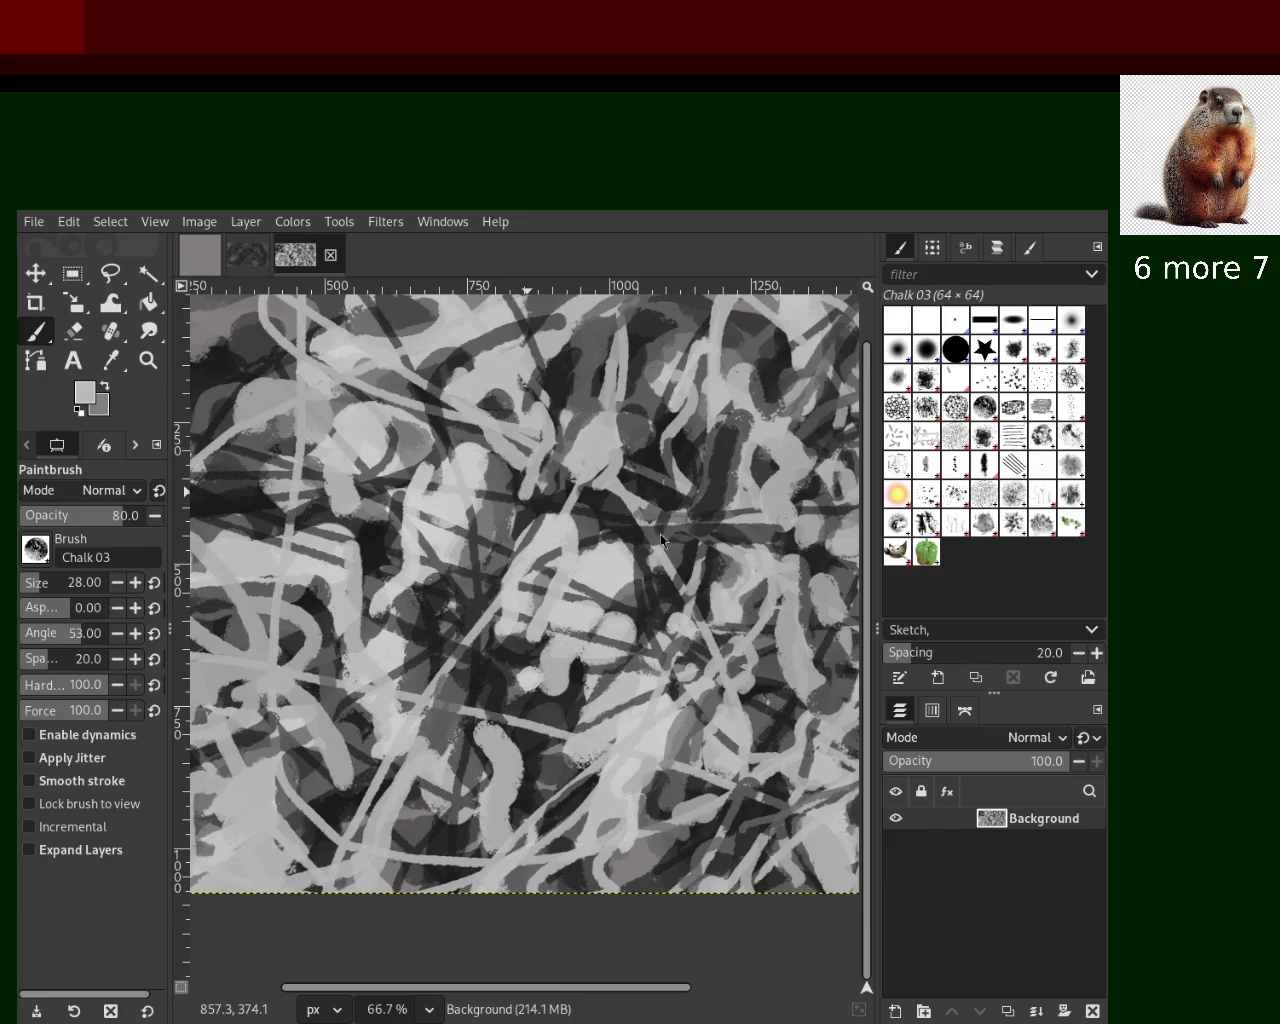
{"action": "left_click", "coordinate": [628, 505], "text": "ctrl"}
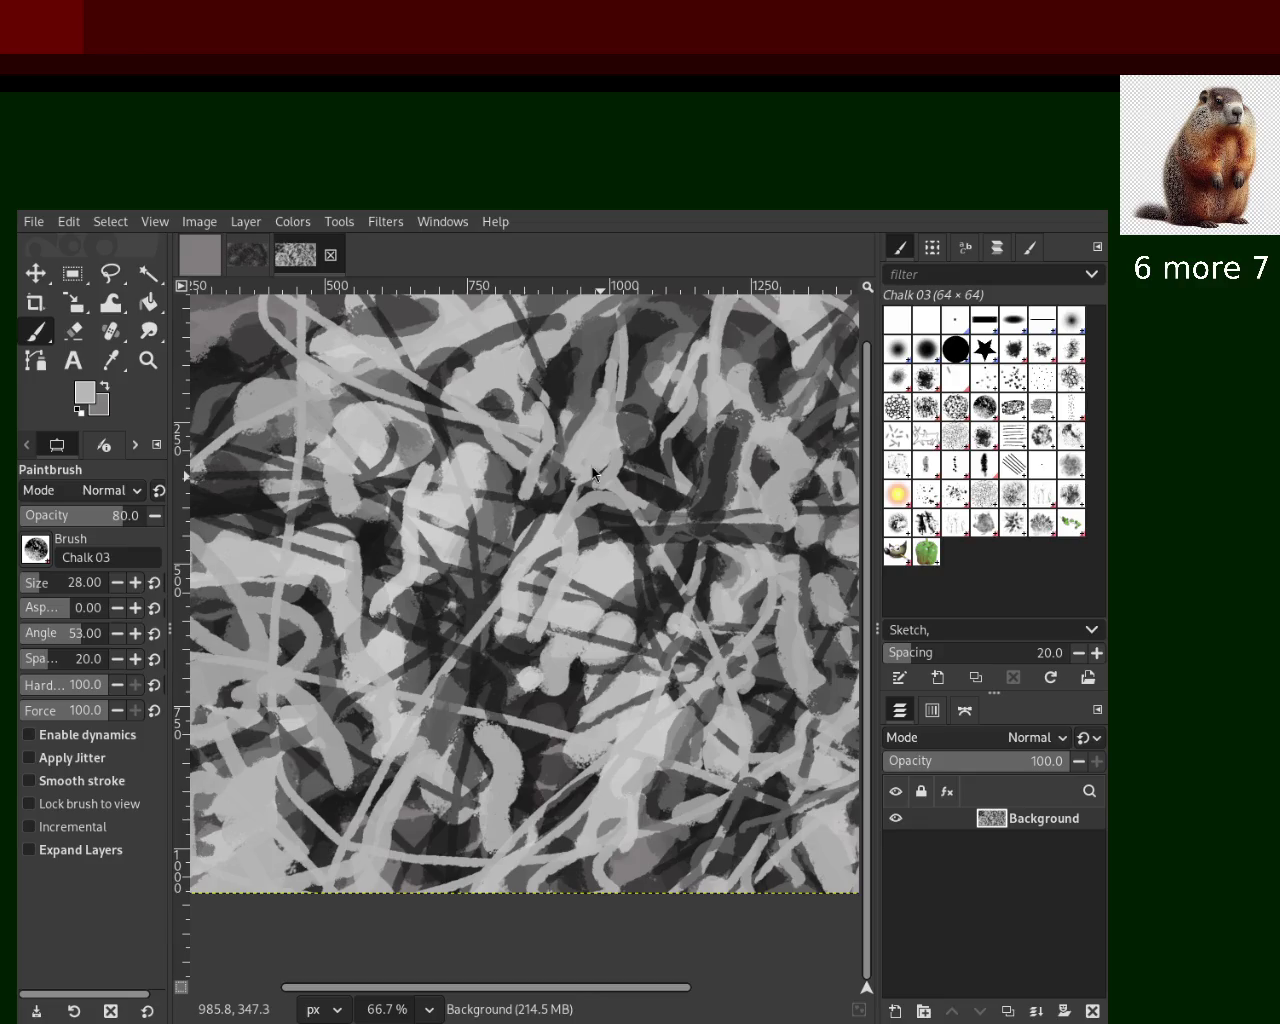
Sample a lighter grey and try light chalk strokes on the left side, undoing them
{"action": "key", "text": "z"}
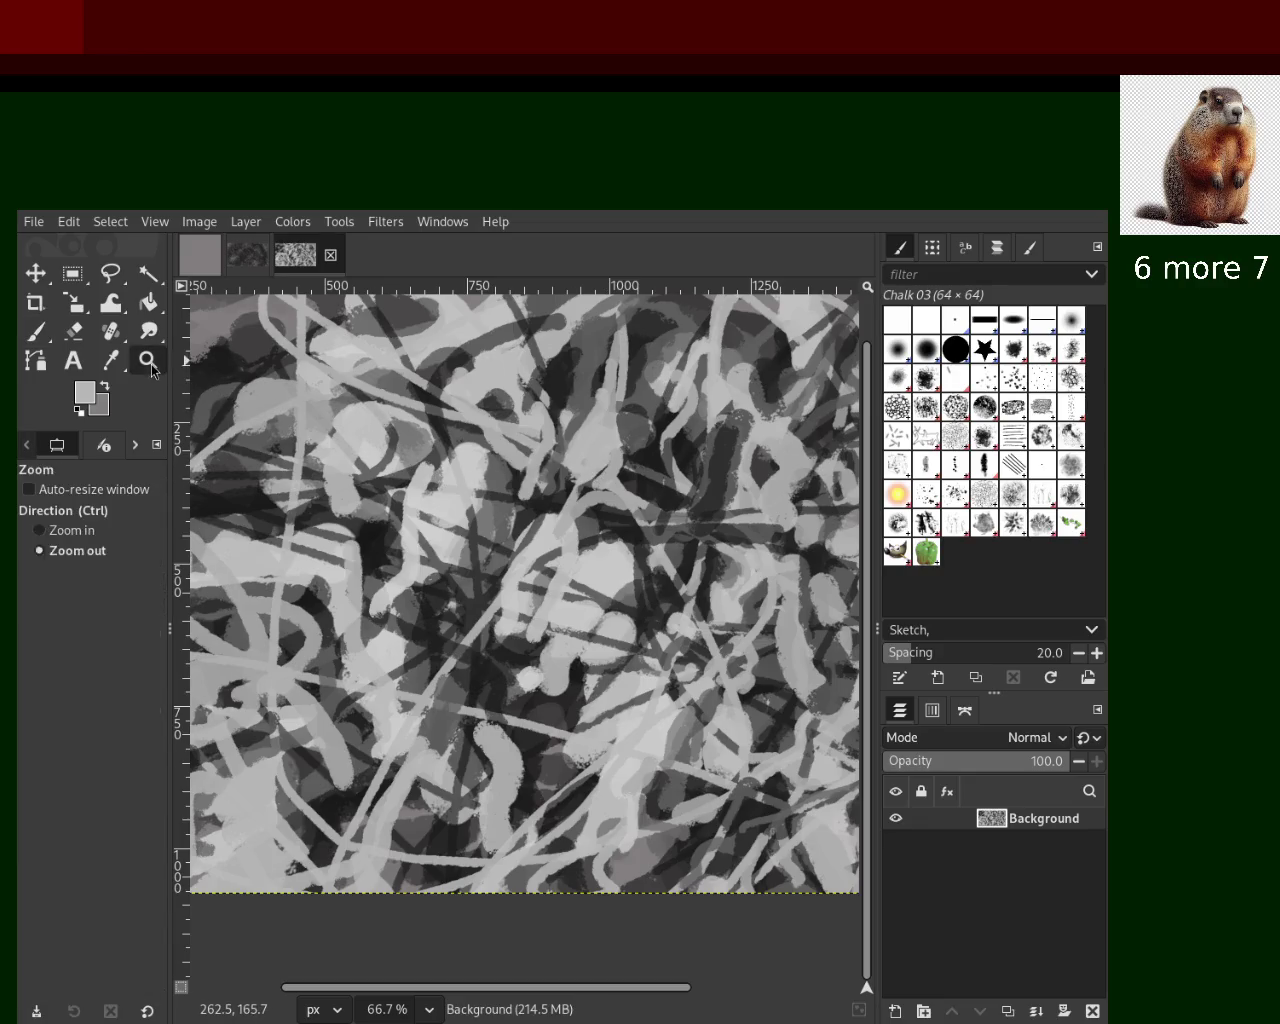
{"action": "scroll", "coordinate": [484, 497], "scroll_direction": "up", "scroll_amount": 1, "text": "ctrl"}
{"action": "scroll", "coordinate": [484, 497], "scroll_direction": "down", "scroll_amount": 2, "text": "ctrl"}
{"action": "scroll", "coordinate": [484, 497], "scroll_direction": "down", "scroll_amount": 1, "text": "ctrl"}
{"action": "scroll", "coordinate": [484, 497], "scroll_direction": "up", "scroll_amount": 1, "text": "ctrl"}
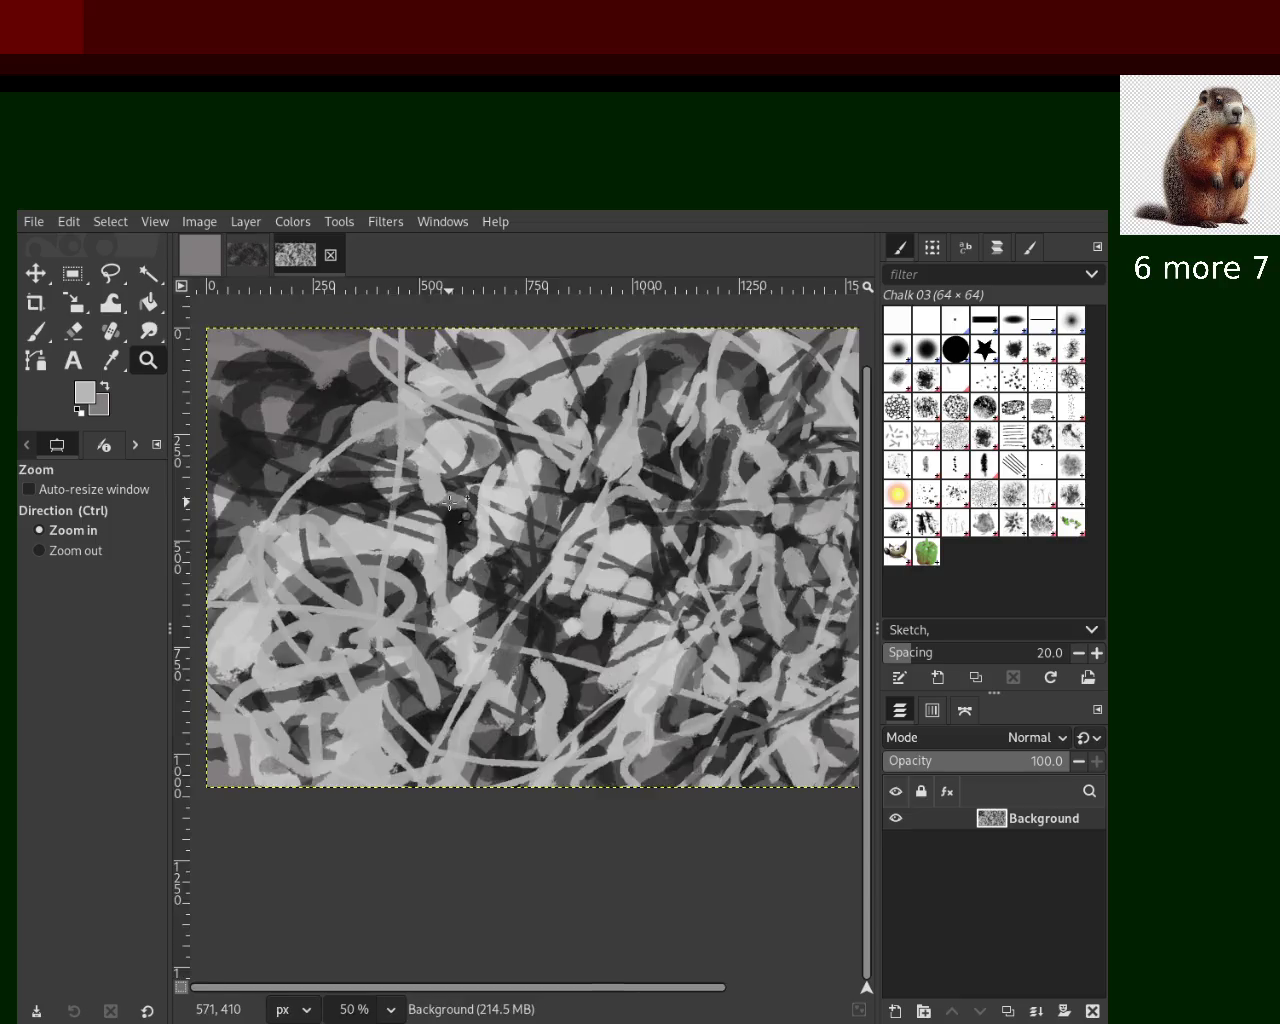
{"action": "scroll", "coordinate": [380, 480], "scroll_direction": "up", "scroll_amount": 3, "text": "ctrl"}
{"action": "left_click", "coordinate": [35, 331]}
{"action": "left_click", "coordinate": [575, 470], "text": "ctrl"}
{"action": "left_click_drag", "start_coordinate": [395, 335], "coordinate": [425, 720]}
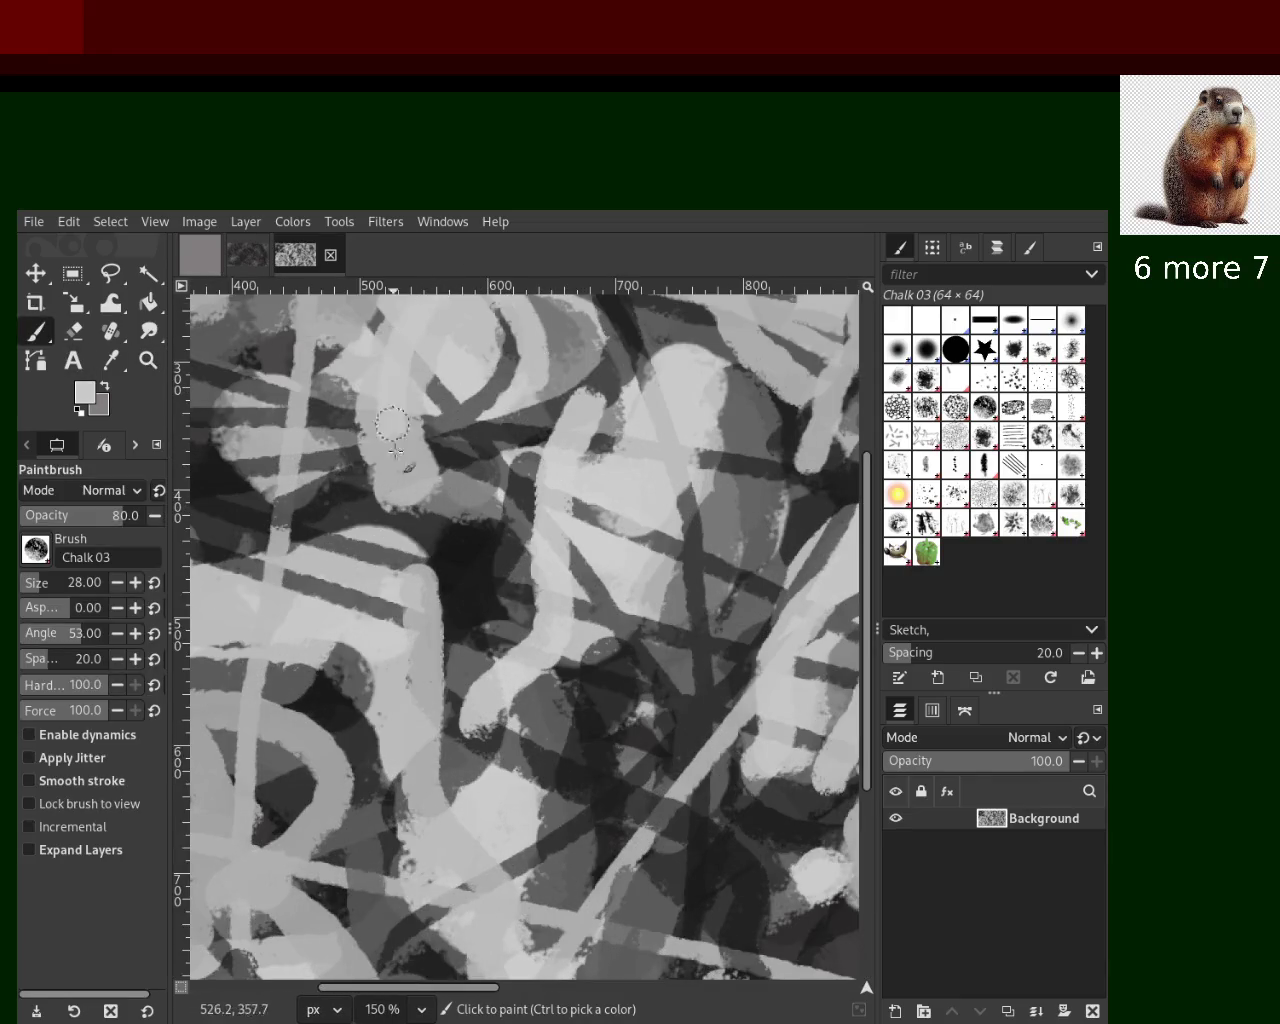
{"action": "key", "text": "ctrl+z"}
{"action": "left_click_drag", "start_coordinate": [534, 410], "coordinate": [326, 588]}
{"action": "key", "text": "ctrl+z"}
Paint light chalk strokes running down-left through the centre toward the left edge
{"action": "left_click_drag", "start_coordinate": [317, 463], "coordinate": [700, 375]}
{"action": "key", "text": "ctrl+z"}
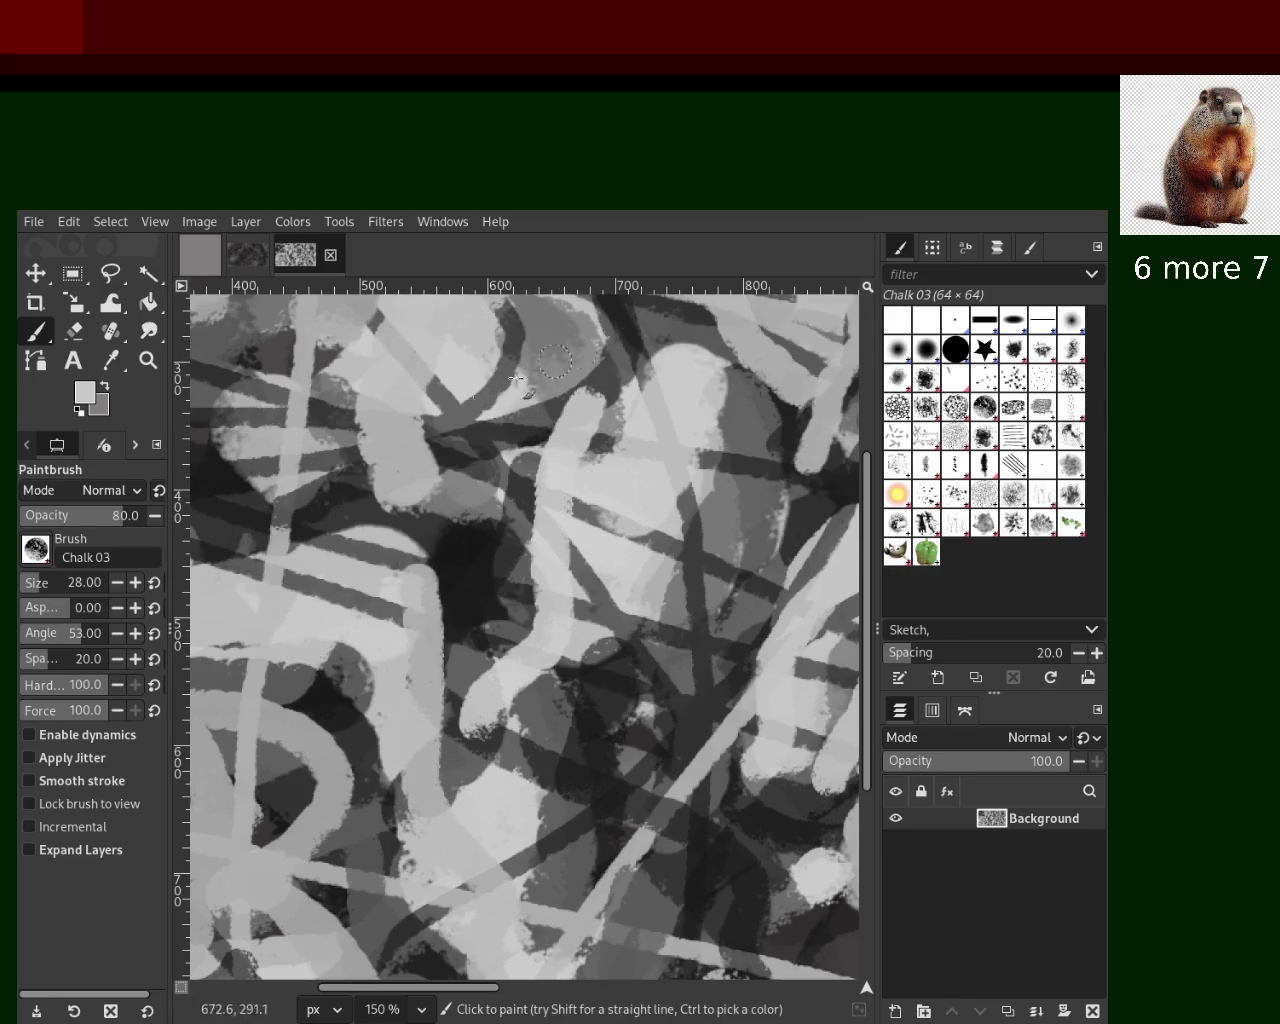
{"action": "left_click_drag", "start_coordinate": [590, 338], "coordinate": [360, 565]}
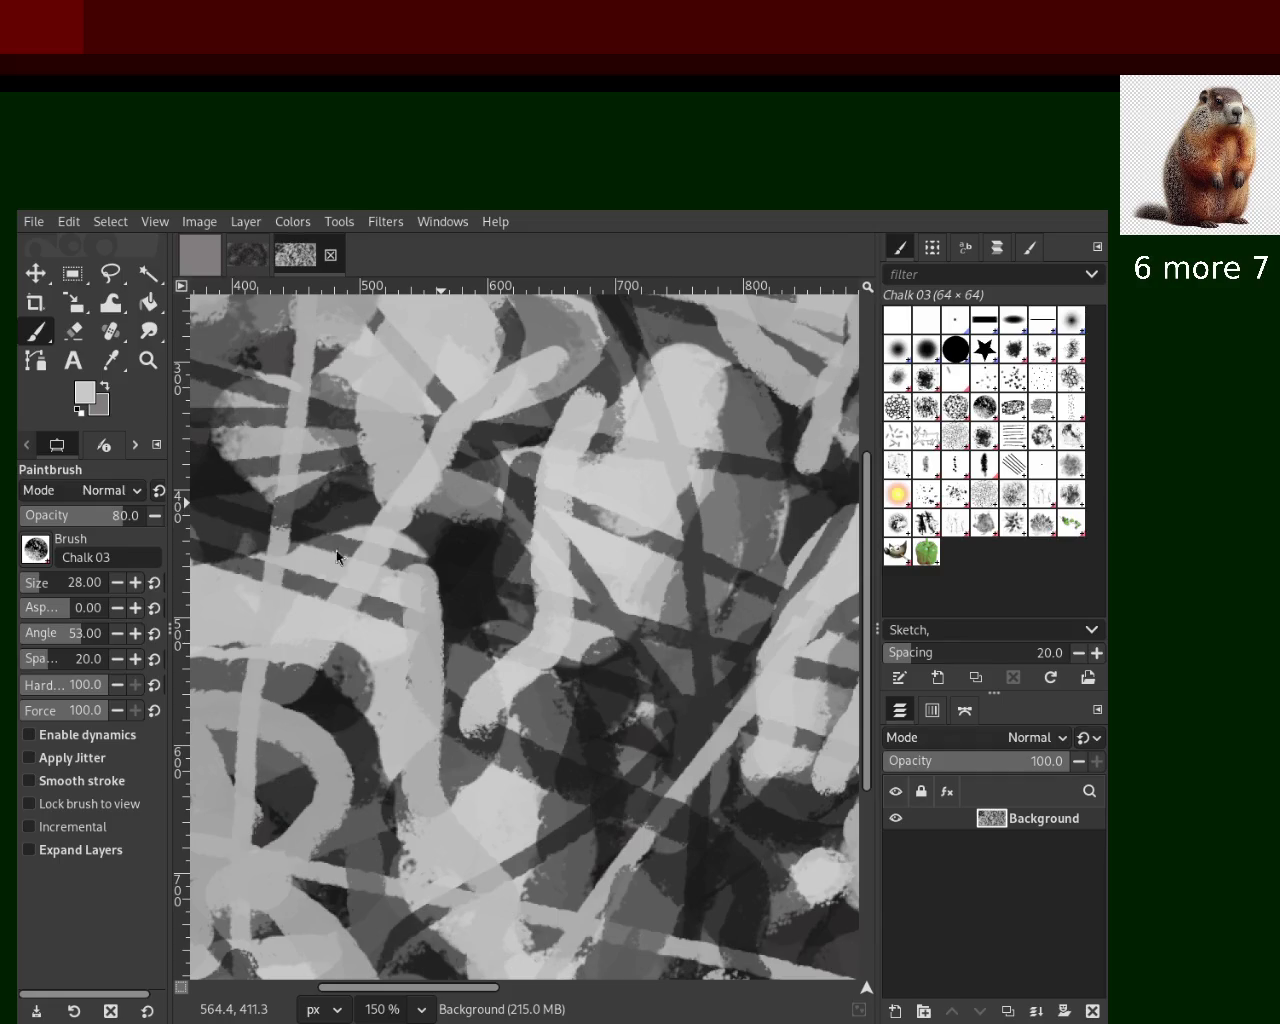
{"action": "key", "text": "ctrl+z"}
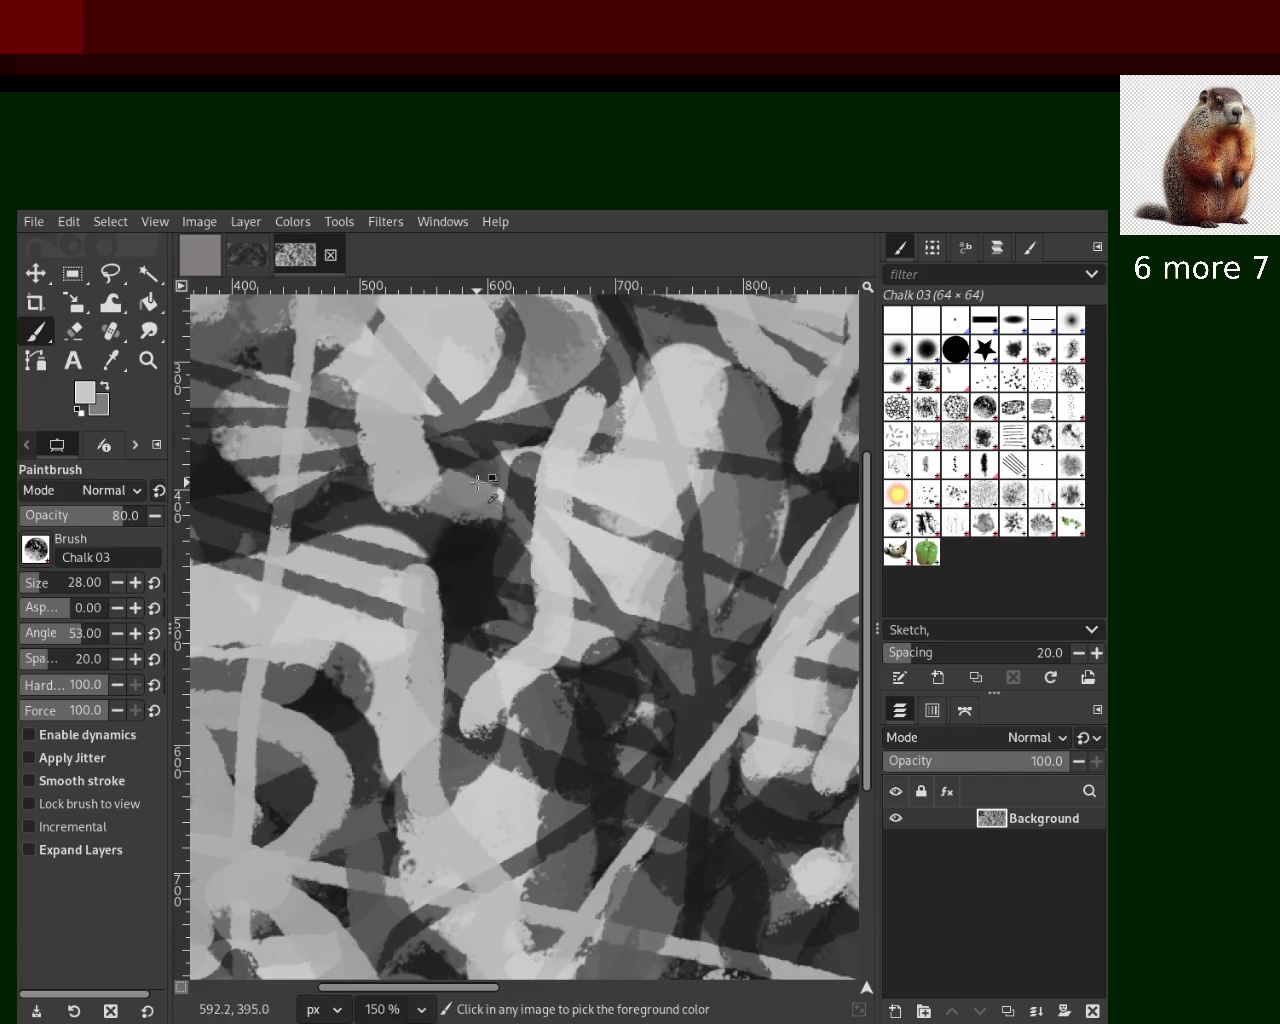
{"action": "left_click_drag", "start_coordinate": [516, 451], "coordinate": [430, 640]}
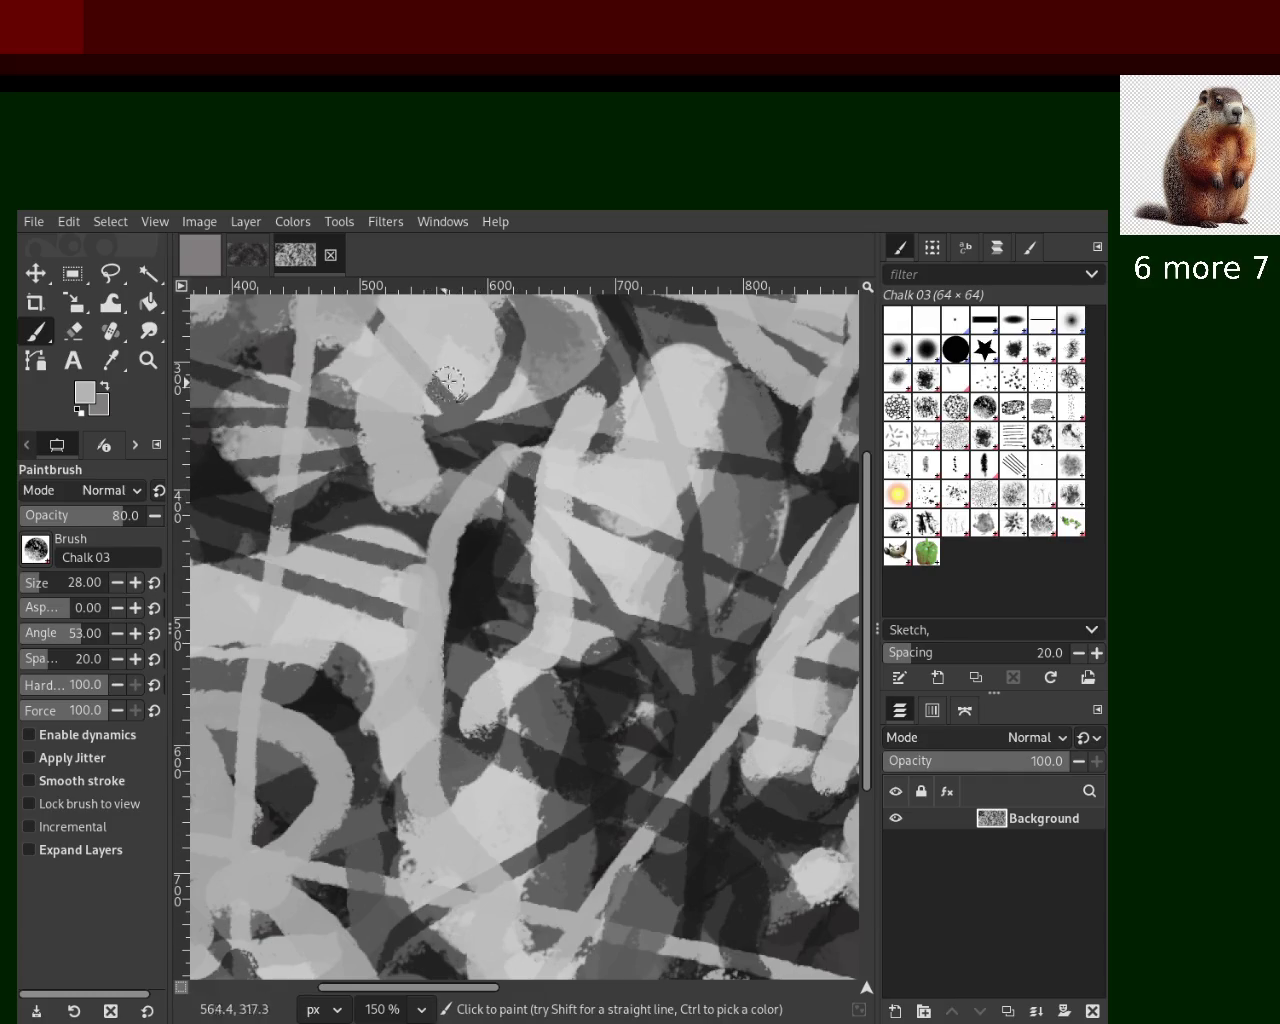
{"action": "left_click_drag", "start_coordinate": [445, 385], "coordinate": [82, 655]}
{"action": "mouse_move", "coordinate": [492, 500]}
{"action": "left_mouse_down"}
{"action": "mouse_move", "coordinate": [618, 336]}
{"action": "mouse_move", "coordinate": [565, 455]}
{"action": "mouse_move", "coordinate": [407, 567]}
{"action": "left_mouse_up"}
Add a light curved stroke from the upper right, then zoom out to view the whole canvas
{"action": "key", "text": "ctrl+z"}
{"action": "left_click_drag", "start_coordinate": [555, 426], "coordinate": [466, 596]}
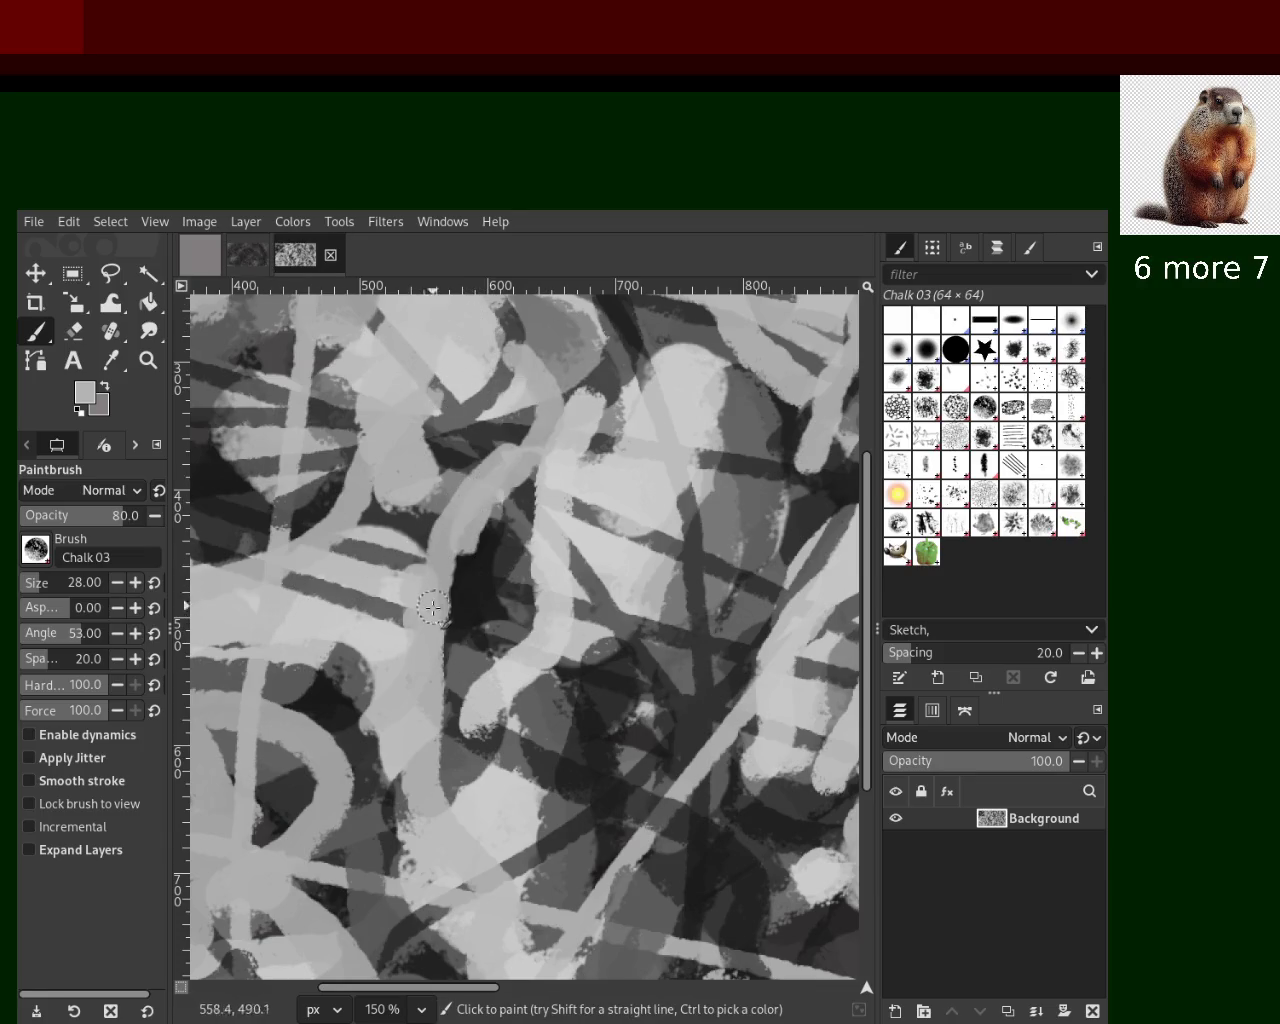
{"action": "key", "text": "ctrl+z"}
{"action": "left_click_drag", "start_coordinate": [663, 376], "coordinate": [352, 450]}
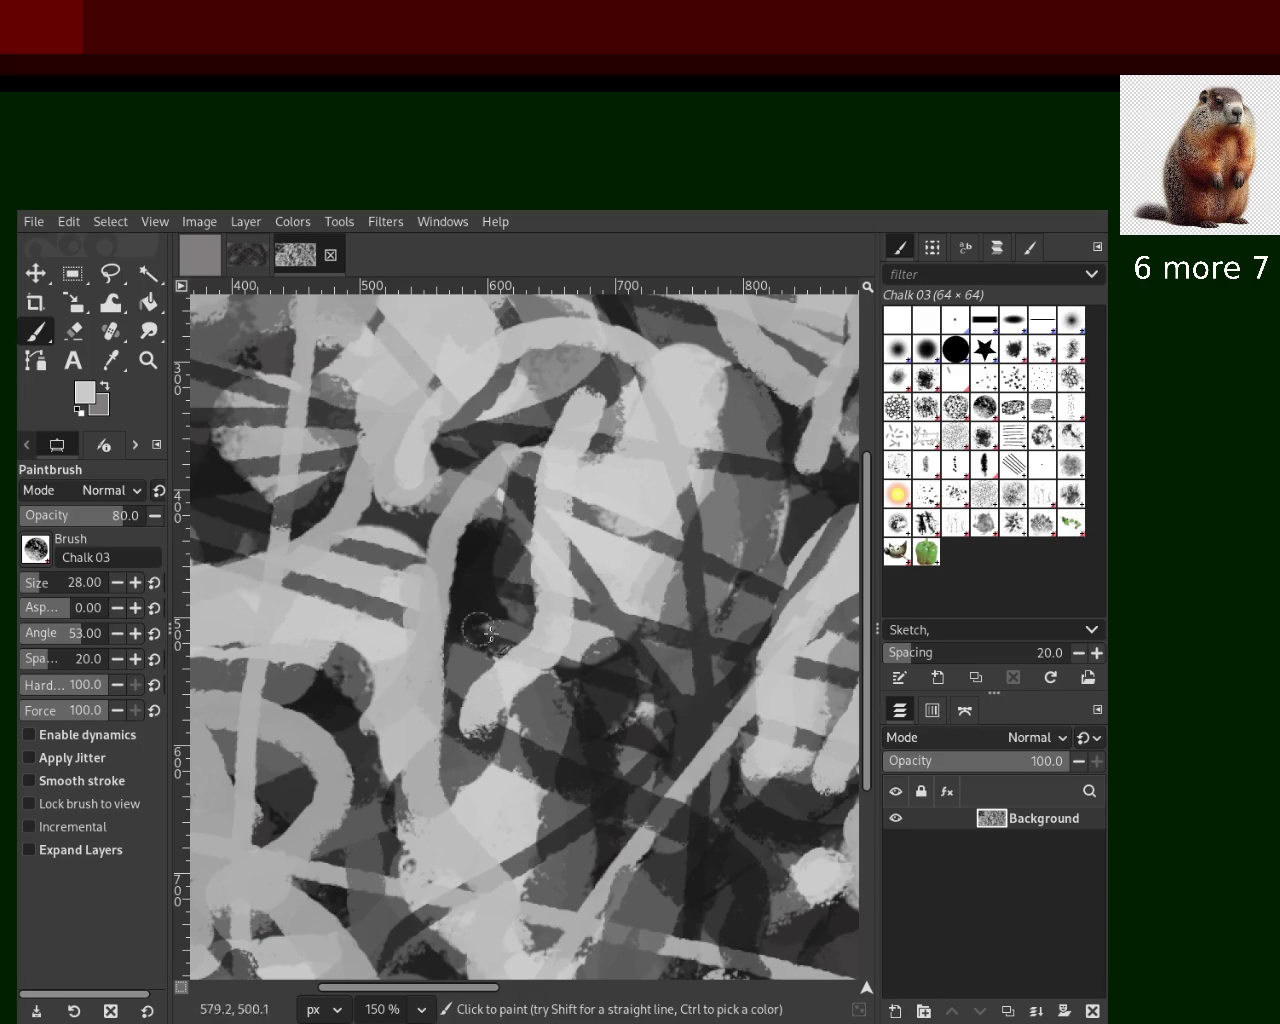
{"action": "left_click_drag", "start_coordinate": [505, 695], "coordinate": [445, 798]}
{"action": "key", "text": "z"}
{"action": "scroll", "coordinate": [577, 547], "scroll_direction": "down", "scroll_amount": 3}
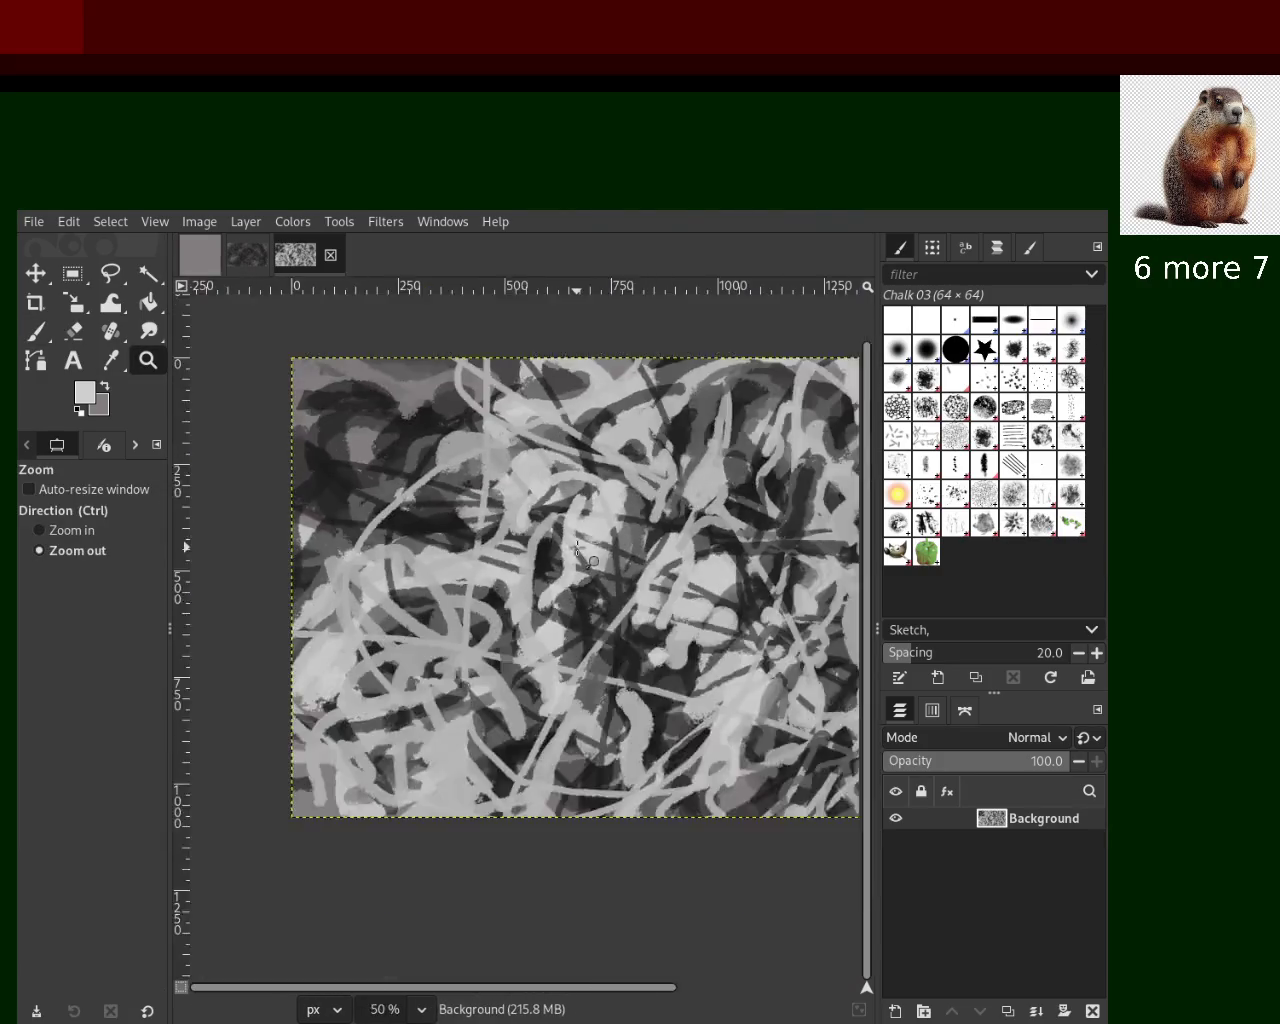
Pick a light grey and paint a horizontal chalk stroke toward the left edge
{"action": "scroll", "coordinate": [577, 540], "scroll_direction": "down", "scroll_amount": 2}
{"action": "scroll", "coordinate": [578, 490], "scroll_direction": "up", "scroll_amount": 1}
{"action": "scroll", "coordinate": [578, 484], "scroll_direction": "up", "scroll_amount": 3}
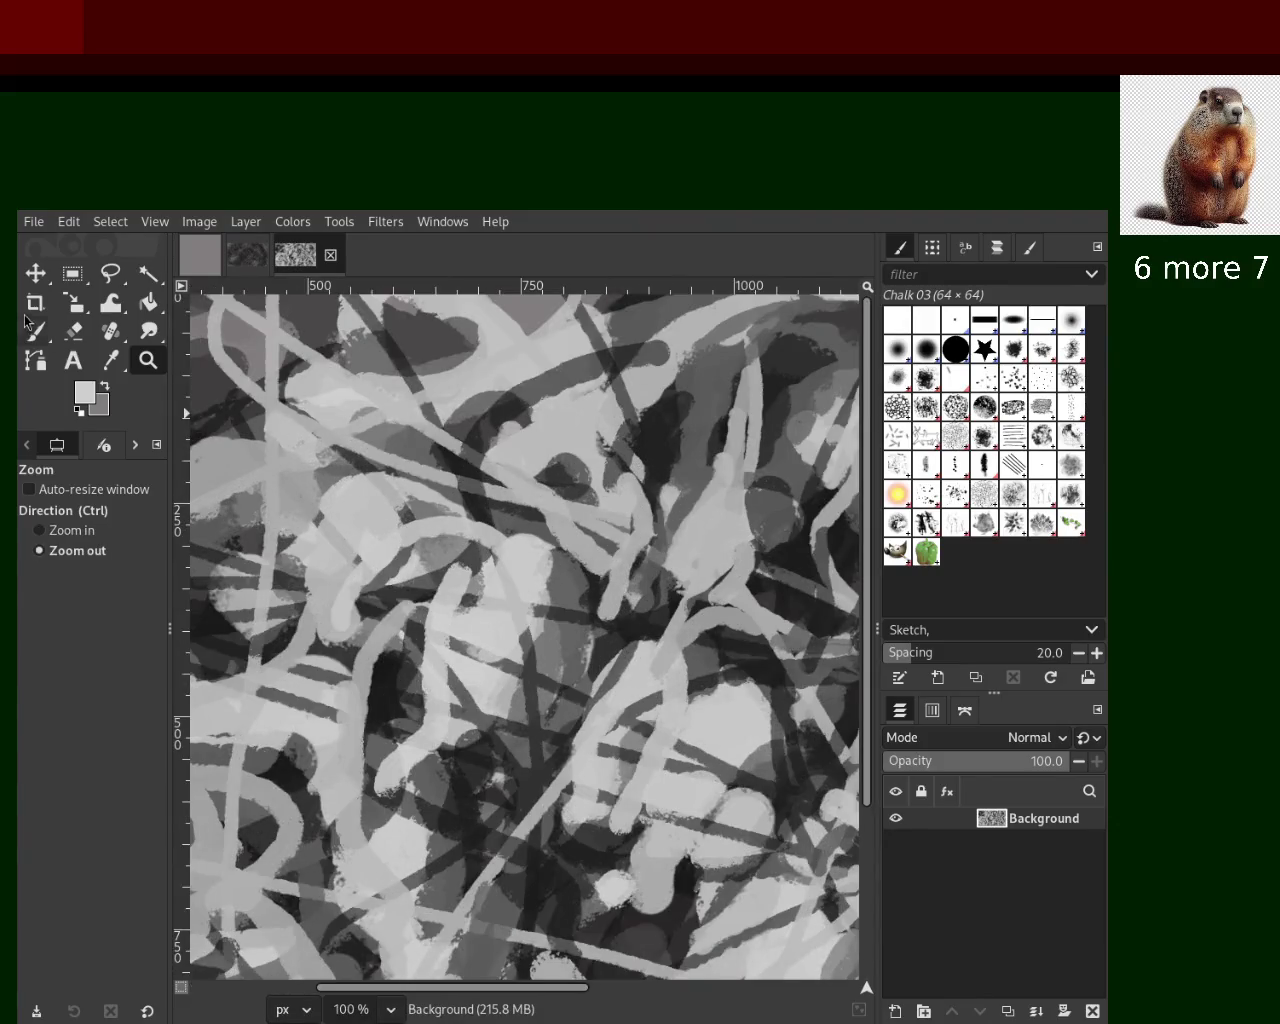
{"action": "key", "text": "shift+c"}
{"action": "key", "text": "p"}
{"action": "left_click", "coordinate": [515, 432], "text": "ctrl"}
{"action": "left_click", "coordinate": [230, 606], "text": "ctrl"}
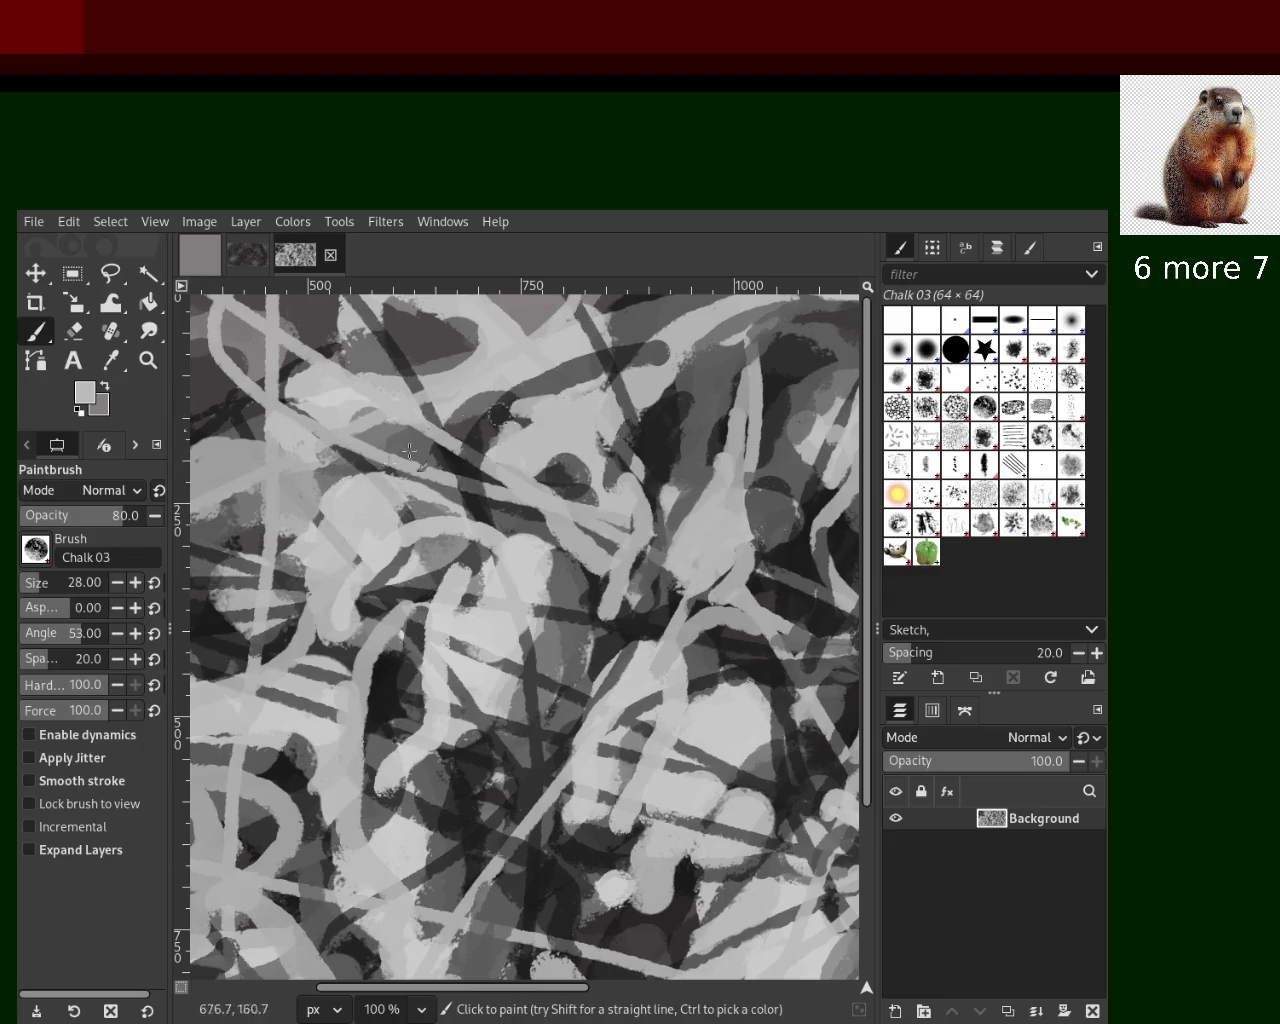
{"action": "left_click_drag", "start_coordinate": [611, 430], "coordinate": [200, 418]}
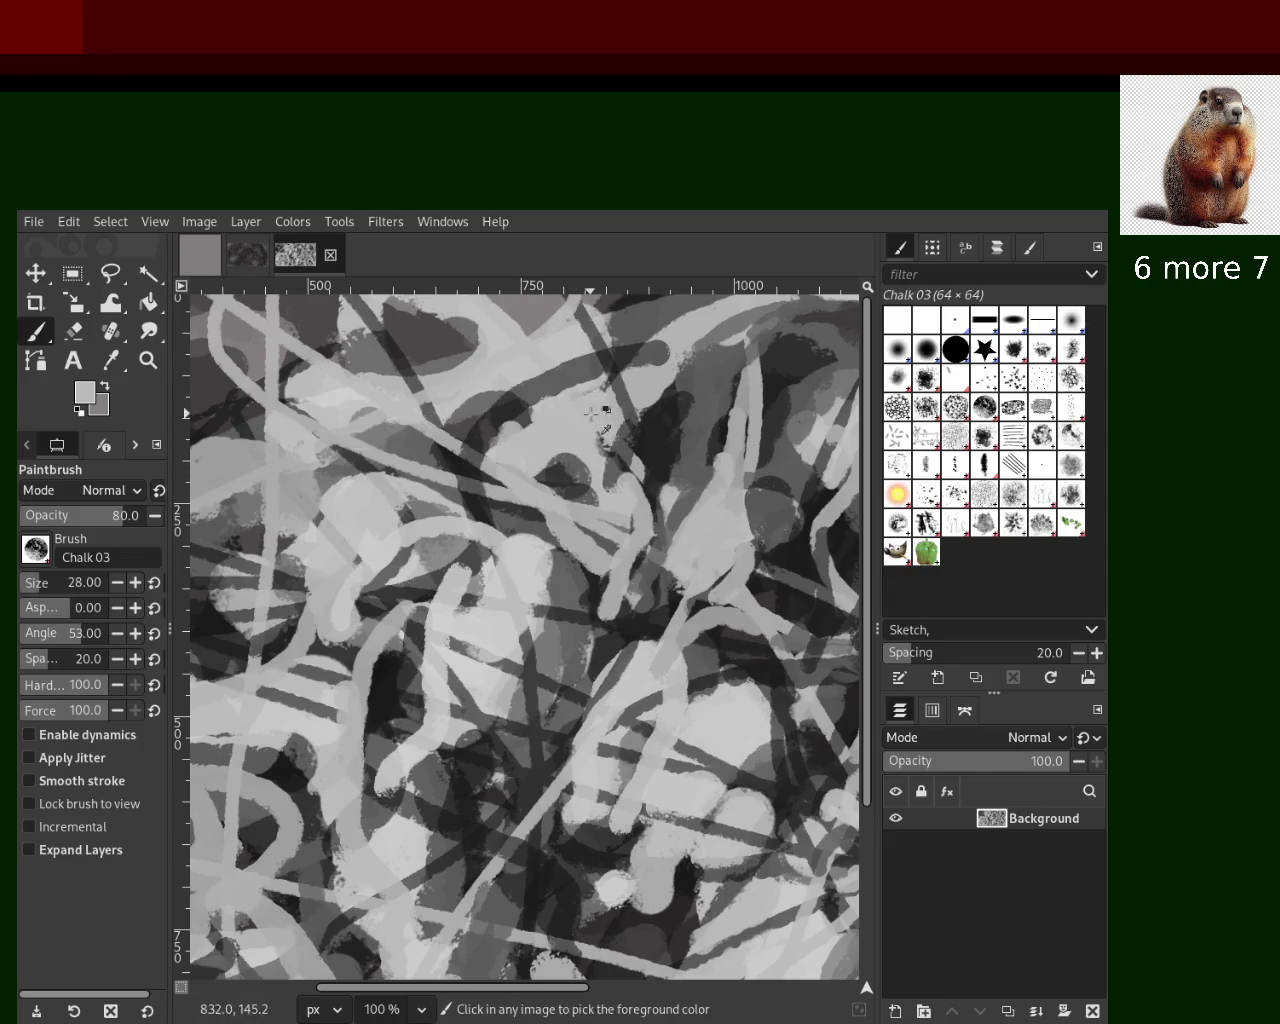
Enlarge the brush to 79 and compare the painting with and without the recent light strokes
{"action": "left_click_drag", "start_coordinate": [60, 582], "coordinate": [85, 582]}
{"action": "key", "text": "ctrl+y"}
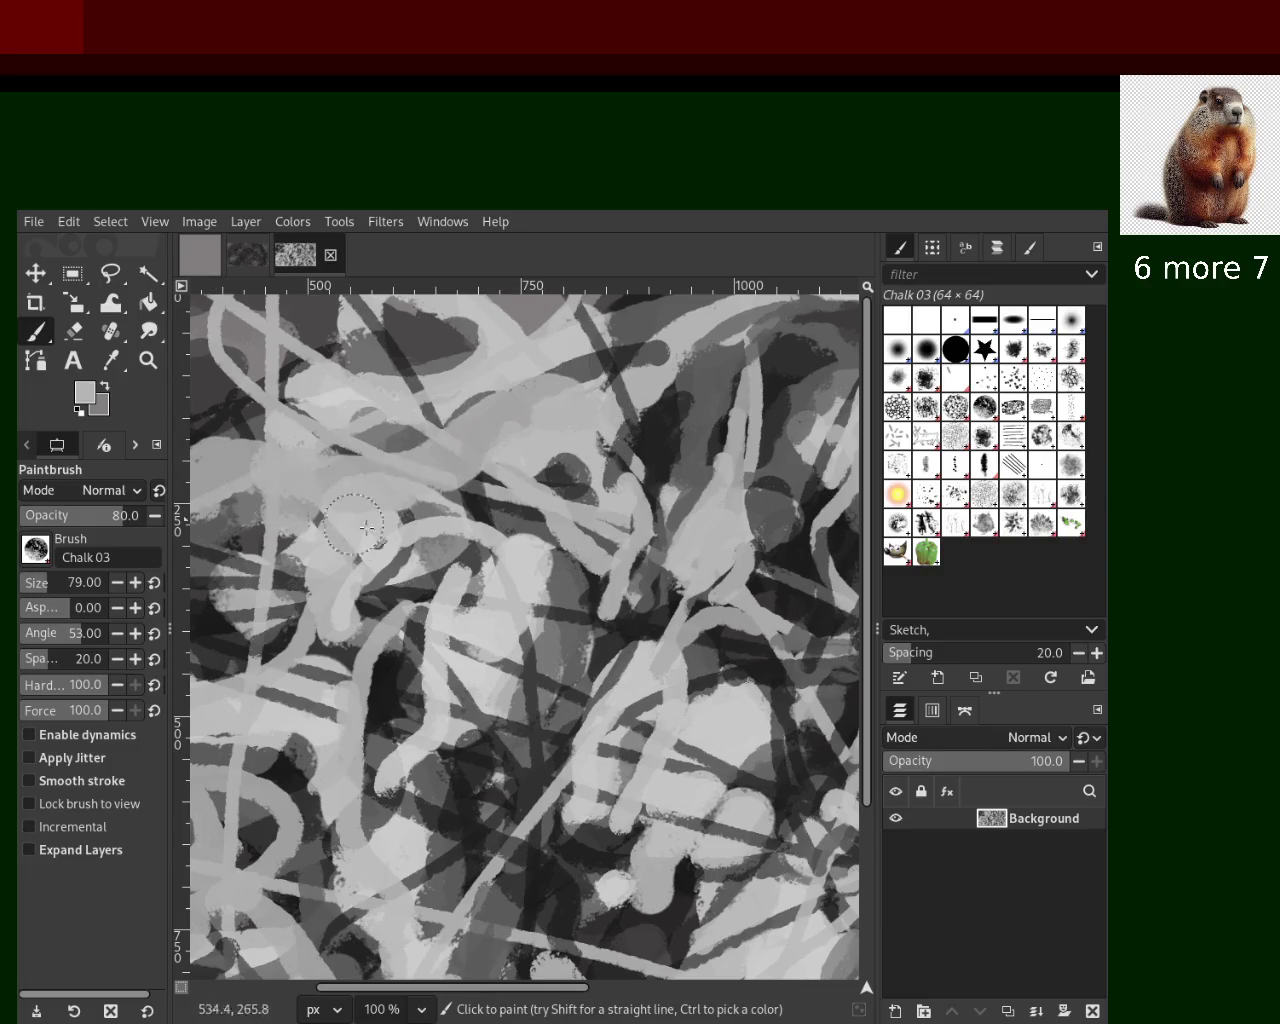
{"action": "key", "text": "ctrl+z"}
{"action": "key", "text": "ctrl+y"}
{"action": "key", "text": "ctrl+z"}
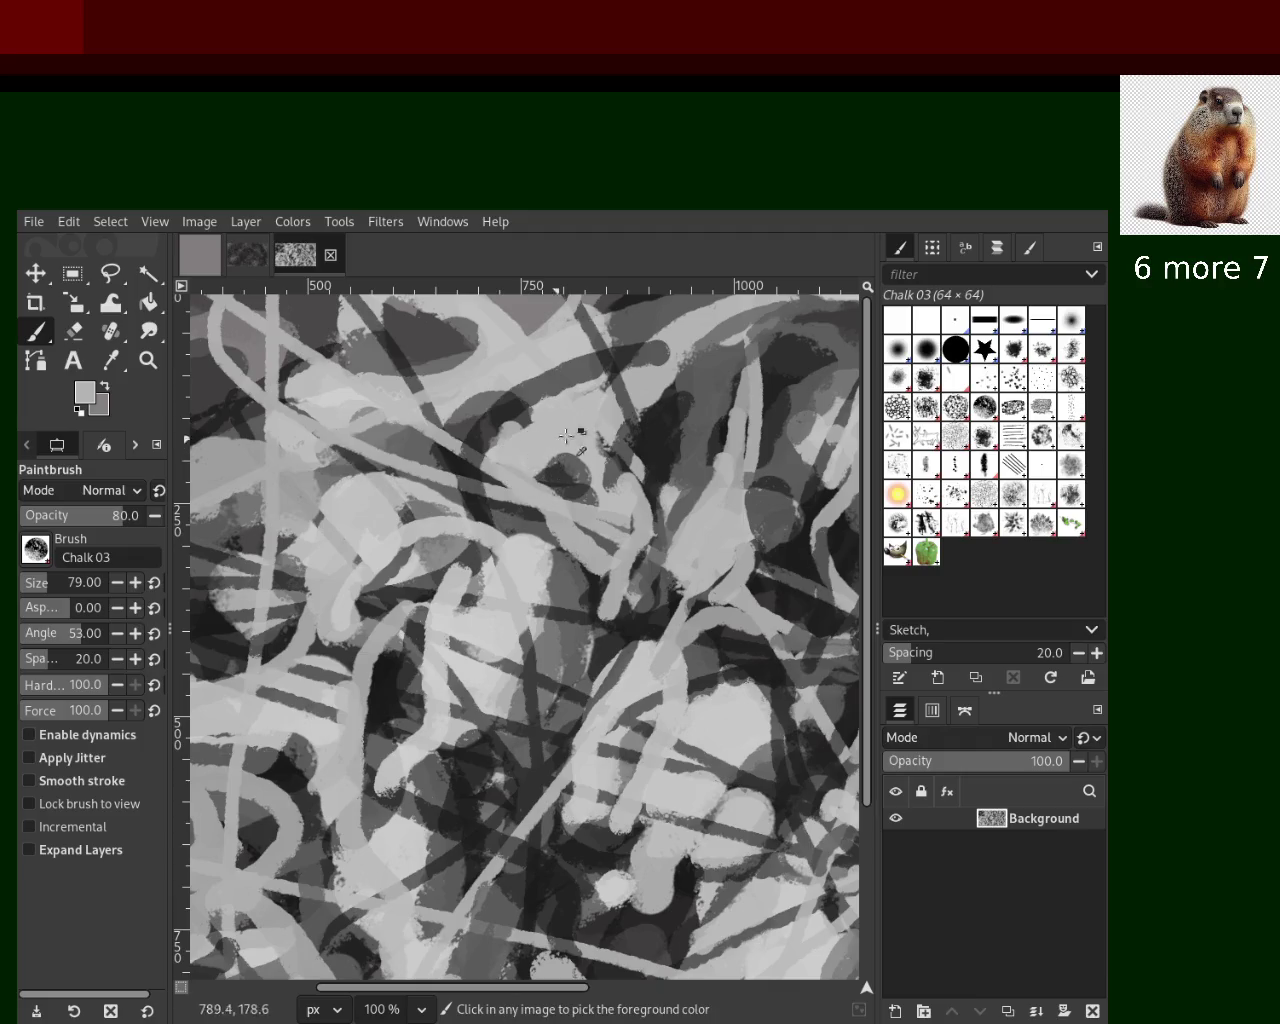
{"action": "key", "text": "ctrl+y"}
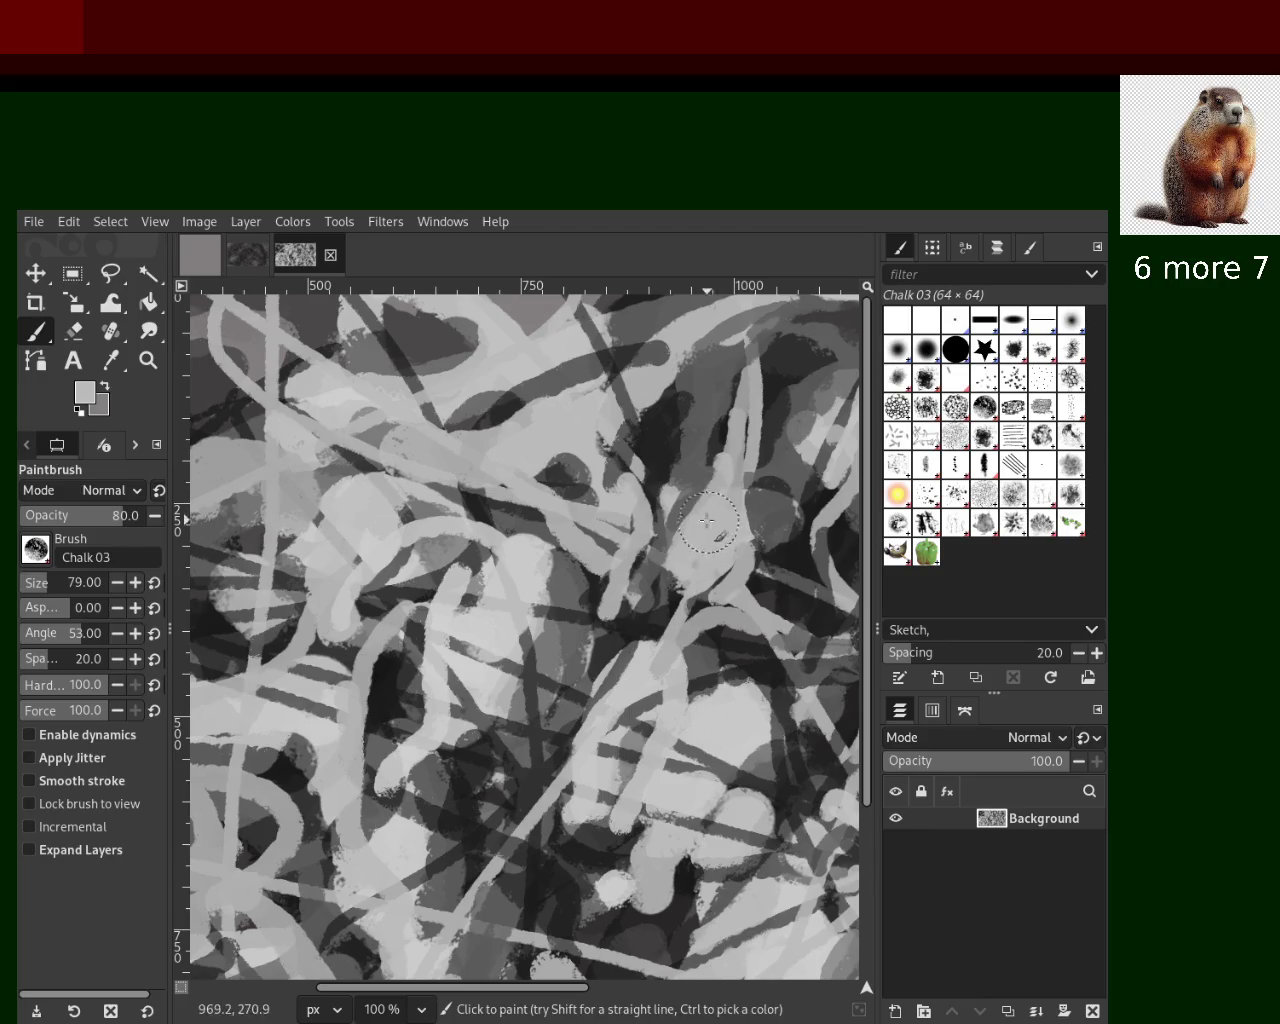
{"action": "key", "text": "ctrl+z"}
{"action": "key", "text": "ctrl+y"}
{"action": "key", "text": "ctrl+z"}
Sample different greys and test light and dark strokes, undoing each trial
{"action": "left_click", "coordinate": [570, 405], "text": "ctrl"}
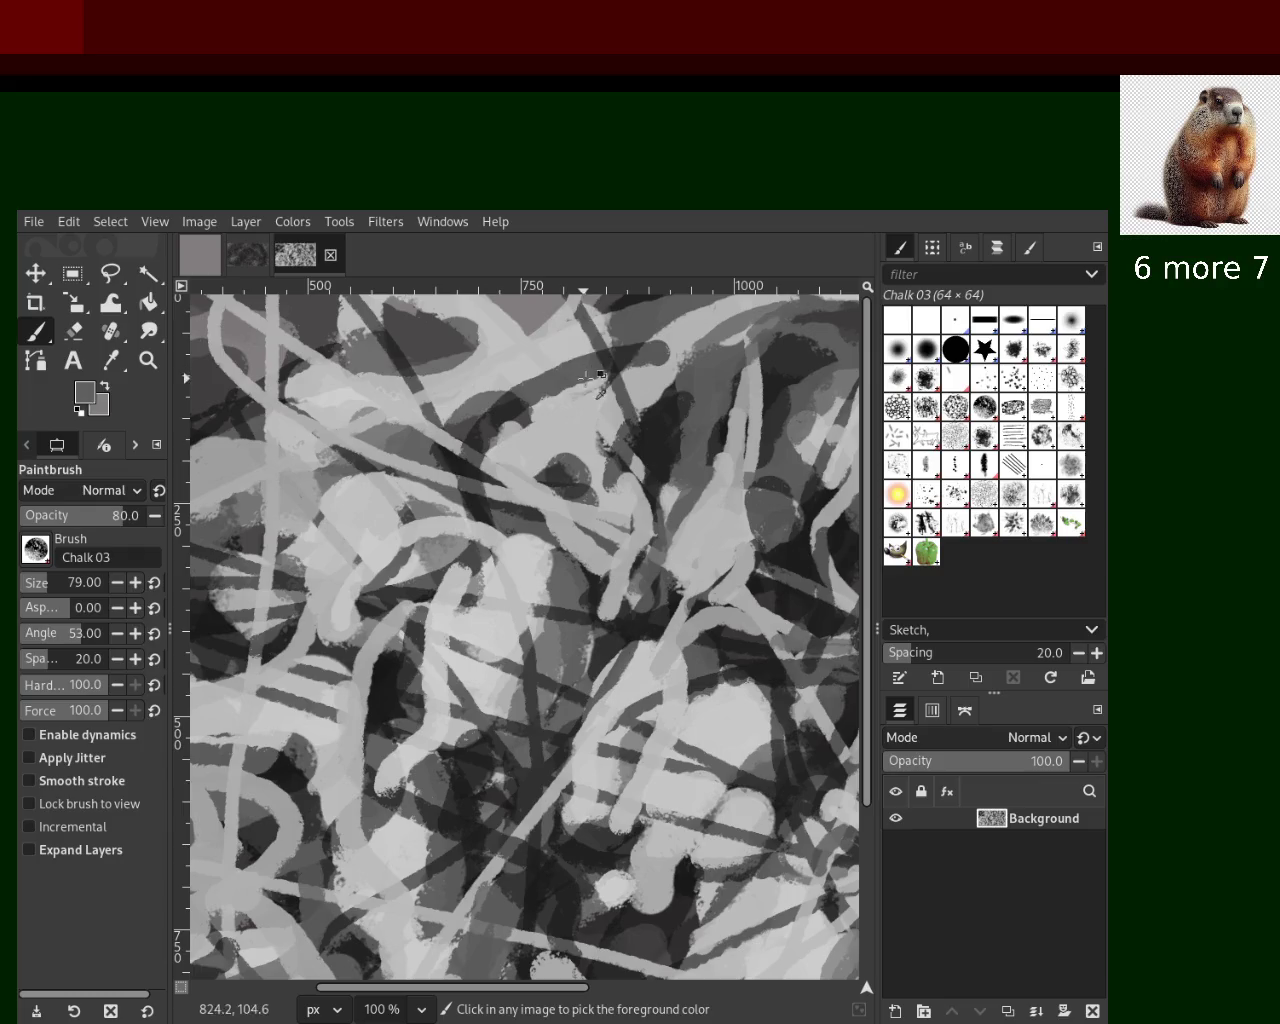
{"action": "left_click", "coordinate": [492, 400], "text": "ctrl"}
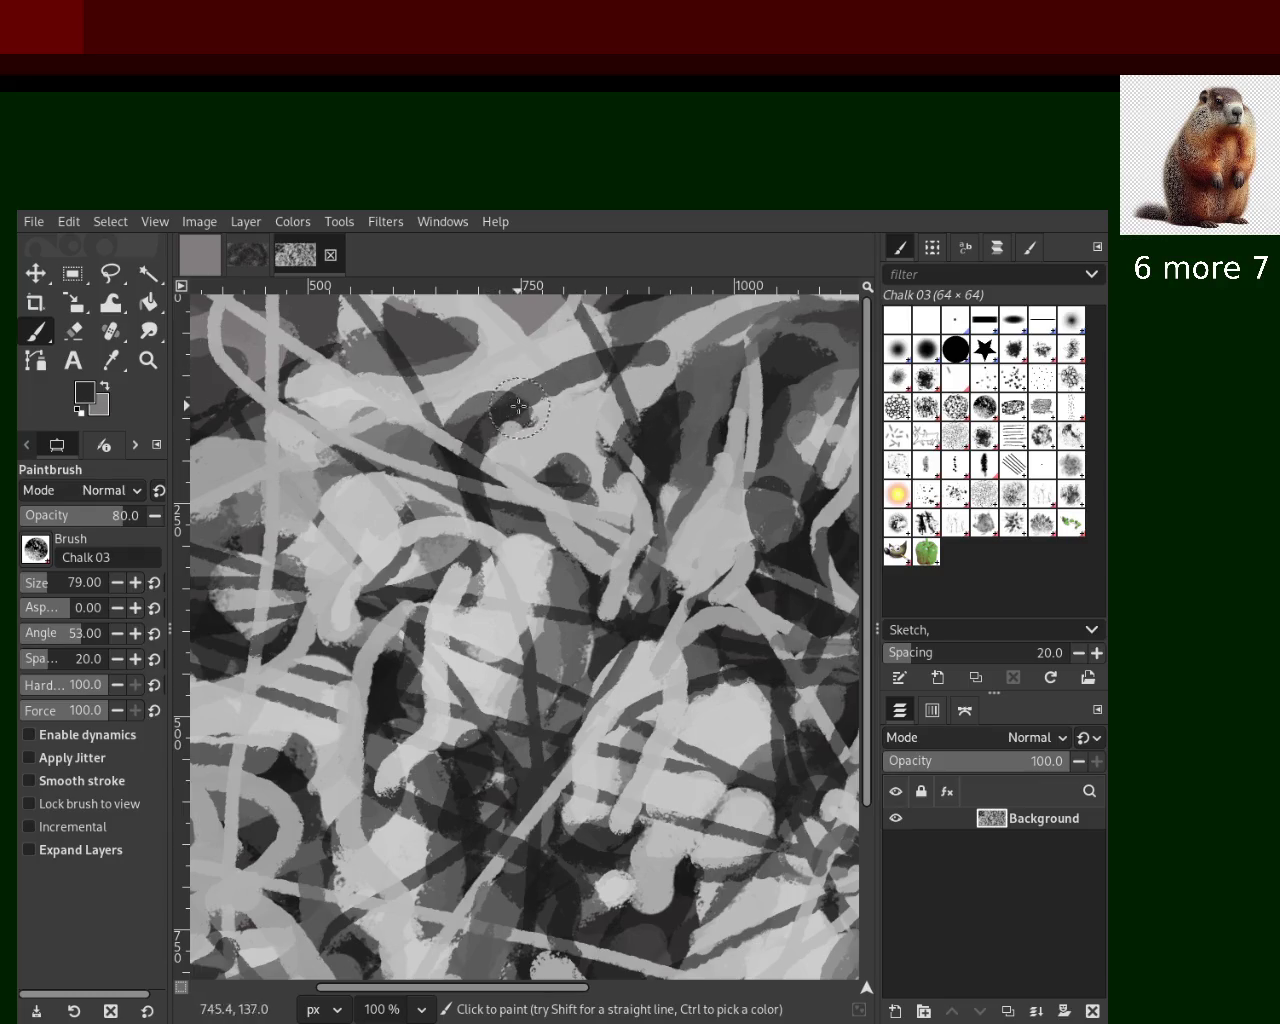
{"action": "left_click", "coordinate": [744, 468], "text": "ctrl"}
{"action": "left_click_drag", "start_coordinate": [786, 363], "coordinate": [700, 490]}
{"action": "key", "text": "ctrl+z"}
{"action": "left_click", "coordinate": [561, 596], "text": "ctrl"}
{"action": "left_click_drag", "start_coordinate": [560, 598], "coordinate": [545, 635]}
{"action": "key", "text": "ctrl+z"}
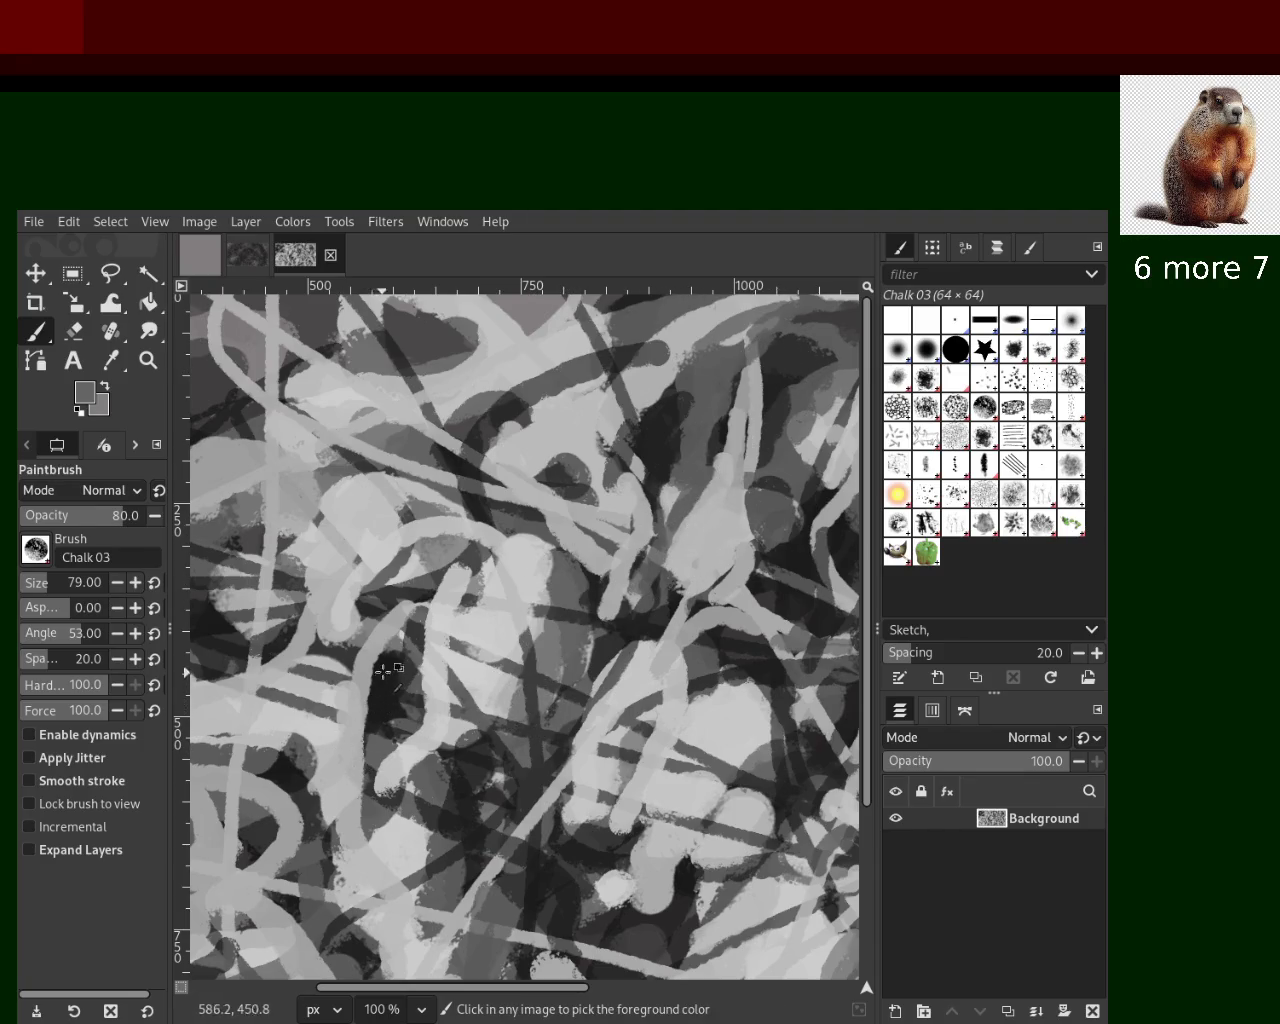
Paint a near-black stroke in the lower centre, then dab light grey beside it
{"action": "left_click", "coordinate": [382, 673], "text": "ctrl"}
{"action": "left_click", "coordinate": [534, 777], "text": "ctrl"}
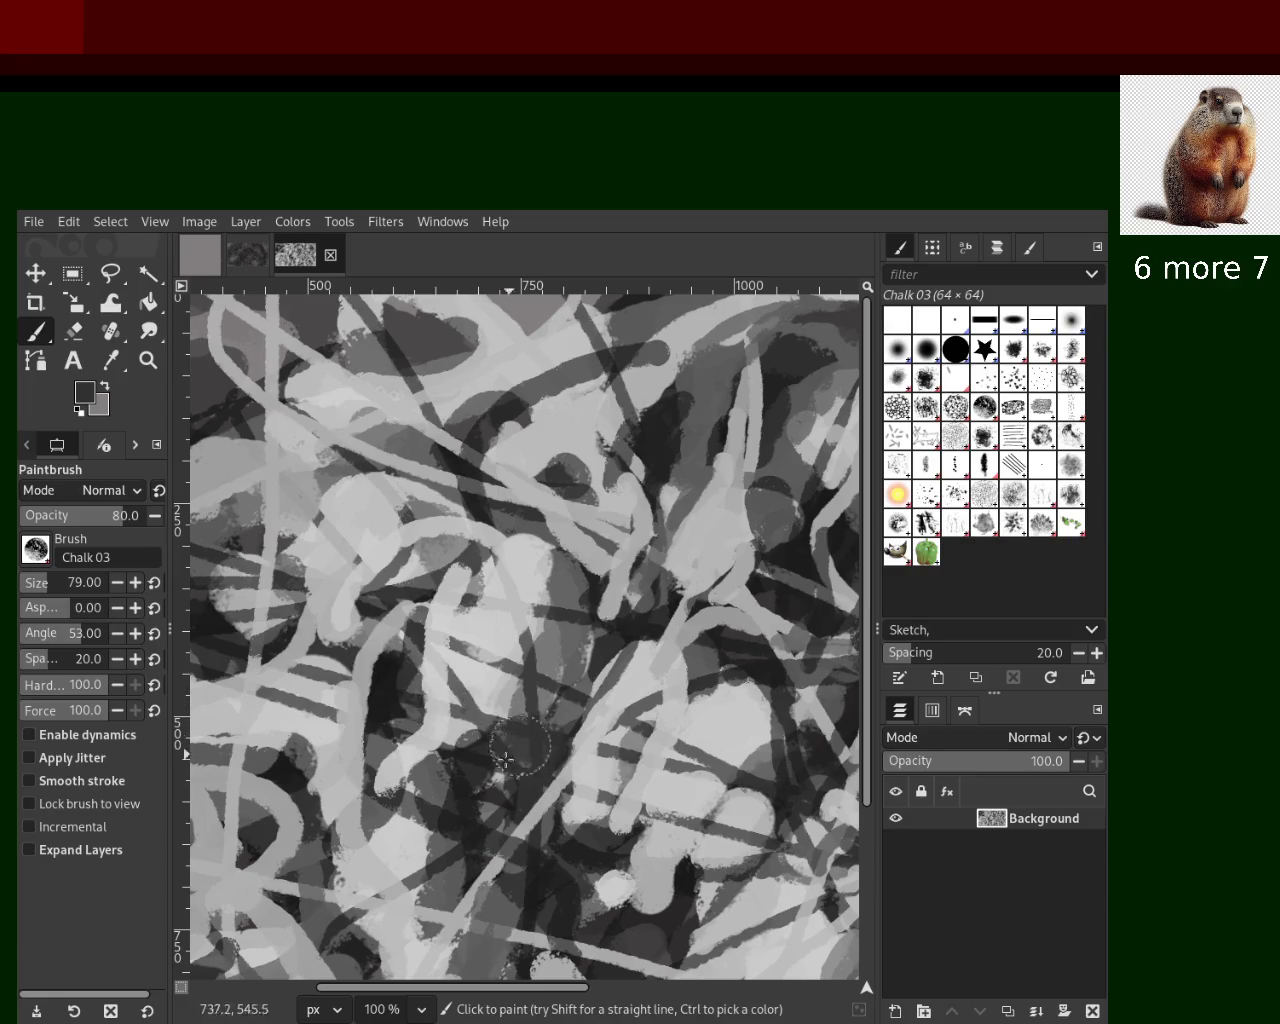
{"action": "left_click", "coordinate": [405, 672], "text": "ctrl"}
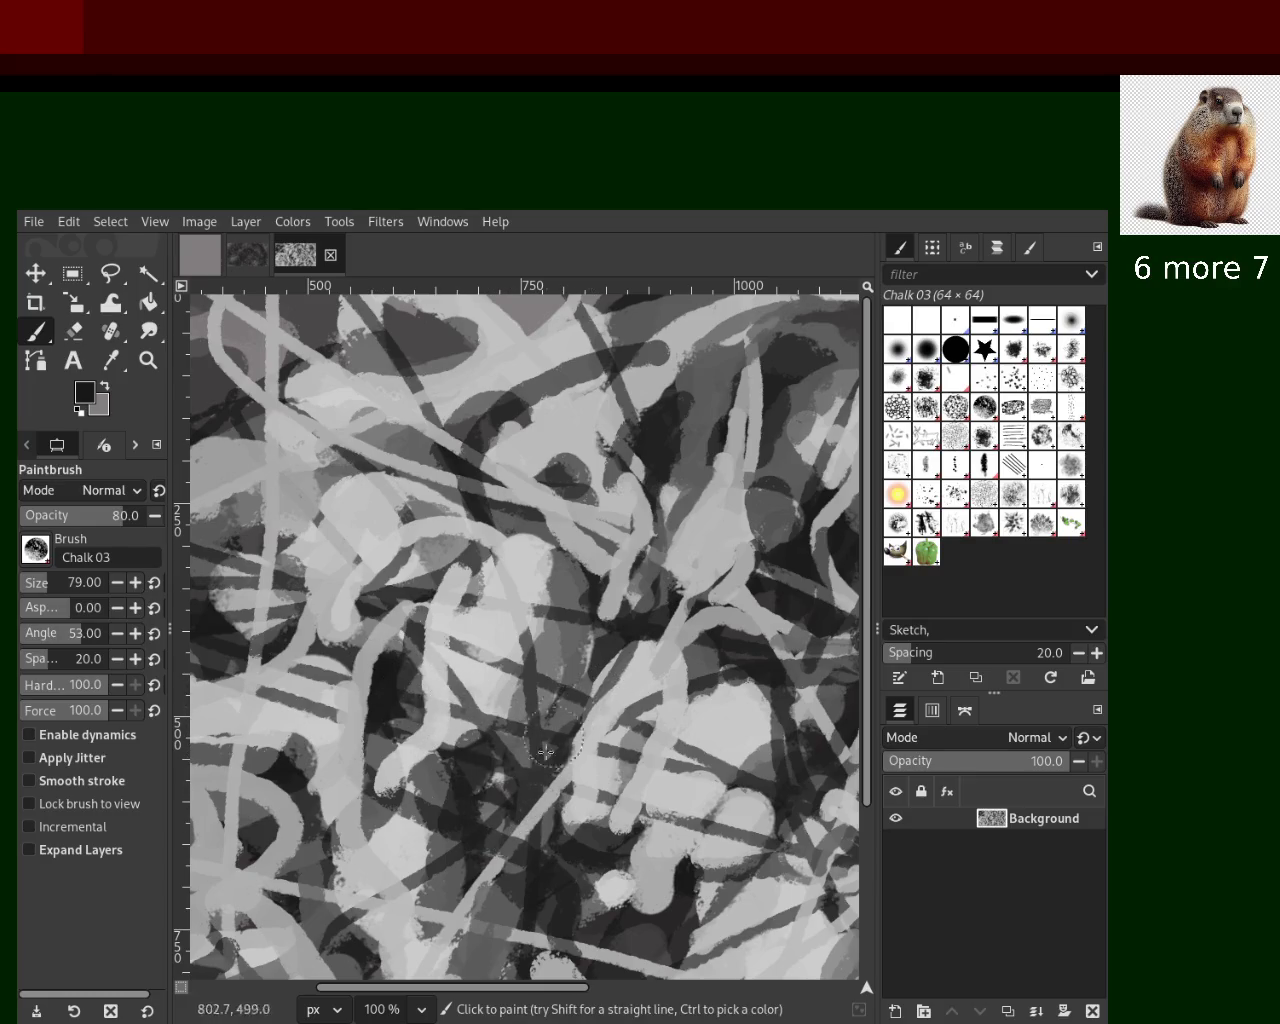
{"action": "left_click_drag", "start_coordinate": [561, 720], "coordinate": [525, 790]}
{"action": "key", "text": "ctrl+z"}
{"action": "left_click_drag", "start_coordinate": [590, 690], "coordinate": [486, 840]}
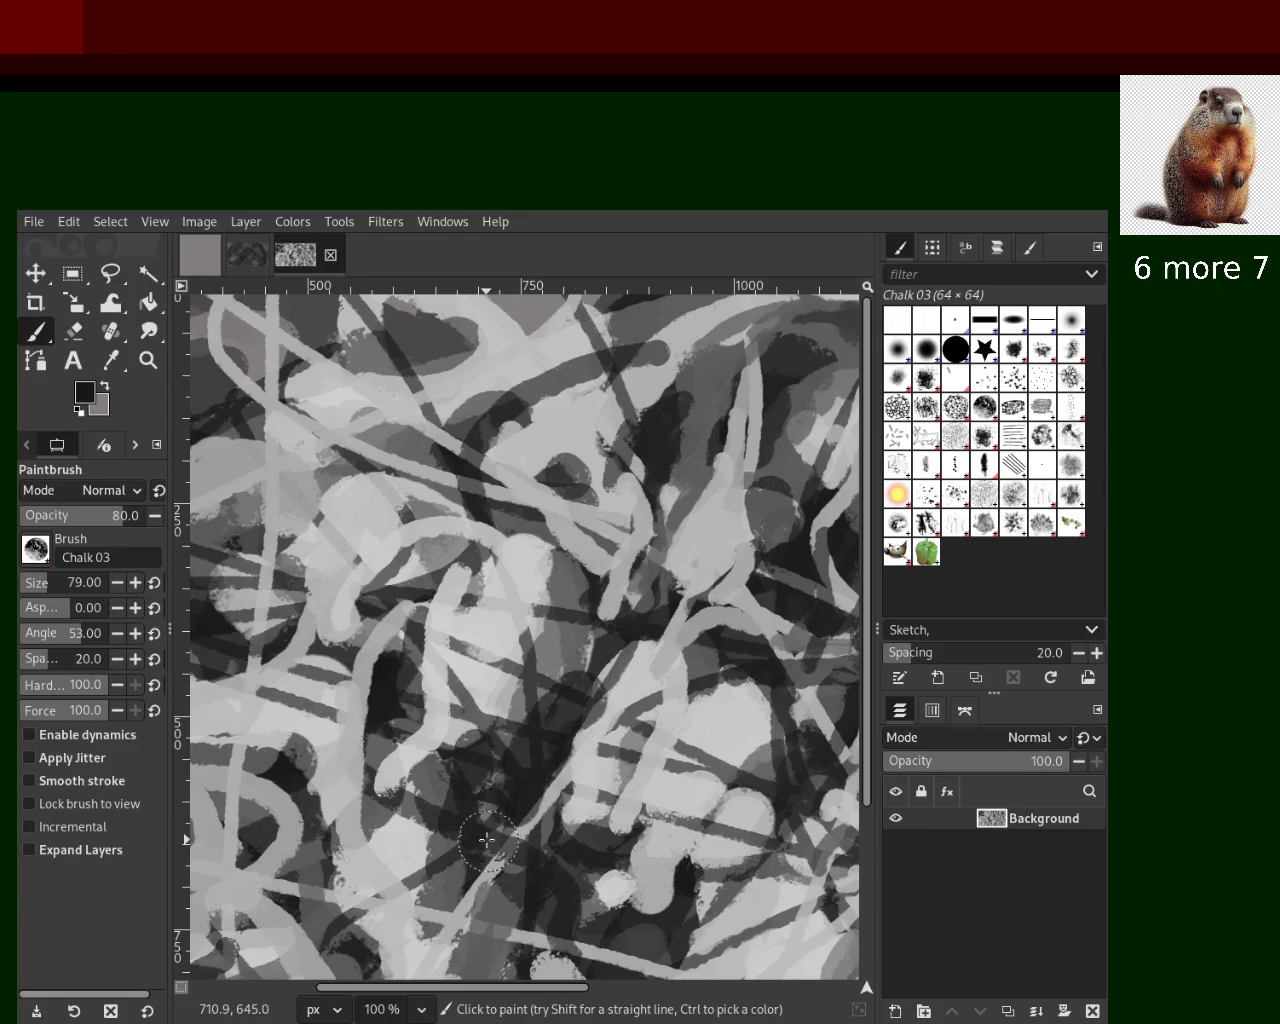
{"action": "left_click", "coordinate": [576, 736], "text": "ctrl"}
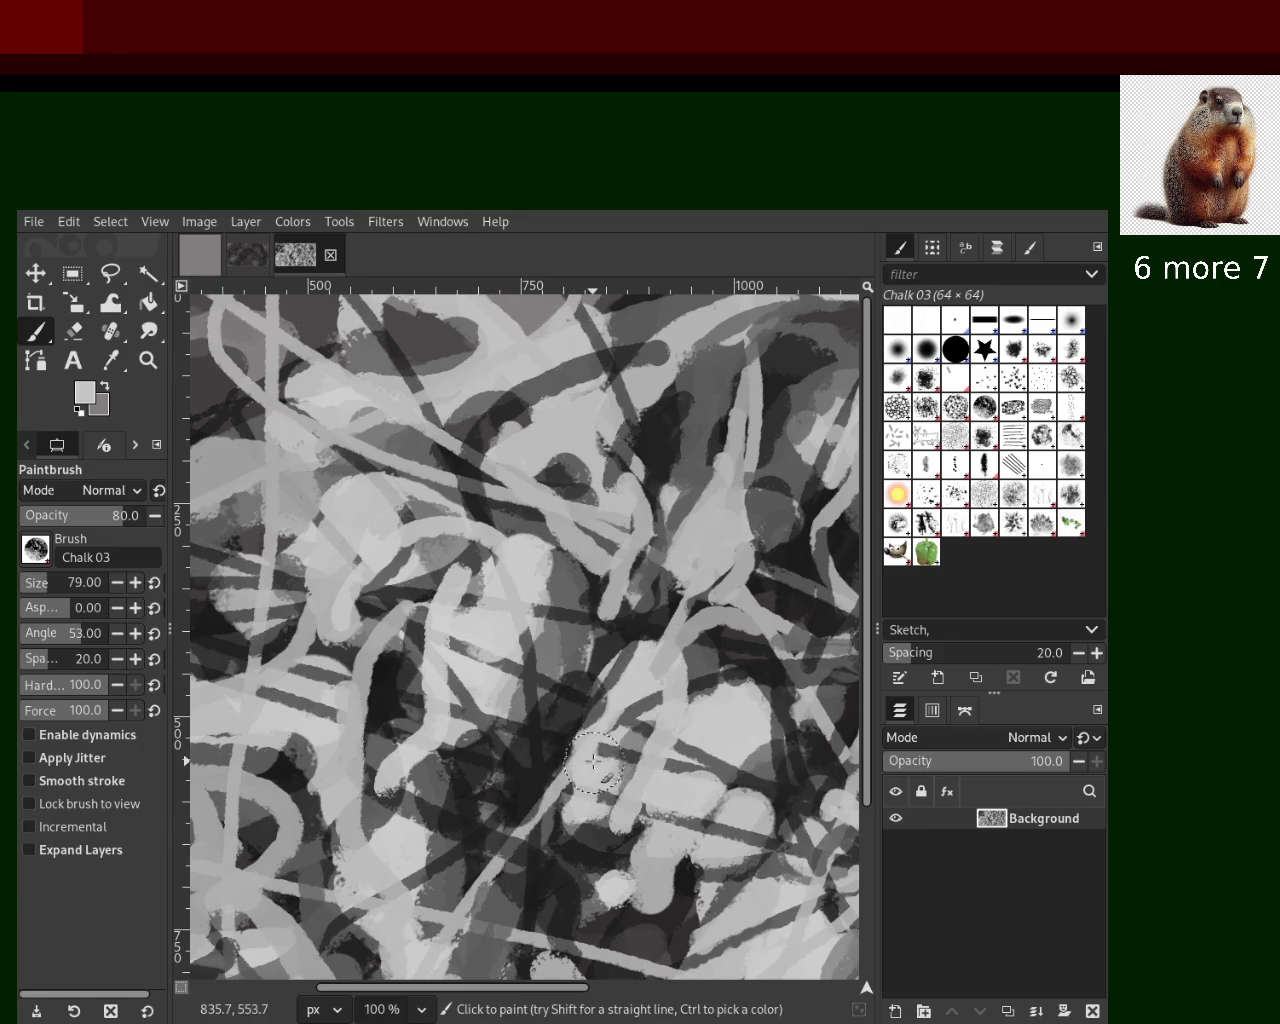
{"action": "left_click", "coordinate": [638, 667]}
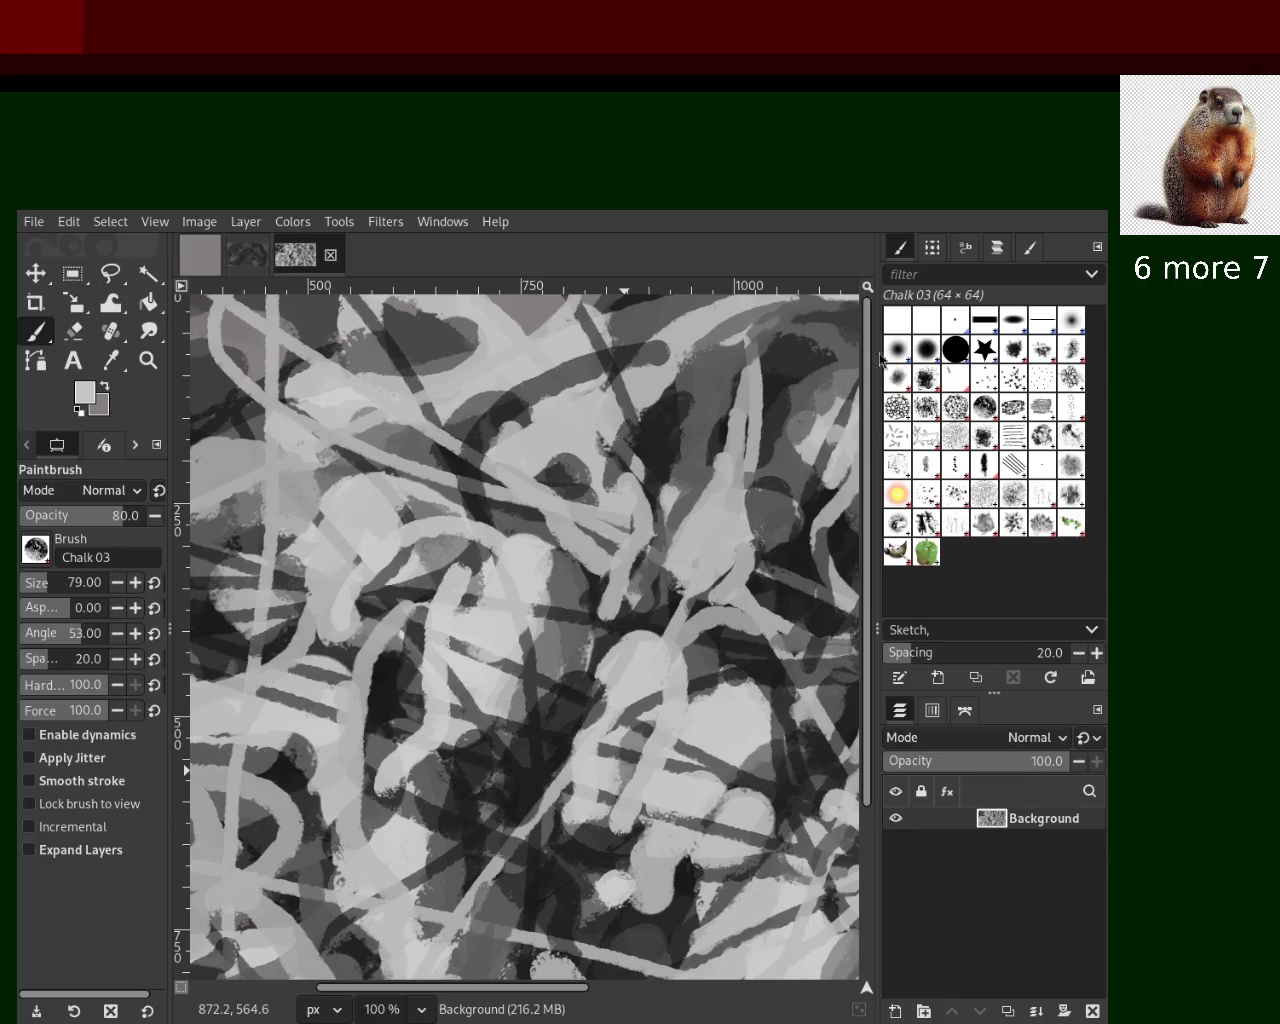
Rework the near-black stroke in the lower centre through several repaints
{"action": "left_click", "coordinate": [386, 663], "text": "ctrl"}
{"action": "left_click_drag", "start_coordinate": [386, 650], "coordinate": [396, 800]}
{"action": "key", "text": "ctrl+z"}
{"action": "left_click_drag", "start_coordinate": [388, 700], "coordinate": [430, 790]}
{"action": "key", "text": "ctrl+z"}
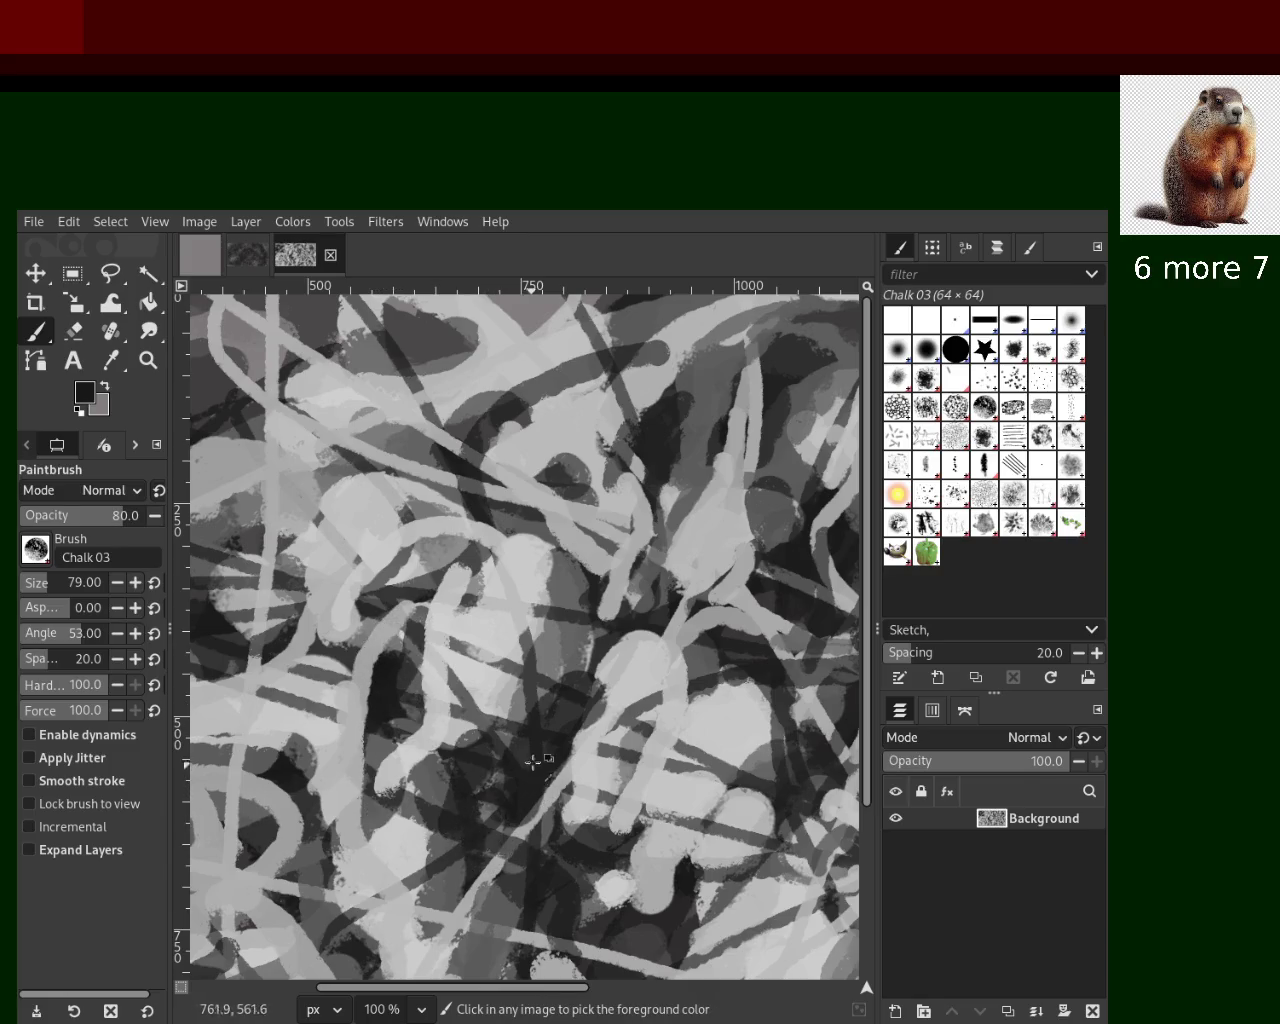
{"action": "left_click_drag", "start_coordinate": [535, 768], "coordinate": [500, 835]}
{"action": "key", "text": "ctrl+z"}
{"action": "left_click_drag", "start_coordinate": [535, 700], "coordinate": [515, 880]}
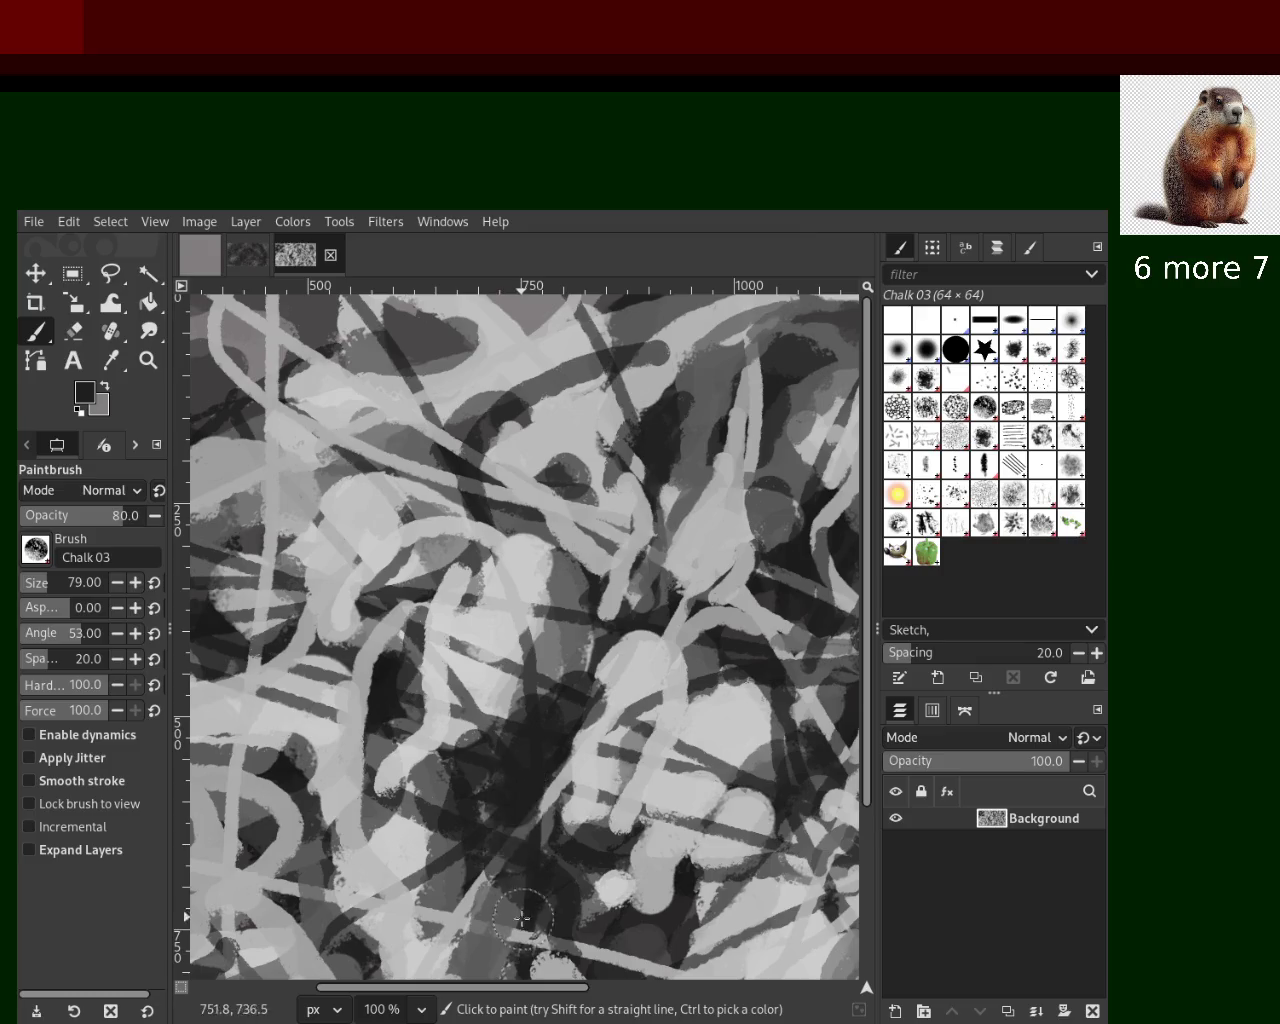
{"action": "key", "text": "ctrl+z"}
{"action": "left_click_drag", "start_coordinate": [565, 712], "coordinate": [500, 815]}
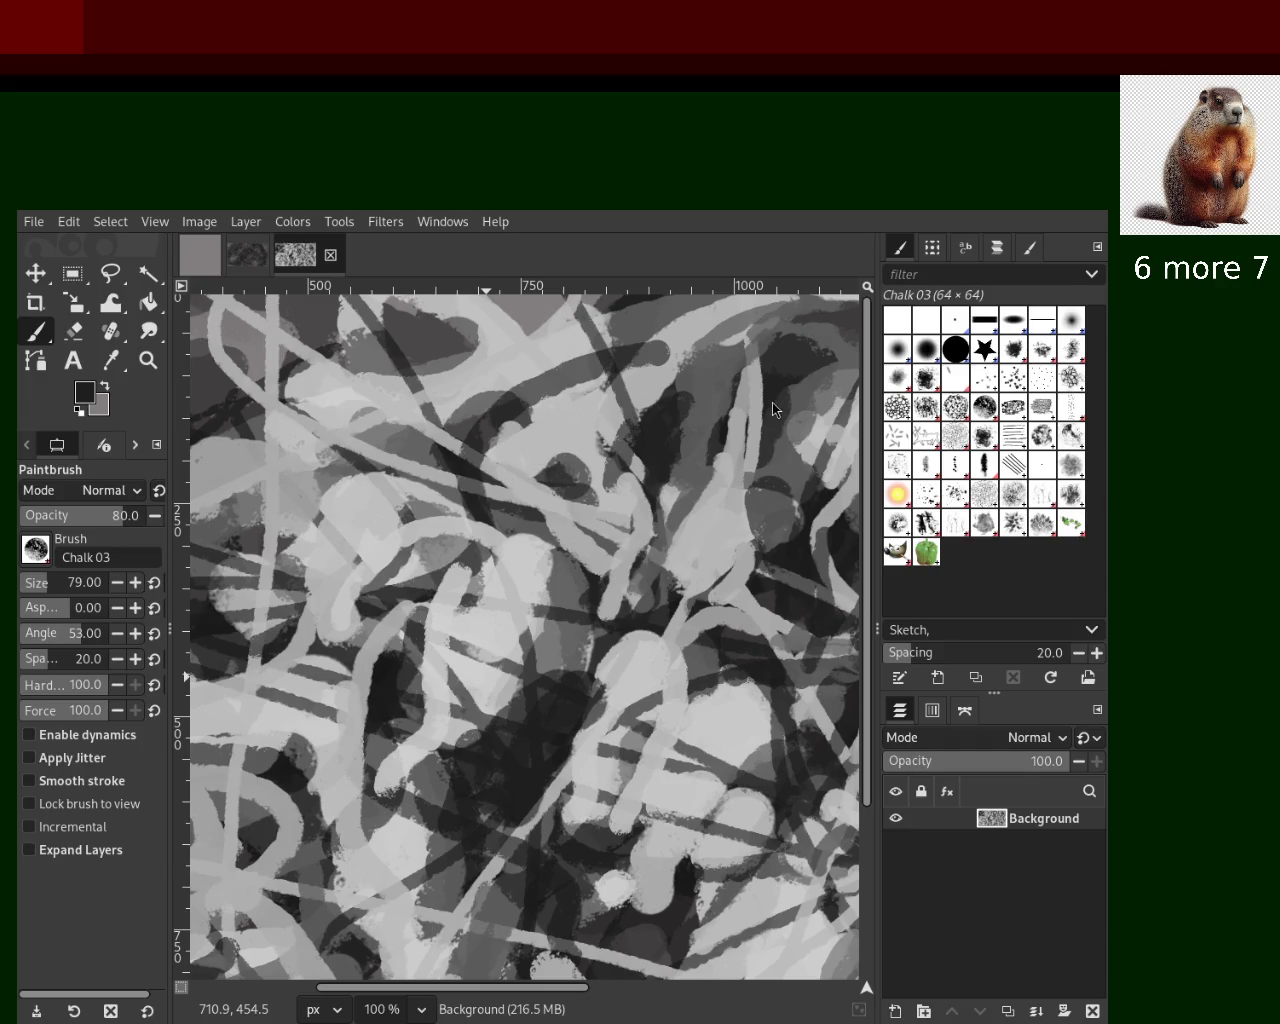
{"action": "left_click", "coordinate": [512, 538], "text": "ctrl"}
Test grey strokes and reduce the brush size to 34
{"action": "left_click_drag", "start_coordinate": [509, 542], "coordinate": [540, 650]}
{"action": "key", "text": "ctrl+z"}
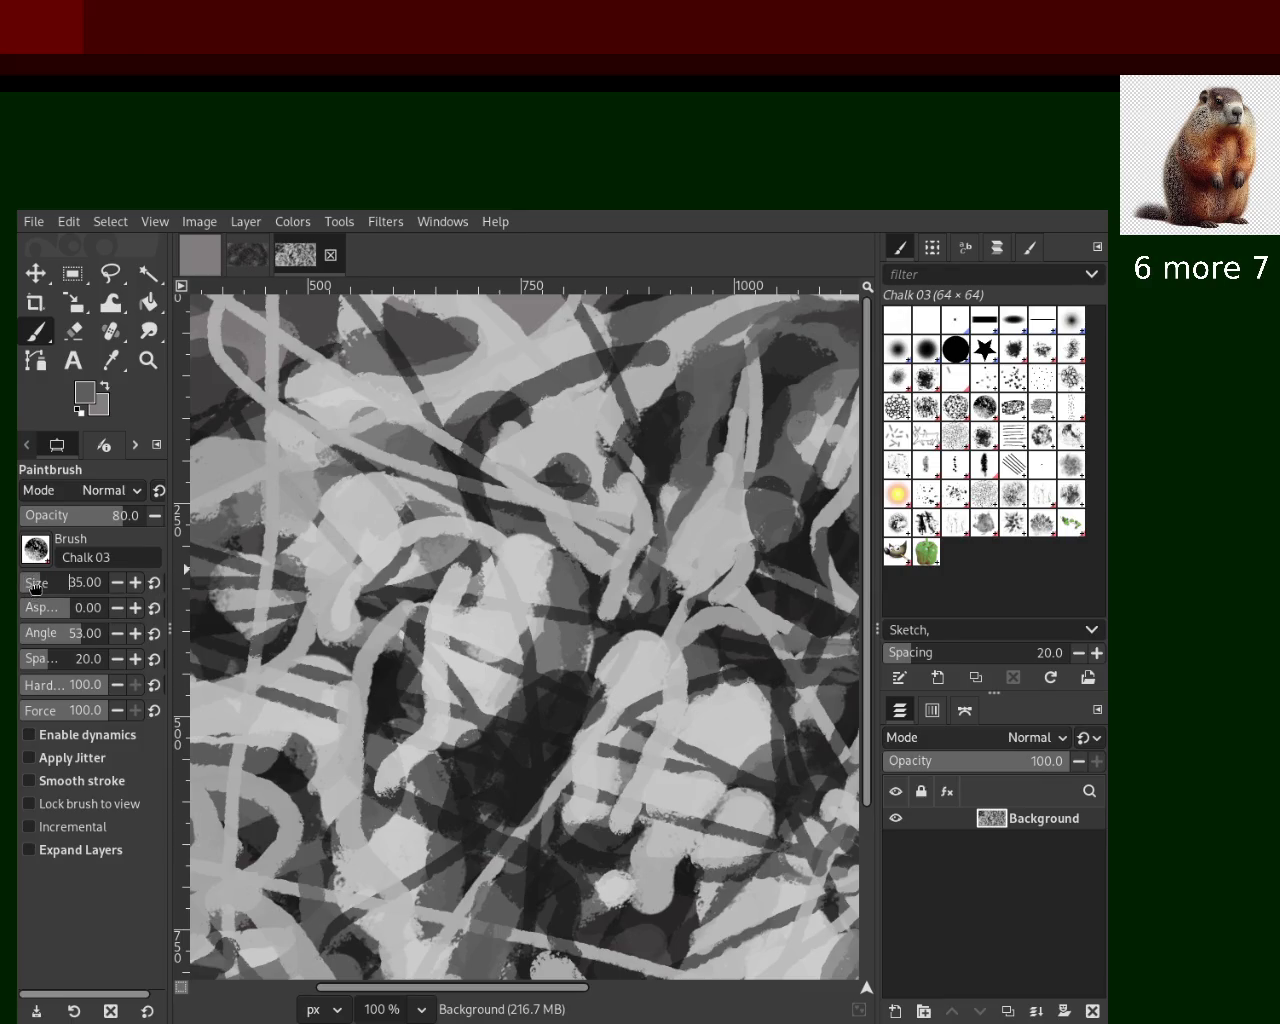
{"action": "scroll", "coordinate": [44, 590], "scroll_direction": "up", "scroll_amount": 6}
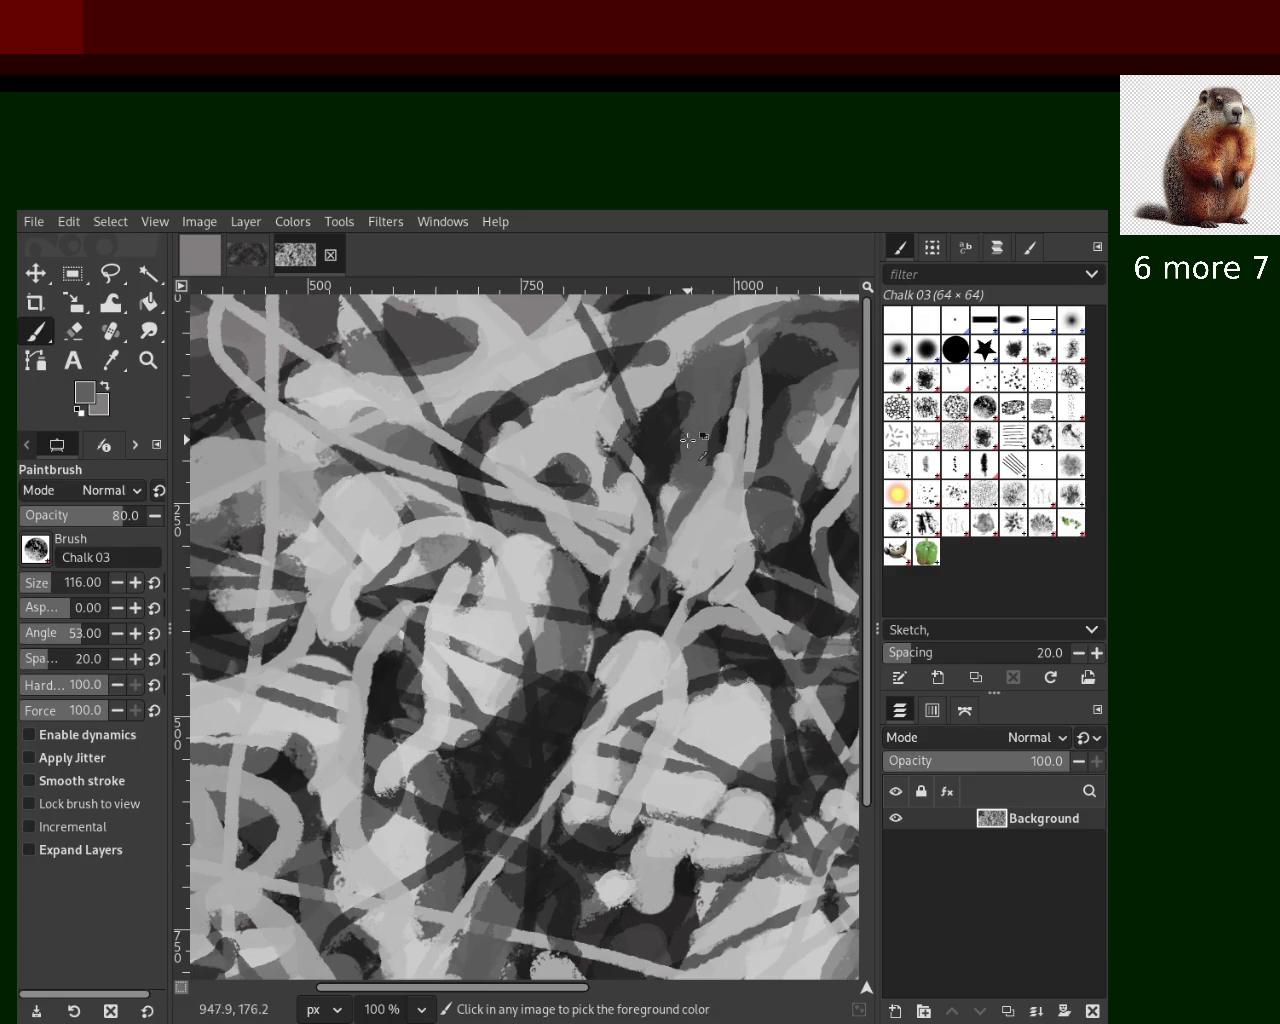
{"action": "left_click_drag", "start_coordinate": [695, 460], "coordinate": [675, 590]}
{"action": "key", "text": "ctrl+z"}
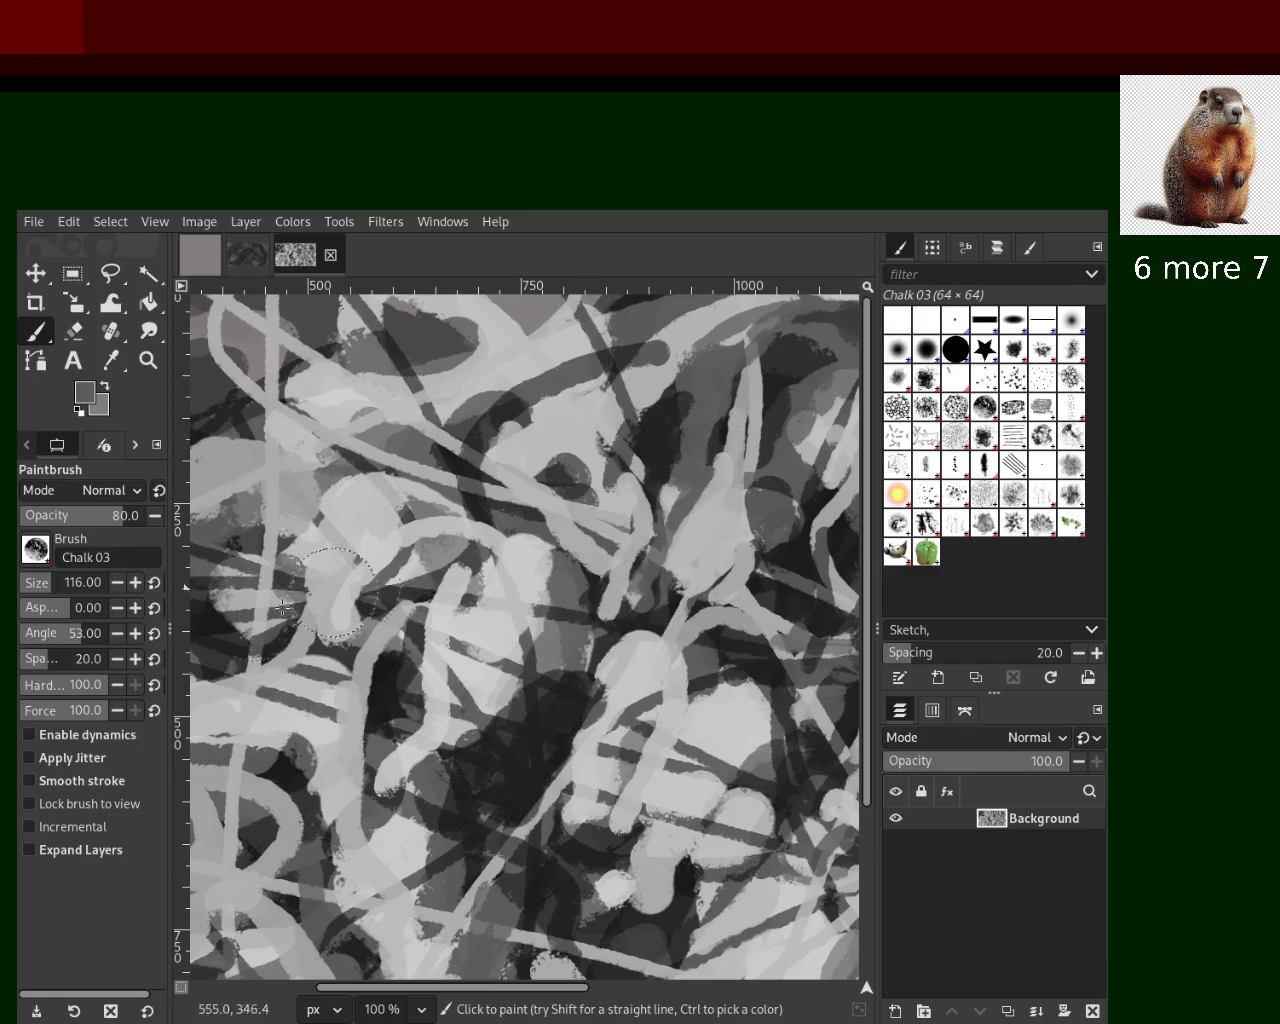
{"action": "left_click", "coordinate": [31, 592]}
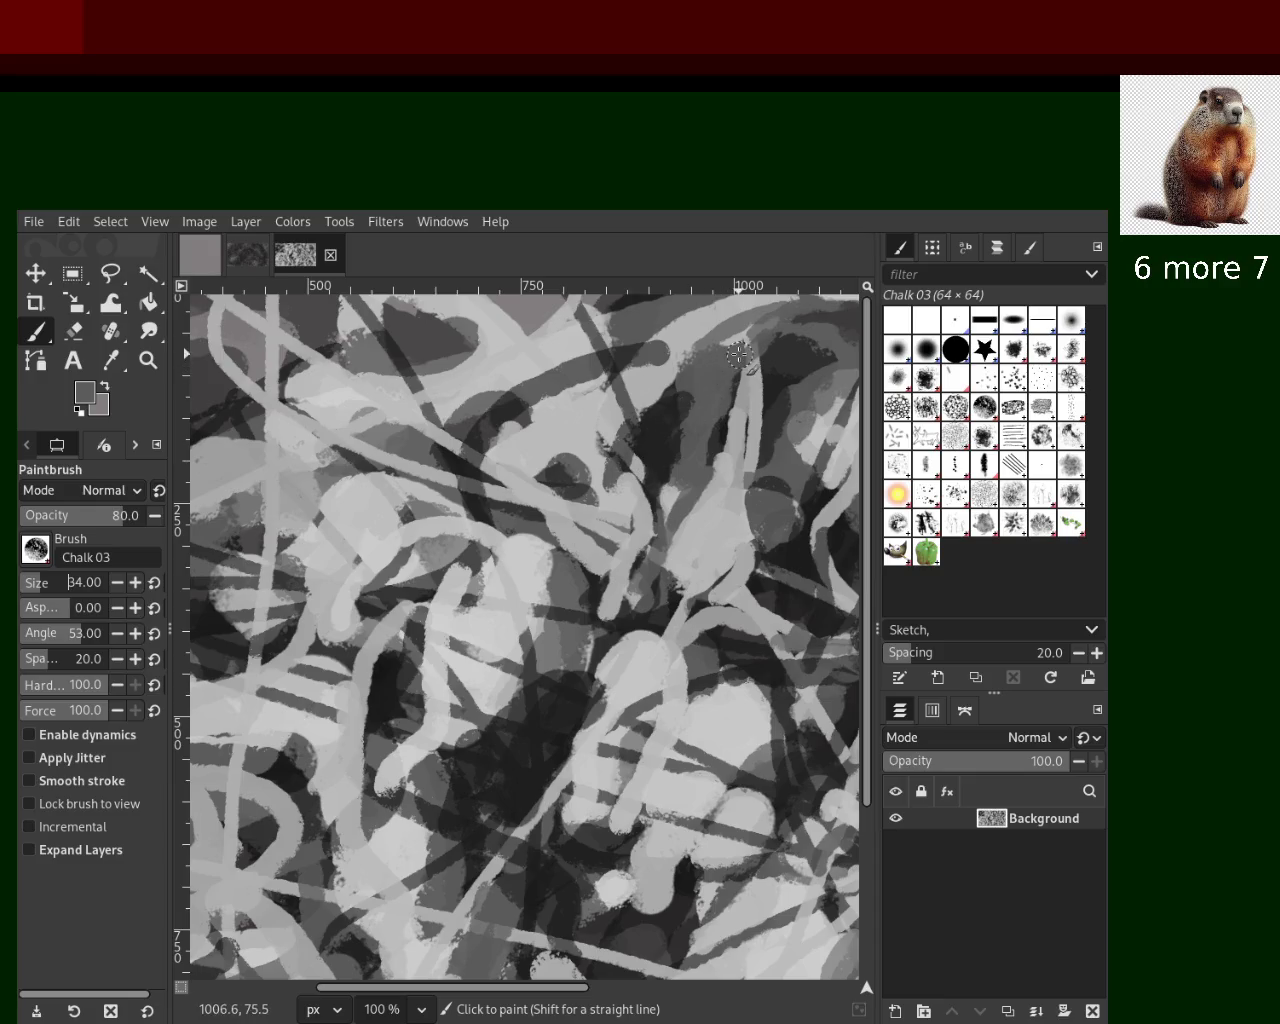
{"action": "left_click_drag", "start_coordinate": [720, 425], "coordinate": [672, 562]}
{"action": "key", "text": "ctrl+z"}
Sample a light grey and try light strokes down the right side, undoing them
{"action": "left_click", "coordinate": [755, 382], "text": "ctrl"}
{"action": "left_click_drag", "start_coordinate": [755, 378], "coordinate": [709, 546]}
{"action": "key", "text": "ctrl+z"}
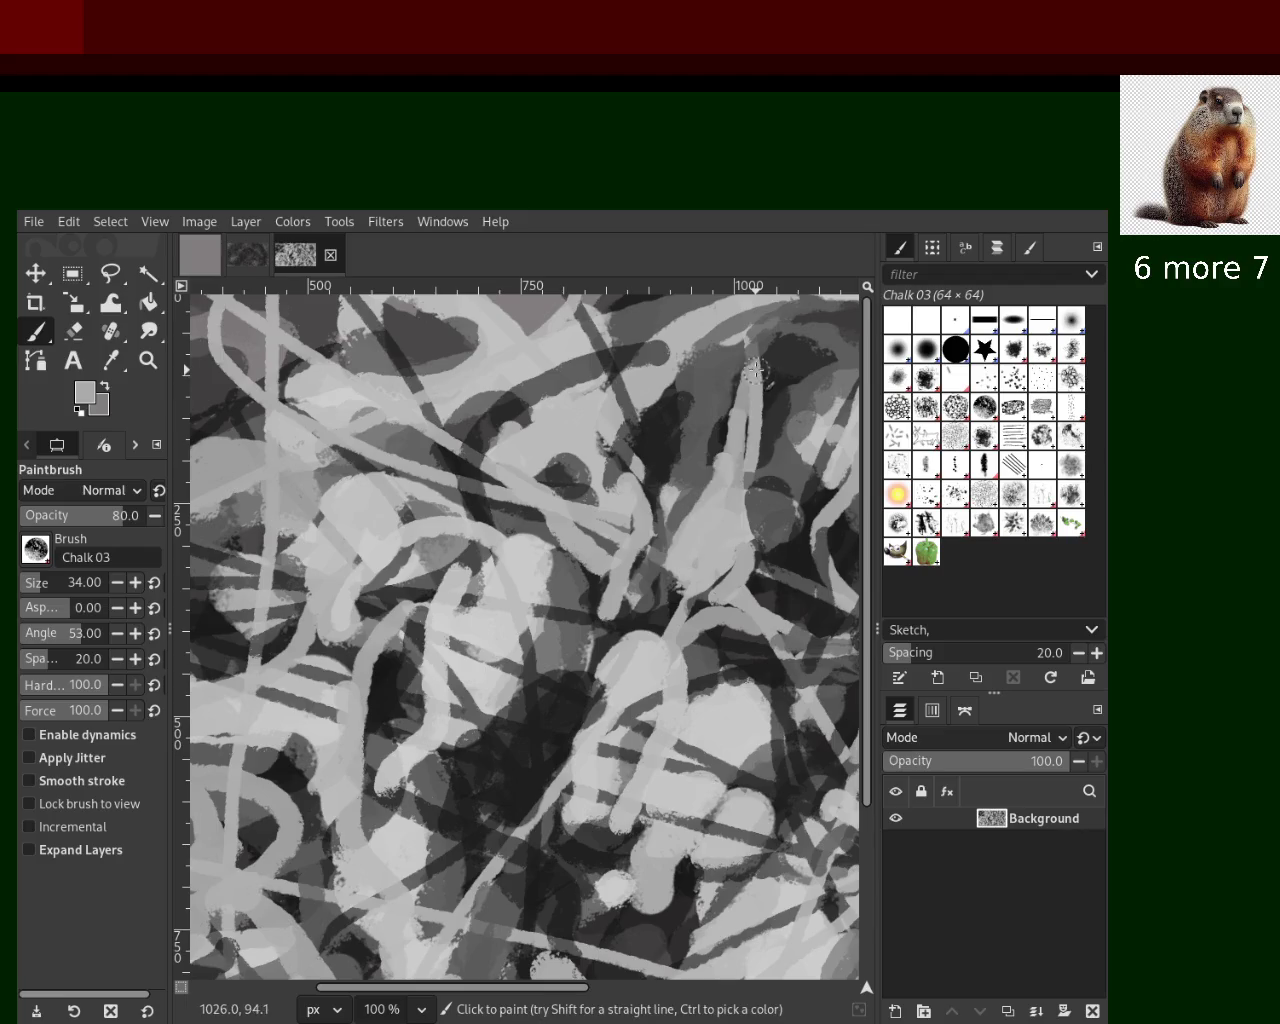
{"action": "left_click_drag", "start_coordinate": [755, 372], "coordinate": [680, 565]}
{"action": "key", "text": "ctrl+z"}
Paint several light-grey vertical strokes through the right-centre
{"action": "left_click", "coordinate": [716, 560], "text": "ctrl"}
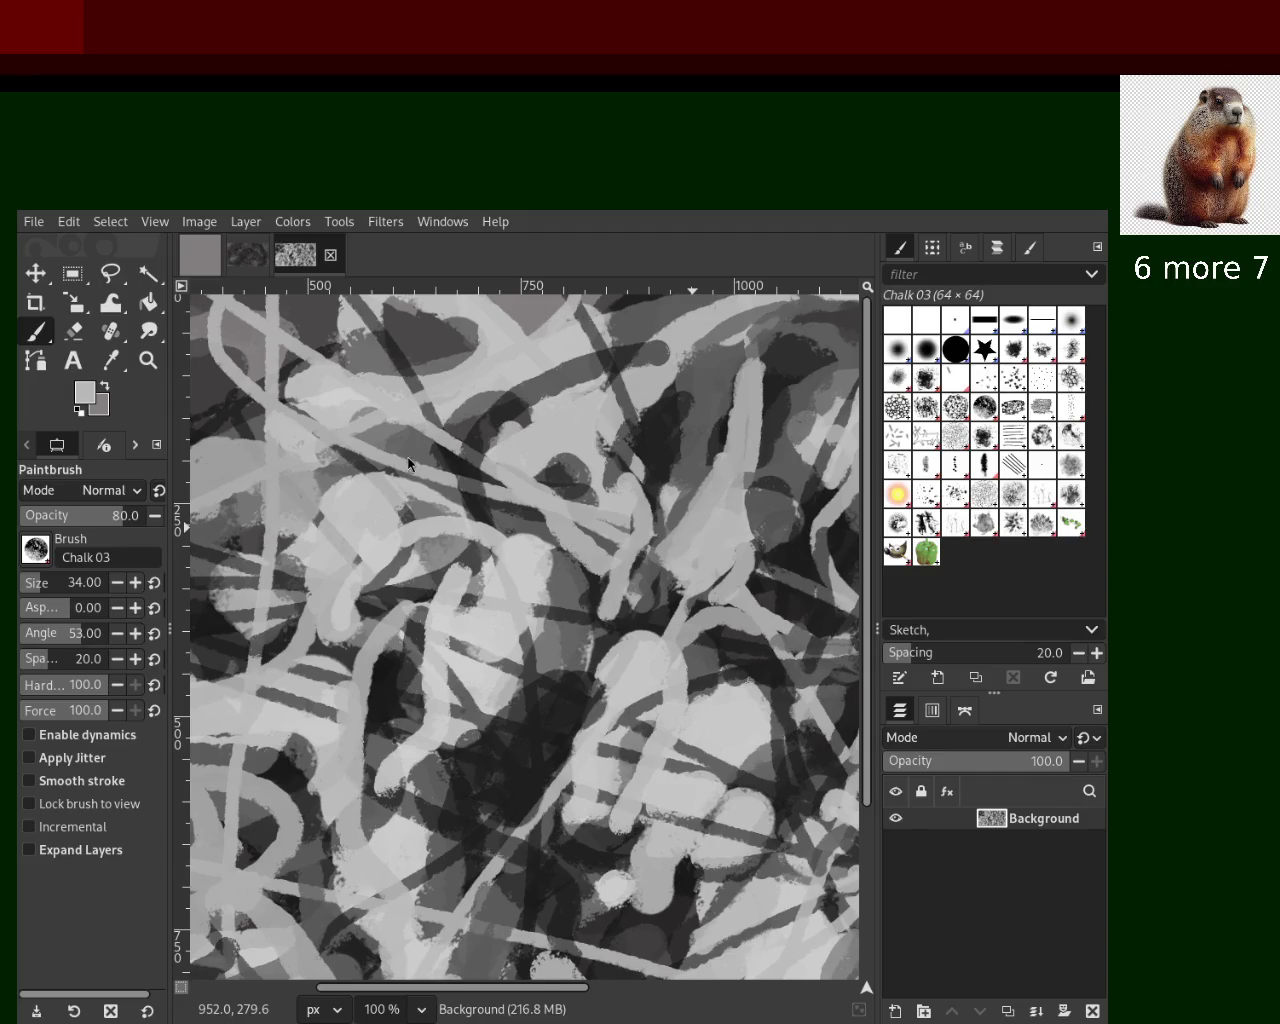
{"action": "left_click", "coordinate": [688, 535], "text": "ctrl"}
{"action": "left_click_drag", "start_coordinate": [688, 566], "coordinate": [674, 661]}
{"action": "left_click", "coordinate": [674, 531], "text": "ctrl"}
{"action": "left_click_drag", "start_coordinate": [674, 536], "coordinate": [672, 634]}
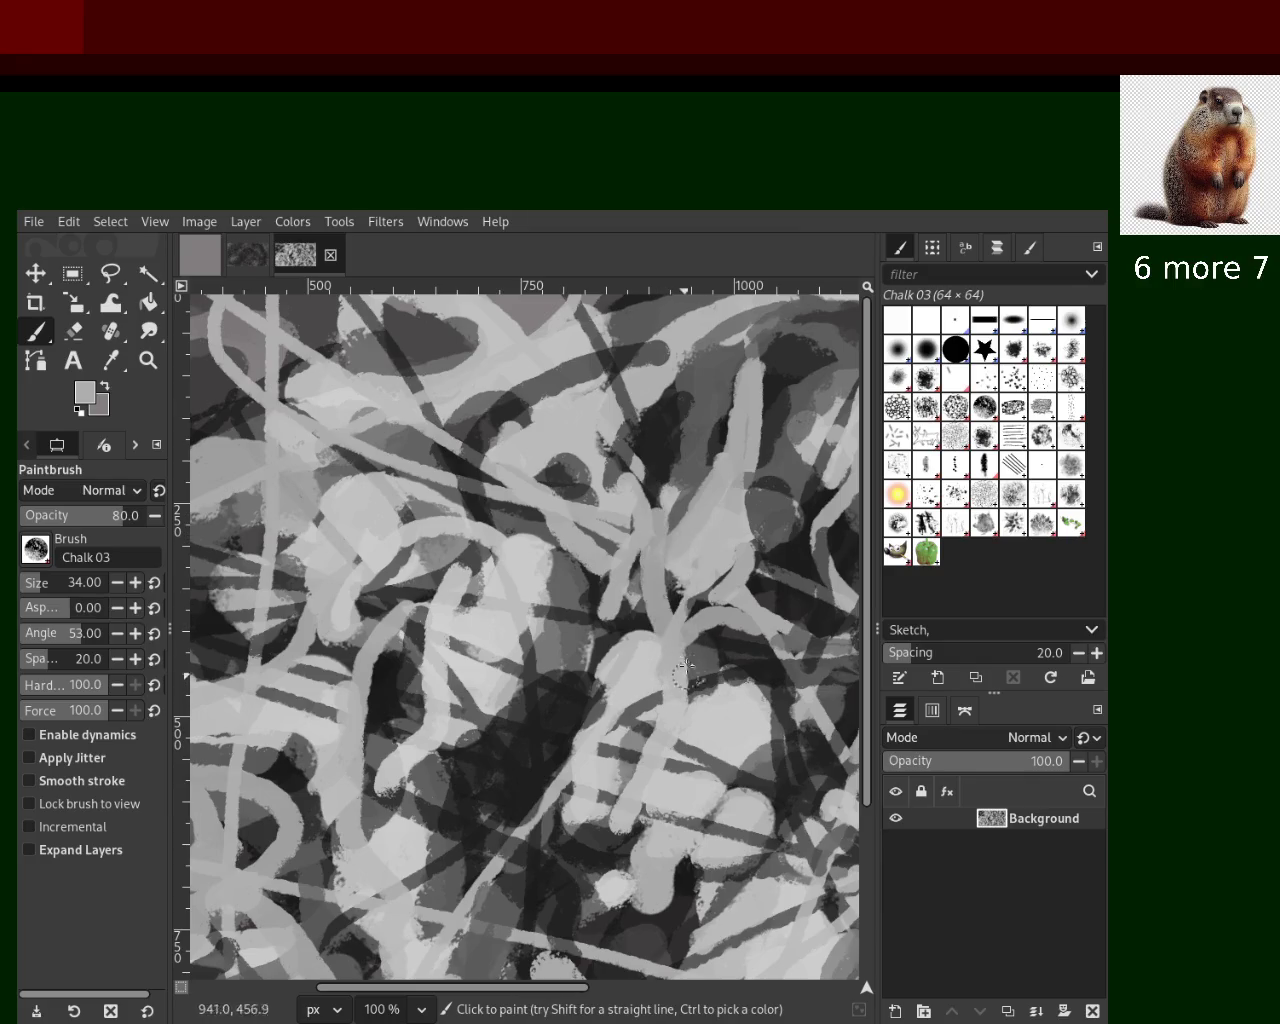
{"action": "left_click_drag", "start_coordinate": [660, 500], "coordinate": [629, 691]}
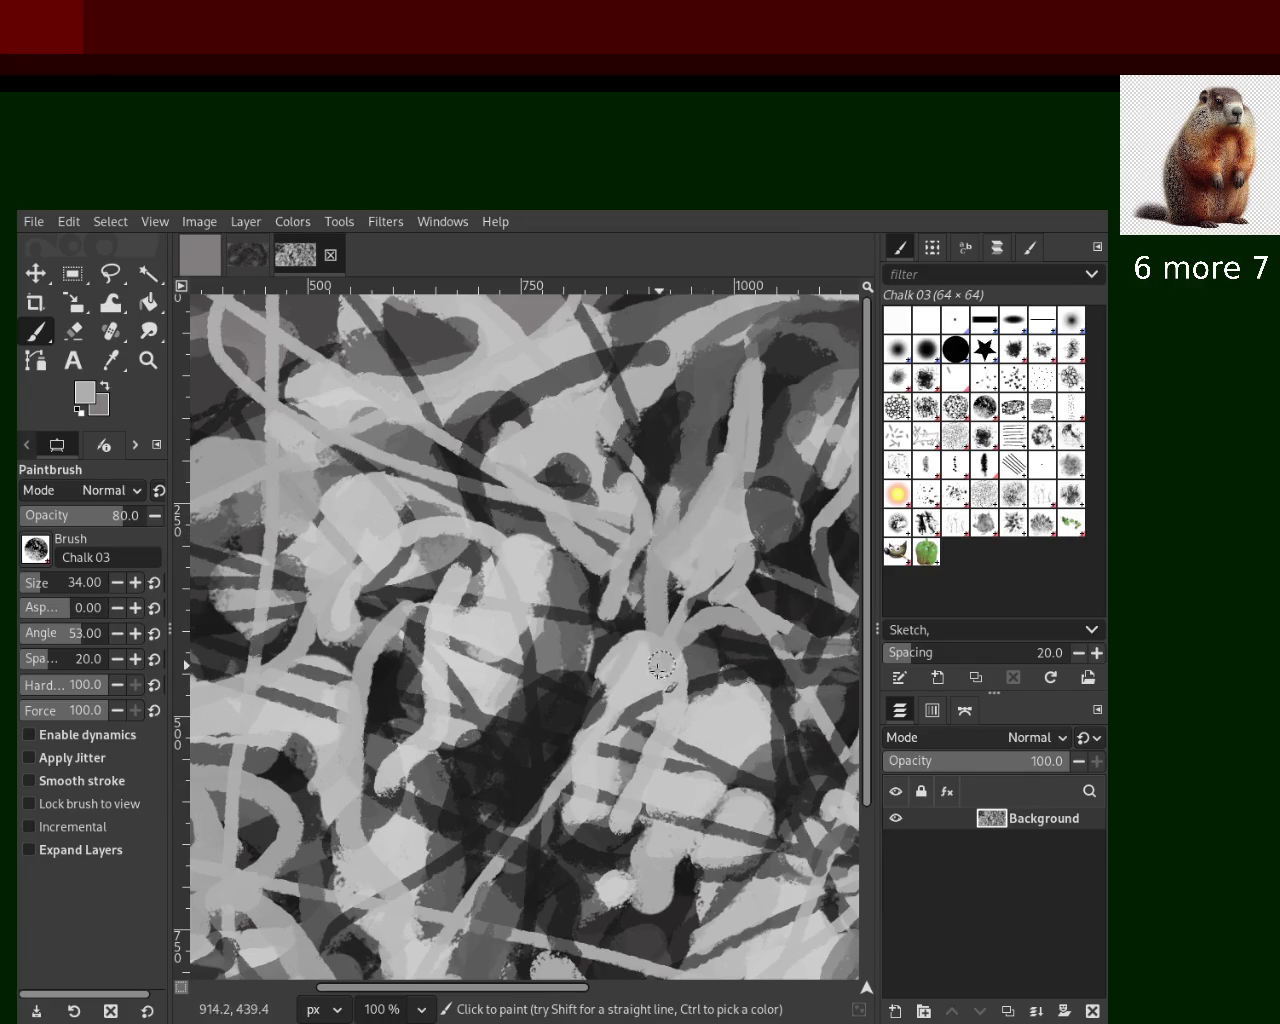
{"action": "left_click_drag", "start_coordinate": [660, 516], "coordinate": [676, 736]}
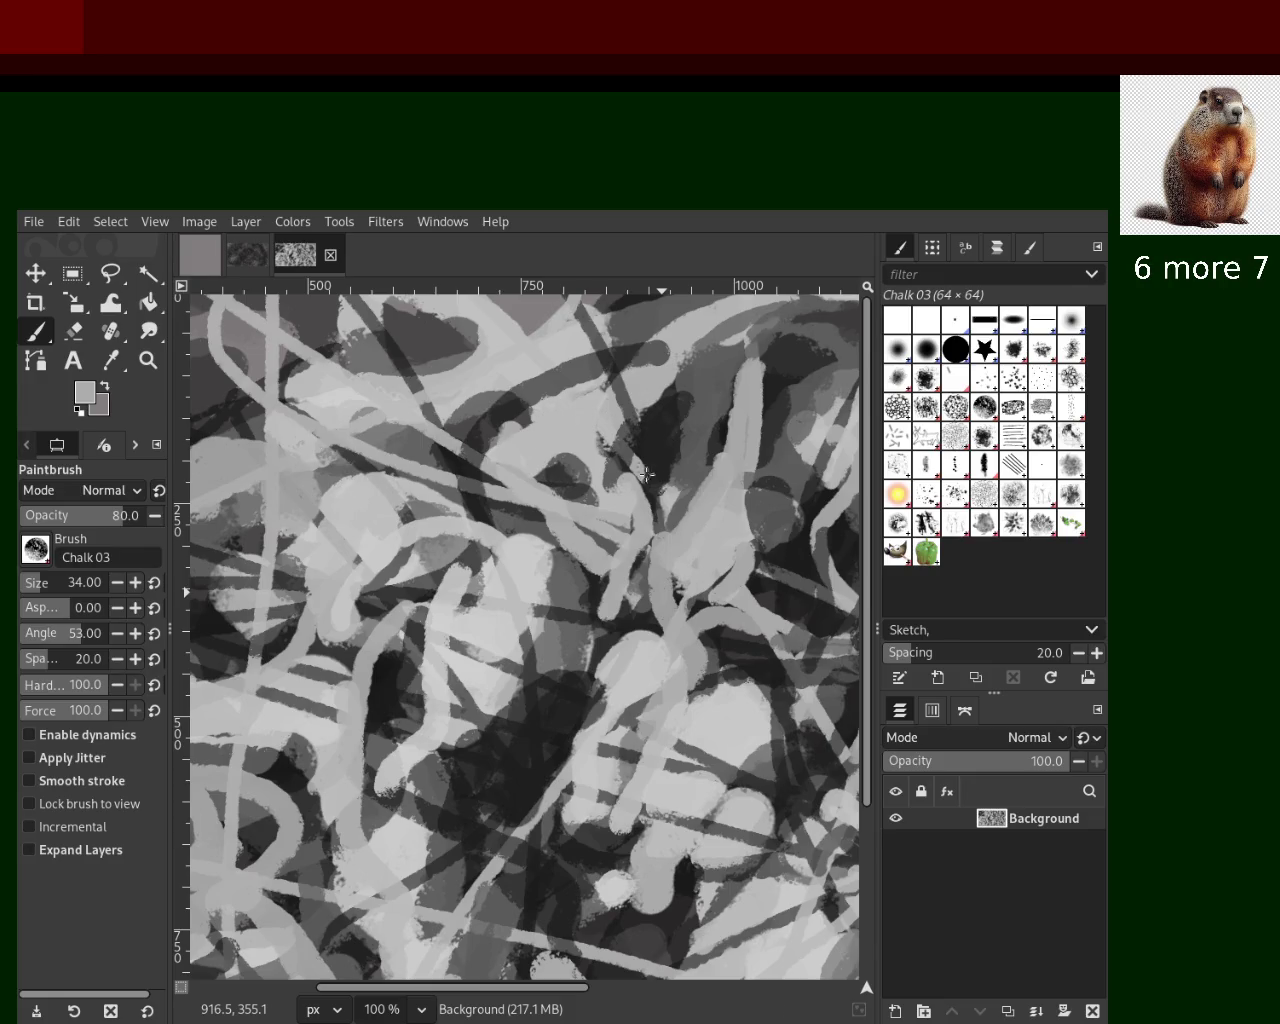
{"action": "left_click", "coordinate": [678, 505], "text": "ctrl"}
Paint a light stroke in the right-centre, then a mid-grey stroke diagonally down-left
{"action": "mouse_move", "coordinate": [678, 505]}
{"action": "left_mouse_down"}
{"action": "mouse_move", "coordinate": [705, 345]}
{"action": "mouse_move", "coordinate": [648, 604]}
{"action": "left_mouse_up"}
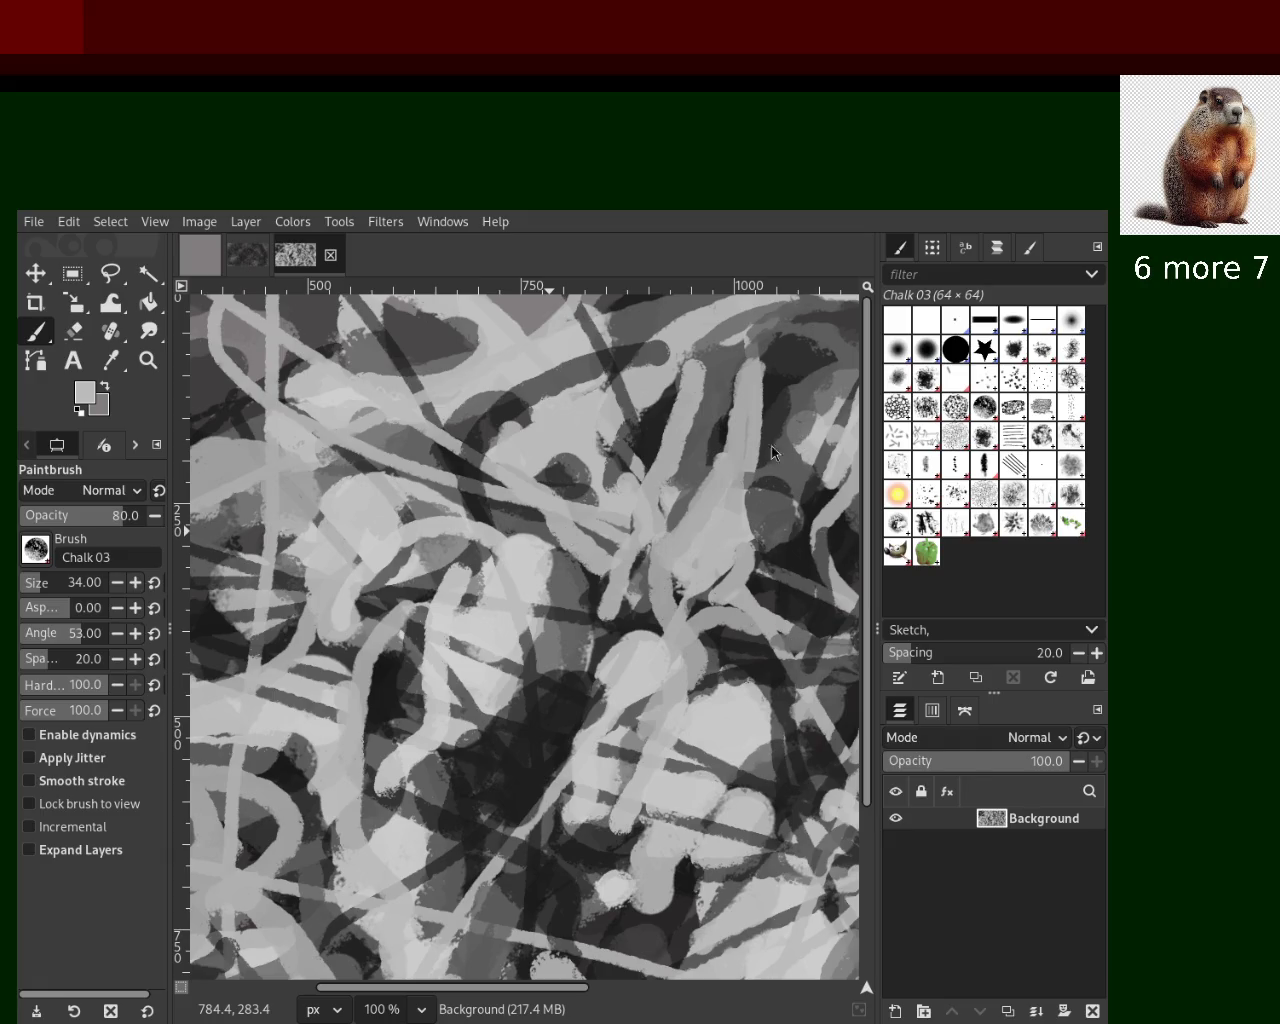
{"action": "left_click", "coordinate": [540, 527], "text": "ctrl"}
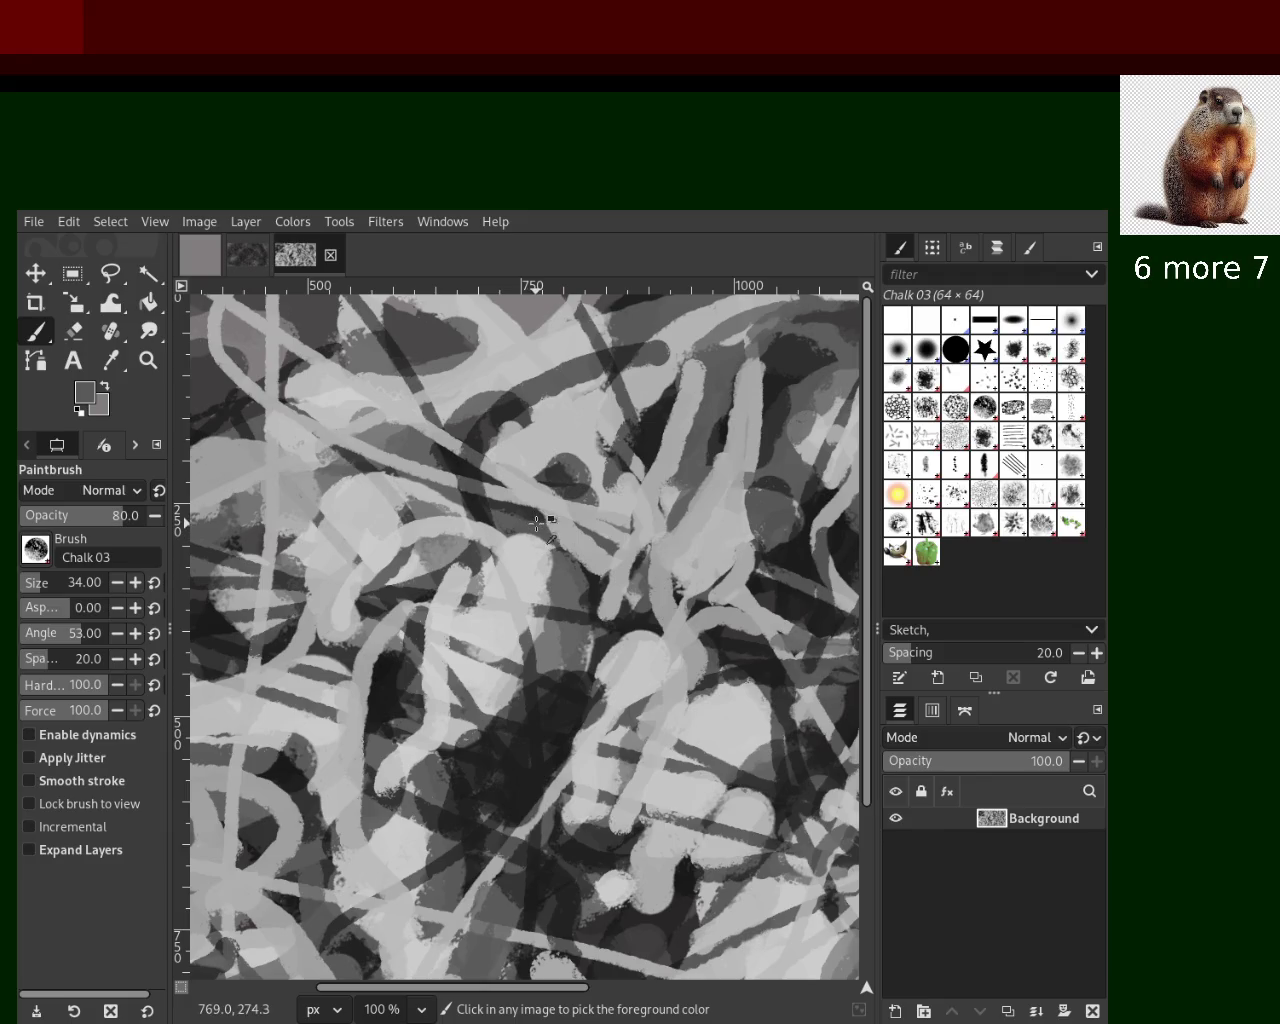
{"action": "left_click_drag", "start_coordinate": [540, 539], "coordinate": [498, 648]}
{"action": "key", "text": "ctrl+z"}
{"action": "left_click_drag", "start_coordinate": [550, 507], "coordinate": [527, 622]}
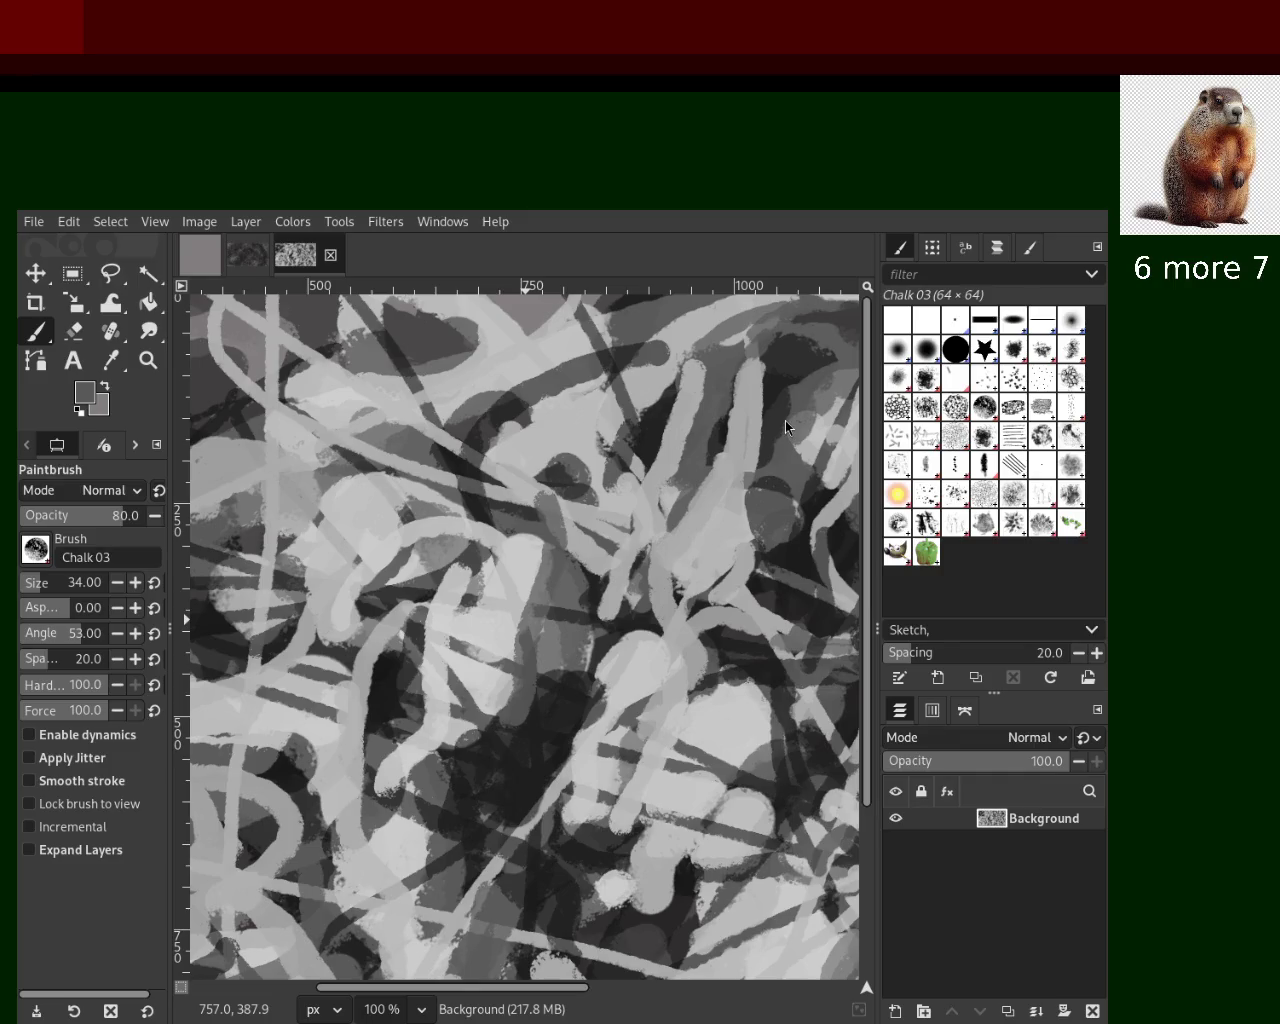
Repaint a more vertical light stroke through the centre and a near-black curving stroke toward the lower left
{"action": "left_click", "coordinate": [597, 509], "text": "ctrl"}
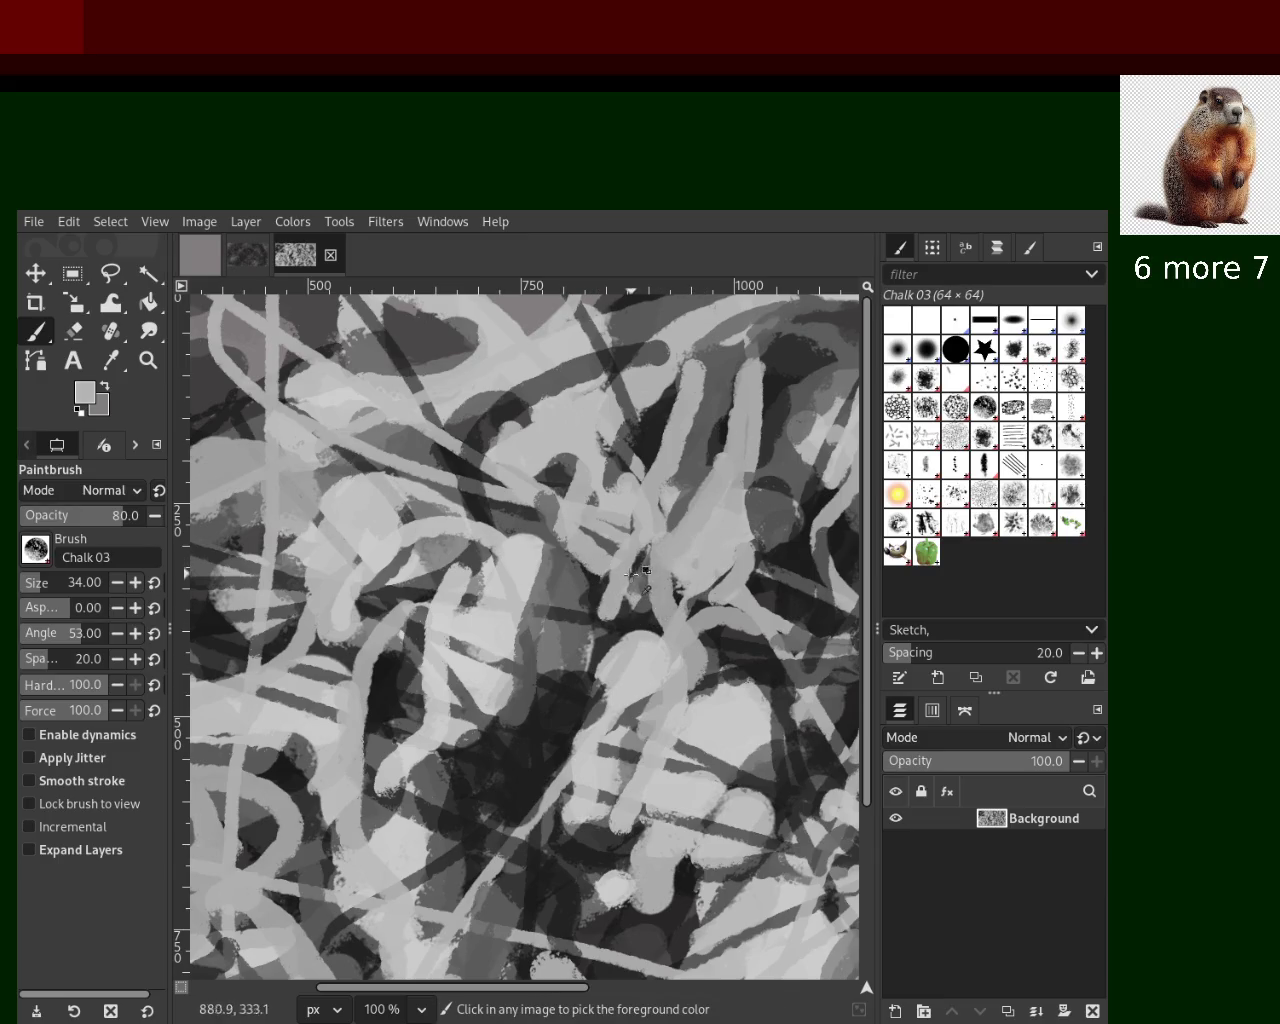
{"action": "left_click_drag", "start_coordinate": [617, 592], "coordinate": [558, 742]}
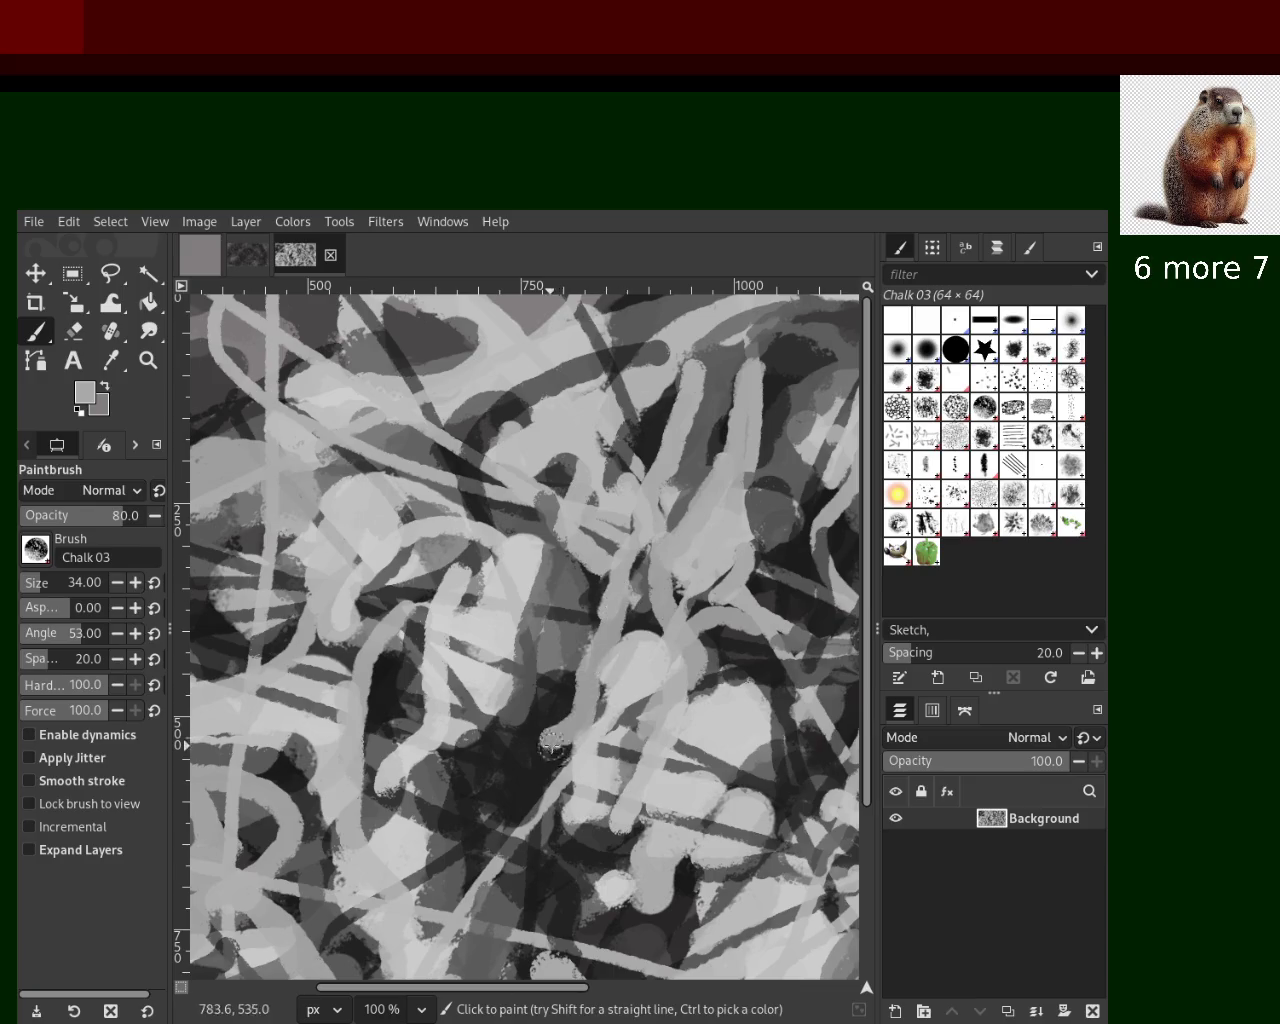
{"action": "key", "text": "ctrl+z"}
{"action": "left_click_drag", "start_coordinate": [624, 592], "coordinate": [601, 730]}
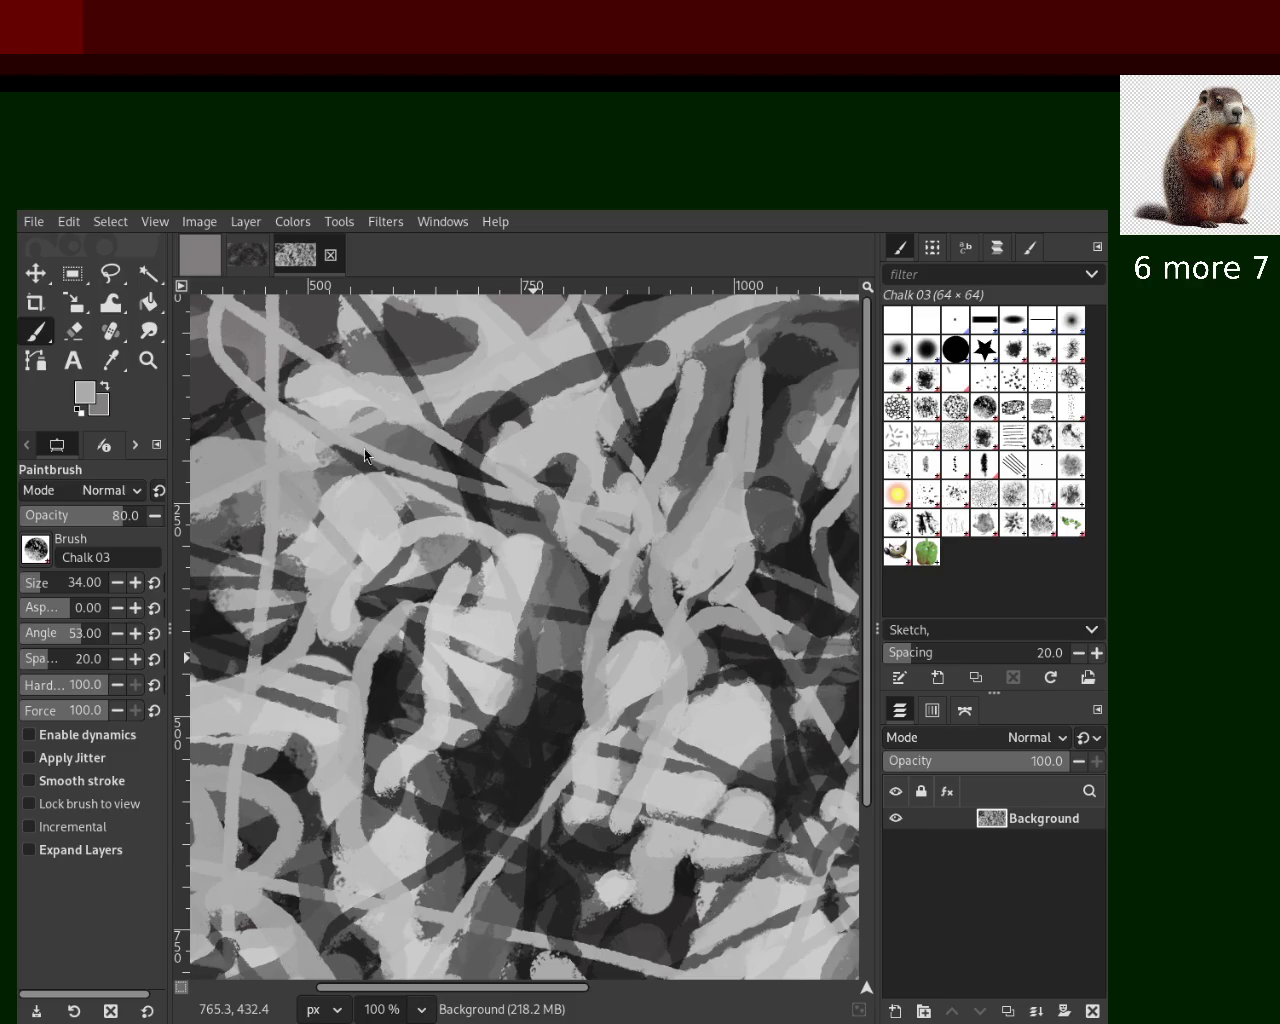
{"action": "key", "text": "ctrl"}
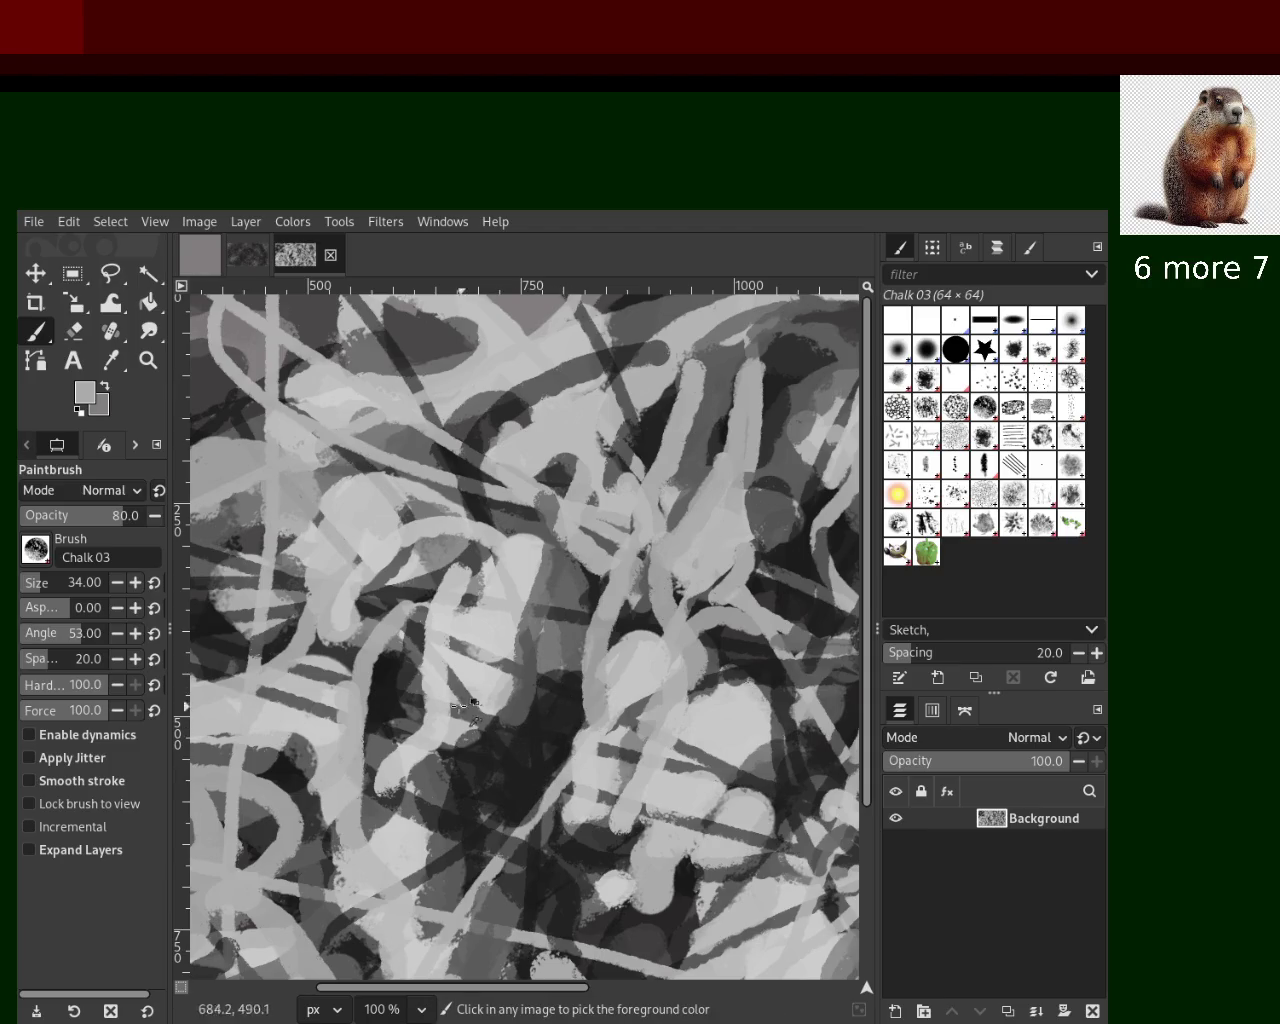
{"action": "left_click", "coordinate": [405, 662], "text": "ctrl"}
{"action": "left_click_drag", "start_coordinate": [405, 652], "coordinate": [330, 850]}
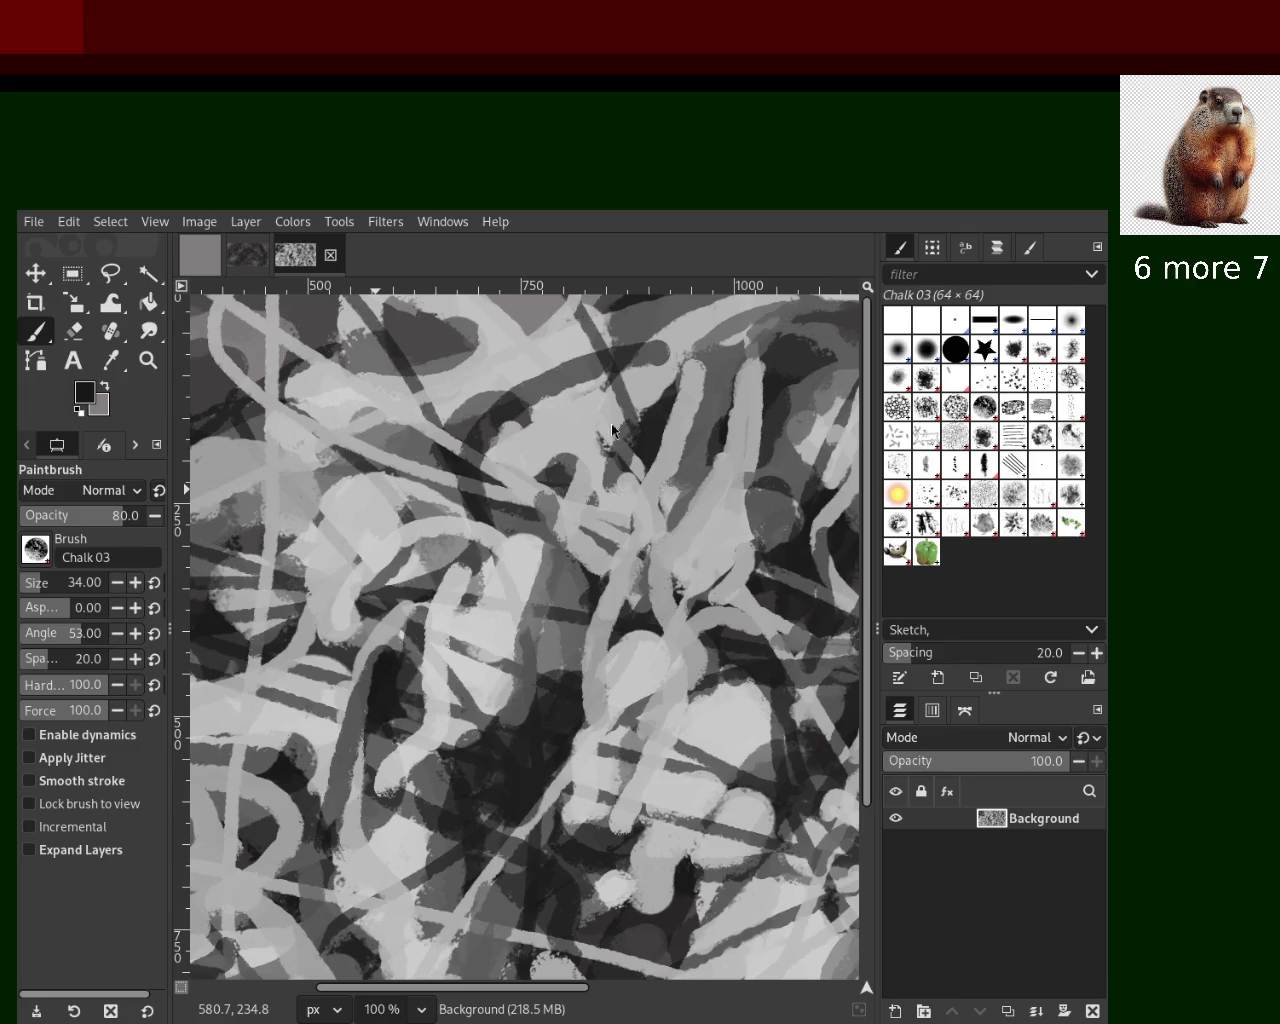
{"action": "left_click", "coordinate": [148, 360]}
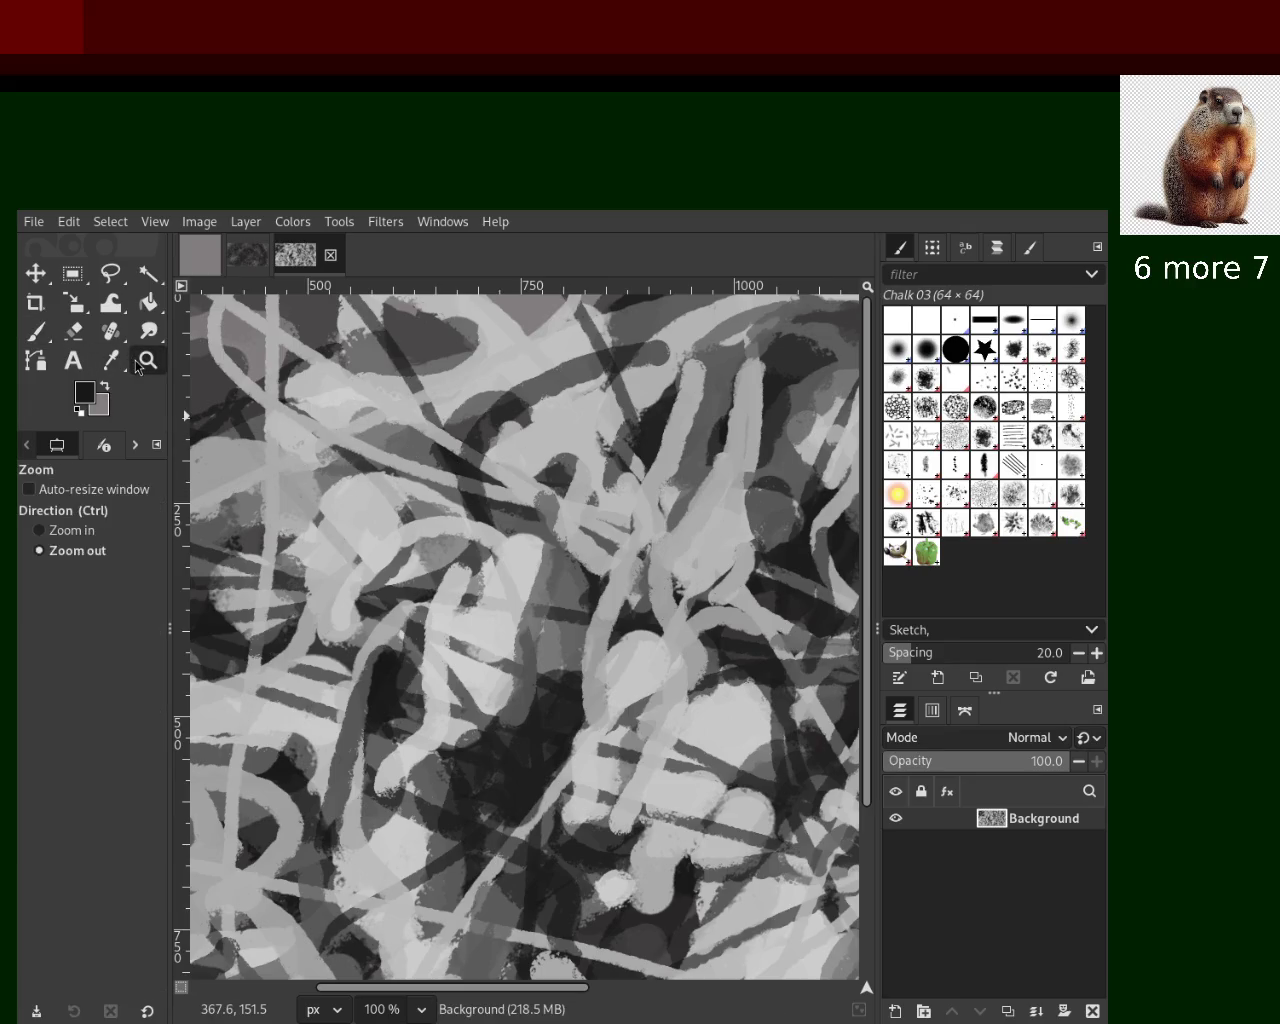
Zoom in to 150%, set the brush size to 118, and paint a dark stroke near the upper centre
{"action": "left_click", "coordinate": [597, 576], "text": "ctrl"}
{"action": "left_click", "coordinate": [597, 576], "text": "ctrl"}
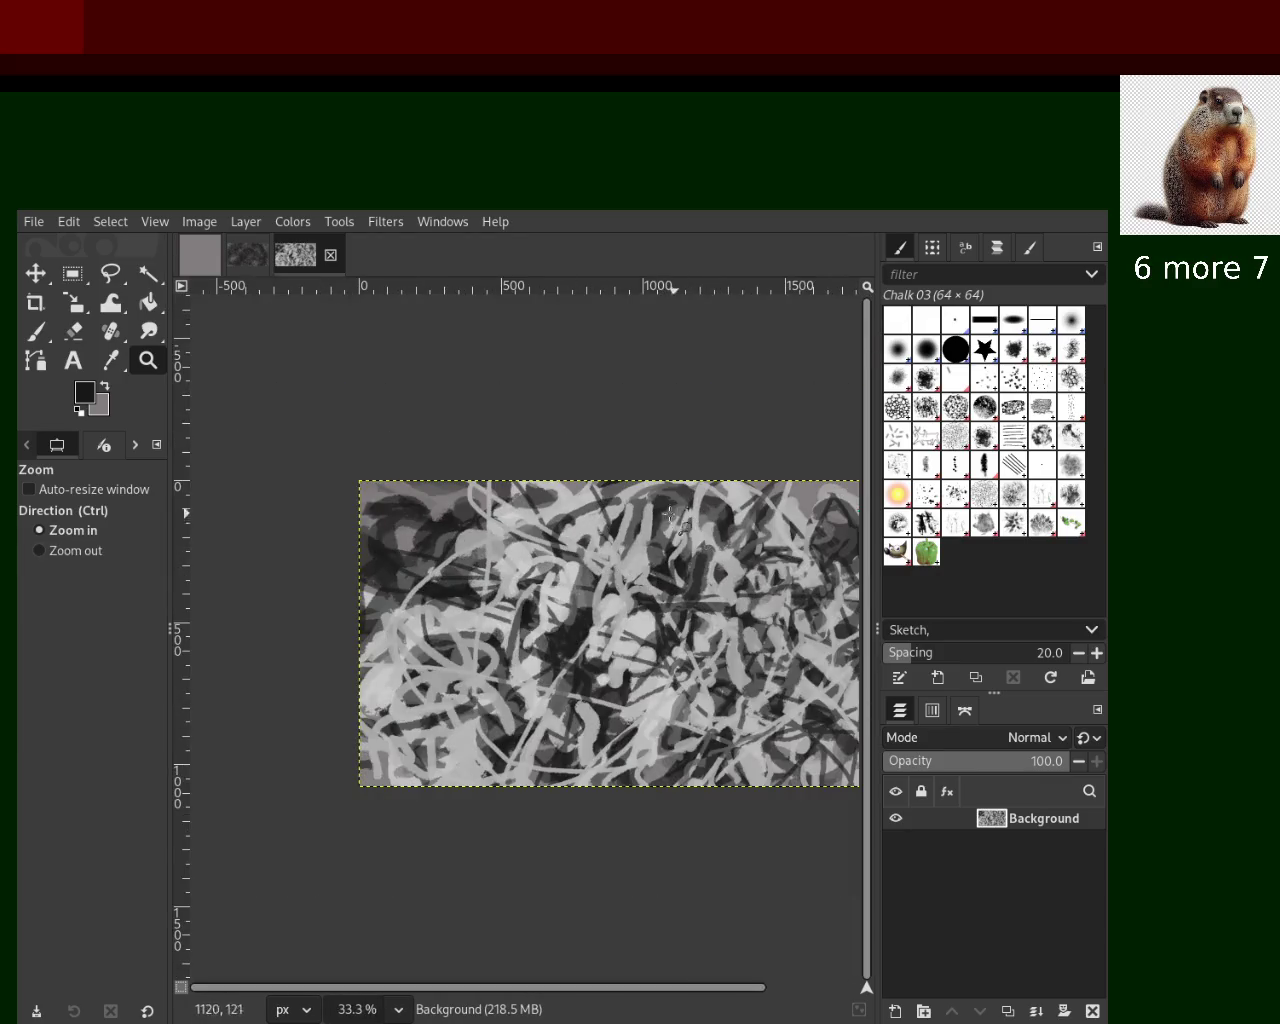
{"action": "left_click", "coordinate": [700, 520]}
{"action": "left_click", "coordinate": [700, 515]}
{"action": "left_click", "coordinate": [700, 515]}
{"action": "left_click", "coordinate": [36, 331]}
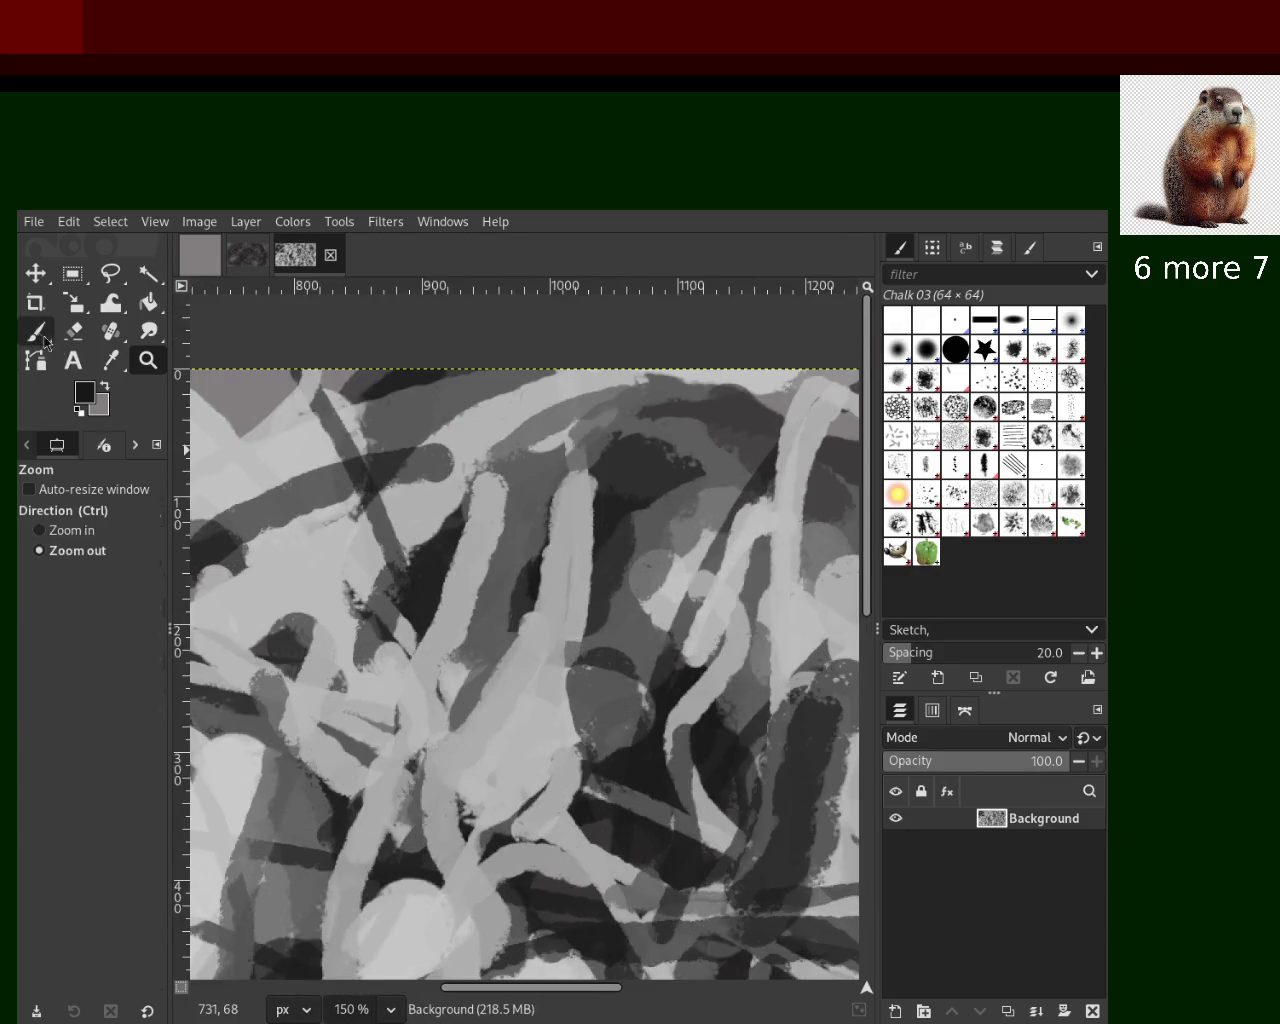
{"action": "left_click", "coordinate": [47, 585]}
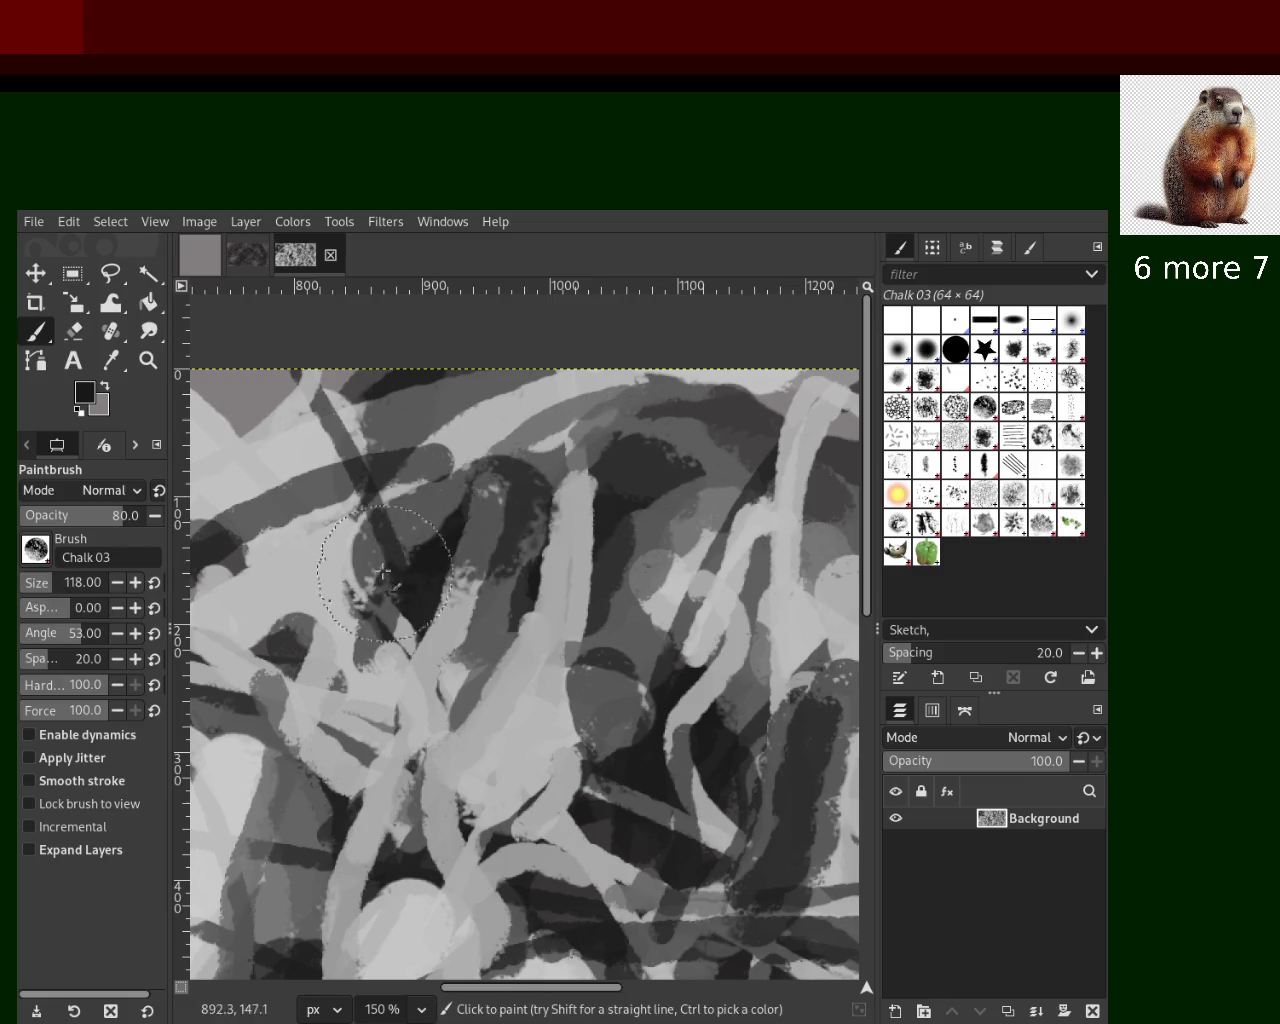
{"action": "left_click_drag", "start_coordinate": [595, 515], "coordinate": [445, 560]}
Sample a bright grey and block in a large light-grey body shape in the centre
{"action": "left_click", "coordinate": [520, 570], "text": "ctrl"}
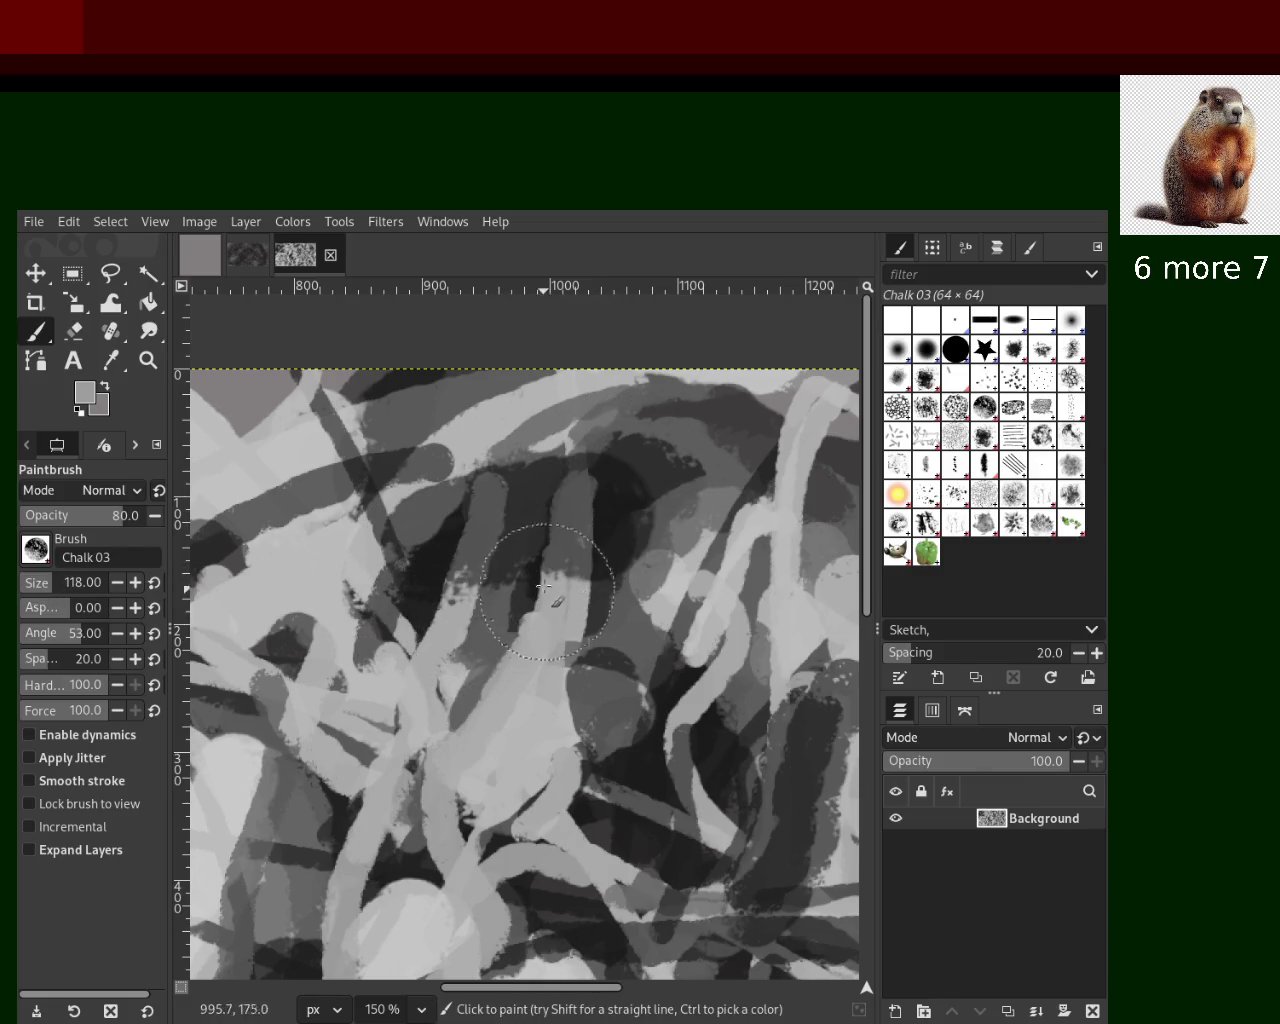
{"action": "left_click_drag", "start_coordinate": [540, 570], "coordinate": [508, 728]}
{"action": "key", "text": "ctrl+z"}
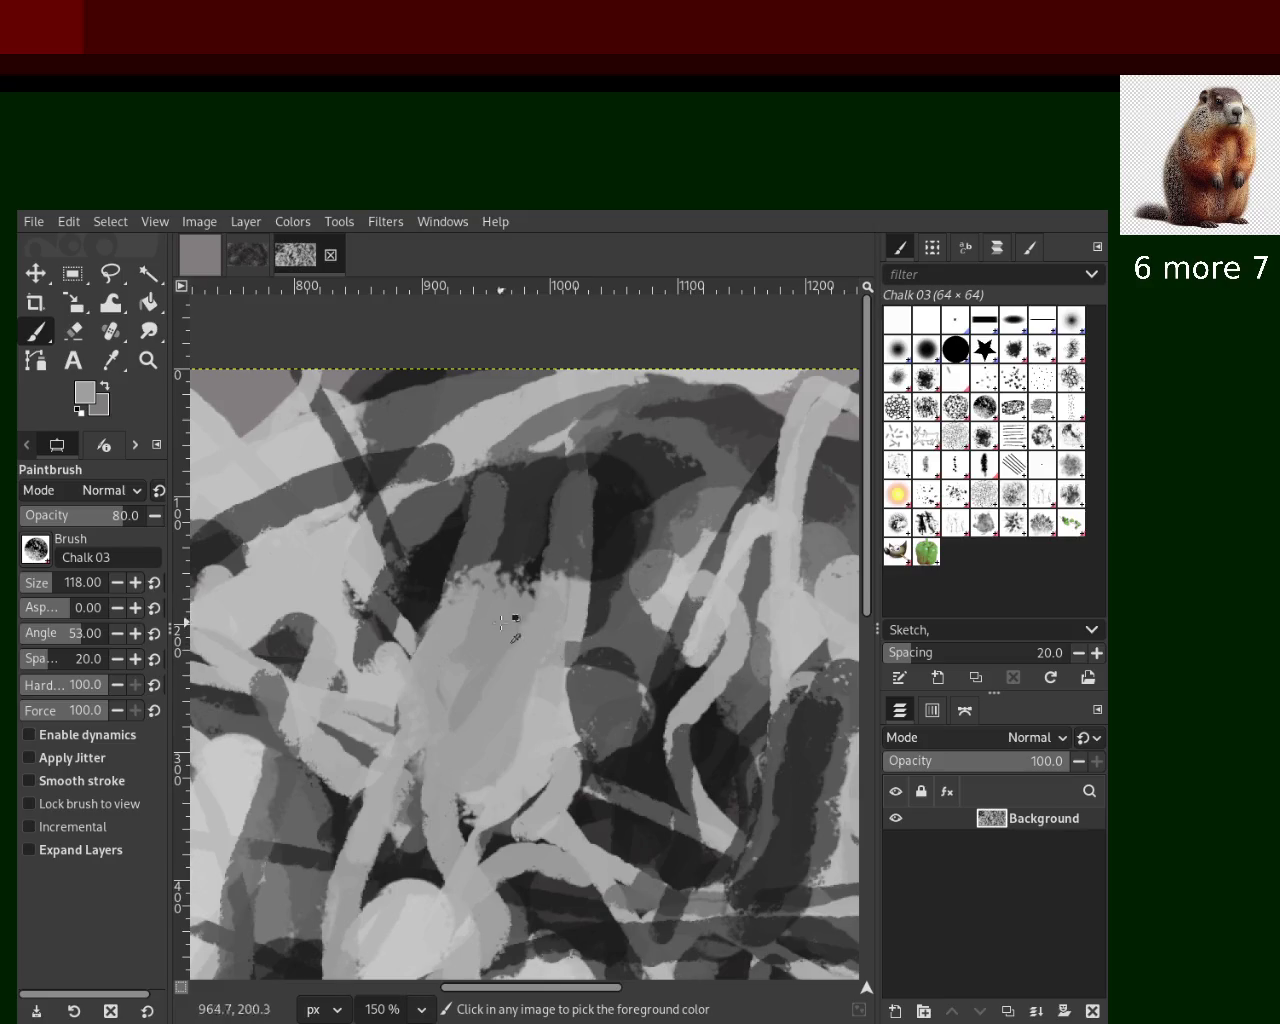
{"action": "left_click", "coordinate": [505, 410], "text": "ctrl"}
{"action": "mouse_move", "coordinate": [517, 662]}
{"action": "left_mouse_down"}
{"action": "mouse_move", "coordinate": [495, 752]}
{"action": "mouse_move", "coordinate": [519, 659]}
{"action": "mouse_move", "coordinate": [507, 840]}
{"action": "left_mouse_up"}
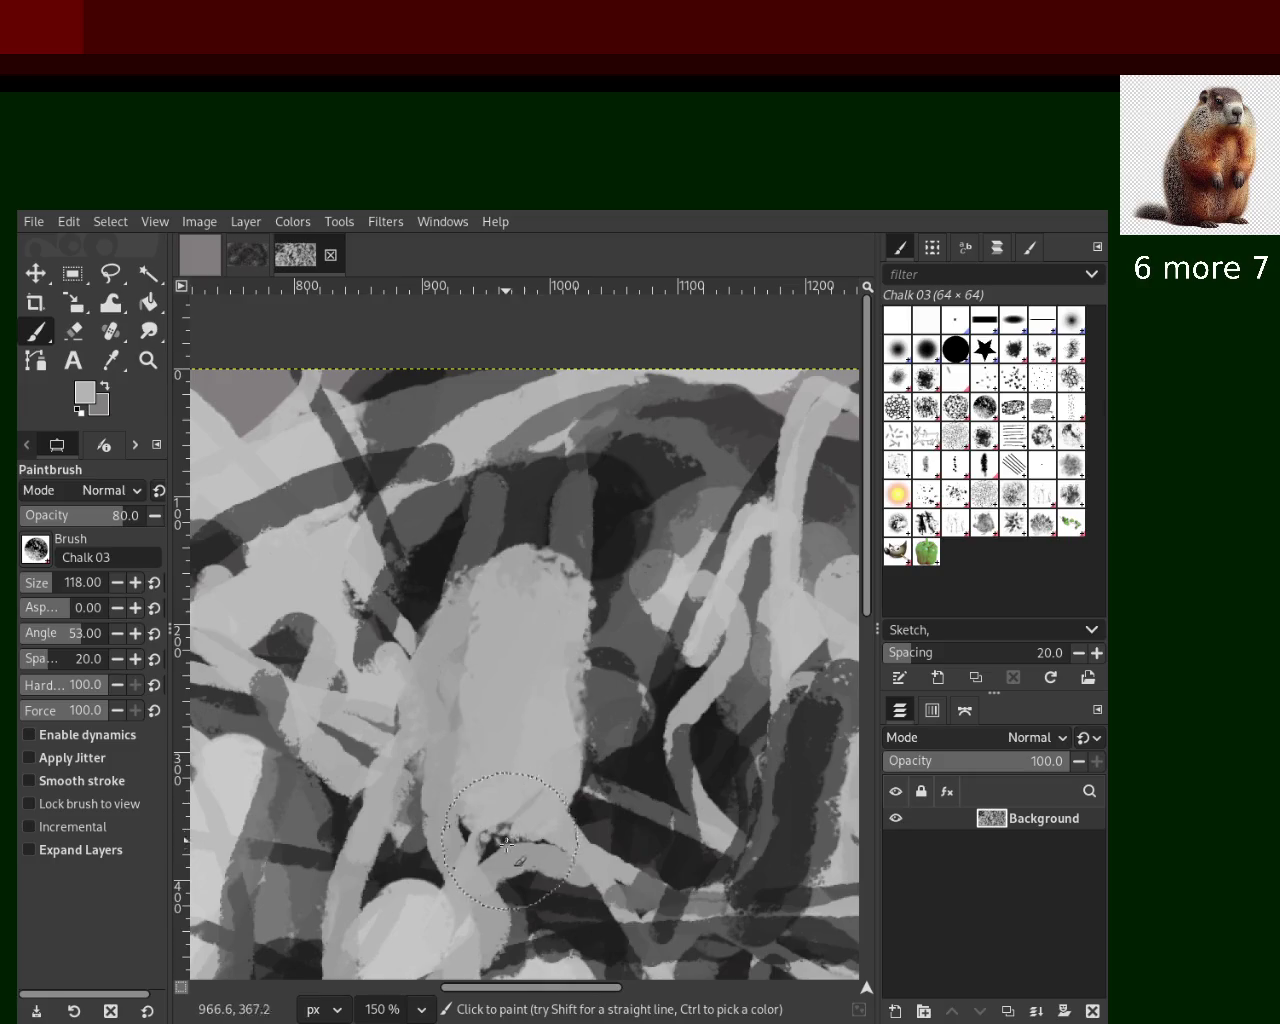
{"action": "key", "text": "ctrl+z"}
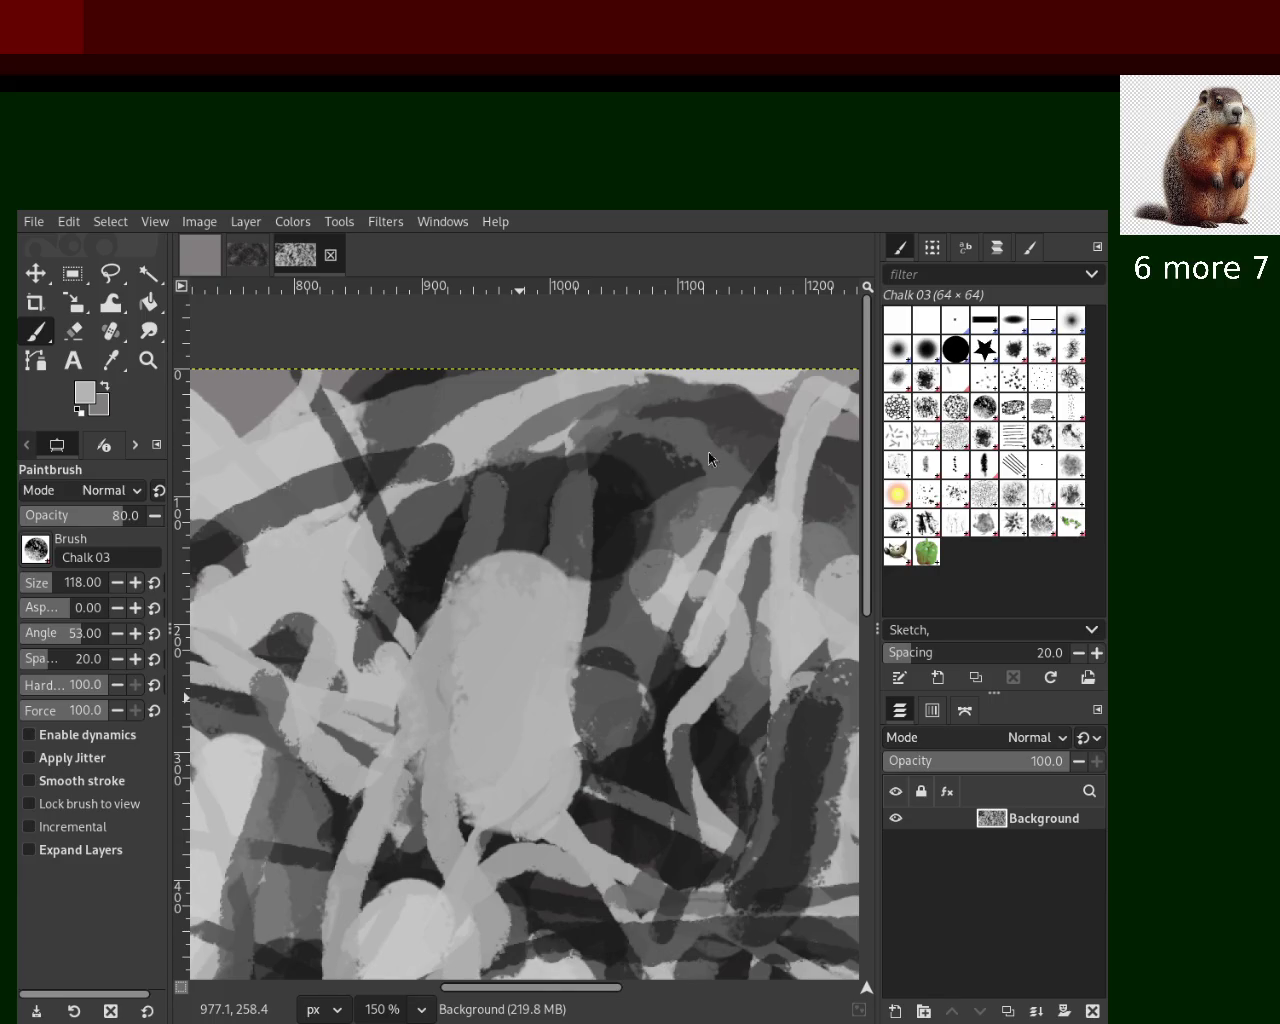
Sample a near-black from the canvas and paint a dark chalk stroke beside the light blob, retrying it twice
{"action": "key", "text": "ctrl"}
{"action": "left_click", "coordinate": [447, 568], "text": "ctrl"}
{"action": "left_click_drag", "start_coordinate": [440, 562], "coordinate": [432, 853]}
{"action": "key", "text": "ctrl+z"}
{"action": "left_click_drag", "start_coordinate": [428, 572], "coordinate": [408, 886]}
{"action": "key", "text": "ctrl+z"}
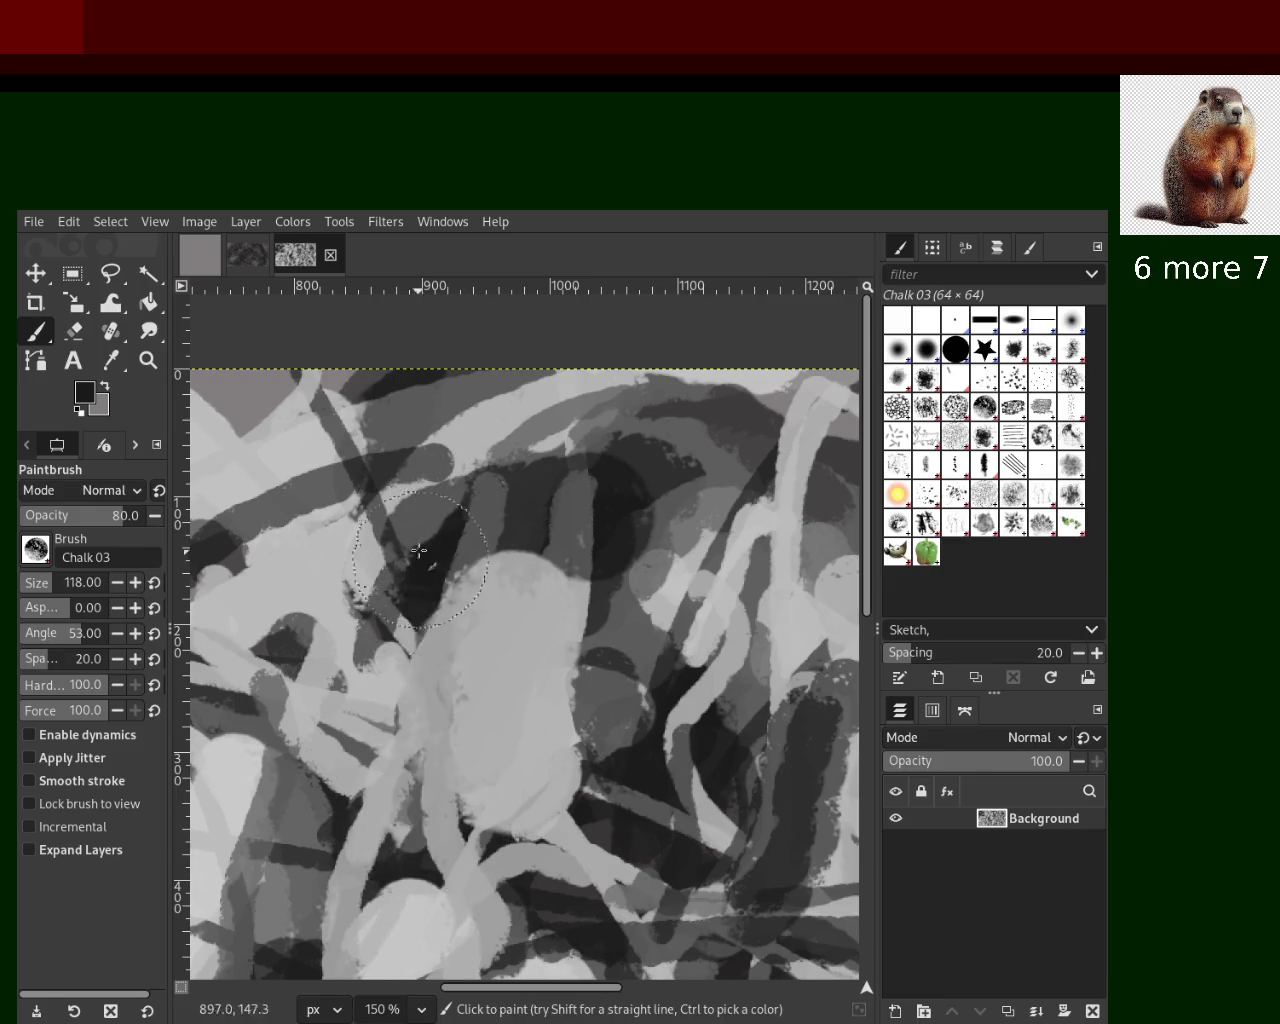
{"action": "left_click_drag", "start_coordinate": [414, 557], "coordinate": [409, 913]}
Try light grey chalk strokes over the blob's lower part, undoing each attempt
{"action": "left_click", "coordinate": [550, 594], "text": "ctrl"}
{"action": "left_click_drag", "start_coordinate": [550, 594], "coordinate": [490, 768]}
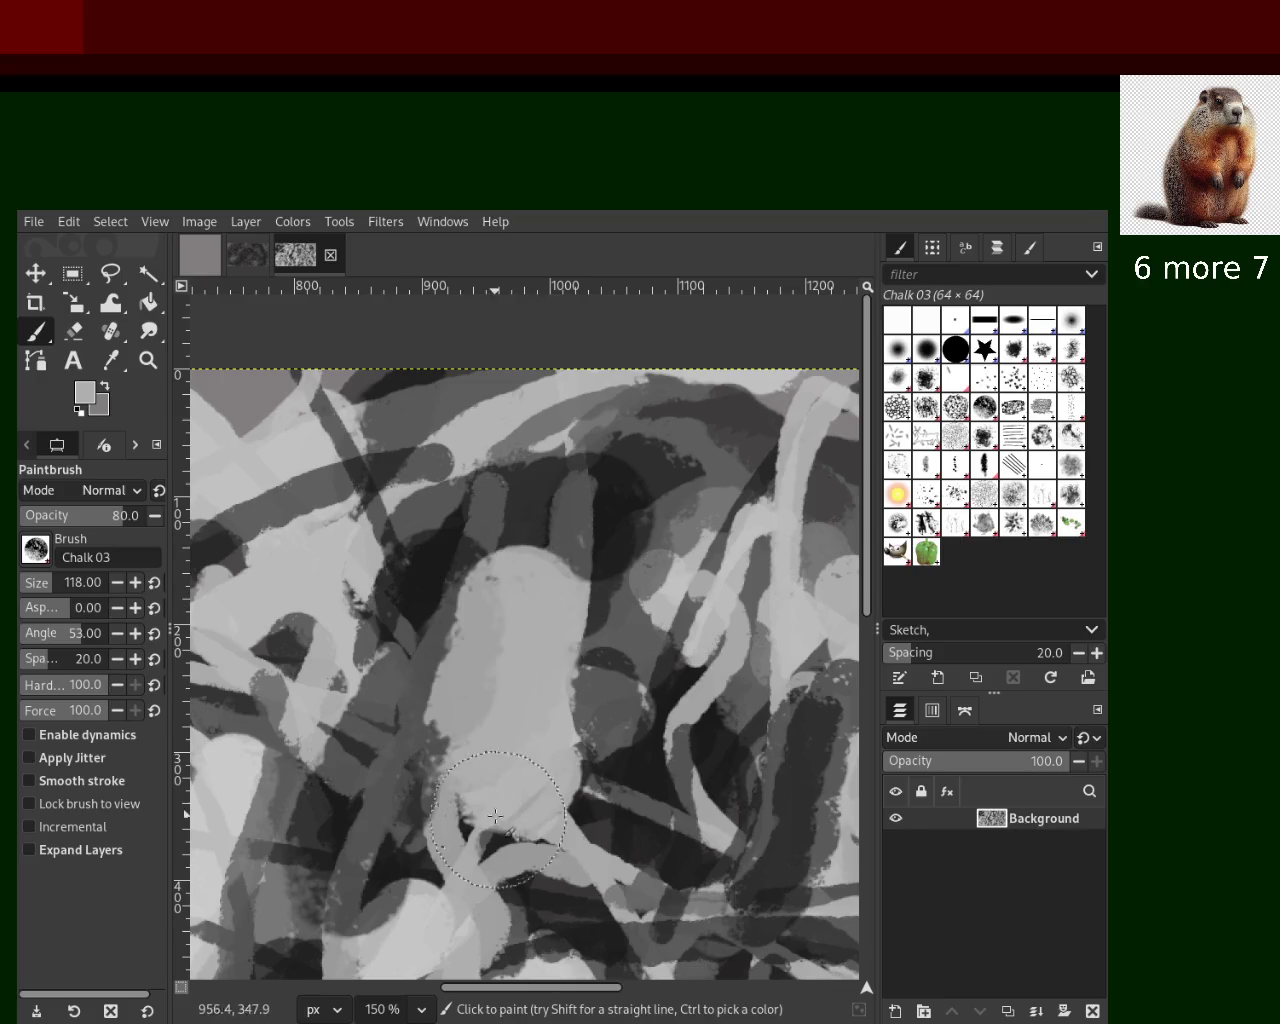
{"action": "key", "text": "ctrl+z"}
{"action": "left_click_drag", "start_coordinate": [545, 585], "coordinate": [562, 869]}
{"action": "key", "text": "ctrl+z"}
{"action": "left_click_drag", "start_coordinate": [519, 629], "coordinate": [560, 833]}
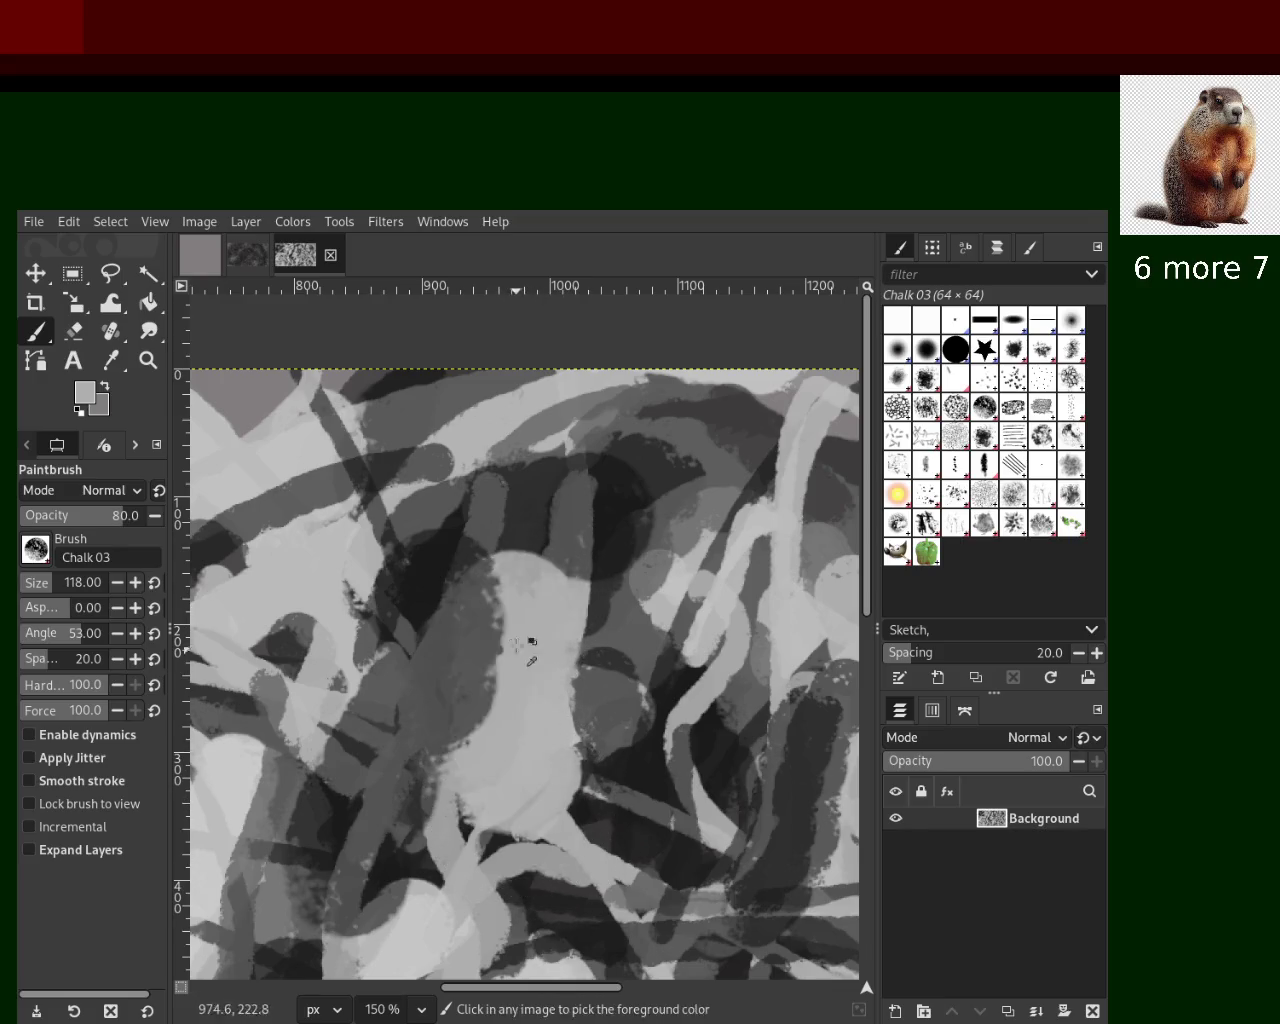
{"action": "key", "text": "ctrl+z"}
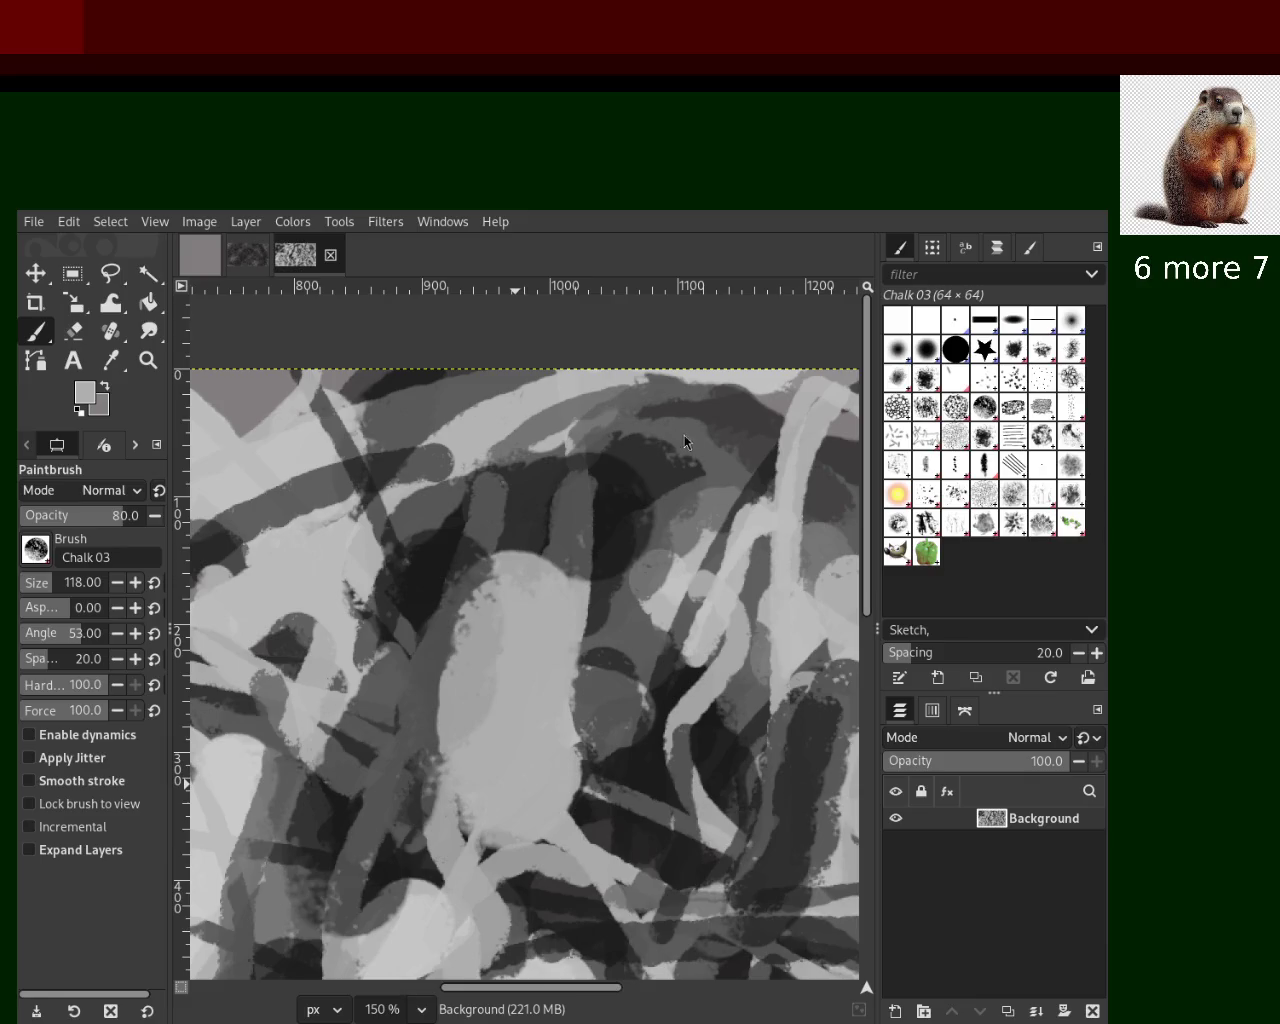
Shrink the Chalk 03 brush to size 46 and paint a narrow near-black stroke down the blob's left edge
{"action": "left_click", "coordinate": [434, 580], "text": "ctrl"}
{"action": "left_click_drag", "start_coordinate": [423, 651], "coordinate": [428, 630]}
{"action": "key", "text": "ctrl+z"}
{"action": "left_click_drag", "start_coordinate": [45, 598], "coordinate": [37, 597]}
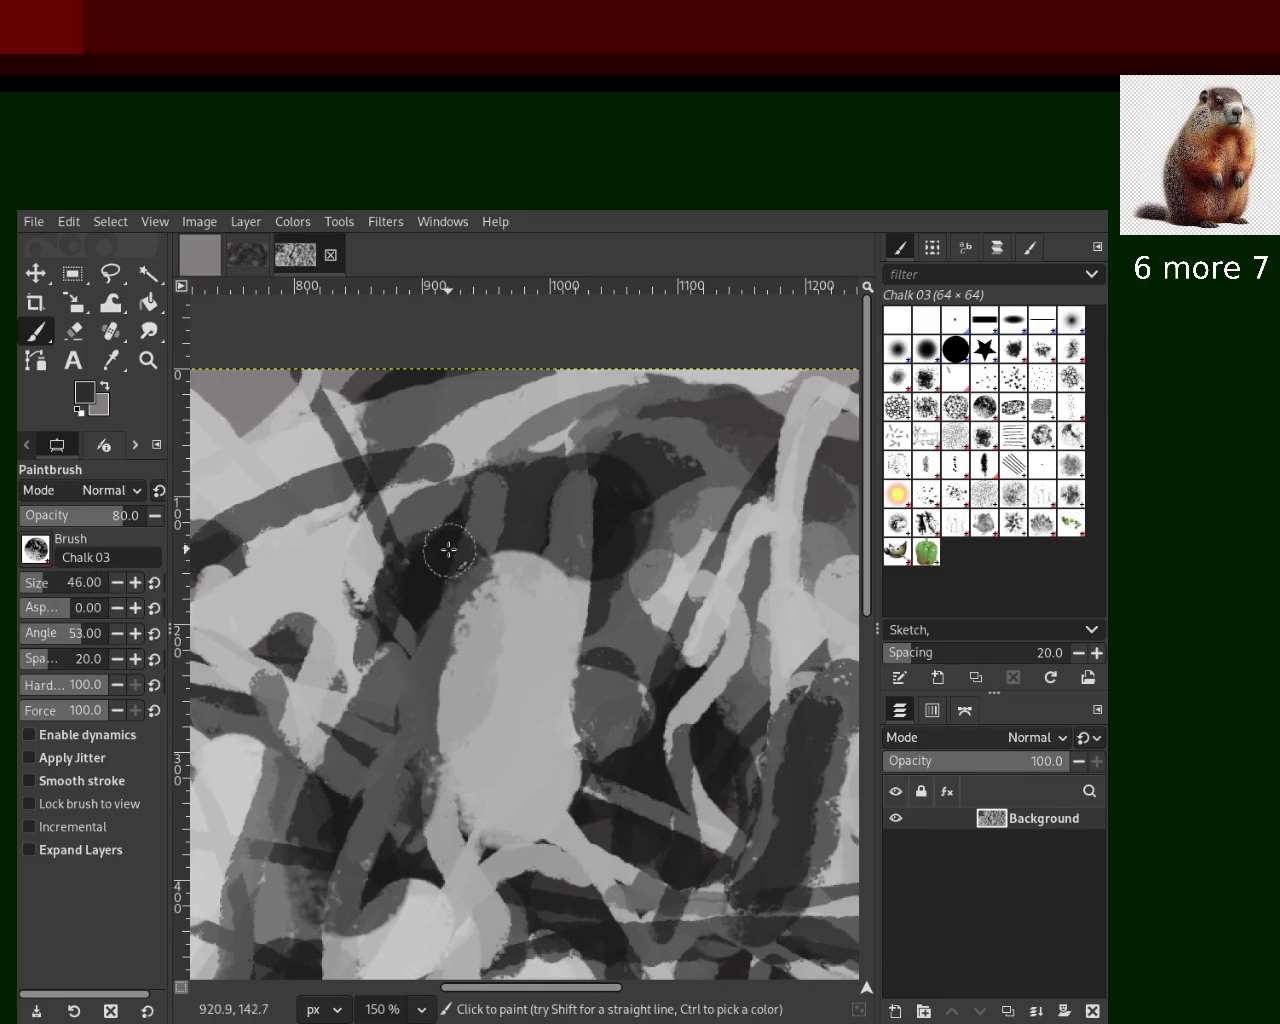
{"action": "left_click_drag", "start_coordinate": [429, 543], "coordinate": [442, 885]}
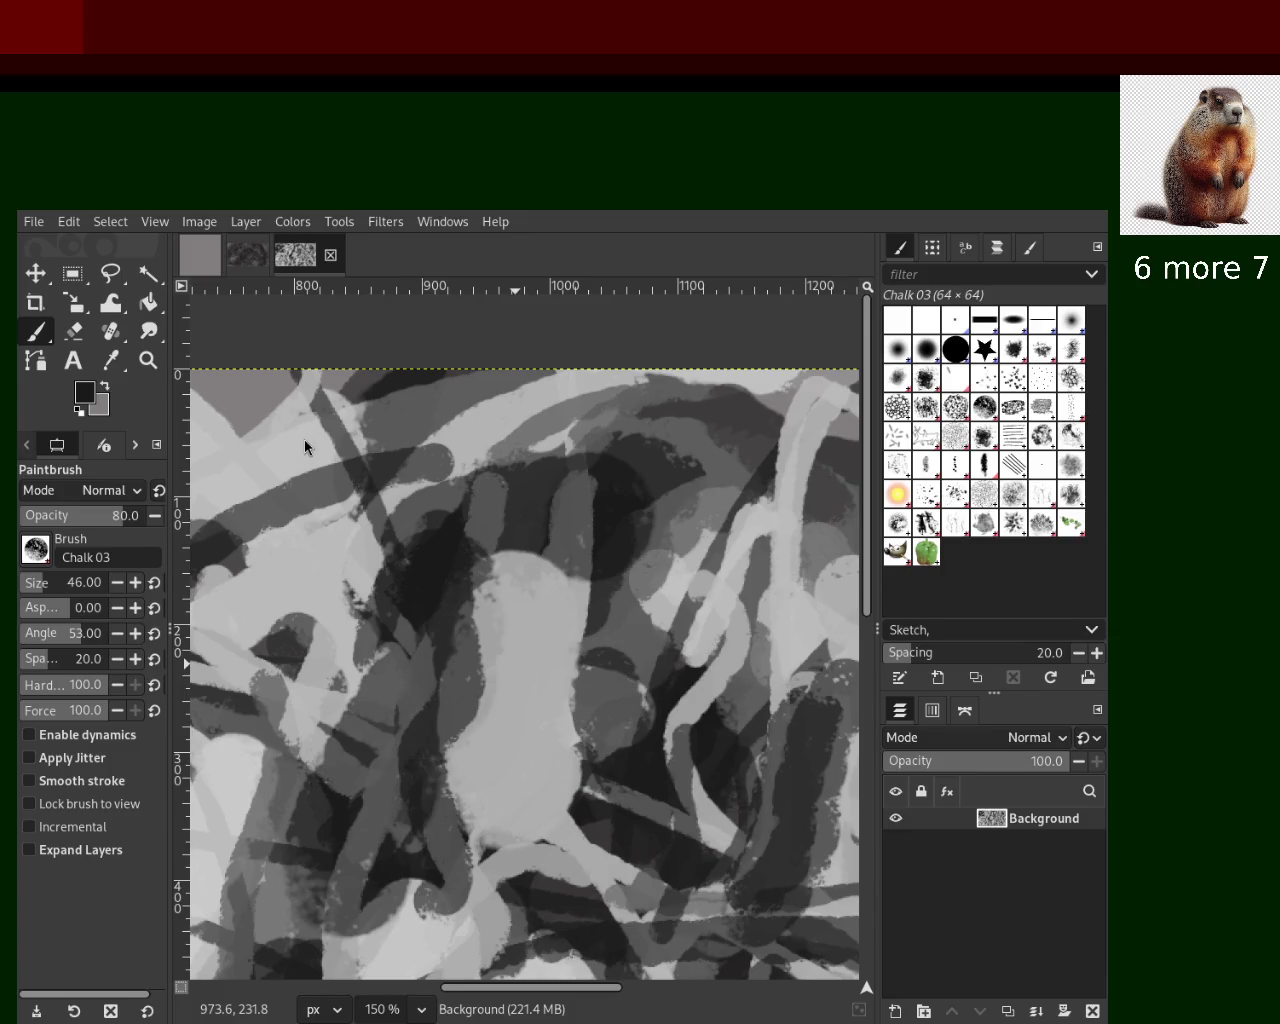
Add light grey strokes along the blob's left edge, then another sampled grey stroke left of the figure
{"action": "left_click", "coordinate": [540, 600], "text": "ctrl"}
{"action": "mouse_move", "coordinate": [495, 585]}
{"action": "left_mouse_down"}
{"action": "mouse_move", "coordinate": [471, 580]}
{"action": "mouse_move", "coordinate": [497, 733]}
{"action": "mouse_move", "coordinate": [384, 874]}
{"action": "left_mouse_up"}
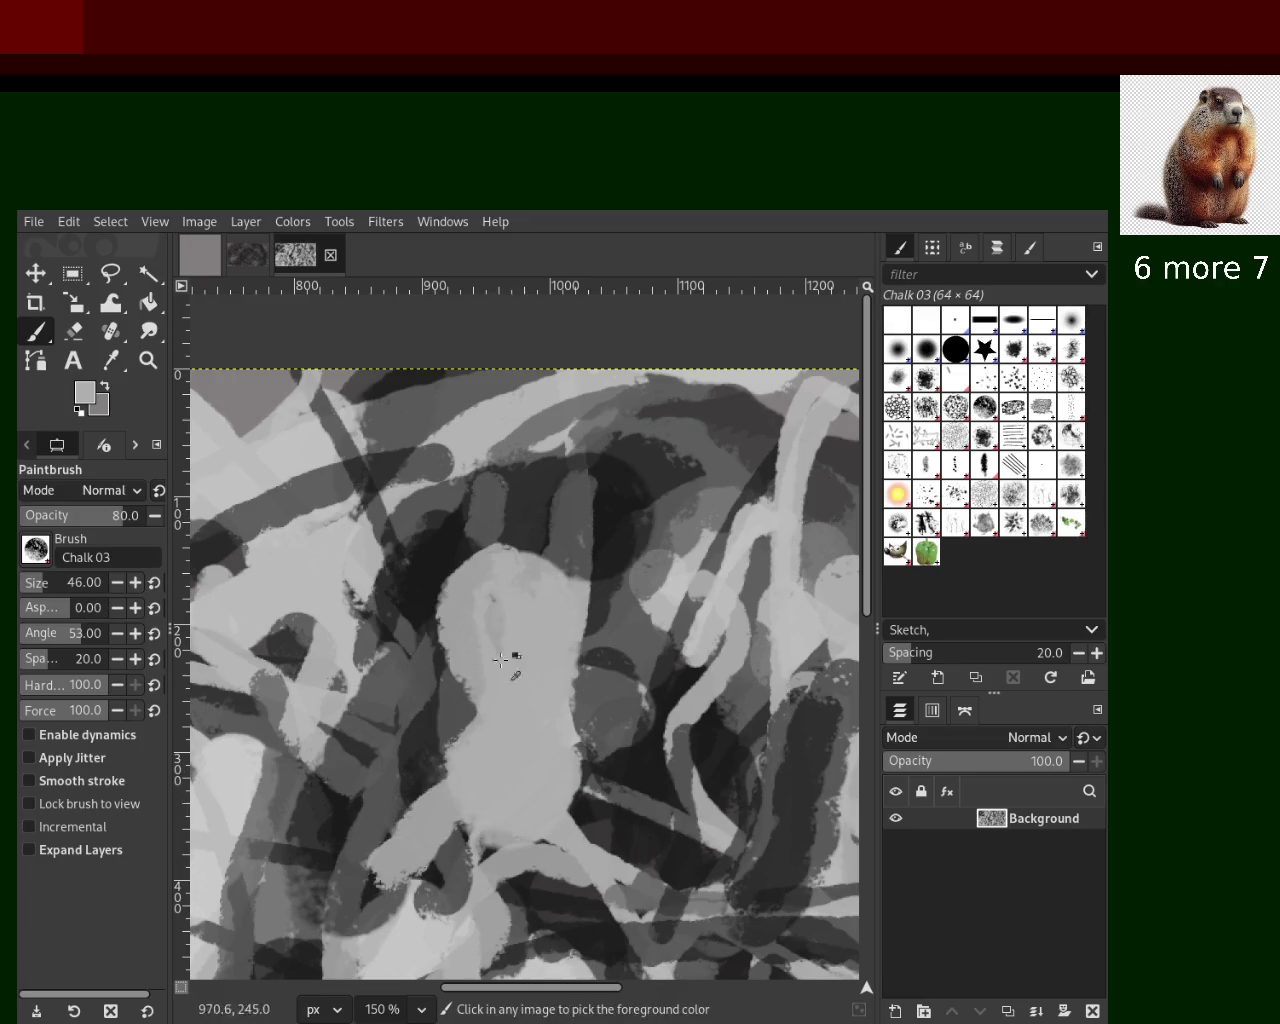
{"action": "key", "text": "ctrl+z"}
{"action": "key", "text": "ctrl+y"}
{"action": "key", "text": "ctrl+z"}
{"action": "key", "text": "ctrl+y"}
{"action": "key", "text": "ctrl+z"}
{"action": "key", "text": "ctrl+y"}
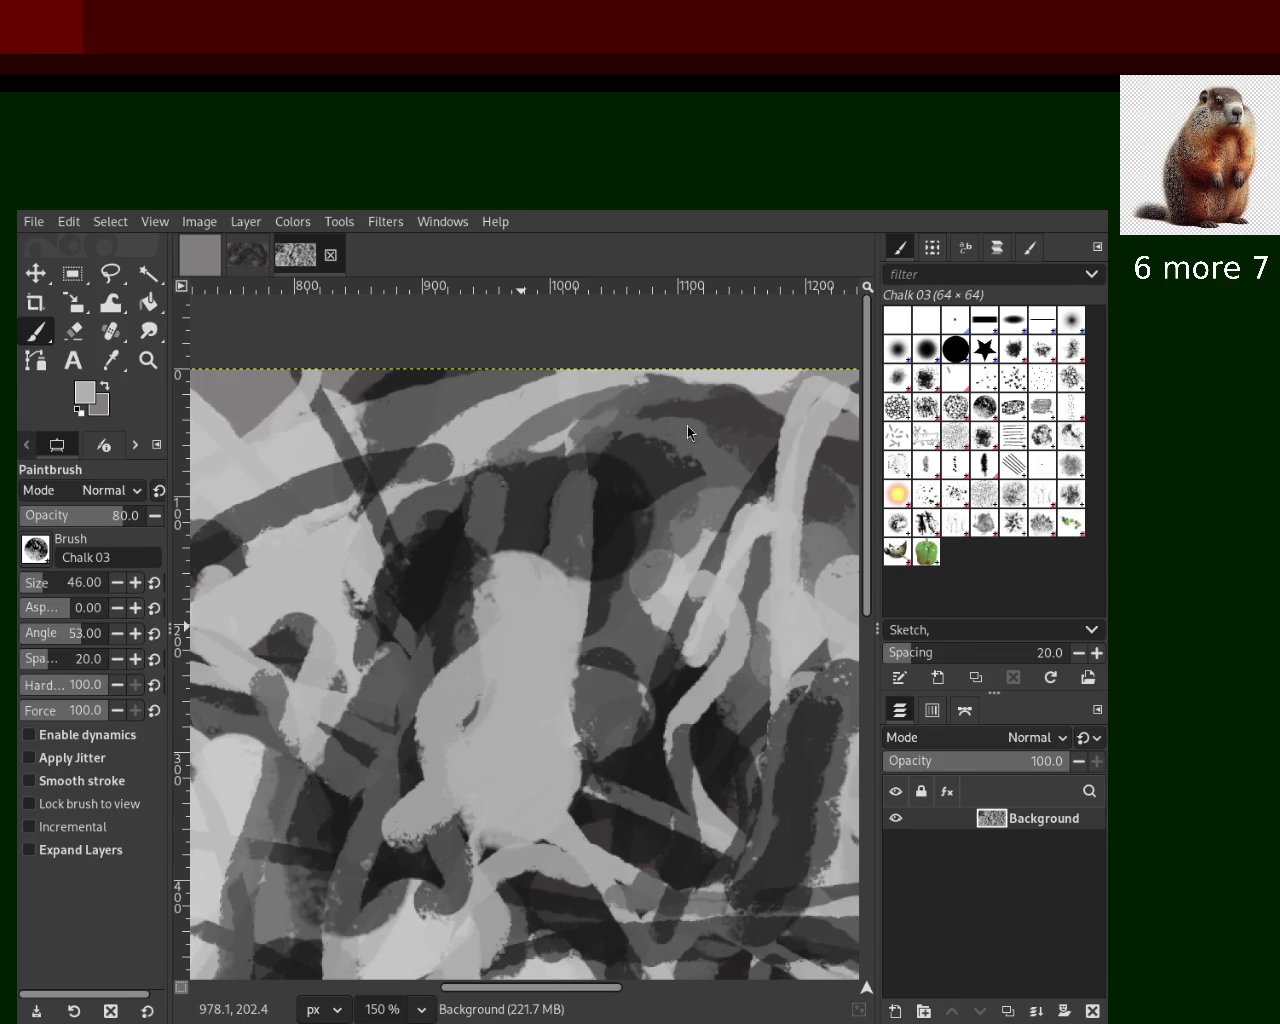
{"action": "left_click", "coordinate": [465, 723], "text": "ctrl"}
{"action": "mouse_move", "coordinate": [450, 690]}
{"action": "left_mouse_down"}
{"action": "mouse_move", "coordinate": [451, 672]}
{"action": "mouse_move", "coordinate": [330, 860]}
{"action": "left_mouse_up"}
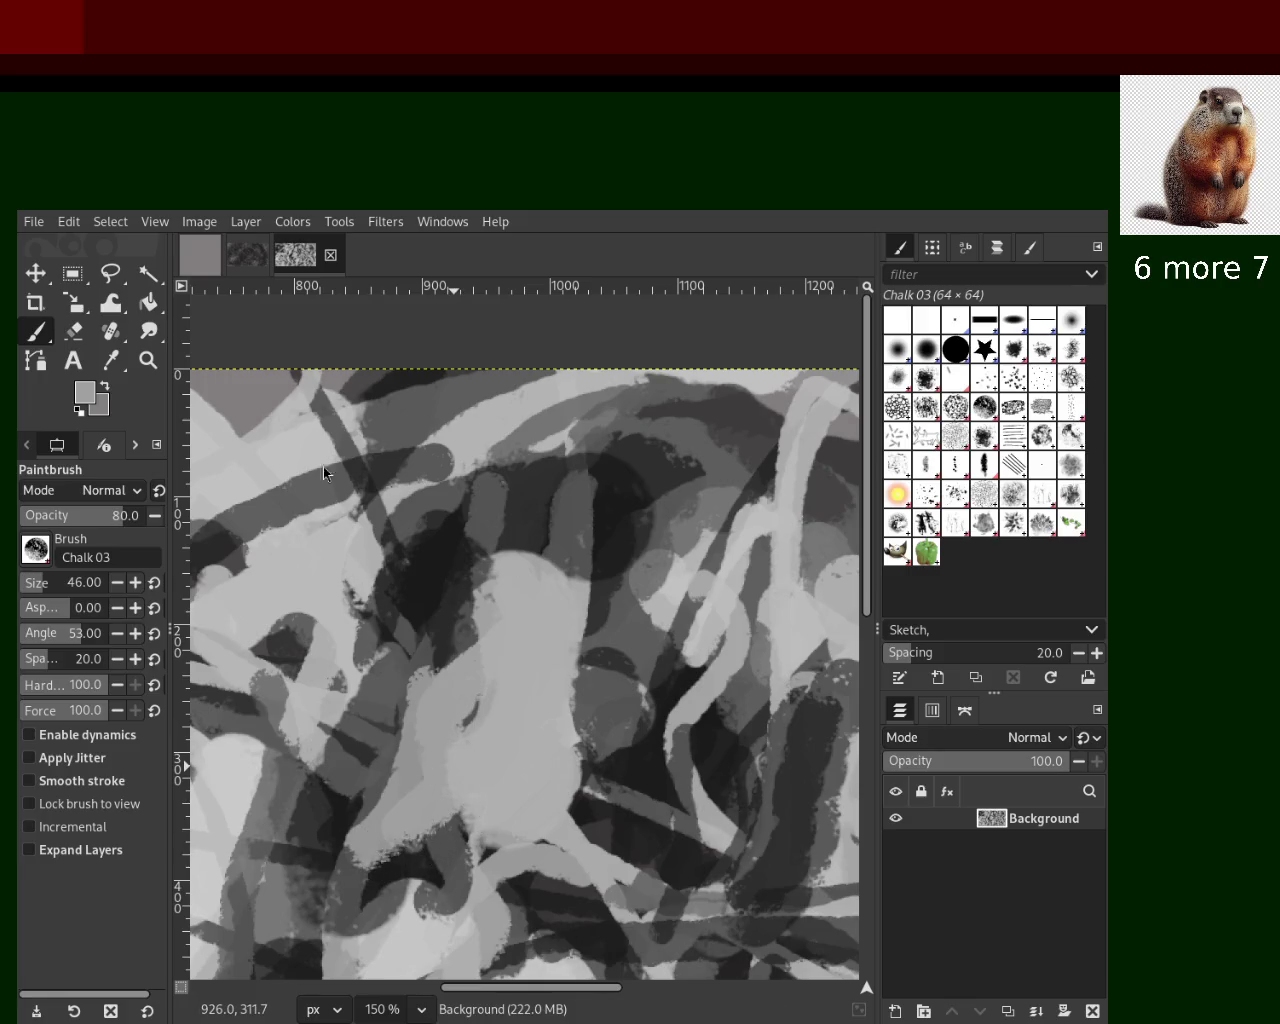
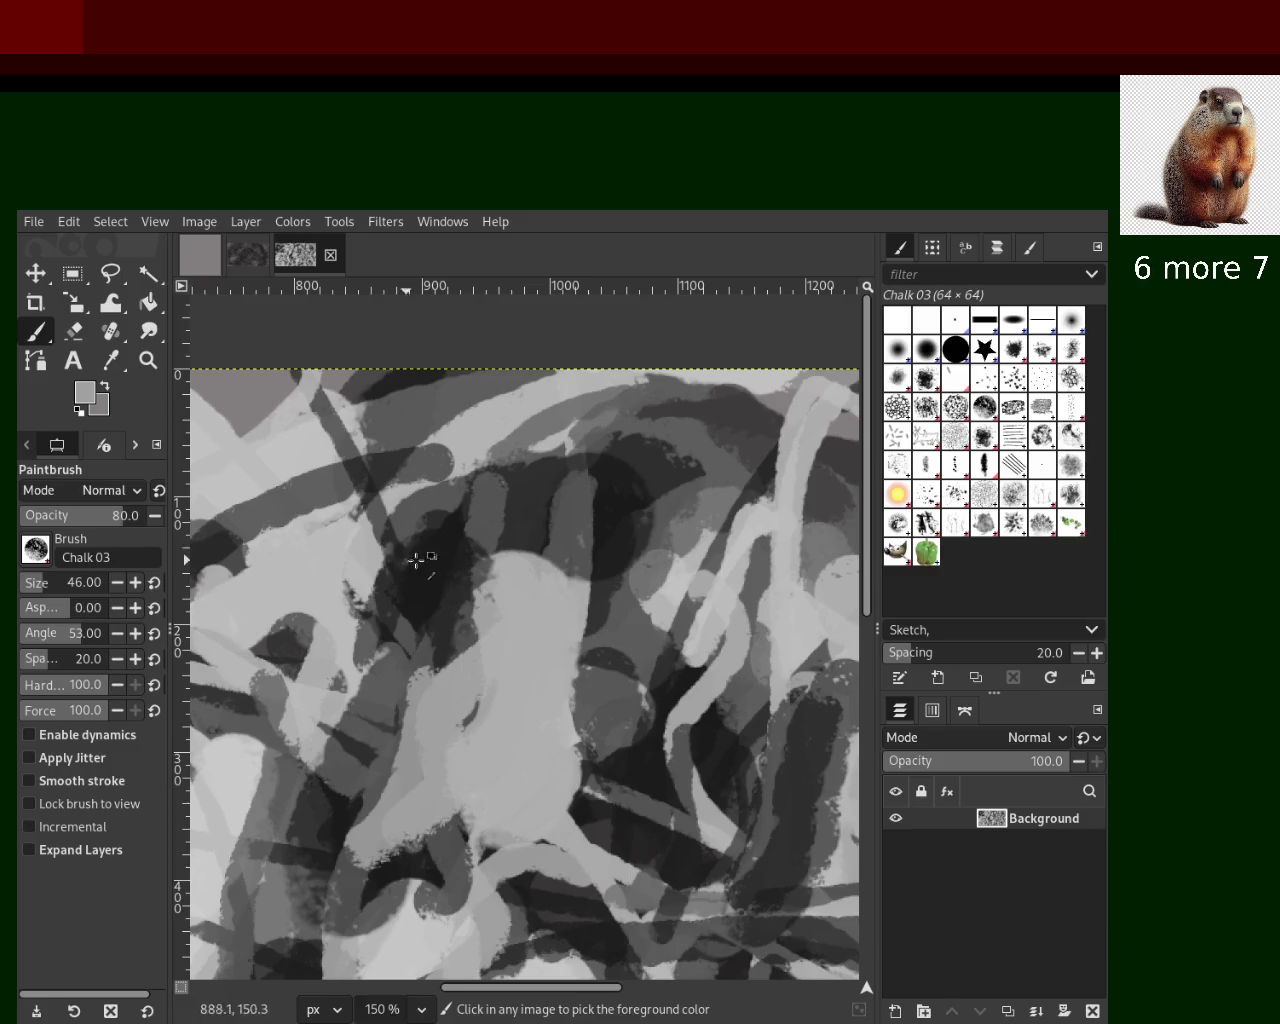
Pick a light grey from the painting and chalk over the dark strip and upper left
{"action": "left_click", "coordinate": [445, 531], "text": "ctrl"}
{"action": "left_click", "coordinate": [339, 550], "text": "ctrl"}
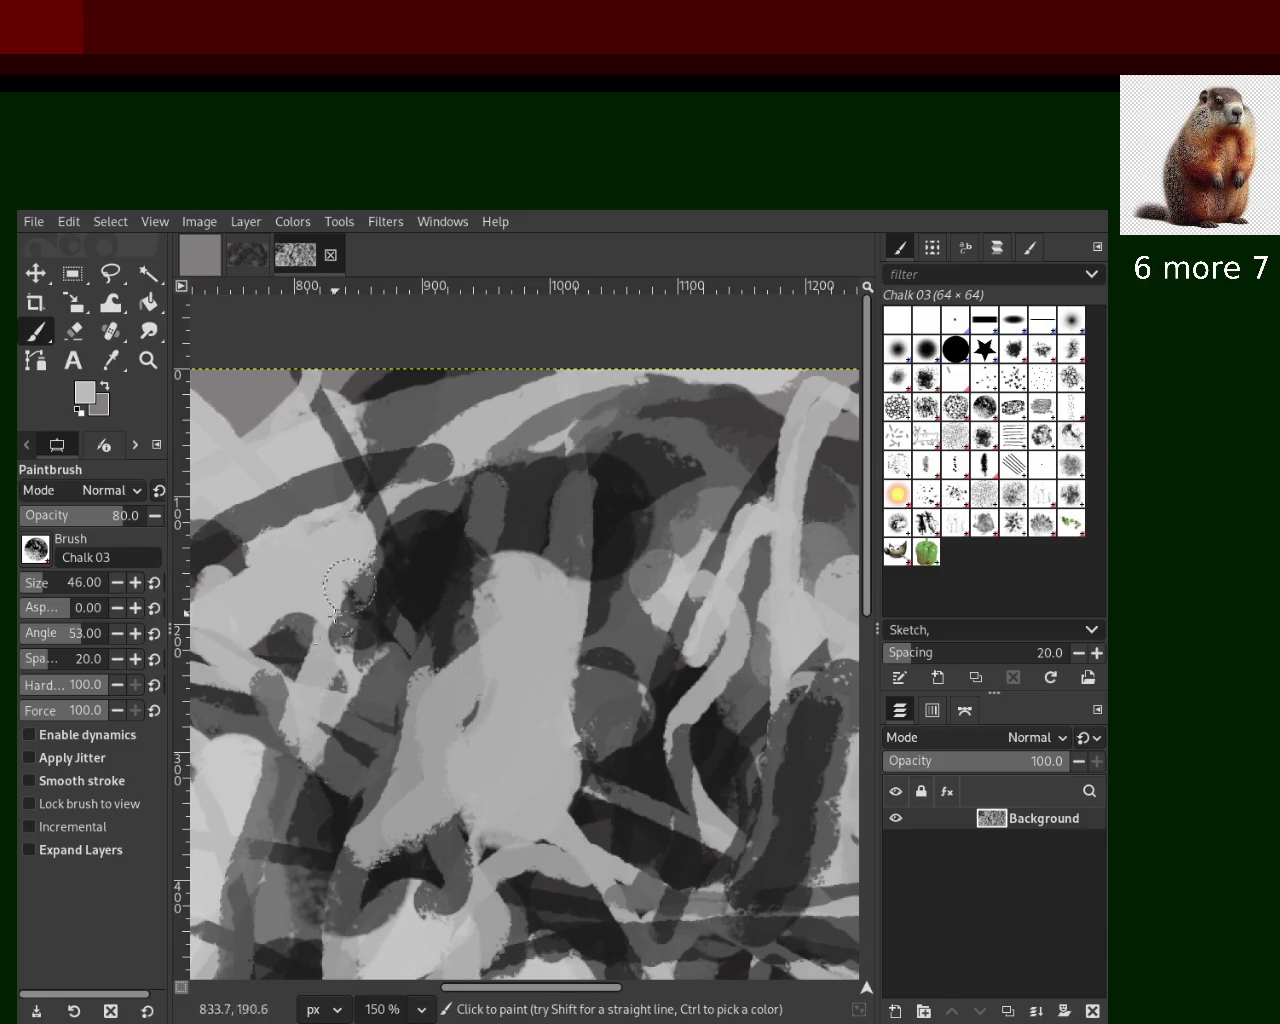
{"action": "left_click_drag", "start_coordinate": [363, 508], "coordinate": [345, 735]}
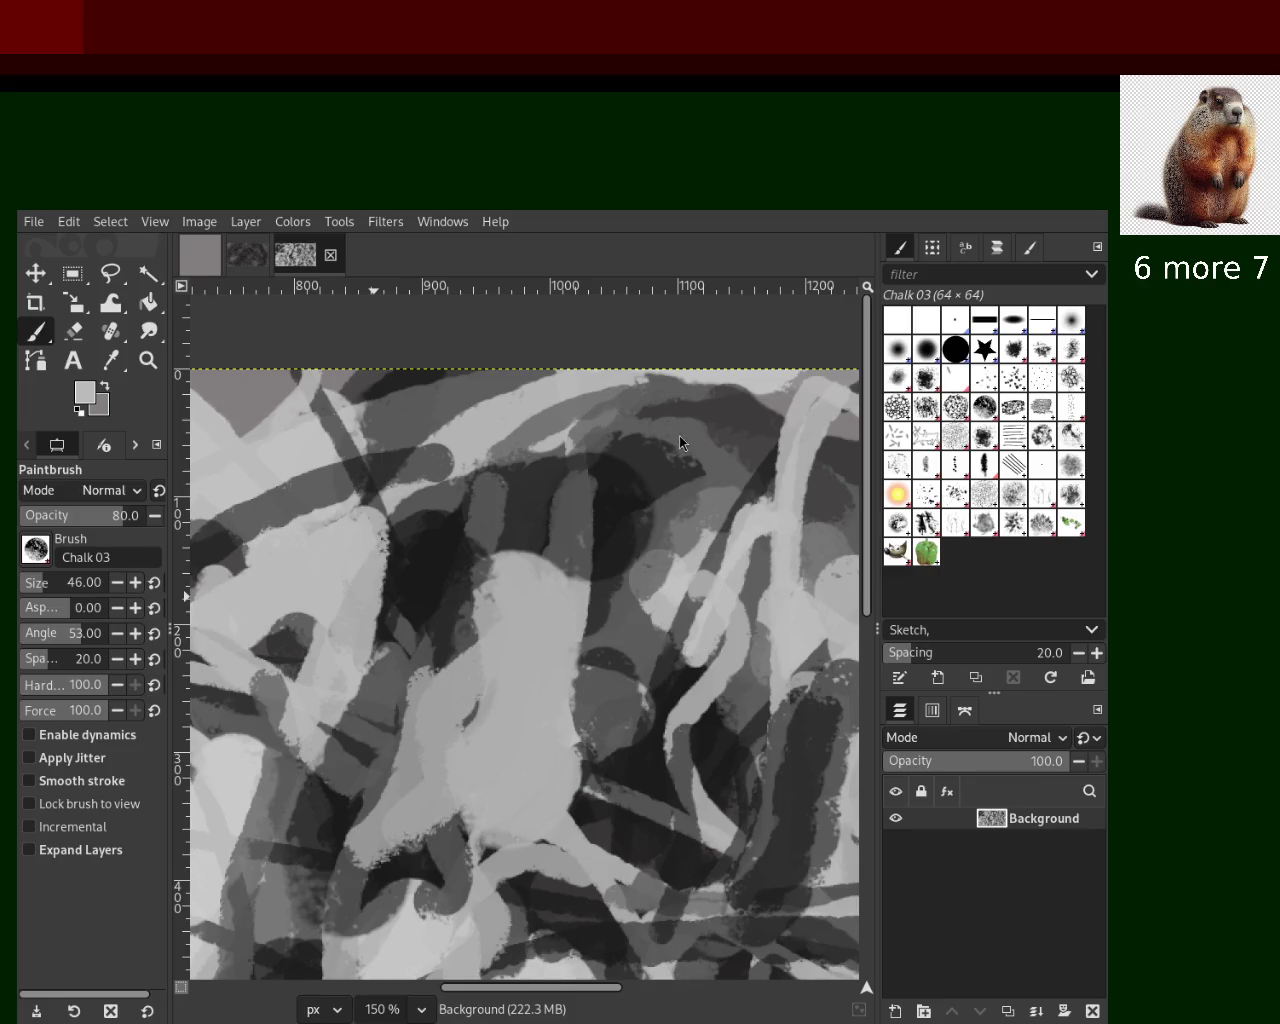
{"action": "mouse_move", "coordinate": [300, 440]}
{"action": "left_mouse_down"}
{"action": "mouse_move", "coordinate": [251, 400]}
{"action": "mouse_move", "coordinate": [268, 451]}
{"action": "mouse_move", "coordinate": [316, 475]}
{"action": "mouse_move", "coordinate": [300, 495]}
{"action": "left_mouse_up"}
Undo and retry a light Chalk 03 stroke curving across the upper canvas several times
{"action": "key", "text": "ctrl+z"}
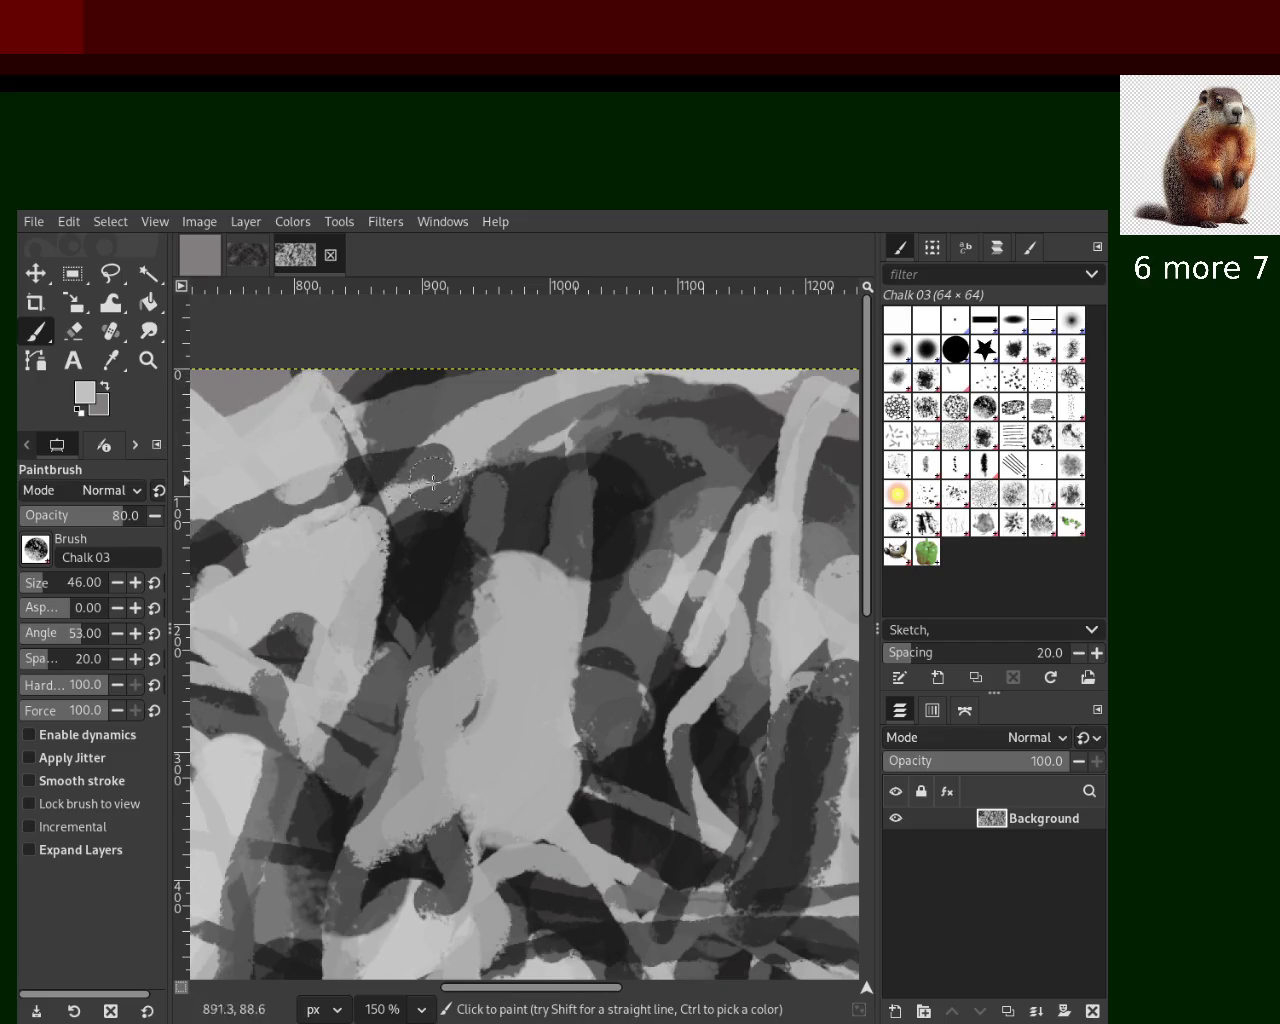
{"action": "left_click_drag", "start_coordinate": [450, 440], "coordinate": [790, 390]}
{"action": "key", "text": "ctrl+z"}
{"action": "mouse_move", "coordinate": [440, 475]}
{"action": "left_mouse_down"}
{"action": "mouse_move", "coordinate": [695, 470]}
{"action": "mouse_move", "coordinate": [790, 445]}
{"action": "left_mouse_up"}
{"action": "key", "text": "ctrl+z"}
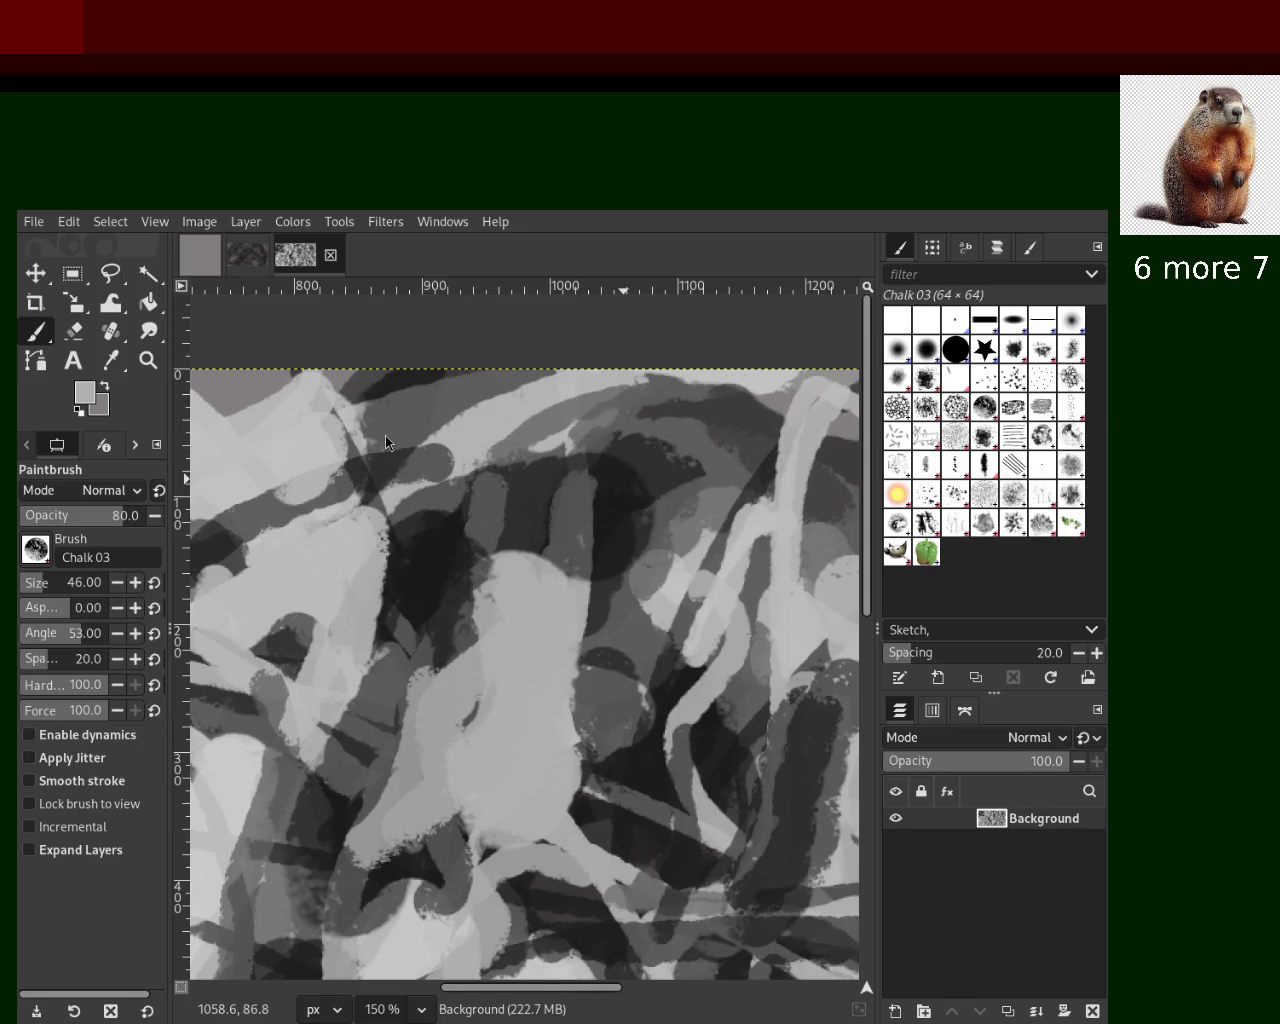
{"action": "key", "text": "ctrl"}
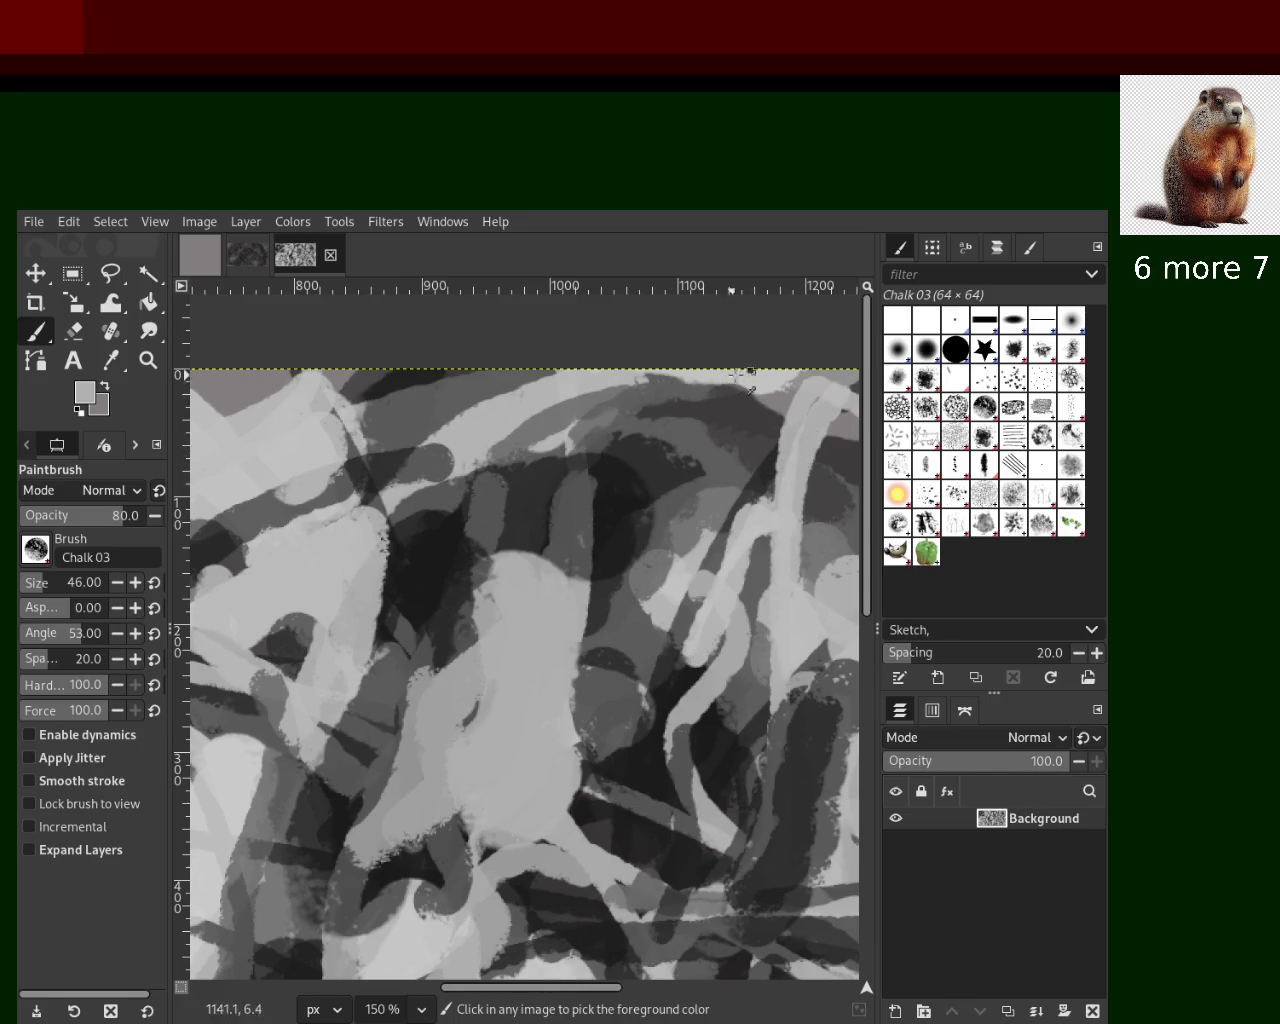
{"action": "left_click_drag", "start_coordinate": [780, 380], "coordinate": [365, 470]}
{"action": "key", "text": "ctrl+z"}
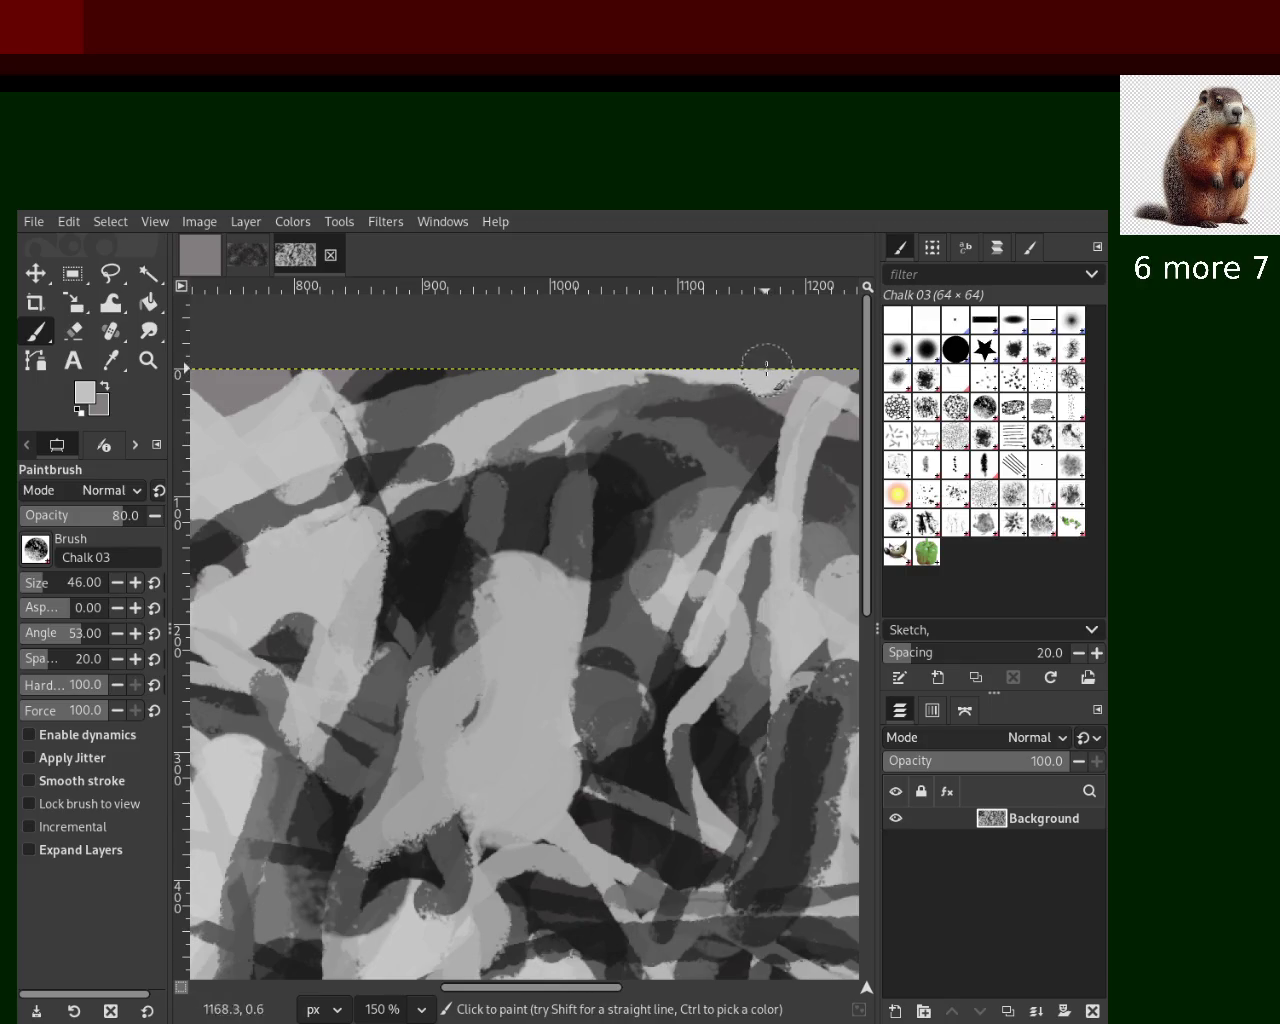
{"action": "left_click_drag", "start_coordinate": [770, 375], "coordinate": [319, 440]}
{"action": "key", "text": "ctrl+z"}
{"action": "left_click_drag", "start_coordinate": [430, 470], "coordinate": [767, 441]}
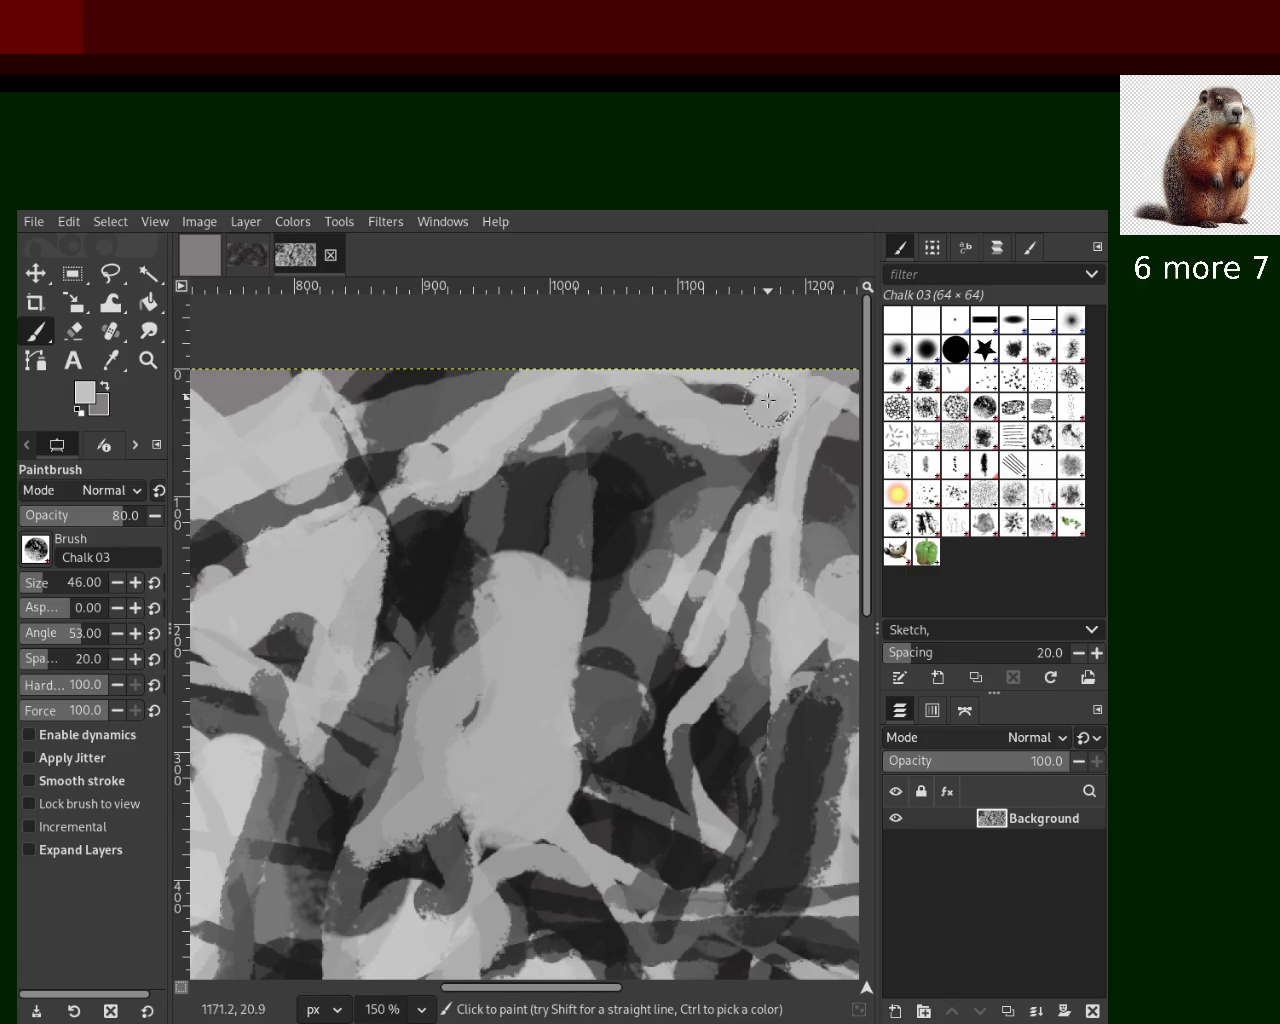
Keep retrying the top stroke until a final light sweep runs from the upper right leftward
{"action": "key", "text": "ctrl+z"}
{"action": "mouse_move", "coordinate": [470, 438]}
{"action": "left_mouse_down"}
{"action": "mouse_move", "coordinate": [805, 347]}
{"action": "mouse_move", "coordinate": [480, 490]}
{"action": "left_mouse_up"}
{"action": "key", "text": "ctrl+z"}
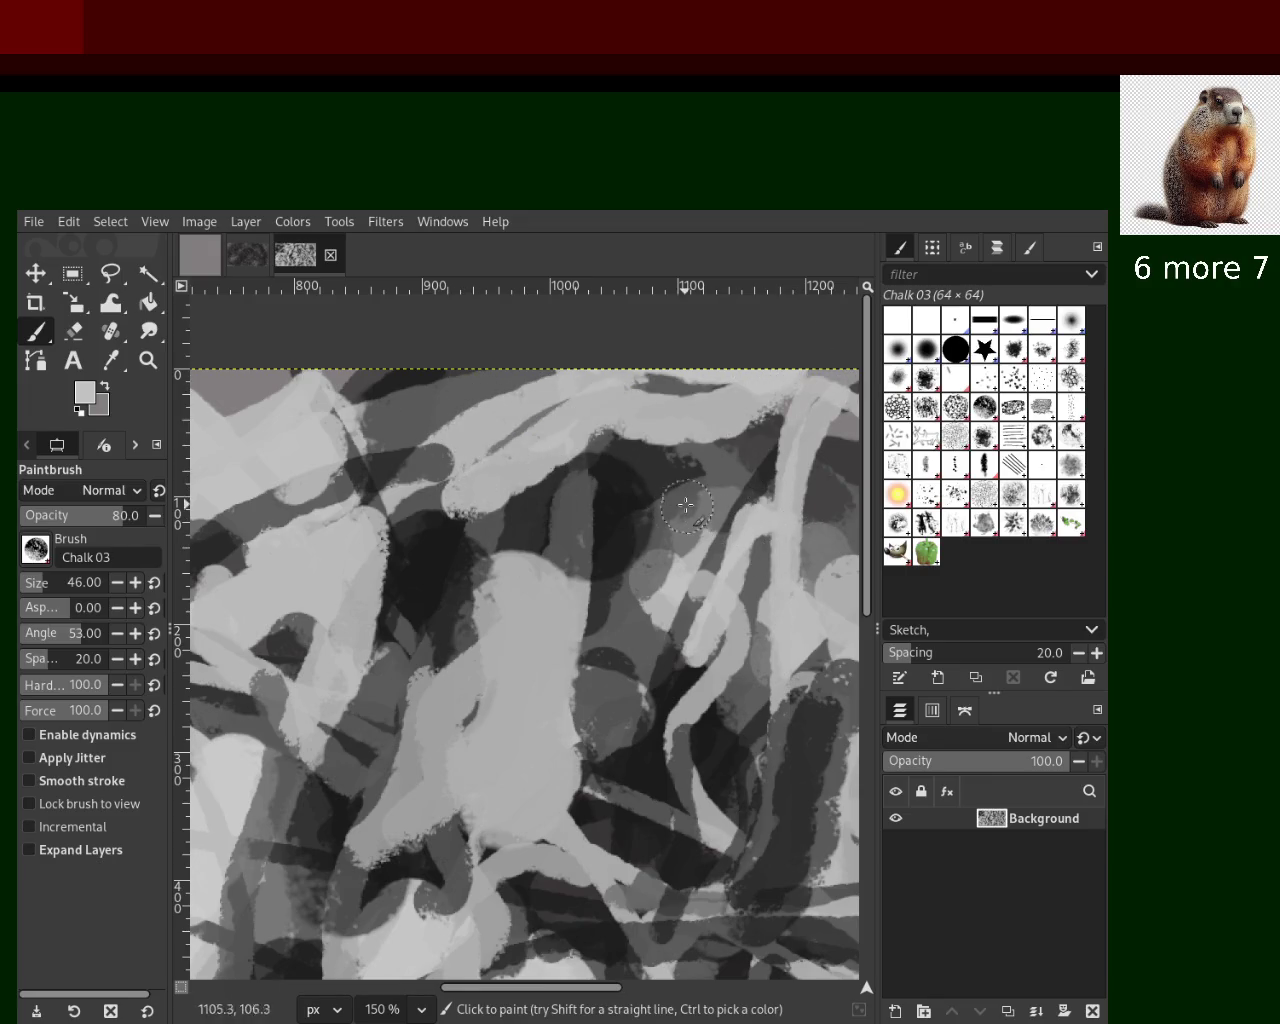
{"action": "key", "text": "ctrl+z"}
{"action": "left_click_drag", "start_coordinate": [740, 390], "coordinate": [651, 489]}
{"action": "key", "text": "ctrl+z"}
{"action": "left_click_drag", "start_coordinate": [755, 385], "coordinate": [583, 481]}
{"action": "key", "text": "ctrl+z"}
{"action": "left_click_drag", "start_coordinate": [850, 378], "coordinate": [420, 450]}
{"action": "key", "text": "ctrl+z"}
{"action": "left_click_drag", "start_coordinate": [740, 385], "coordinate": [470, 455]}
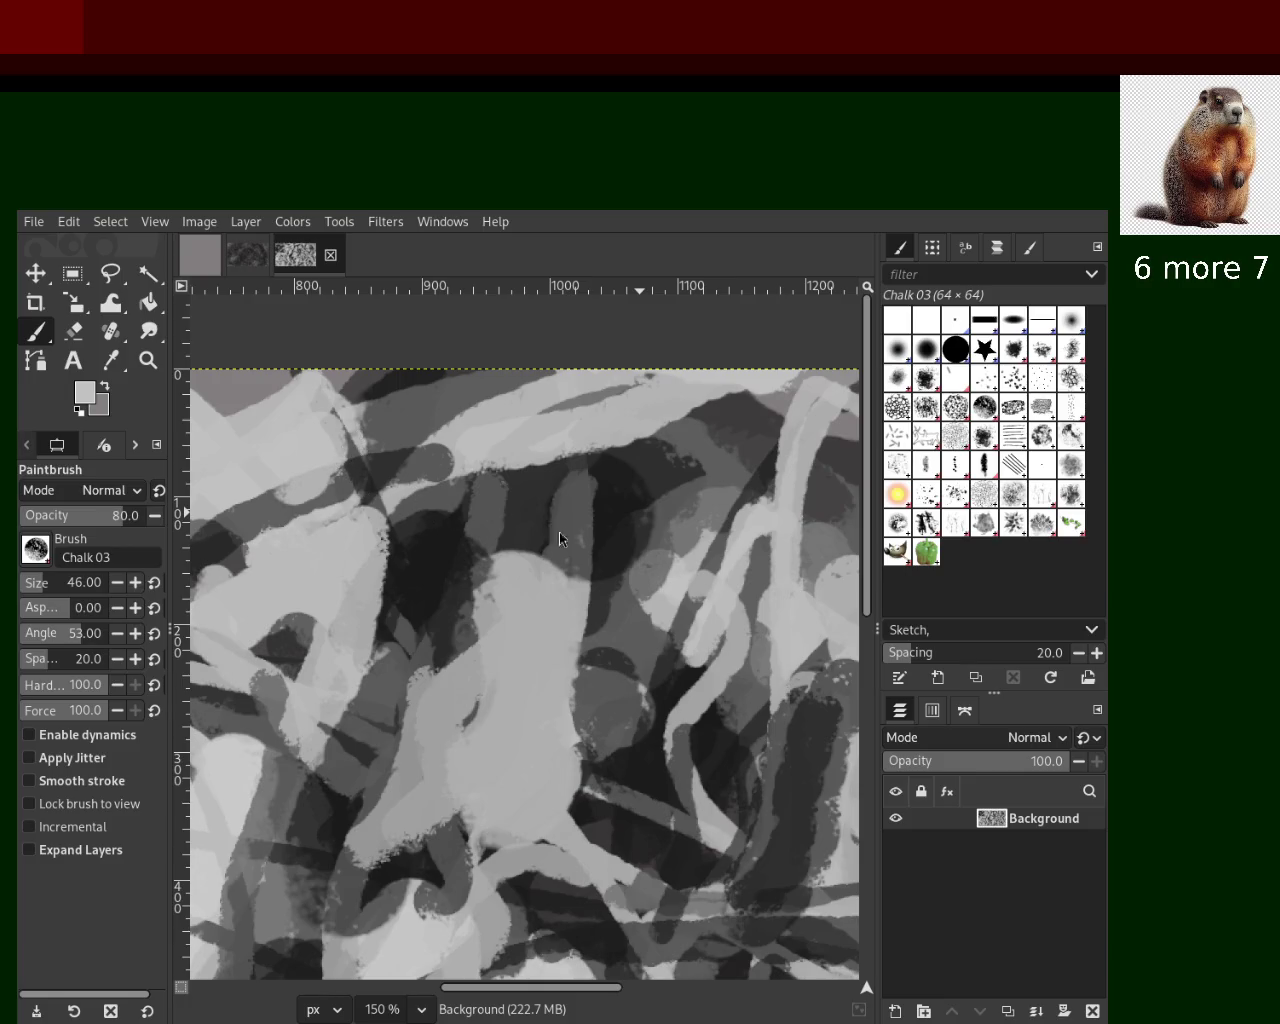
Zoom out to see the whole painting, then zoom back to 150% on the left area
{"action": "key", "text": "z"}
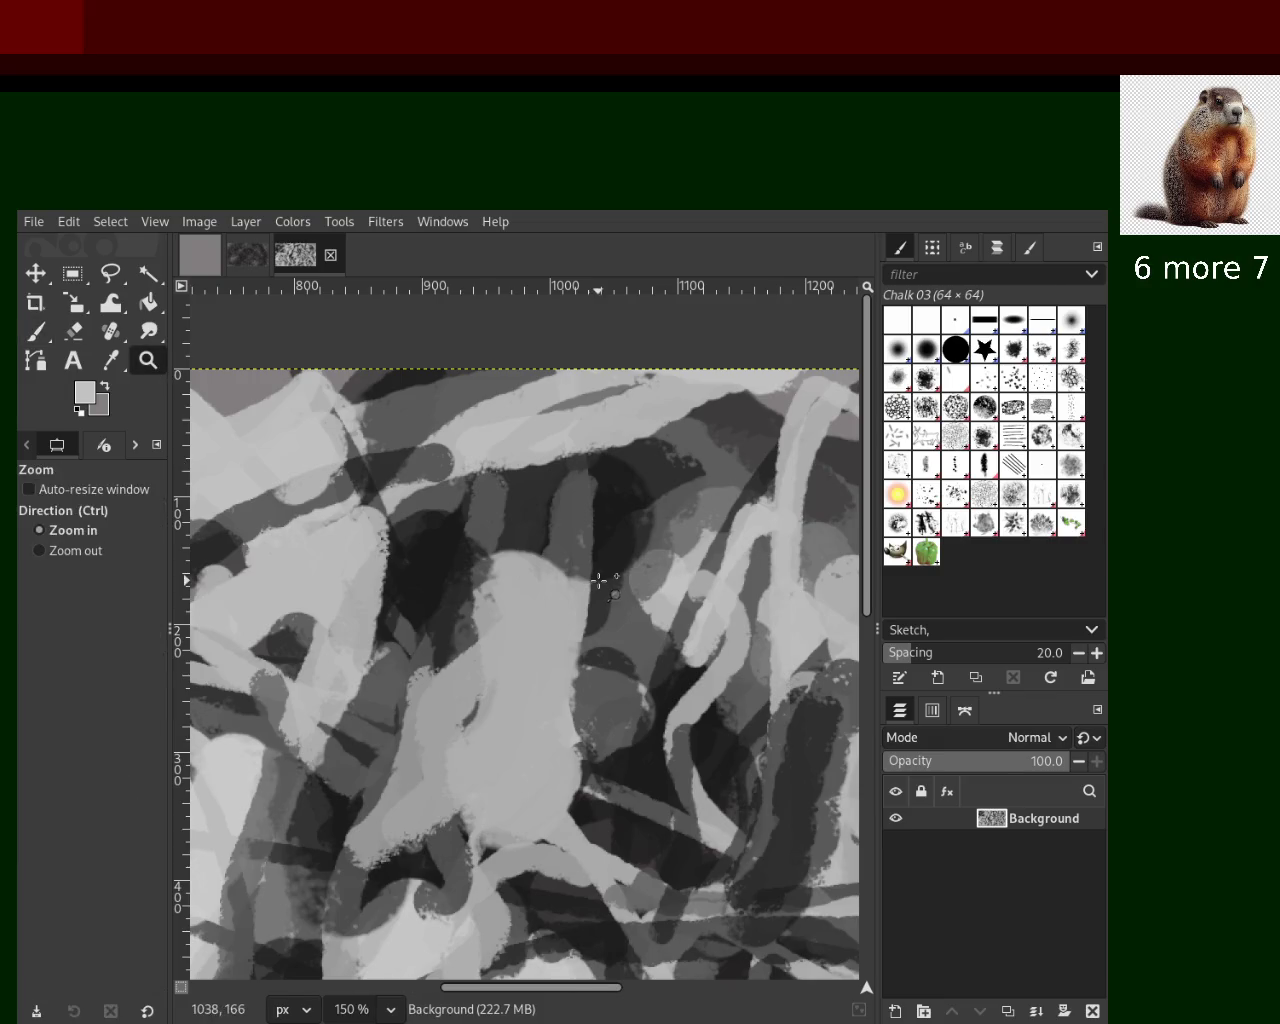
{"action": "left_click", "coordinate": [598, 580]}
{"action": "left_click", "coordinate": [598, 580], "text": "ctrl"}
{"action": "left_click", "coordinate": [598, 580]}
{"action": "left_click", "coordinate": [560, 600], "text": "ctrl"}
{"action": "left_click", "coordinate": [560, 600], "text": "ctrl"}
{"action": "left_click", "coordinate": [381, 480]}
{"action": "left_click", "coordinate": [381, 480]}
{"action": "left_click", "coordinate": [390, 490]}
With the Paintbrush, add light chalk along the diagonal band and darken the blob's lower part
{"action": "key", "text": "p"}
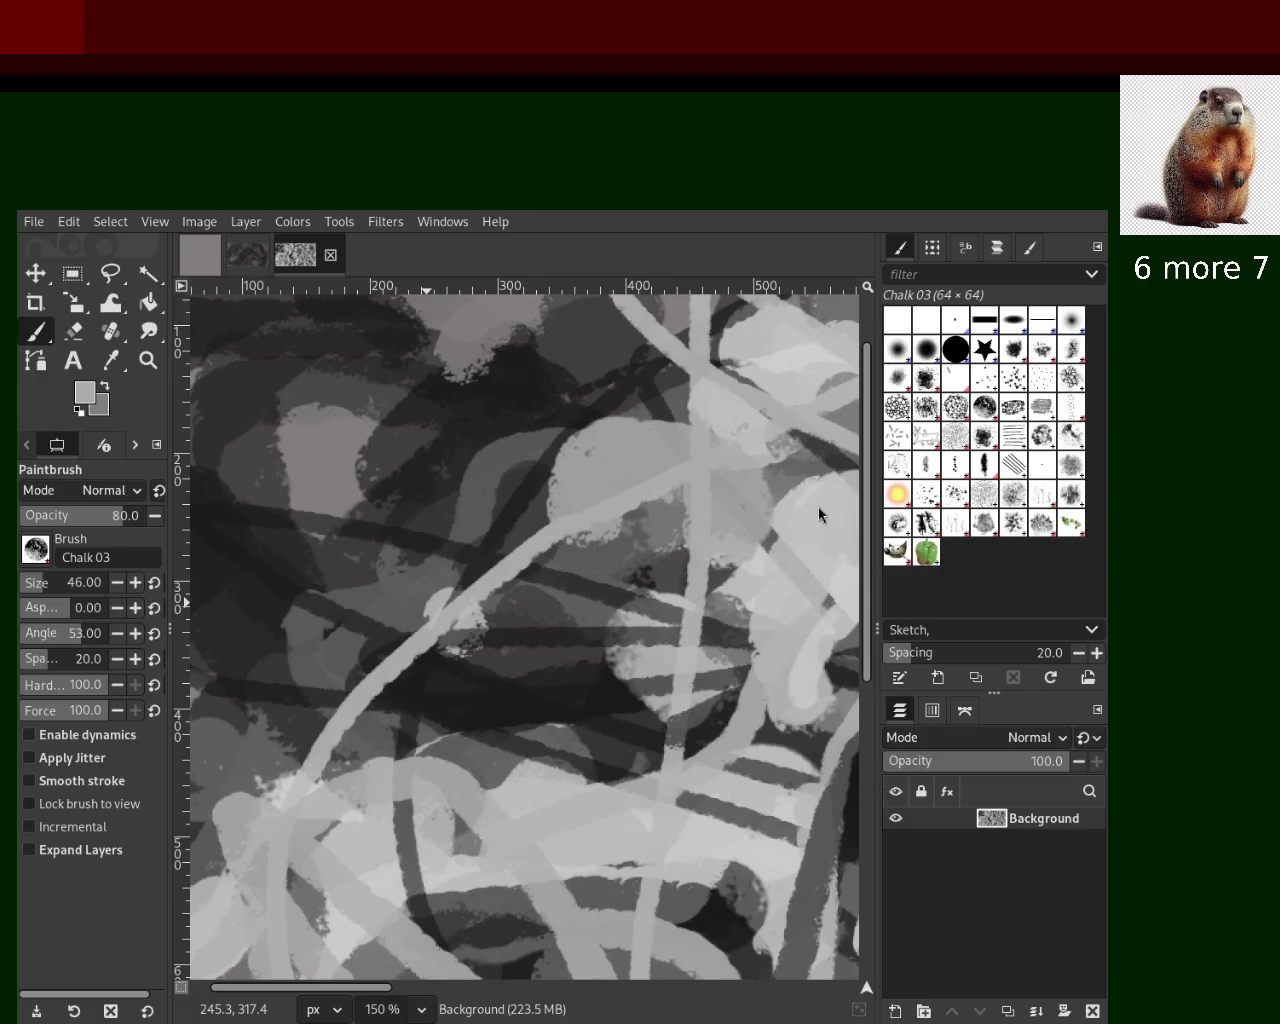
{"action": "left_click_drag", "start_coordinate": [515, 565], "coordinate": [366, 760]}
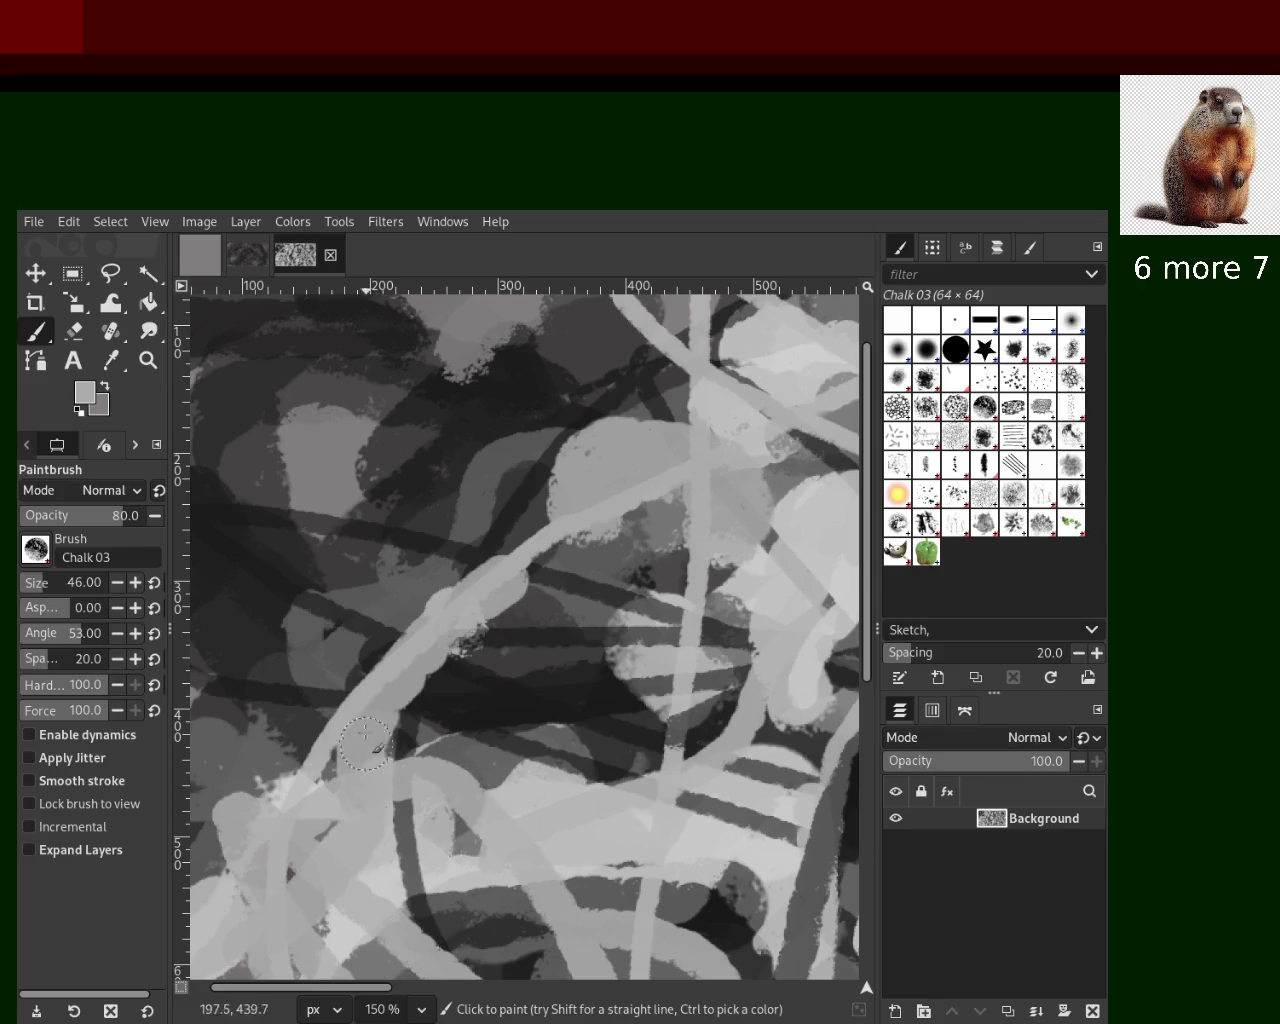
{"action": "mouse_move", "coordinate": [652, 652]}
{"action": "left_mouse_down"}
{"action": "mouse_move", "coordinate": [657, 585]}
{"action": "mouse_move", "coordinate": [660, 720]}
{"action": "left_mouse_up"}
{"action": "left_click", "coordinate": [604, 545], "text": "ctrl"}
{"action": "left_click_drag", "start_coordinate": [598, 633], "coordinate": [504, 699]}
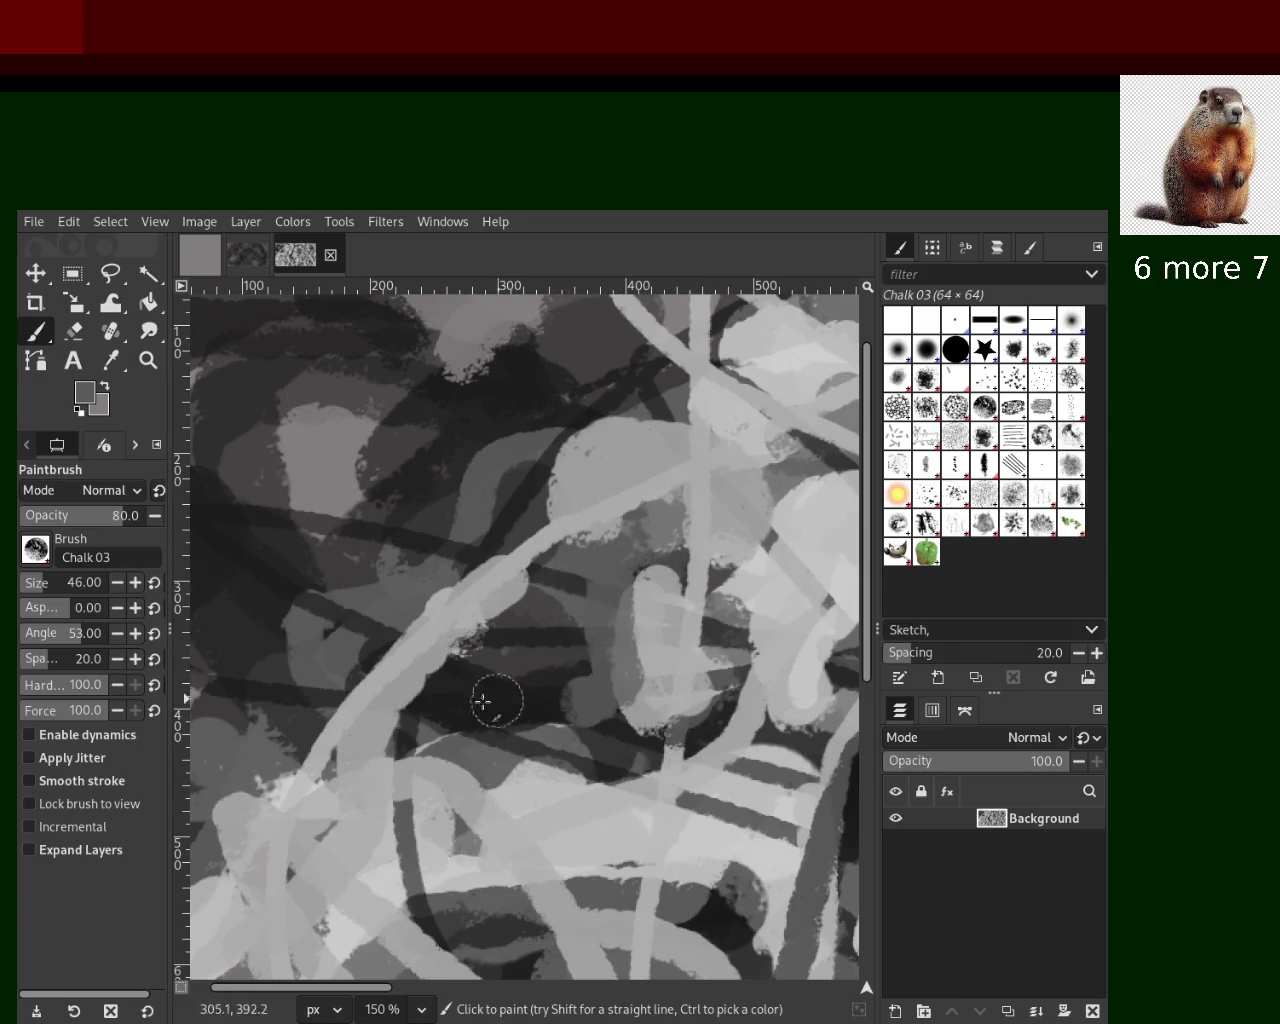
Sample a lighter grey and paint two vertical light-grey strokes at the upper left
{"action": "left_click", "coordinate": [528, 668], "text": "ctrl"}
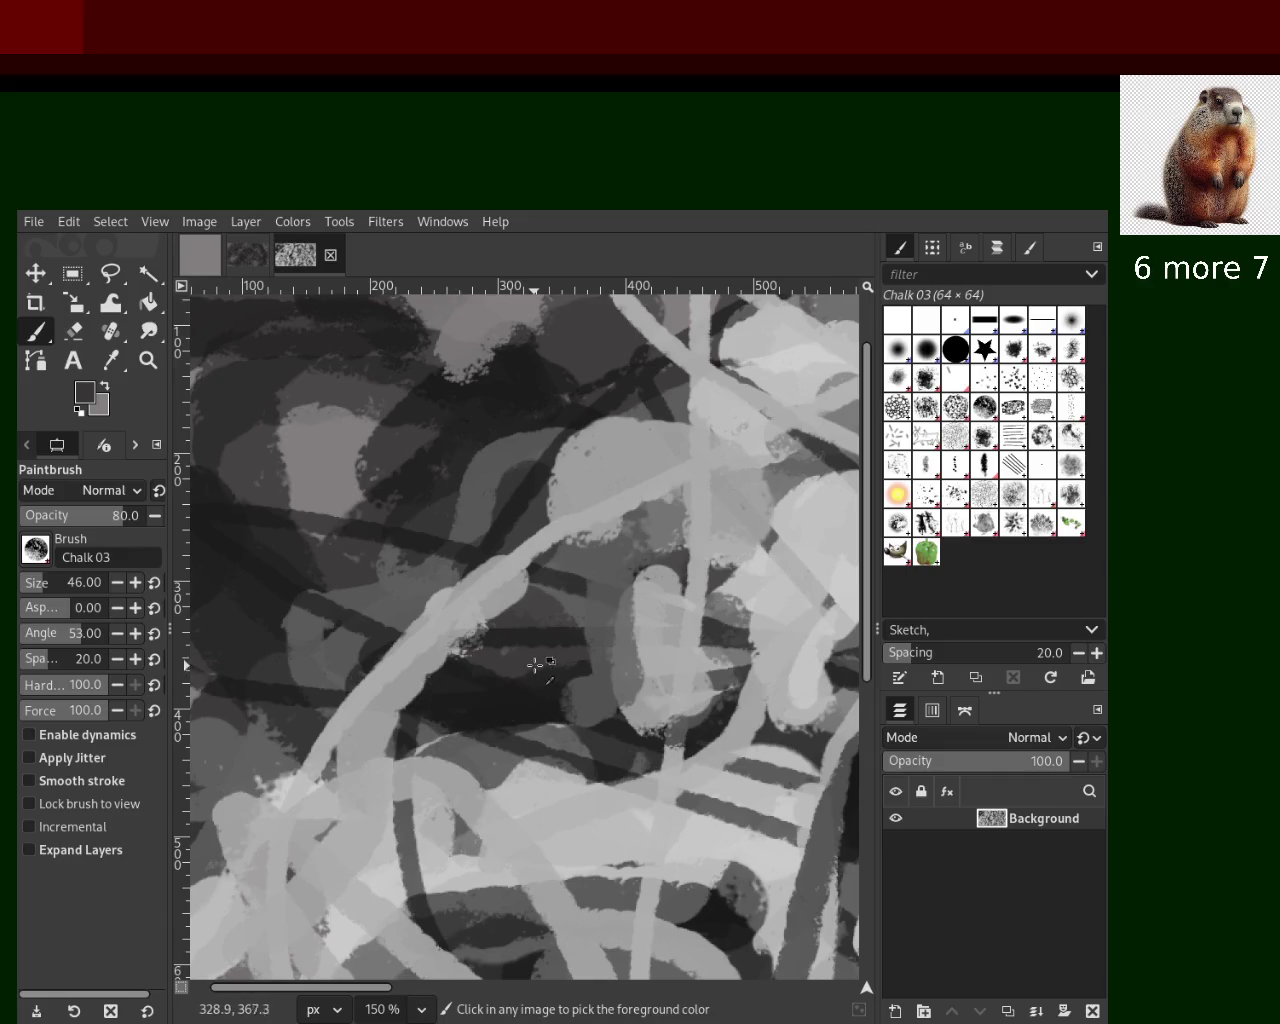
{"action": "left_click", "coordinate": [395, 655], "text": "ctrl"}
{"action": "left_click", "coordinate": [326, 531], "text": "ctrl"}
{"action": "left_click_drag", "start_coordinate": [326, 531], "coordinate": [390, 385]}
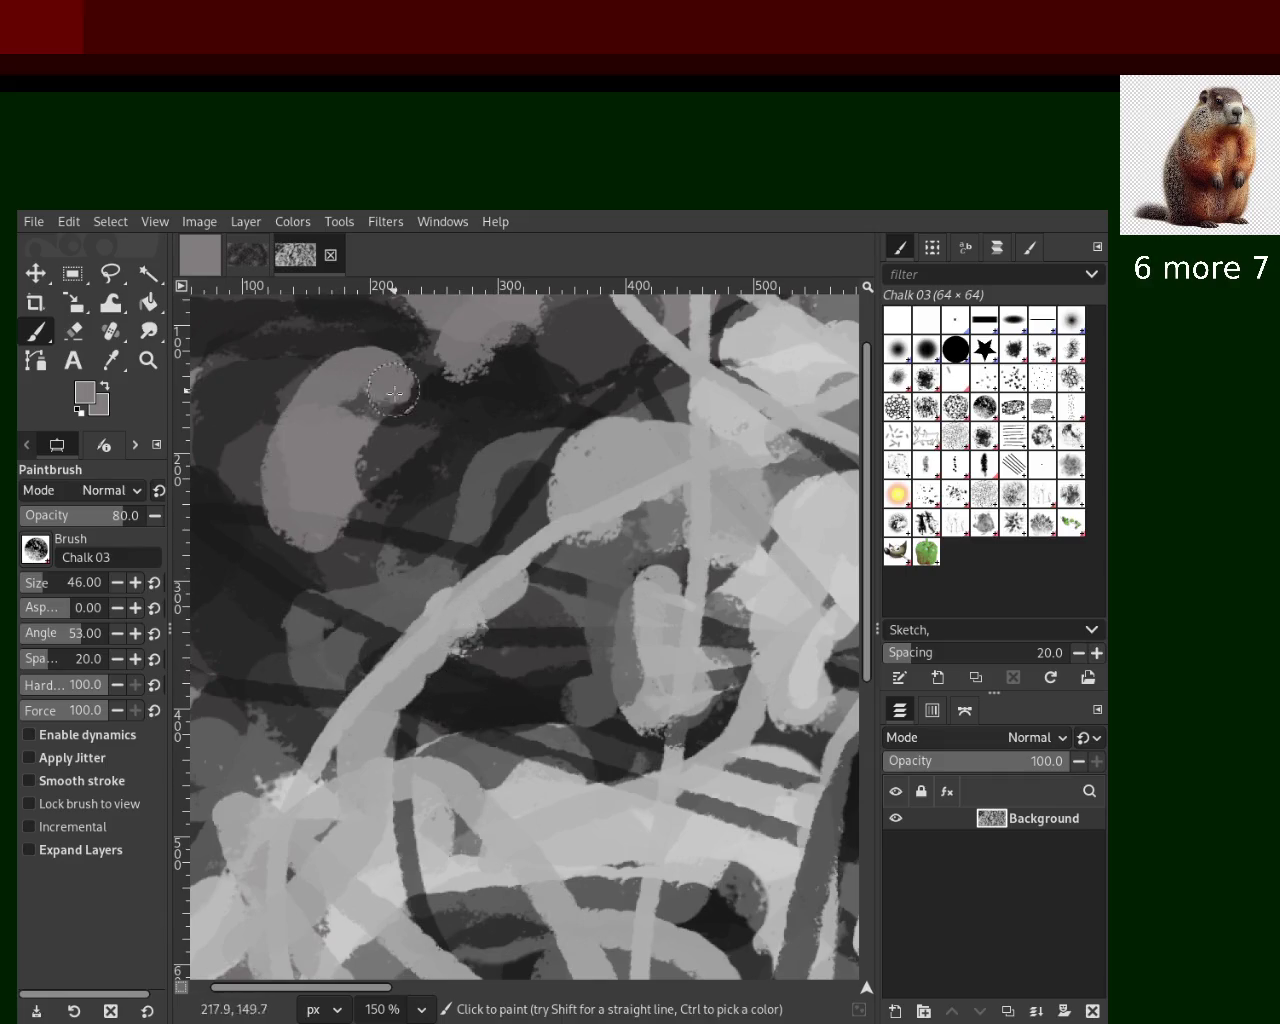
{"action": "key", "text": "ctrl+z"}
{"action": "key", "text": "ctrl+z"}
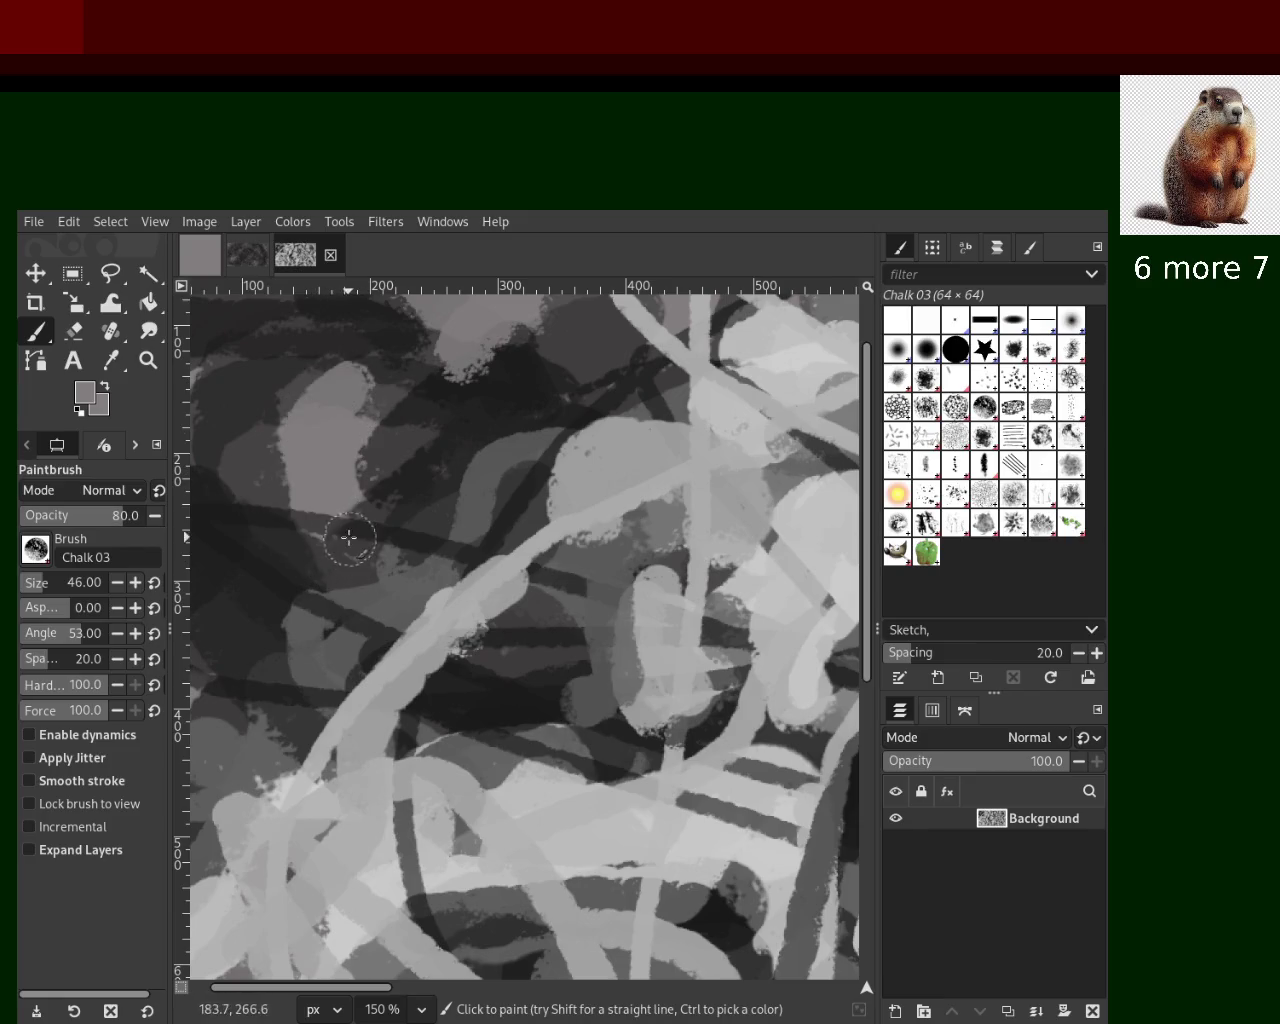
{"action": "left_click_drag", "start_coordinate": [355, 380], "coordinate": [268, 562]}
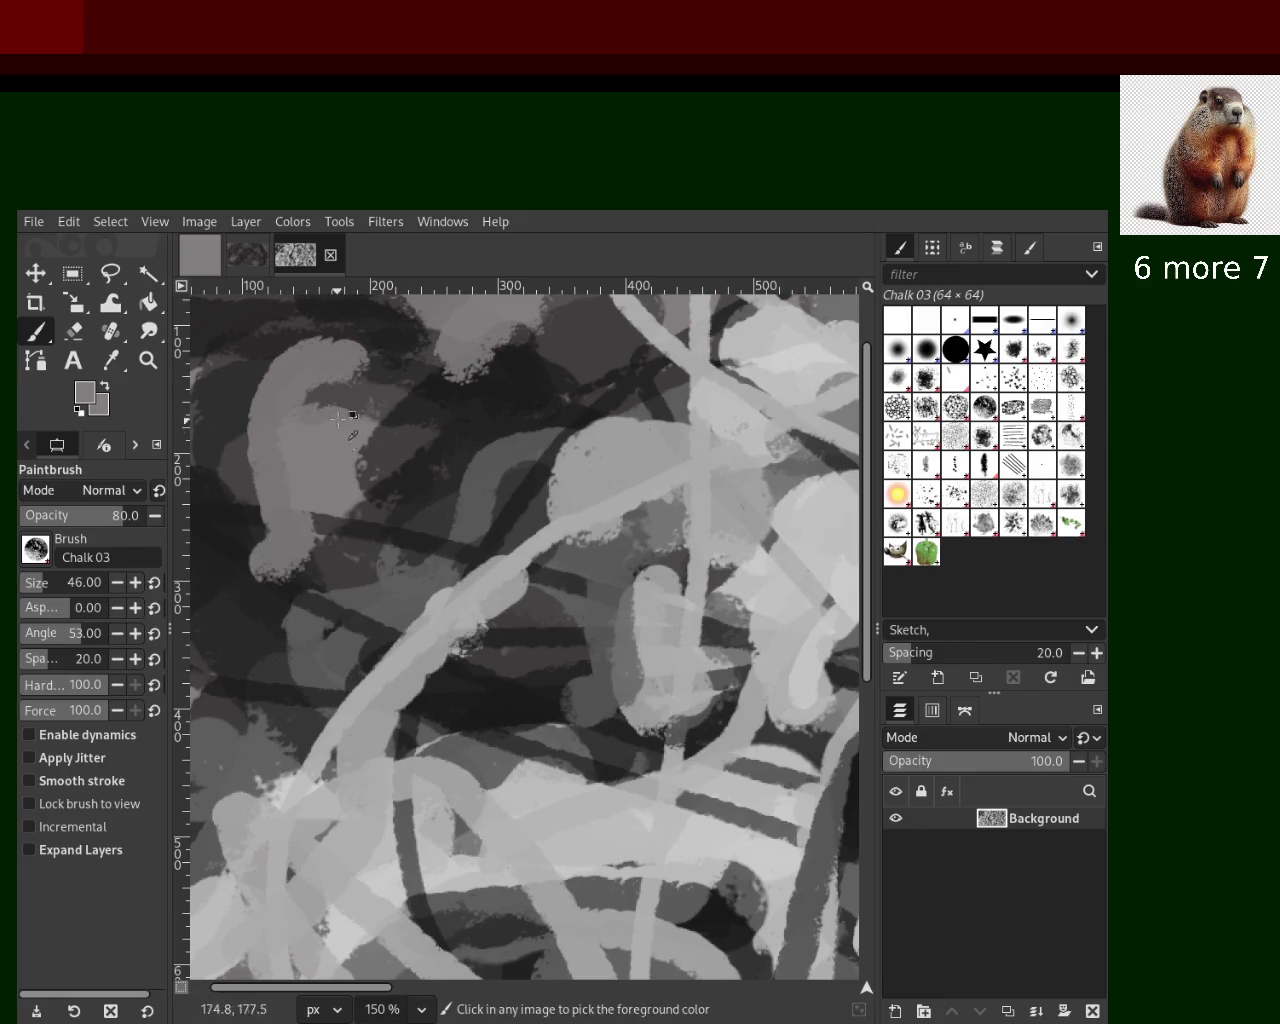
{"action": "key", "text": "ctrl+z"}
{"action": "left_click_drag", "start_coordinate": [295, 355], "coordinate": [265, 590]}
{"action": "key", "text": "ctrl+z"}
{"action": "left_click_drag", "start_coordinate": [292, 370], "coordinate": [268, 578]}
{"action": "mouse_move", "coordinate": [322, 386]}
{"action": "left_mouse_down"}
{"action": "mouse_move", "coordinate": [340, 515]}
{"action": "mouse_move", "coordinate": [320, 578]}
{"action": "left_mouse_up"}
{"action": "key", "text": "ctrl+z"}
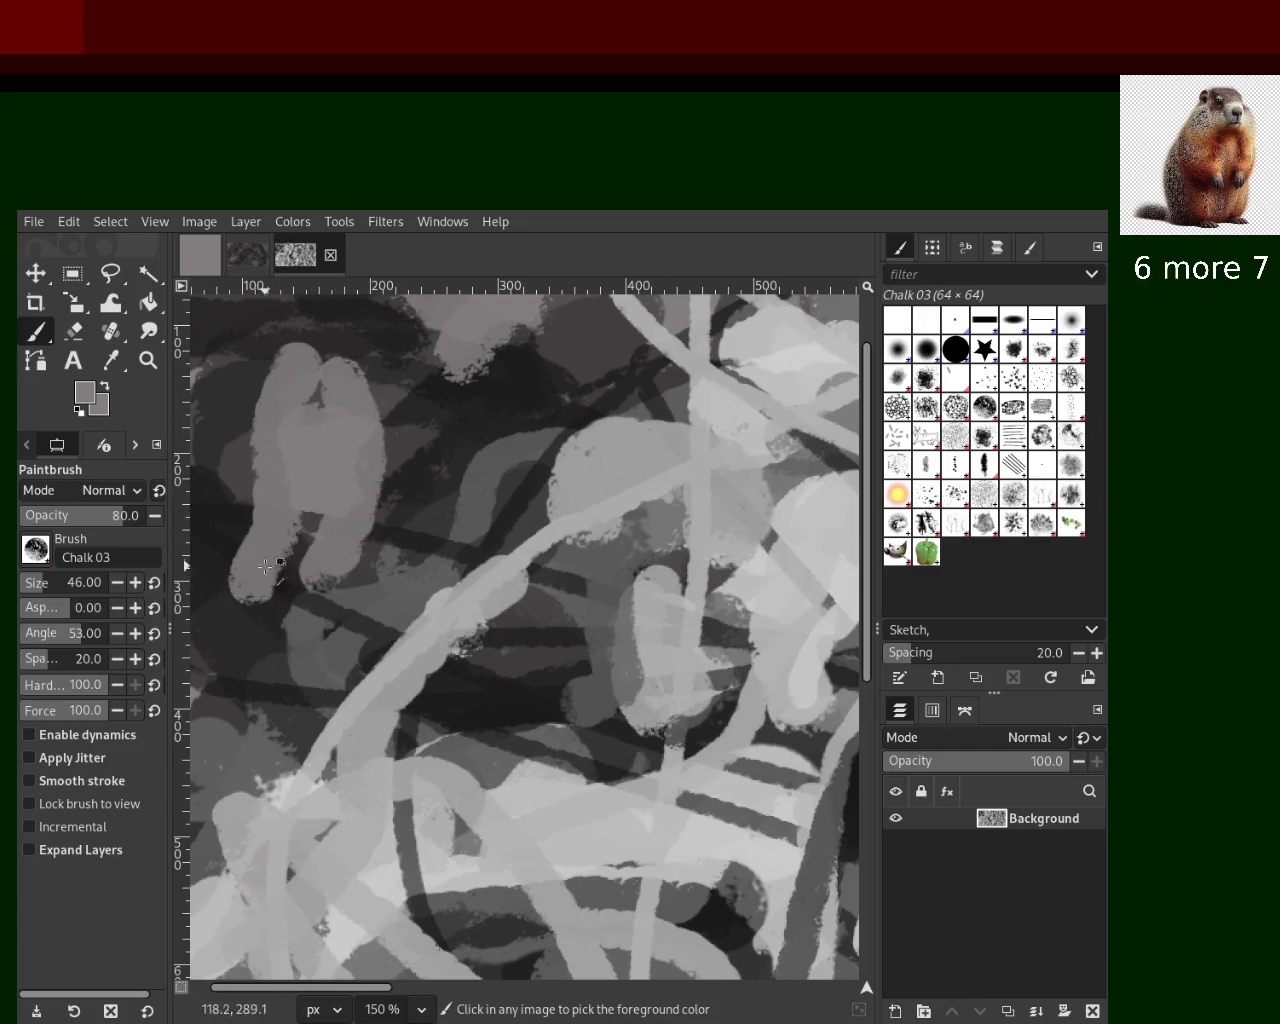
Paint a darker grey stroke running down-left mid-canvas and a dark dab mid-left
{"action": "left_click", "coordinate": [469, 445], "text": "ctrl"}
{"action": "left_click_drag", "start_coordinate": [490, 450], "coordinate": [357, 600]}
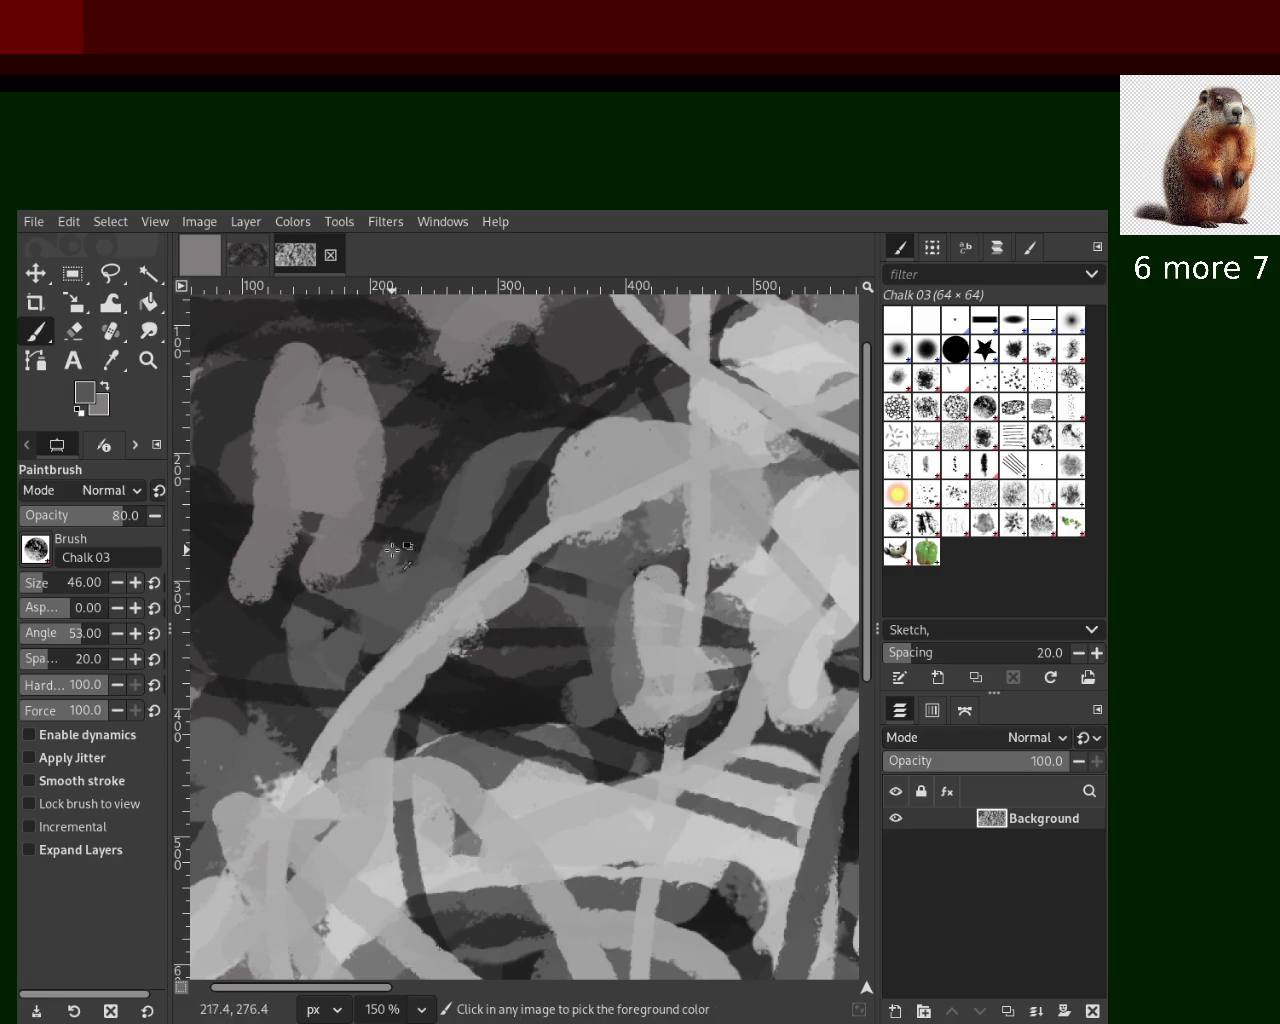
{"action": "left_click", "coordinate": [502, 413], "text": "ctrl"}
{"action": "left_click", "coordinate": [394, 540]}
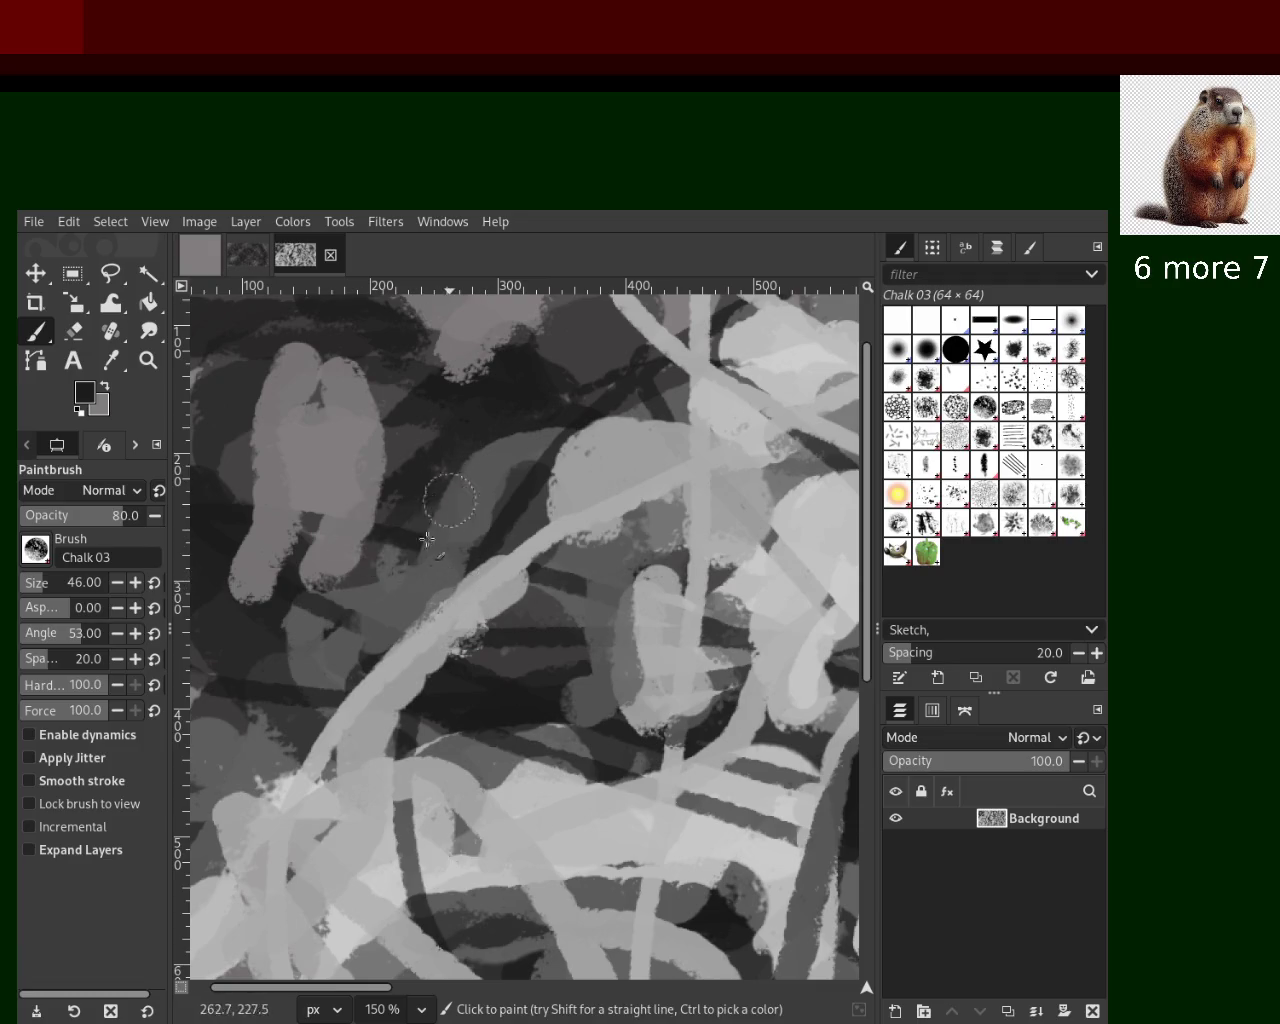
{"action": "left_click_drag", "start_coordinate": [449, 554], "coordinate": [429, 571]}
{"action": "key", "text": "ctrl+z"}
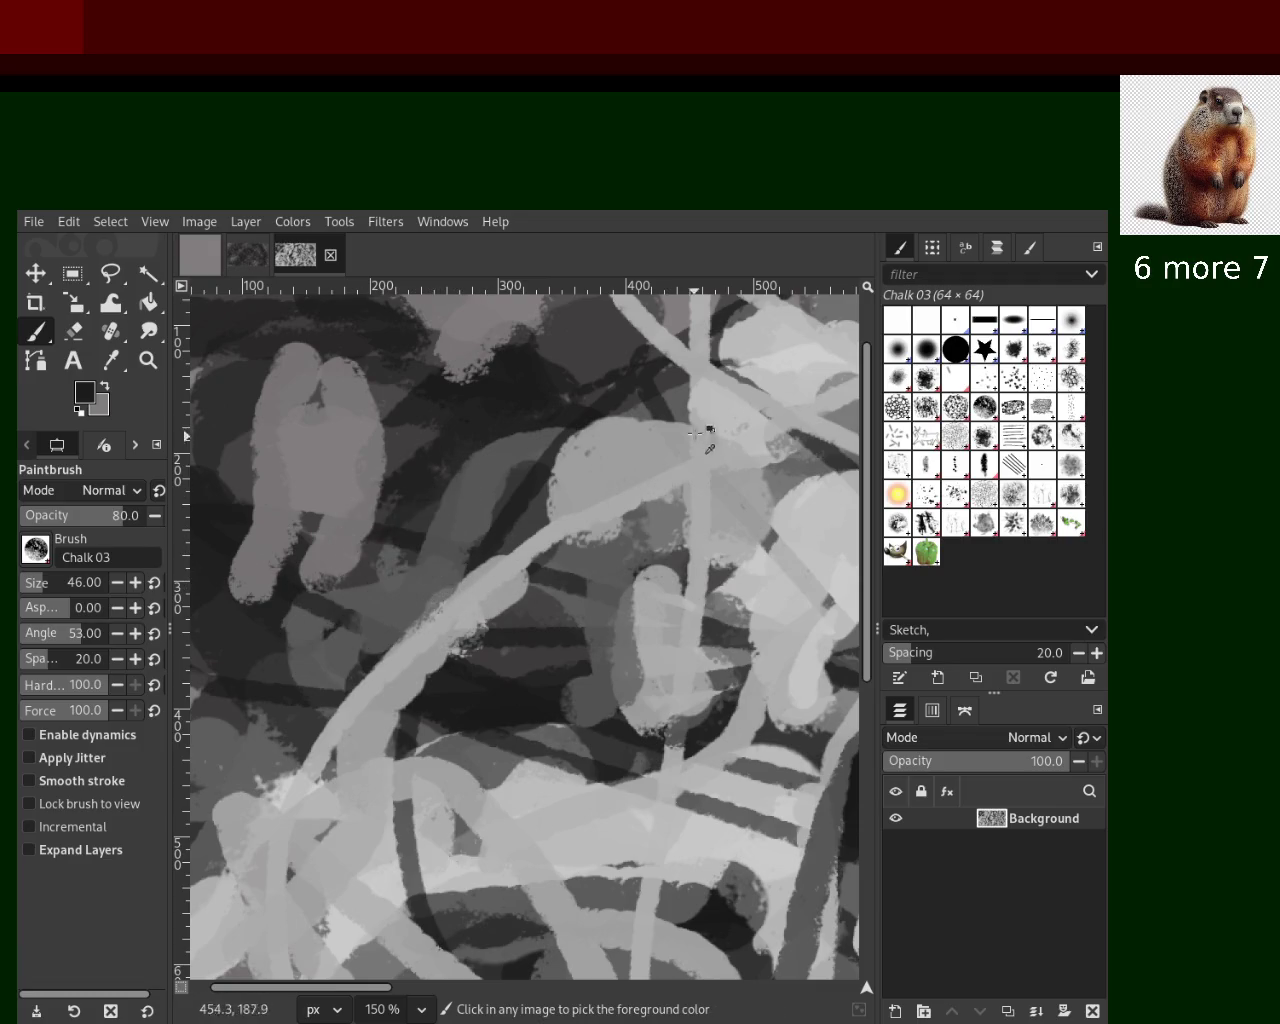
Darken the area near the top with a near-black, discarding a light downward stroke
{"action": "left_click", "coordinate": [667, 388], "text": "ctrl"}
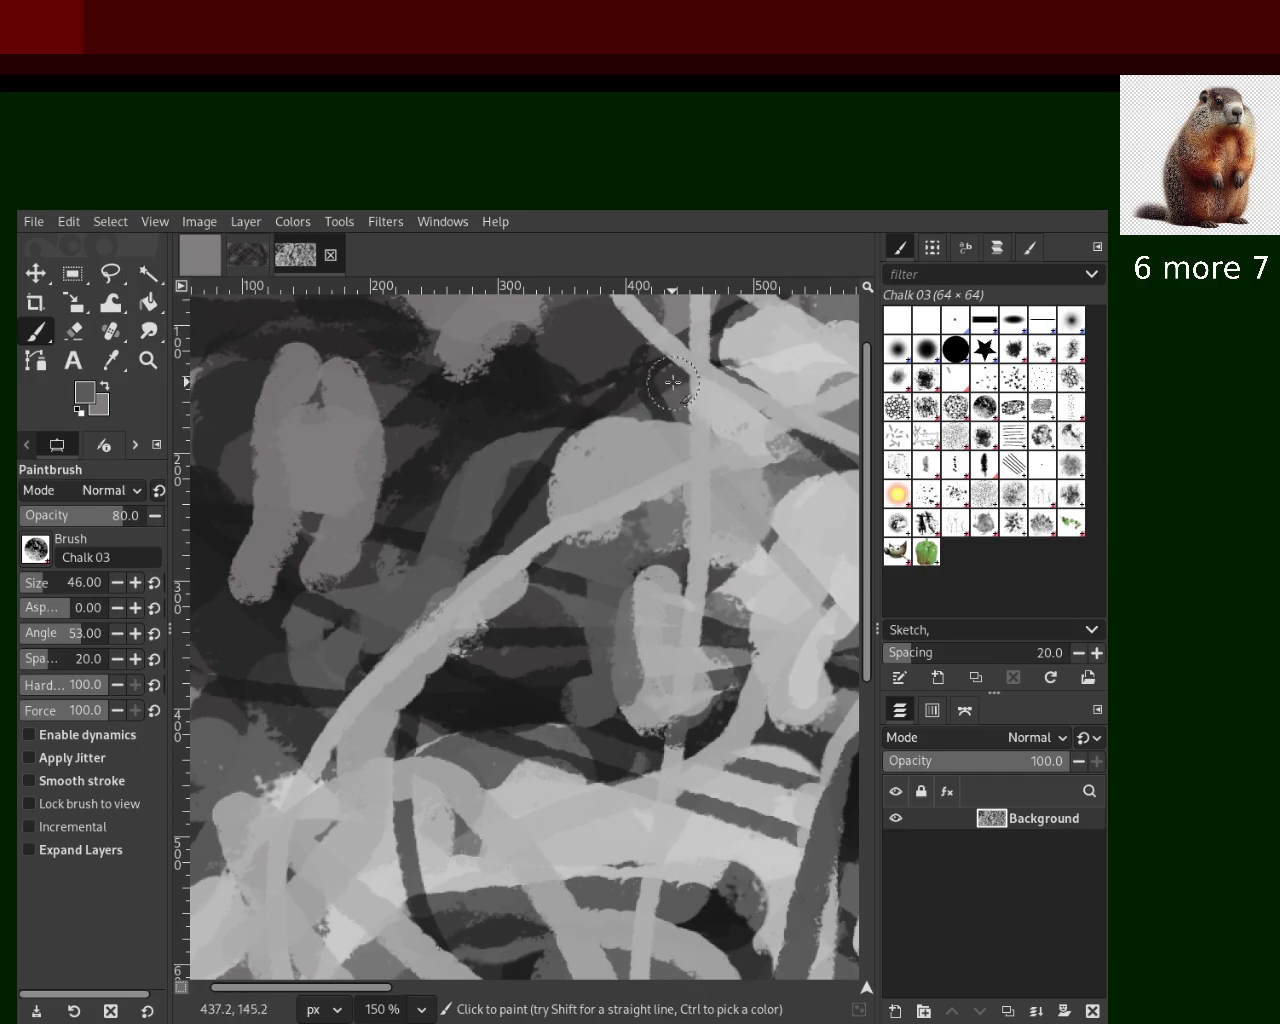
{"action": "left_click", "coordinate": [651, 378], "text": "ctrl"}
{"action": "left_click_drag", "start_coordinate": [674, 409], "coordinate": [609, 380]}
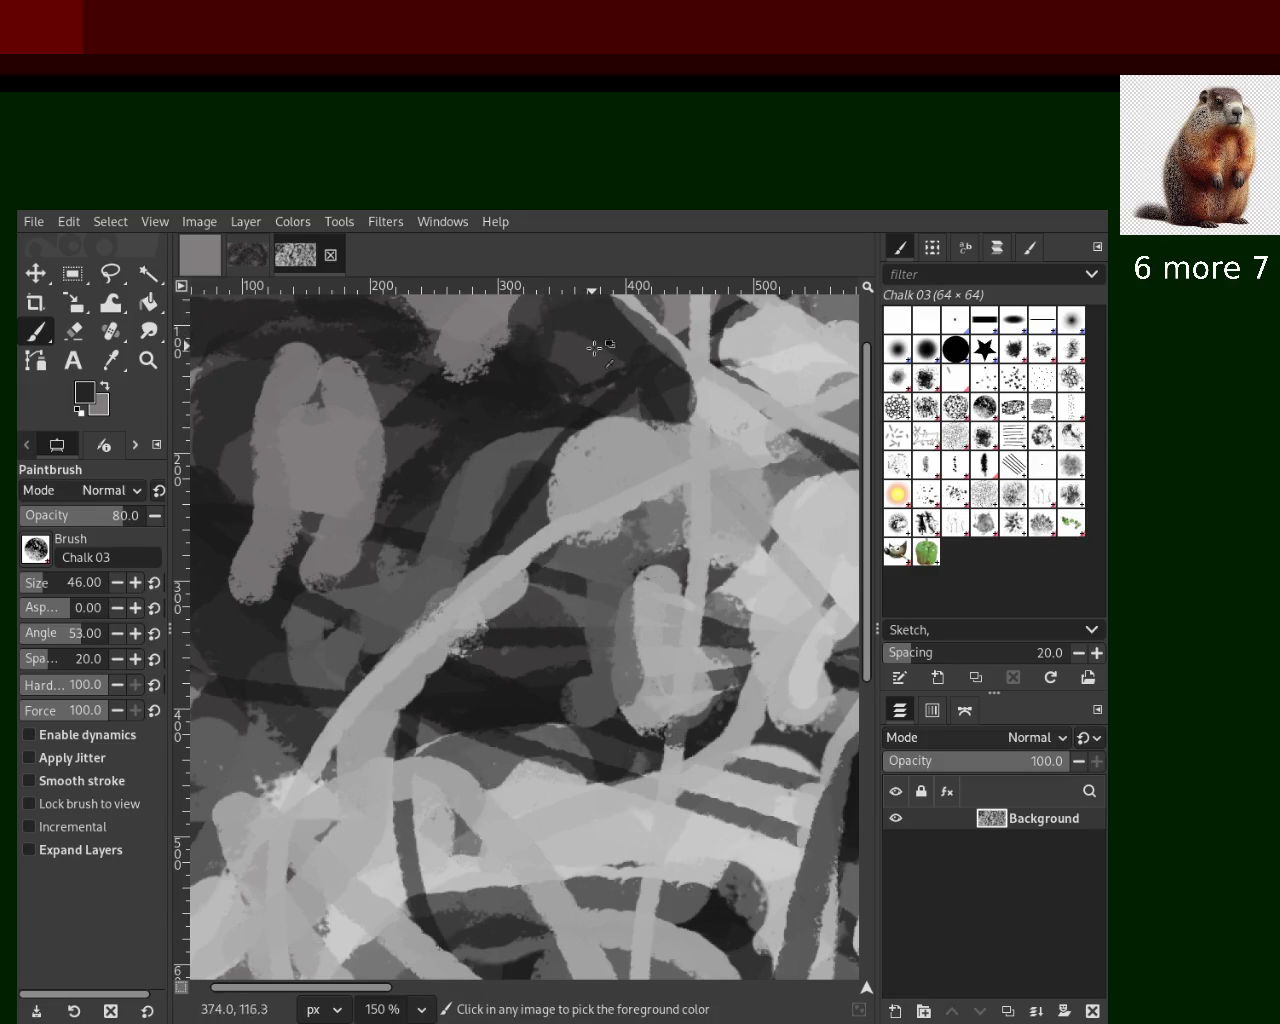
{"action": "left_click_drag", "start_coordinate": [580, 310], "coordinate": [567, 482]}
{"action": "key", "text": "ctrl+z"}
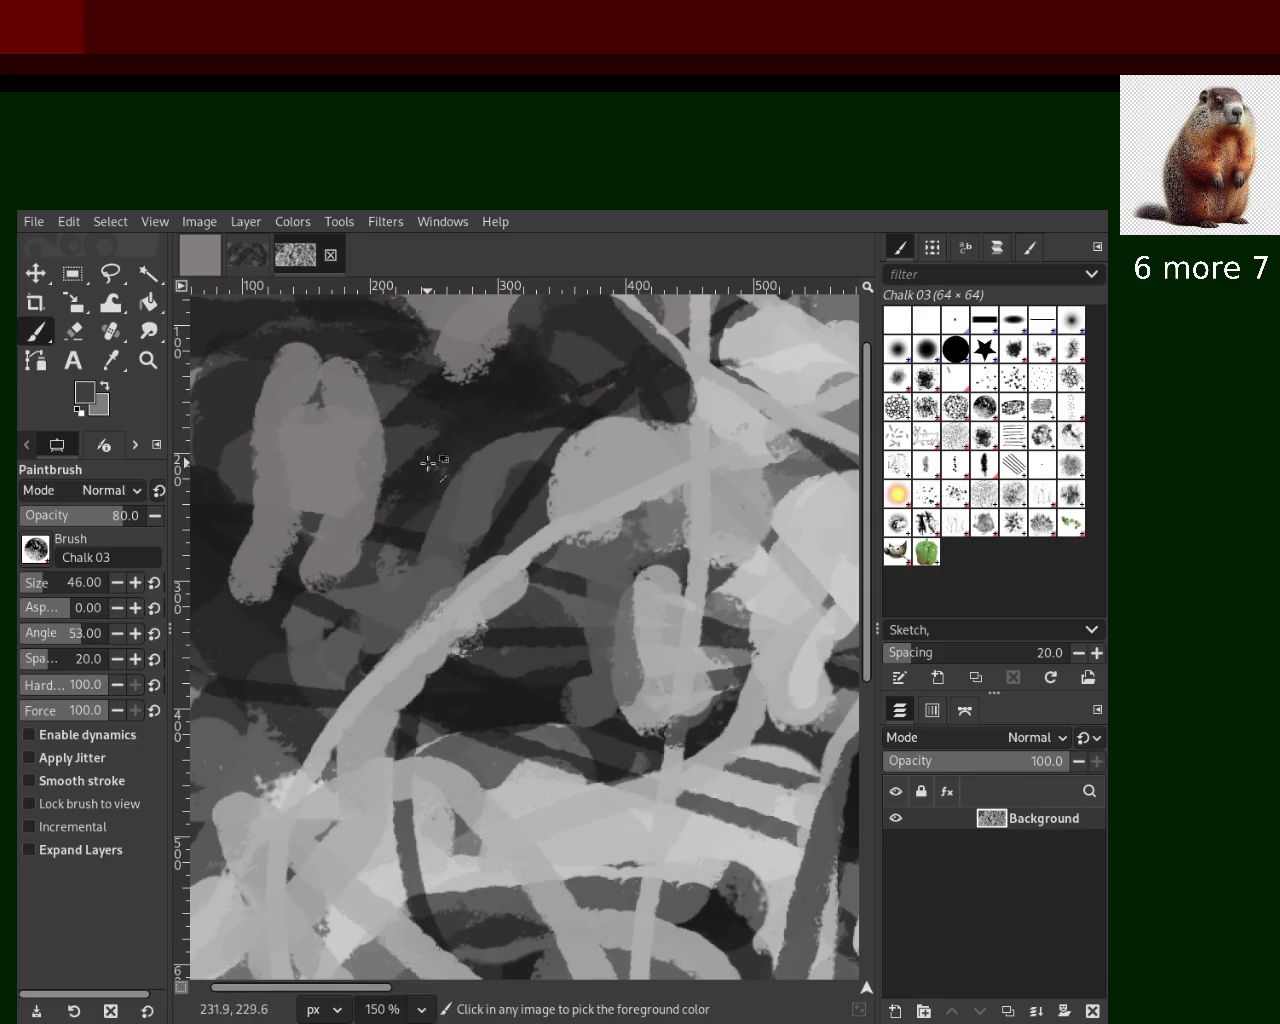
{"action": "left_click", "coordinate": [340, 356], "text": "ctrl"}
Merge the upper-left grey lobes into one blob and add dark grey below the light stroke
{"action": "left_click_drag", "start_coordinate": [340, 356], "coordinate": [330, 380]}
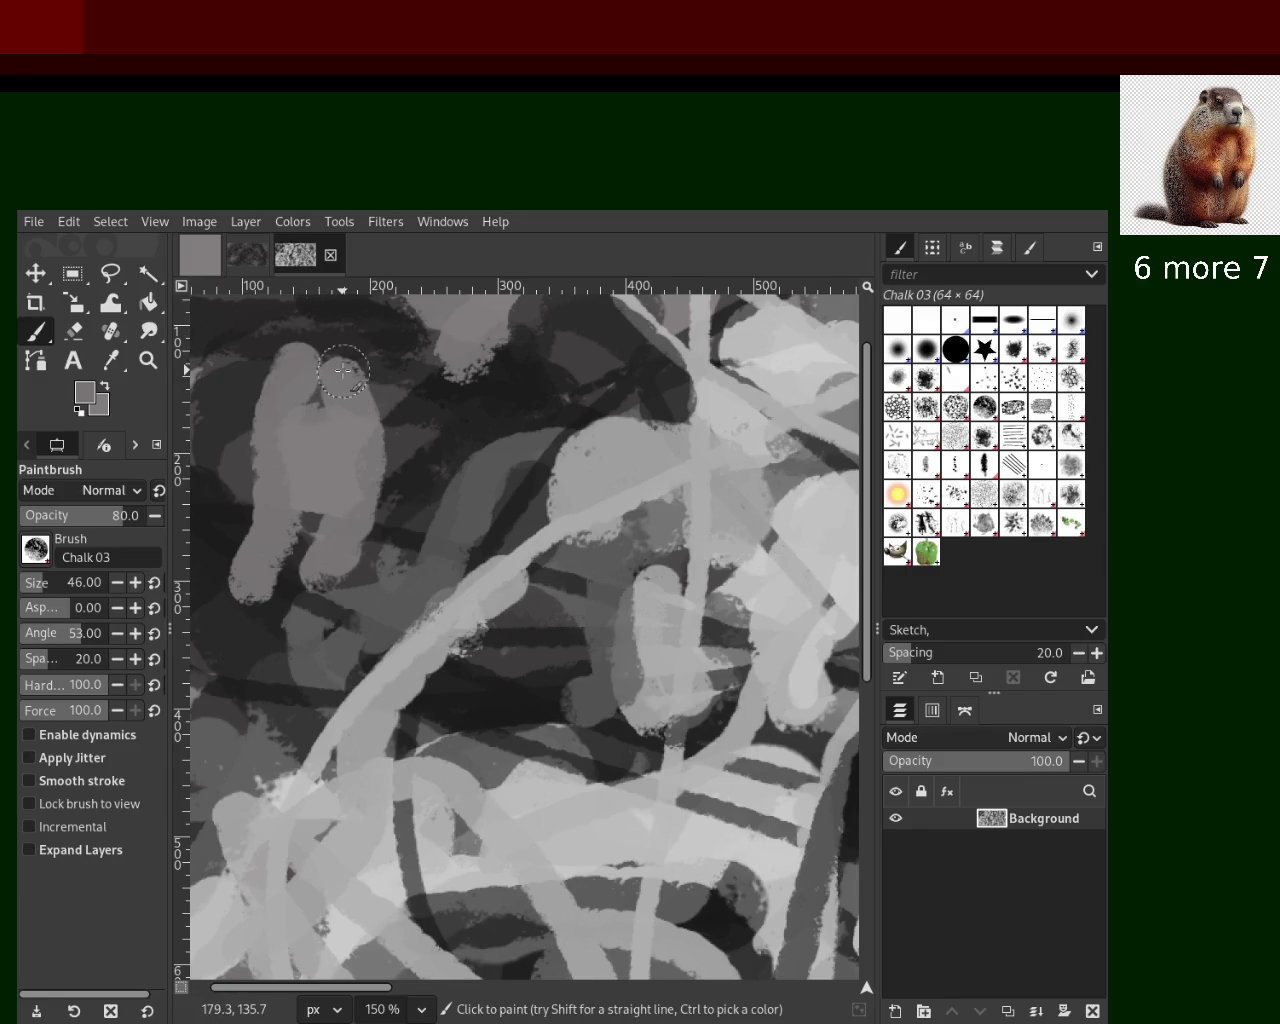
{"action": "left_click_drag", "start_coordinate": [327, 543], "coordinate": [306, 384]}
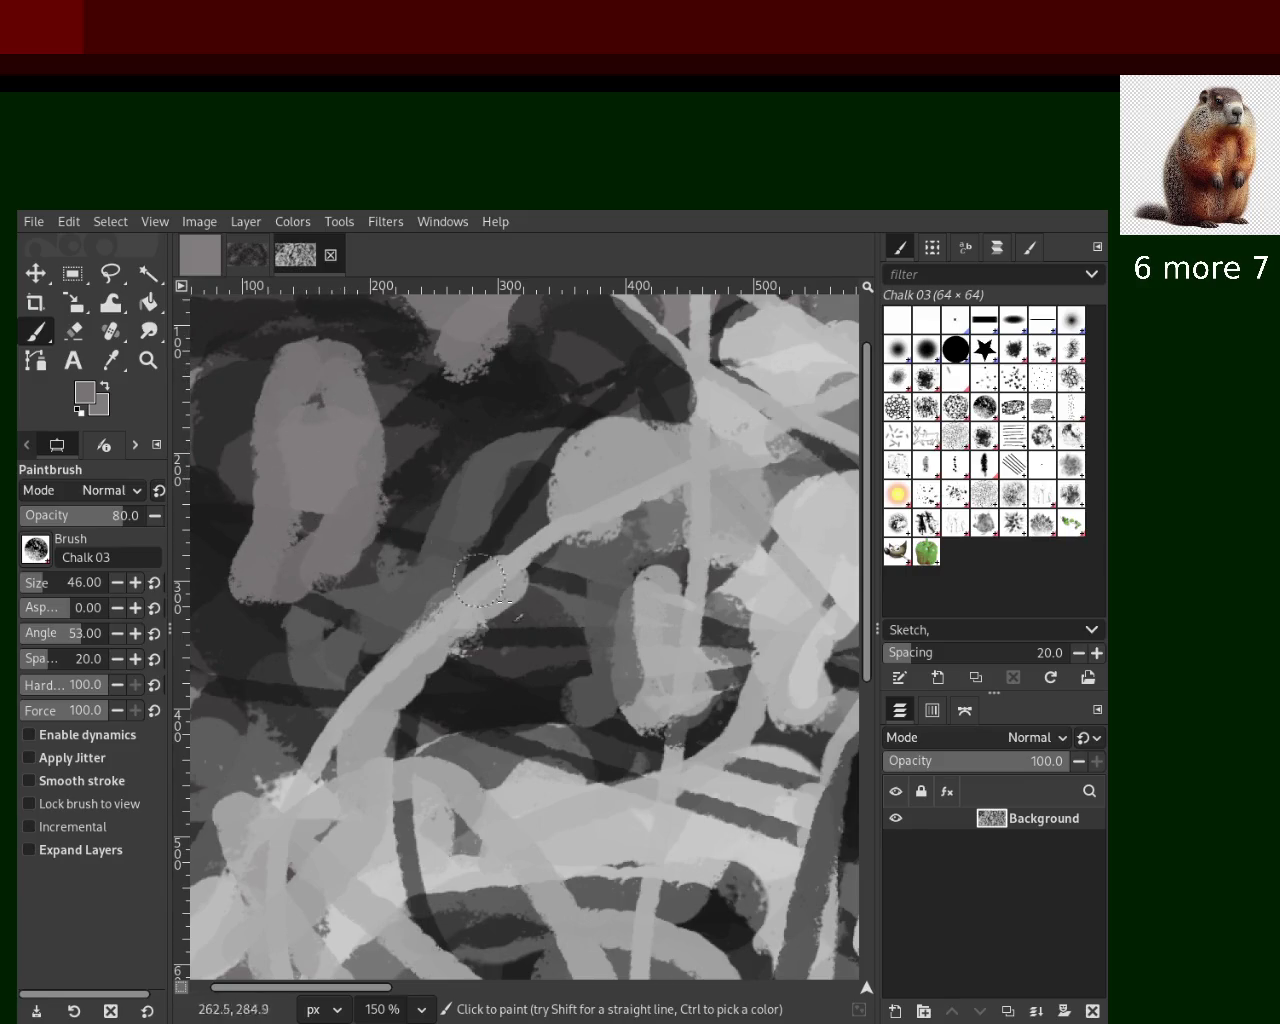
{"action": "left_click", "coordinate": [541, 601], "text": "ctrl"}
{"action": "left_click_drag", "start_coordinate": [530, 597], "coordinate": [495, 603]}
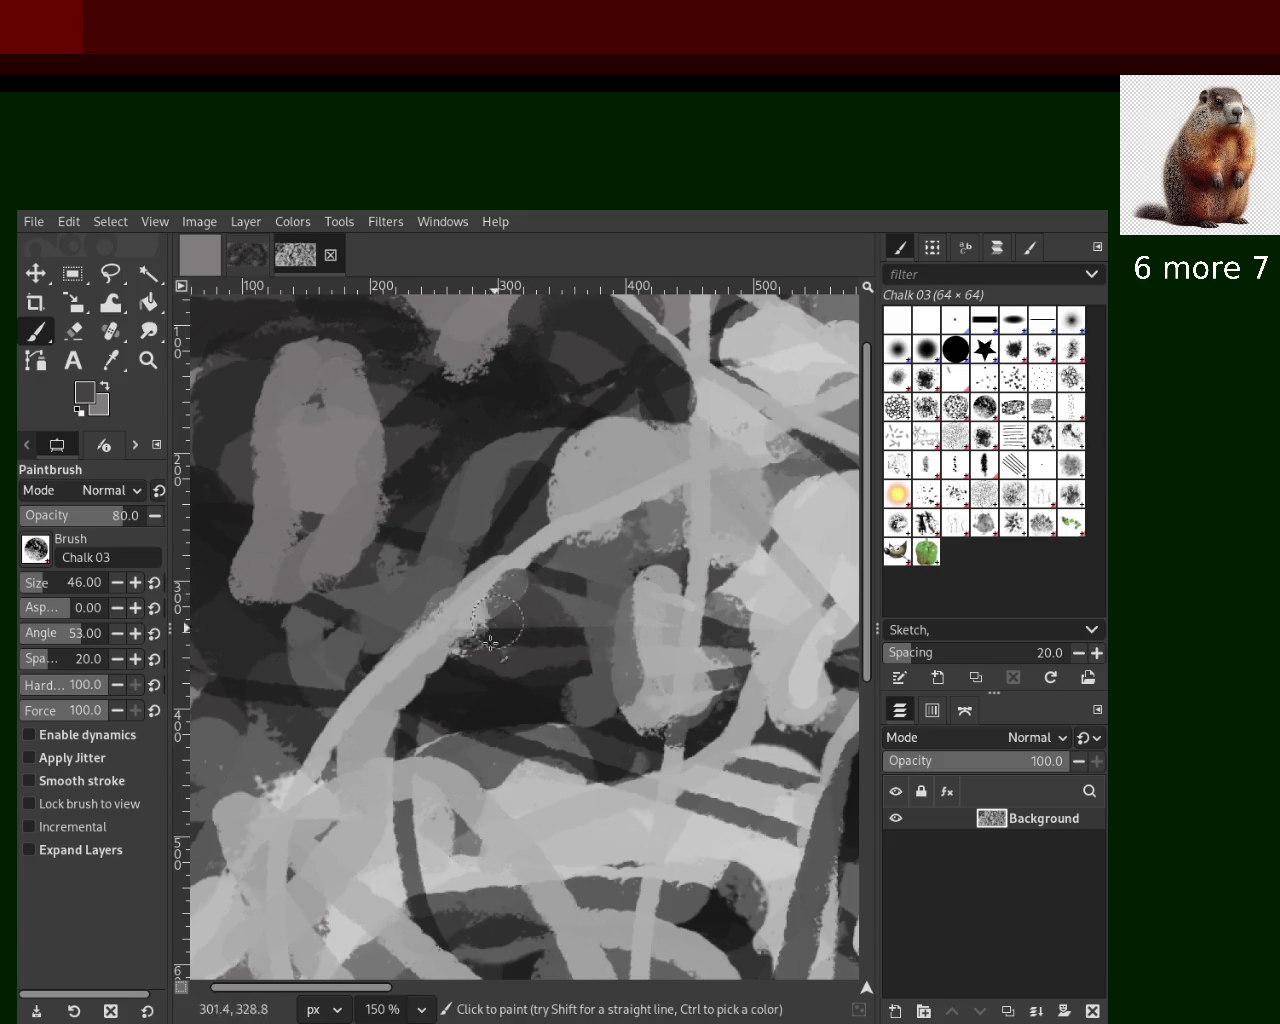
{"action": "left_click", "coordinate": [495, 702], "text": "ctrl"}
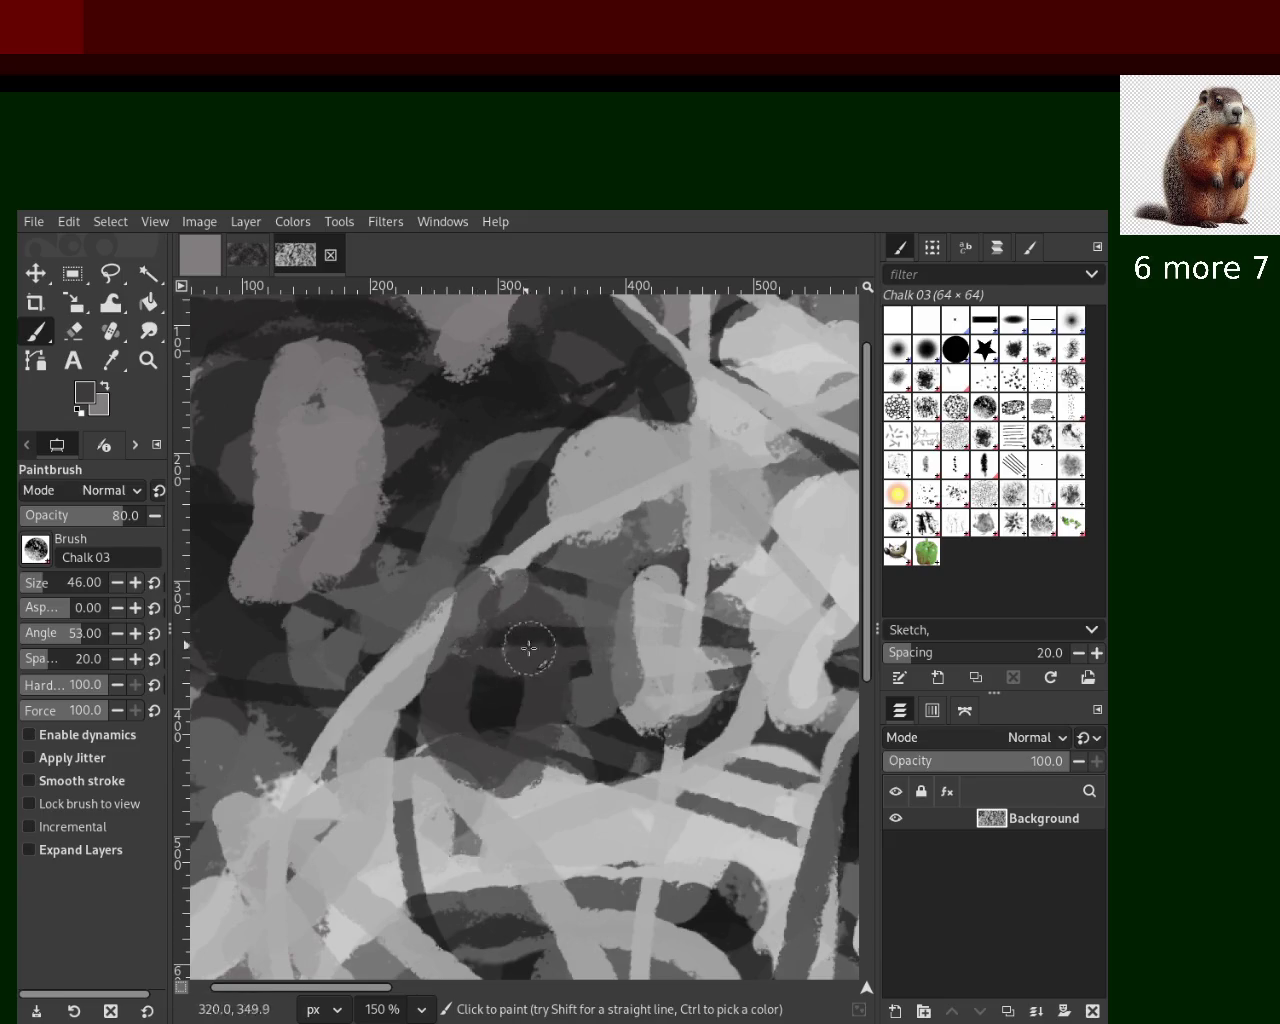
{"action": "left_click", "coordinate": [456, 637]}
{"action": "left_click_drag", "start_coordinate": [456, 637], "coordinate": [583, 674]}
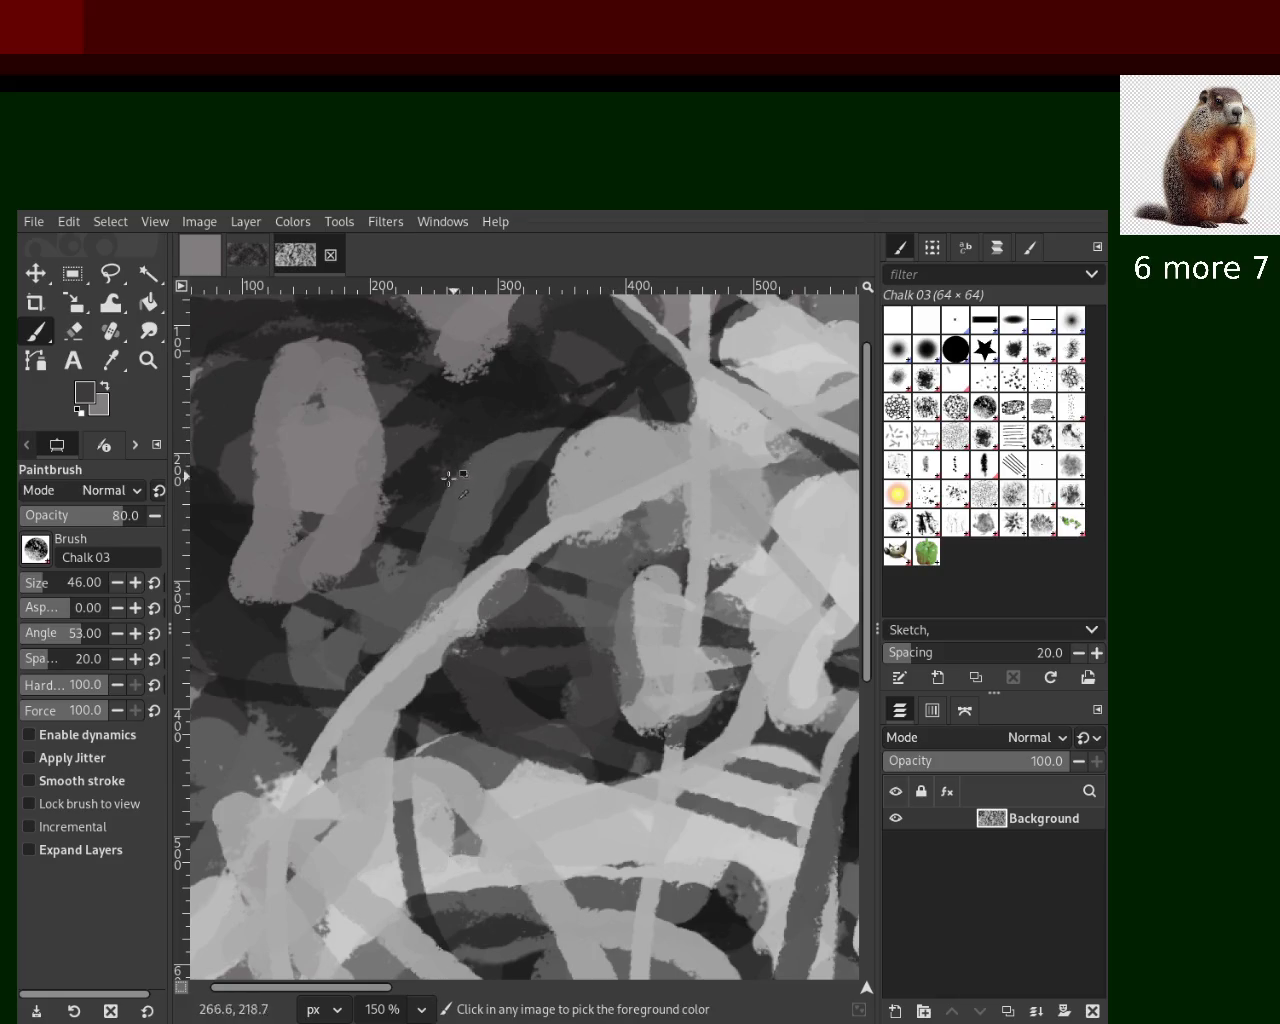
Paint a grey stroke and a light-grey stroke down through the centre of the texture
{"action": "left_click", "coordinate": [806, 505], "text": "ctrl"}
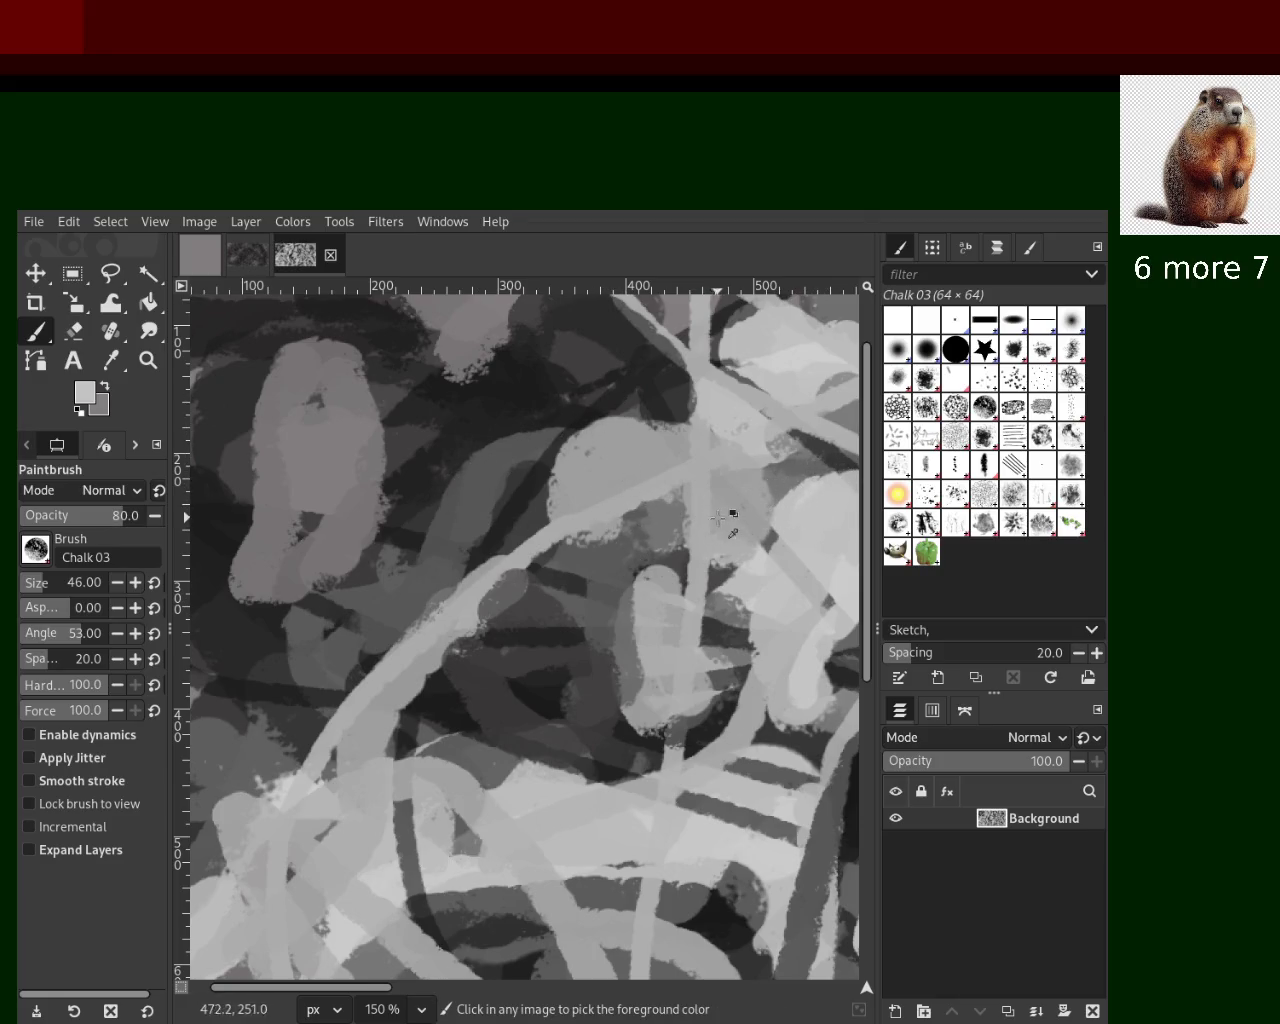
{"action": "left_click", "coordinate": [595, 568], "text": "ctrl"}
{"action": "left_click_drag", "start_coordinate": [690, 480], "coordinate": [608, 634]}
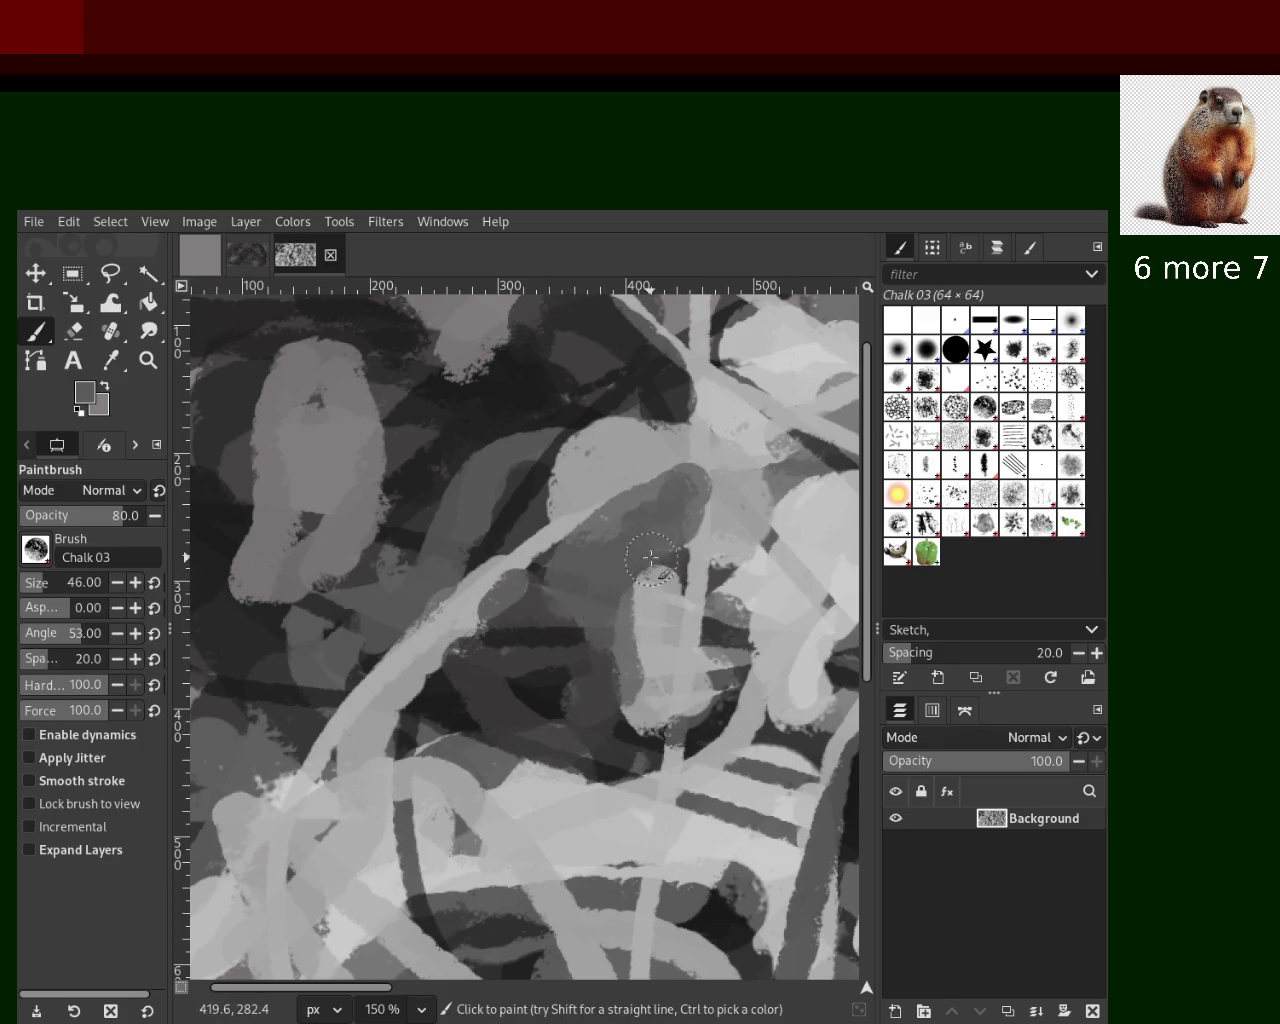
{"action": "left_click_drag", "start_coordinate": [603, 605], "coordinate": [597, 806]}
{"action": "key", "text": "ctrl+z"}
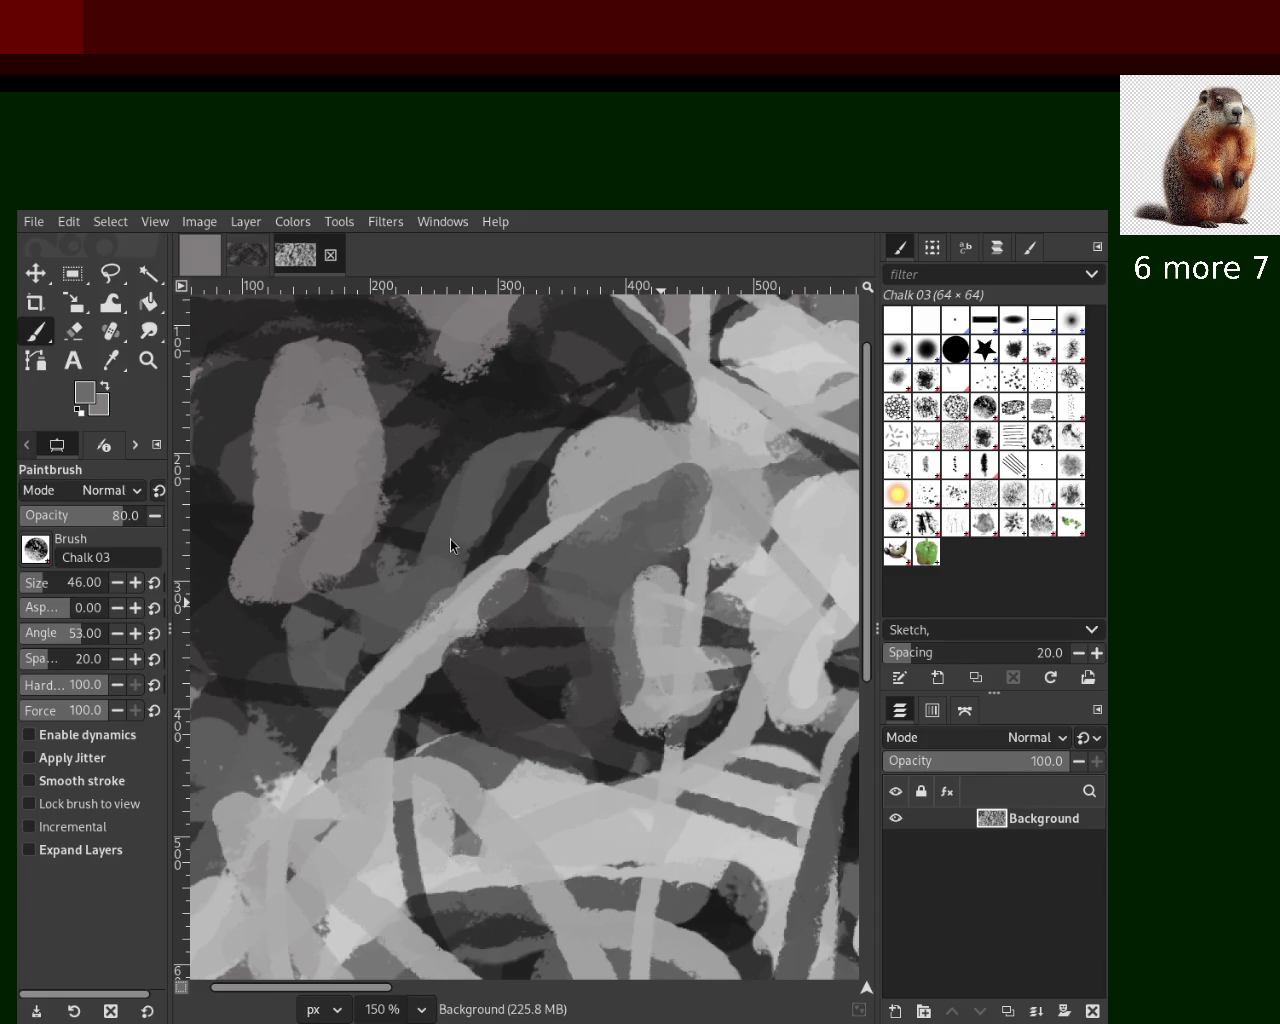
{"action": "left_click", "coordinate": [652, 610], "text": "ctrl"}
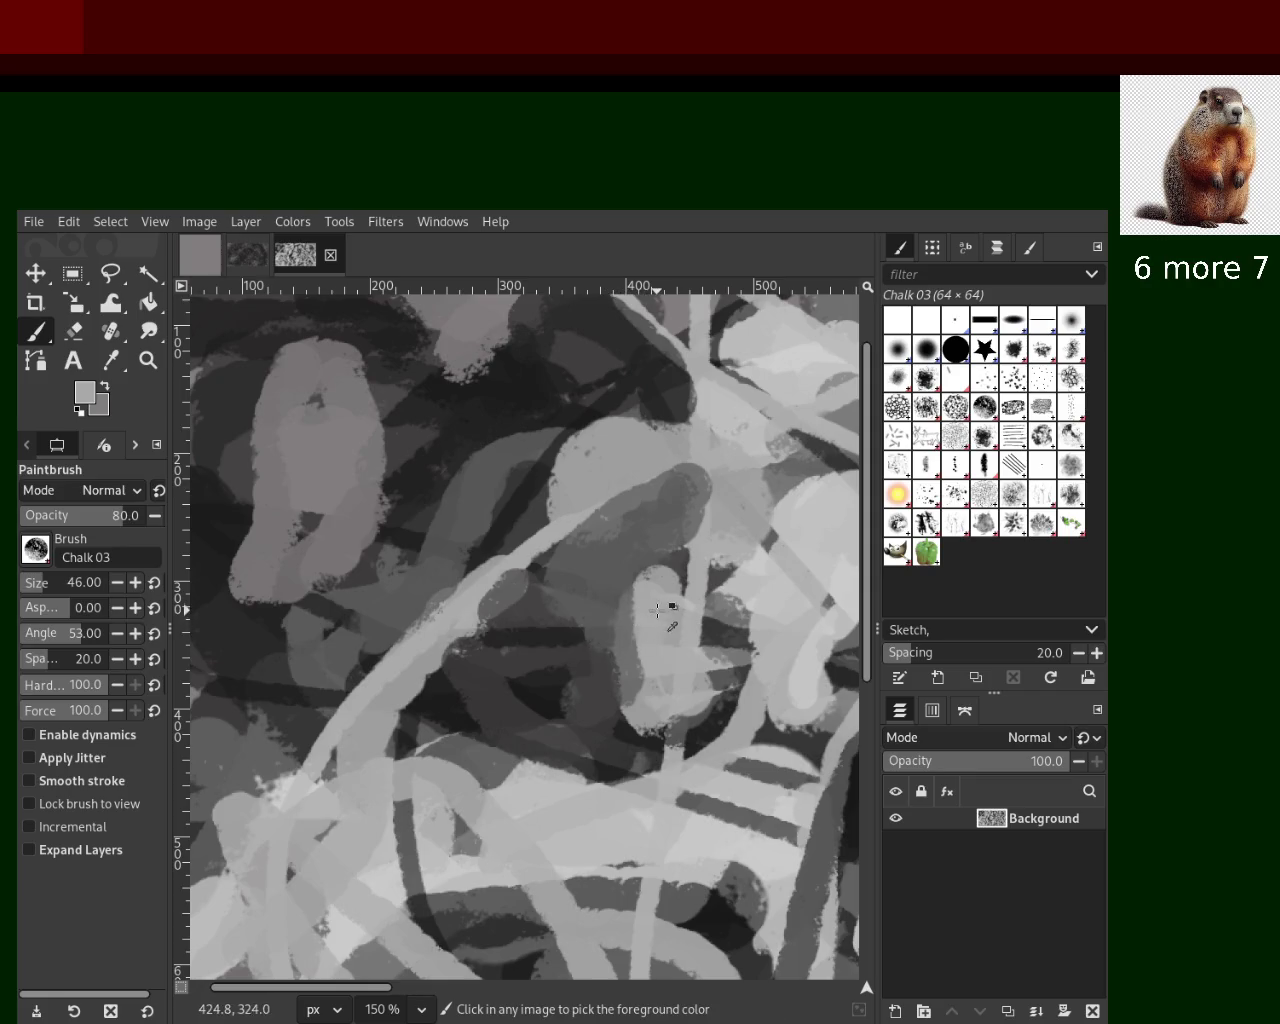
{"action": "left_click_drag", "start_coordinate": [700, 510], "coordinate": [657, 731]}
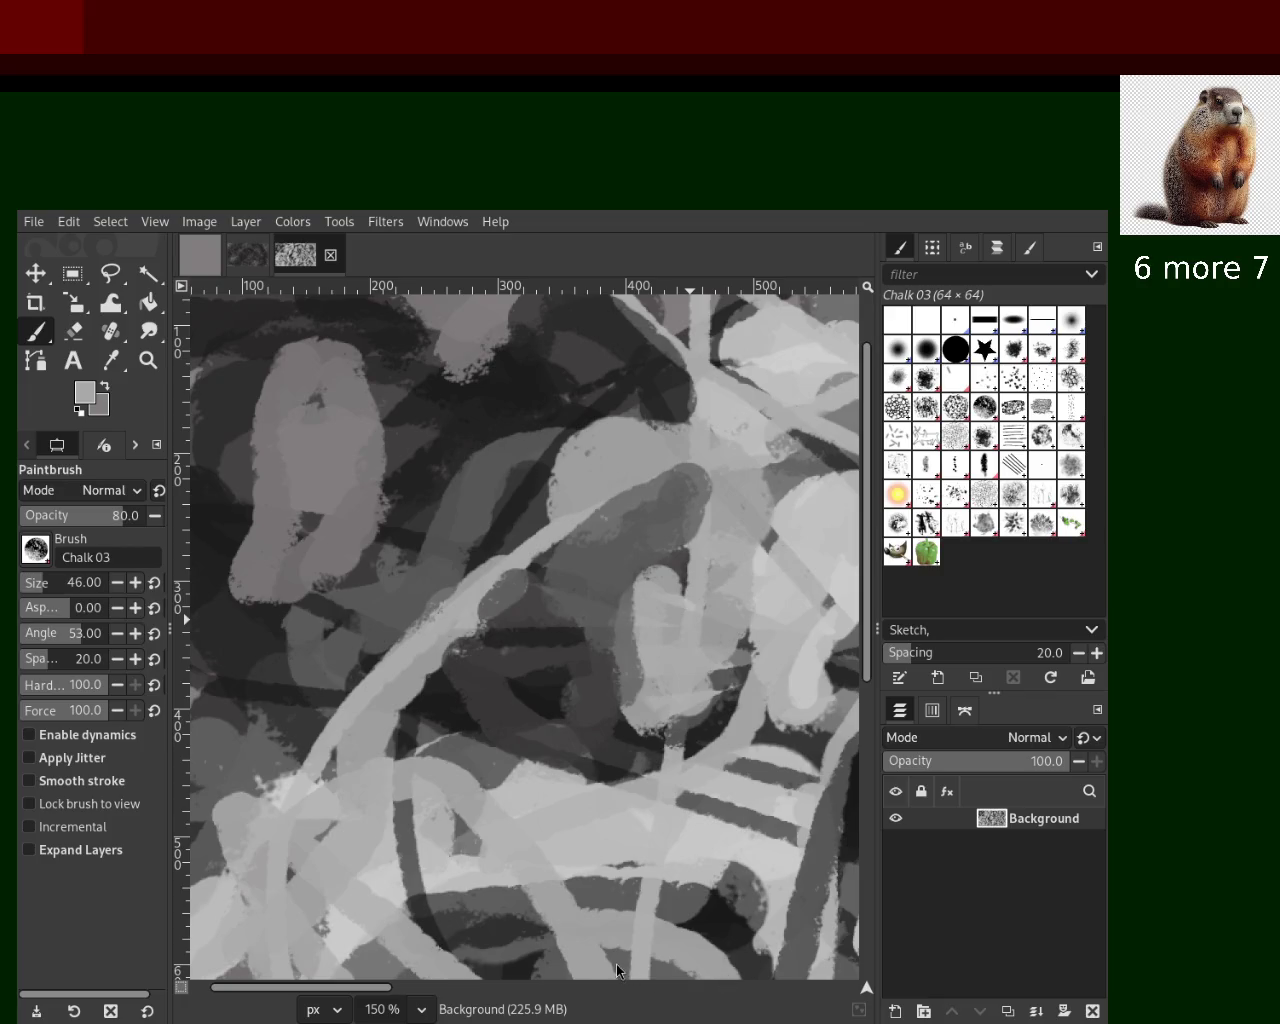
After several retries, lay light-grey strokes from the upper right down into the centre
{"action": "left_click", "coordinate": [822, 536], "text": "ctrl"}
{"action": "left_click_drag", "start_coordinate": [740, 525], "coordinate": [692, 632]}
{"action": "key", "text": "ctrl+z"}
{"action": "mouse_move", "coordinate": [790, 465]}
{"action": "left_mouse_down"}
{"action": "mouse_move", "coordinate": [662, 563]}
{"action": "mouse_move", "coordinate": [685, 735]}
{"action": "mouse_move", "coordinate": [699, 635]}
{"action": "mouse_move", "coordinate": [692, 722]}
{"action": "left_mouse_up"}
{"action": "key", "text": "ctrl+z"}
{"action": "key", "text": "ctrl+z"}
{"action": "left_click_drag", "start_coordinate": [722, 473], "coordinate": [613, 620]}
{"action": "key", "text": "ctrl+z"}
{"action": "left_click_drag", "start_coordinate": [778, 458], "coordinate": [630, 715]}
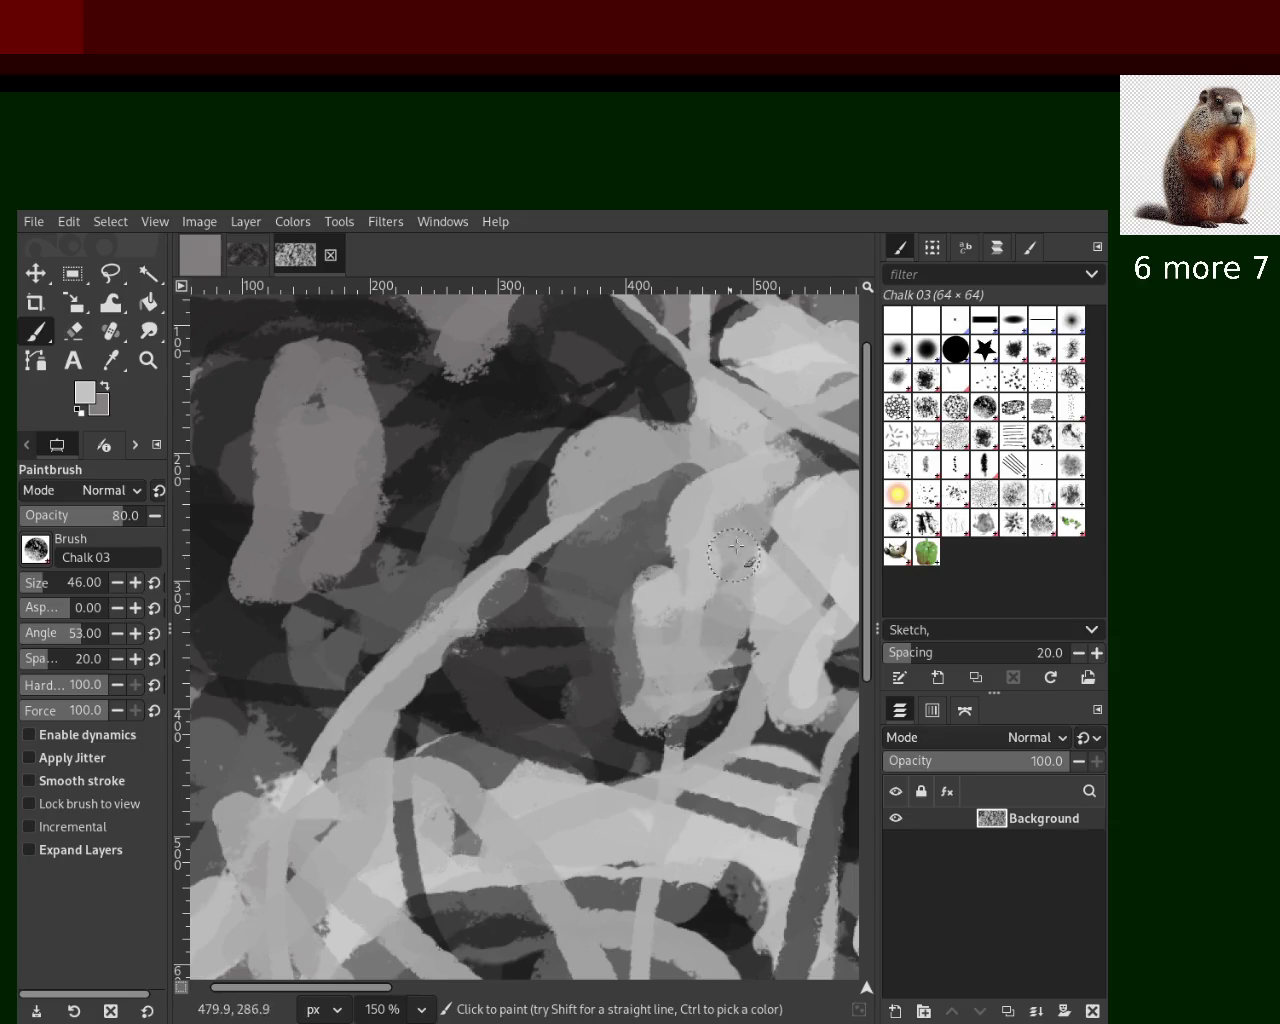
{"action": "key", "text": "ctrl+z"}
{"action": "left_click_drag", "start_coordinate": [780, 465], "coordinate": [605, 720]}
{"action": "key", "text": "ctrl+z"}
{"action": "left_click_drag", "start_coordinate": [795, 465], "coordinate": [660, 610]}
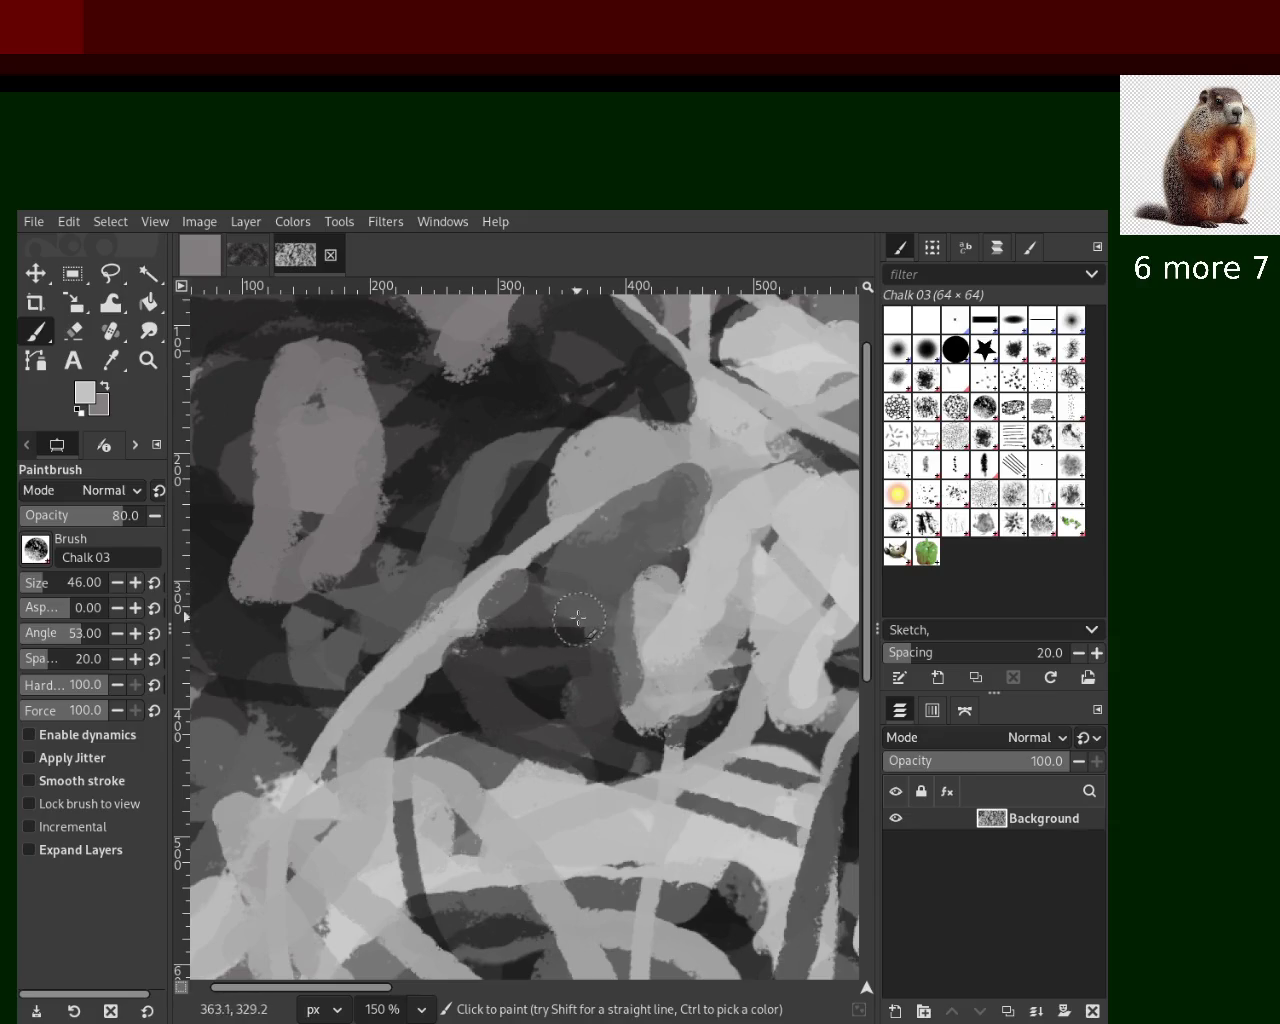
{"action": "left_click_drag", "start_coordinate": [770, 505], "coordinate": [800, 650]}
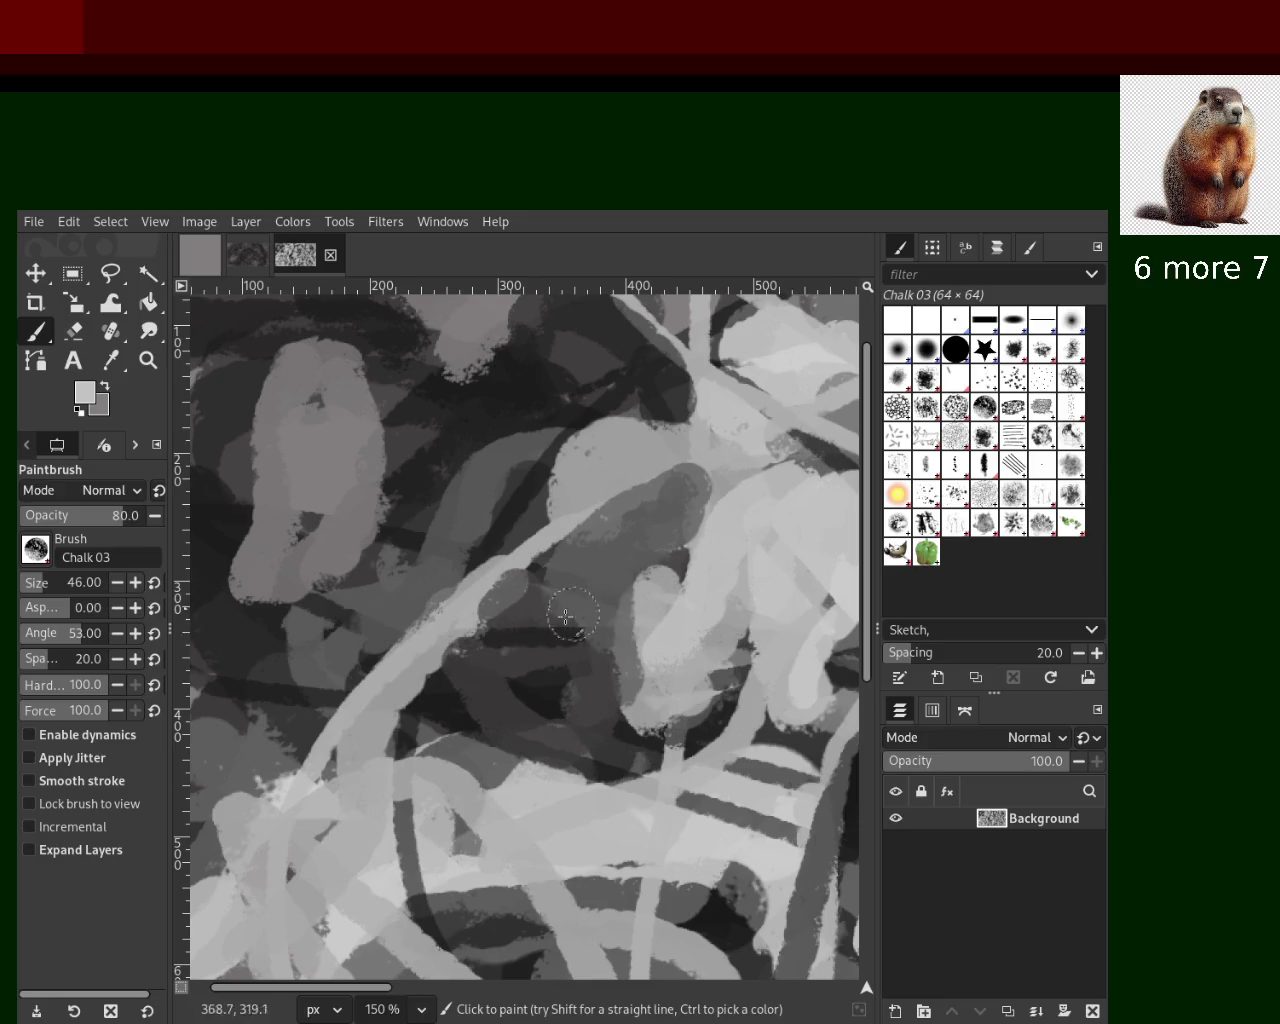
Retry until a long light diagonal stroke sweeps from the centre toward the lower left
{"action": "left_click_drag", "start_coordinate": [415, 637], "coordinate": [330, 780]}
{"action": "key", "text": "ctrl+z"}
{"action": "left_click_drag", "start_coordinate": [410, 635], "coordinate": [275, 755]}
{"action": "key", "text": "ctrl+z"}
{"action": "left_click_drag", "start_coordinate": [440, 628], "coordinate": [255, 785]}
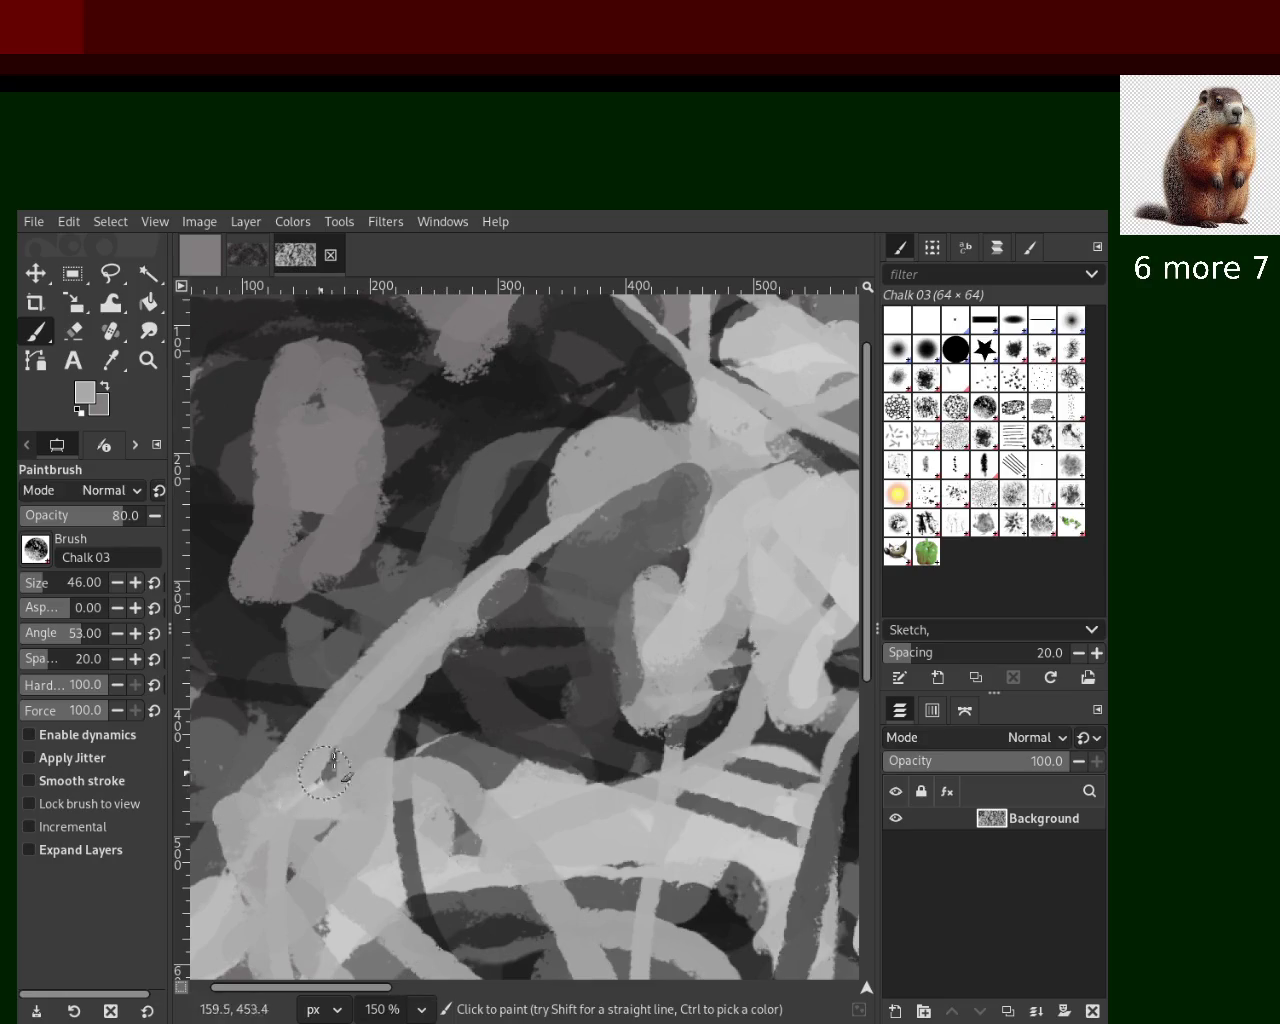
{"action": "key", "text": "ctrl+z"}
{"action": "left_click_drag", "start_coordinate": [445, 612], "coordinate": [215, 740]}
{"action": "key", "text": "ctrl+z"}
{"action": "left_click_drag", "start_coordinate": [442, 615], "coordinate": [262, 860]}
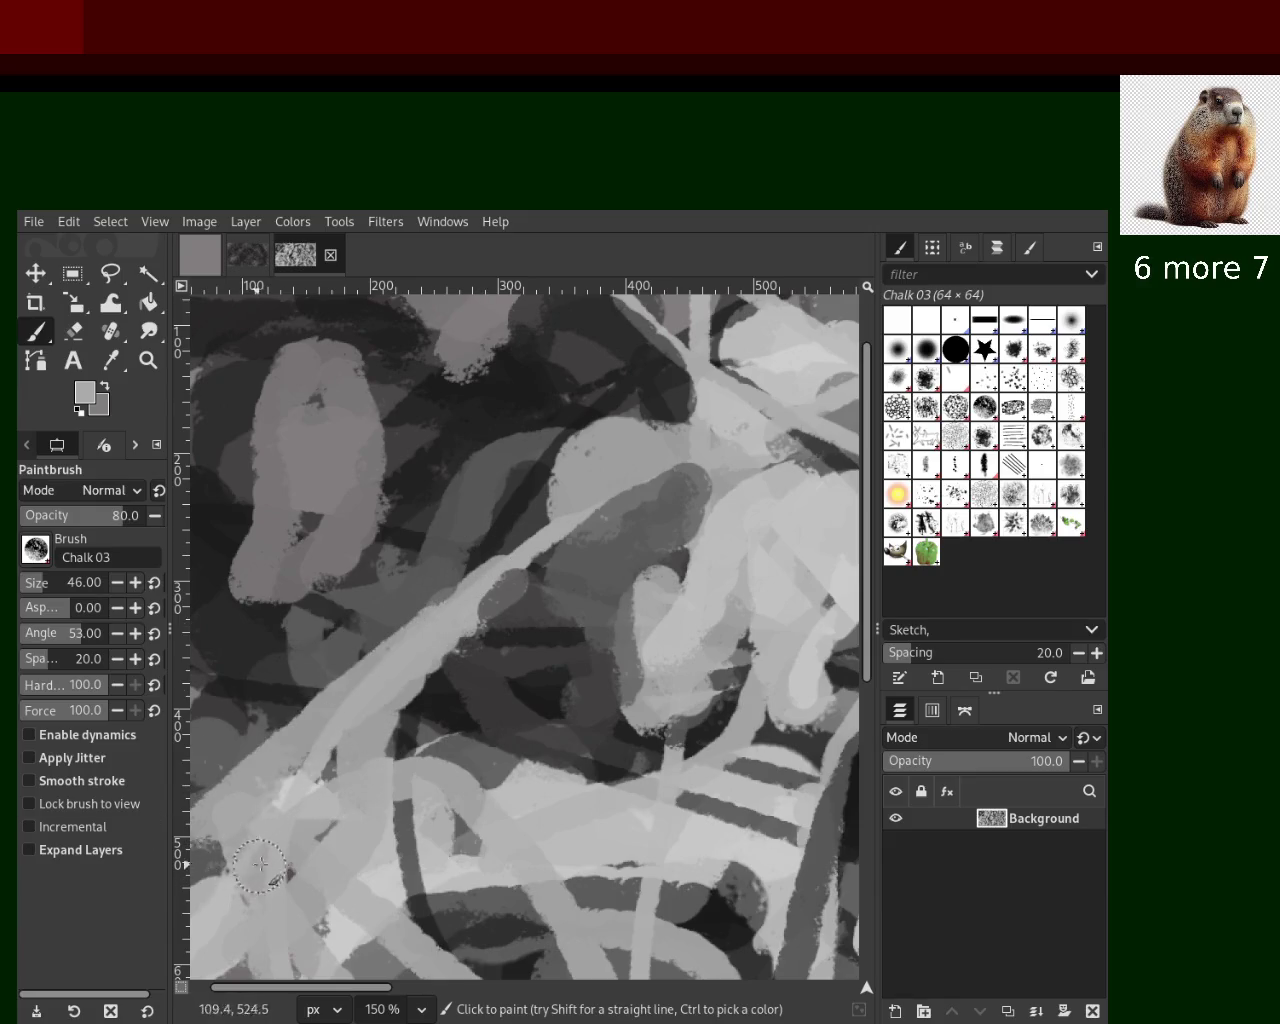
{"action": "key", "text": "ctrl+z"}
{"action": "mouse_move", "coordinate": [436, 612]}
{"action": "left_mouse_down"}
{"action": "mouse_move", "coordinate": [327, 688]}
{"action": "mouse_move", "coordinate": [217, 840]}
{"action": "left_mouse_up"}
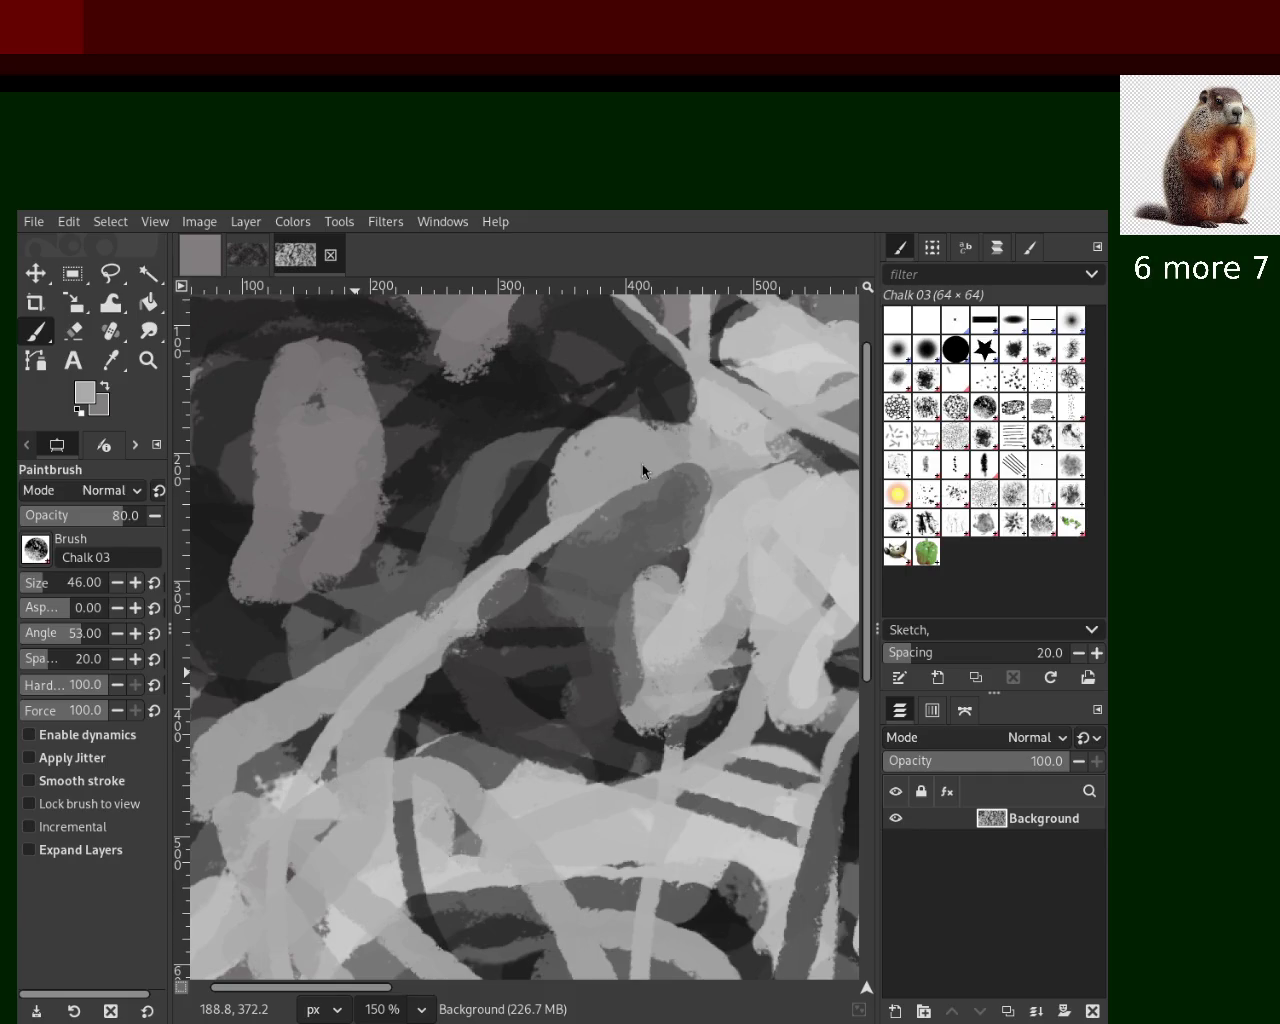
{"action": "key", "text": "ctrl+z"}
{"action": "left_click_drag", "start_coordinate": [436, 610], "coordinate": [335, 815]}
{"action": "key", "text": "ctrl+z"}
{"action": "key", "text": "ctrl+y"}
{"action": "key", "text": "ctrl+z"}
{"action": "left_click_drag", "start_coordinate": [440, 612], "coordinate": [305, 812]}
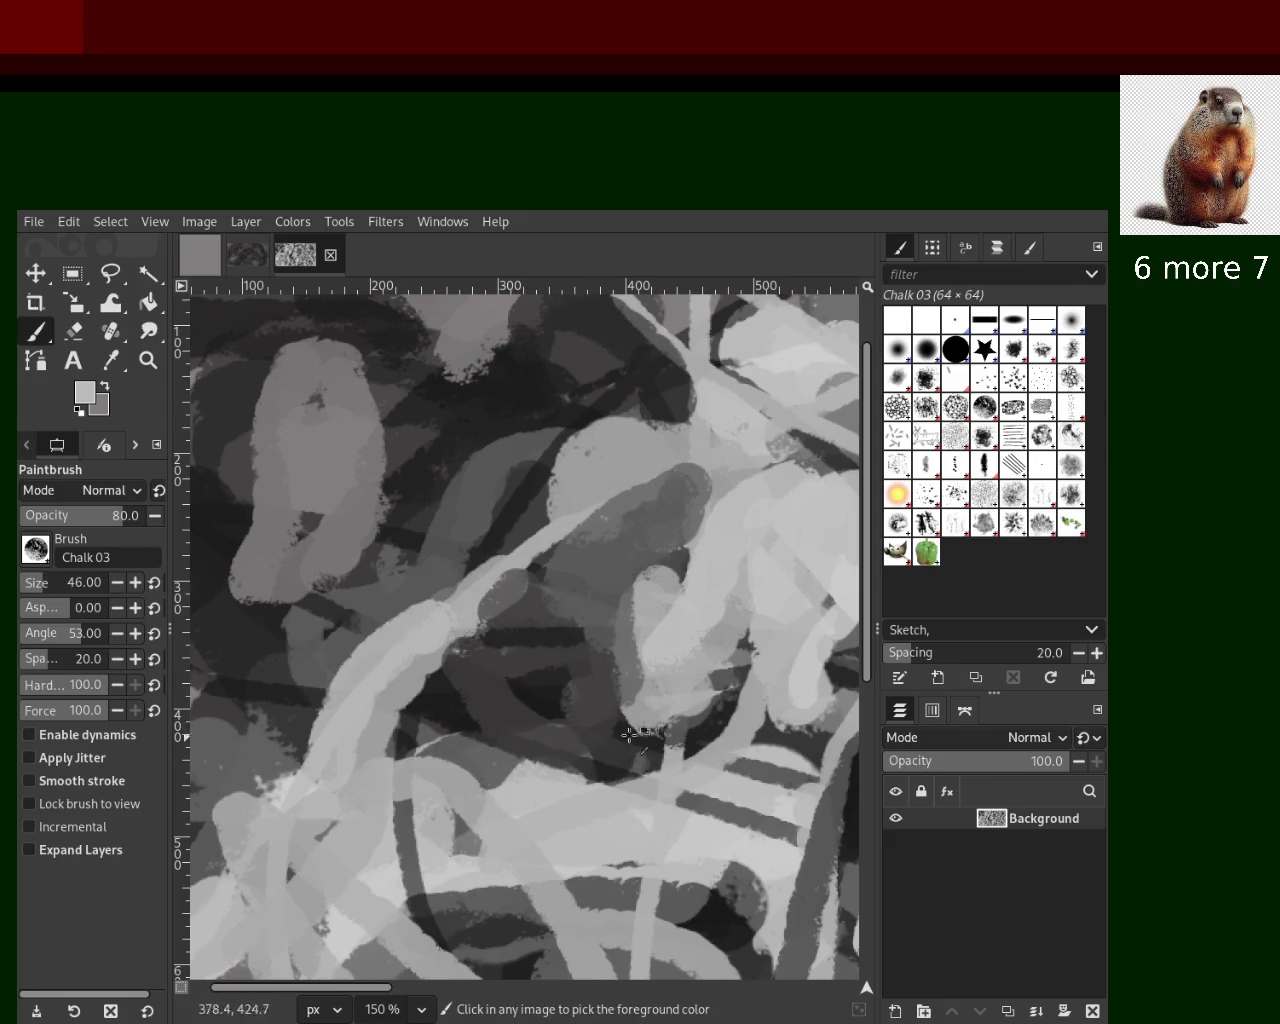
Sample darker and mid greys from the canvas, then zoom the view back out
{"action": "left_click", "coordinate": [654, 464], "text": "ctrl"}
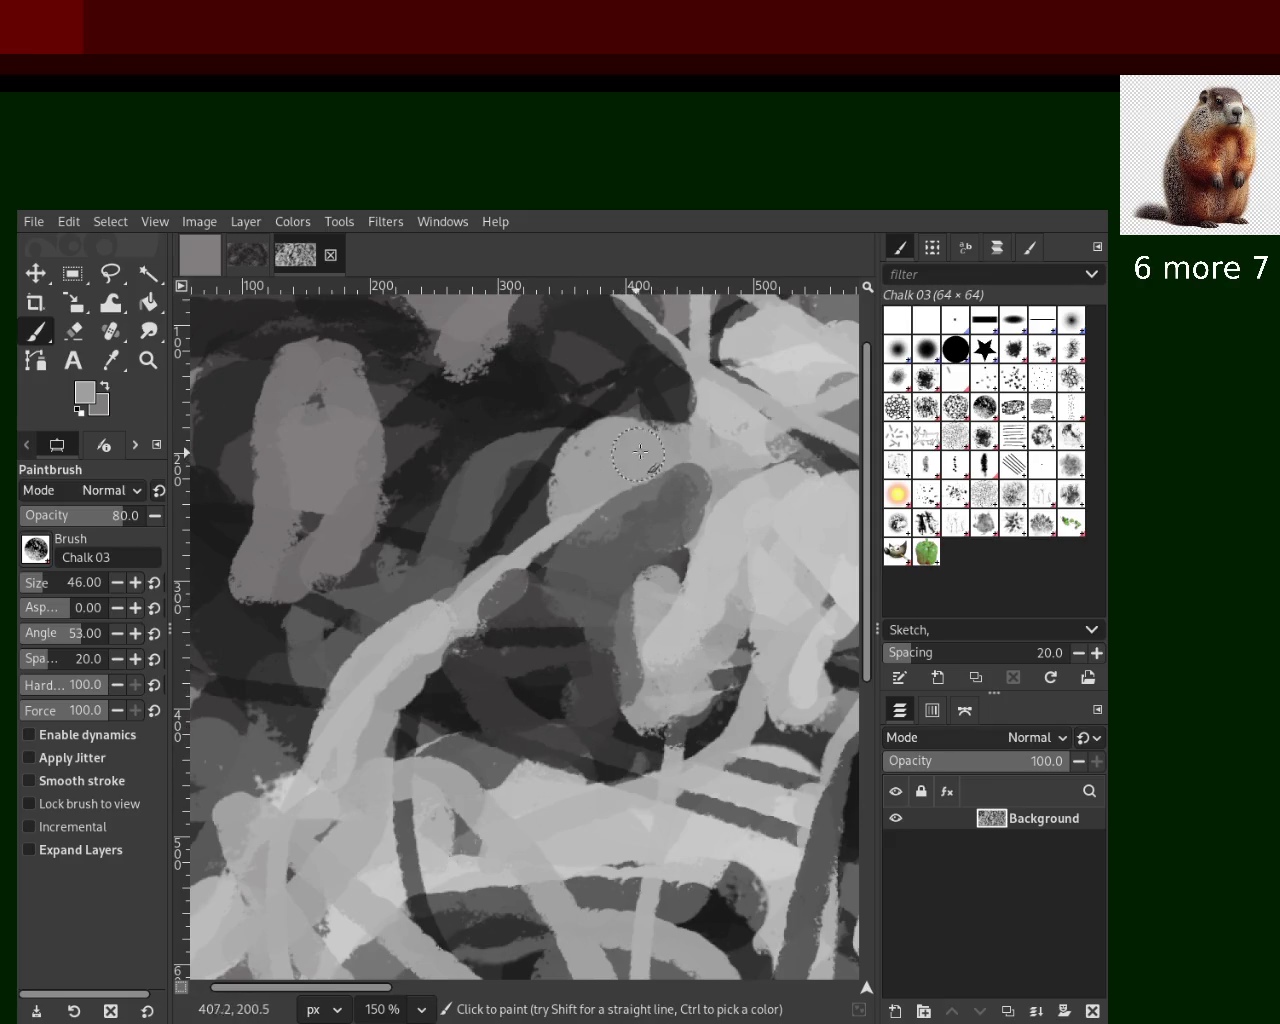
{"action": "left_click", "coordinate": [449, 385], "text": "ctrl"}
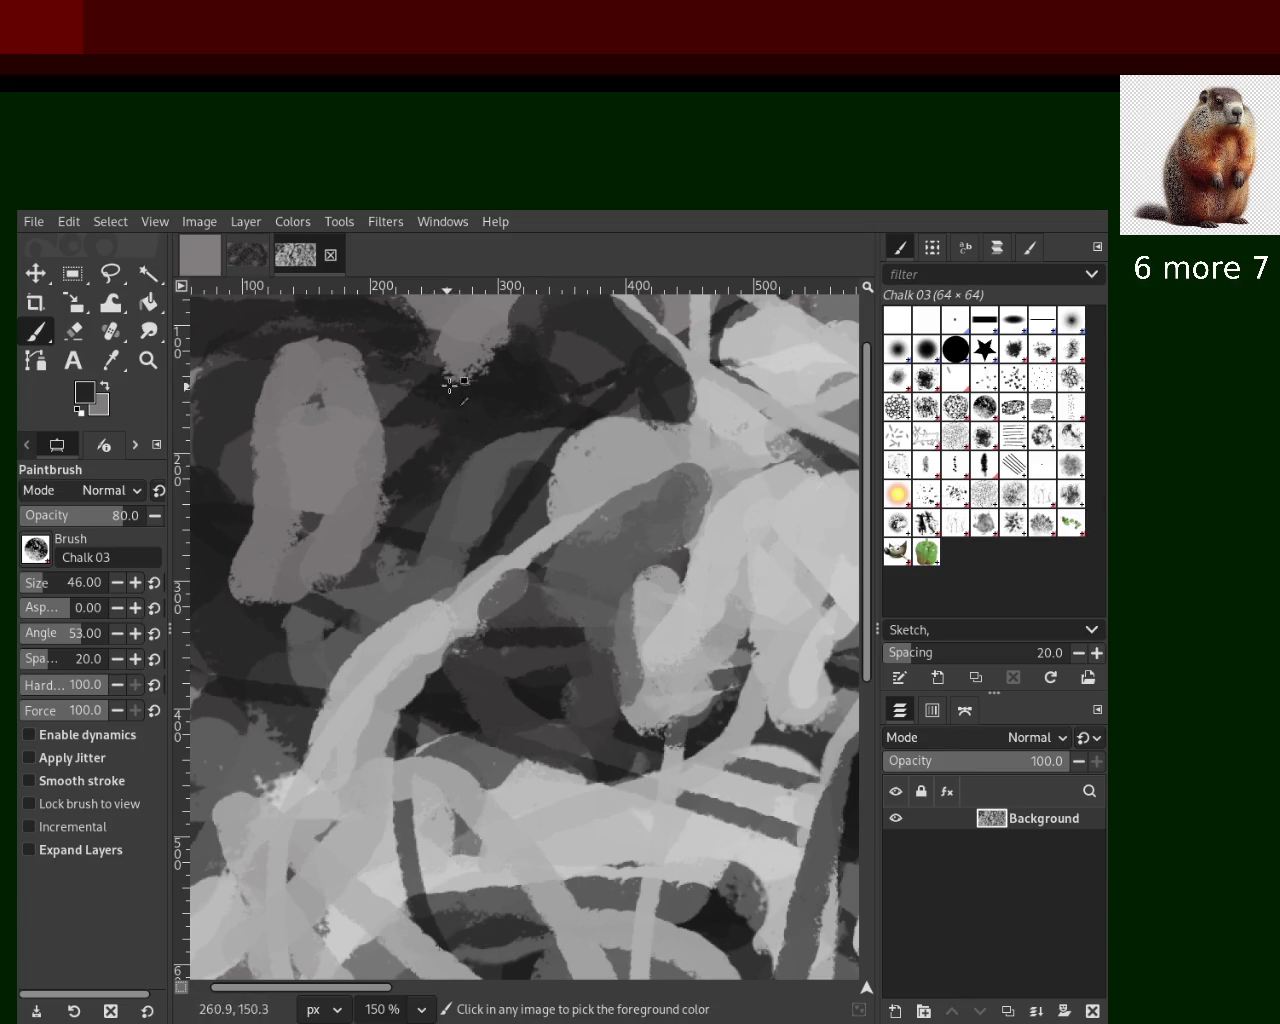
{"action": "left_click", "coordinate": [446, 353], "text": "ctrl"}
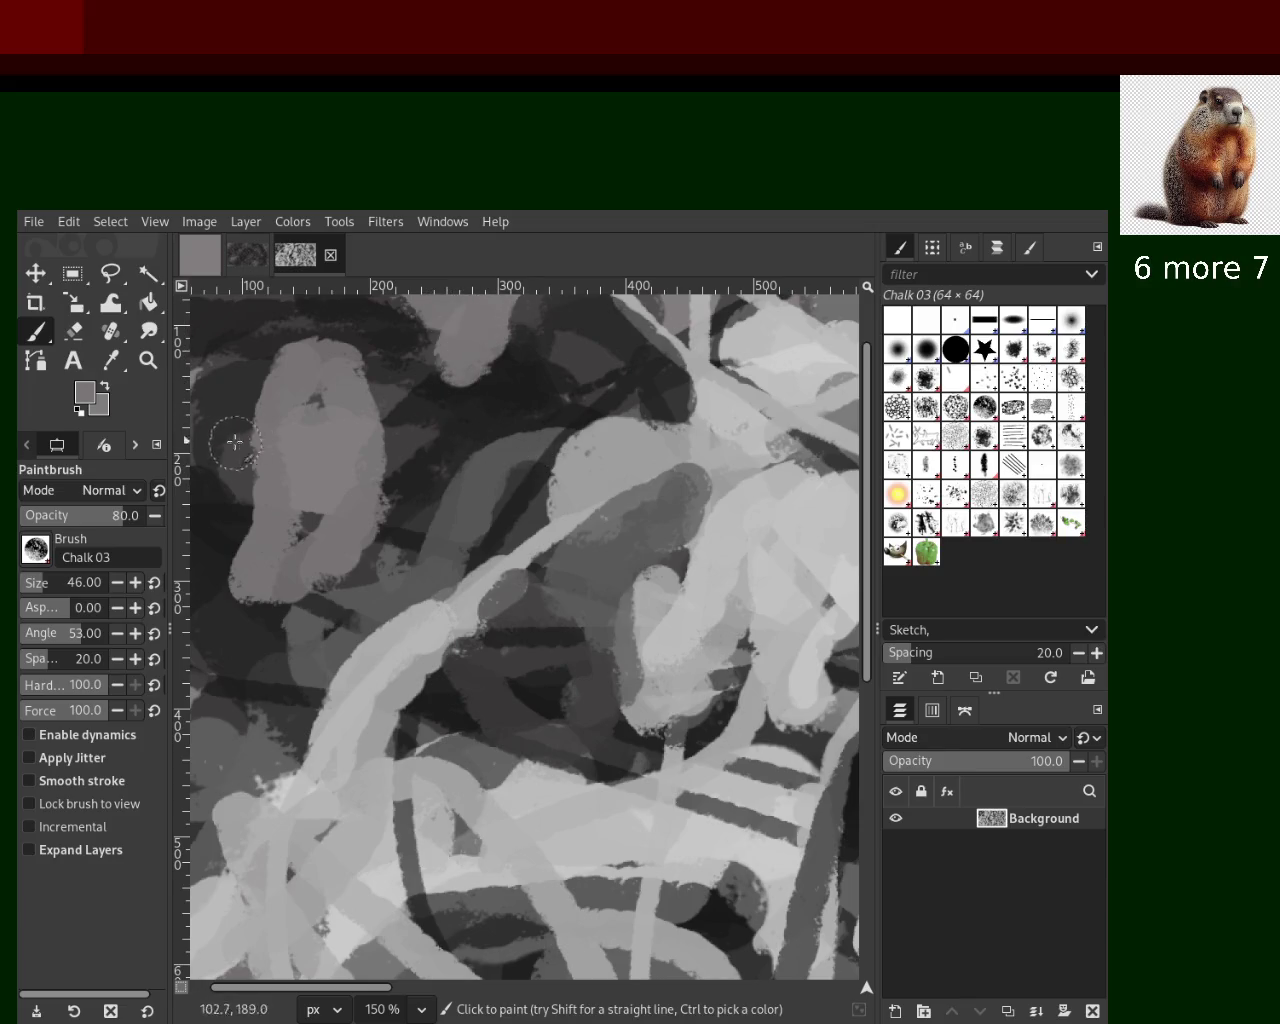
{"action": "key", "text": "z"}
{"action": "left_click", "coordinate": [475, 443]}
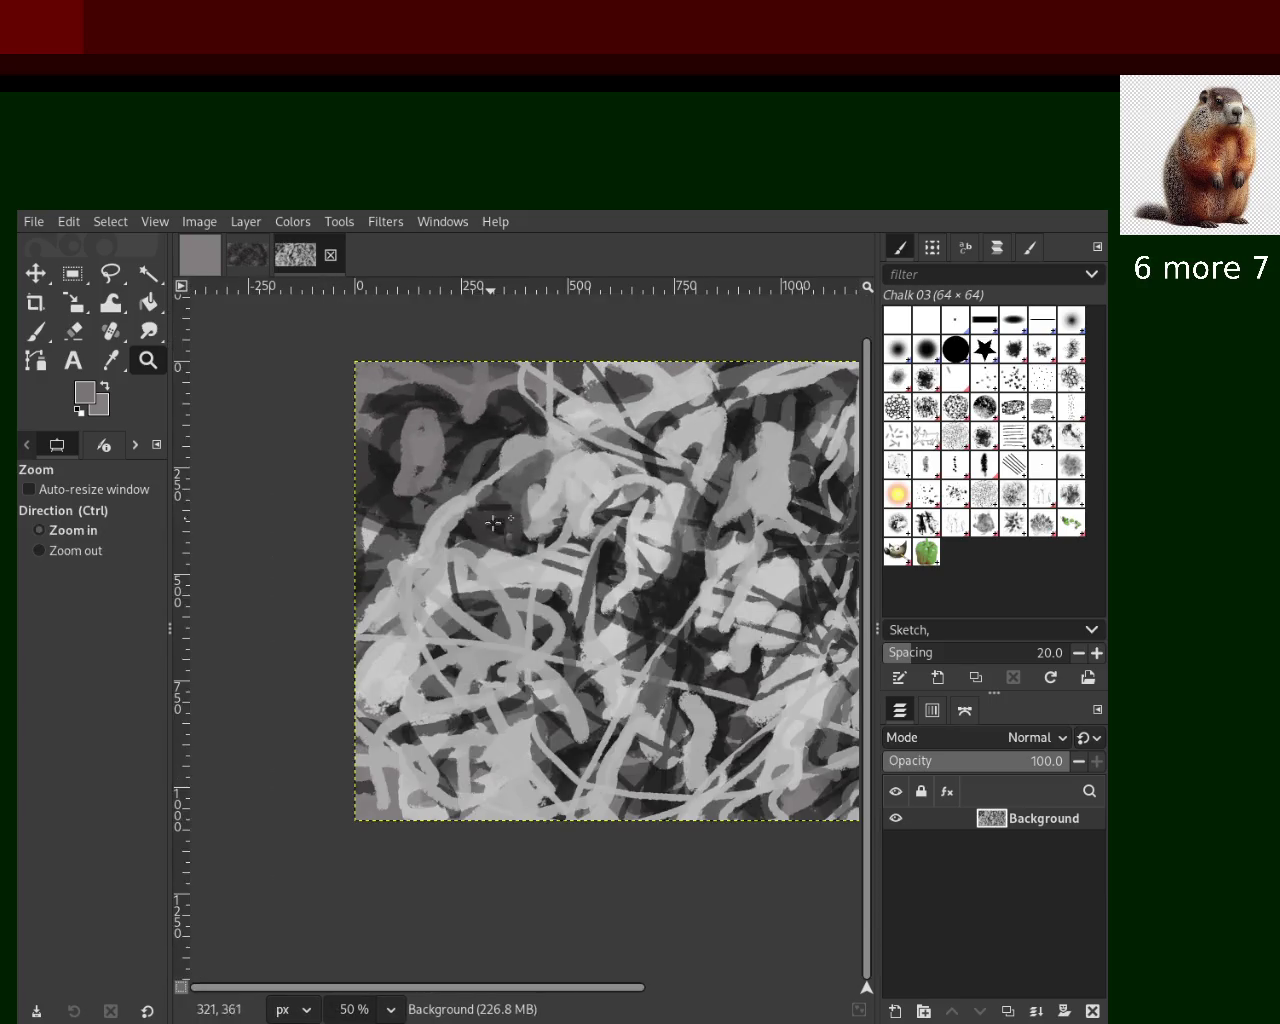
{"action": "left_click", "coordinate": [492, 556], "text": "ctrl"}
{"action": "left_click", "coordinate": [525, 606], "text": "ctrl"}
{"action": "left_click", "coordinate": [547, 651]}
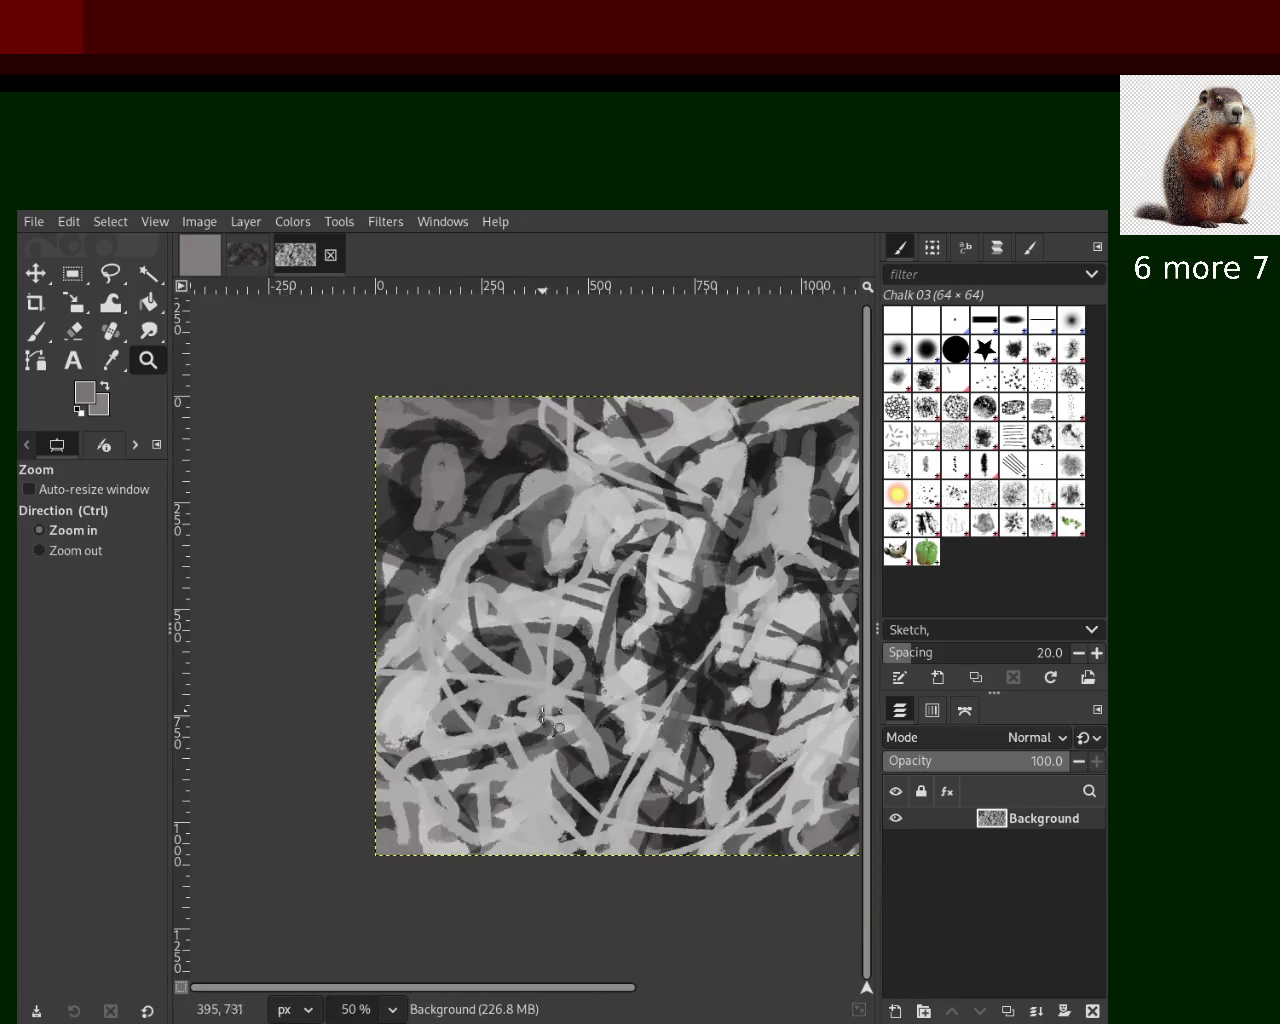
Zoom the view to 150% on the right-hand part of the painting
{"action": "left_click", "coordinate": [553, 728], "text": "ctrl"}
{"action": "left_click", "coordinate": [553, 648], "text": "ctrl"}
{"action": "left_click", "coordinate": [549, 636]}
{"action": "left_click", "coordinate": [549, 636]}
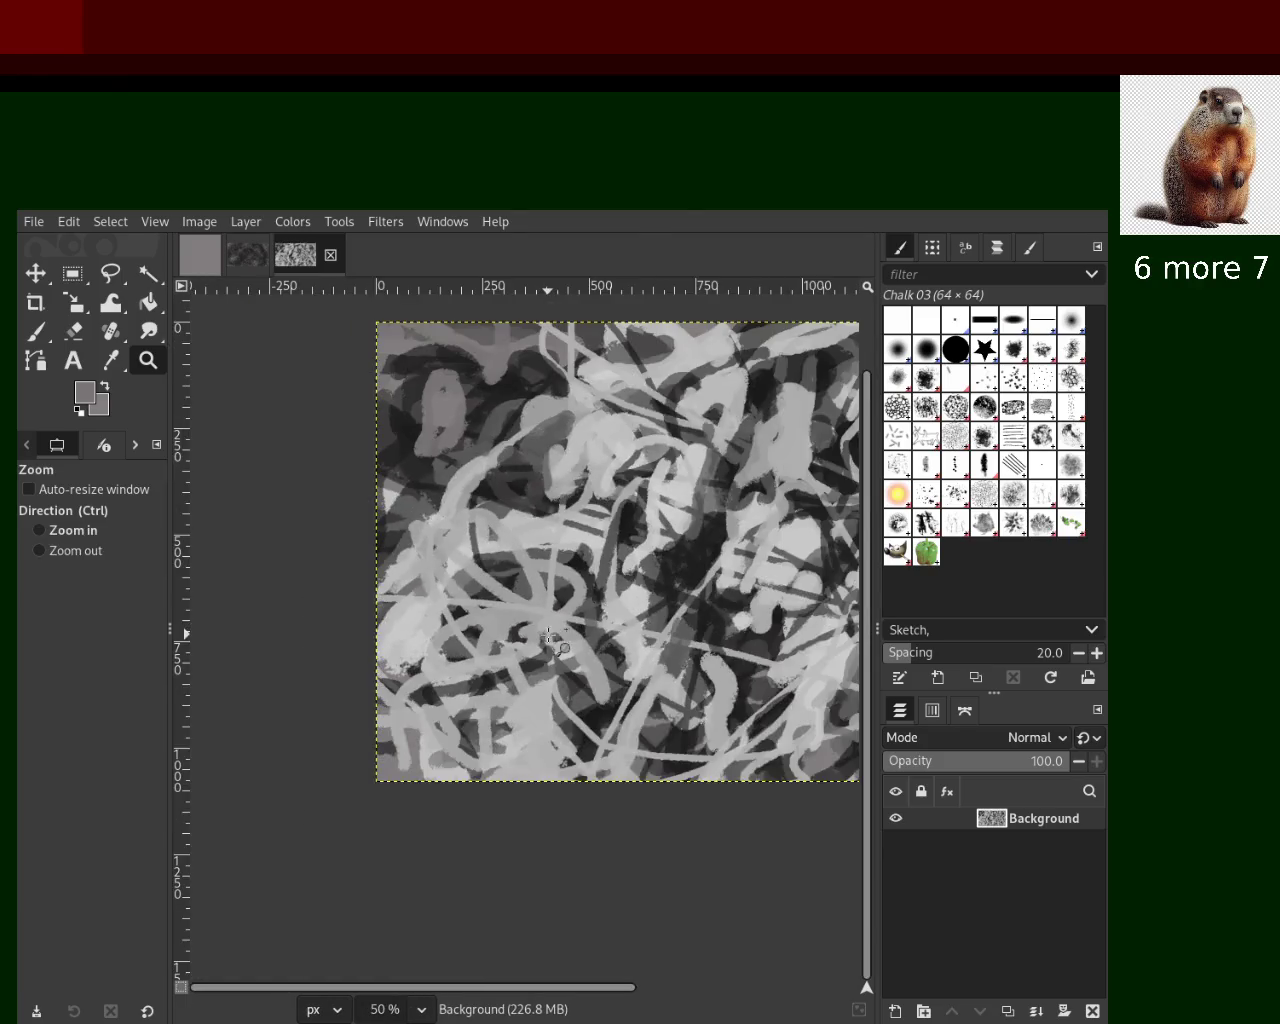
{"action": "left_click", "coordinate": [548, 575], "text": "ctrl"}
{"action": "left_click", "coordinate": [548, 571]}
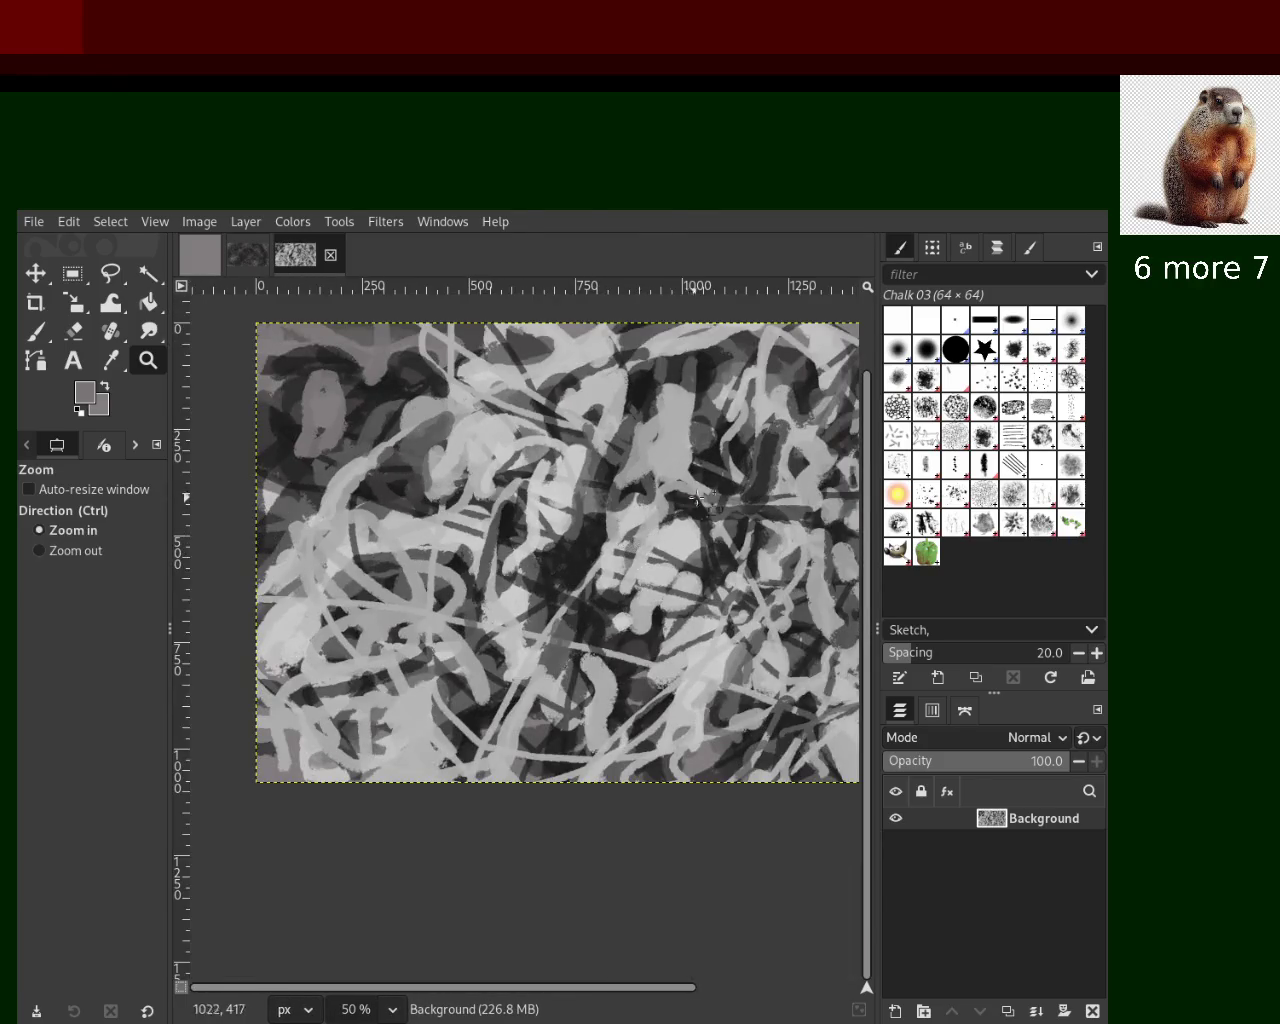
{"action": "left_click", "coordinate": [700, 505], "text": "ctrl"}
{"action": "left_click", "coordinate": [640, 470]}
{"action": "left_click", "coordinate": [640, 470]}
{"action": "left_click", "coordinate": [570, 430], "text": "ctrl"}
{"action": "left_click", "coordinate": [570, 430]}
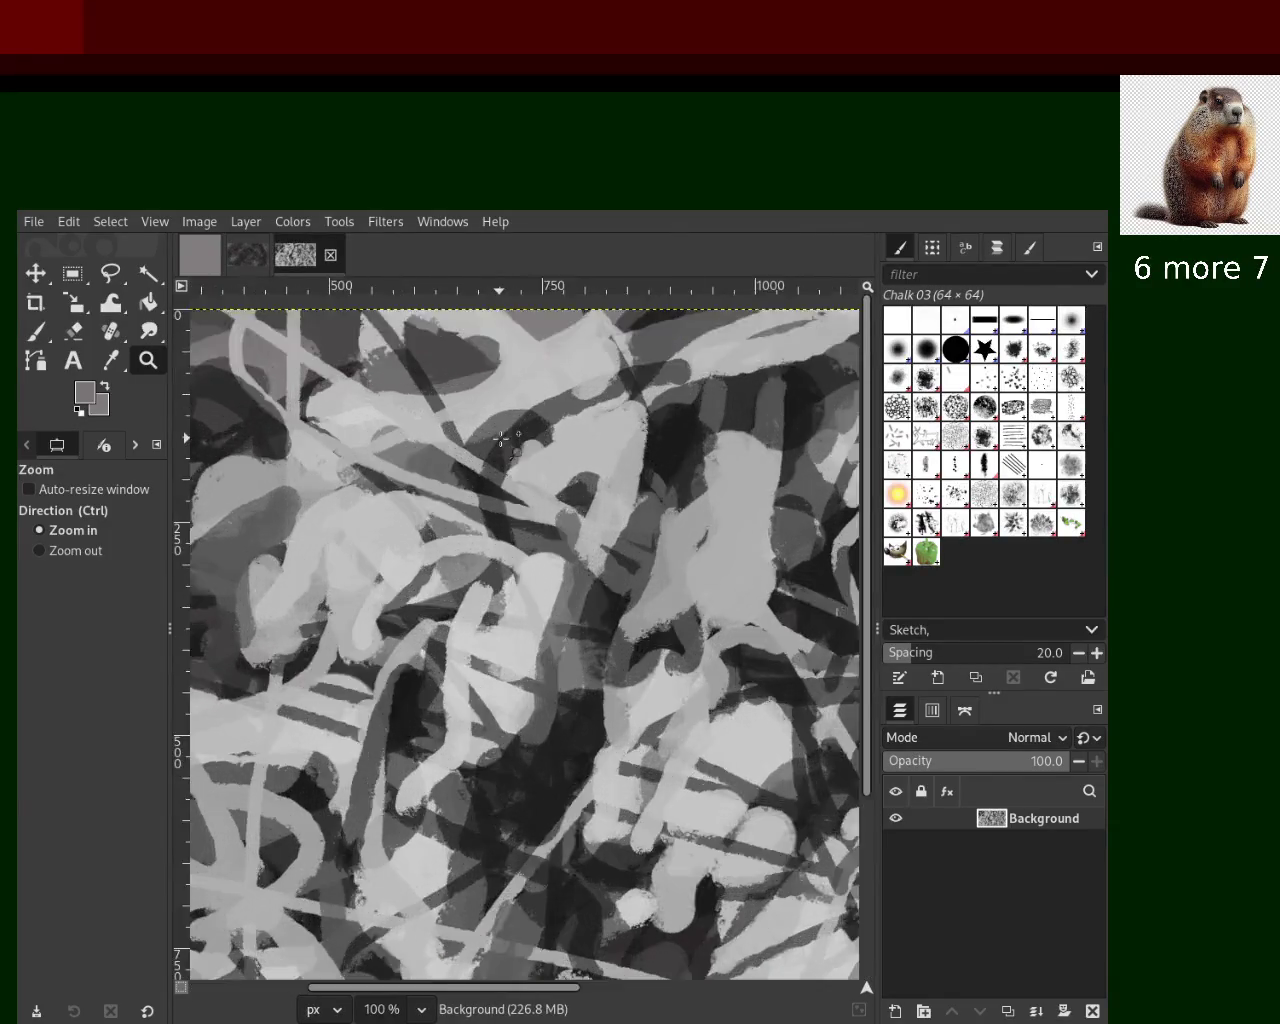
{"action": "left_click", "coordinate": [566, 470]}
Paint a sampled light-grey Chalk 03 stroke, then a near-black stroke redone after one undo
{"action": "key", "text": "p"}
{"action": "left_click", "coordinate": [562, 509], "text": "ctrl"}
{"action": "mouse_move", "coordinate": [562, 509]}
{"action": "left_mouse_down"}
{"action": "mouse_move", "coordinate": [544, 571]}
{"action": "mouse_move", "coordinate": [594, 588]}
{"action": "left_mouse_up"}
{"action": "left_click", "coordinate": [597, 397], "text": "ctrl"}
{"action": "left_click", "coordinate": [726, 438], "text": "ctrl"}
{"action": "left_click_drag", "start_coordinate": [686, 352], "coordinate": [531, 441]}
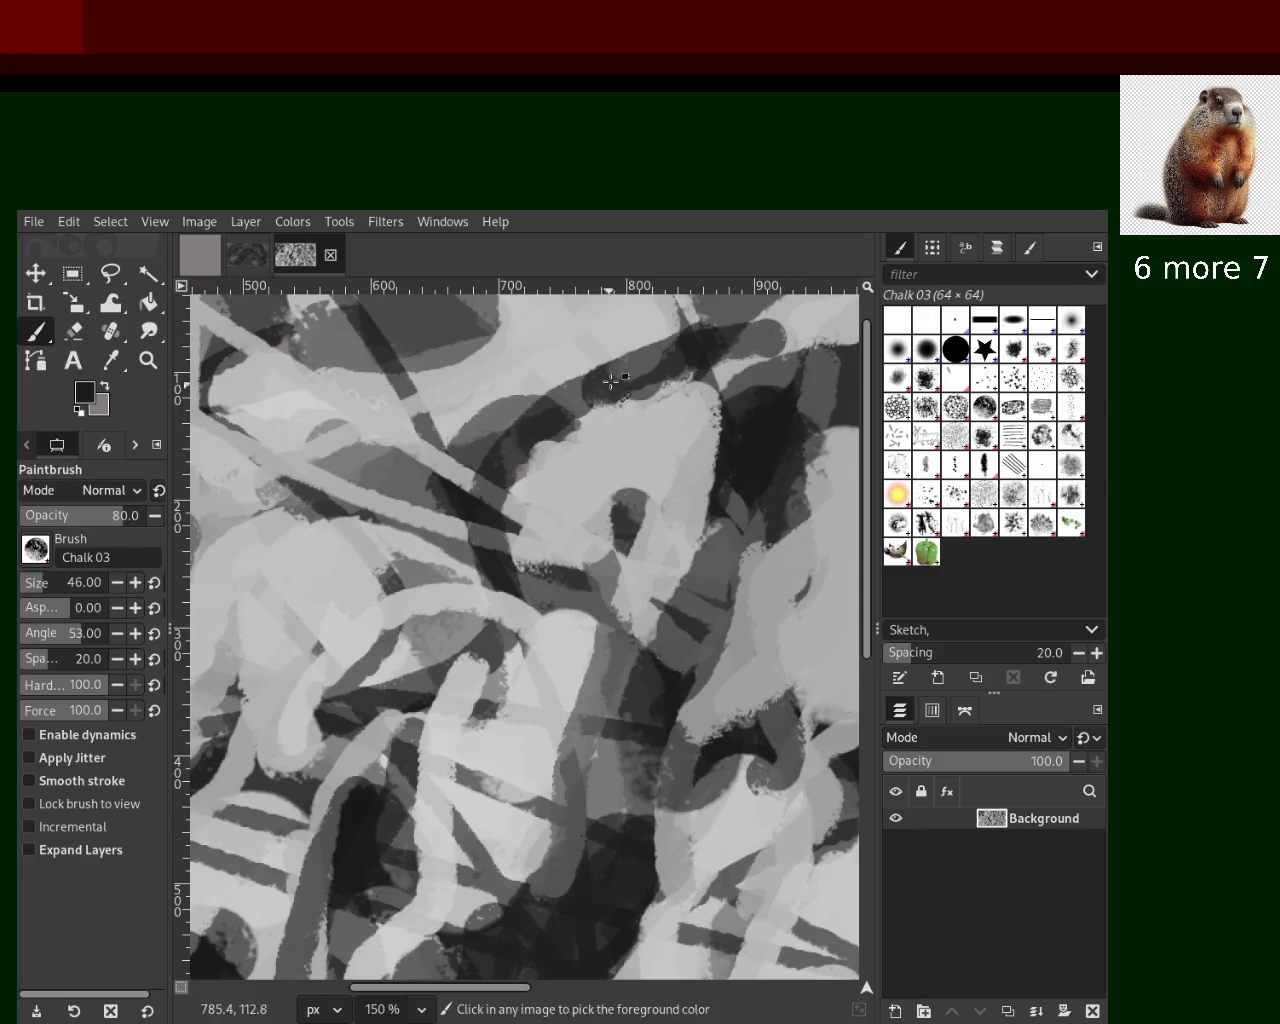
{"action": "key", "text": "ctrl+z"}
{"action": "left_click_drag", "start_coordinate": [700, 340], "coordinate": [490, 445]}
Cover the darker patches with light-grey strokes, including one across the middle
{"action": "left_click", "coordinate": [687, 424], "text": "ctrl"}
{"action": "left_click_drag", "start_coordinate": [687, 424], "coordinate": [571, 517]}
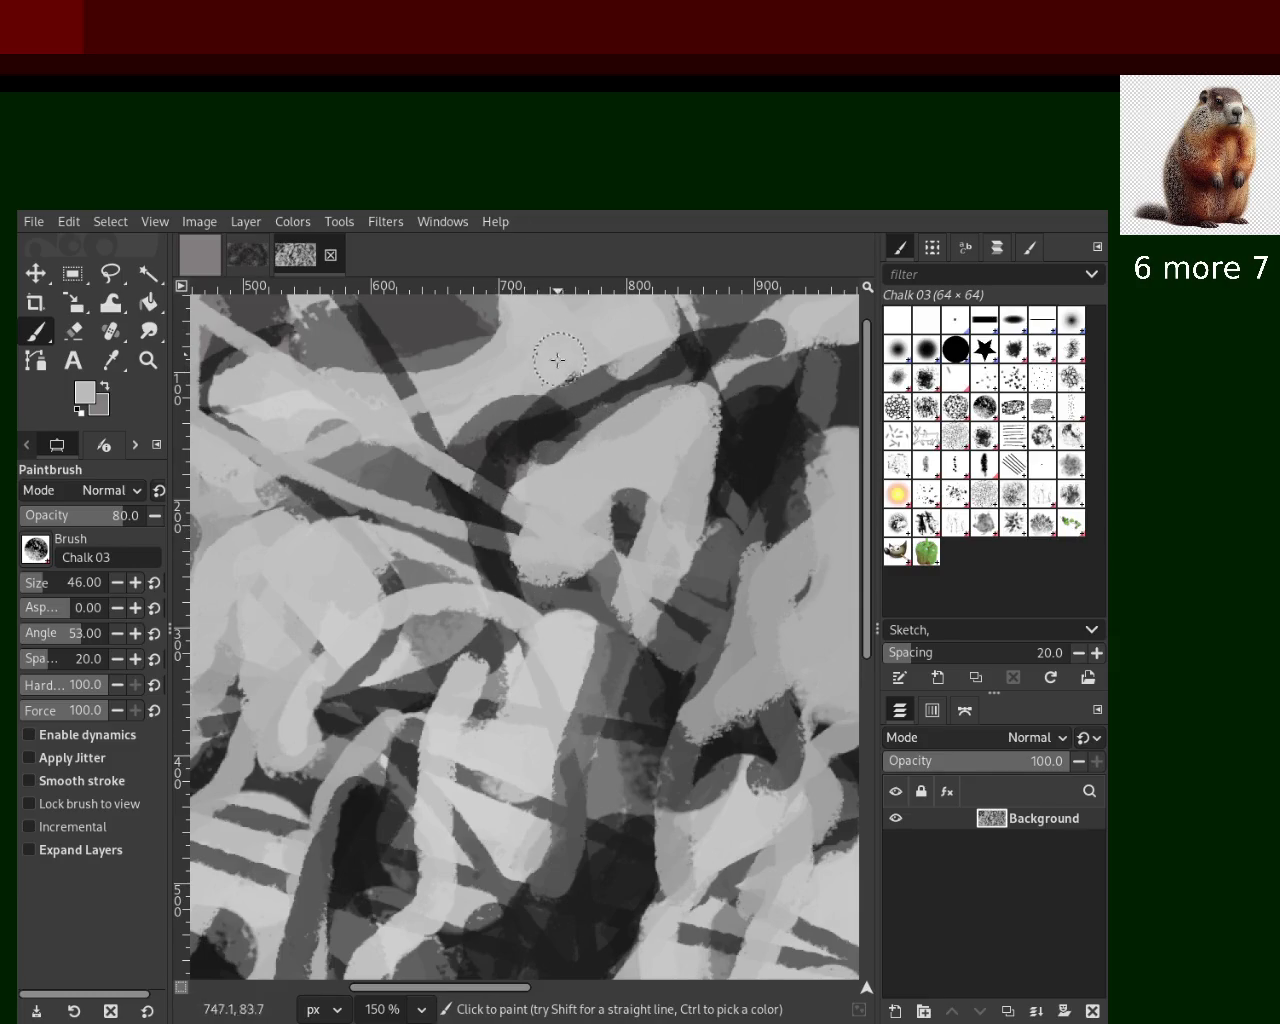
{"action": "left_click_drag", "start_coordinate": [503, 556], "coordinate": [580, 562]}
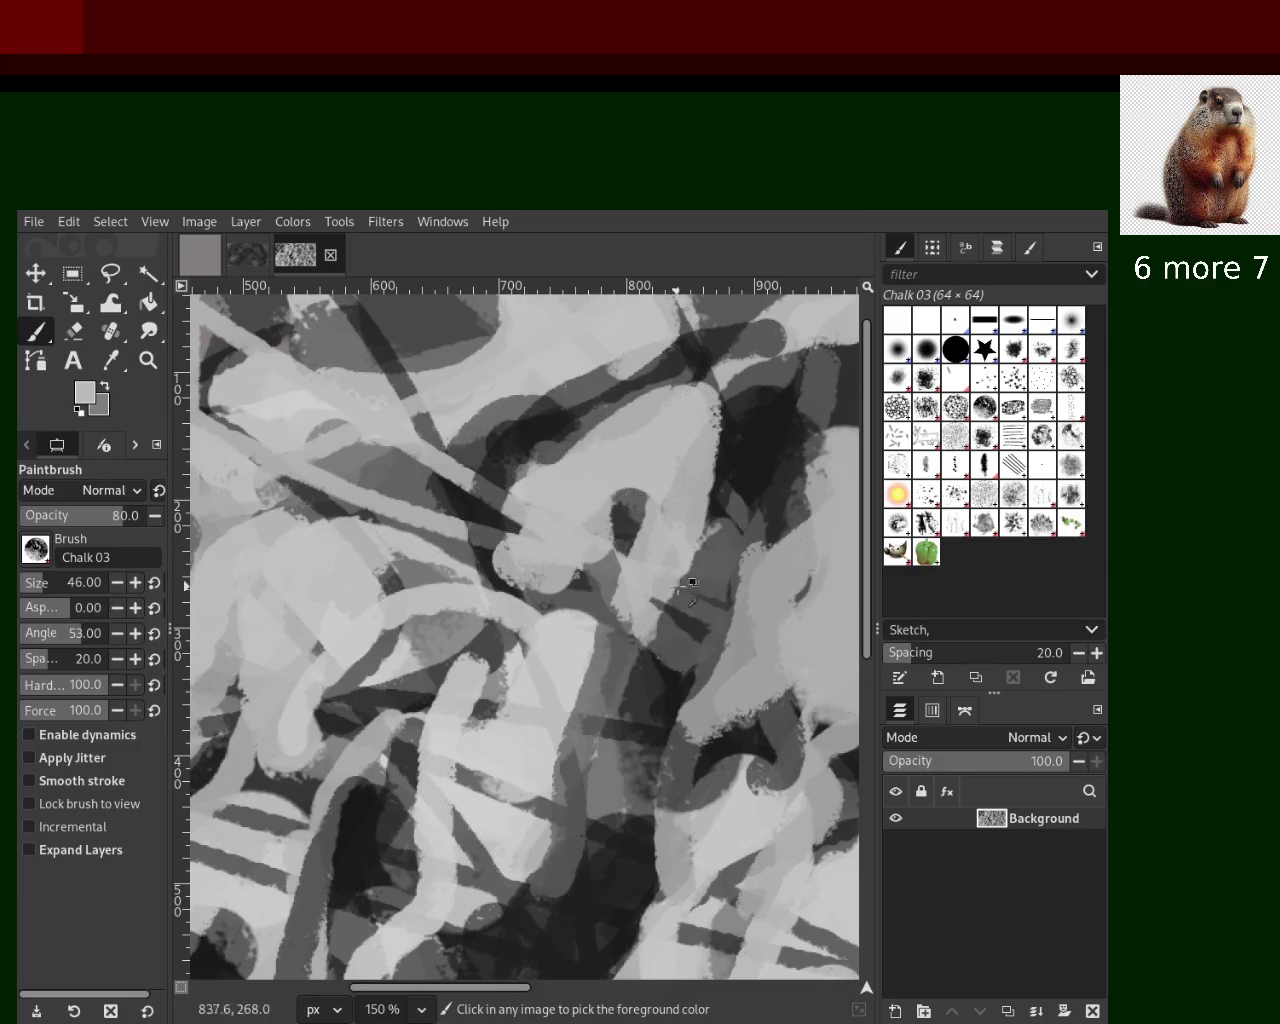
Sample a series of dark and lighter greys from the lower part of the canvas
{"action": "left_click", "coordinate": [712, 576], "text": "ctrl"}
{"action": "left_click", "coordinate": [662, 672], "text": "ctrl"}
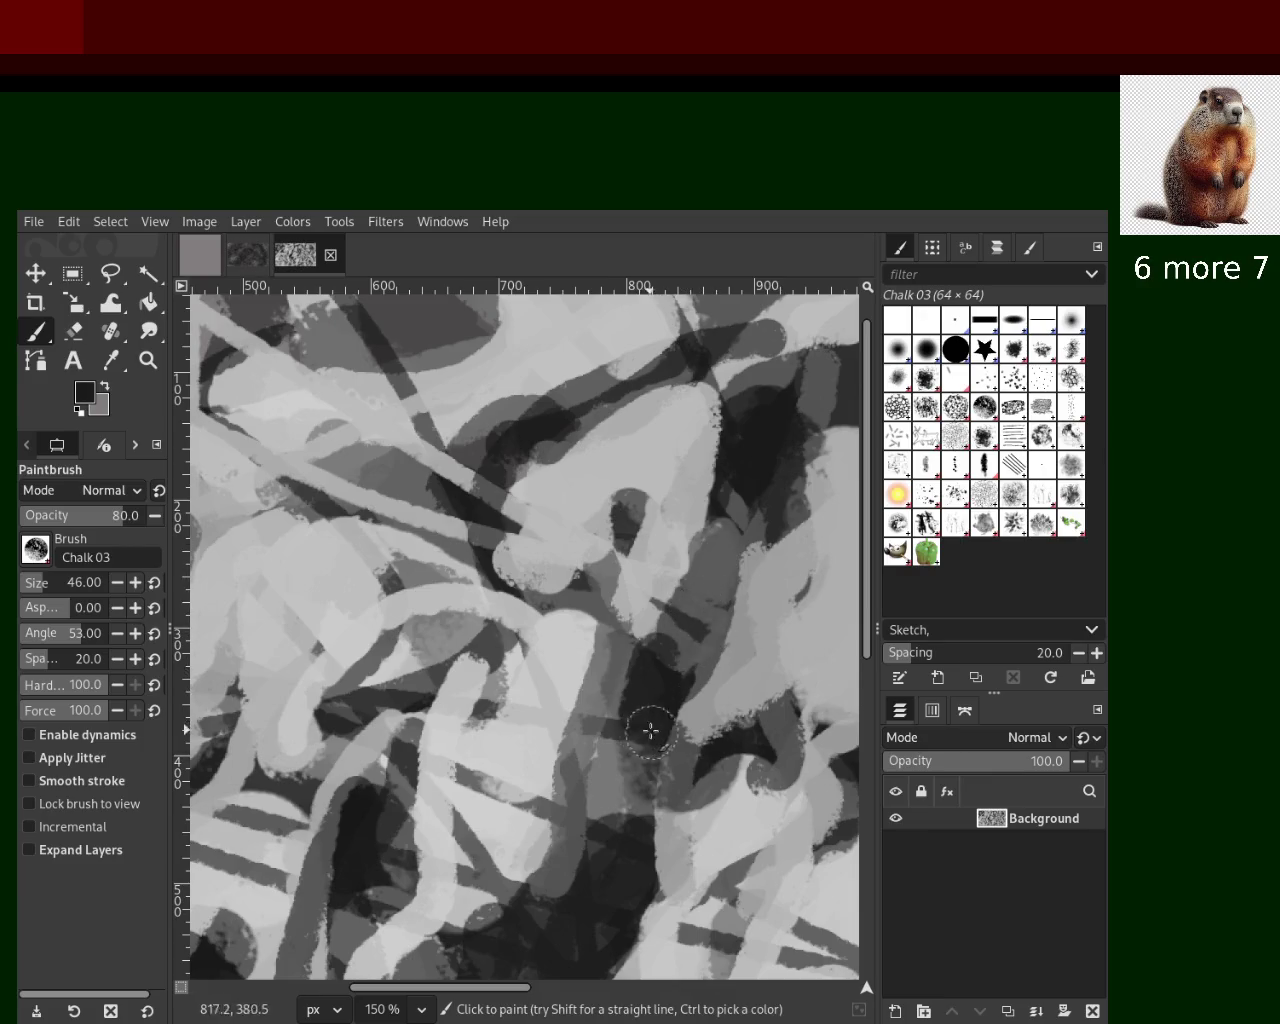
{"action": "left_click", "coordinate": [643, 700], "text": "ctrl"}
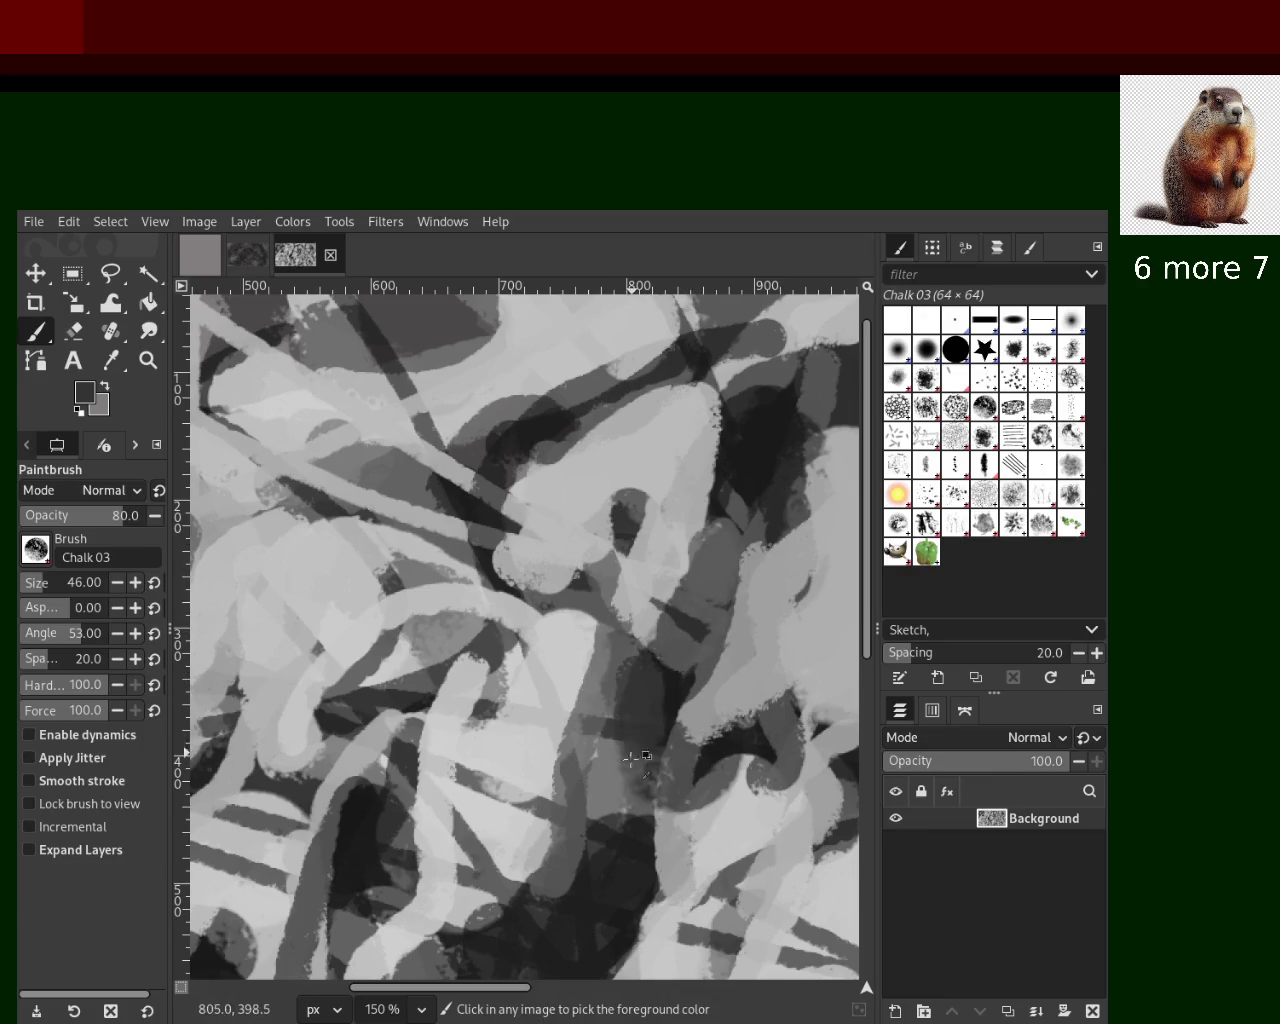
{"action": "left_click", "coordinate": [646, 755], "text": "ctrl"}
{"action": "left_click", "coordinate": [640, 760], "text": "ctrl"}
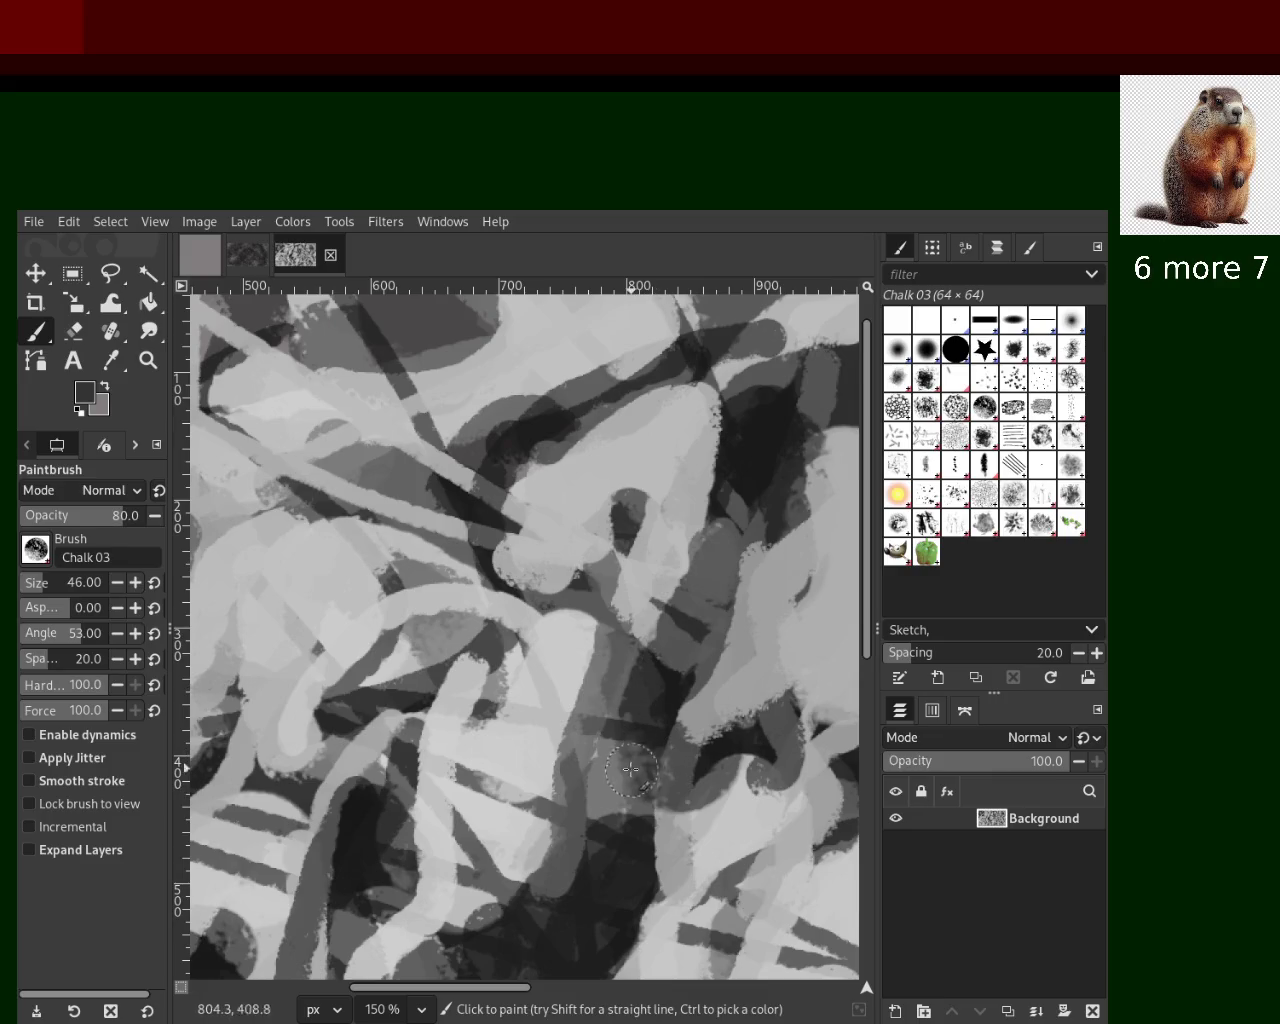
{"action": "left_click", "coordinate": [706, 708], "text": "ctrl"}
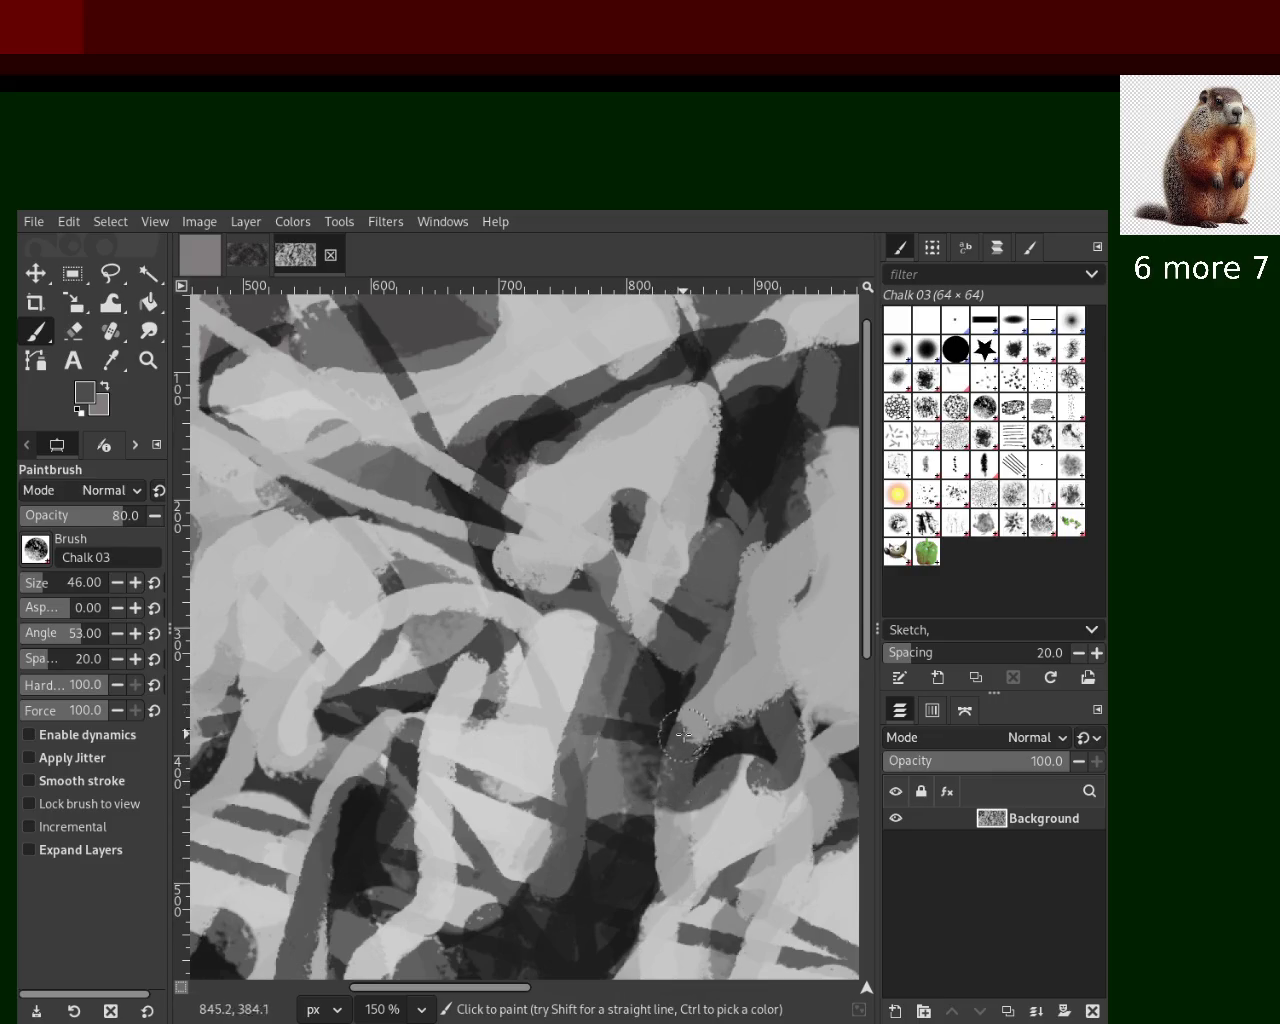
{"action": "left_click", "coordinate": [484, 688], "text": "ctrl"}
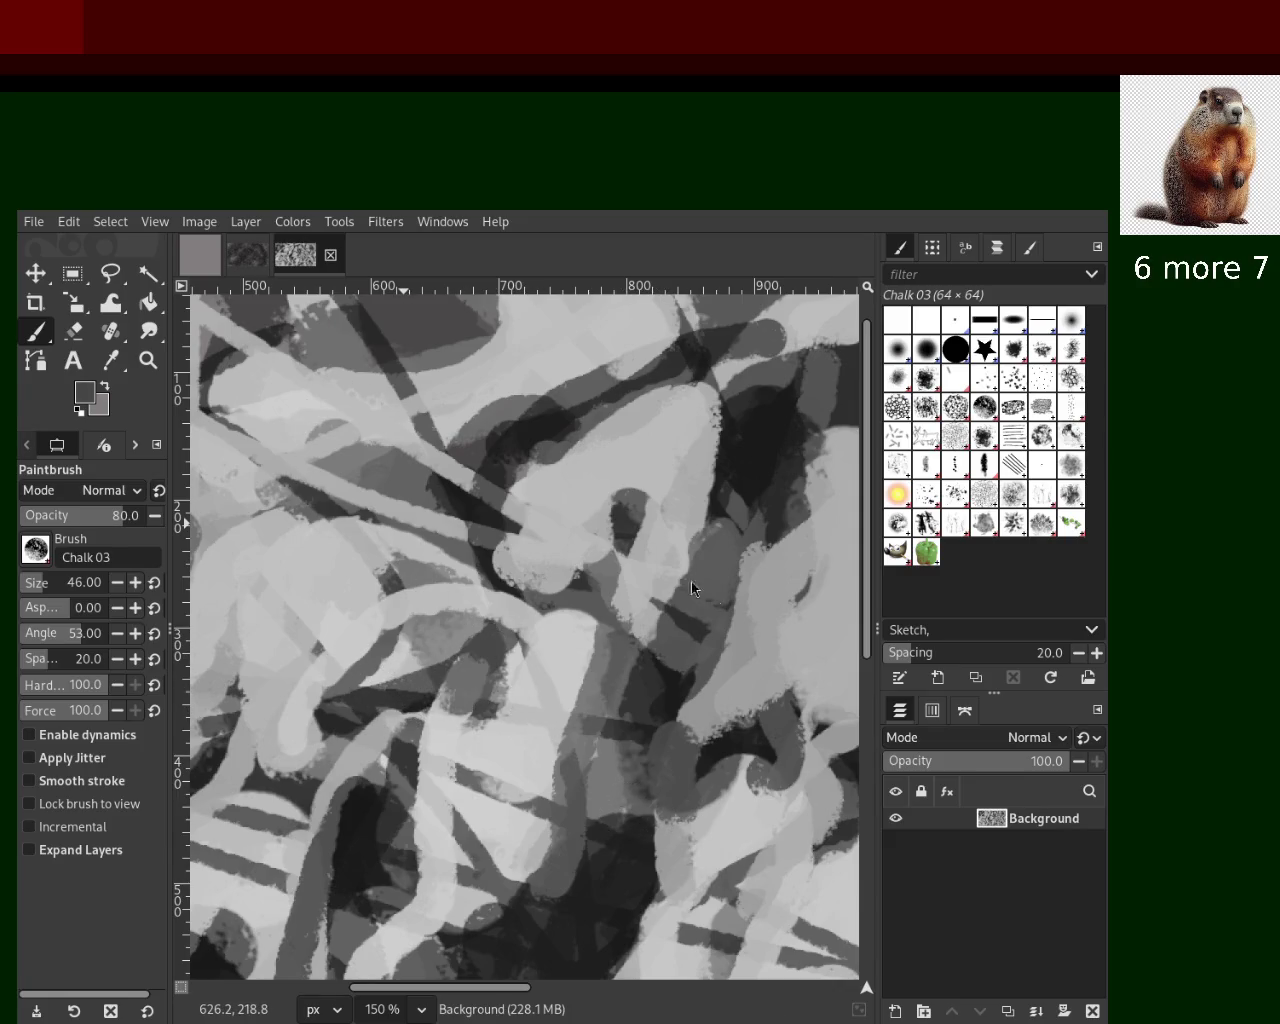
{"action": "left_click", "coordinate": [148, 360]}
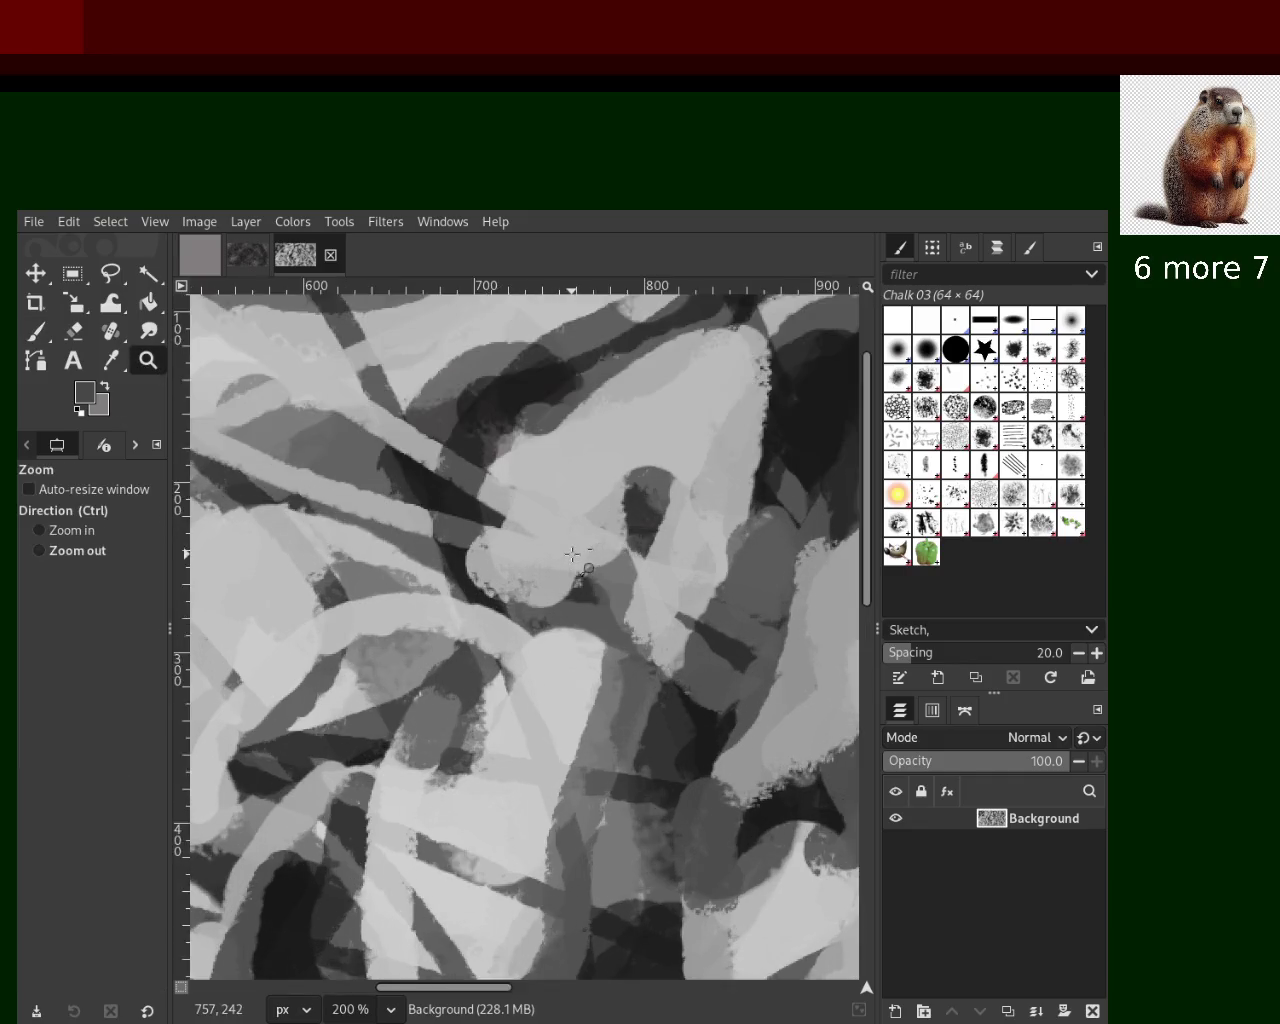
Return to 100% zoom and paint a dark chalk stroke down from the top, after undoing one attempt
{"action": "left_click", "coordinate": [572, 556], "text": "ctrl"}
{"action": "left_click", "coordinate": [572, 556], "text": "ctrl"}
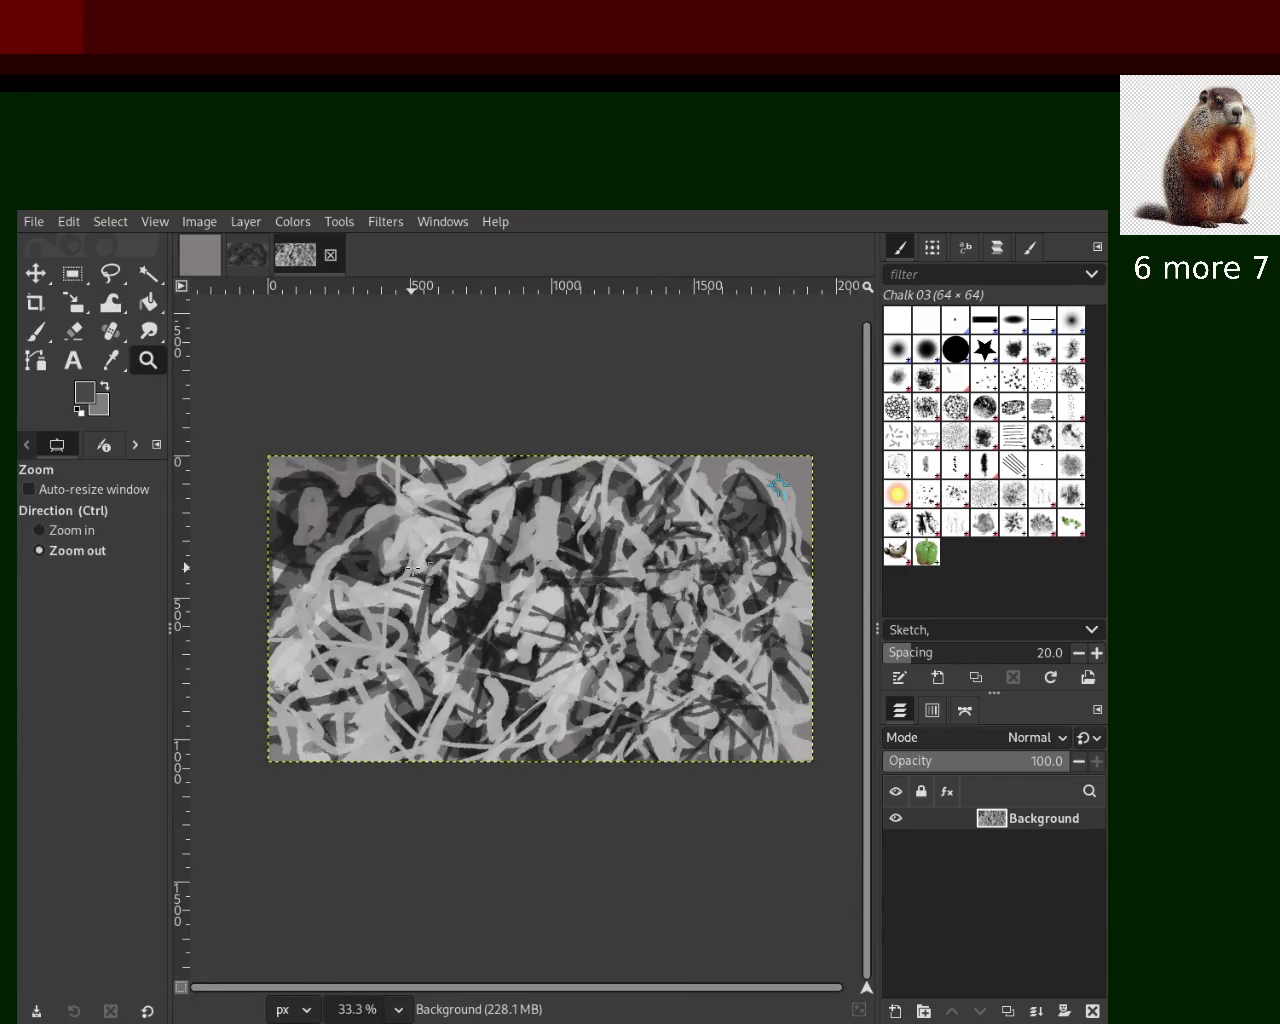
{"action": "left_click", "coordinate": [288, 516]}
{"action": "left_click", "coordinate": [288, 516]}
{"action": "key", "text": "p"}
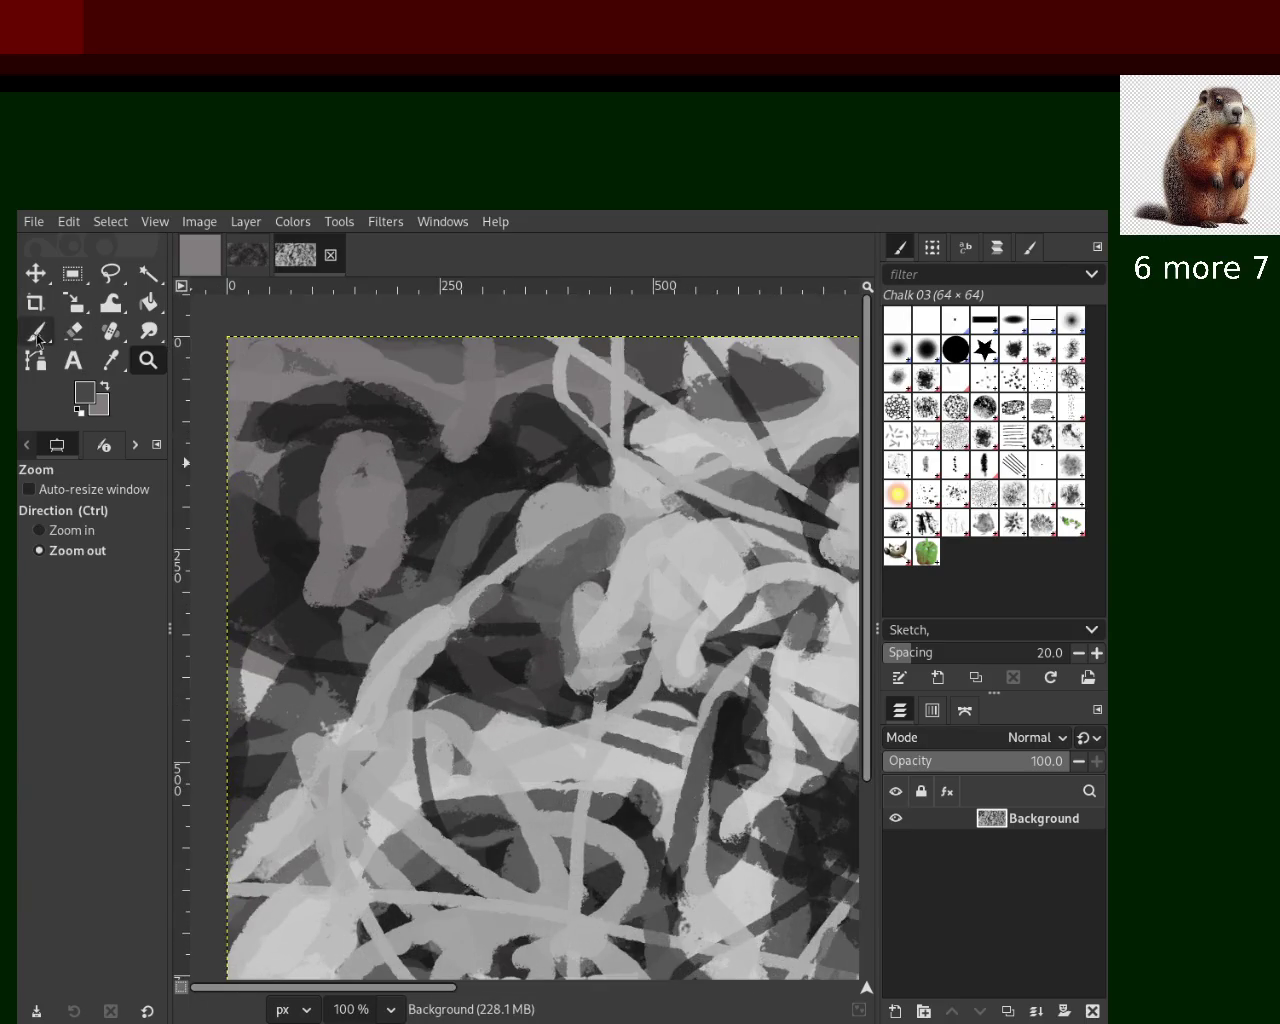
{"action": "left_click", "coordinate": [447, 512], "text": "ctrl"}
{"action": "mouse_move", "coordinate": [471, 486]}
{"action": "left_mouse_down"}
{"action": "mouse_move", "coordinate": [260, 567]}
{"action": "mouse_move", "coordinate": [337, 893]}
{"action": "mouse_move", "coordinate": [431, 437]}
{"action": "left_mouse_up"}
{"action": "key", "text": "ctrl+z"}
{"action": "mouse_move", "coordinate": [490, 350]}
{"action": "left_mouse_down"}
{"action": "mouse_move", "coordinate": [456, 864]}
{"action": "mouse_move", "coordinate": [400, 700]}
{"action": "mouse_move", "coordinate": [411, 395]}
{"action": "left_mouse_up"}
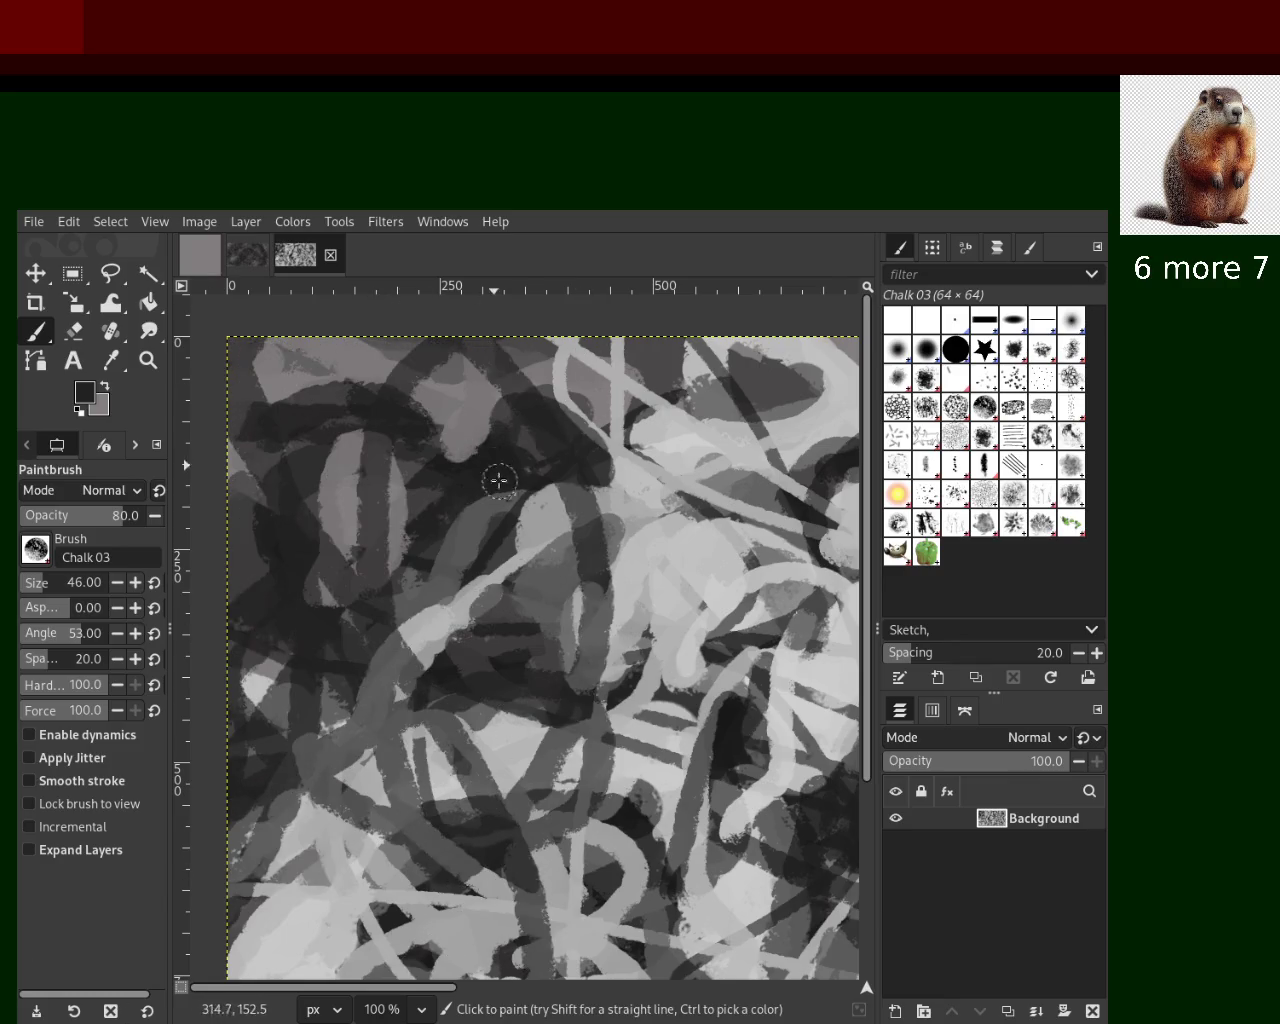
Paint medium-grey strokes in the upper-left, stepping back and forth through undo/redo to settle the result
{"action": "left_click", "coordinate": [382, 491], "text": "ctrl"}
{"action": "mouse_move", "coordinate": [382, 491]}
{"action": "left_mouse_down"}
{"action": "mouse_move", "coordinate": [377, 715]}
{"action": "mouse_move", "coordinate": [237, 647]}
{"action": "mouse_move", "coordinate": [370, 453]}
{"action": "left_mouse_up"}
{"action": "key", "text": "ctrl+z"}
{"action": "key", "text": "ctrl+z"}
{"action": "key", "text": "ctrl+z"}
{"action": "key", "text": "ctrl+z"}
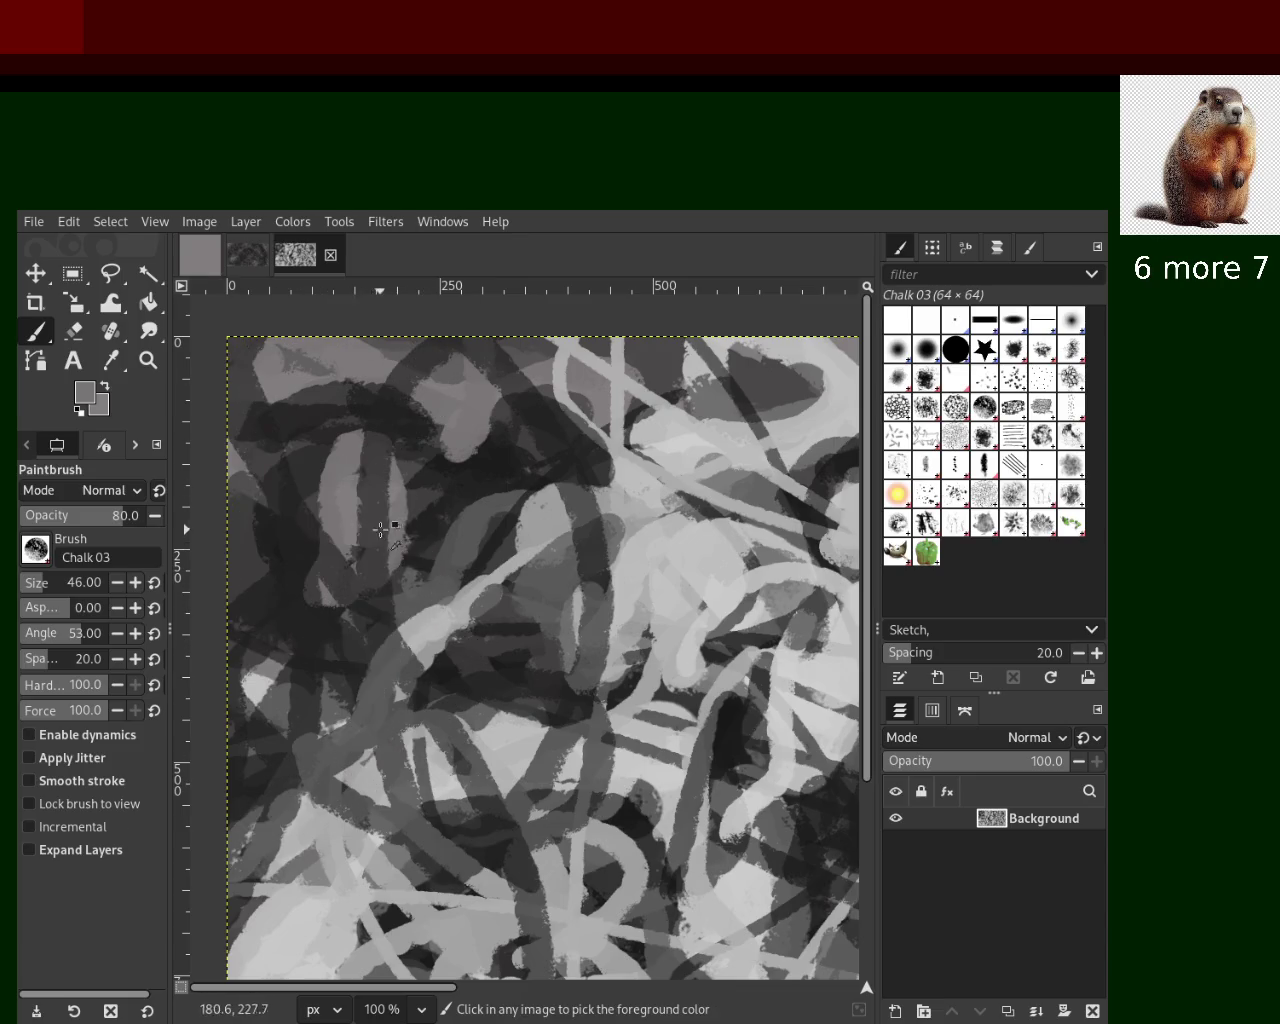
{"action": "key", "text": "ctrl+y"}
{"action": "key", "text": "ctrl+y"}
{"action": "key", "text": "ctrl+y"}
{"action": "key", "text": "ctrl+z"}
{"action": "key", "text": "ctrl+y"}
{"action": "key", "text": "ctrl+y"}
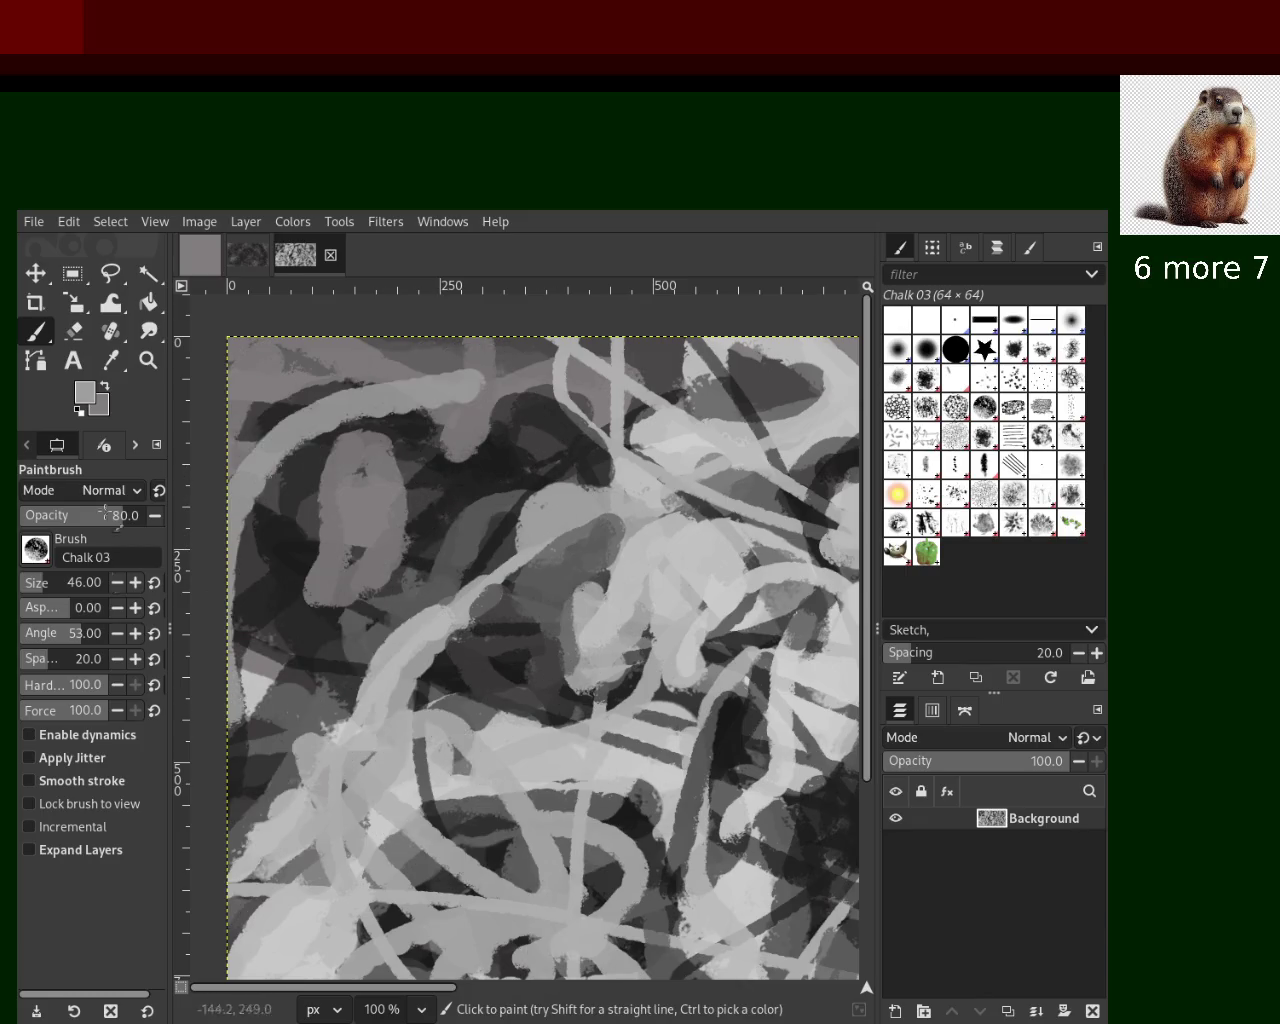
{"action": "key", "text": "ctrl+y"}
{"action": "key", "text": "ctrl+y"}
{"action": "key", "text": "ctrl+y"}
{"action": "key", "text": "ctrl+z"}
{"action": "key", "text": "ctrl+y"}
{"action": "key", "text": "ctrl+y"}
{"action": "key", "text": "ctrl+y"}
{"action": "key", "text": "ctrl+z"}
{"action": "key", "text": "ctrl+z"}
{"action": "key", "text": "ctrl+y"}
{"action": "key", "text": "ctrl+y"}
{"action": "key", "text": "ctrl+y"}
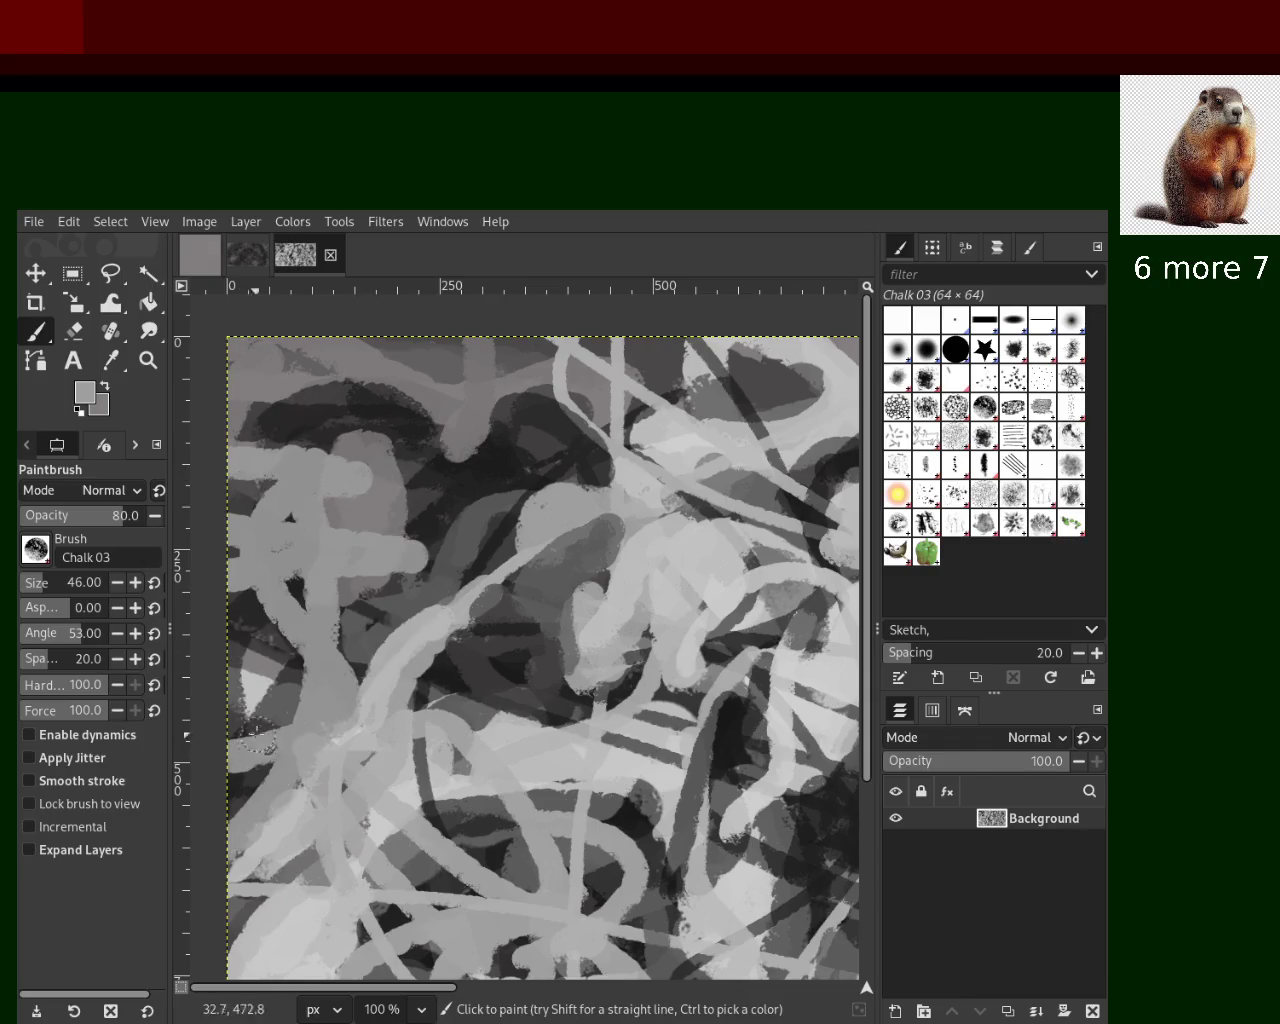
{"action": "key", "text": "ctrl+z"}
{"action": "key", "text": "ctrl+z"}
{"action": "key", "text": "ctrl+y"}
{"action": "key", "text": "ctrl+z"}
{"action": "key", "text": "ctrl+z"}
{"action": "key", "text": "ctrl+y"}
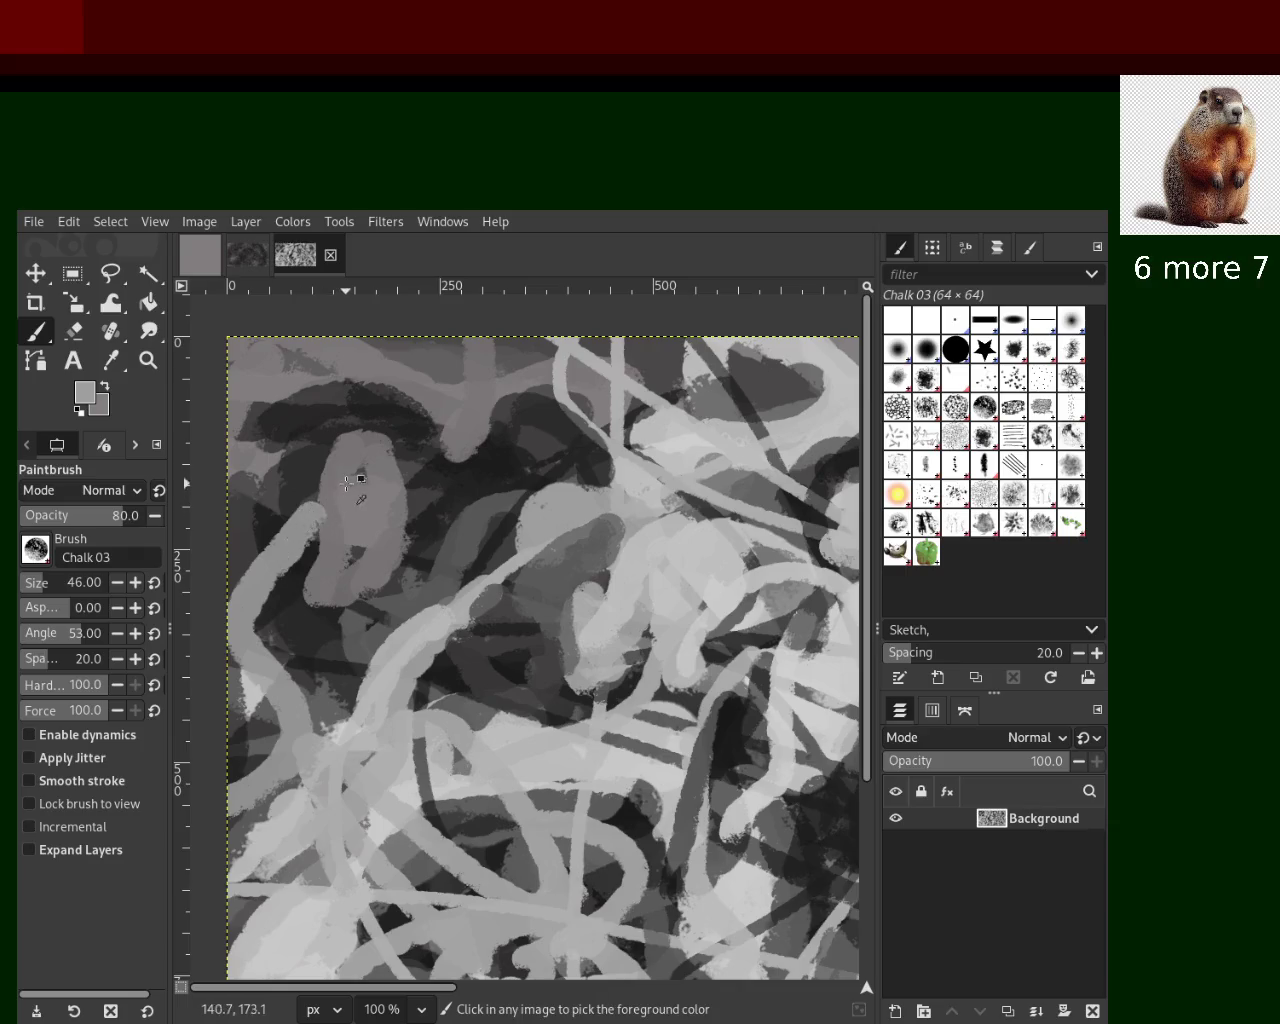
{"action": "key", "text": "ctrl+z"}
{"action": "key", "text": "ctrl+y"}
{"action": "key", "text": "ctrl+y"}
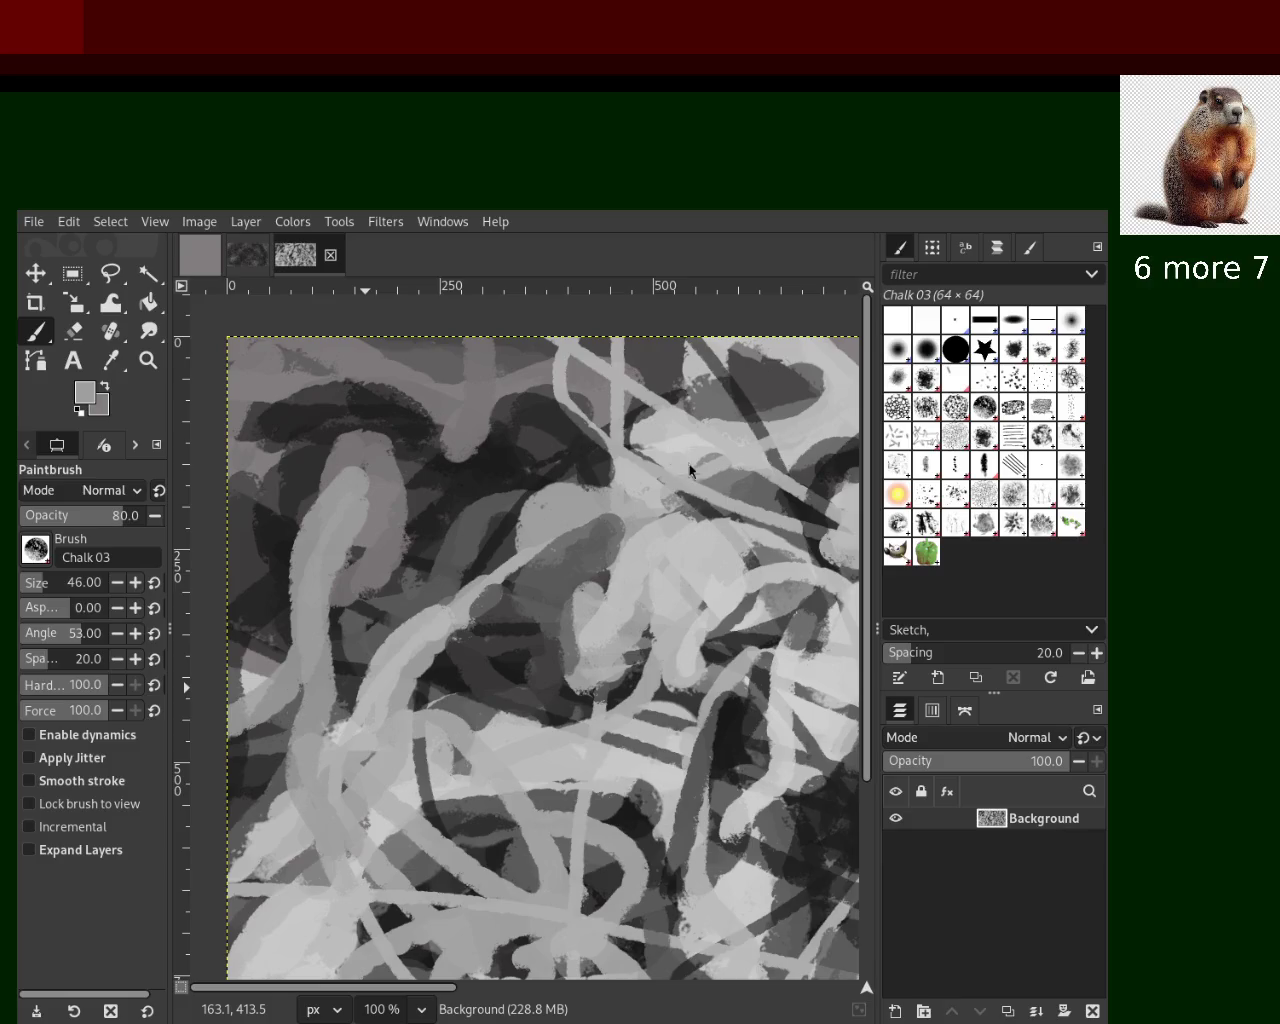
Sample light tones and add two light Chalk 03 strokes near the top edge
{"action": "left_click", "coordinate": [600, 783], "text": "ctrl"}
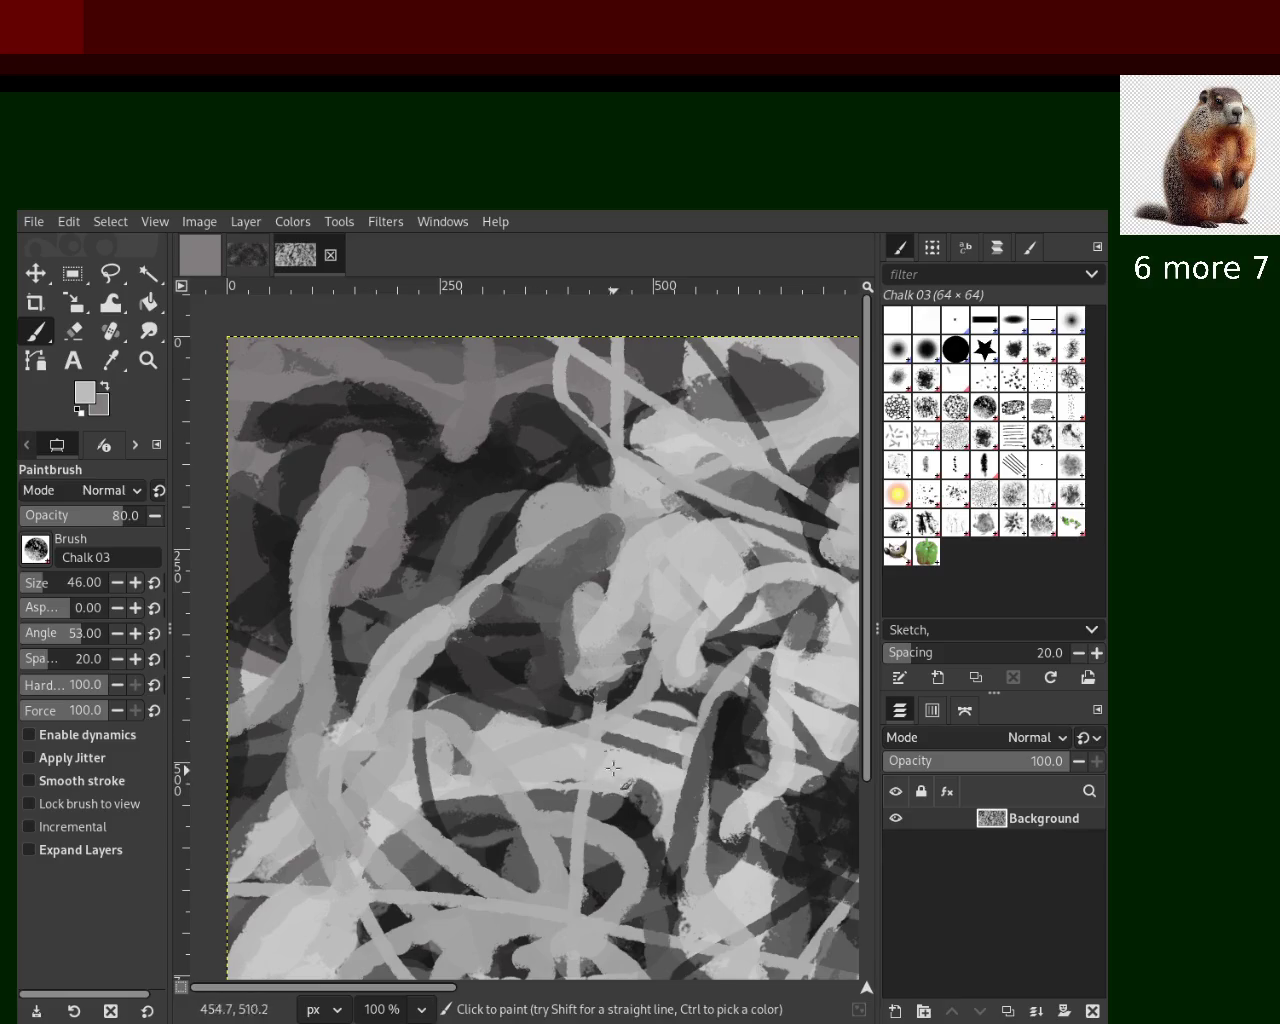
{"action": "left_click", "coordinate": [607, 632], "text": "ctrl"}
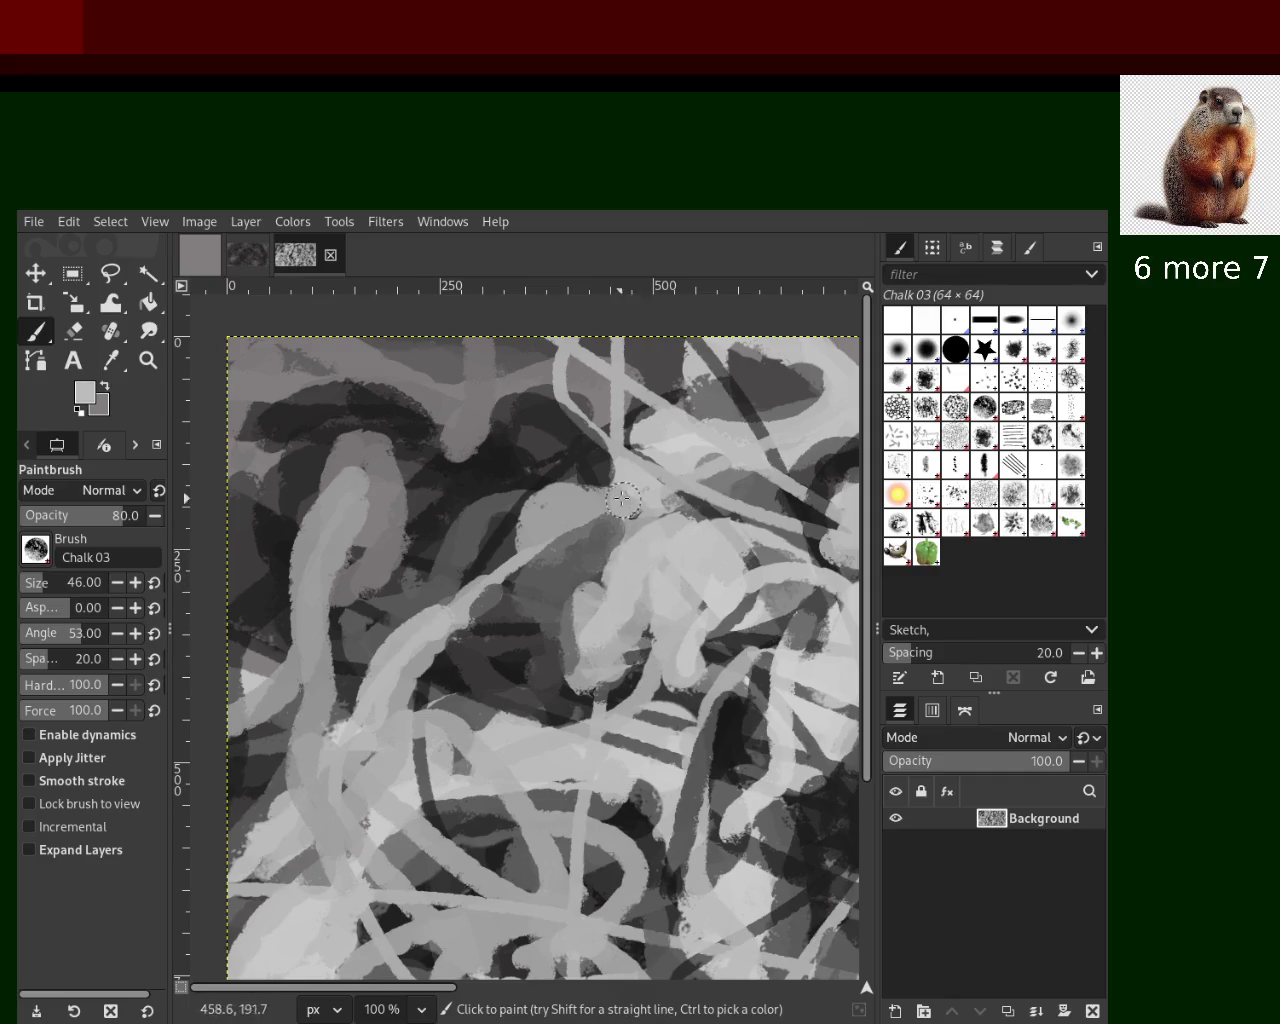
{"action": "left_click", "coordinate": [557, 402], "text": "ctrl"}
{"action": "left_click_drag", "start_coordinate": [608, 358], "coordinate": [636, 454]}
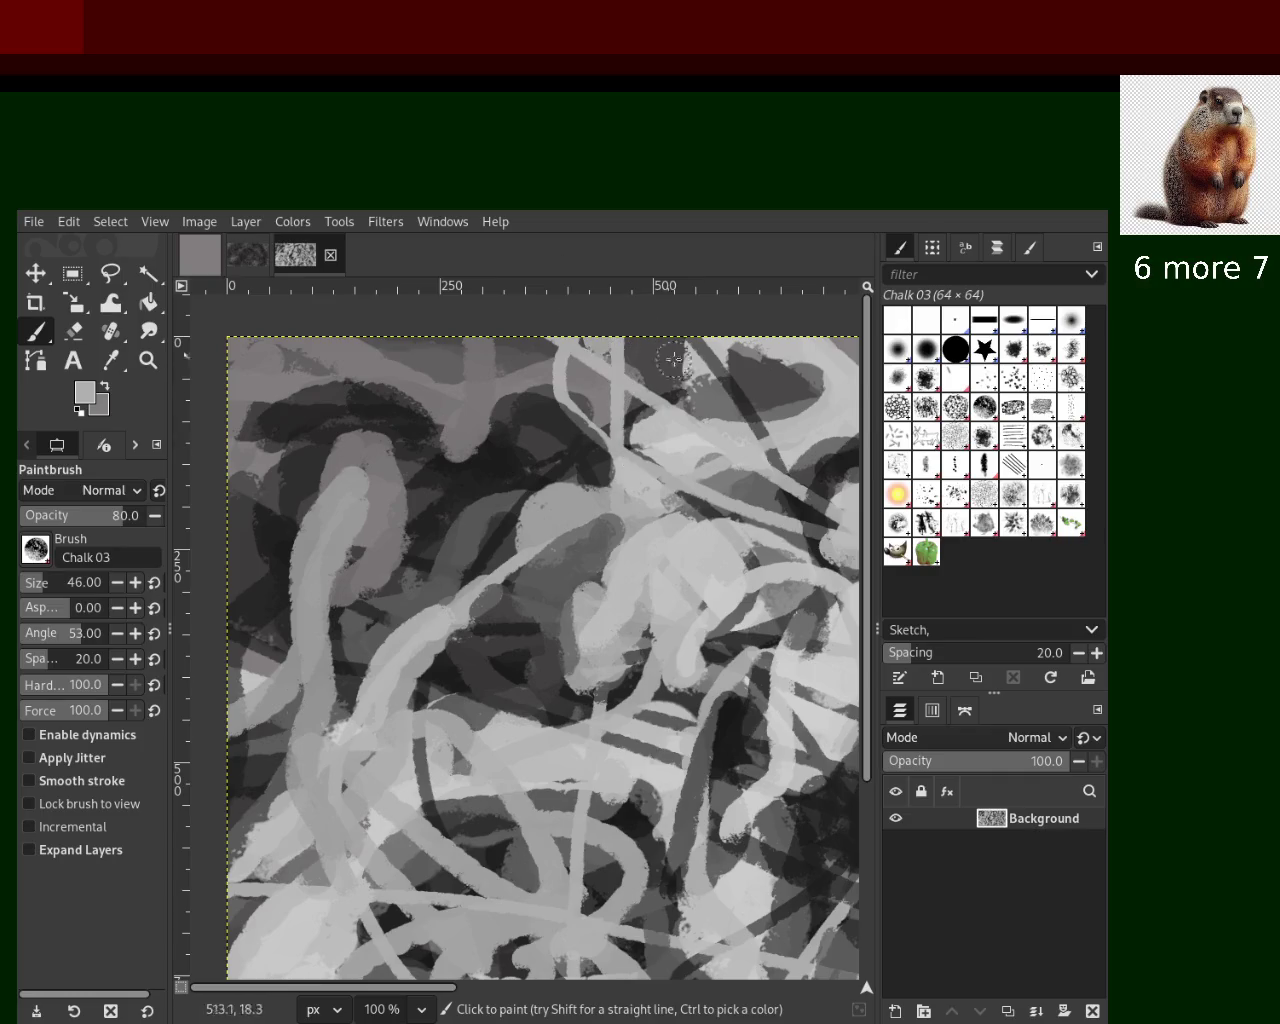
{"action": "left_click", "coordinate": [709, 377], "text": "ctrl"}
{"action": "left_click_drag", "start_coordinate": [709, 377], "coordinate": [710, 425]}
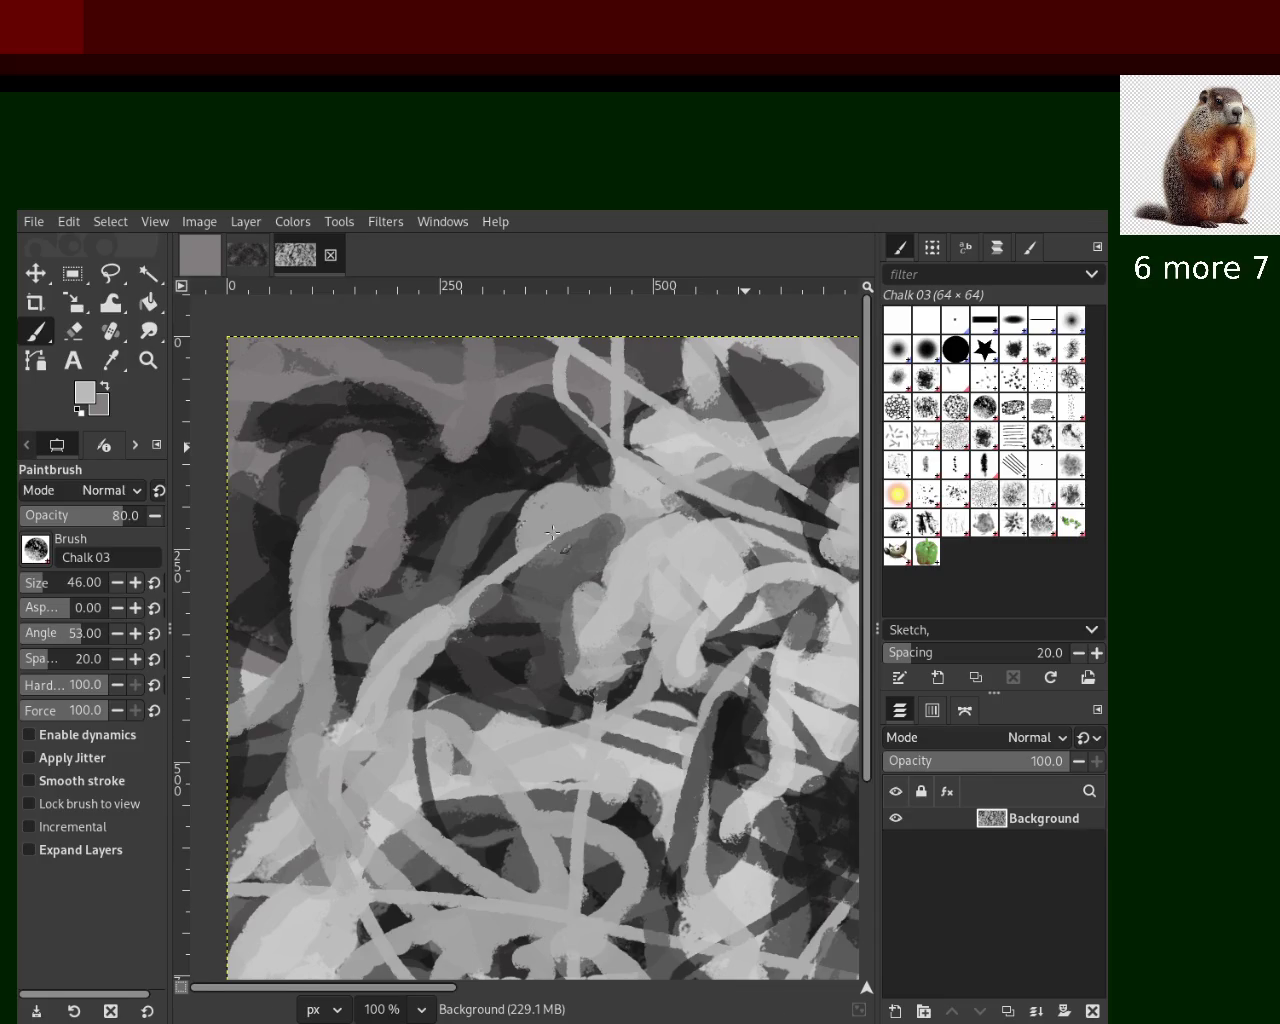
Zoom to a new area and paint a diagonal Chalk 03 stroke in a light grey sampled nearby
{"action": "key", "text": "z"}
{"action": "scroll", "coordinate": [518, 550], "scroll_direction": "up", "scroll_amount": 1}
{"action": "scroll", "coordinate": [518, 550], "scroll_direction": "down", "scroll_amount": 3}
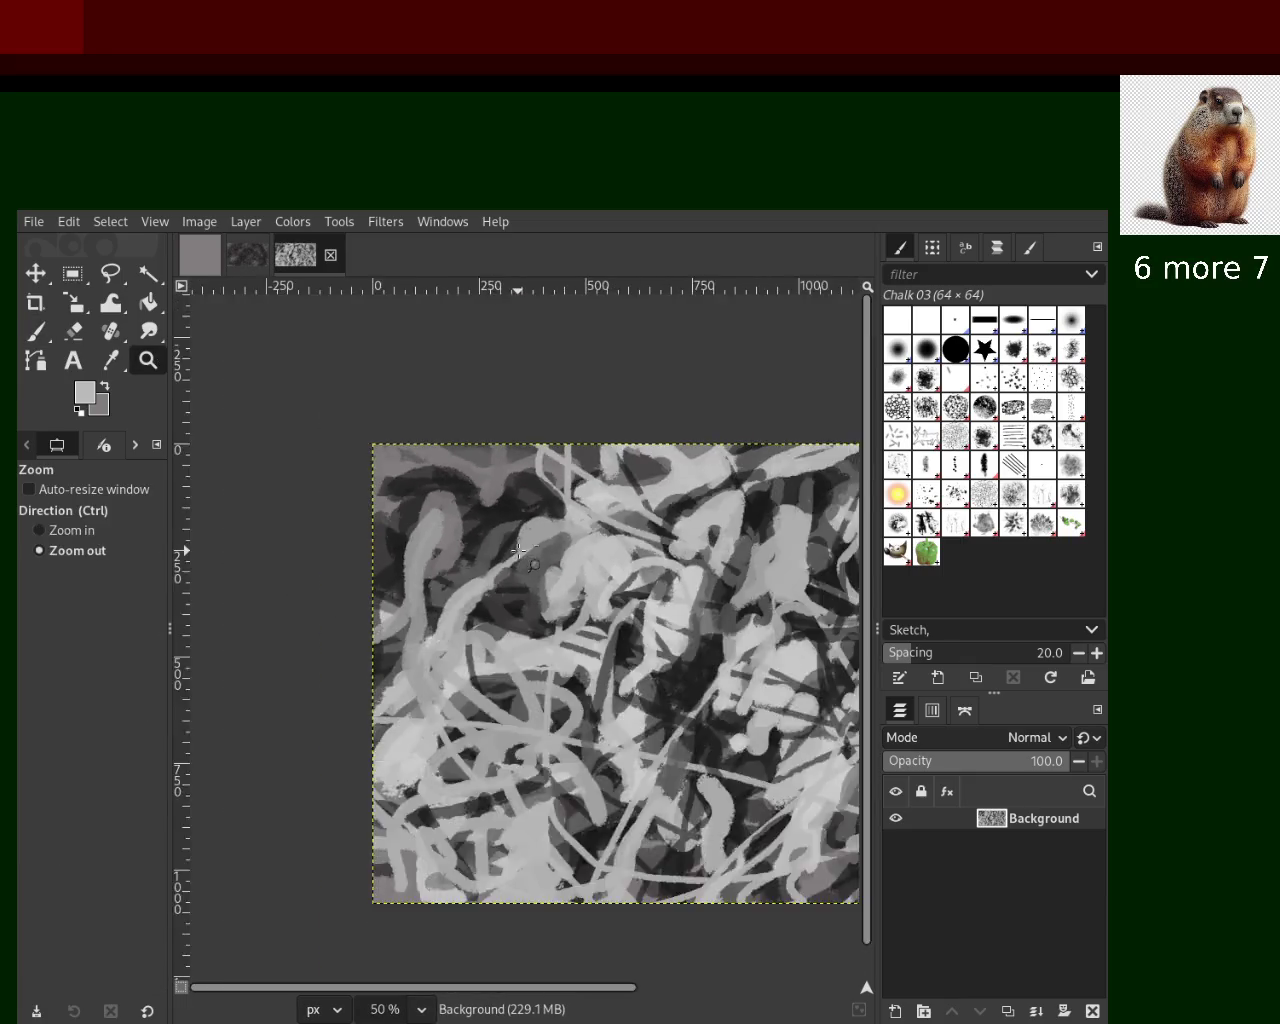
{"action": "scroll", "coordinate": [540, 555], "scroll_direction": "down", "scroll_amount": 1}
{"action": "scroll", "coordinate": [600, 568], "scroll_direction": "up", "scroll_amount": 1}
{"action": "scroll", "coordinate": [618, 573], "scroll_direction": "up", "scroll_amount": 2}
{"action": "scroll", "coordinate": [618, 573], "scroll_direction": "down", "scroll_amount": 2}
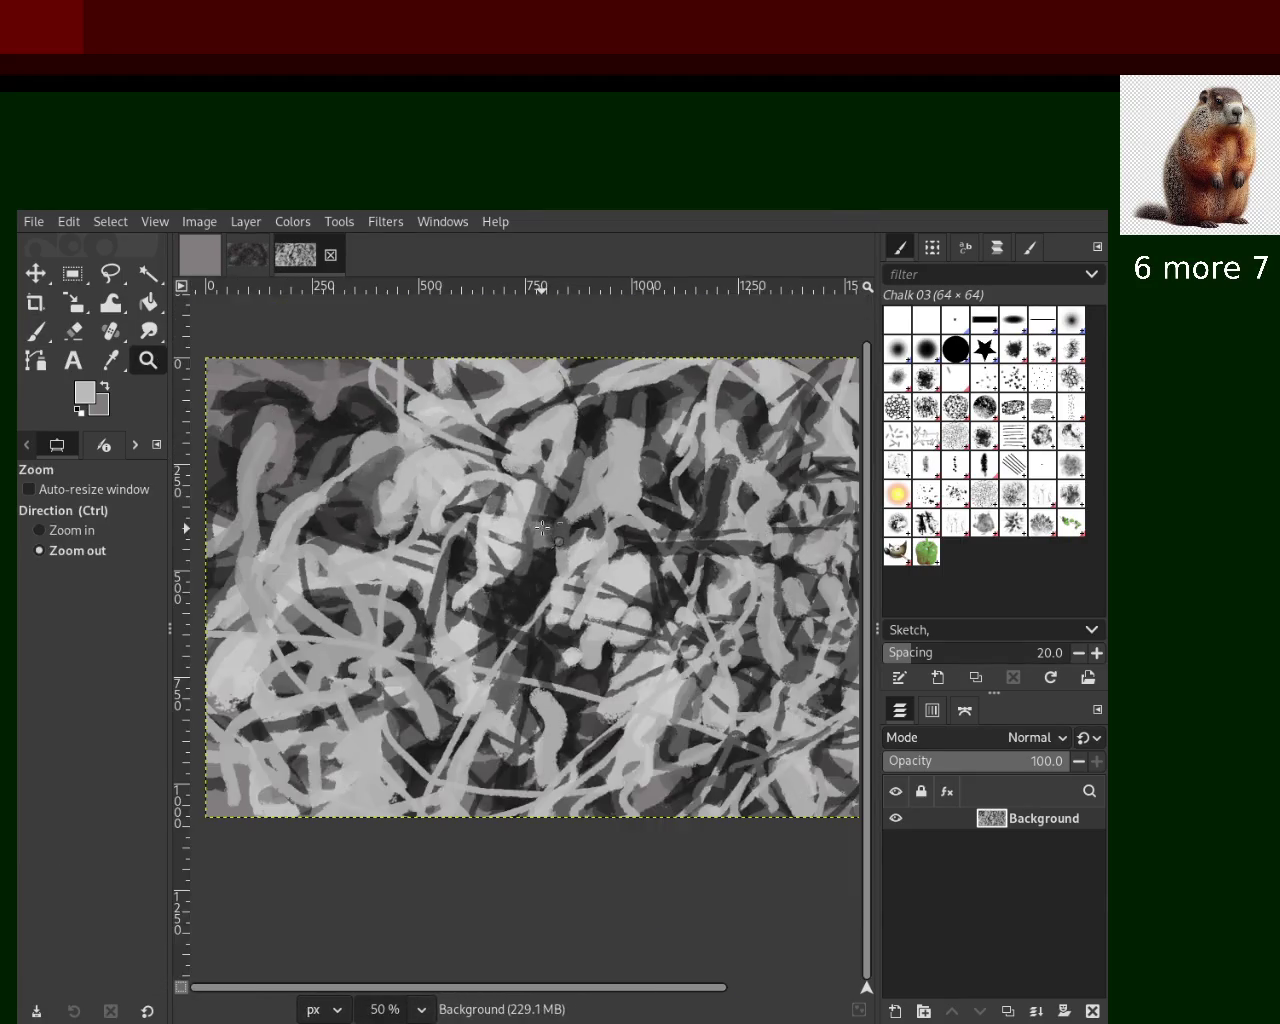
{"action": "scroll", "coordinate": [612, 517], "scroll_direction": "up", "scroll_amount": 2}
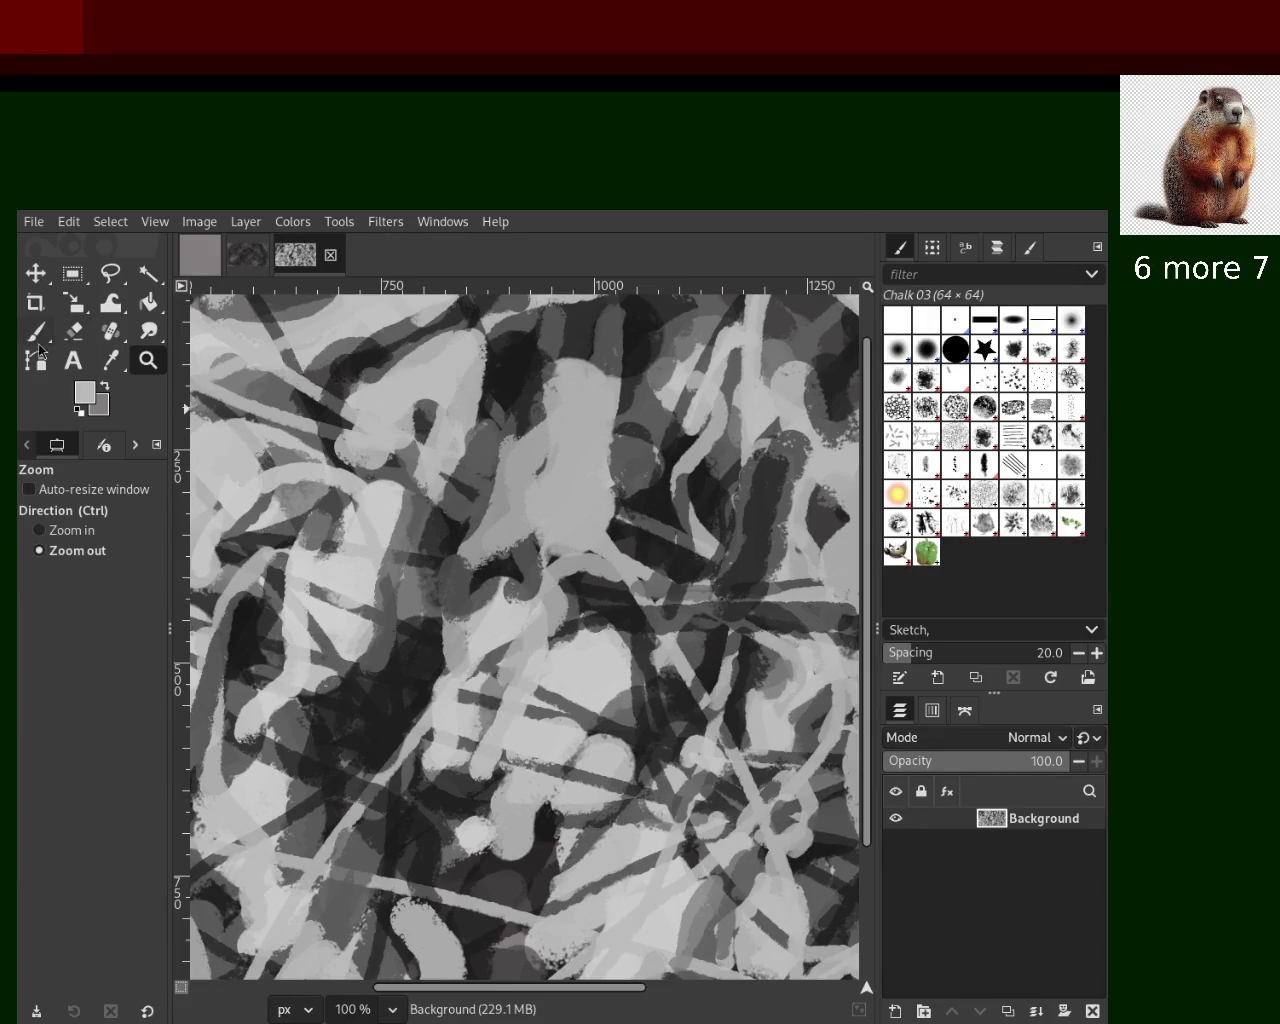
{"action": "key", "text": "p"}
{"action": "left_click", "coordinate": [640, 493], "text": "ctrl"}
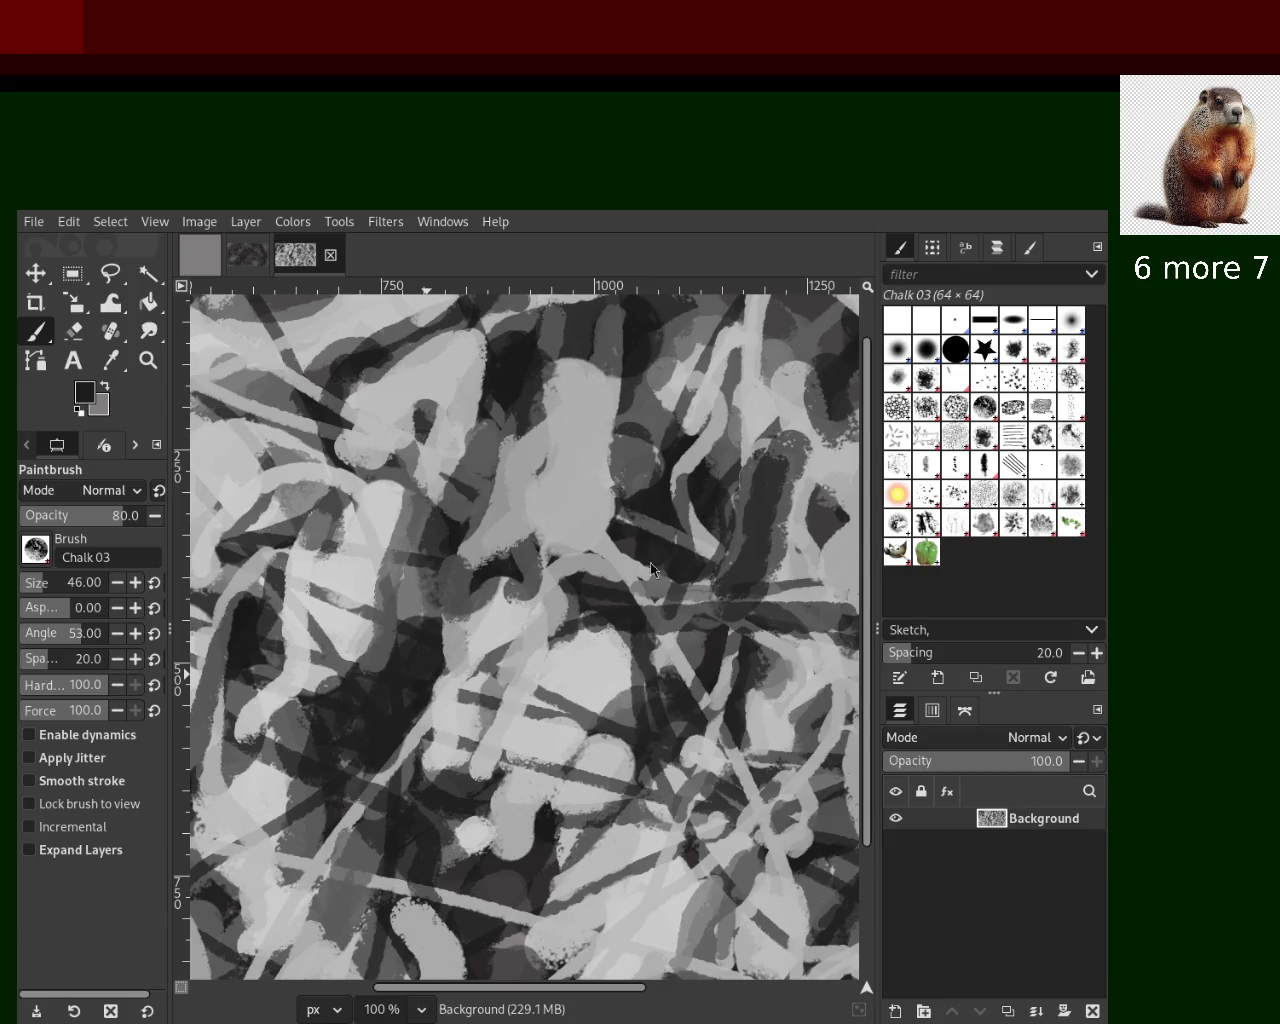
{"action": "left_click", "coordinate": [420, 722], "text": "ctrl"}
{"action": "left_click_drag", "start_coordinate": [455, 690], "coordinate": [359, 897]}
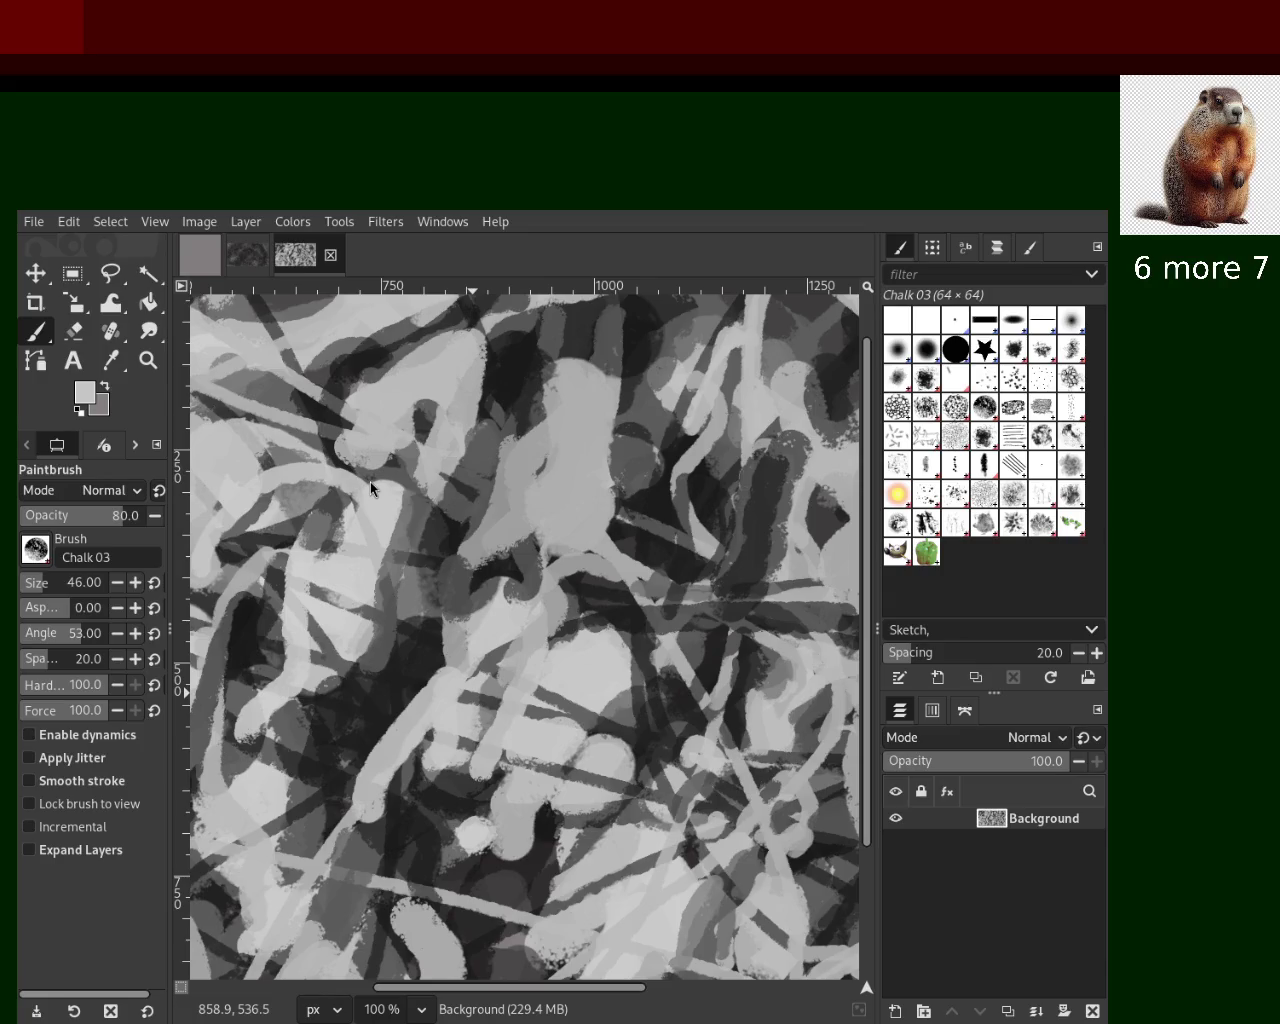
Zoom out to survey the painting, then zoom back to 100% on a new area
{"action": "key", "text": "z"}
{"action": "left_click", "coordinate": [556, 549], "text": "ctrl"}
{"action": "left_click", "coordinate": [556, 560], "text": "ctrl"}
{"action": "left_click", "coordinate": [556, 560], "text": "ctrl"}
{"action": "left_click", "coordinate": [552, 590]}
{"action": "left_click", "coordinate": [549, 618]}
{"action": "left_click", "coordinate": [549, 618], "text": "ctrl"}
{"action": "left_click", "coordinate": [450, 600]}
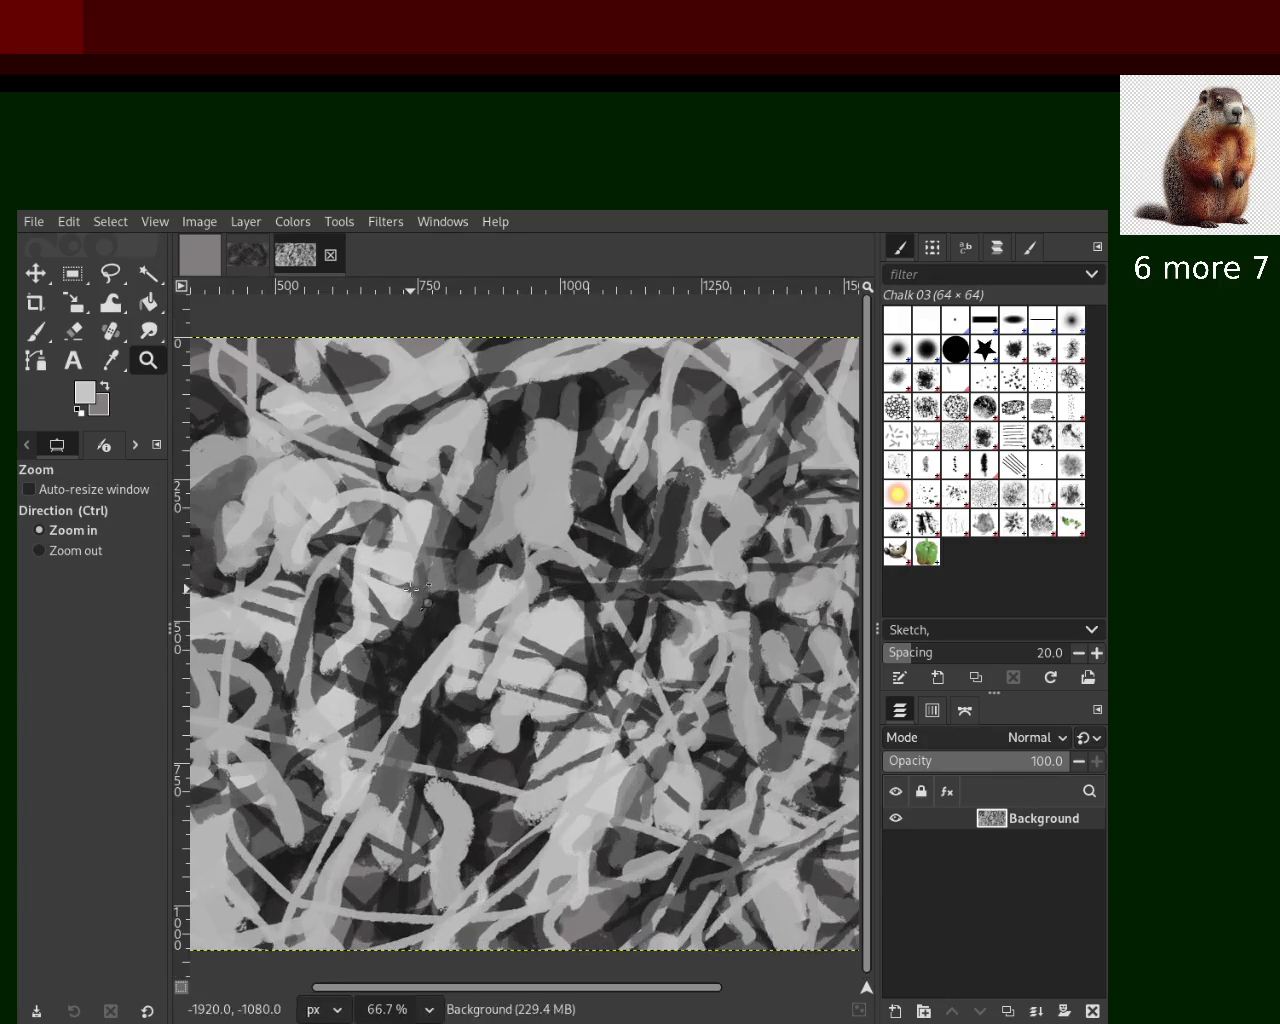
{"action": "left_click", "coordinate": [712, 620], "text": "ctrl"}
{"action": "left_click", "coordinate": [714, 622]}
{"action": "left_click", "coordinate": [572, 620]}
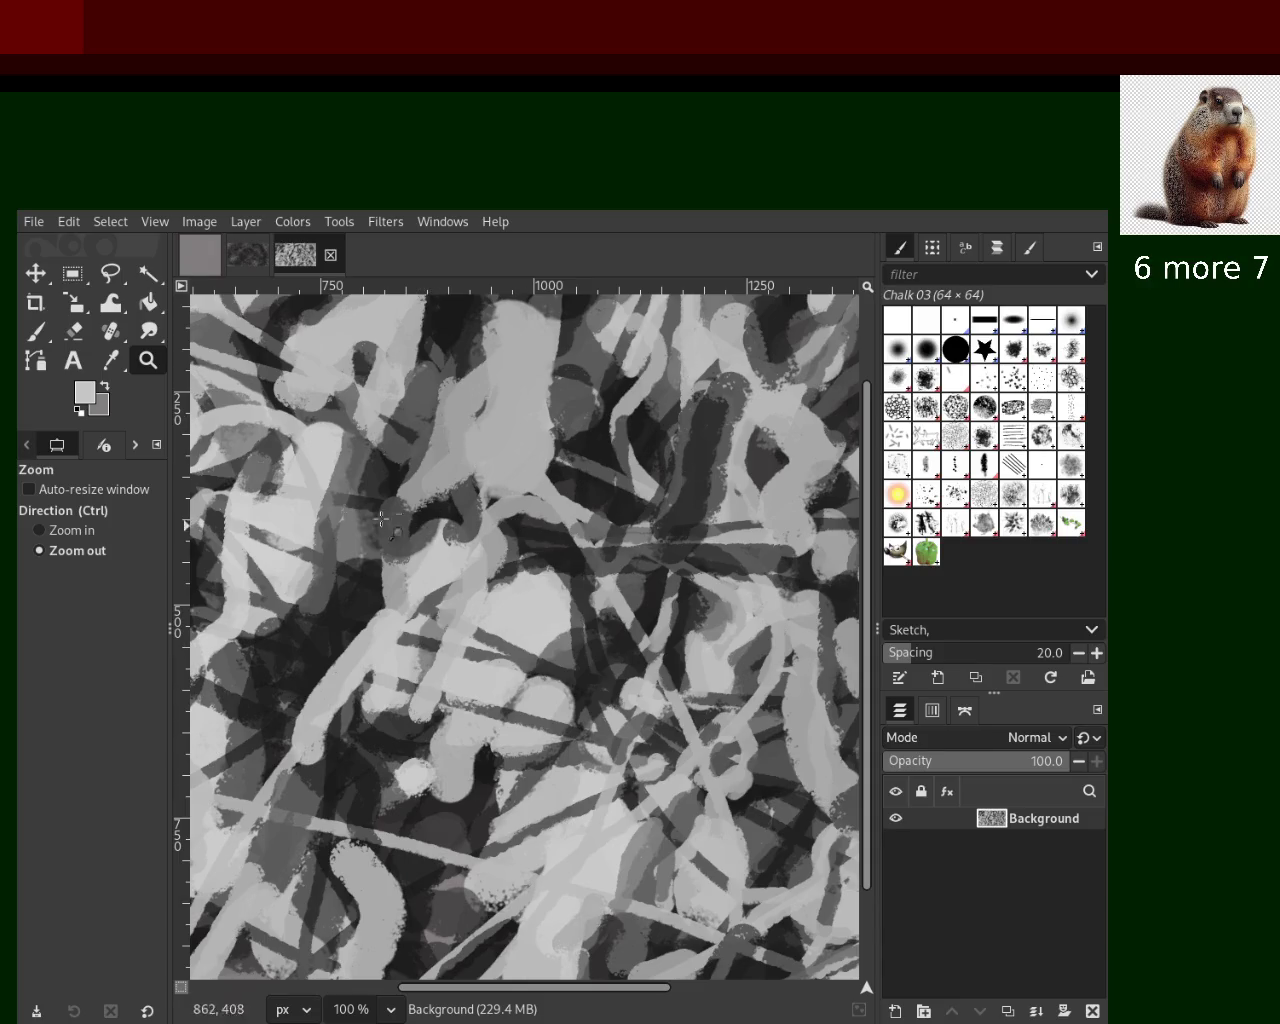
Paint a downward dark chalk stroke, undoing three attempts before keeping a shorter final one
{"action": "left_click", "coordinate": [38, 332]}
{"action": "left_click", "coordinate": [624, 455], "text": "ctrl"}
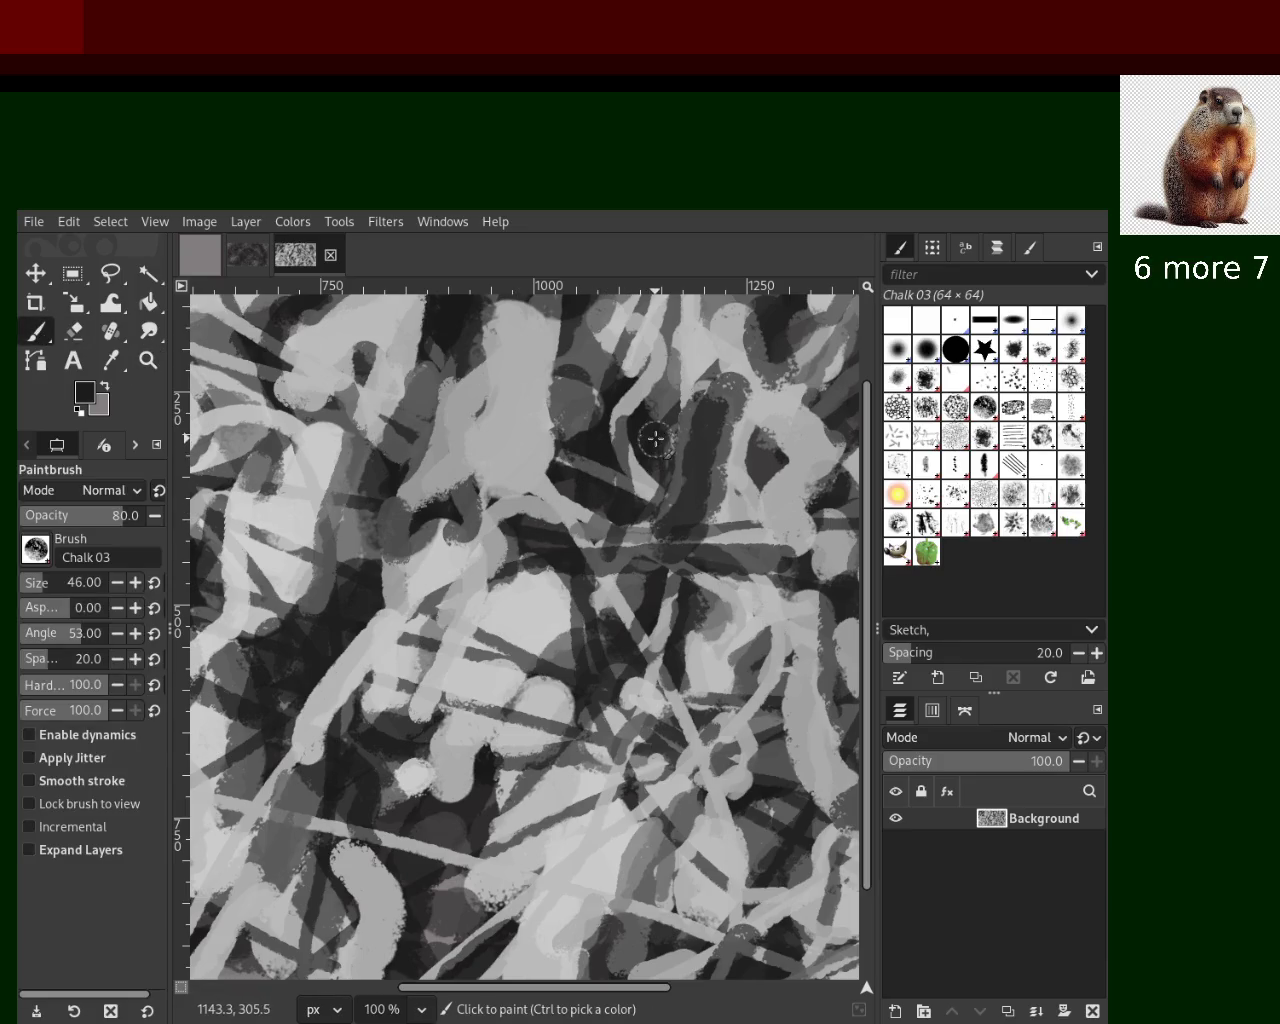
{"action": "left_click_drag", "start_coordinate": [651, 437], "coordinate": [575, 929]}
{"action": "key", "text": "ctrl+z"}
{"action": "left_click_drag", "start_coordinate": [679, 357], "coordinate": [542, 823]}
{"action": "key", "text": "ctrl+z"}
{"action": "left_click_drag", "start_coordinate": [569, 493], "coordinate": [536, 787]}
{"action": "key", "text": "ctrl+z"}
{"action": "left_click_drag", "start_coordinate": [595, 617], "coordinate": [580, 790]}
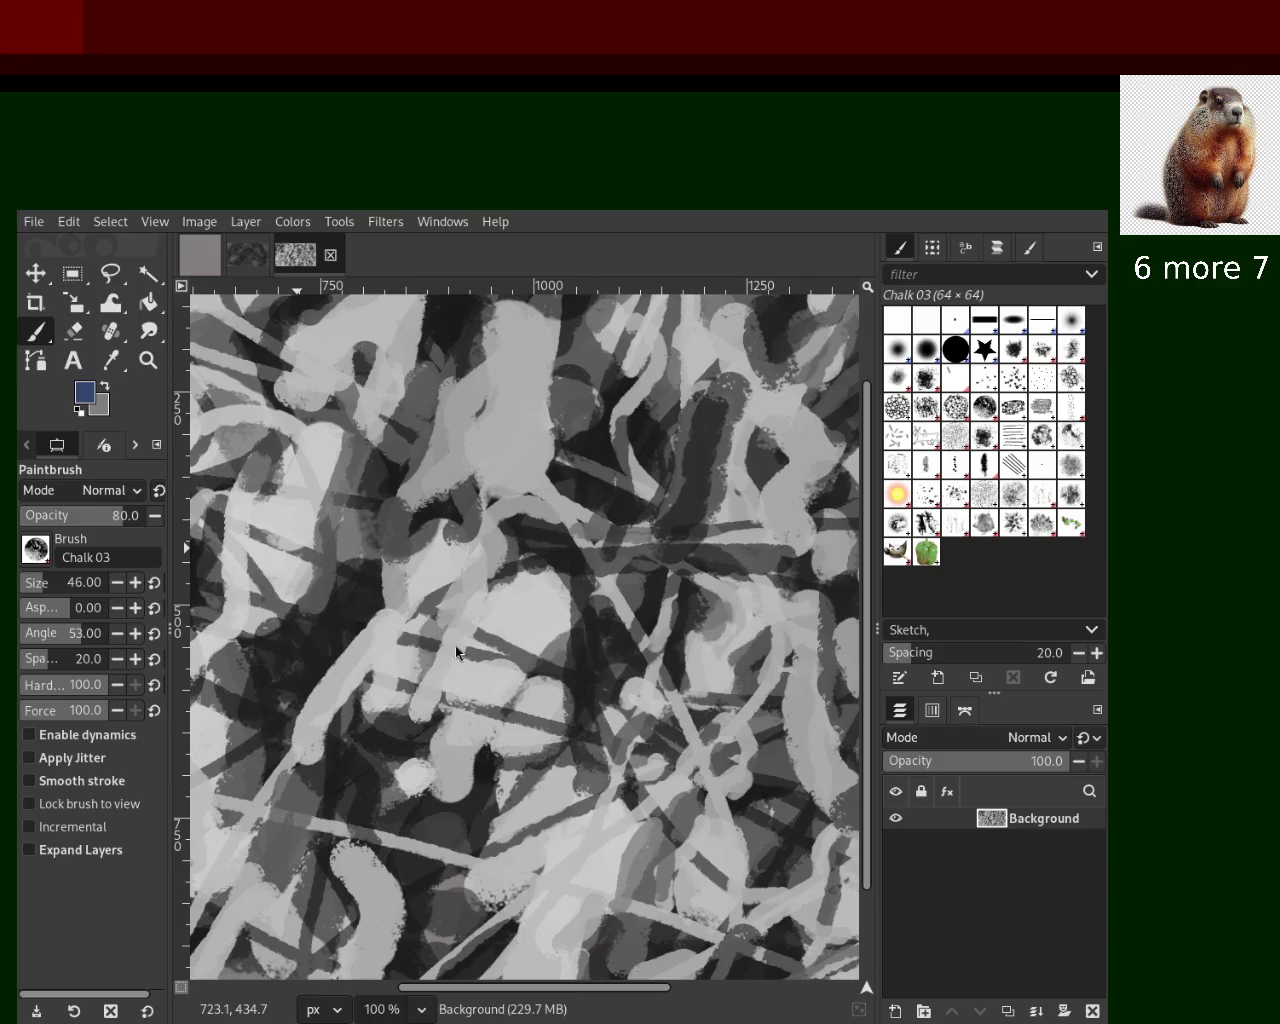
Paint dark-blue diagonal chalk strokes and a blue patch in the upper centre
{"action": "left_click_drag", "start_coordinate": [512, 420], "coordinate": [370, 600]}
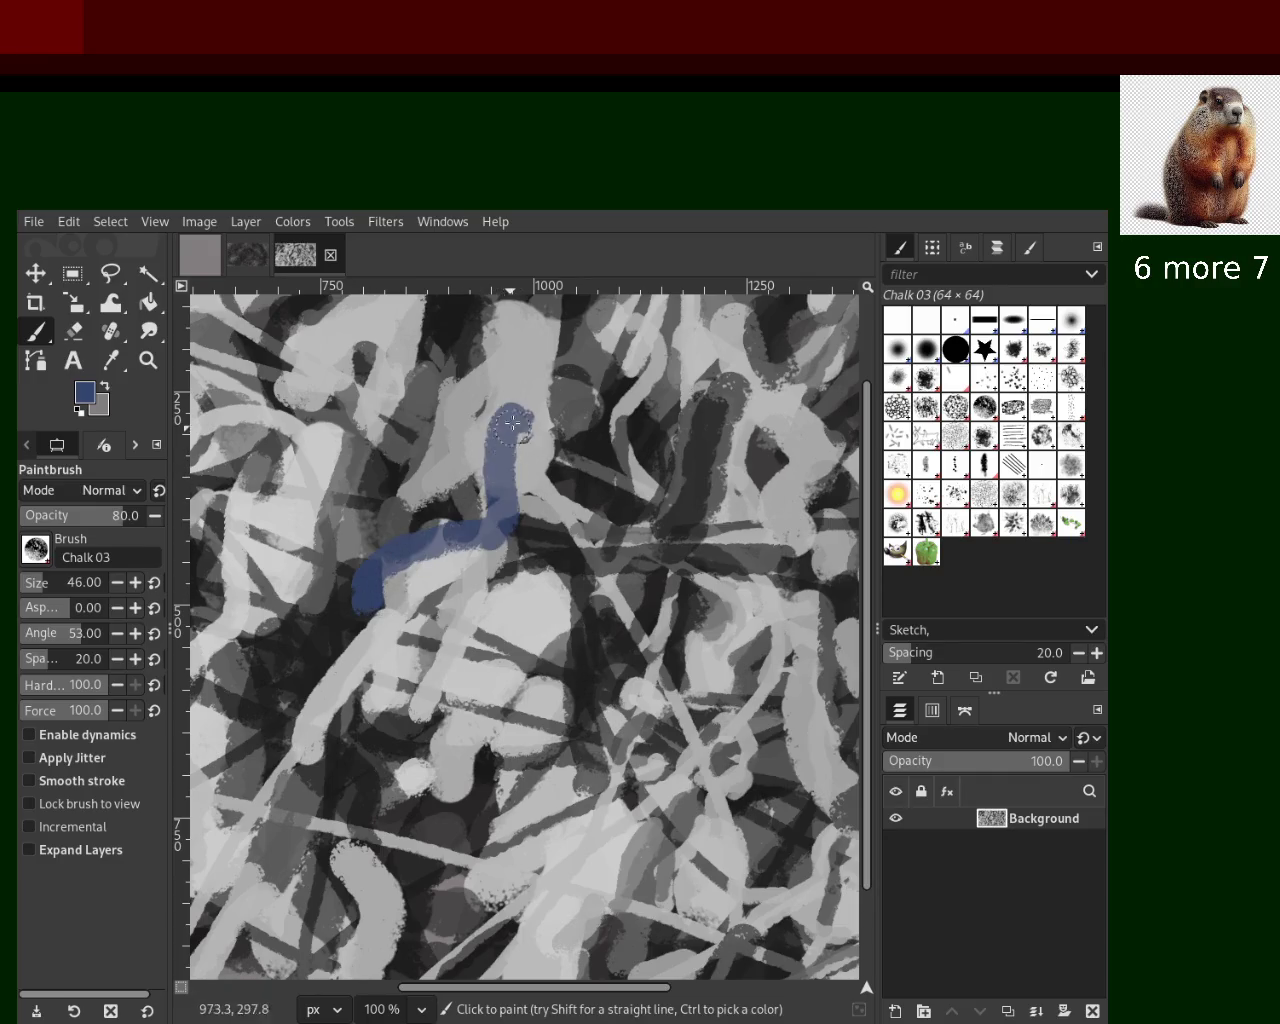
{"action": "key", "text": "ctrl+z"}
{"action": "left_click_drag", "start_coordinate": [527, 410], "coordinate": [405, 680]}
{"action": "mouse_move", "coordinate": [495, 398]}
{"action": "left_mouse_down"}
{"action": "mouse_move", "coordinate": [388, 650]}
{"action": "mouse_move", "coordinate": [375, 640]}
{"action": "mouse_move", "coordinate": [402, 700]}
{"action": "left_mouse_up"}
{"action": "key", "text": "ctrl+z"}
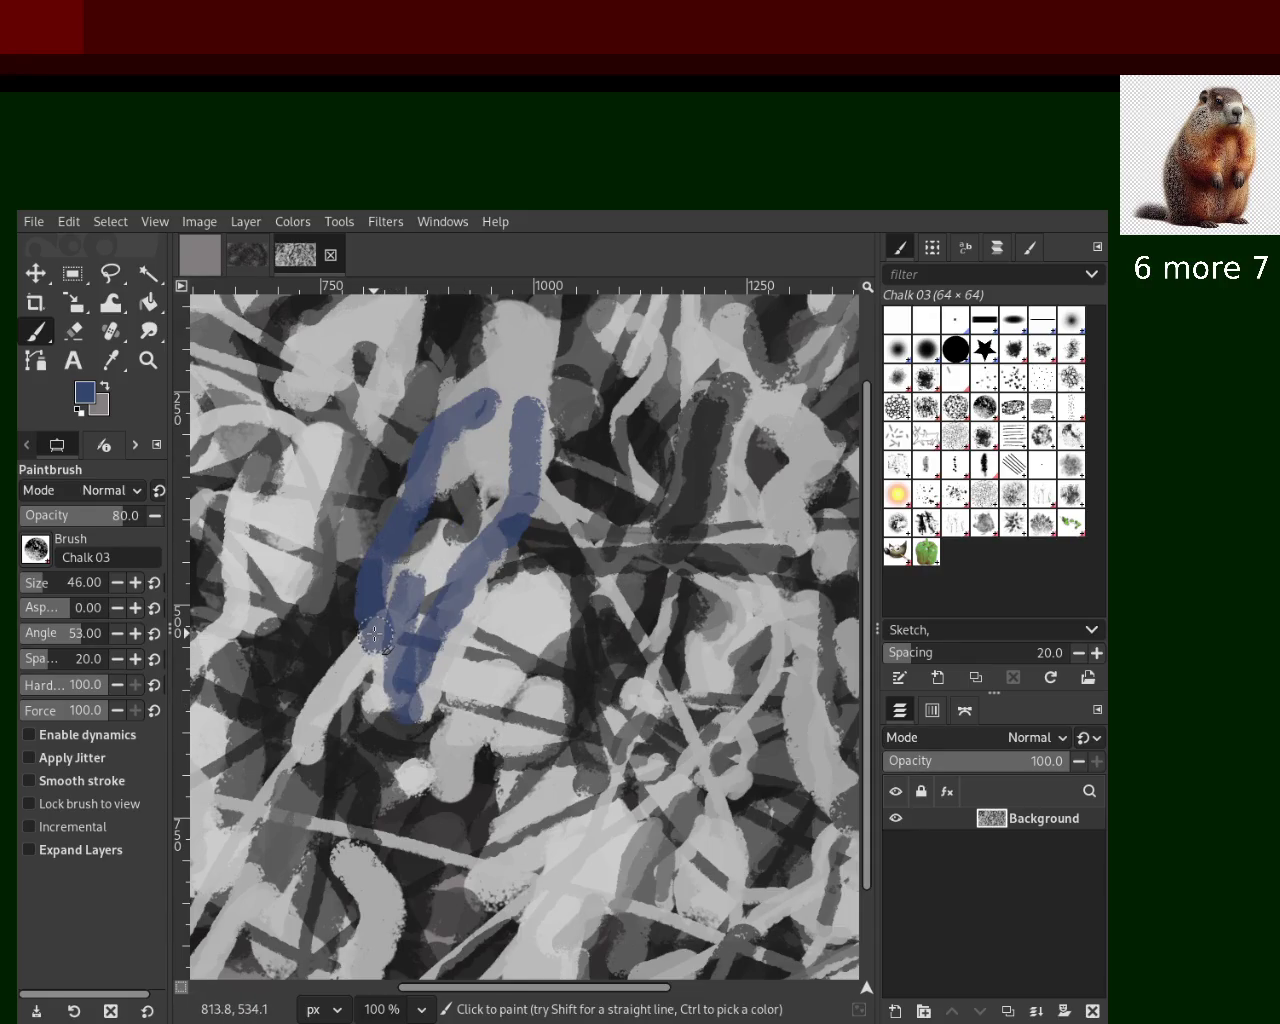
{"action": "mouse_move", "coordinate": [495, 392]}
{"action": "left_mouse_down"}
{"action": "mouse_move", "coordinate": [469, 457]}
{"action": "mouse_move", "coordinate": [499, 586]}
{"action": "left_mouse_up"}
Sample light grey from the canvas and paint it over the upper-right blue patch
{"action": "left_click", "coordinate": [518, 405], "text": "ctrl"}
{"action": "mouse_move", "coordinate": [518, 410]}
{"action": "left_mouse_down"}
{"action": "mouse_move", "coordinate": [537, 437]}
{"action": "mouse_move", "coordinate": [423, 404]}
{"action": "left_mouse_up"}
{"action": "left_click_drag", "start_coordinate": [384, 460], "coordinate": [372, 590]}
Resample the blue and add a new blue stroke toward the lower left
{"action": "left_click", "coordinate": [406, 509], "text": "ctrl"}
{"action": "mouse_move", "coordinate": [430, 505]}
{"action": "left_mouse_down"}
{"action": "mouse_move", "coordinate": [411, 433]}
{"action": "mouse_move", "coordinate": [595, 850]}
{"action": "left_mouse_up"}
{"action": "key", "text": "ctrl+z"}
{"action": "left_click_drag", "start_coordinate": [612, 722], "coordinate": [603, 450]}
{"action": "key", "text": "ctrl+z"}
{"action": "left_click_drag", "start_coordinate": [580, 630], "coordinate": [510, 820]}
Cover the dark streaks around the lower-left blue strokes with light-grey chalk
{"action": "left_click", "coordinate": [558, 634], "text": "ctrl"}
{"action": "mouse_move", "coordinate": [558, 640]}
{"action": "left_mouse_down"}
{"action": "mouse_move", "coordinate": [545, 712]}
{"action": "mouse_move", "coordinate": [495, 800]}
{"action": "left_mouse_up"}
{"action": "key", "text": "ctrl+z"}
{"action": "key", "text": "ctrl+z"}
{"action": "left_click_drag", "start_coordinate": [545, 685], "coordinate": [525, 730]}
{"action": "key", "text": "ctrl+z"}
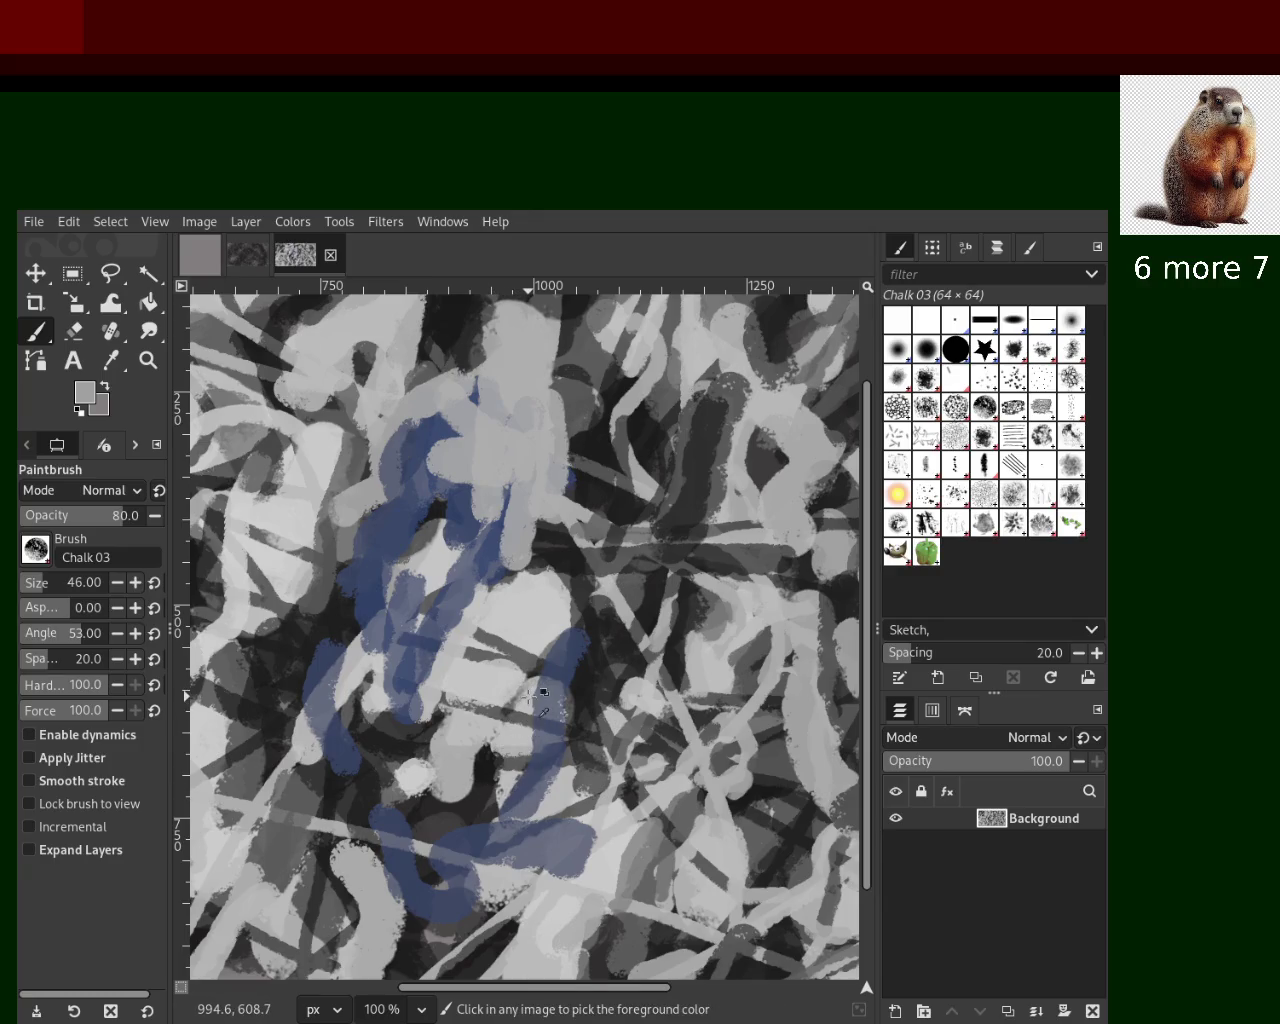
{"action": "mouse_move", "coordinate": [465, 663]}
{"action": "left_mouse_down"}
{"action": "mouse_move", "coordinate": [557, 600]}
{"action": "mouse_move", "coordinate": [523, 600]}
{"action": "left_mouse_up"}
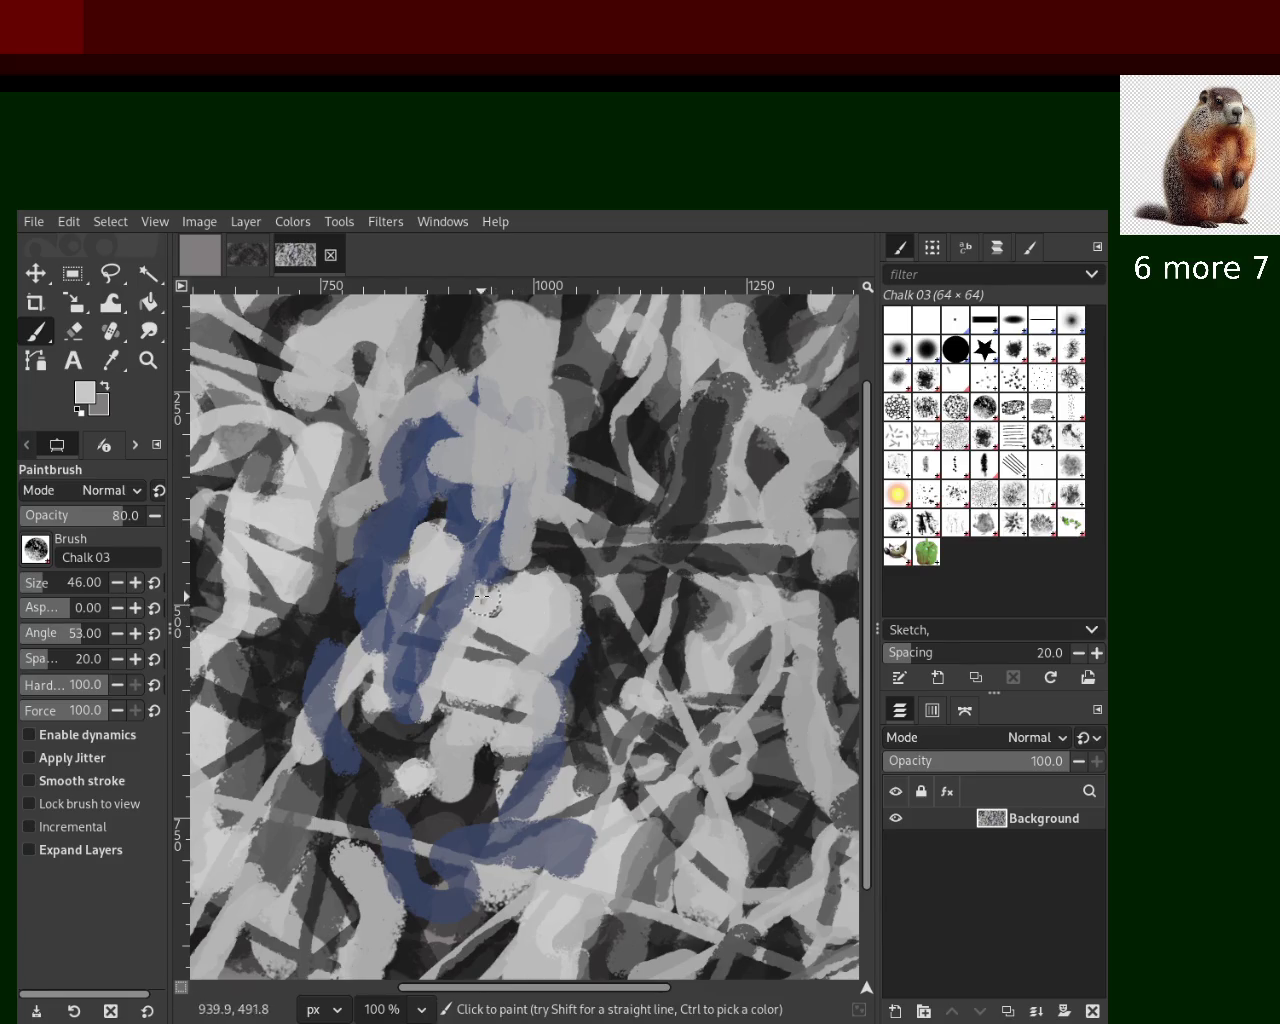
{"action": "left_click_drag", "start_coordinate": [482, 598], "coordinate": [478, 442]}
{"action": "key", "text": "ctrl+z"}
{"action": "mouse_move", "coordinate": [469, 437]}
{"action": "left_mouse_down"}
{"action": "mouse_move", "coordinate": [513, 439]}
{"action": "mouse_move", "coordinate": [440, 470]}
{"action": "left_mouse_up"}
{"action": "key", "text": "ctrl+z"}
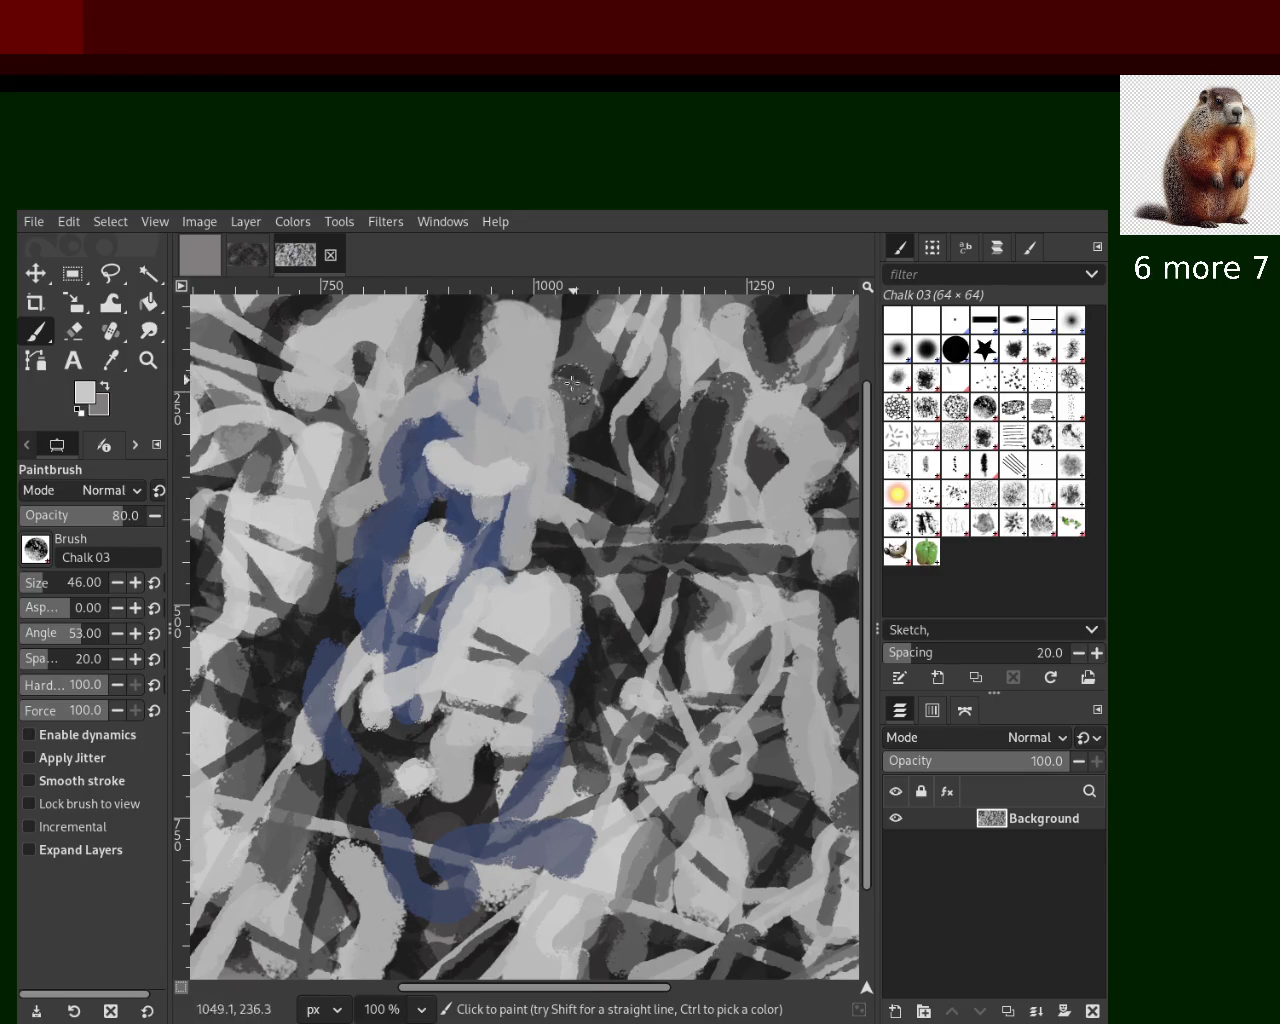
Zoom out to view the whole image, then zoom back in on the centre
{"action": "left_click", "coordinate": [148, 360]}
{"action": "left_click", "coordinate": [40, 550]}
{"action": "left_click", "coordinate": [498, 518]}
{"action": "left_click", "coordinate": [498, 518]}
{"action": "scroll", "coordinate": [498, 518], "scroll_direction": "up", "scroll_amount": 1}
{"action": "scroll", "coordinate": [495, 514], "scroll_direction": "up", "scroll_amount": 2}
{"action": "scroll", "coordinate": [487, 505], "scroll_direction": "up", "scroll_amount": 4}
{"action": "scroll", "coordinate": [487, 505], "scroll_direction": "down", "scroll_amount": 1}
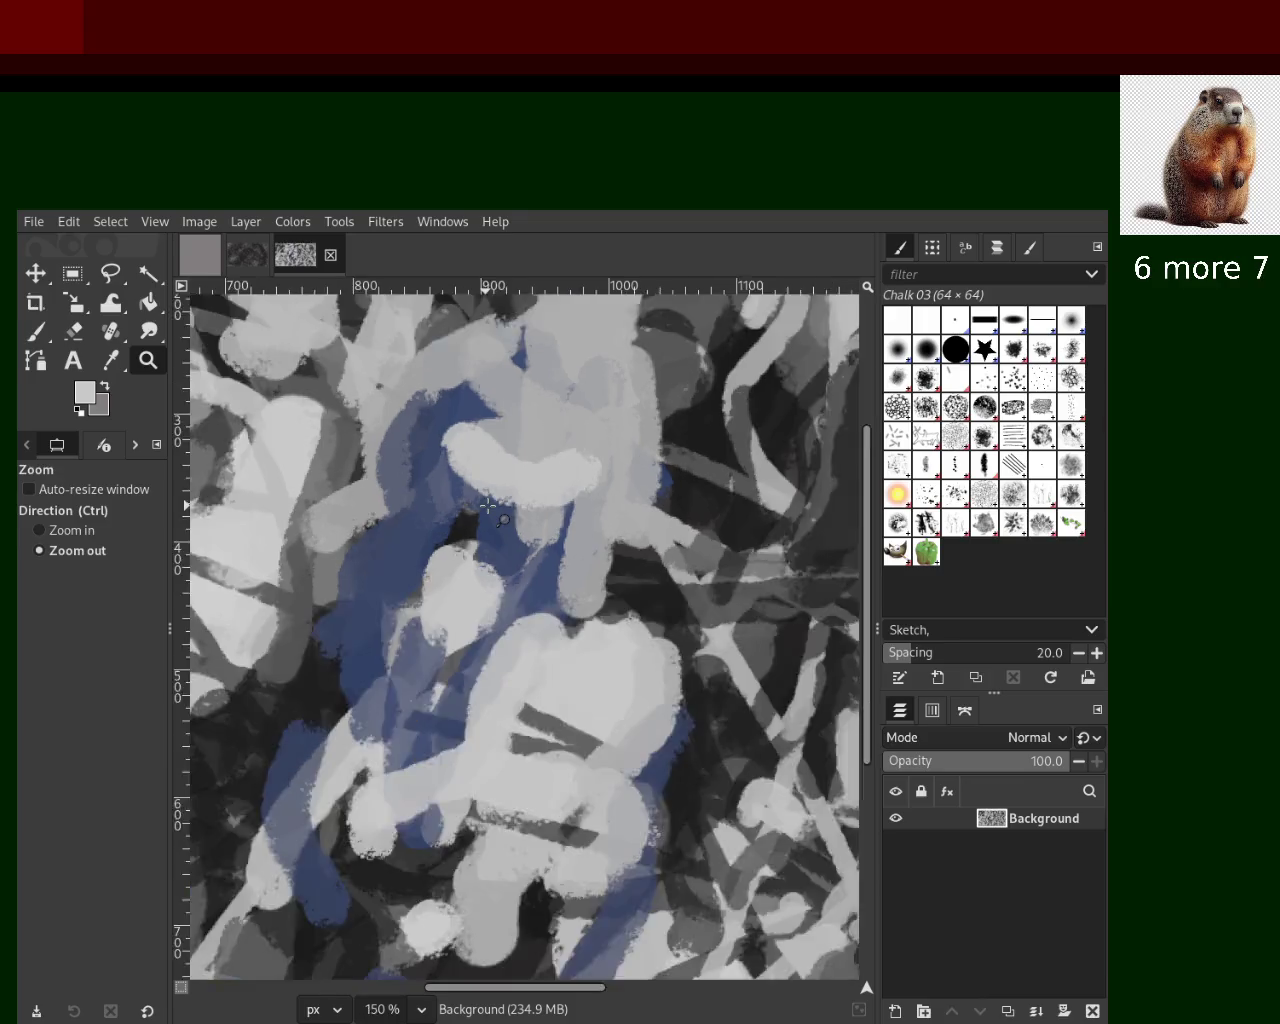
{"action": "scroll", "coordinate": [520, 510], "scroll_direction": "down", "scroll_amount": 1}
{"action": "scroll", "coordinate": [560, 515], "scroll_direction": "down", "scroll_amount": 3}
{"action": "scroll", "coordinate": [572, 517], "scroll_direction": "up", "scroll_amount": 1}
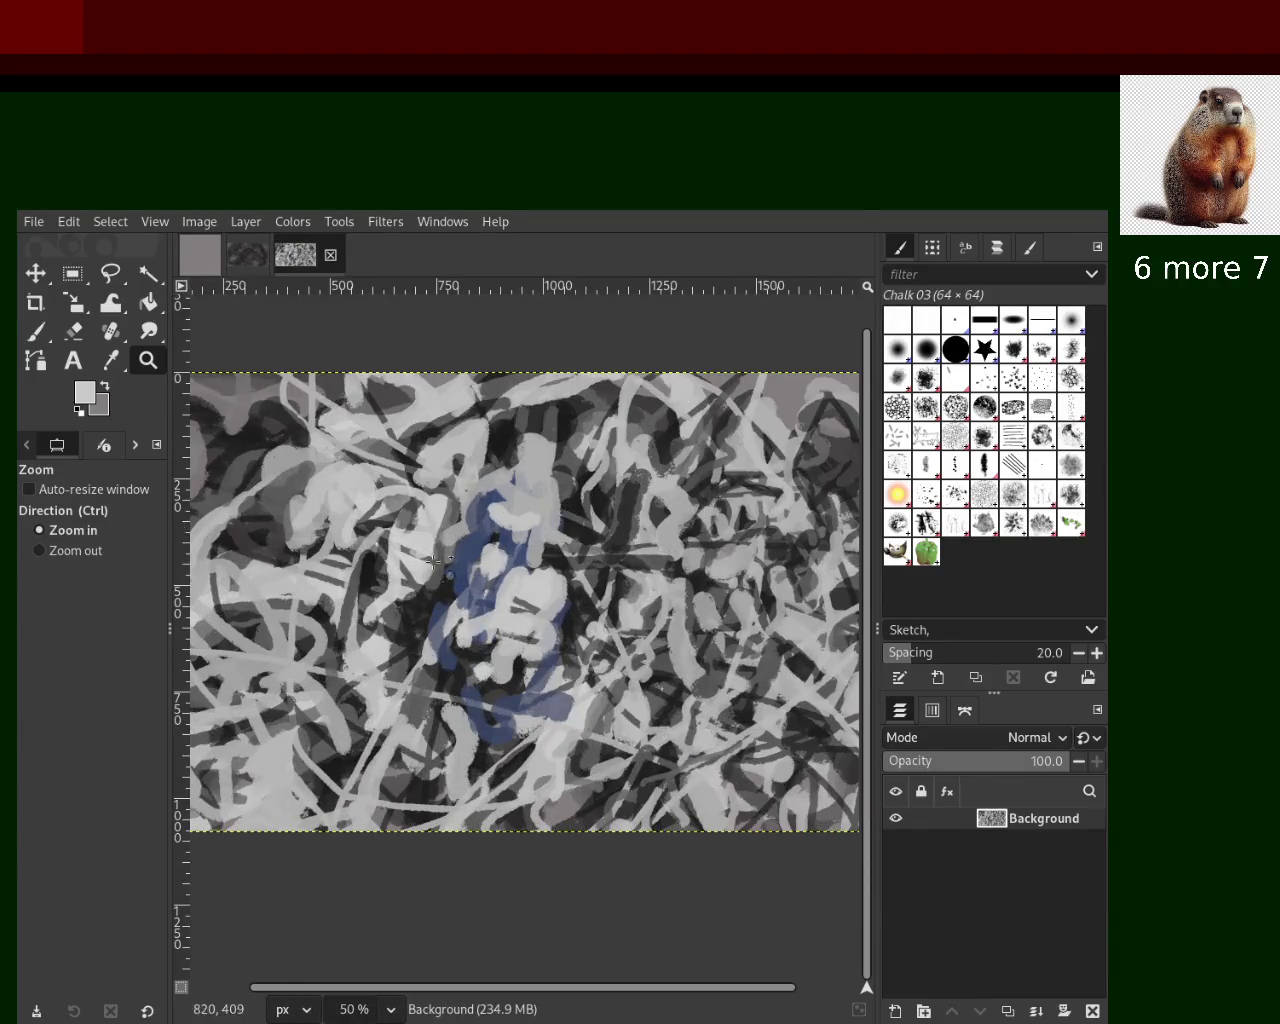
{"action": "scroll", "coordinate": [572, 517], "scroll_direction": "up", "scroll_amount": 1}
{"action": "scroll", "coordinate": [572, 517], "scroll_direction": "up", "scroll_amount": 2}
Return to the Chalk 03 brush, sample dark navy from the painting, and set size 31
{"action": "left_click", "coordinate": [37, 340]}
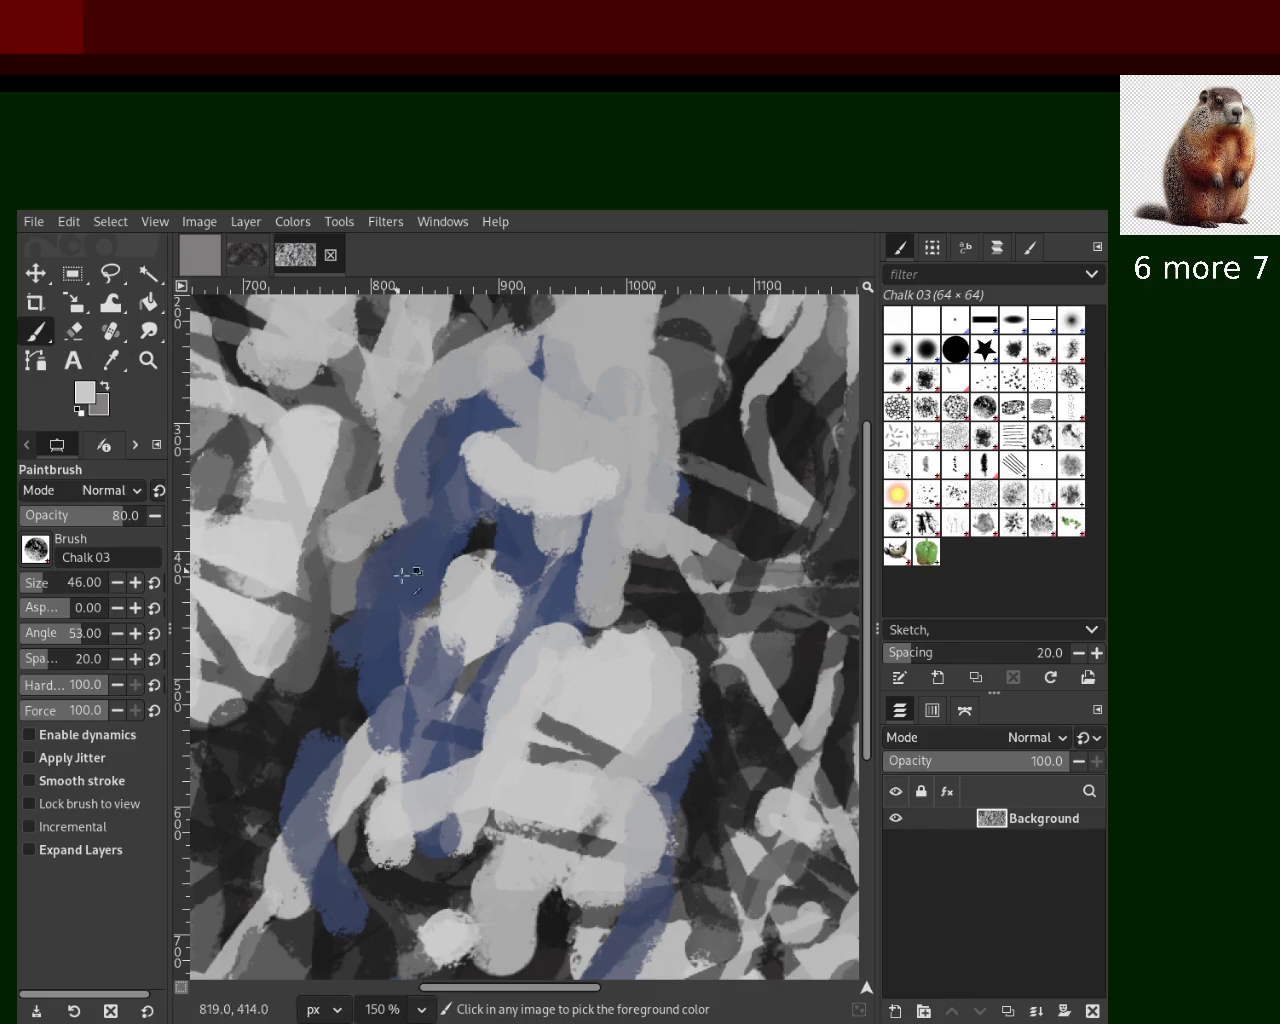
{"action": "left_click", "coordinate": [508, 550], "text": "ctrl"}
{"action": "left_click", "coordinate": [294, 544], "text": "ctrl"}
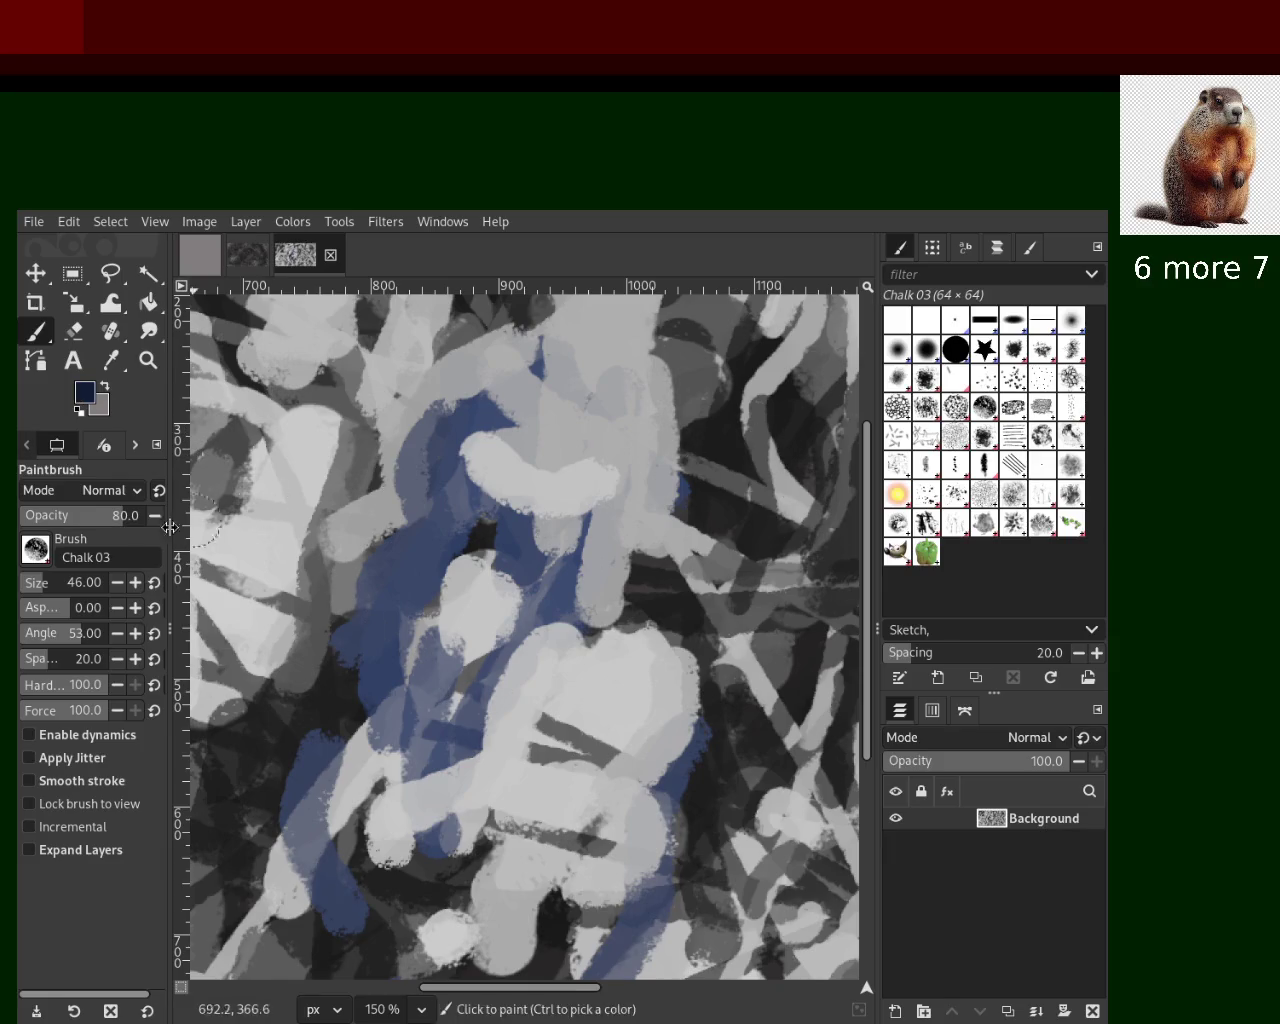
{"action": "left_click", "coordinate": [27, 584]}
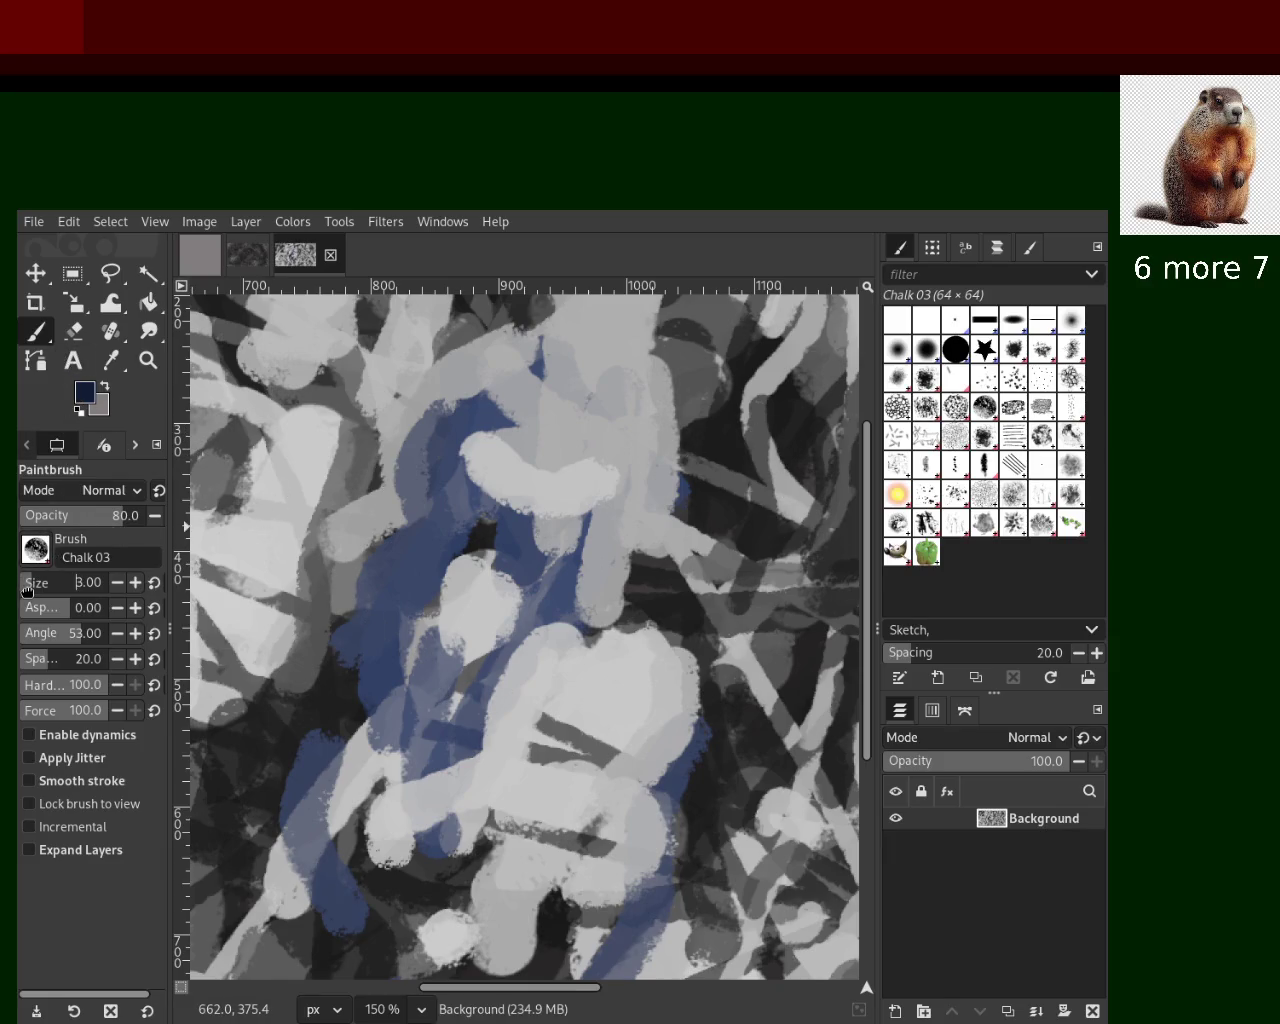
{"action": "left_click", "coordinate": [38, 590]}
Paint navy dabs and a dark-grey stroke running down-left in the lower middle
{"action": "left_click_drag", "start_coordinate": [471, 521], "coordinate": [391, 623]}
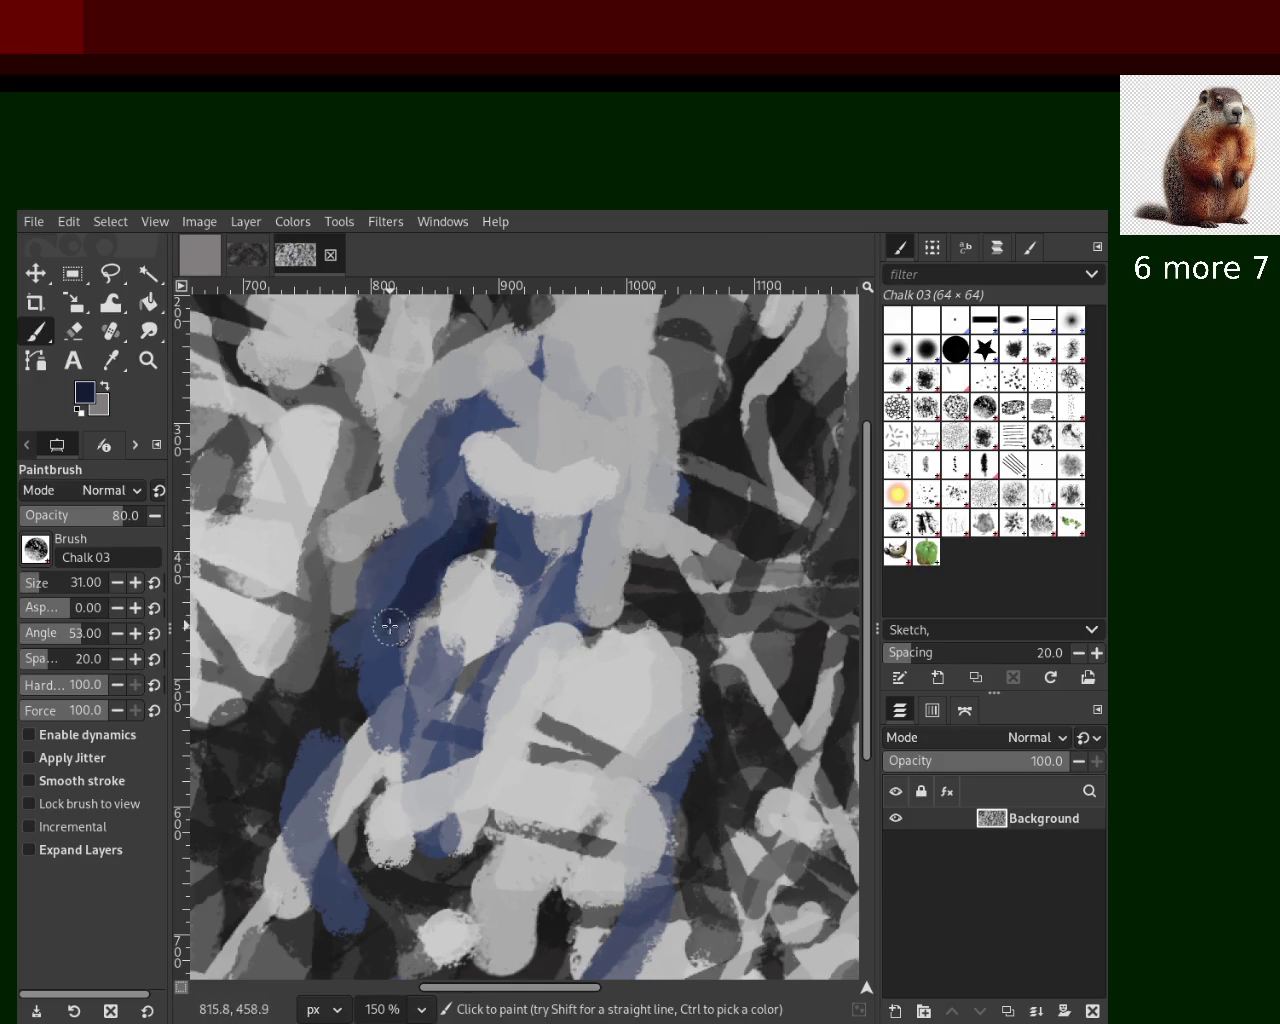
{"action": "left_click", "coordinate": [443, 514], "text": "ctrl"}
{"action": "left_click_drag", "start_coordinate": [443, 534], "coordinate": [370, 648]}
{"action": "key", "text": "ctrl+z"}
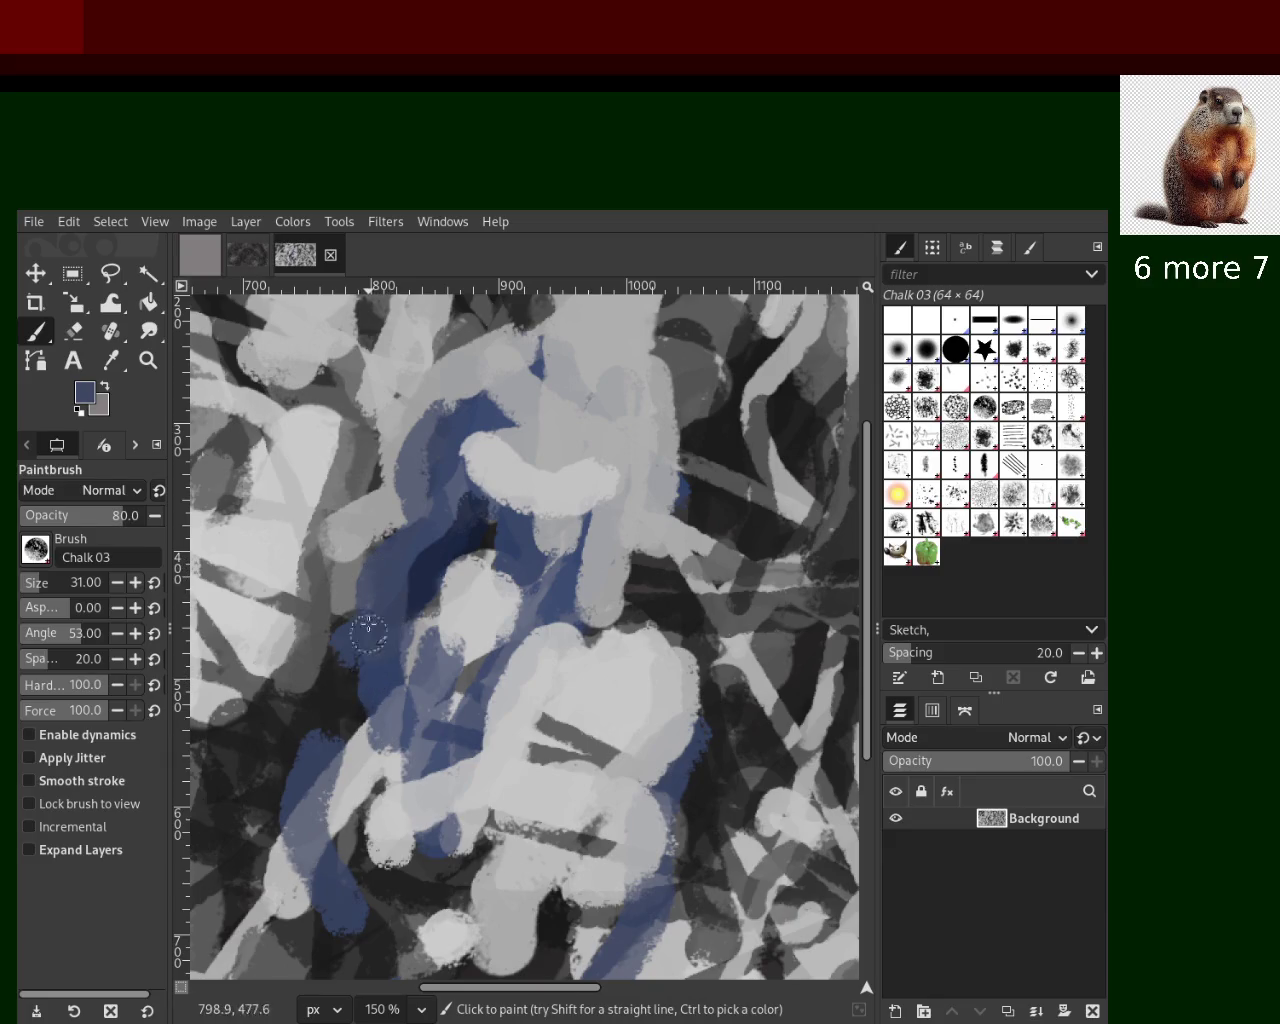
{"action": "left_click", "coordinate": [453, 551], "text": "ctrl"}
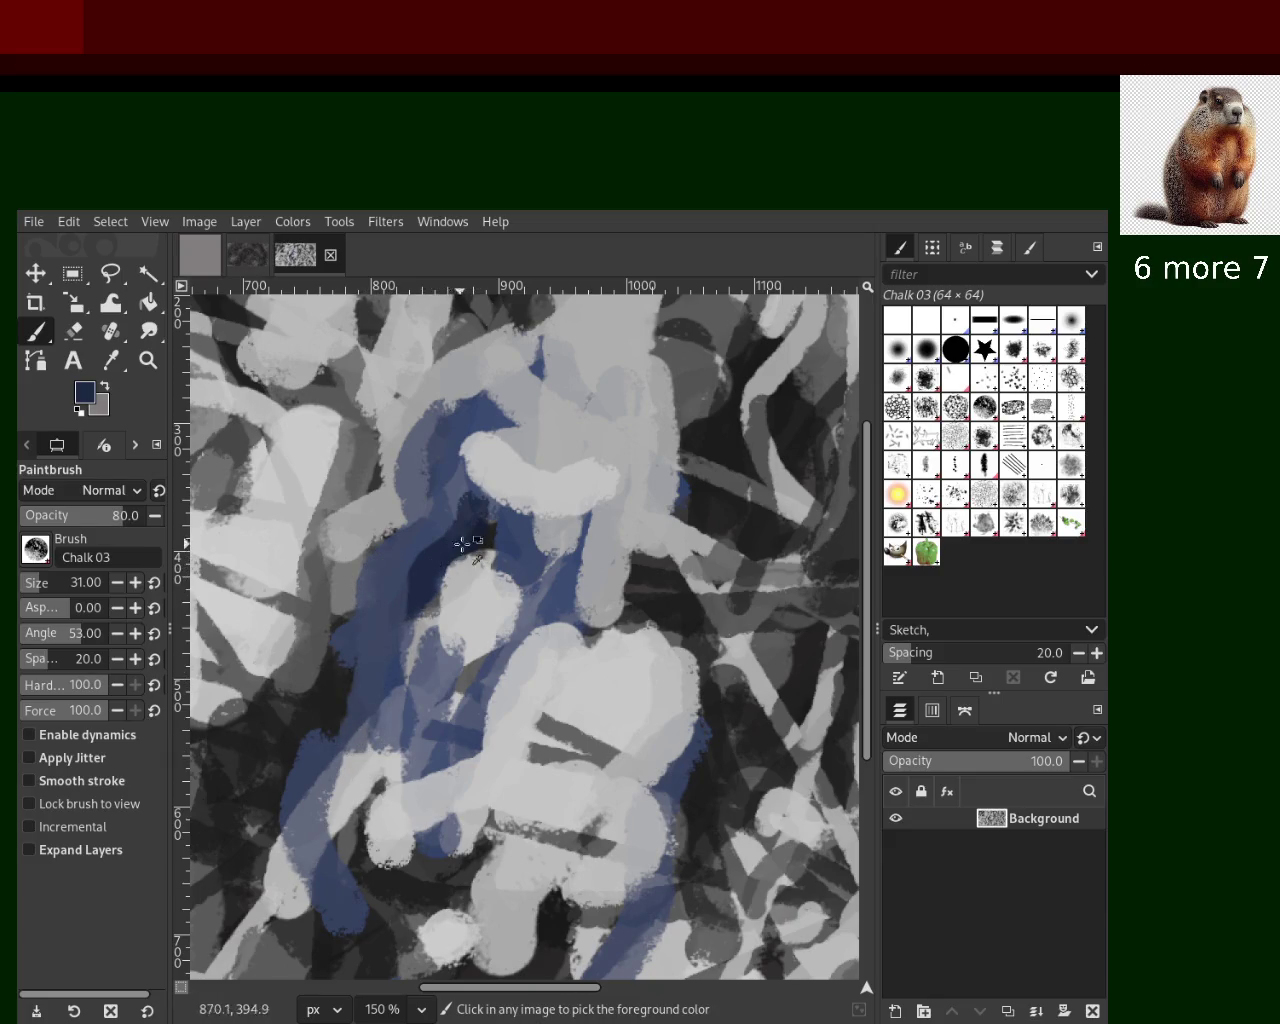
{"action": "left_click_drag", "start_coordinate": [550, 610], "coordinate": [490, 690]}
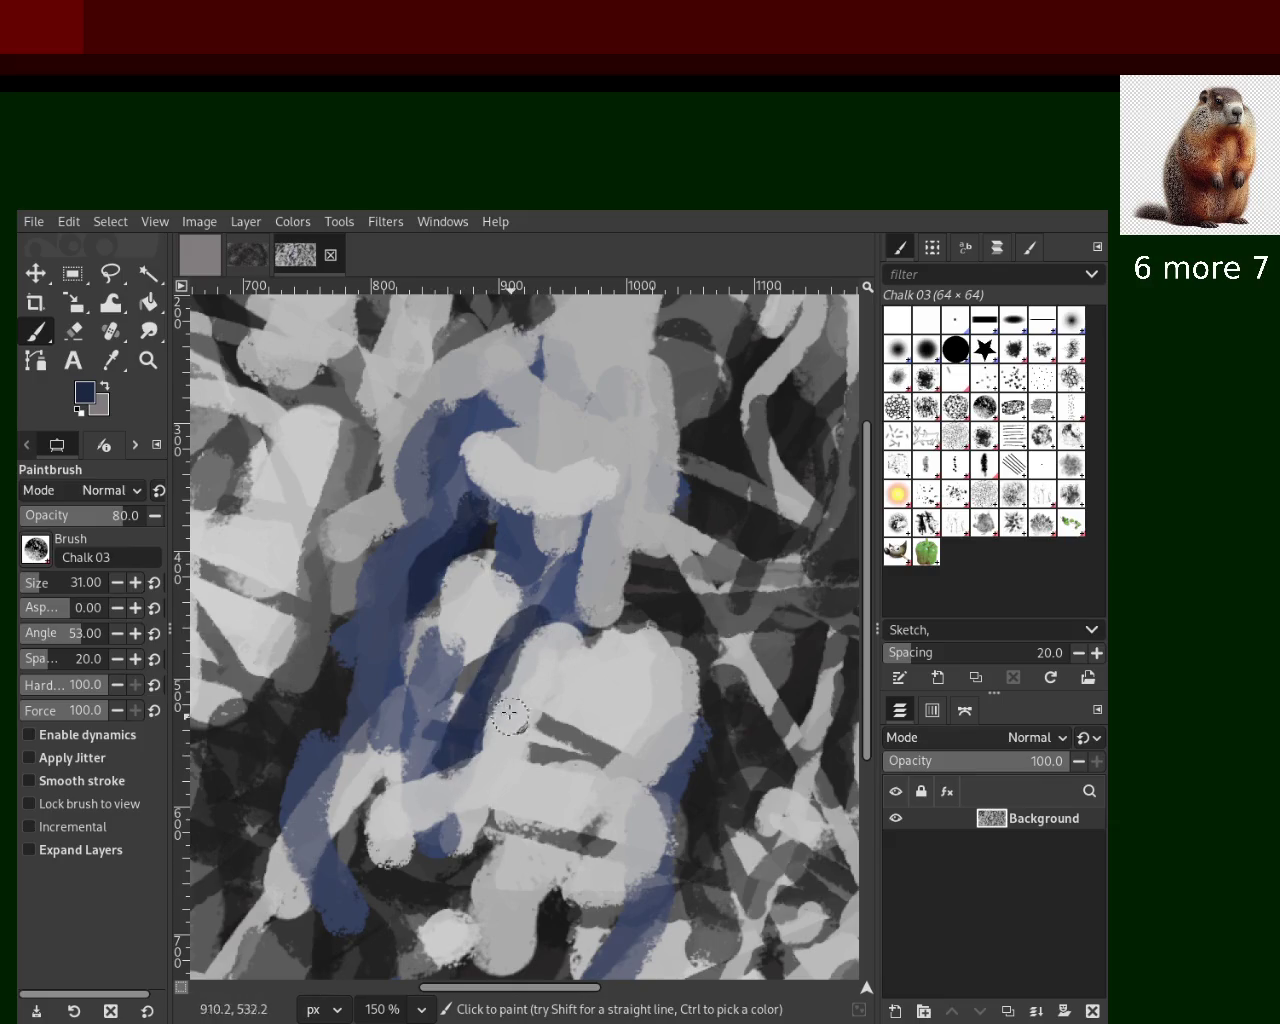
{"action": "key", "text": "ctrl+z"}
{"action": "left_click_drag", "start_coordinate": [555, 630], "coordinate": [485, 701]}
{"action": "key", "text": "ctrl+z"}
{"action": "left_click_drag", "start_coordinate": [545, 630], "coordinate": [472, 746]}
Sample dark navy and cover the grey band with a navy diagonal
{"action": "left_click", "coordinate": [473, 748], "text": "ctrl"}
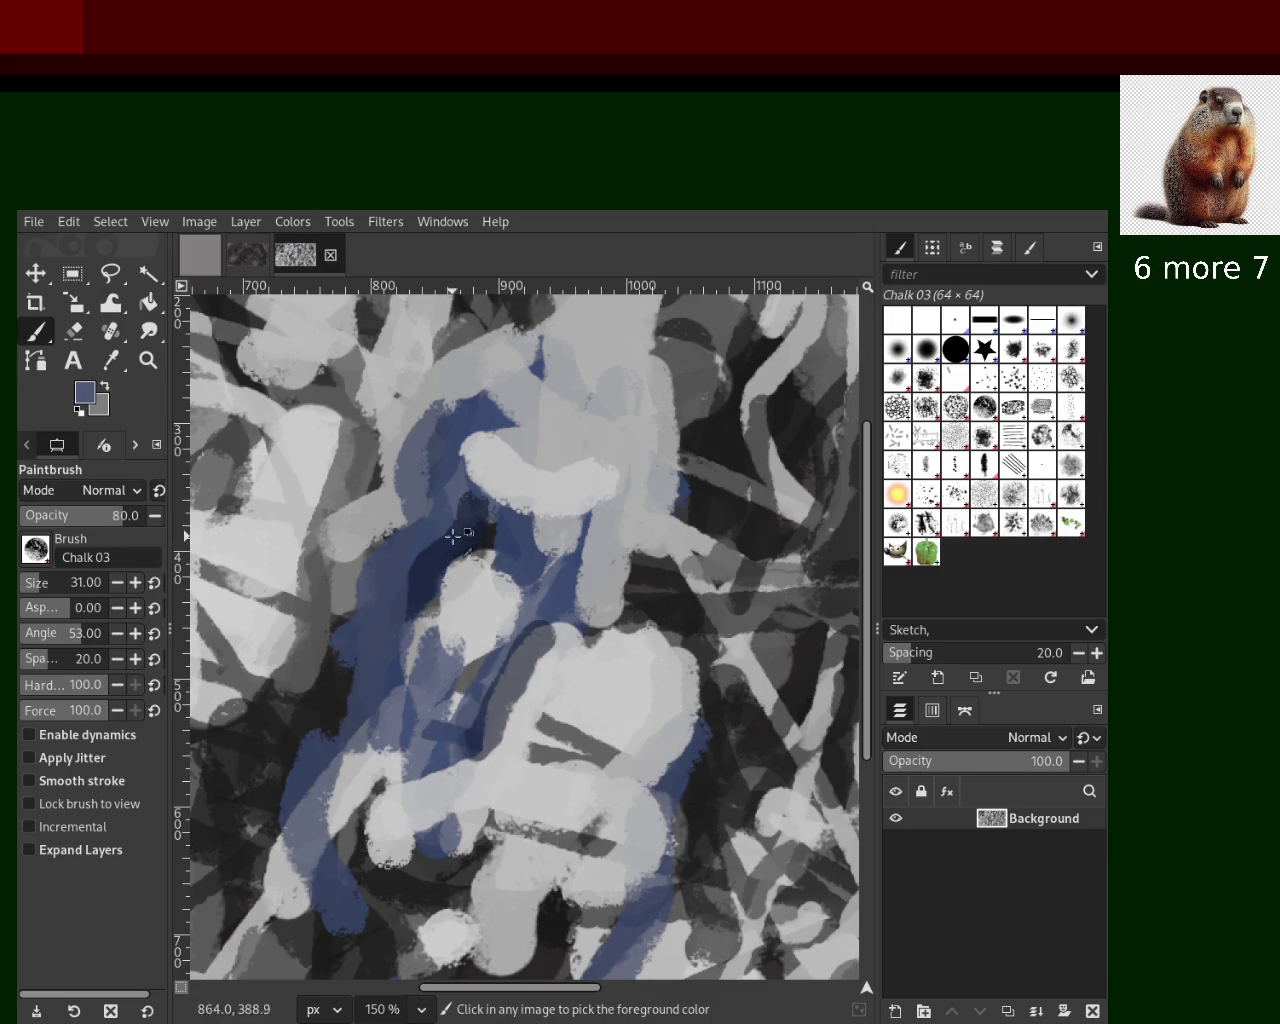
{"action": "left_click", "coordinate": [414, 682], "text": "ctrl"}
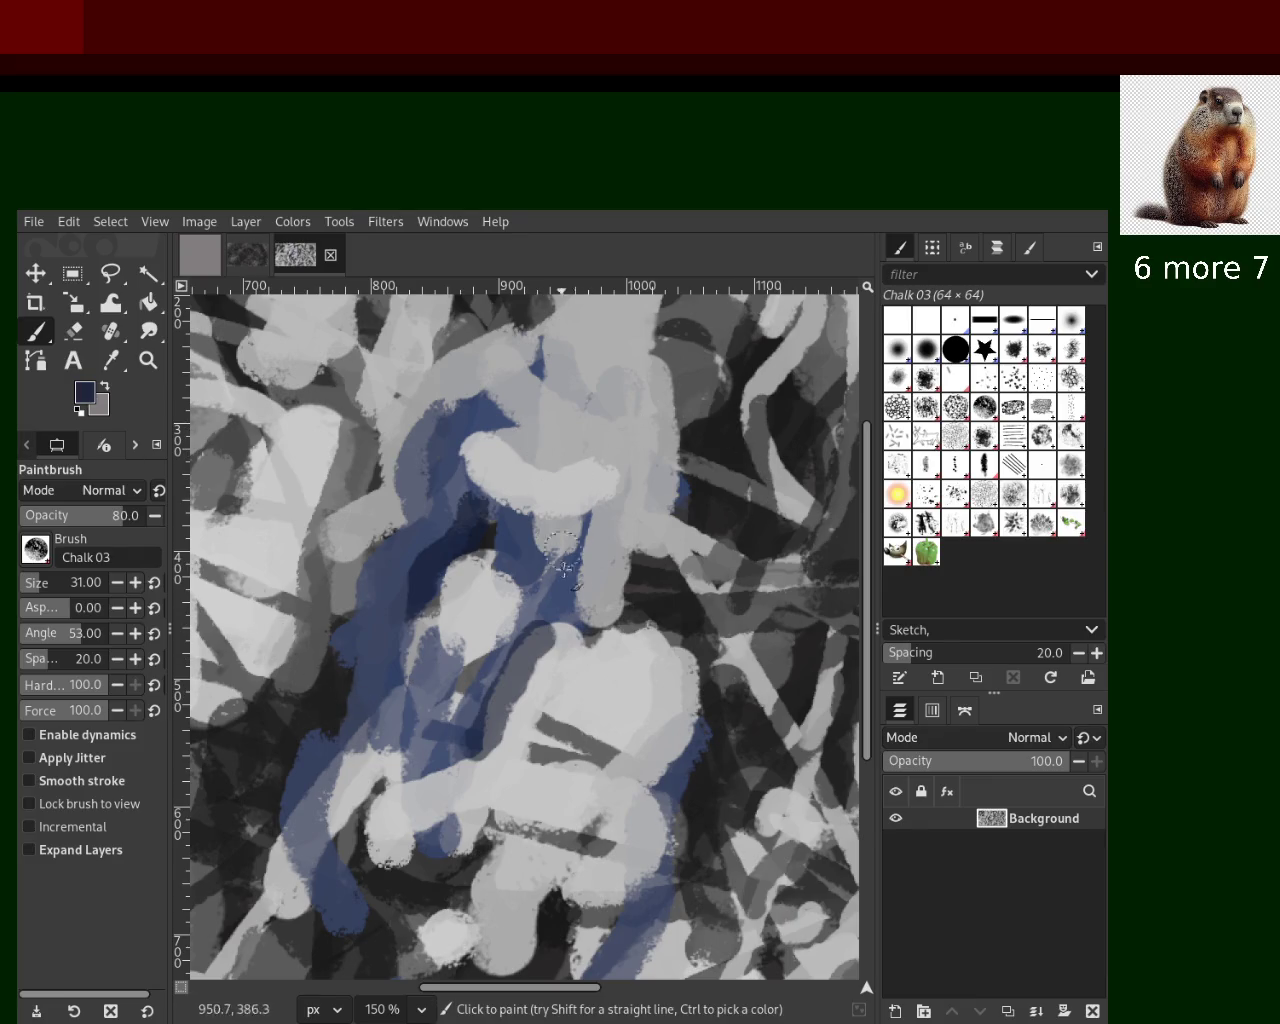
{"action": "left_click_drag", "start_coordinate": [590, 592], "coordinate": [525, 705]}
{"action": "key", "text": "ctrl+z"}
{"action": "left_click_drag", "start_coordinate": [552, 630], "coordinate": [490, 755]}
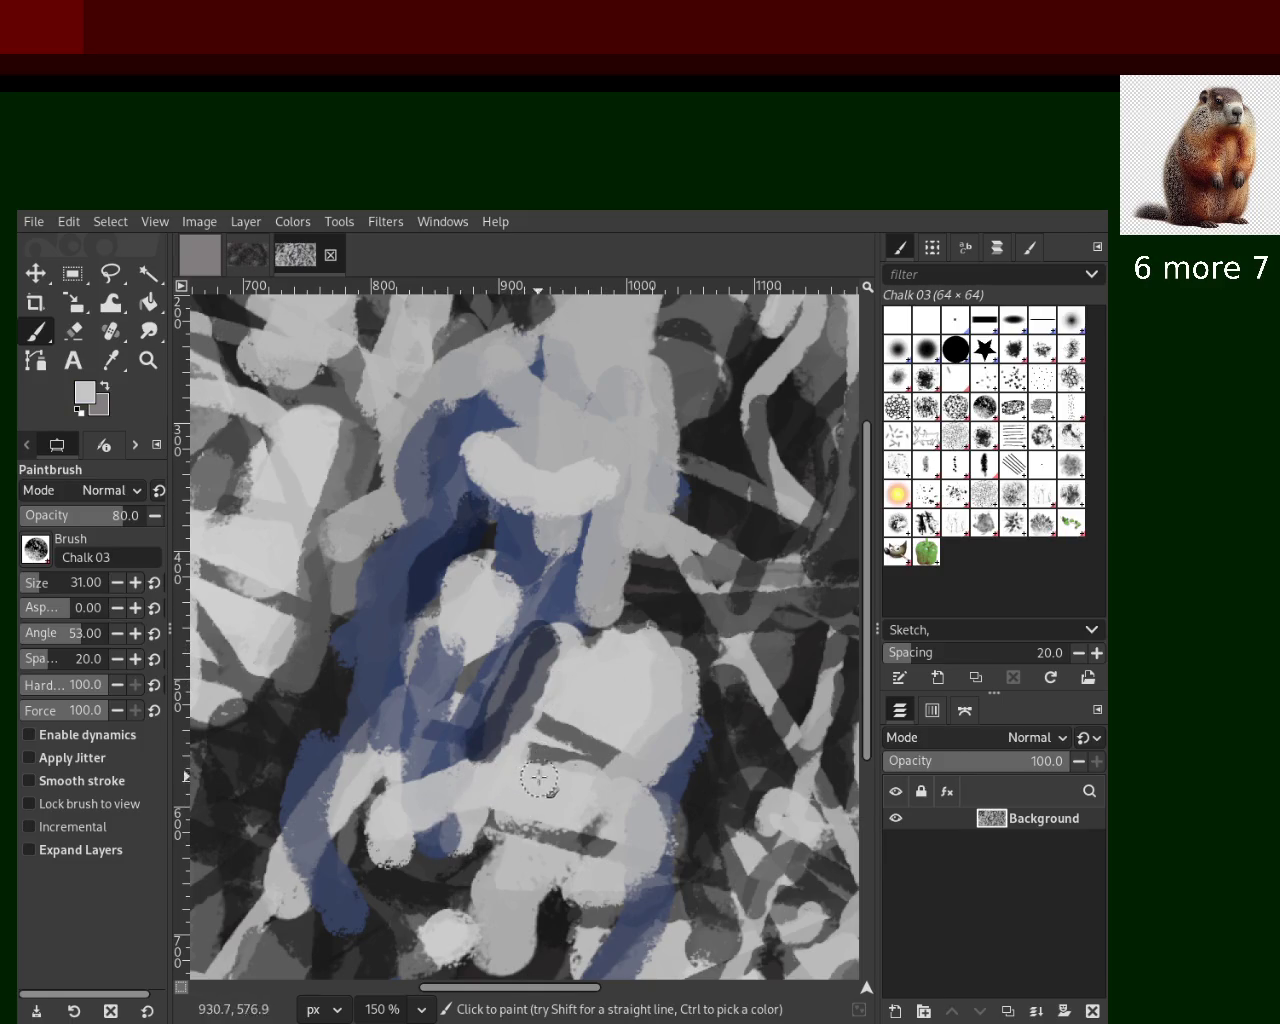
Paint a near-black stroke across the light shape, then cover the dark area with light grey
{"action": "left_click", "coordinate": [609, 779], "text": "ctrl"}
{"action": "mouse_move", "coordinate": [615, 790]}
{"action": "left_mouse_down"}
{"action": "mouse_move", "coordinate": [525, 755]}
{"action": "mouse_move", "coordinate": [590, 785]}
{"action": "left_mouse_up"}
{"action": "key", "text": "ctrl+z"}
{"action": "left_click", "coordinate": [790, 697], "text": "ctrl"}
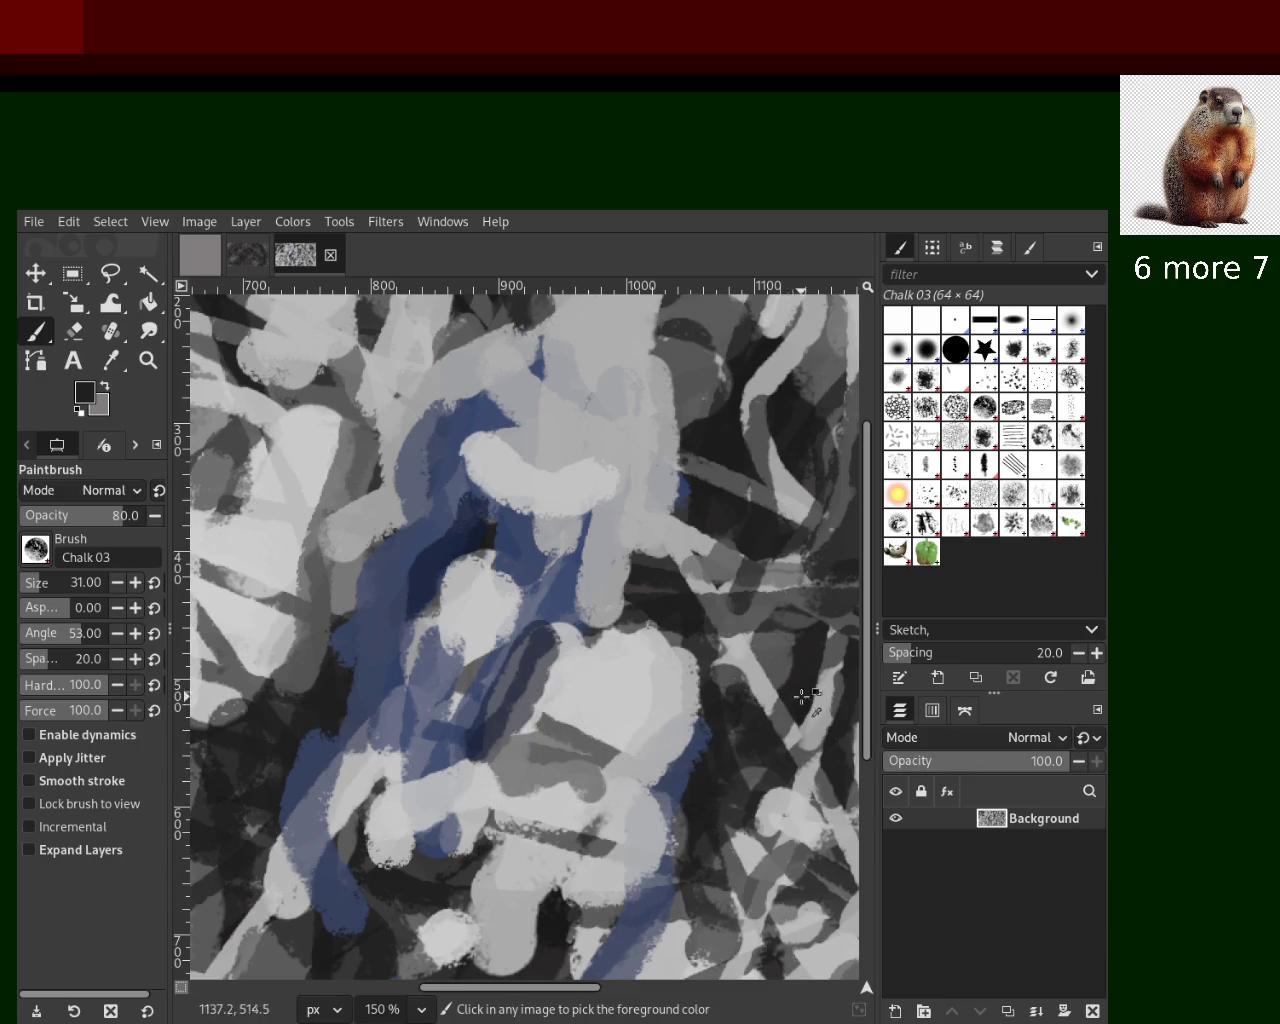
{"action": "left_click_drag", "start_coordinate": [600, 723], "coordinate": [485, 680]}
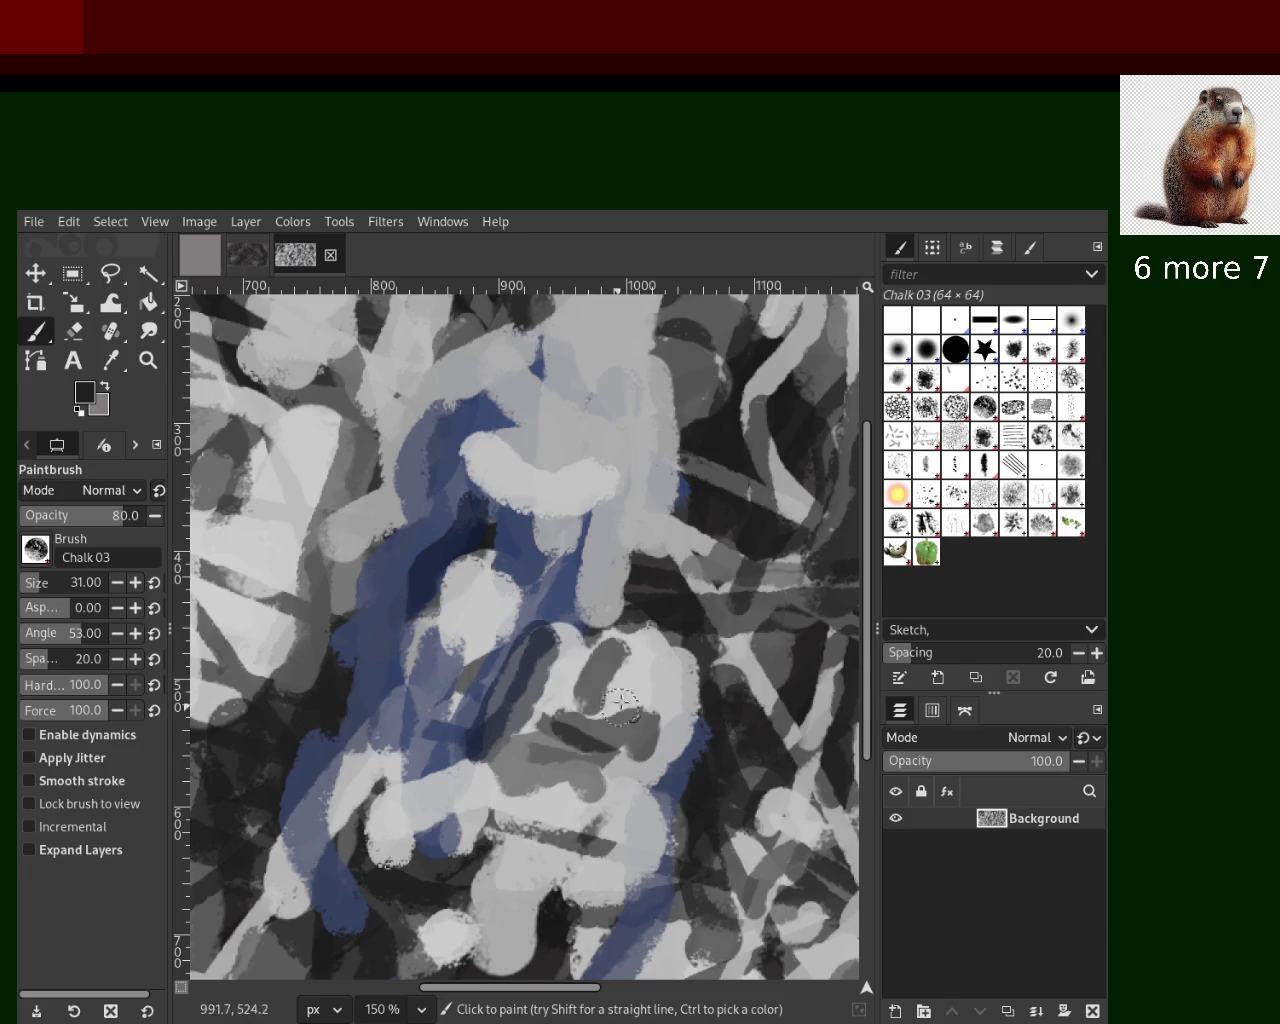
{"action": "left_click", "coordinate": [638, 632], "text": "ctrl"}
{"action": "left_click_drag", "start_coordinate": [617, 608], "coordinate": [590, 632]}
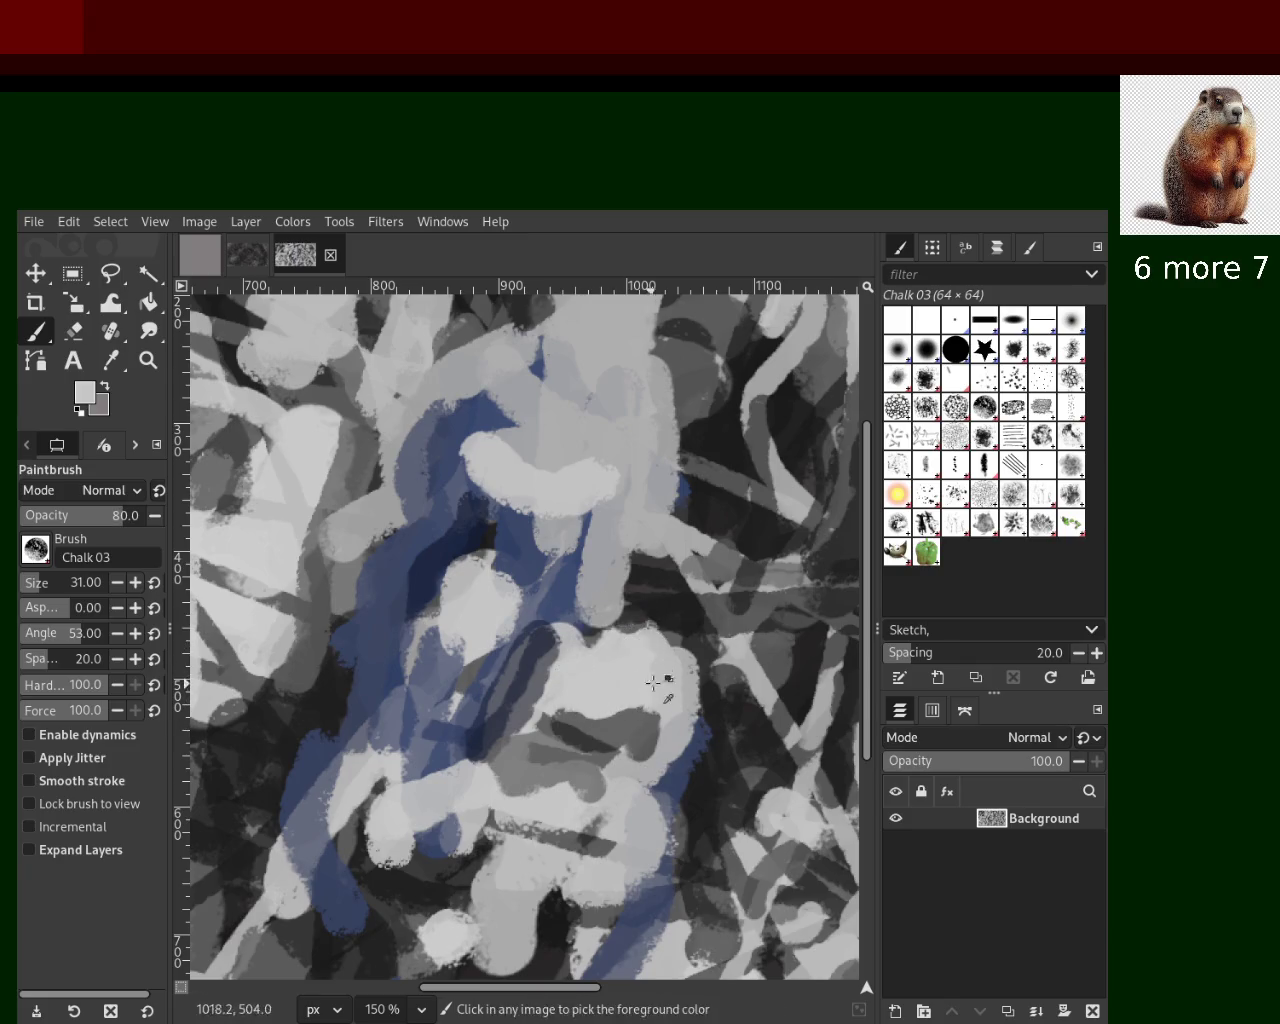
{"action": "left_click_drag", "start_coordinate": [527, 748], "coordinate": [478, 765]}
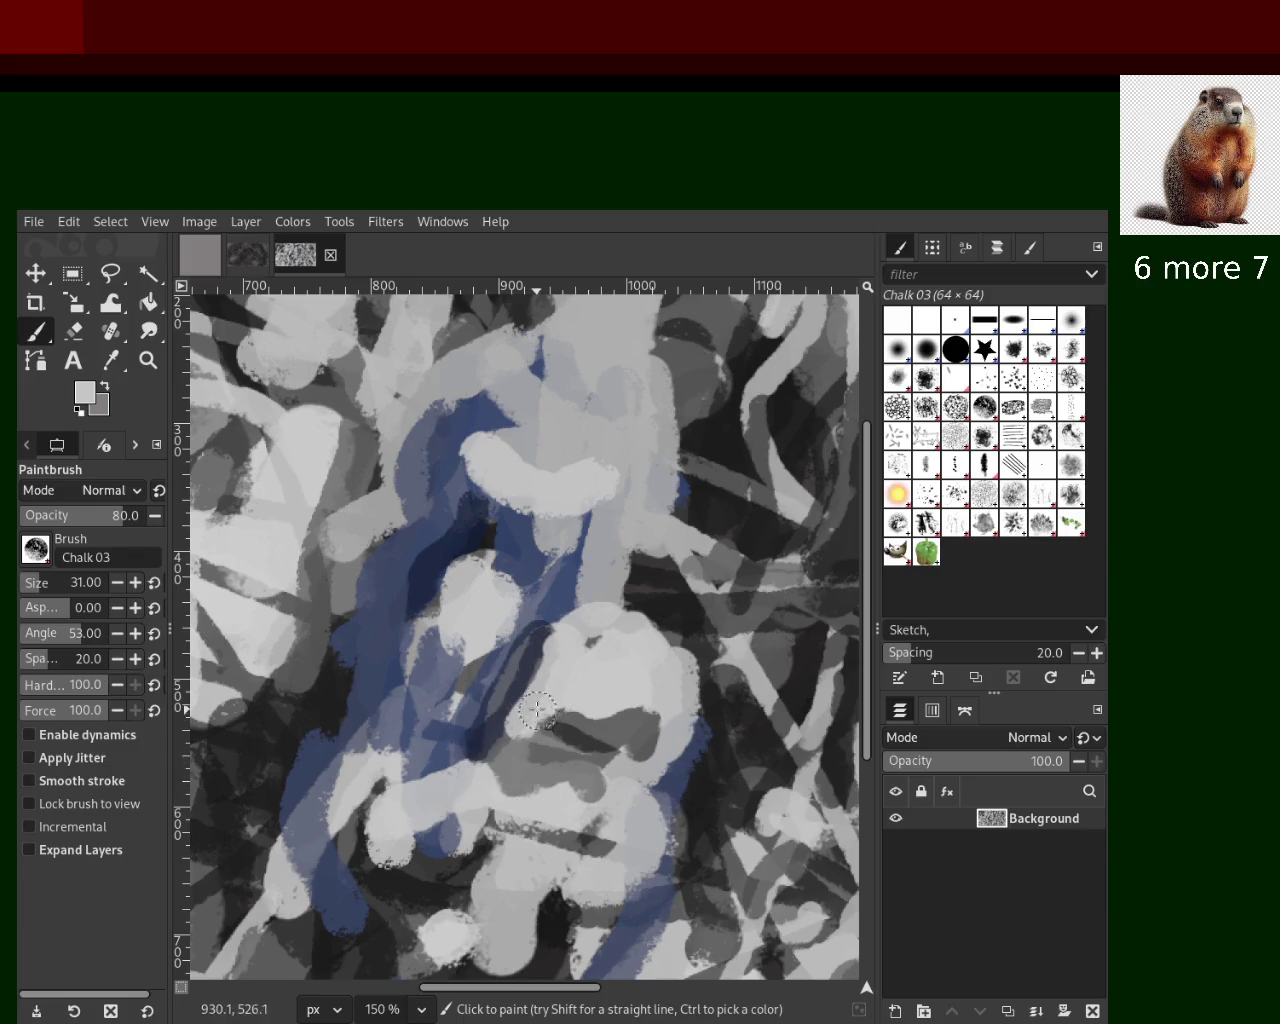
{"action": "key", "text": "ctrl+z"}
Shape a light-grey blob in the centre and add a light-grey daub below it
{"action": "left_click", "coordinate": [447, 848], "text": "ctrl"}
{"action": "left_click", "coordinate": [484, 596], "text": "ctrl"}
{"action": "mouse_move", "coordinate": [484, 596]}
{"action": "left_mouse_down"}
{"action": "mouse_move", "coordinate": [452, 565]}
{"action": "mouse_move", "coordinate": [460, 609]}
{"action": "left_mouse_up"}
{"action": "key", "text": "ctrl+z"}
{"action": "left_click_drag", "start_coordinate": [466, 545], "coordinate": [458, 655]}
{"action": "key", "text": "ctrl+z"}
{"action": "key", "text": "ctrl+z"}
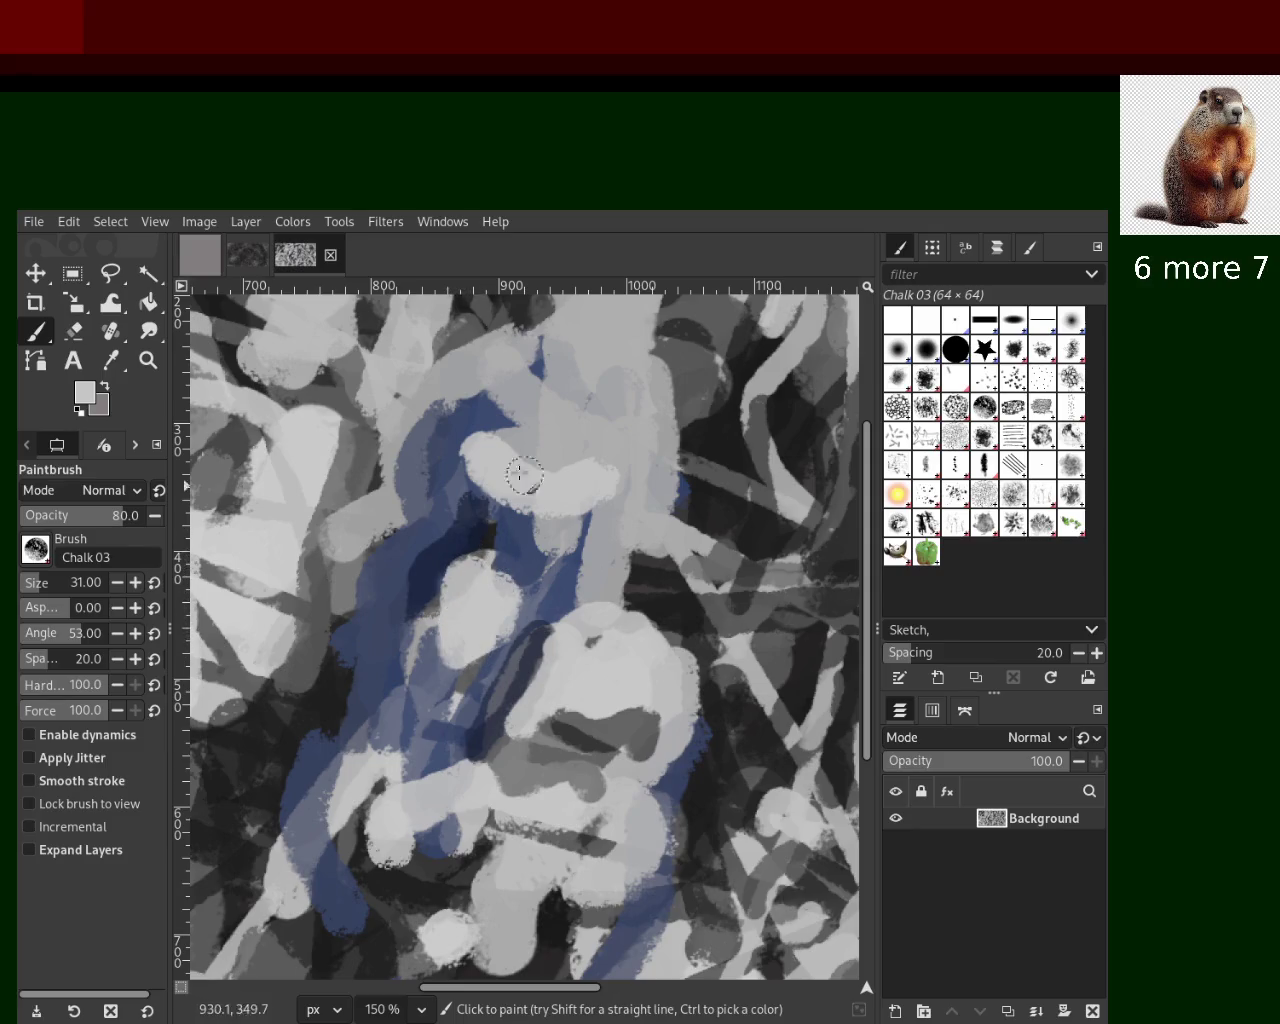
{"action": "left_click_drag", "start_coordinate": [519, 598], "coordinate": [466, 590]}
{"action": "key", "text": "ctrl+z"}
{"action": "left_click_drag", "start_coordinate": [540, 505], "coordinate": [466, 445]}
{"action": "key", "text": "ctrl+z"}
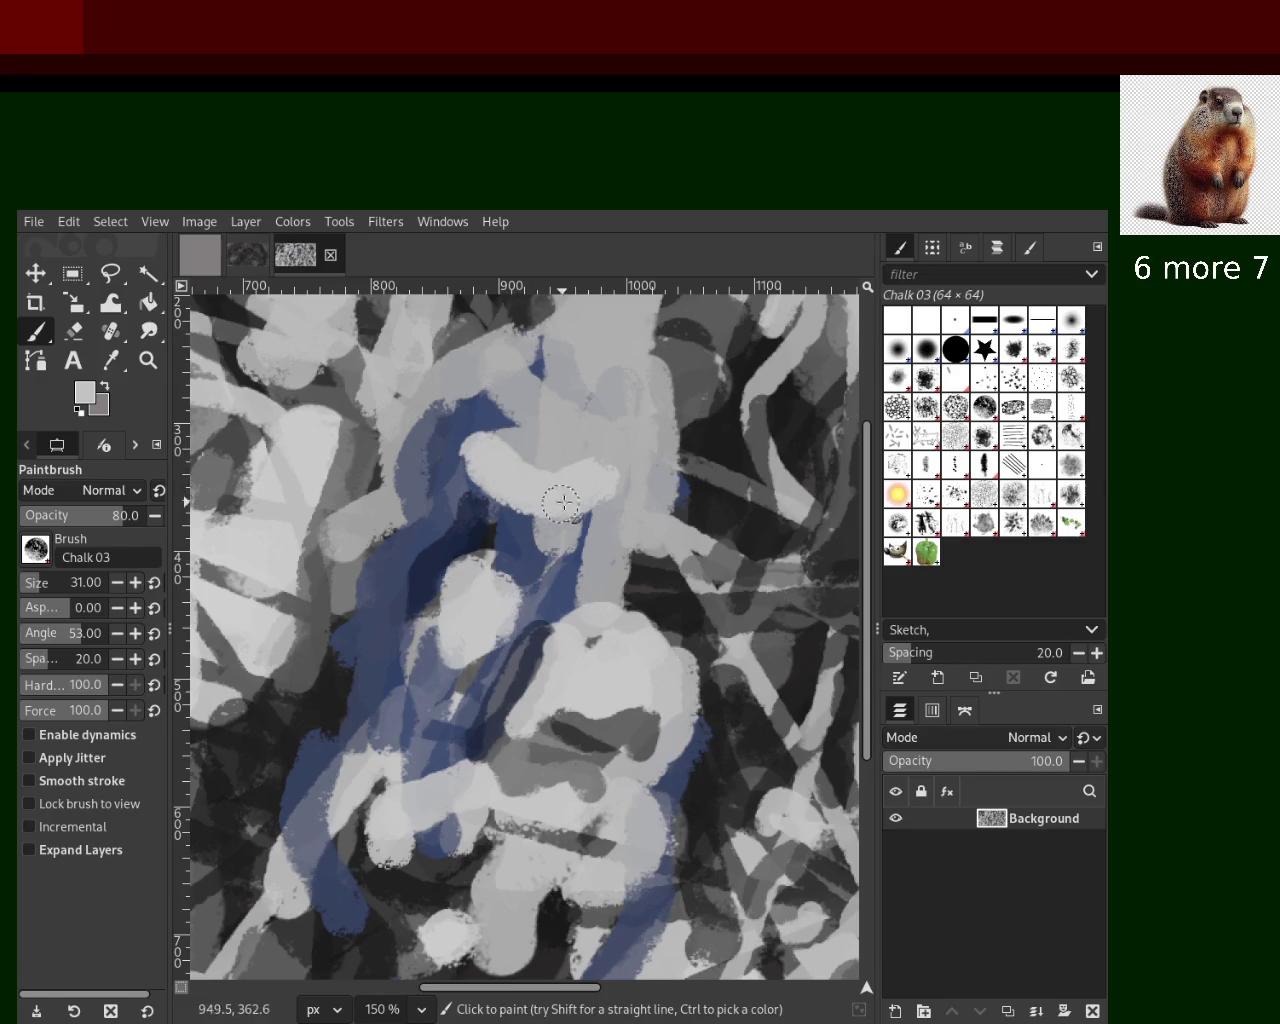
{"action": "left_click_drag", "start_coordinate": [510, 486], "coordinate": [558, 516]}
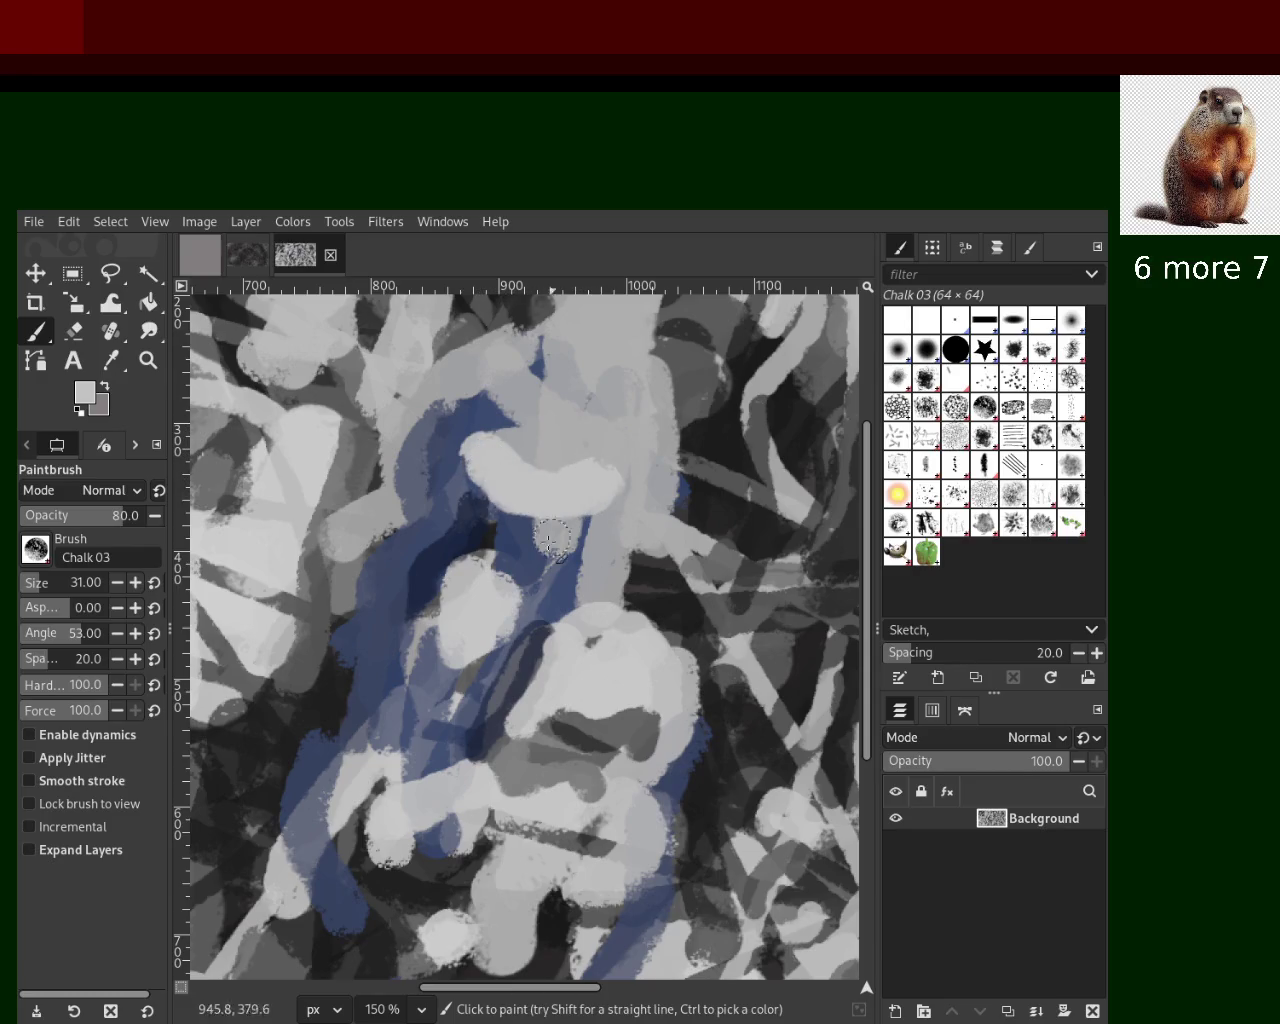
Add lighter-grey chalk strokes right of centre and from the top, plus a grey-blue lower stroke
{"action": "left_click", "coordinate": [504, 447], "text": "ctrl"}
{"action": "mouse_move", "coordinate": [592, 470]}
{"action": "left_mouse_down"}
{"action": "mouse_move", "coordinate": [570, 398]}
{"action": "mouse_move", "coordinate": [589, 637]}
{"action": "left_mouse_up"}
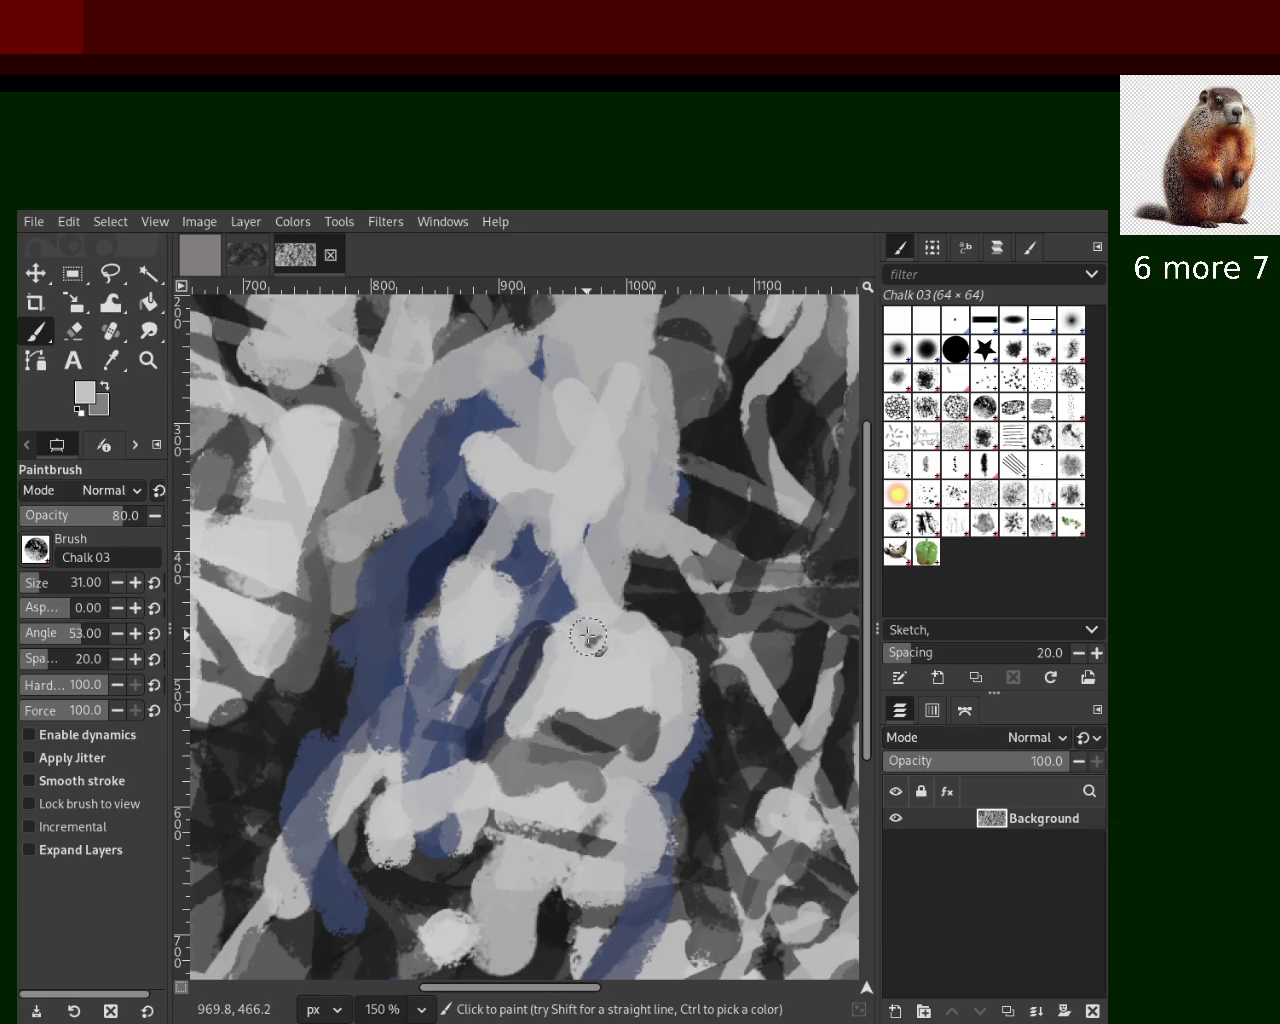
{"action": "left_click_drag", "start_coordinate": [575, 312], "coordinate": [502, 481]}
{"action": "left_click", "coordinate": [452, 405], "text": "ctrl"}
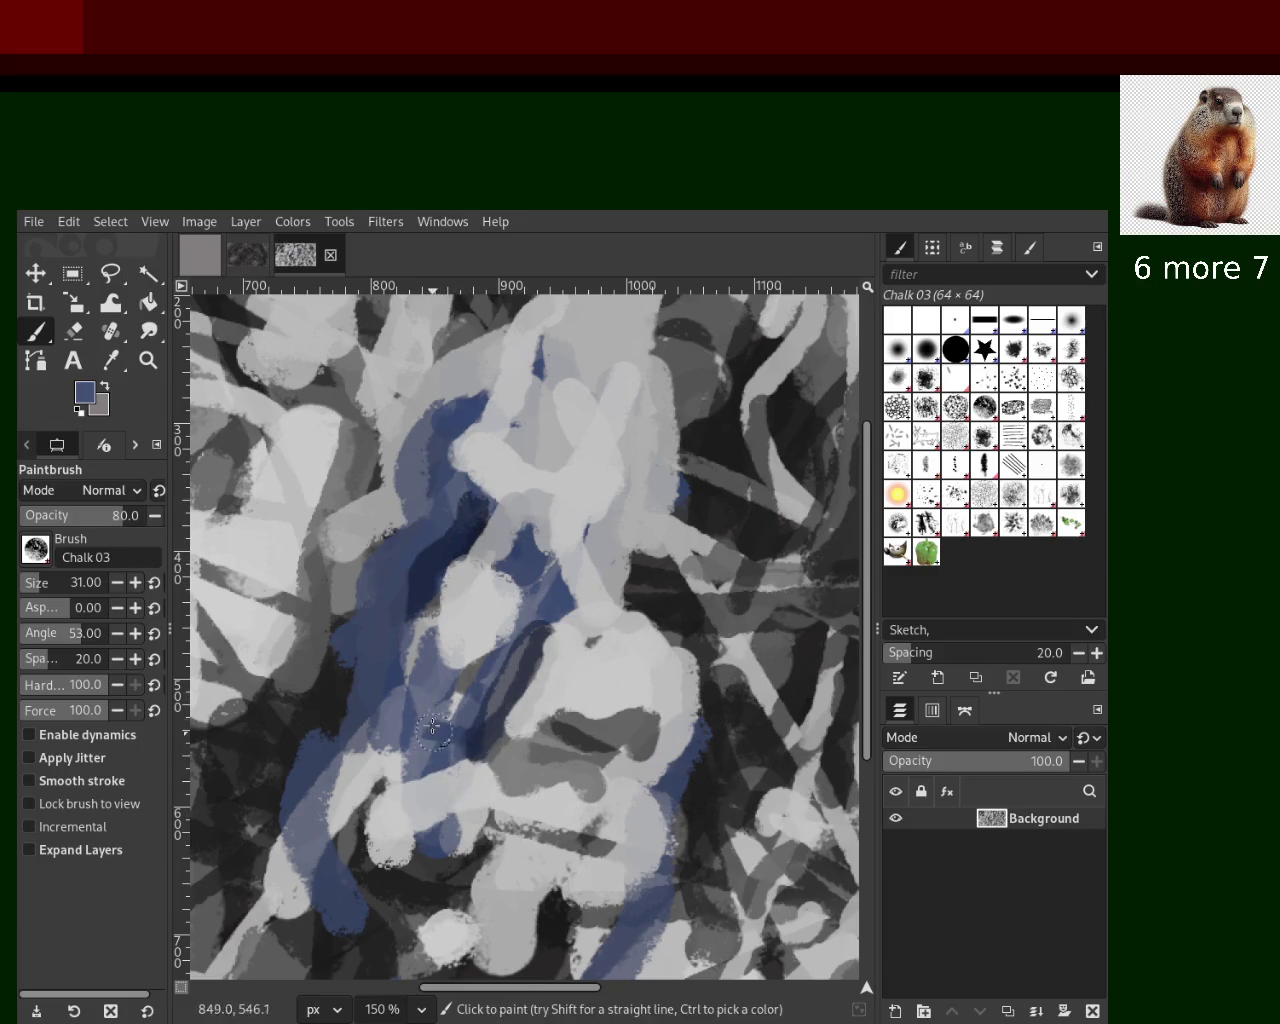
{"action": "left_click", "coordinate": [426, 690], "text": "ctrl"}
{"action": "left_click_drag", "start_coordinate": [425, 707], "coordinate": [418, 777]}
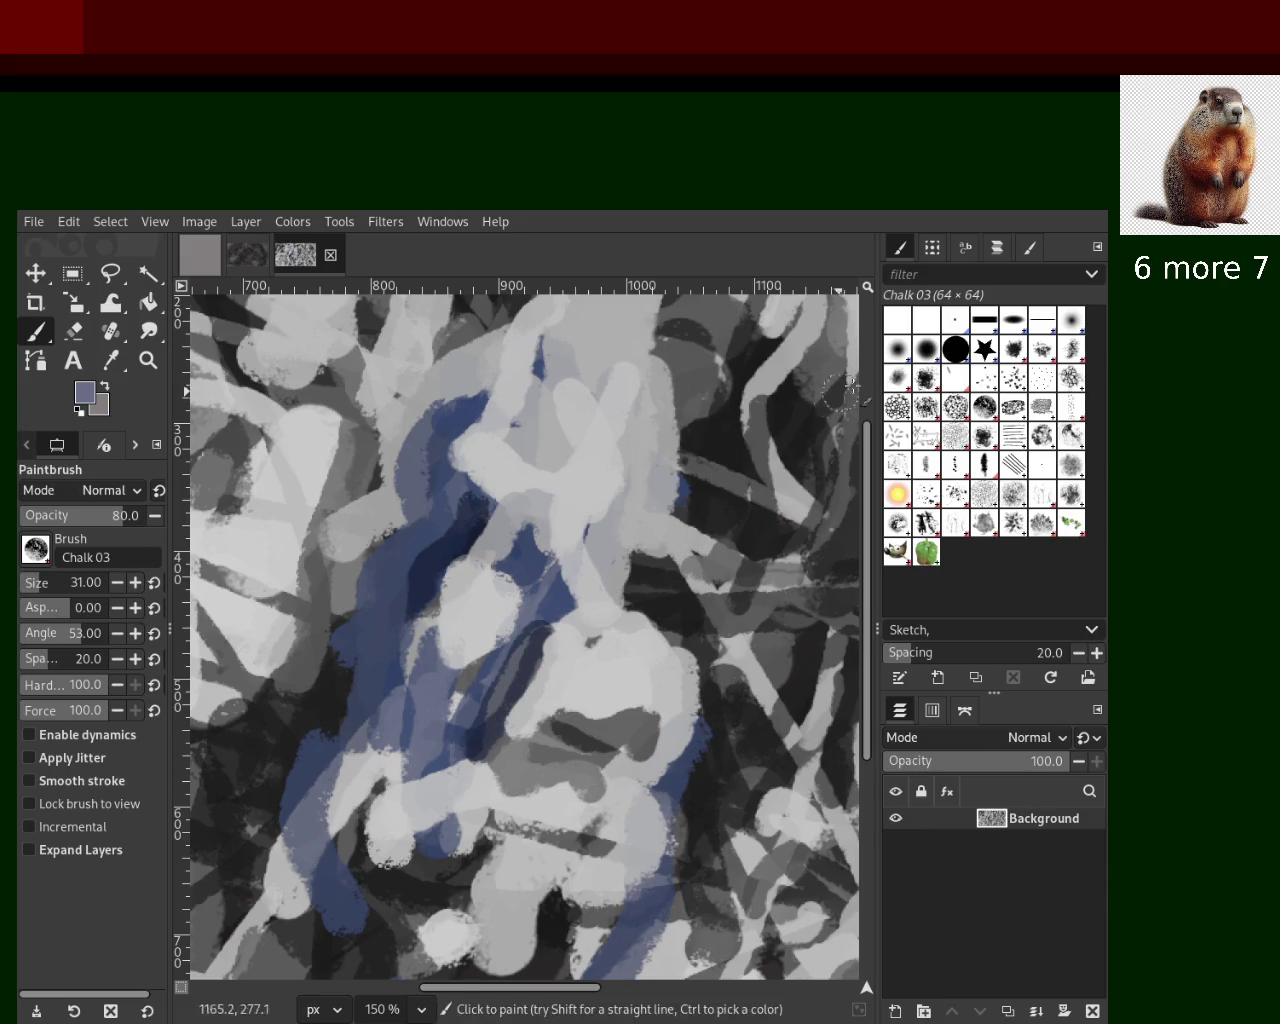
{"action": "left_click", "coordinate": [955, 348]}
Paint large grey-blue diagonal and horizontal strokes across the centre with the hard brush
{"action": "left_click_drag", "start_coordinate": [508, 472], "coordinate": [456, 797]}
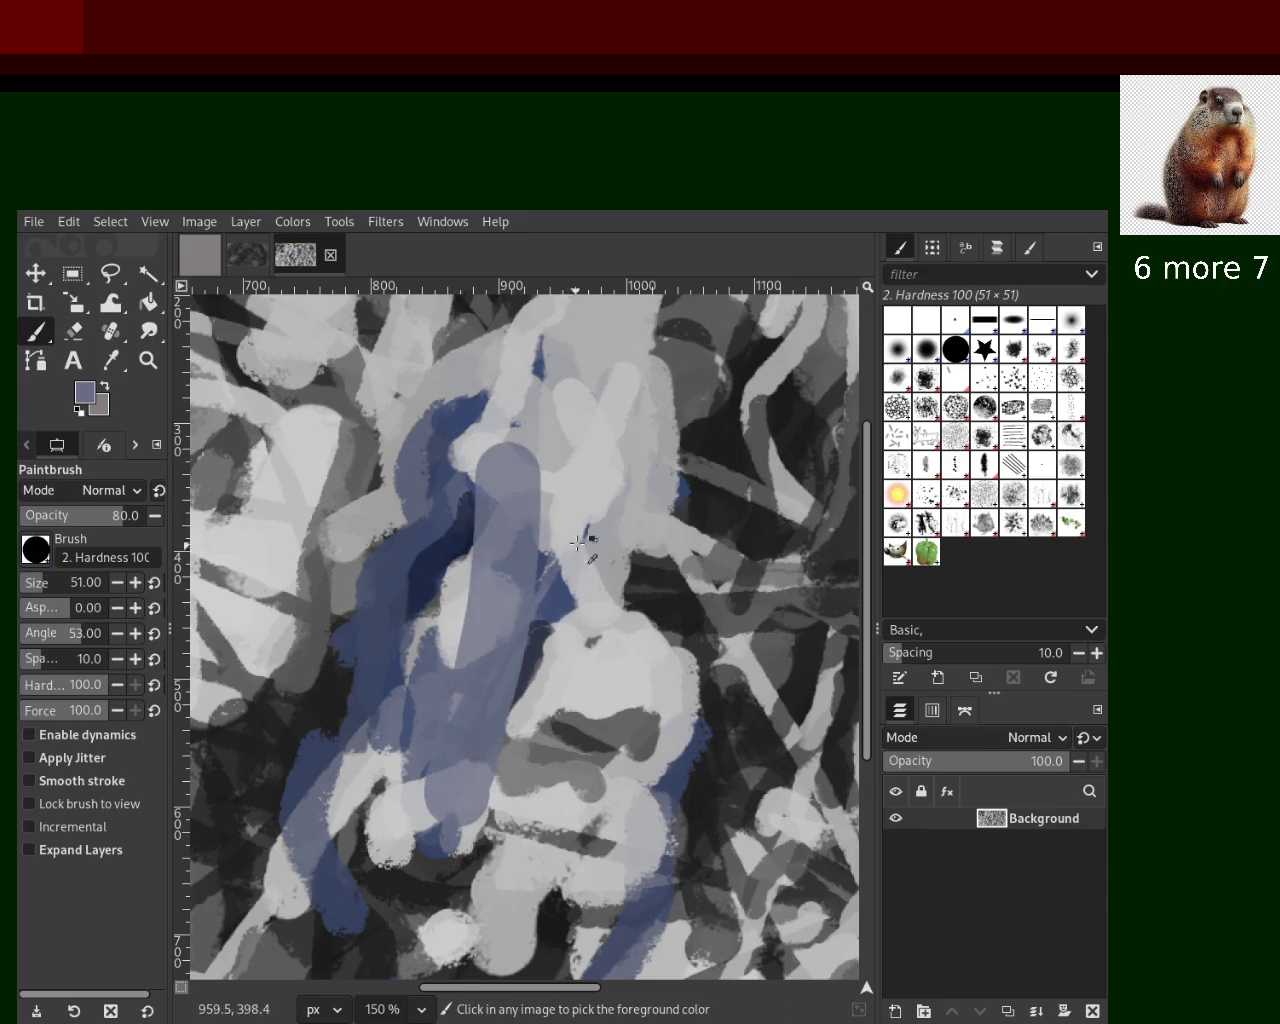
{"action": "left_click_drag", "start_coordinate": [600, 545], "coordinate": [470, 860]}
{"action": "left_click_drag", "start_coordinate": [635, 525], "coordinate": [410, 820]}
{"action": "key", "text": "ctrl+z"}
{"action": "mouse_move", "coordinate": [520, 420]}
{"action": "left_mouse_down"}
{"action": "mouse_move", "coordinate": [443, 729]}
{"action": "mouse_move", "coordinate": [586, 700]}
{"action": "left_mouse_up"}
{"action": "key", "text": "ctrl+z"}
{"action": "left_click_drag", "start_coordinate": [600, 365], "coordinate": [485, 655]}
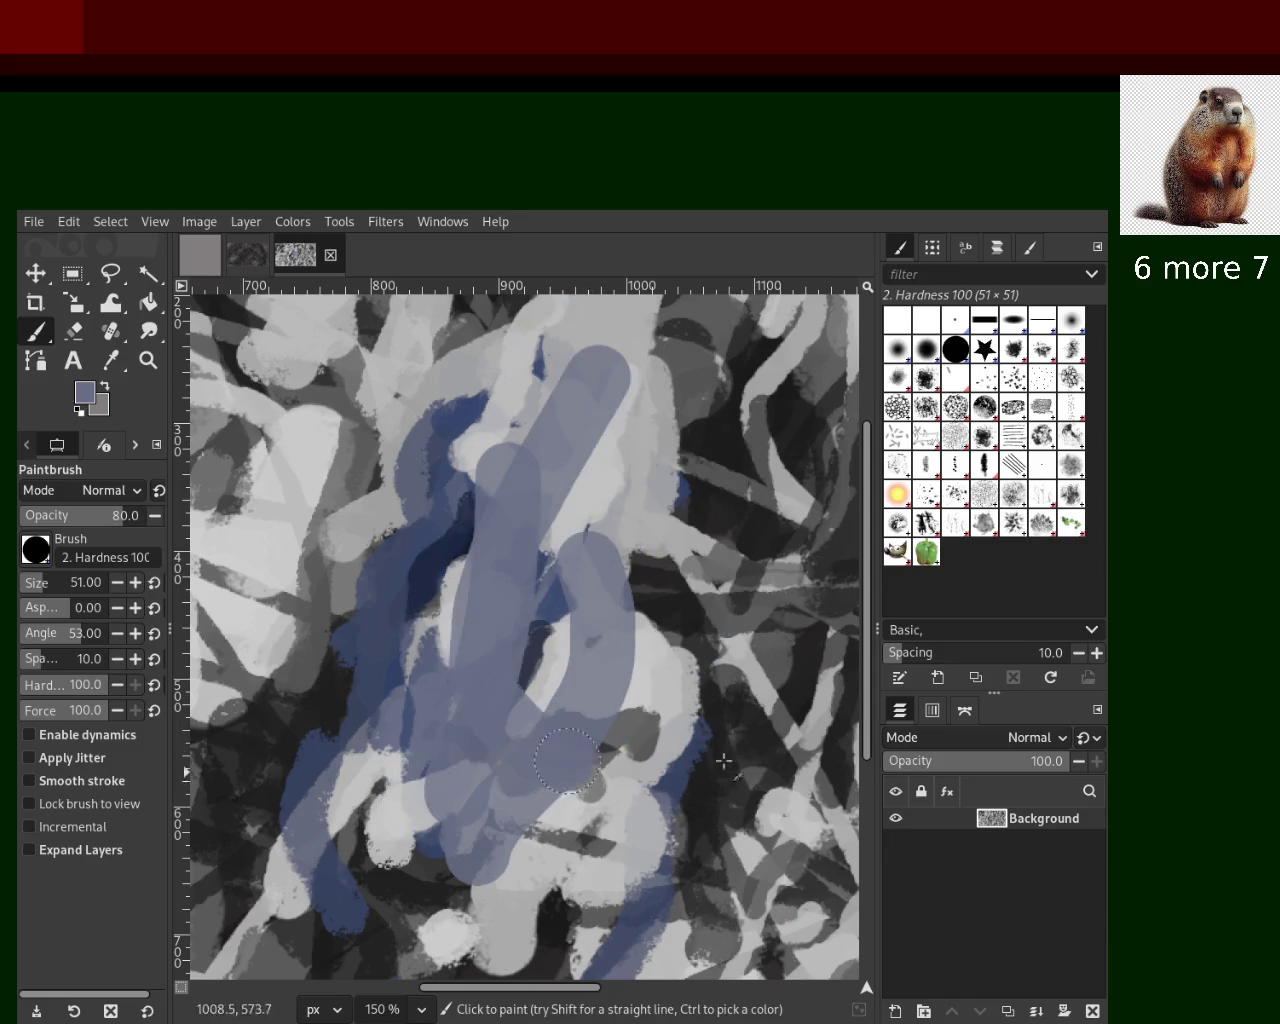
{"action": "left_click_drag", "start_coordinate": [265, 640], "coordinate": [745, 765]}
{"action": "left_click_drag", "start_coordinate": [590, 420], "coordinate": [440, 880]}
Add light-grey vertical, horizontal and crossing diagonal strokes over the centre and lower area
{"action": "left_click_drag", "start_coordinate": [562, 432], "coordinate": [535, 825]}
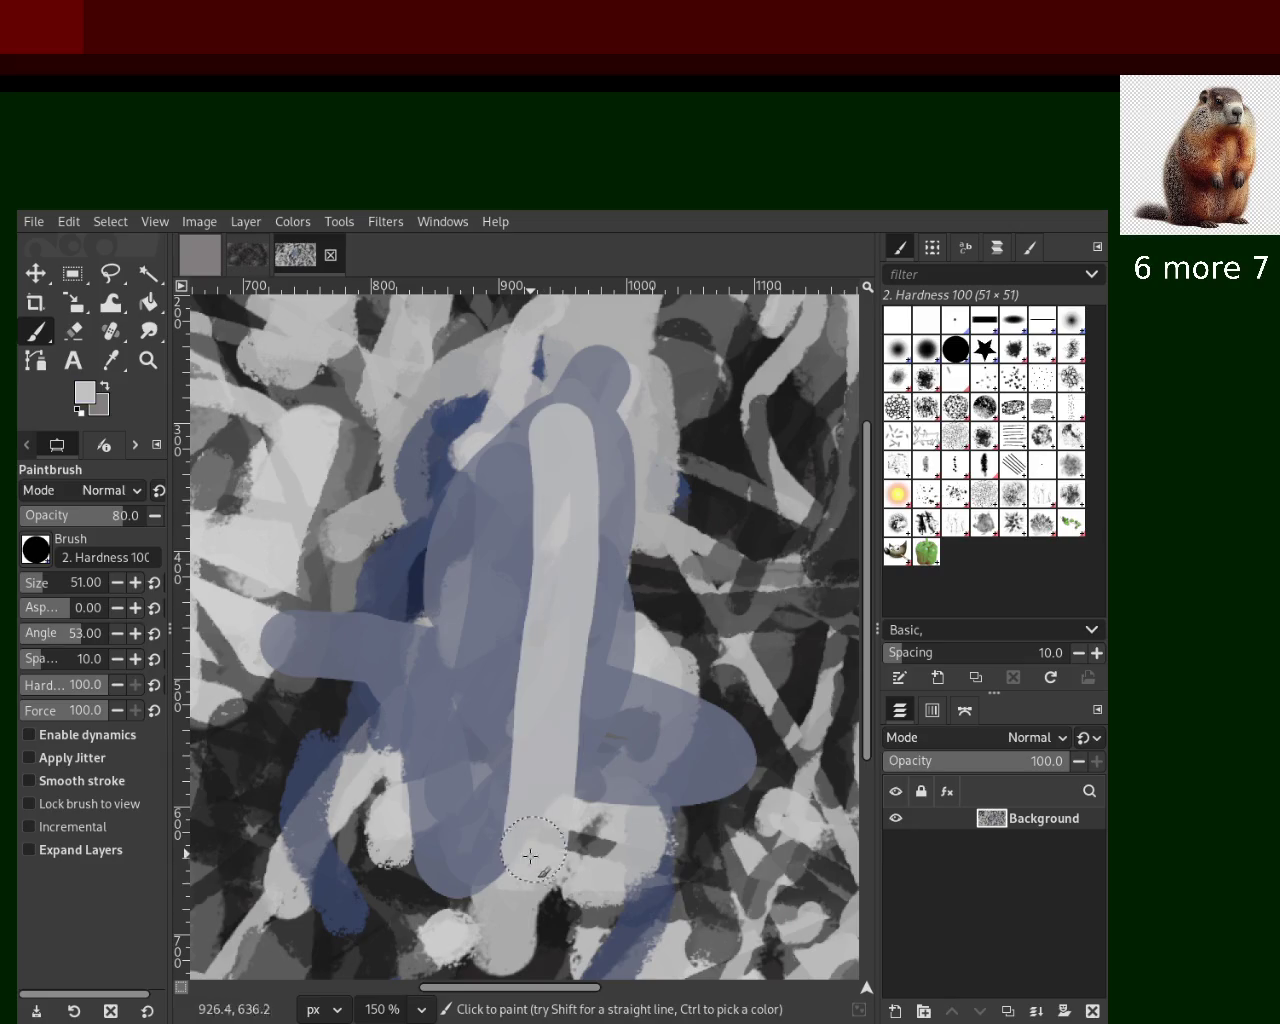
{"action": "left_click_drag", "start_coordinate": [525, 440], "coordinate": [420, 865]}
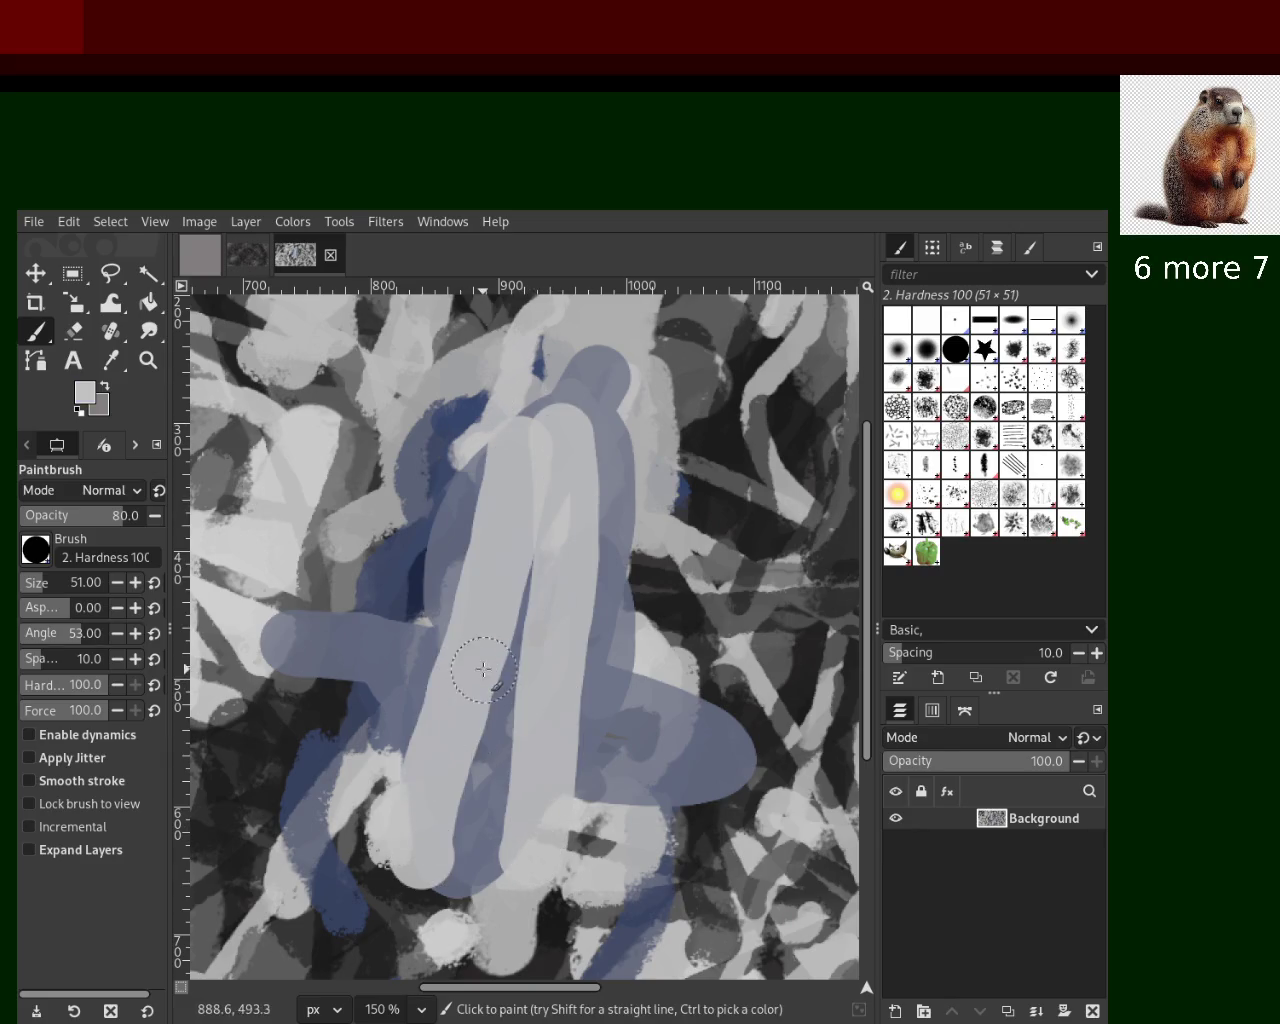
{"action": "left_click_drag", "start_coordinate": [430, 728], "coordinate": [680, 748]}
{"action": "left_click_drag", "start_coordinate": [615, 540], "coordinate": [455, 725]}
{"action": "left_click_drag", "start_coordinate": [360, 550], "coordinate": [565, 687]}
{"action": "left_click_drag", "start_coordinate": [500, 490], "coordinate": [600, 690]}
{"action": "mouse_move", "coordinate": [680, 815]}
{"action": "left_mouse_down"}
{"action": "mouse_move", "coordinate": [695, 870]}
{"action": "mouse_move", "coordinate": [320, 965]}
{"action": "left_mouse_up"}
{"action": "left_click_drag", "start_coordinate": [410, 790], "coordinate": [565, 785]}
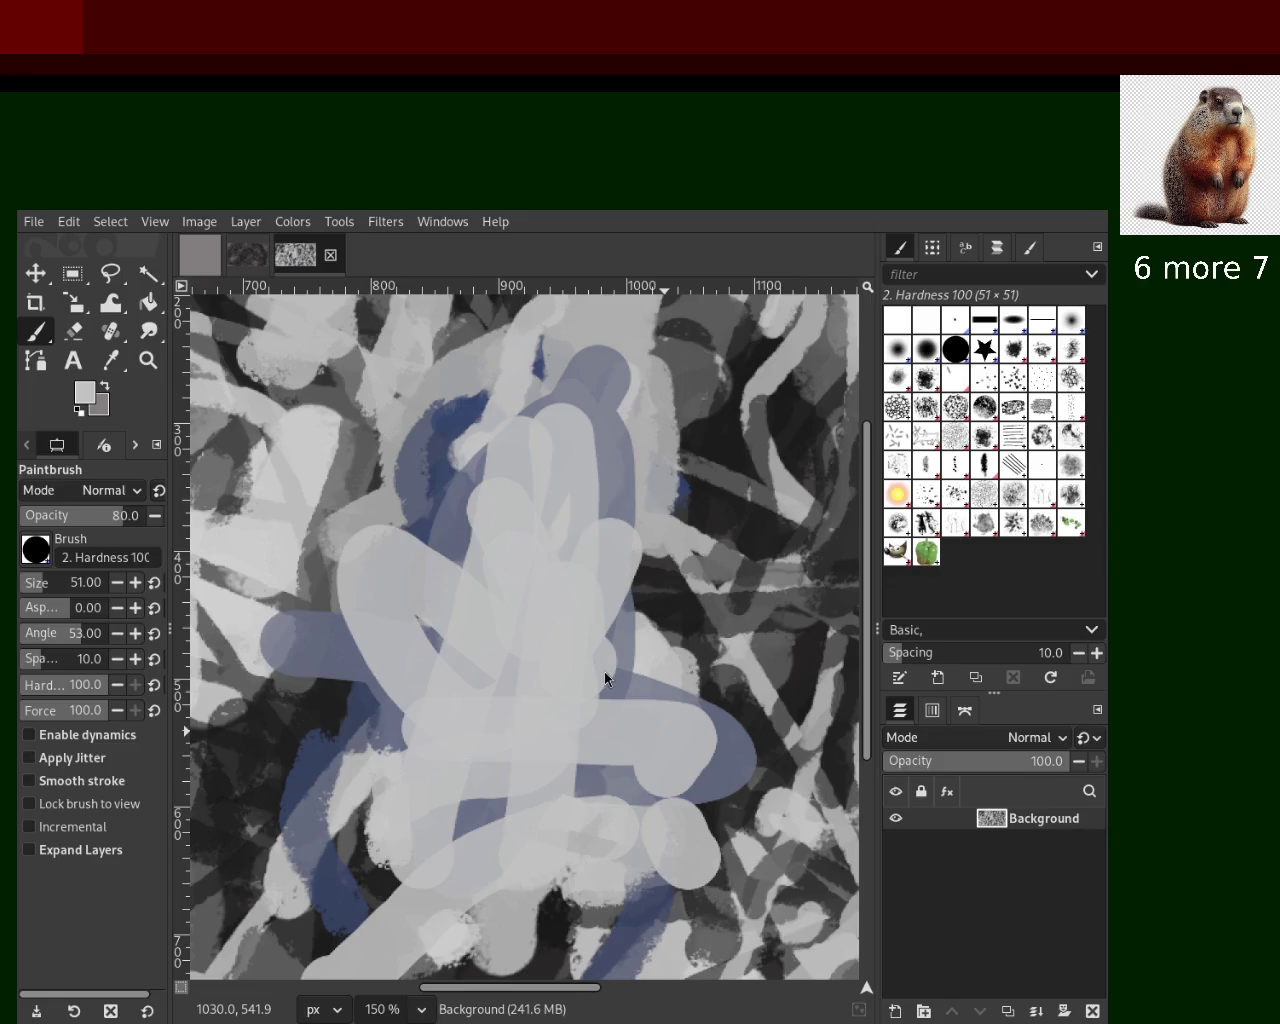
Undo the light-grey strokes, briefly redo them, then undo them again to reveal the blue
{"action": "key", "text": "ctrl"}
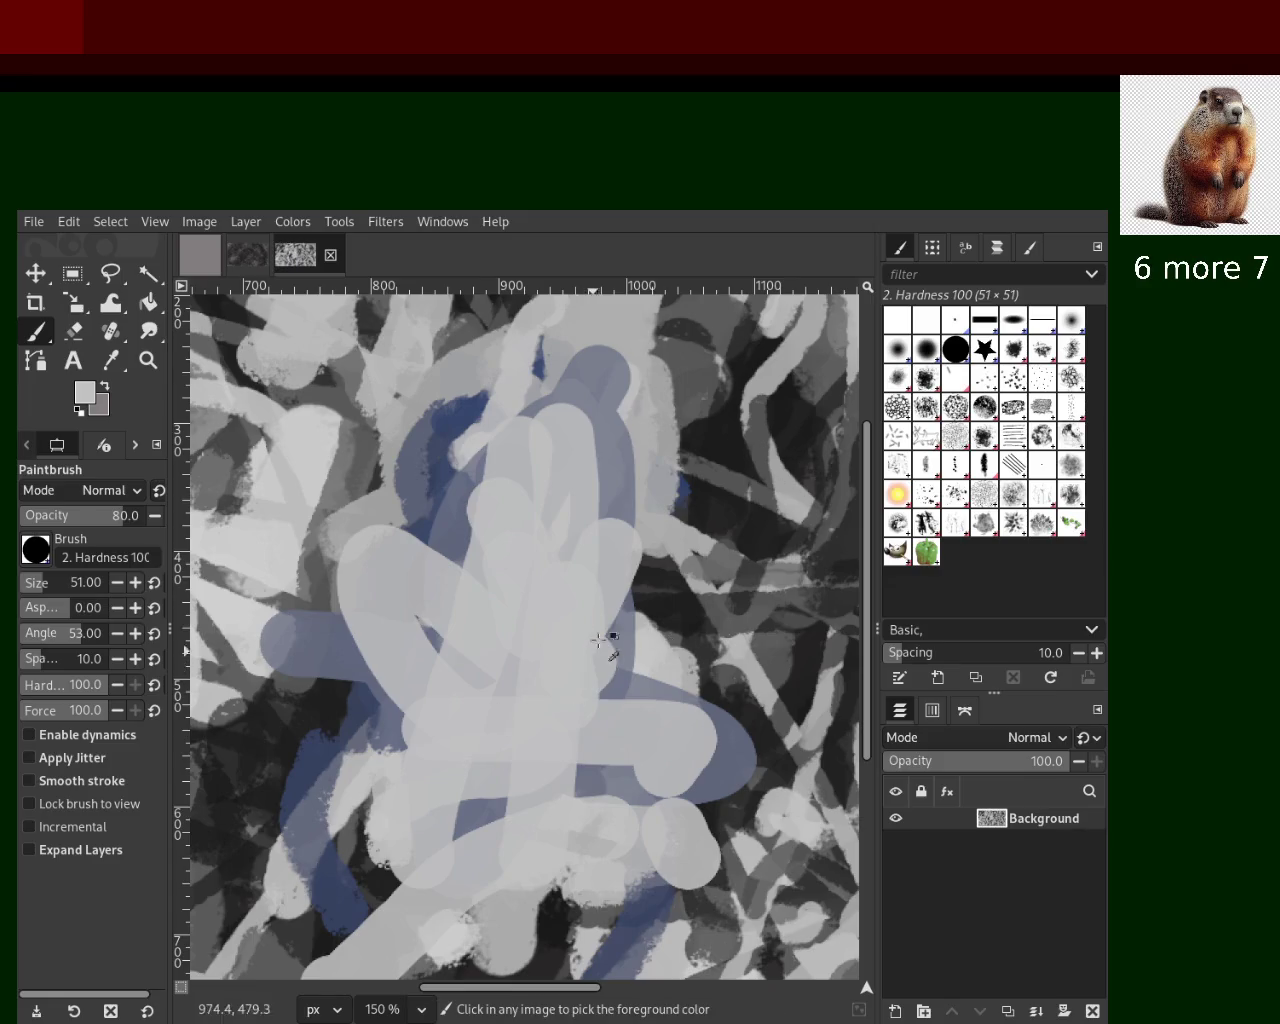
{"action": "key", "text": "ctrl+z"}
{"action": "key", "text": "ctrl+z"}
{"action": "key", "text": "ctrl+z"}
{"action": "key", "text": "ctrl+z"}
{"action": "key", "text": "ctrl+z"}
{"action": "key", "text": "ctrl+z"}
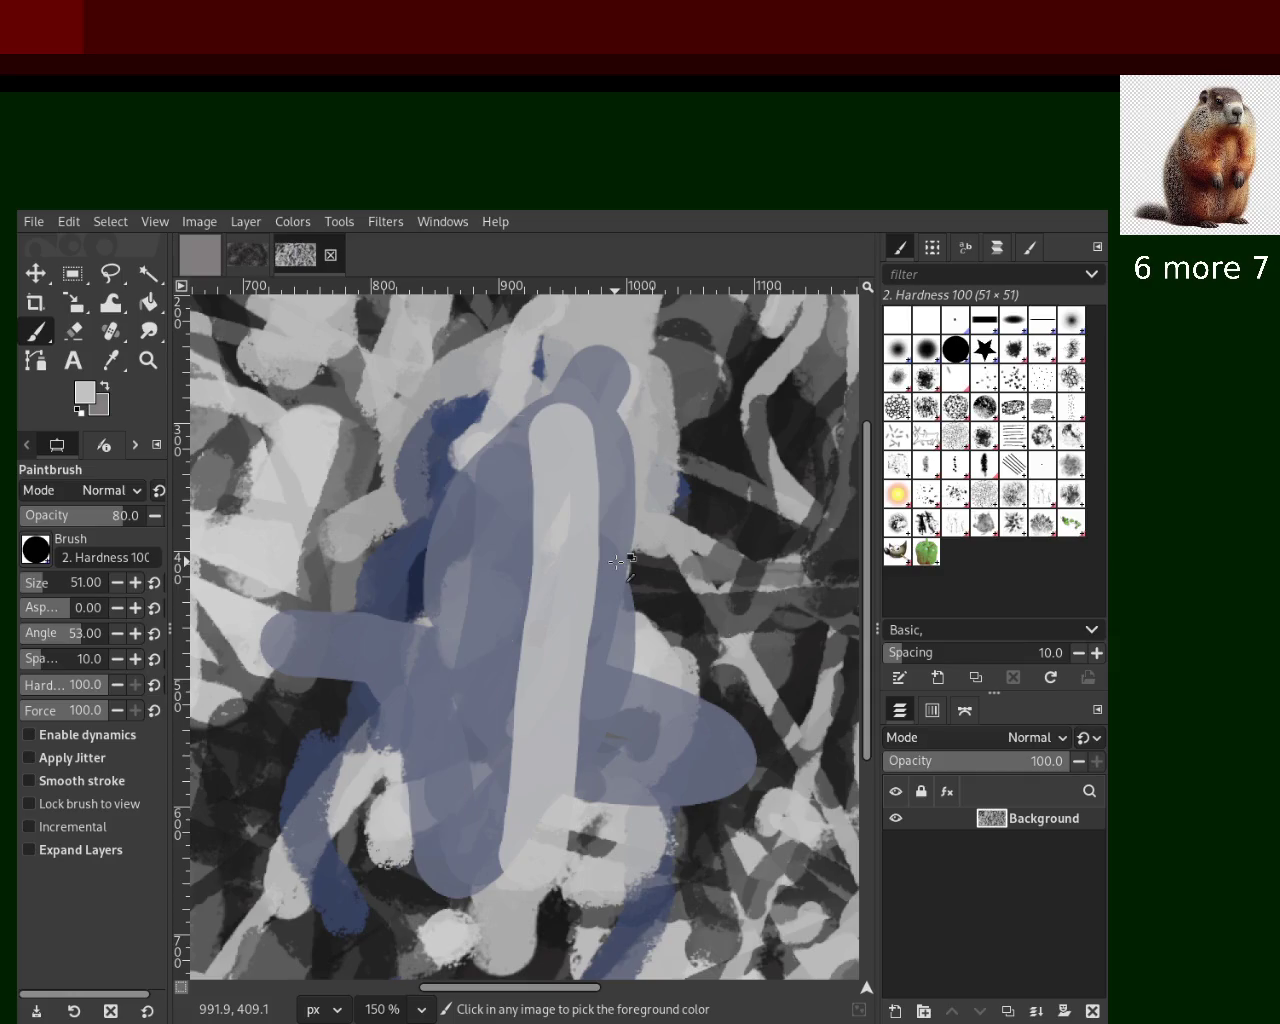
{"action": "key", "text": "ctrl+z"}
{"action": "key", "text": "ctrl+y"}
{"action": "key", "text": "ctrl+y"}
{"action": "key", "text": "ctrl+y"}
{"action": "key", "text": "ctrl+y"}
{"action": "key", "text": "ctrl+y"}
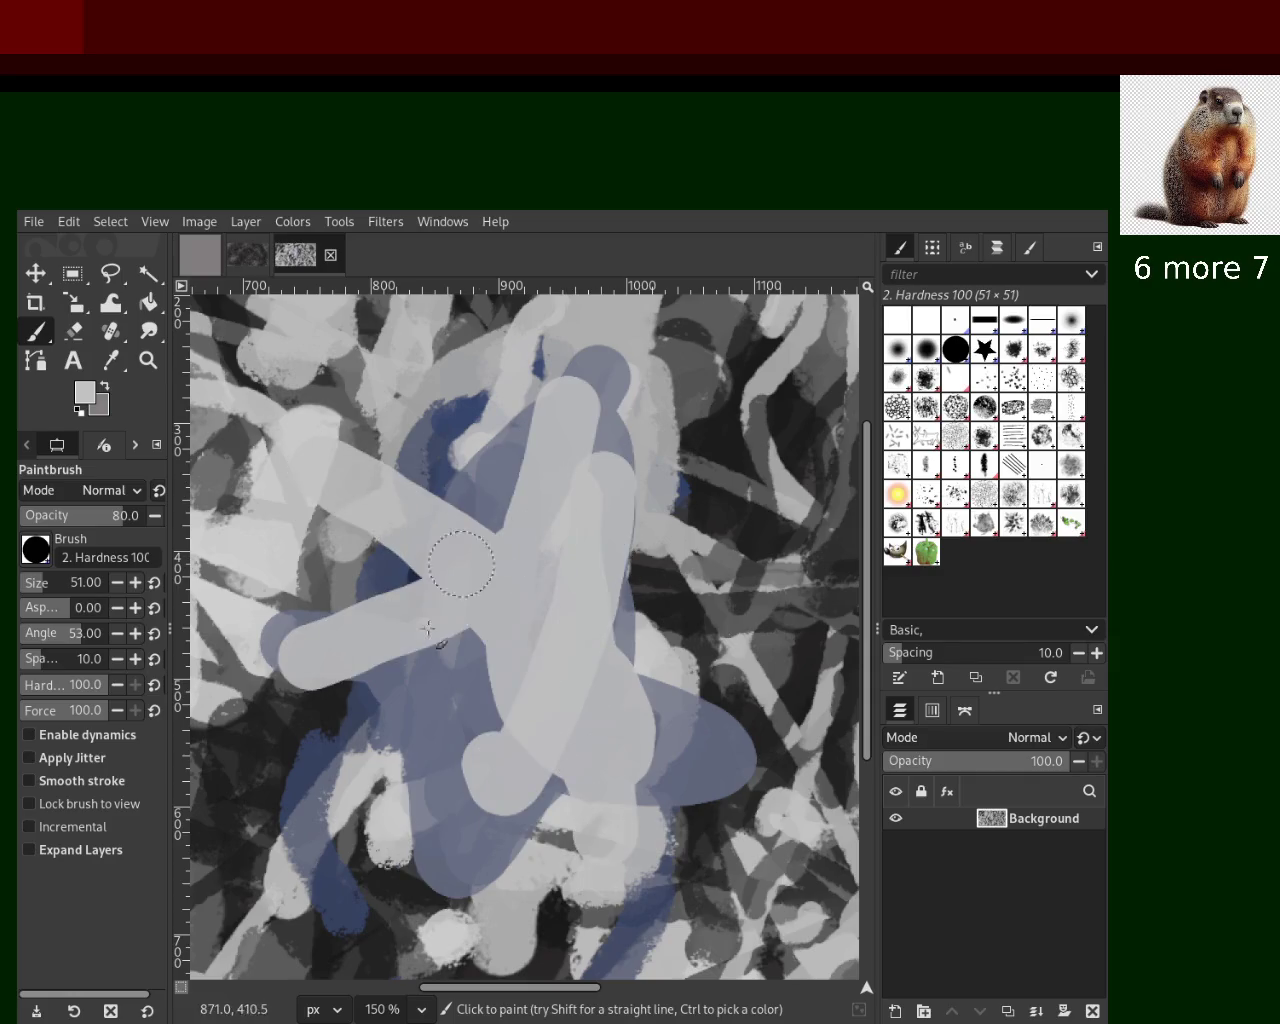
{"action": "key", "text": "ctrl+y"}
{"action": "key", "text": "ctrl+y"}
{"action": "key", "text": "ctrl+y"}
{"action": "key", "text": "ctrl+y"}
{"action": "key", "text": "ctrl+y"}
{"action": "key", "text": "ctrl+y"}
{"action": "key", "text": "ctrl+y"}
{"action": "key", "text": "ctrl+y"}
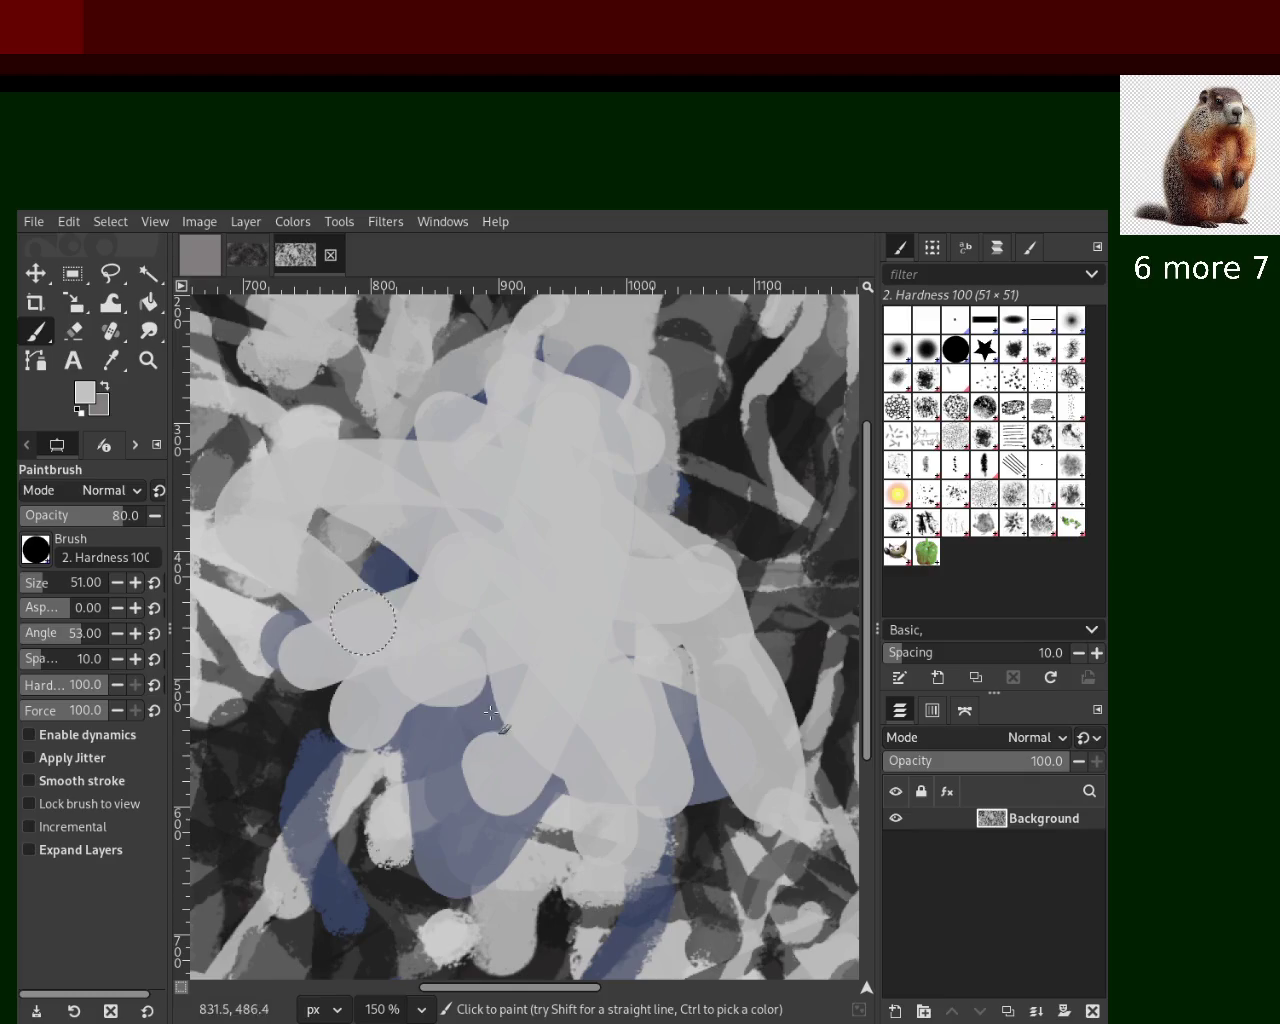
{"action": "key", "text": "ctrl+y"}
{"action": "key", "text": "ctrl+y"}
{"action": "key", "text": "ctrl+z"}
{"action": "key", "text": "ctrl+z"}
{"action": "key", "text": "ctrl+z"}
{"action": "key", "text": "ctrl+z"}
{"action": "key", "text": "ctrl+z"}
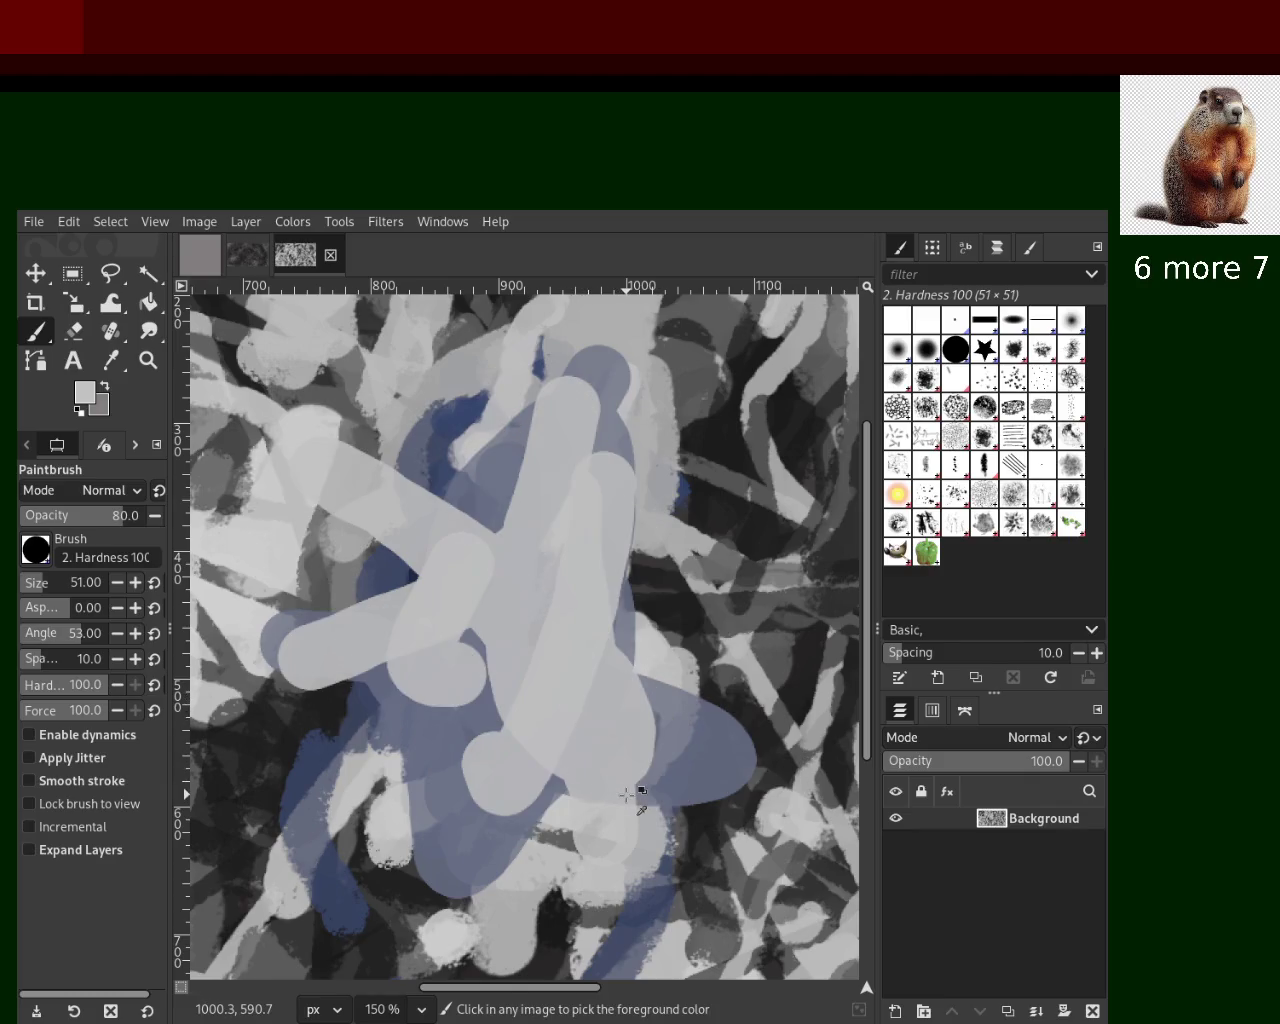
{"action": "key", "text": "ctrl+z"}
{"action": "key", "text": "ctrl+z"}
{"action": "key", "text": "ctrl+z"}
{"action": "key", "text": "ctrl+z"}
{"action": "key", "text": "ctrl+z"}
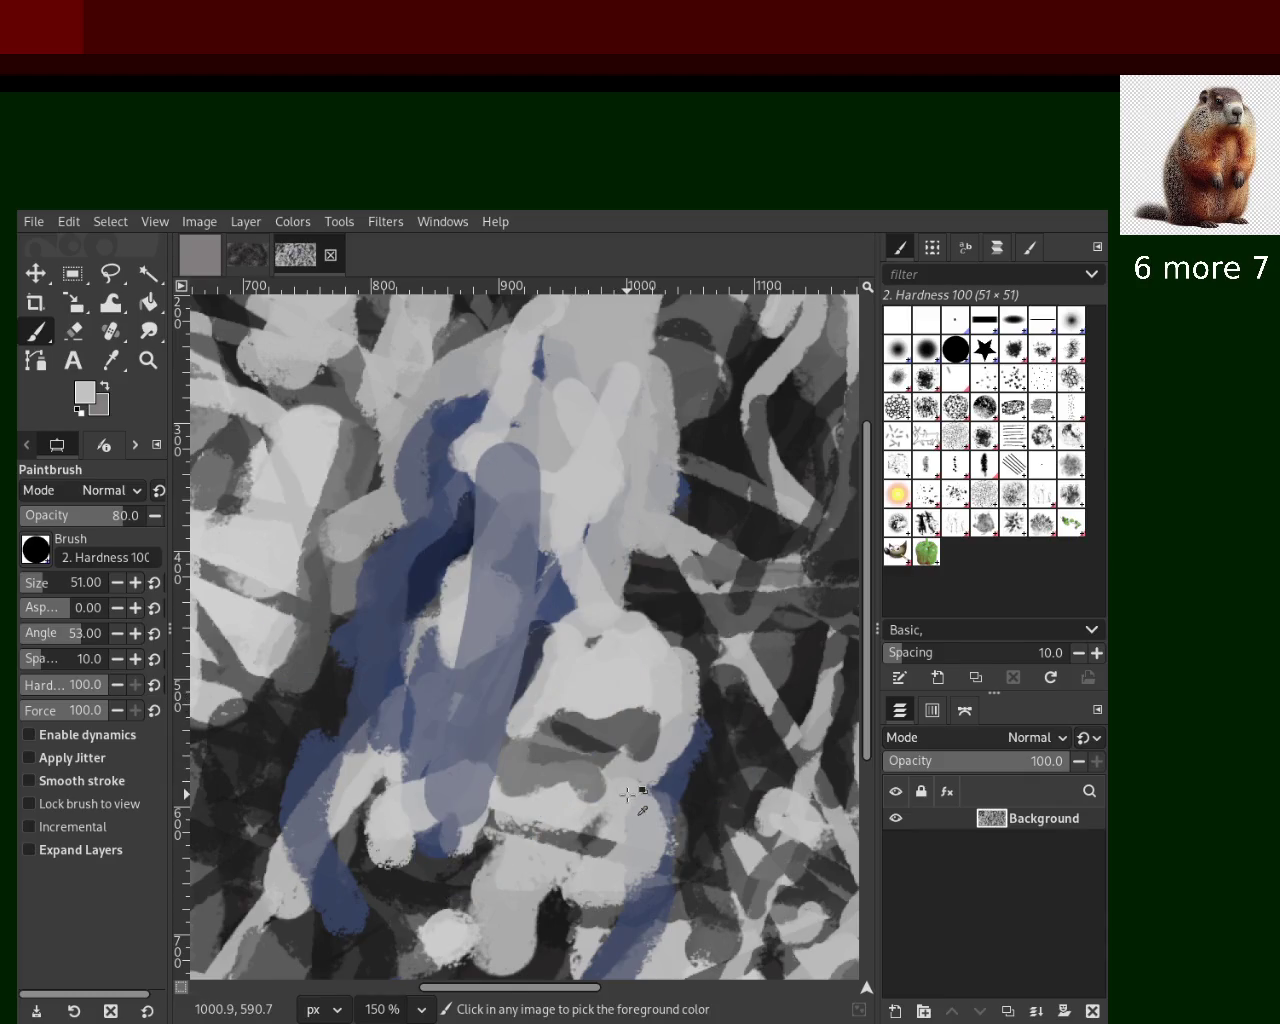
{"action": "key", "text": "ctrl+z"}
{"action": "left_click", "coordinate": [984, 407]}
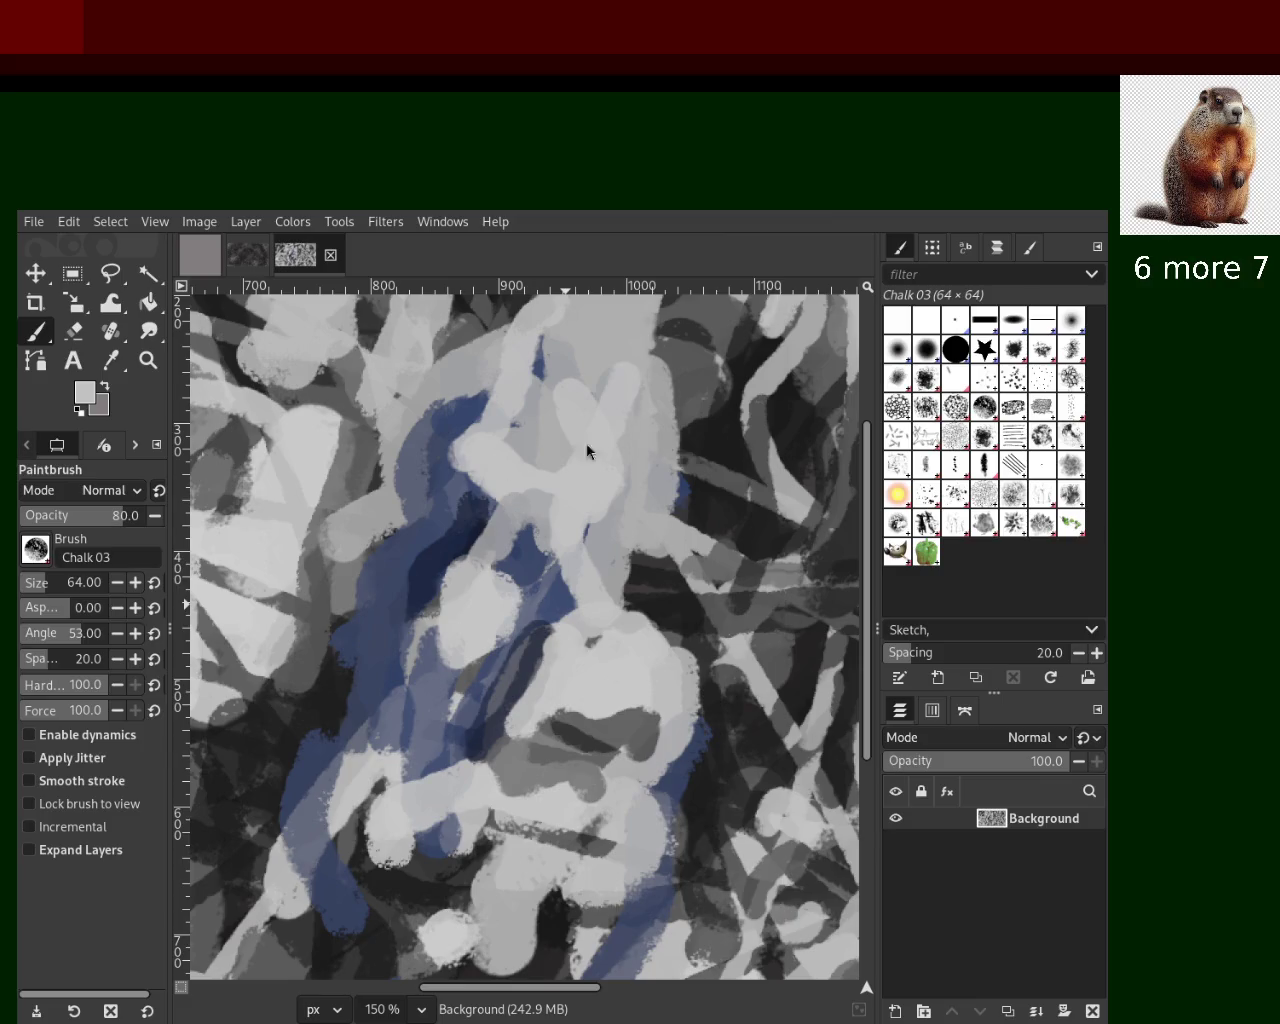
Shrink the Chalk 03 brush to size 22 and paint dark-blue strokes in the centre, undoing the left ones
{"action": "left_click", "coordinate": [30, 585]}
{"action": "left_click", "coordinate": [425, 555], "text": "ctrl"}
{"action": "left_click_drag", "start_coordinate": [430, 572], "coordinate": [358, 700]}
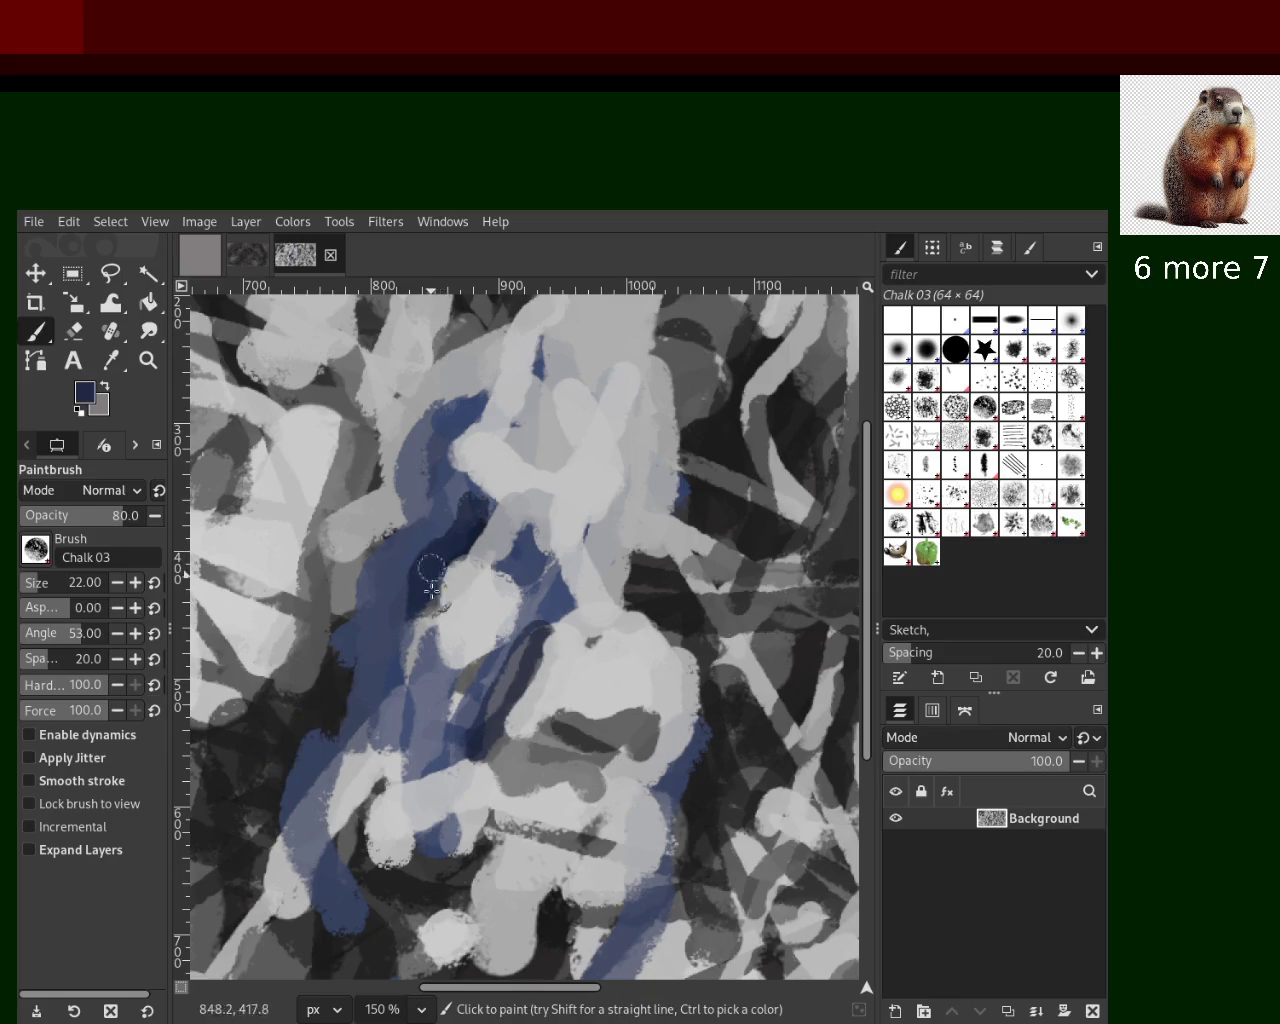
{"action": "left_click_drag", "start_coordinate": [429, 563], "coordinate": [360, 725]}
{"action": "left_click_drag", "start_coordinate": [345, 568], "coordinate": [283, 730]}
{"action": "key", "text": "ctrl+z"}
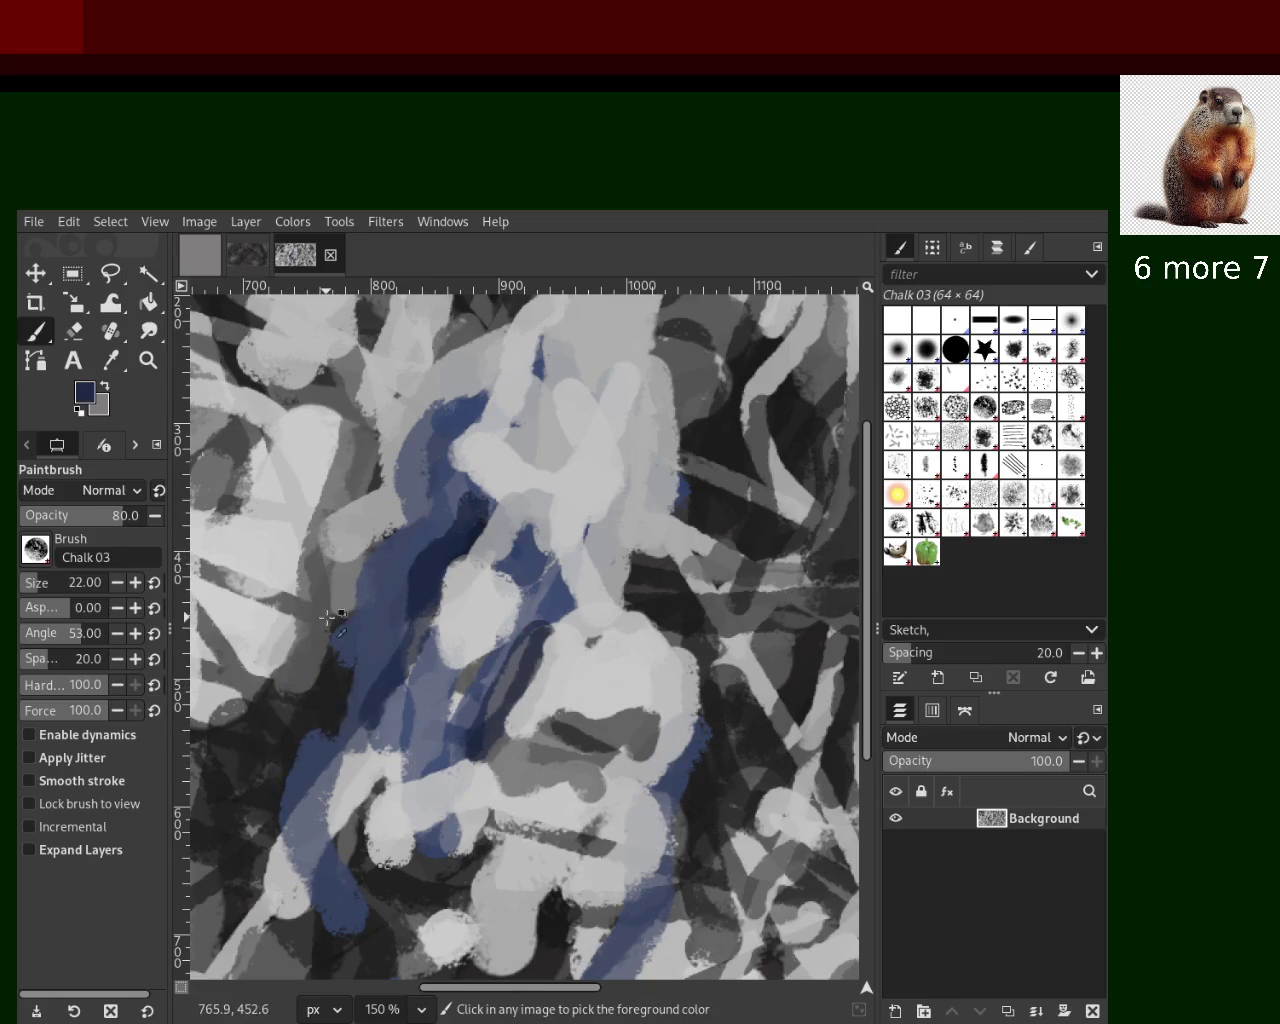
{"action": "key", "text": "ctrl+z"}
Try light and darker grey strokes right of centre, then undo them
{"action": "left_click", "coordinate": [677, 649], "text": "ctrl"}
{"action": "left_click", "coordinate": [670, 652], "text": "ctrl"}
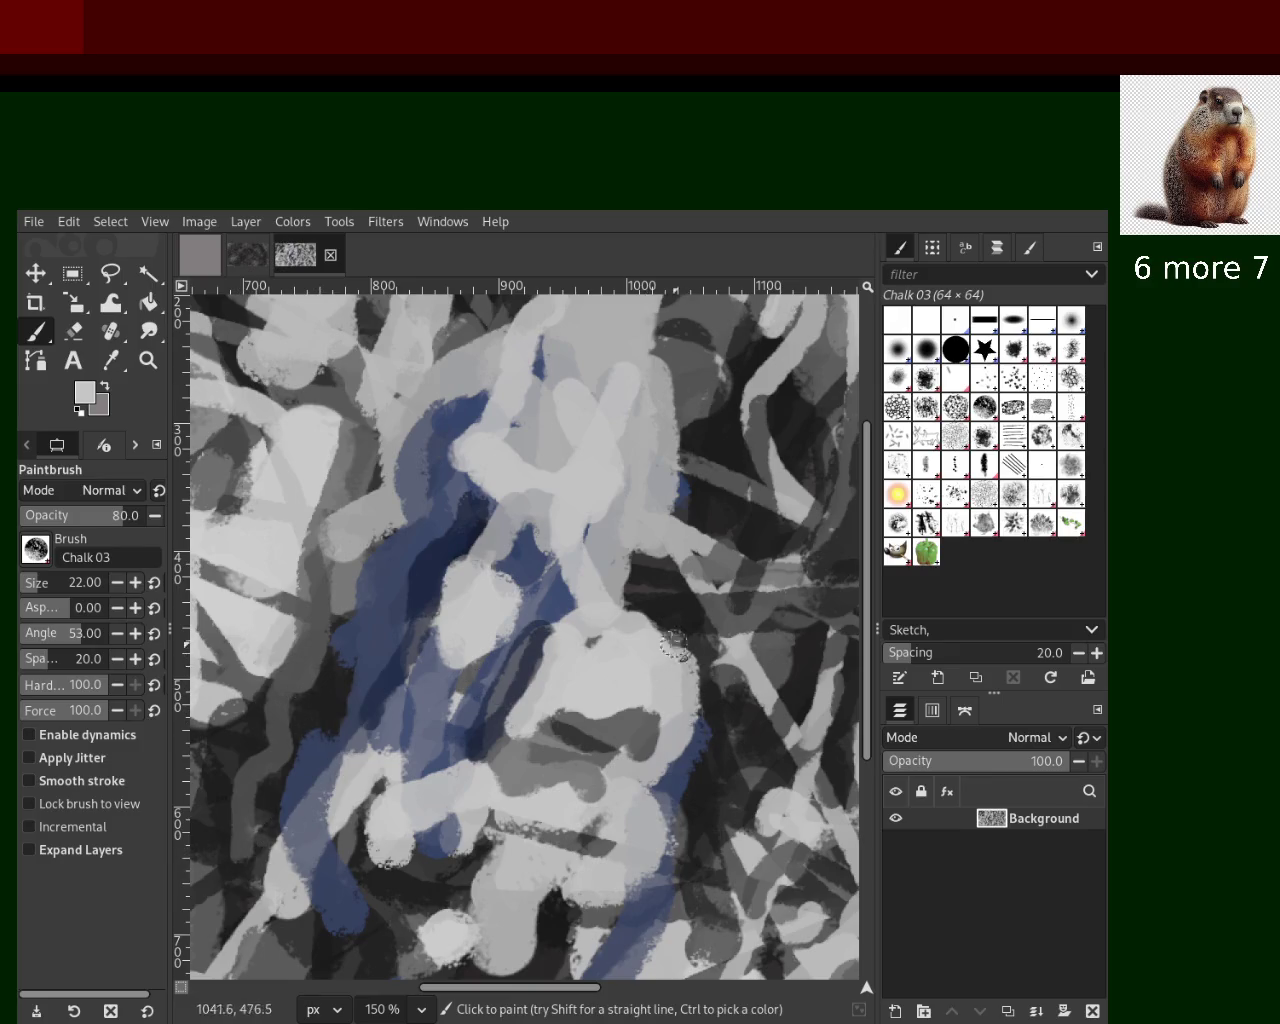
{"action": "left_click_drag", "start_coordinate": [628, 540], "coordinate": [662, 779]}
{"action": "left_click", "coordinate": [662, 571], "text": "ctrl"}
{"action": "key", "text": "ctrl+z"}
{"action": "key", "text": "ctrl+z"}
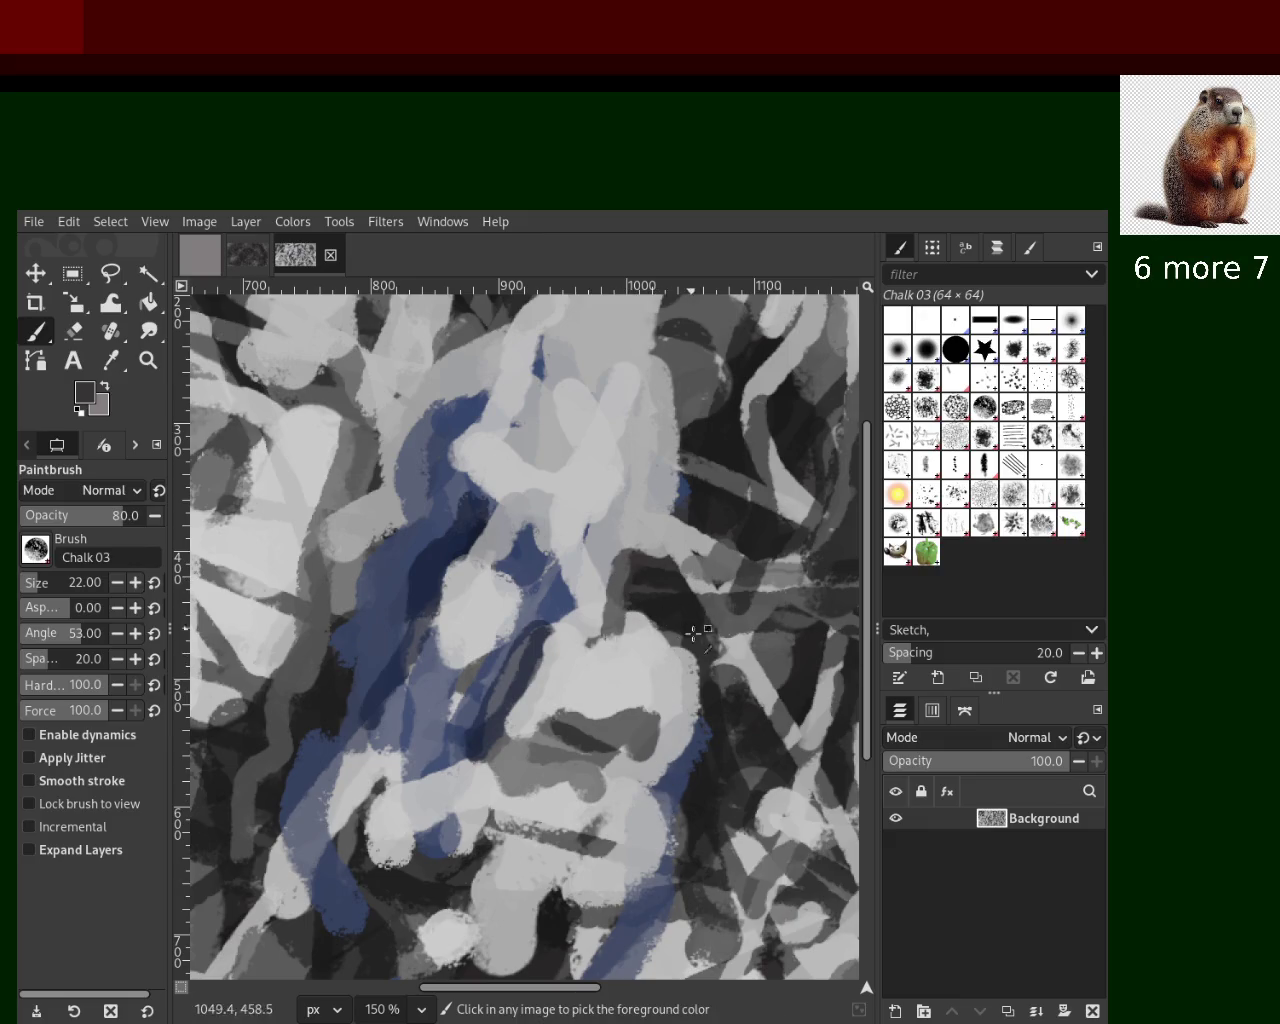
{"action": "left_click_drag", "start_coordinate": [640, 600], "coordinate": [688, 785]}
Try blue and dark trial strokes on the right side, undoing the attempts
{"action": "key", "text": "ctrl+z"}
{"action": "left_click", "coordinate": [690, 770], "text": "ctrl"}
{"action": "left_click_drag", "start_coordinate": [684, 625], "coordinate": [660, 793]}
{"action": "left_click_drag", "start_coordinate": [648, 610], "coordinate": [630, 745]}
{"action": "key", "text": "ctrl+z"}
{"action": "left_click_drag", "start_coordinate": [575, 620], "coordinate": [505, 725]}
{"action": "key", "text": "ctrl+z"}
Paint a short light-grey stroke over the blue area after retrying longer versions
{"action": "left_click", "coordinate": [440, 565], "text": "ctrl"}
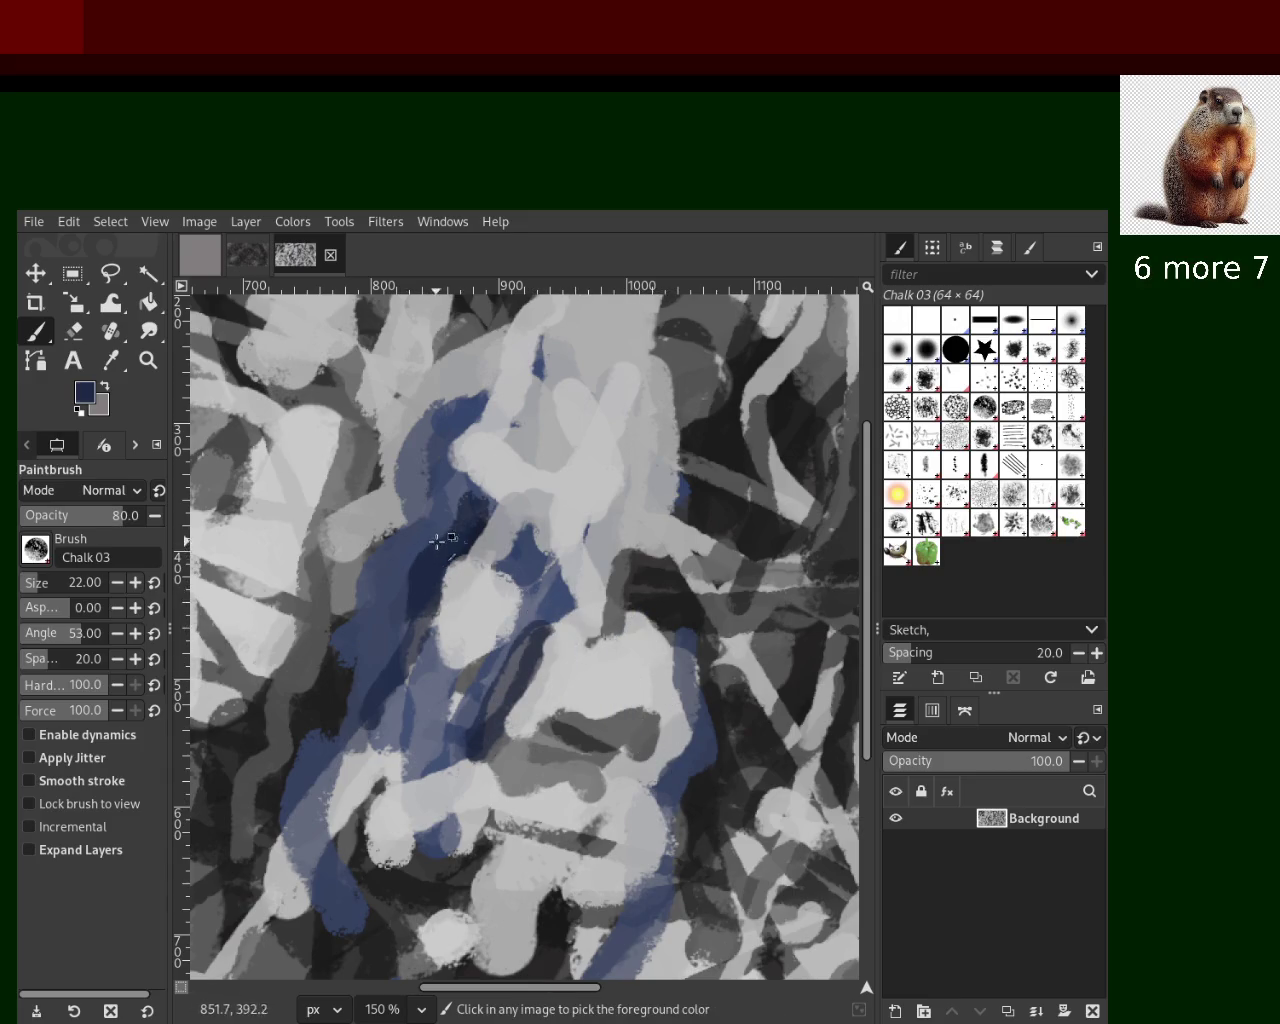
{"action": "left_click", "coordinate": [486, 450], "text": "ctrl"}
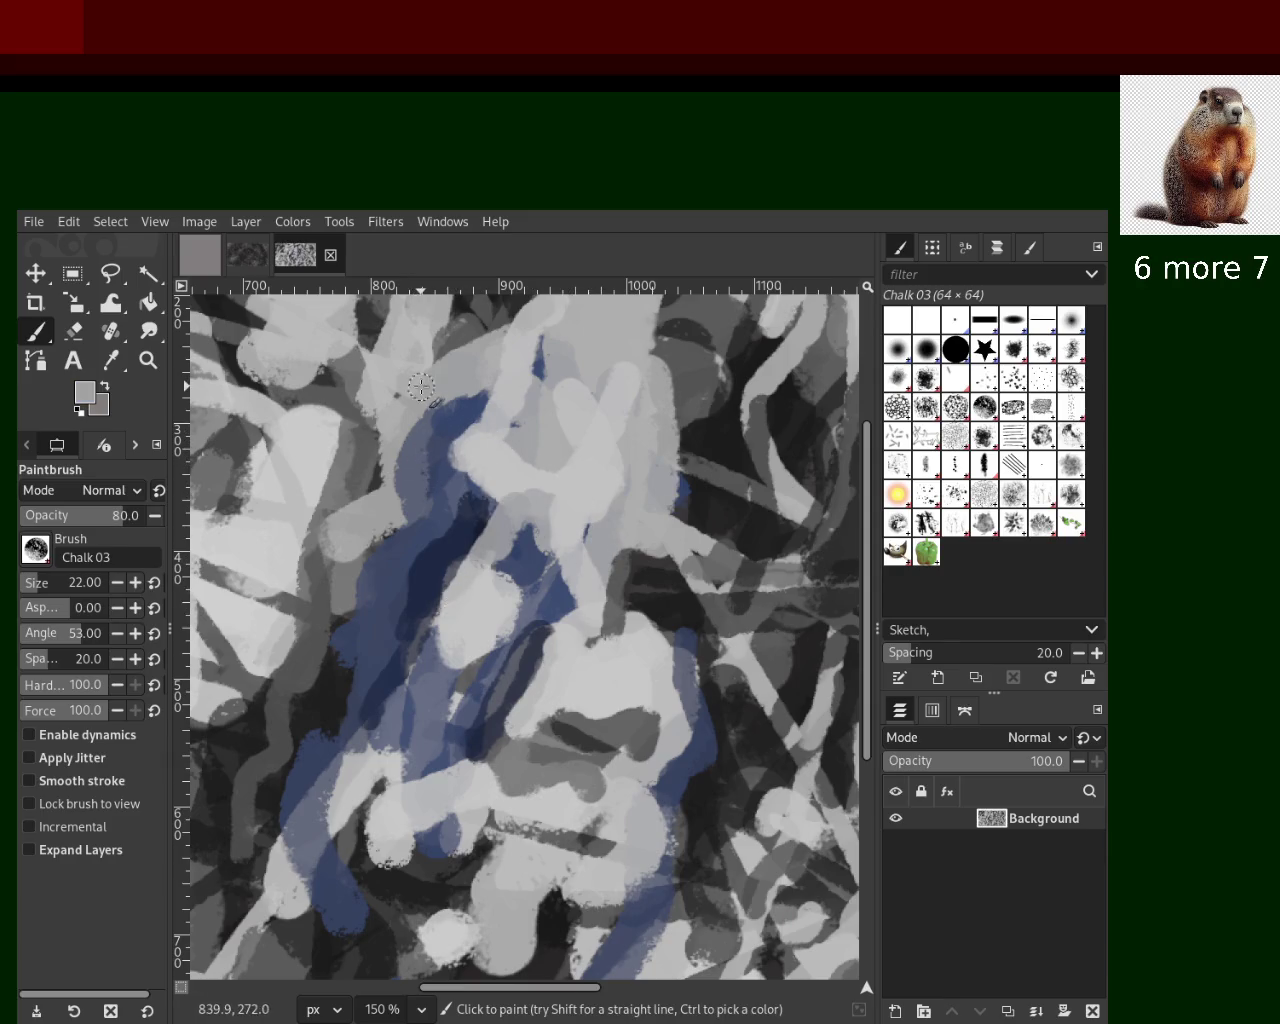
{"action": "left_click_drag", "start_coordinate": [447, 400], "coordinate": [380, 563]}
{"action": "key", "text": "ctrl+z"}
{"action": "left_click_drag", "start_coordinate": [430, 425], "coordinate": [388, 534]}
{"action": "key", "text": "ctrl+z"}
{"action": "left_click_drag", "start_coordinate": [427, 424], "coordinate": [396, 521]}
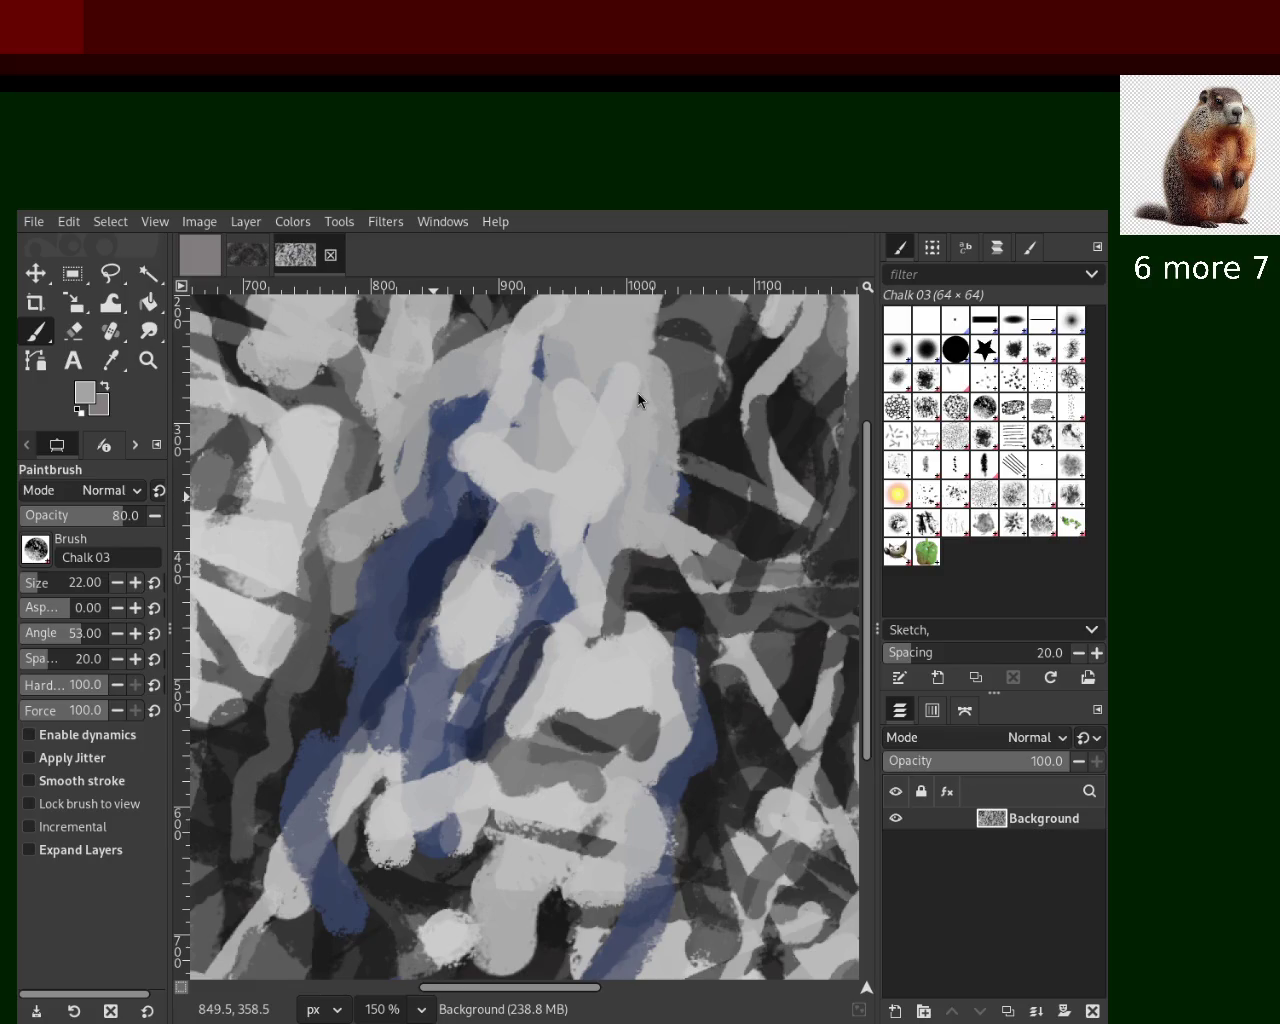
Try a light chalk stroke down the upper right several times, ultimately undoing it
{"action": "key", "text": "ctrl"}
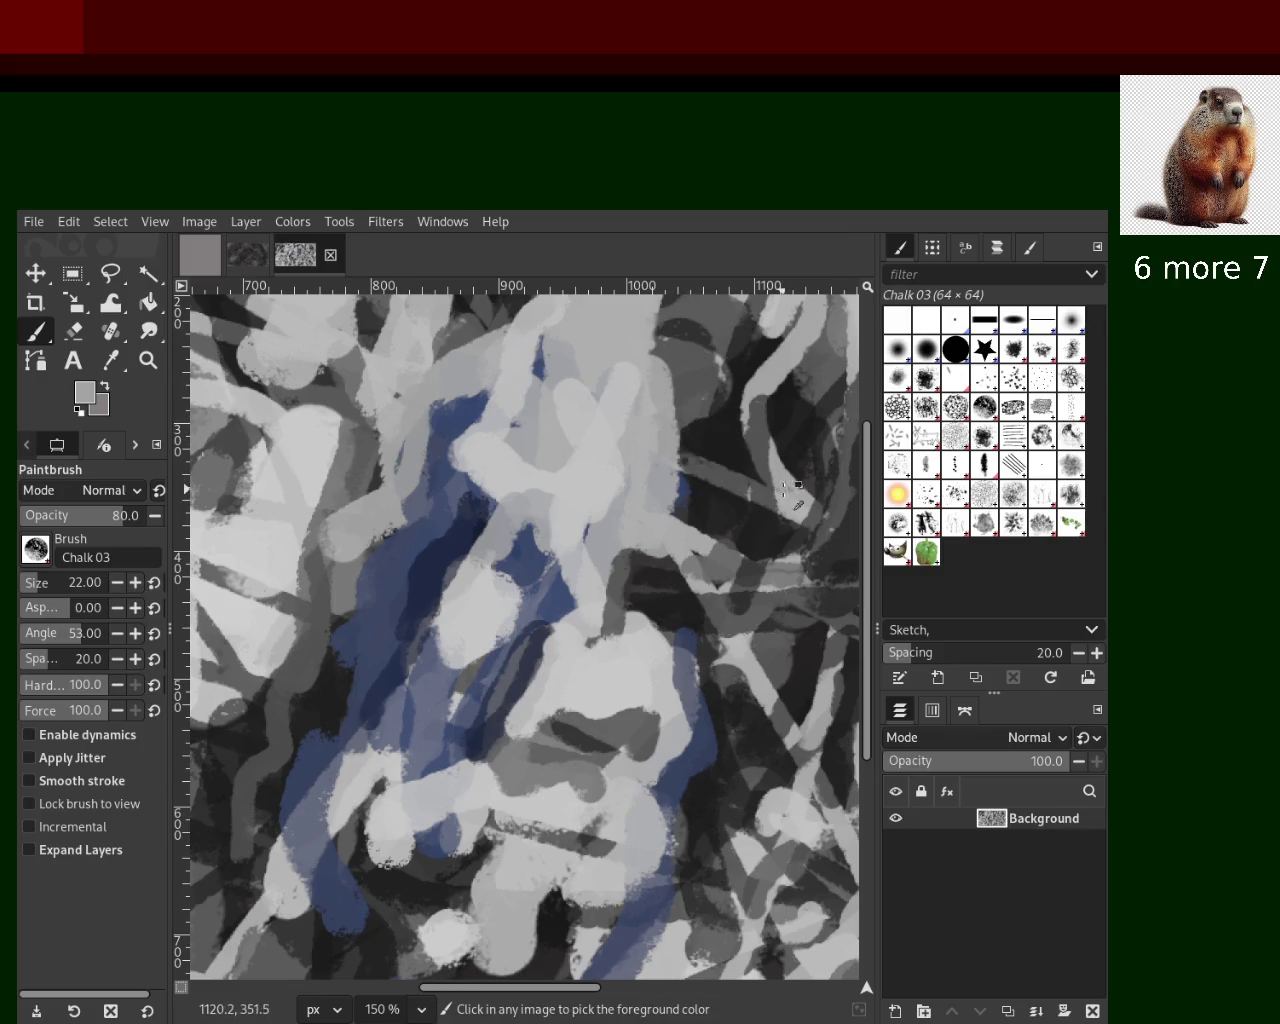
{"action": "left_click", "coordinate": [795, 478], "text": "ctrl"}
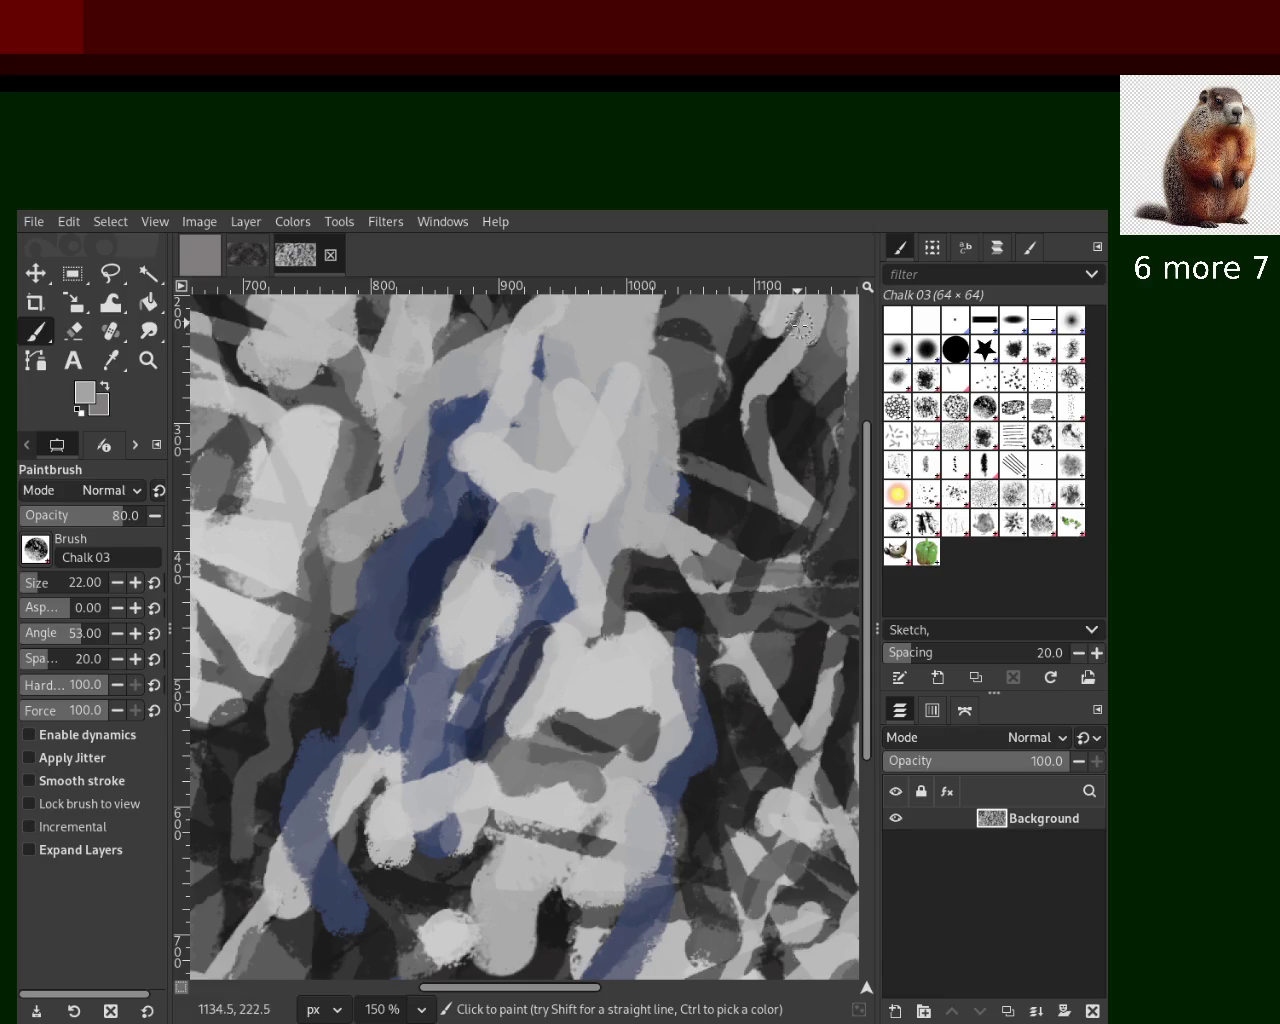
{"action": "key", "text": "ctrl"}
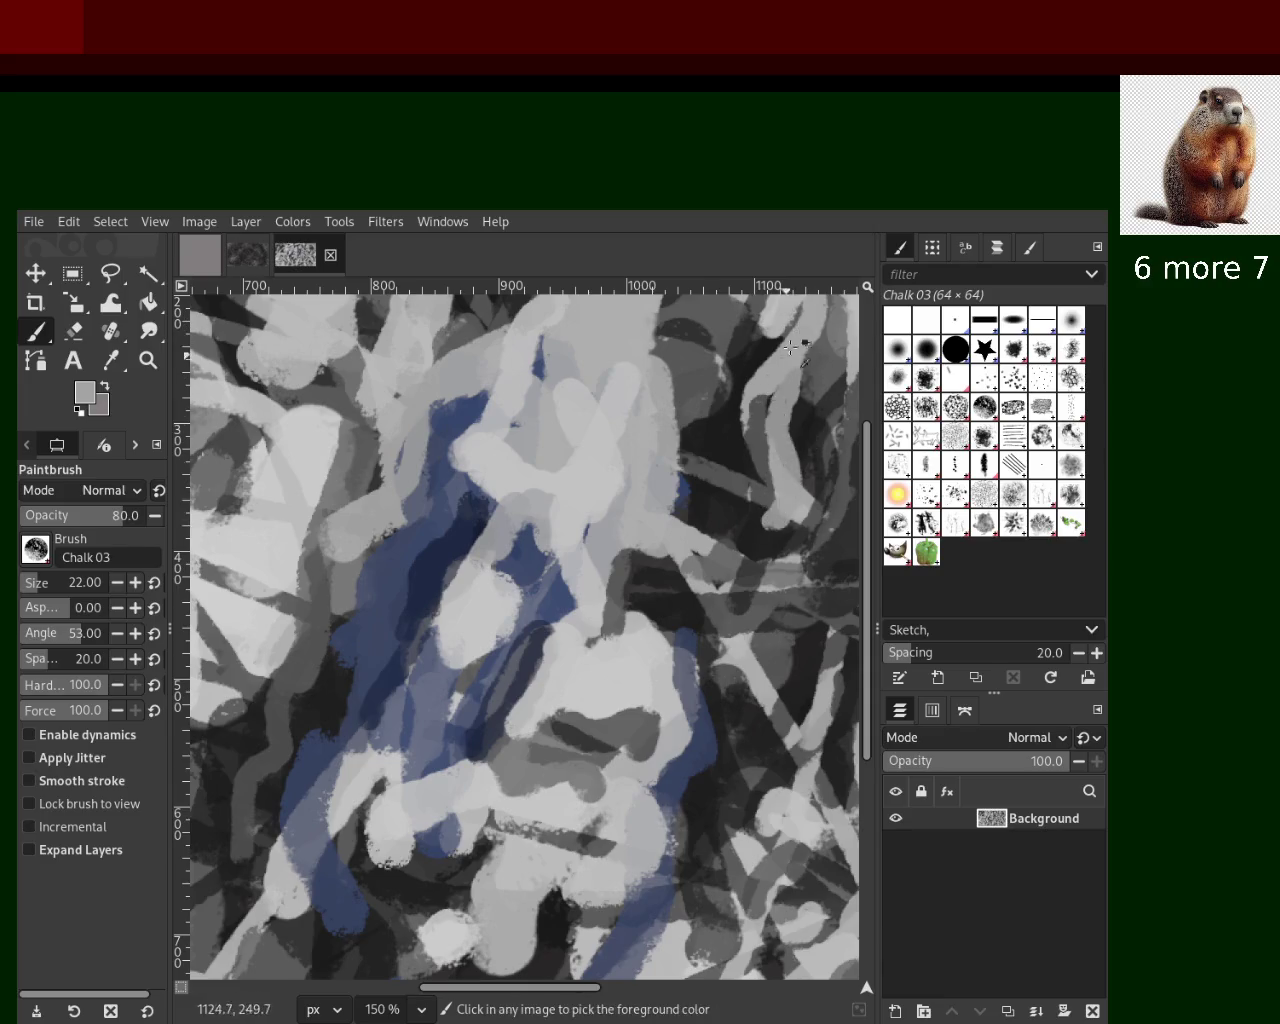
{"action": "left_click_drag", "start_coordinate": [791, 350], "coordinate": [780, 548]}
{"action": "key", "text": "ctrl+z"}
{"action": "left_click_drag", "start_coordinate": [754, 400], "coordinate": [752, 545]}
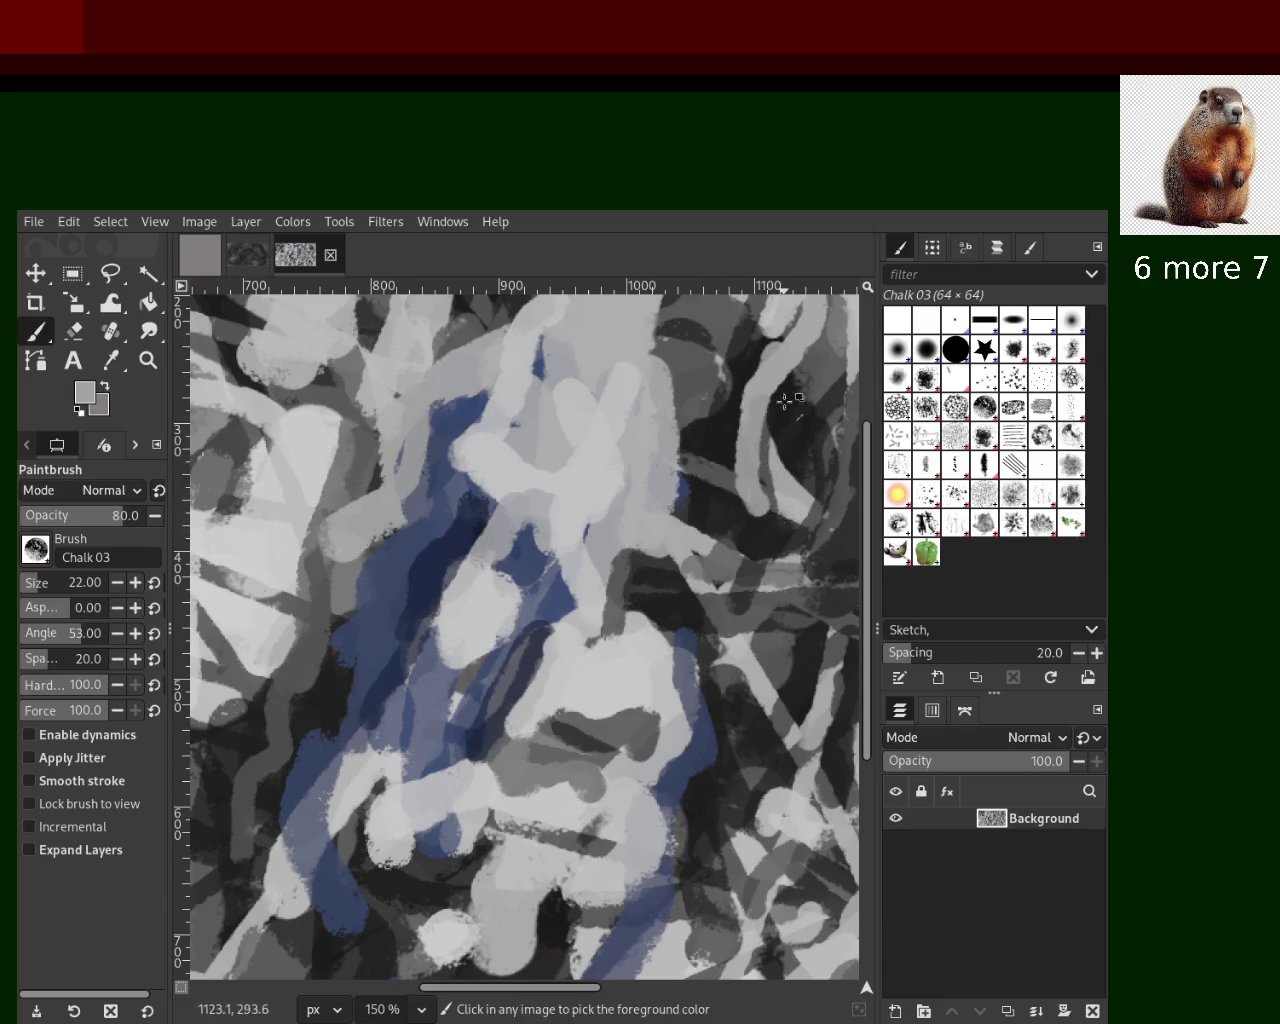
{"action": "key", "text": "ctrl+z"}
{"action": "left_click_drag", "start_coordinate": [800, 352], "coordinate": [770, 520]}
{"action": "key", "text": "ctrl+z"}
Draw straight light-grey lines from the centre up-right and downward in a sampled lighter grey
{"action": "left_click", "coordinate": [509, 457], "text": "ctrl"}
{"action": "left_click", "coordinate": [489, 443]}
{"action": "left_click", "coordinate": [620, 400], "text": "shift"}
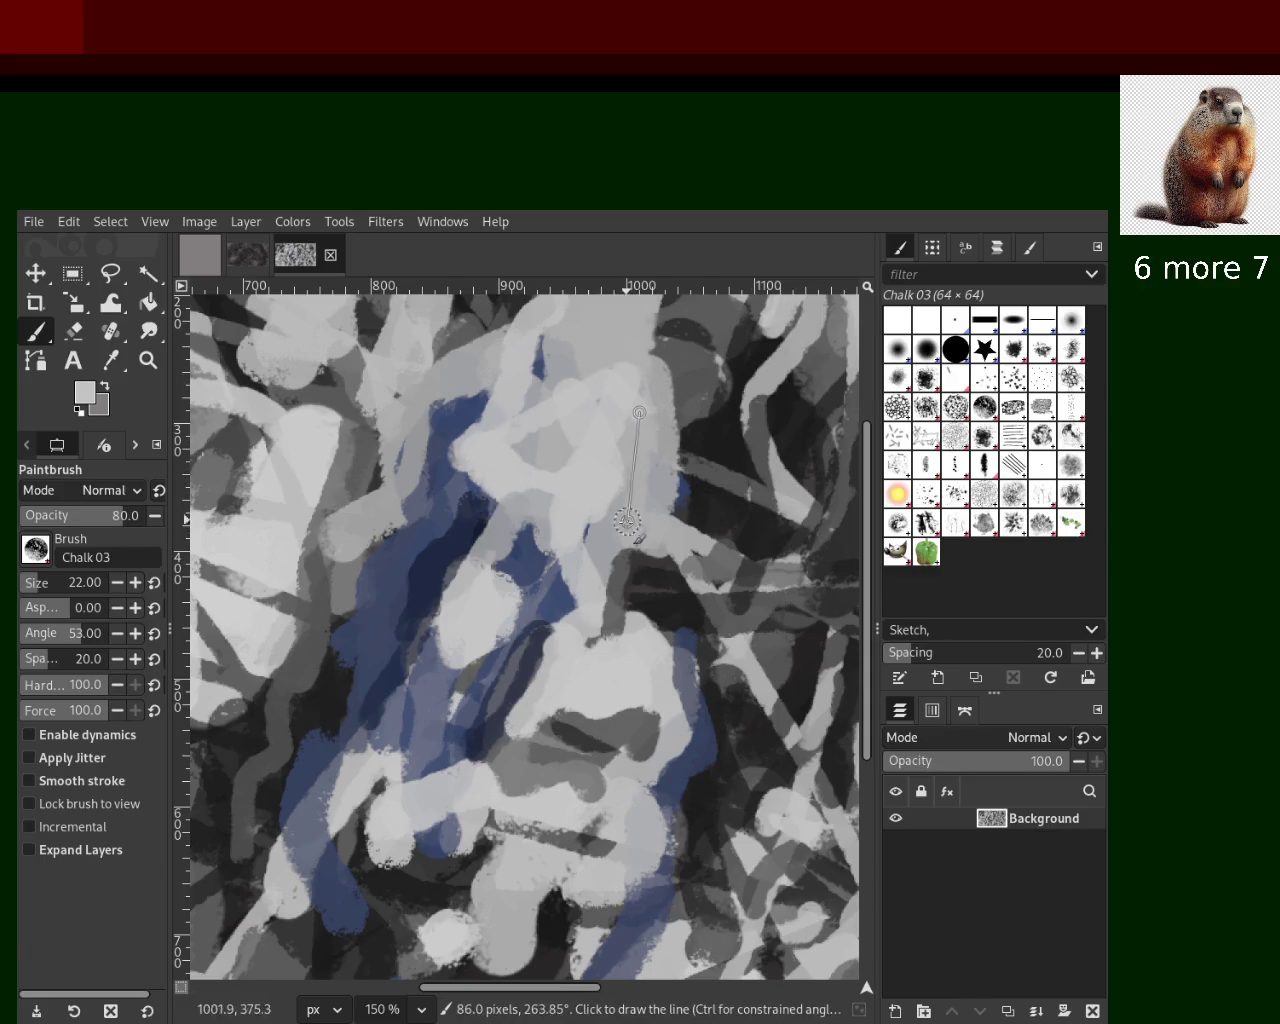
{"action": "left_click", "coordinate": [610, 545], "text": "shift"}
{"action": "left_click", "coordinate": [490, 445]}
{"action": "left_click", "coordinate": [598, 412], "text": "shift"}
{"action": "left_click", "coordinate": [577, 369], "text": "ctrl"}
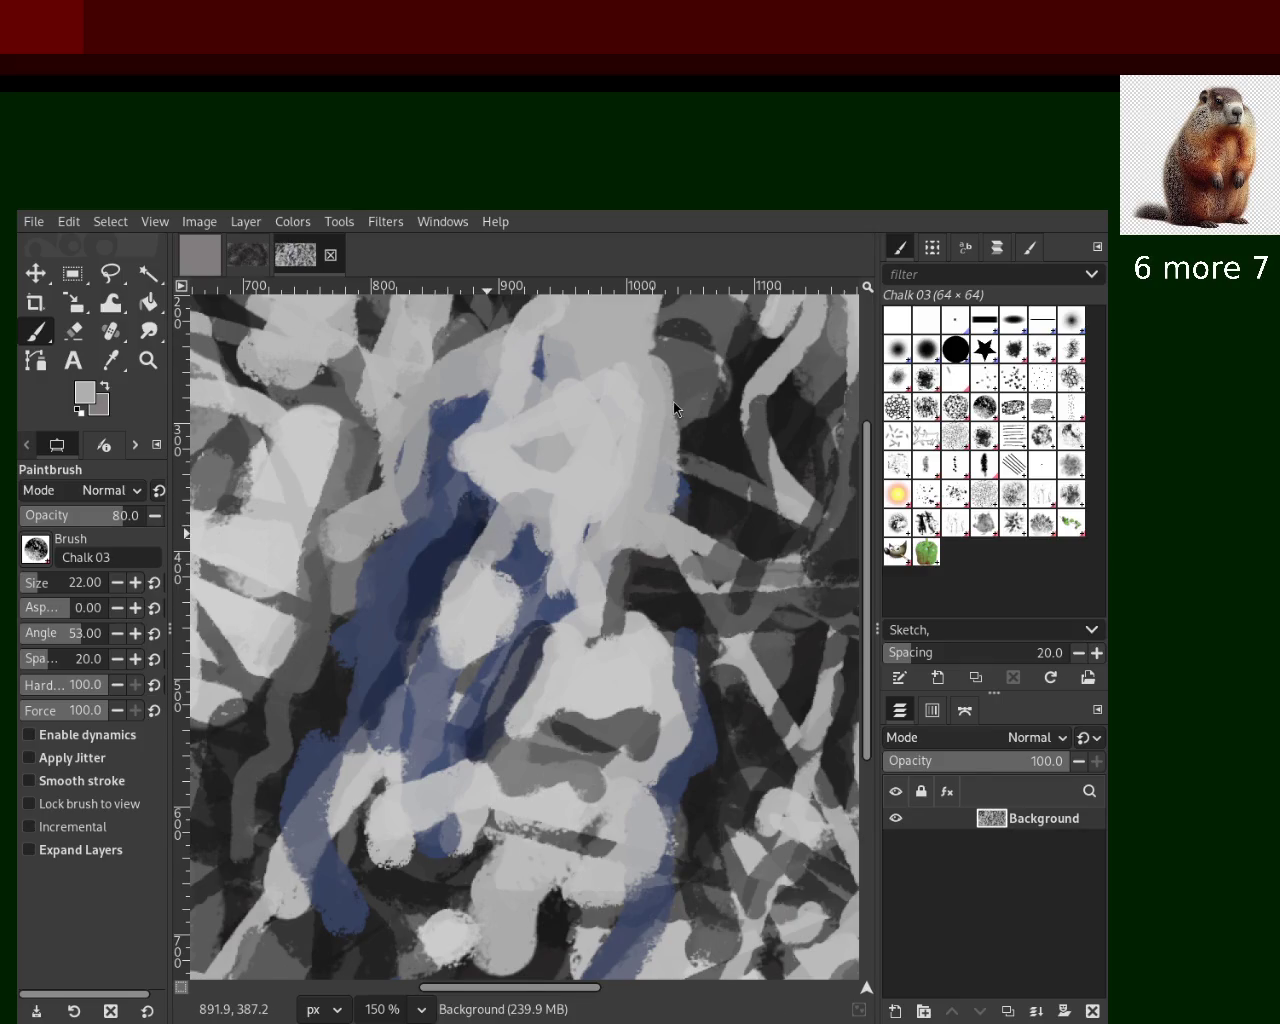
Zoom out to see the whole texture, then back in to 200% on the centre
{"action": "left_click", "coordinate": [148, 360]}
{"action": "left_click", "coordinate": [590, 520], "text": "ctrl"}
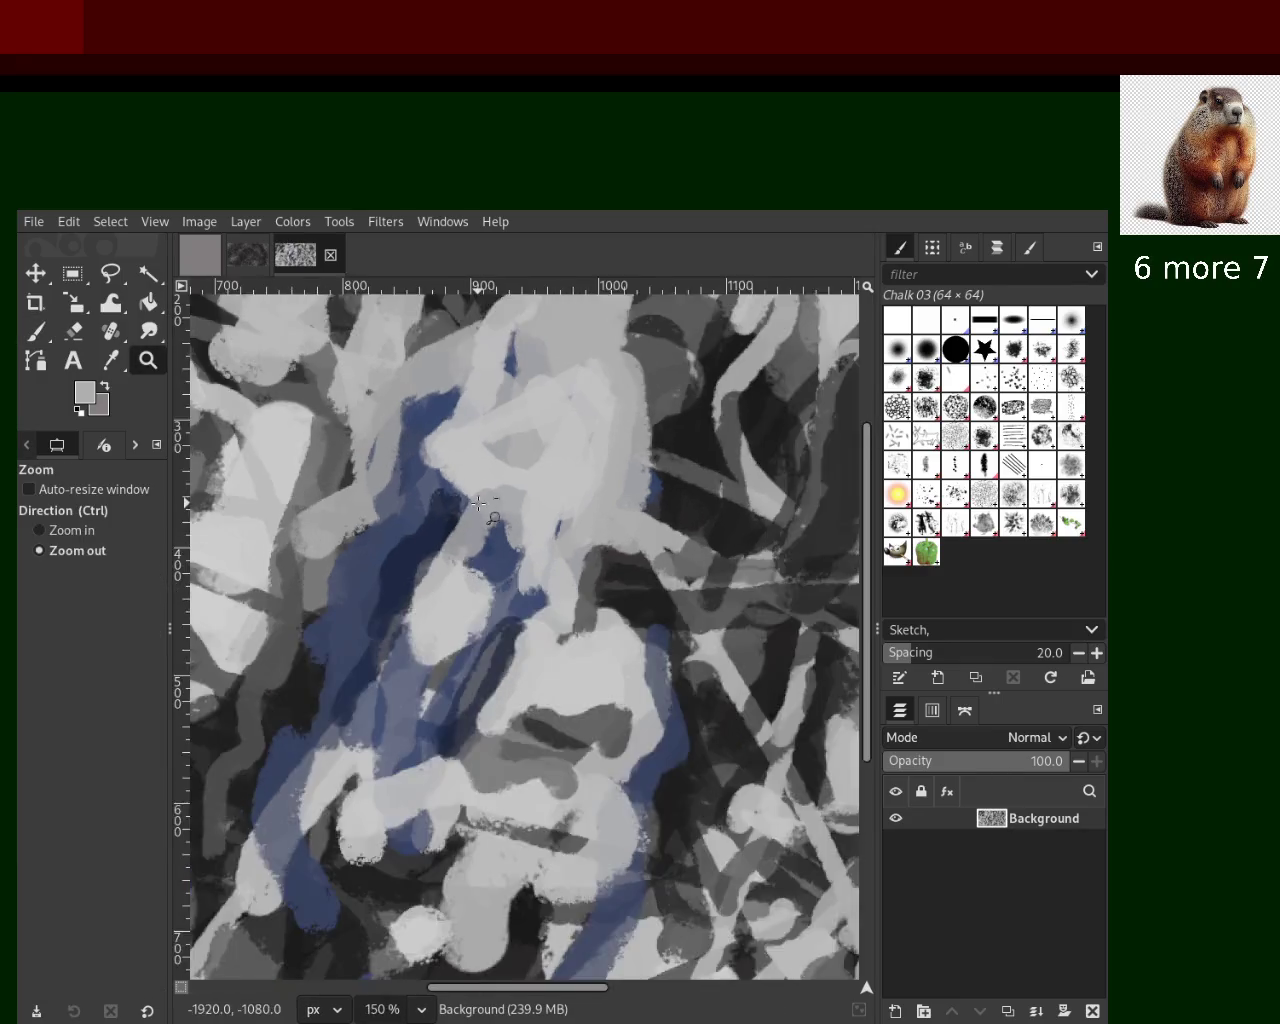
{"action": "left_click", "coordinate": [480, 505], "text": "ctrl"}
{"action": "left_click", "coordinate": [480, 505]}
{"action": "left_click", "coordinate": [476, 508], "text": "ctrl"}
{"action": "left_click", "coordinate": [472, 511], "text": "ctrl"}
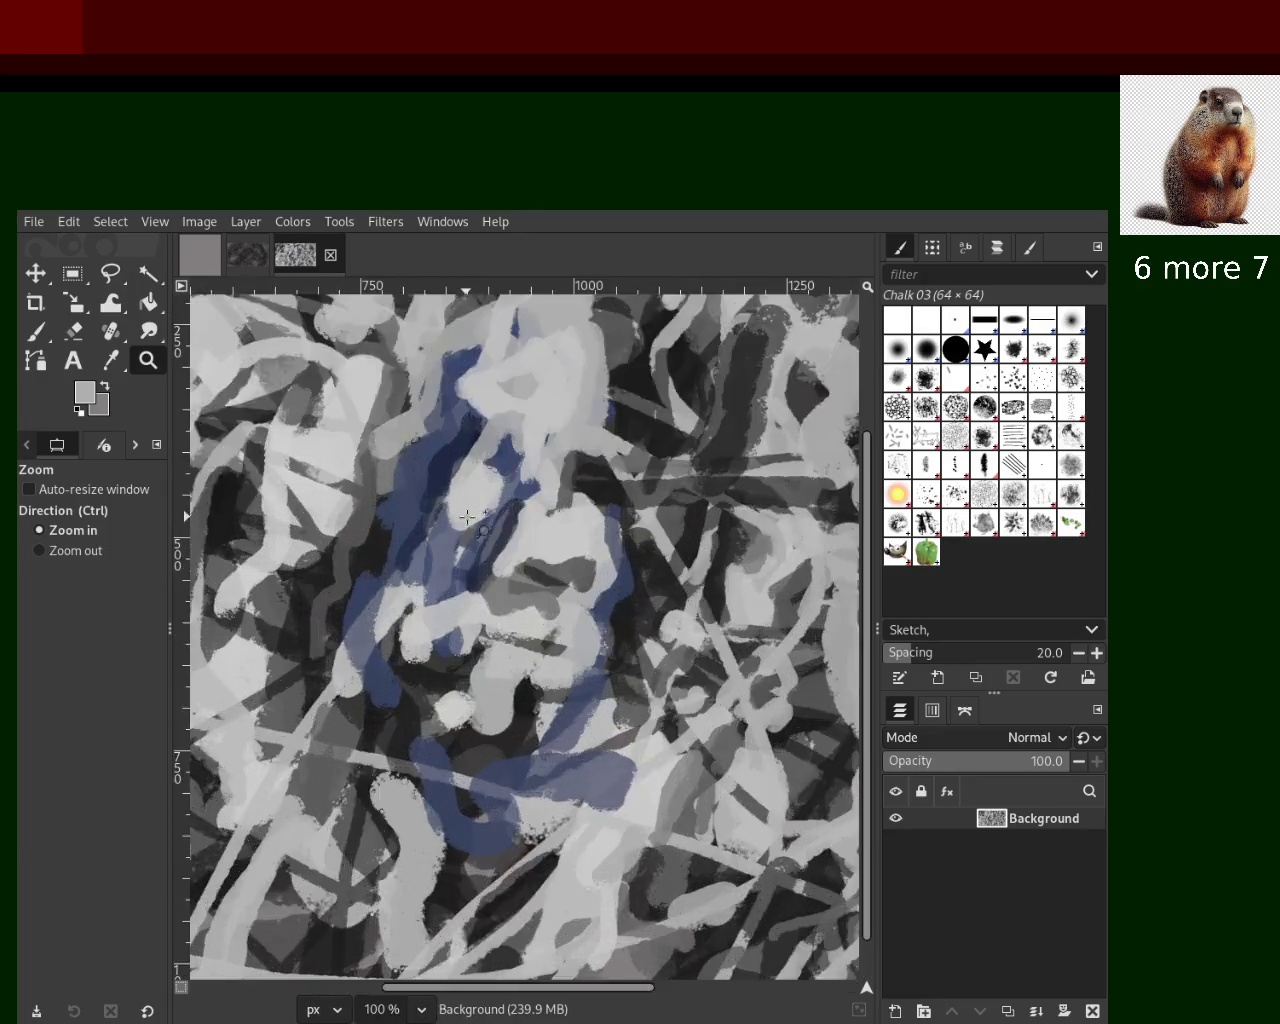
{"action": "left_click", "coordinate": [466, 516], "text": "ctrl"}
{"action": "left_click", "coordinate": [73, 330]}
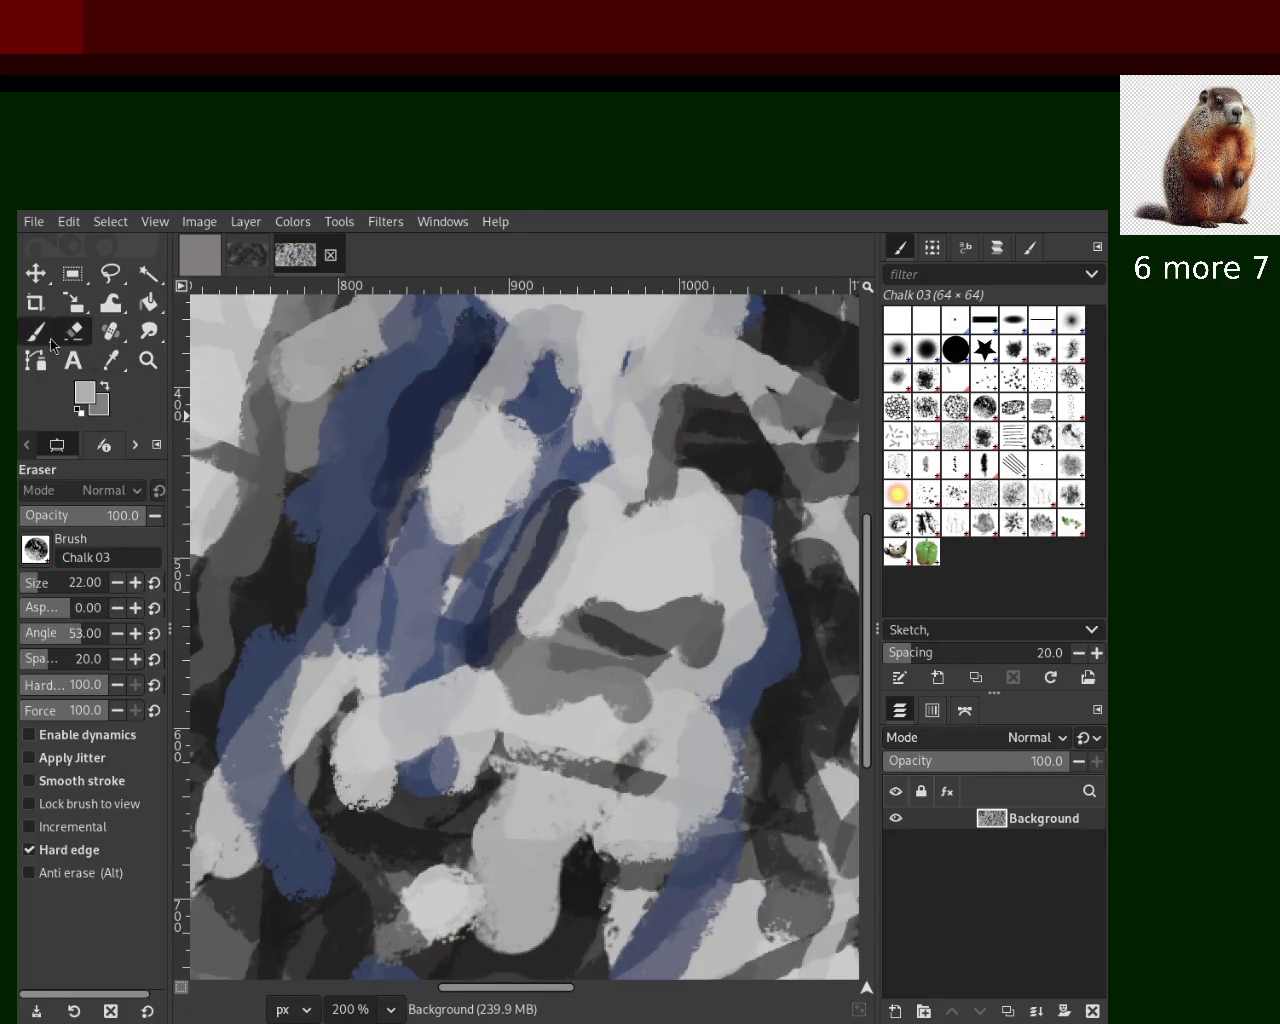
{"action": "left_click", "coordinate": [36, 330]}
Paint blue strokes in the upper centre and left side, plus light and dark grey strokes lower down
{"action": "left_click", "coordinate": [572, 411], "text": "ctrl"}
{"action": "left_click_drag", "start_coordinate": [542, 361], "coordinate": [548, 443]}
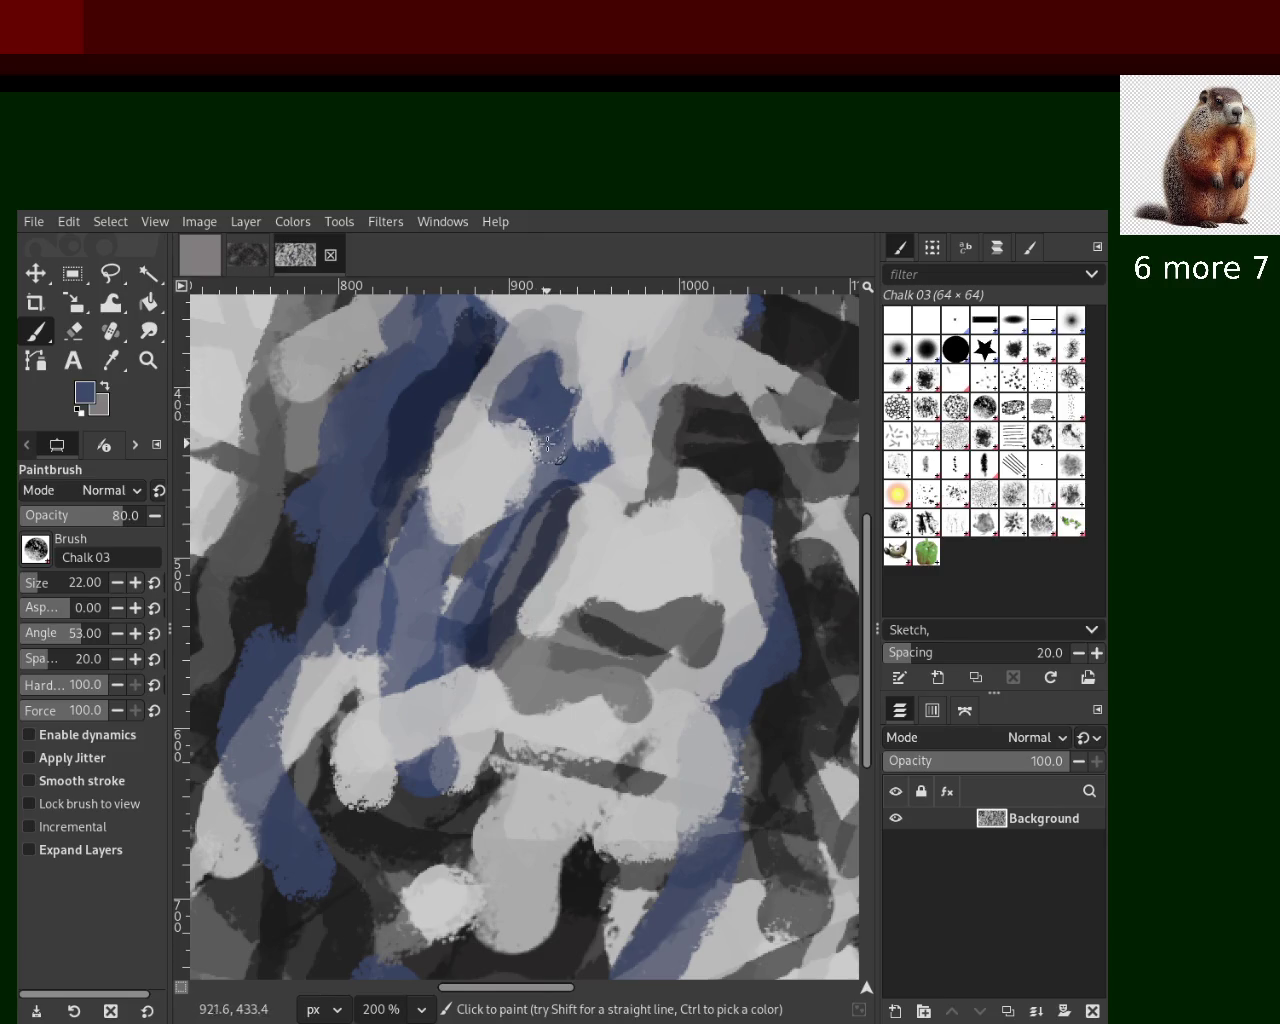
{"action": "left_click_drag", "start_coordinate": [314, 520], "coordinate": [310, 540]}
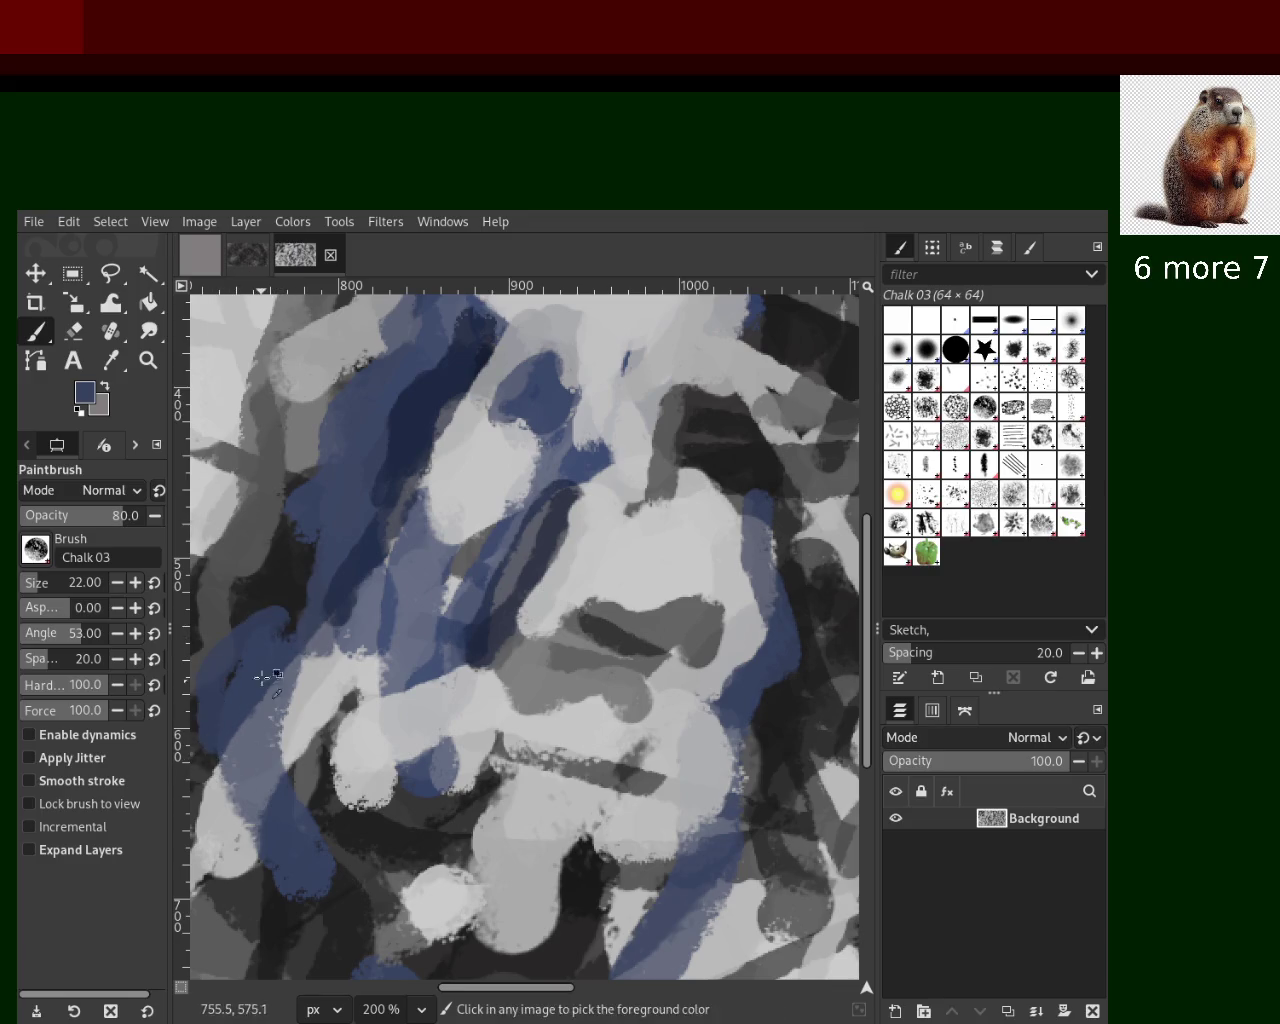
{"action": "left_click_drag", "start_coordinate": [280, 630], "coordinate": [233, 763]}
{"action": "left_click", "coordinate": [366, 676], "text": "ctrl"}
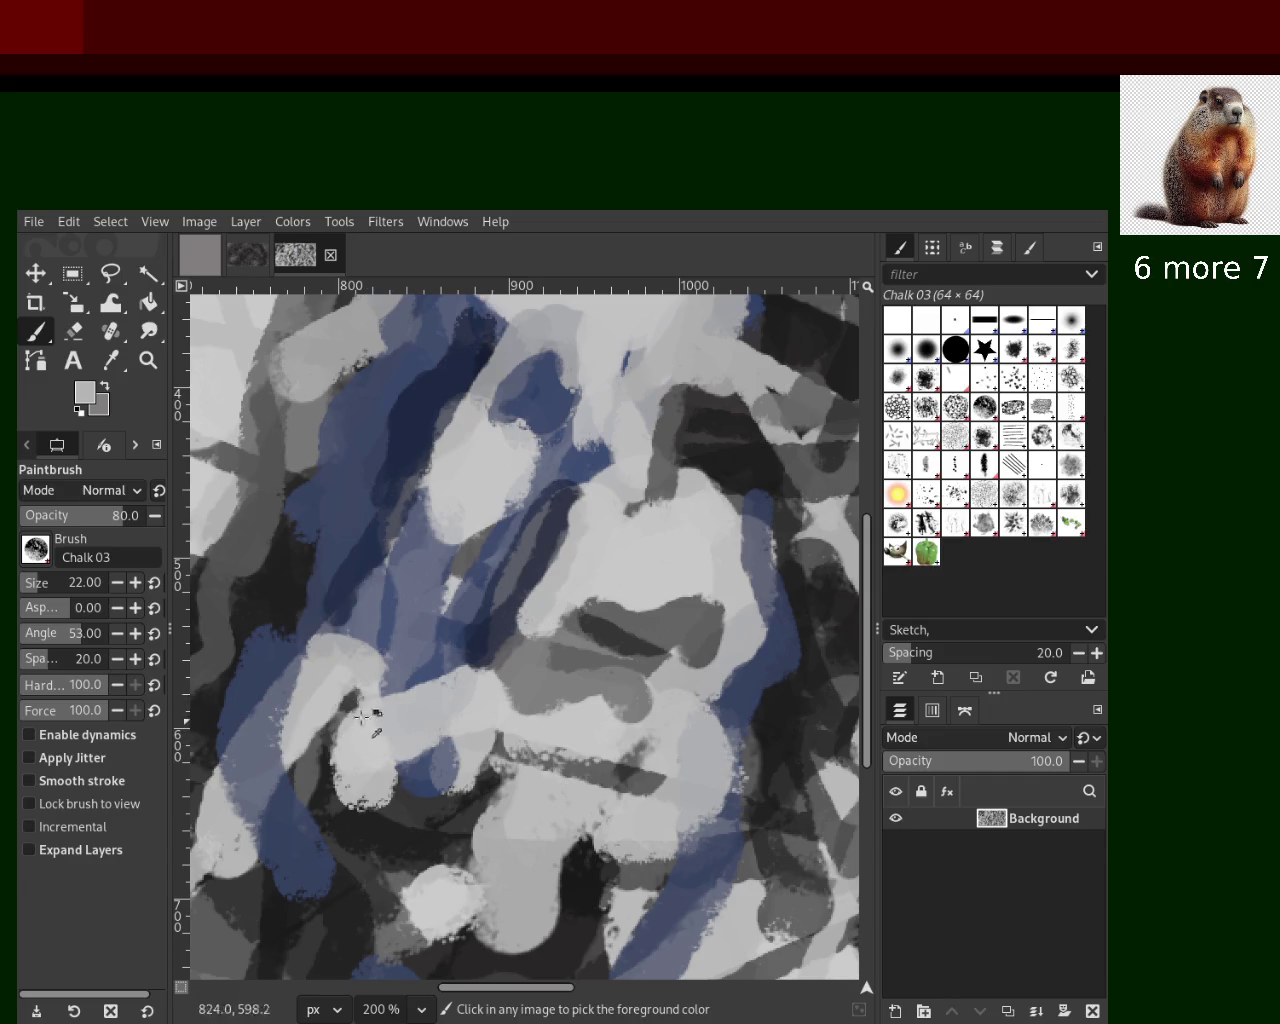
{"action": "left_click_drag", "start_coordinate": [357, 677], "coordinate": [381, 706]}
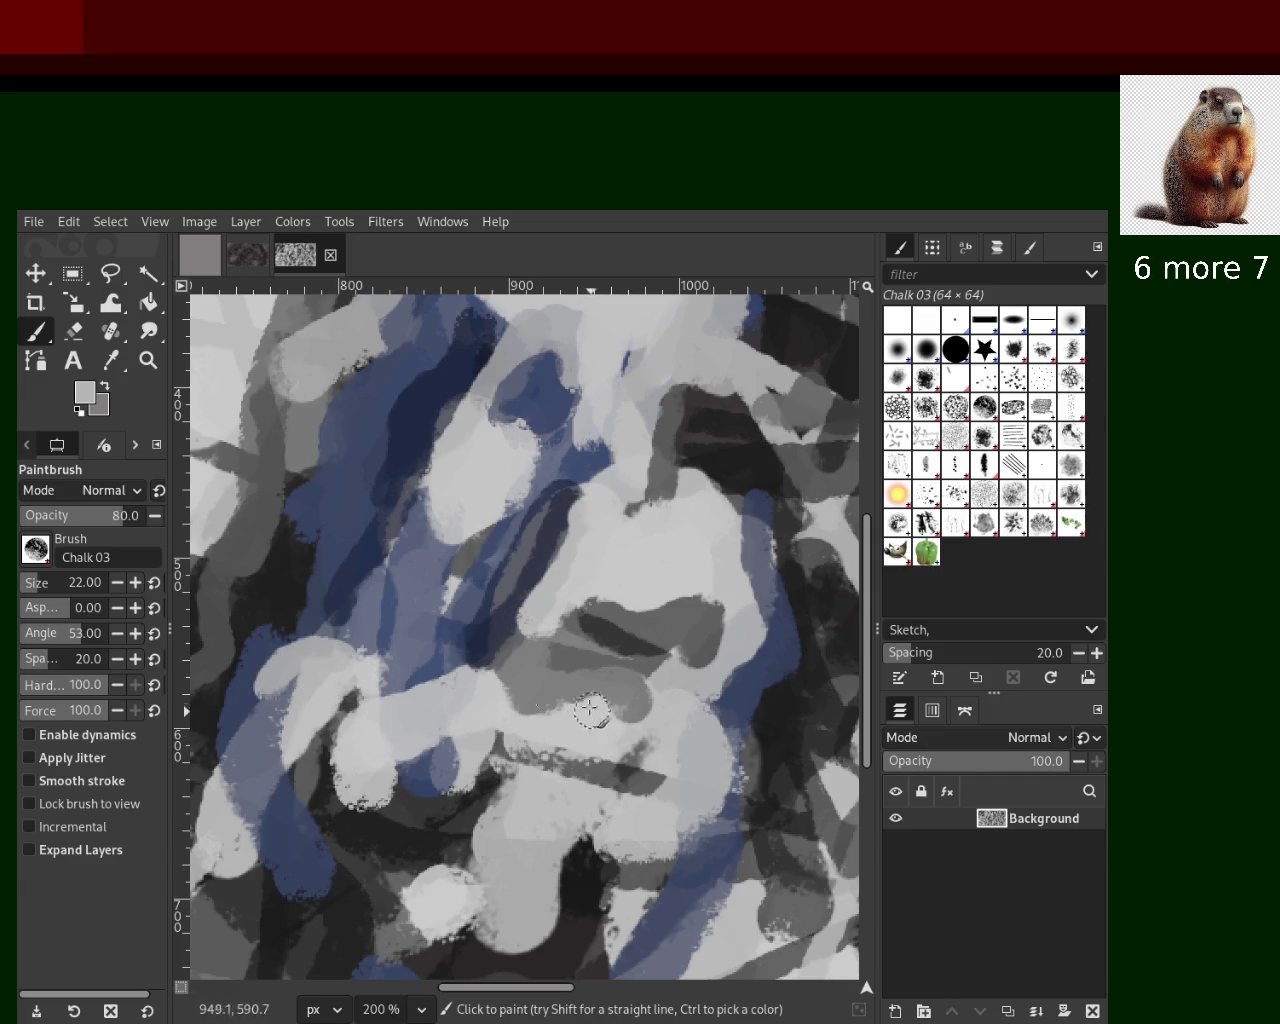
{"action": "left_click", "coordinate": [612, 775], "text": "ctrl"}
{"action": "mouse_move", "coordinate": [612, 772]}
{"action": "left_mouse_down"}
{"action": "mouse_move", "coordinate": [478, 742]}
{"action": "mouse_move", "coordinate": [455, 890]}
{"action": "mouse_move", "coordinate": [490, 955]}
{"action": "left_mouse_up"}
{"action": "left_click", "coordinate": [440, 900], "text": "ctrl"}
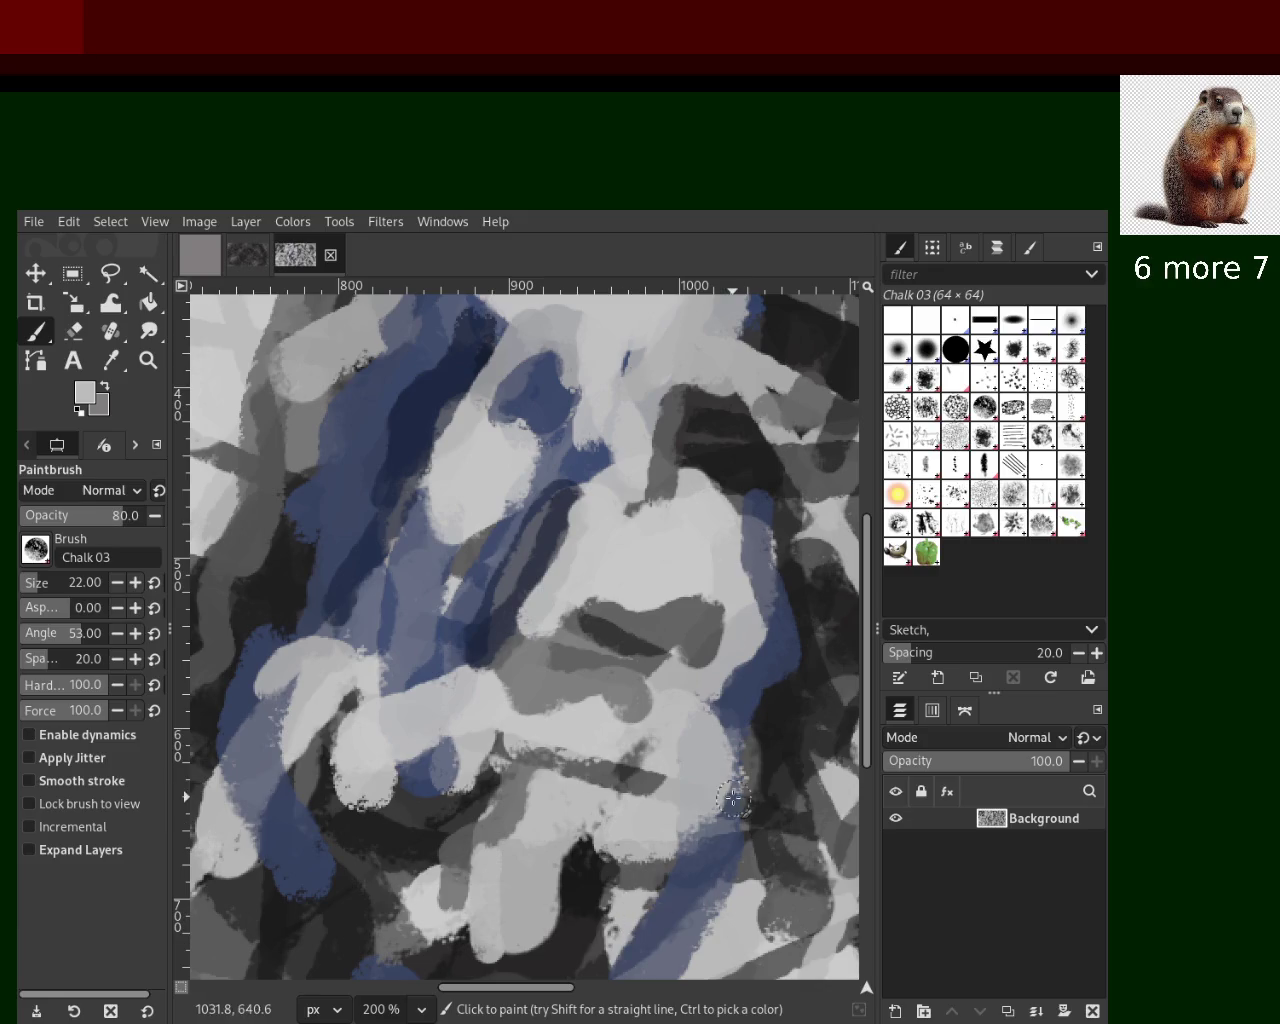
Retry a dark blue-grey stroke down-left from the centre, keeping a steeper grey stroke
{"action": "left_click", "coordinate": [543, 543], "text": "ctrl"}
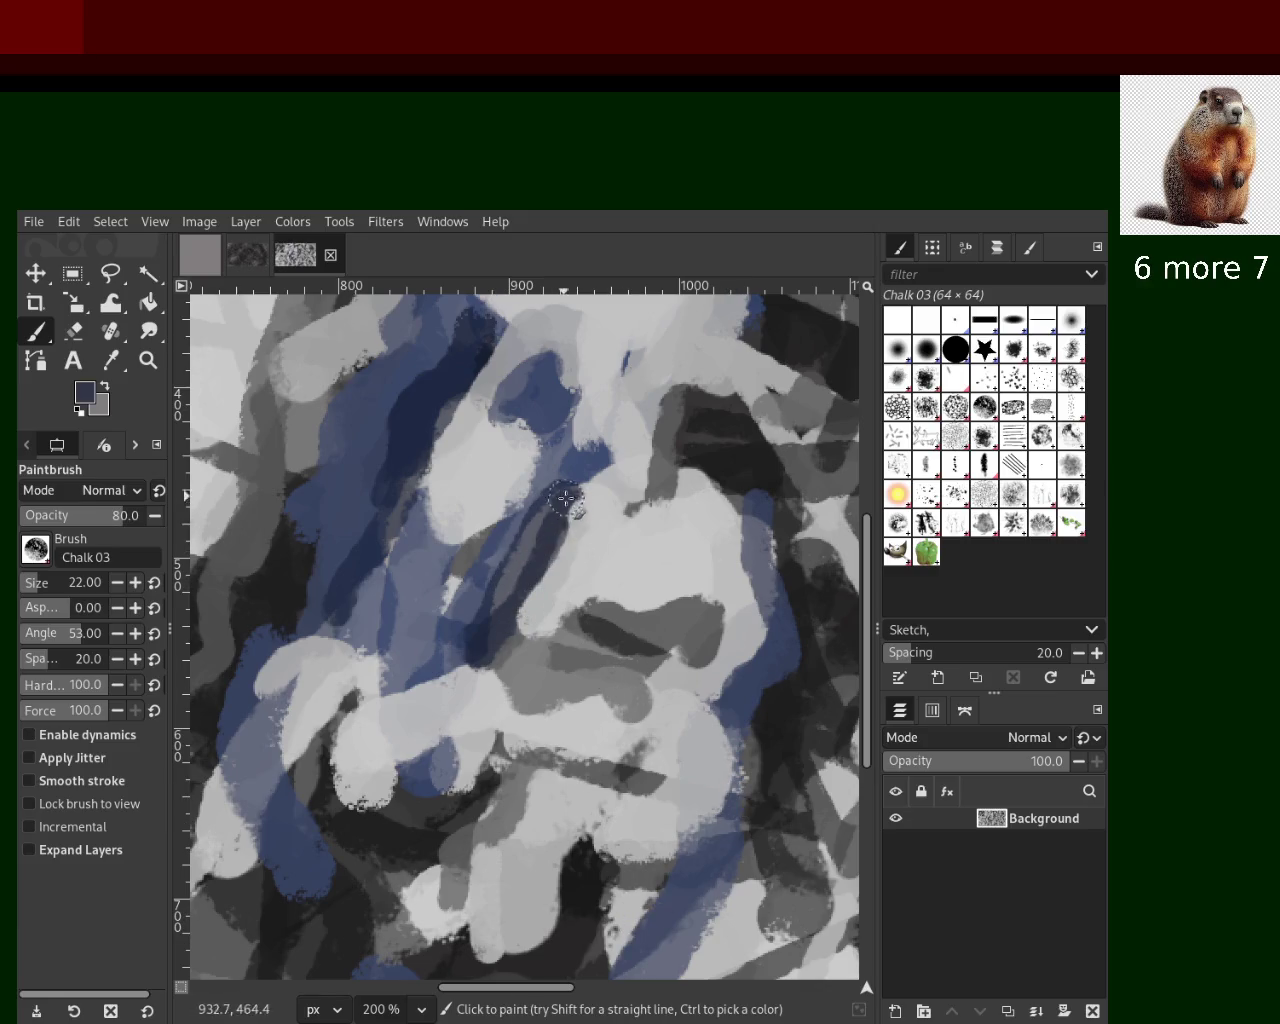
{"action": "left_click_drag", "start_coordinate": [563, 503], "coordinate": [482, 700]}
{"action": "key", "text": "ctrl+z"}
{"action": "left_click_drag", "start_coordinate": [605, 485], "coordinate": [501, 672]}
{"action": "key", "text": "ctrl+z"}
{"action": "left_click", "coordinate": [582, 545], "text": "ctrl"}
{"action": "left_click", "coordinate": [580, 544], "text": "ctrl"}
{"action": "left_click_drag", "start_coordinate": [580, 495], "coordinate": [477, 660]}
{"action": "key", "text": "ctrl+z"}
{"action": "left_click_drag", "start_coordinate": [598, 488], "coordinate": [536, 660]}
Add blue-grey strokes around the centre, then try dark-blue and light-grey bottom strokes, undoing both
{"action": "left_click", "coordinate": [548, 452], "text": "ctrl"}
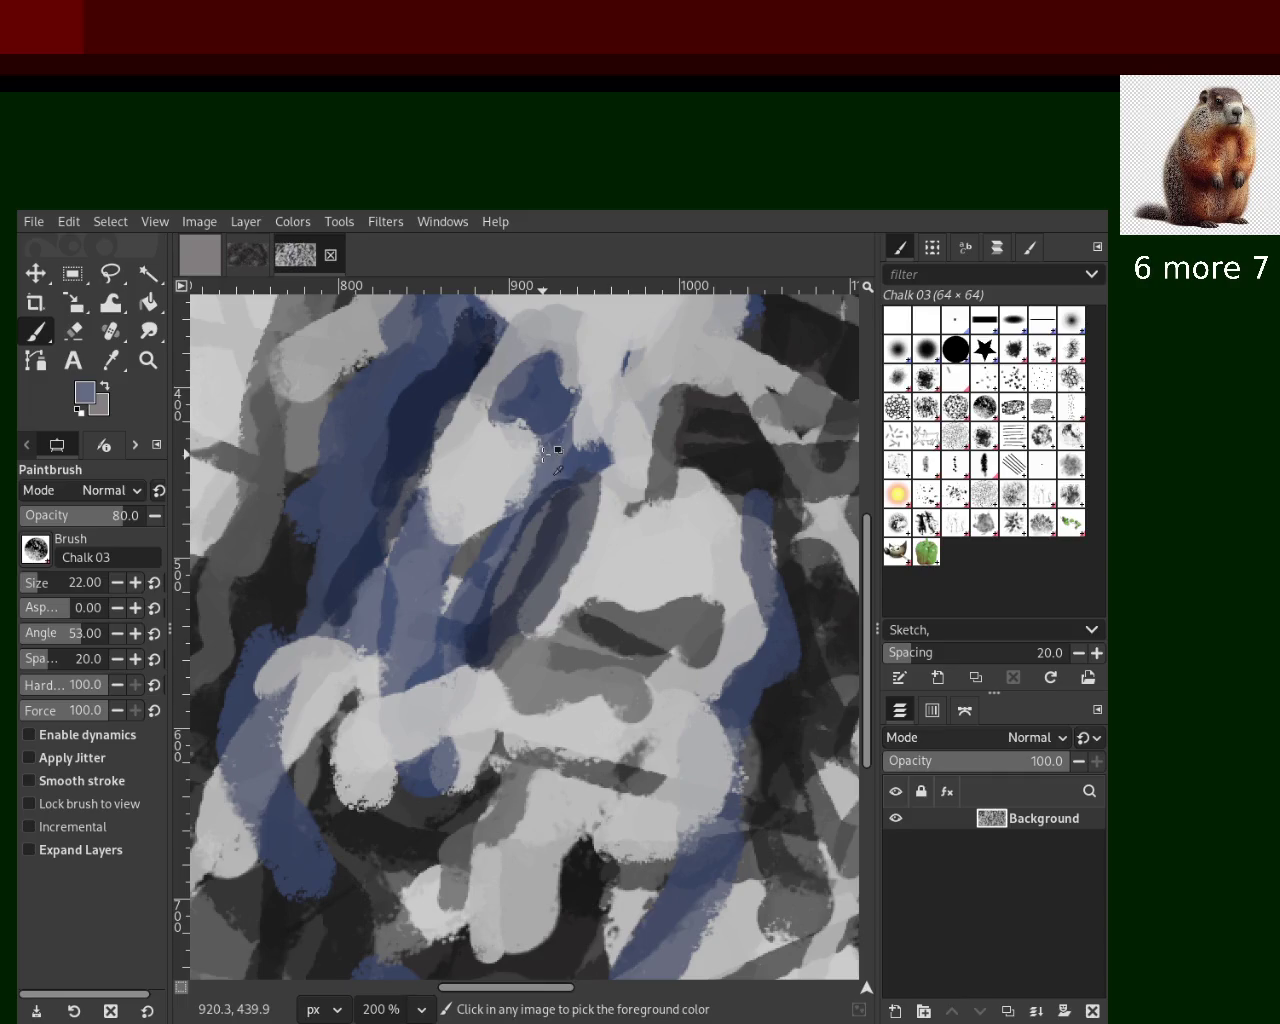
{"action": "left_click_drag", "start_coordinate": [540, 445], "coordinate": [478, 545]}
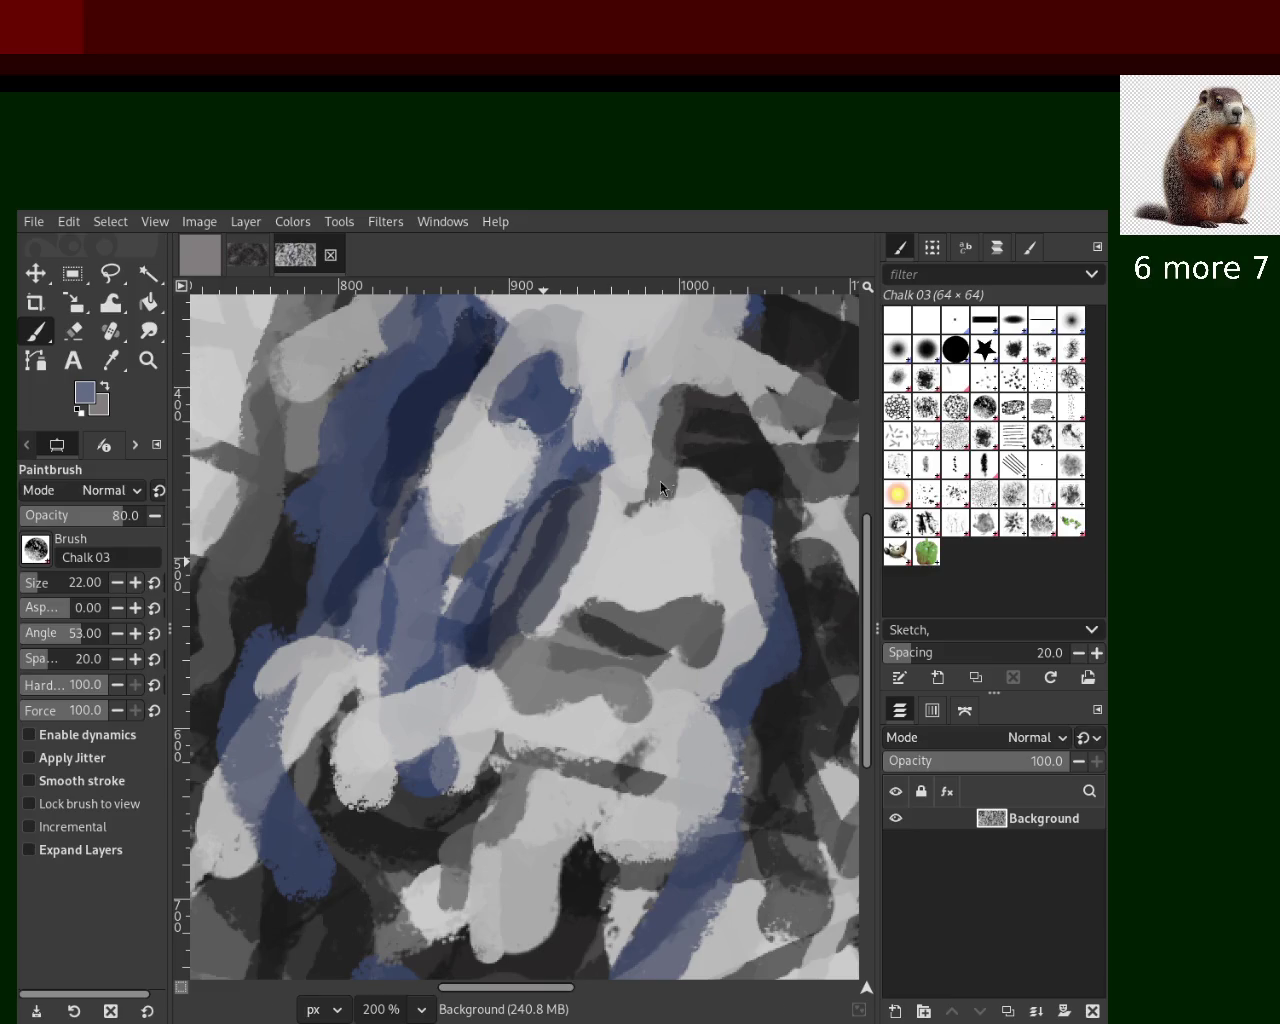
{"action": "left_click_drag", "start_coordinate": [539, 459], "coordinate": [593, 537]}
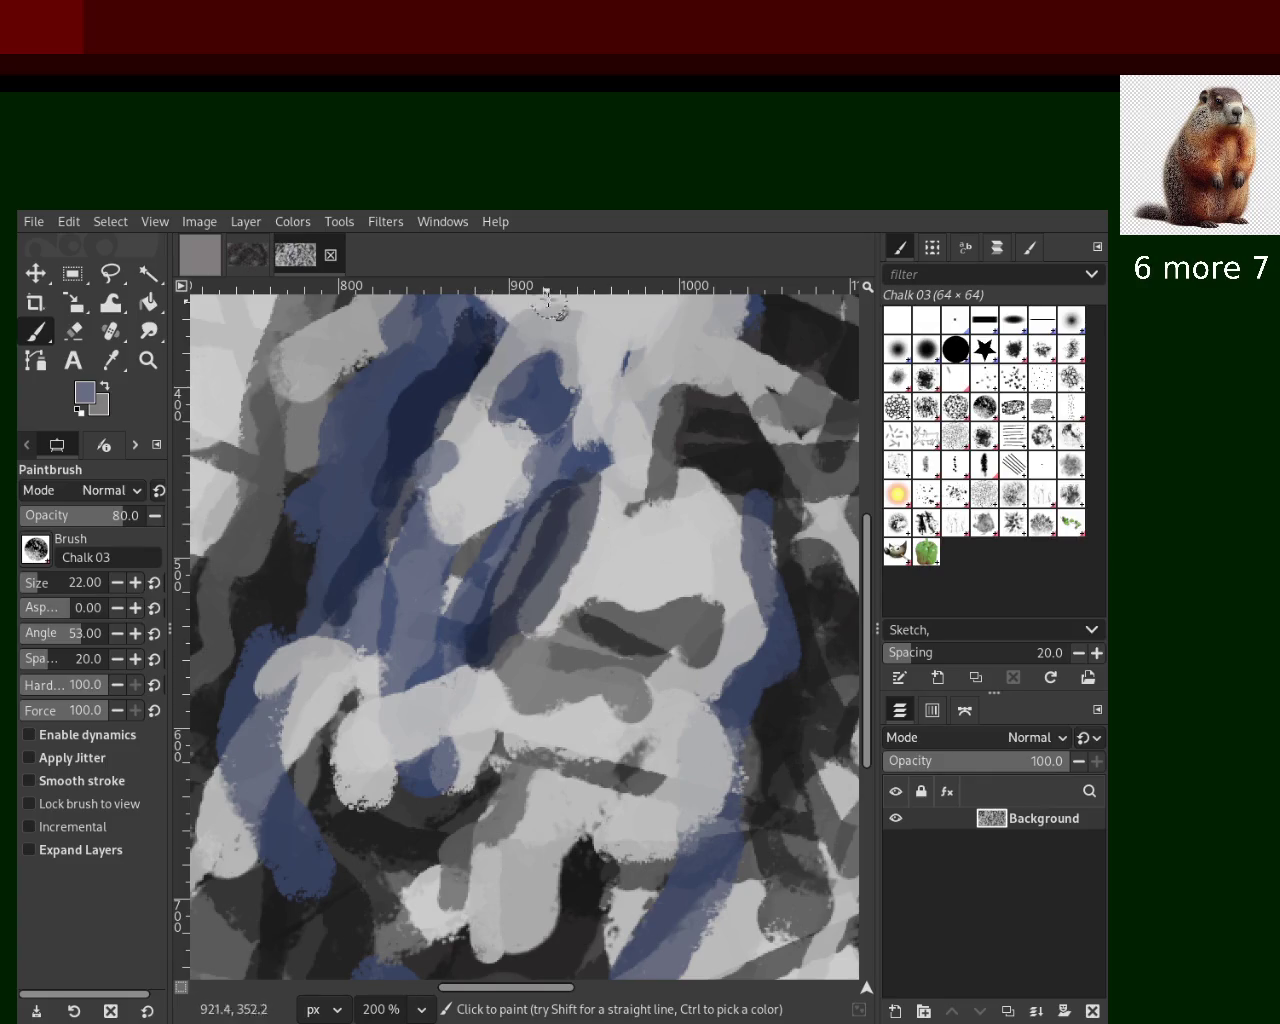
{"action": "left_click", "coordinate": [397, 797], "text": "ctrl"}
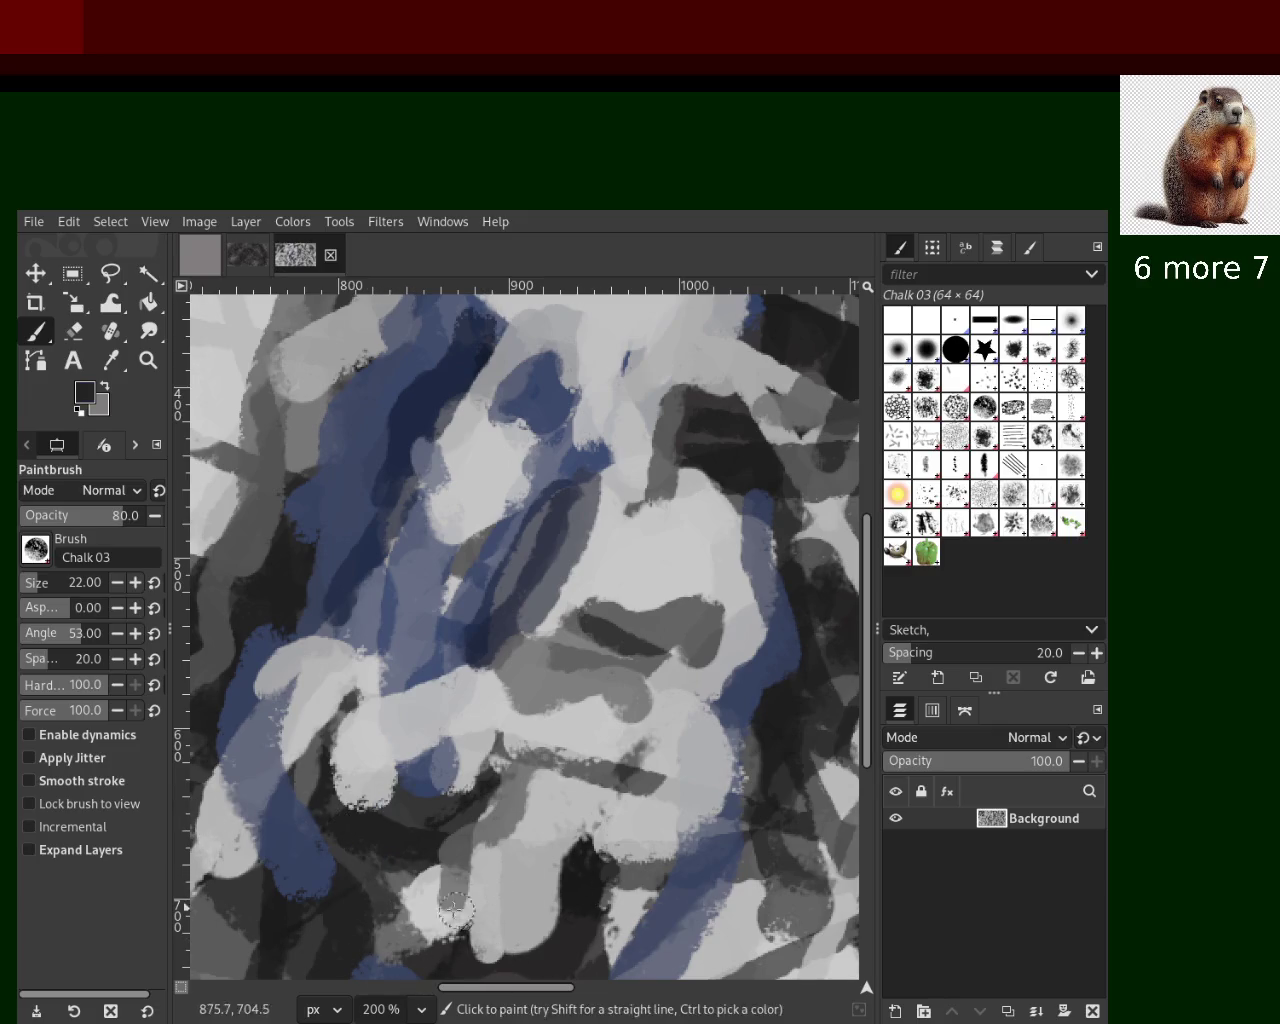
{"action": "left_click", "coordinate": [451, 634], "text": "ctrl"}
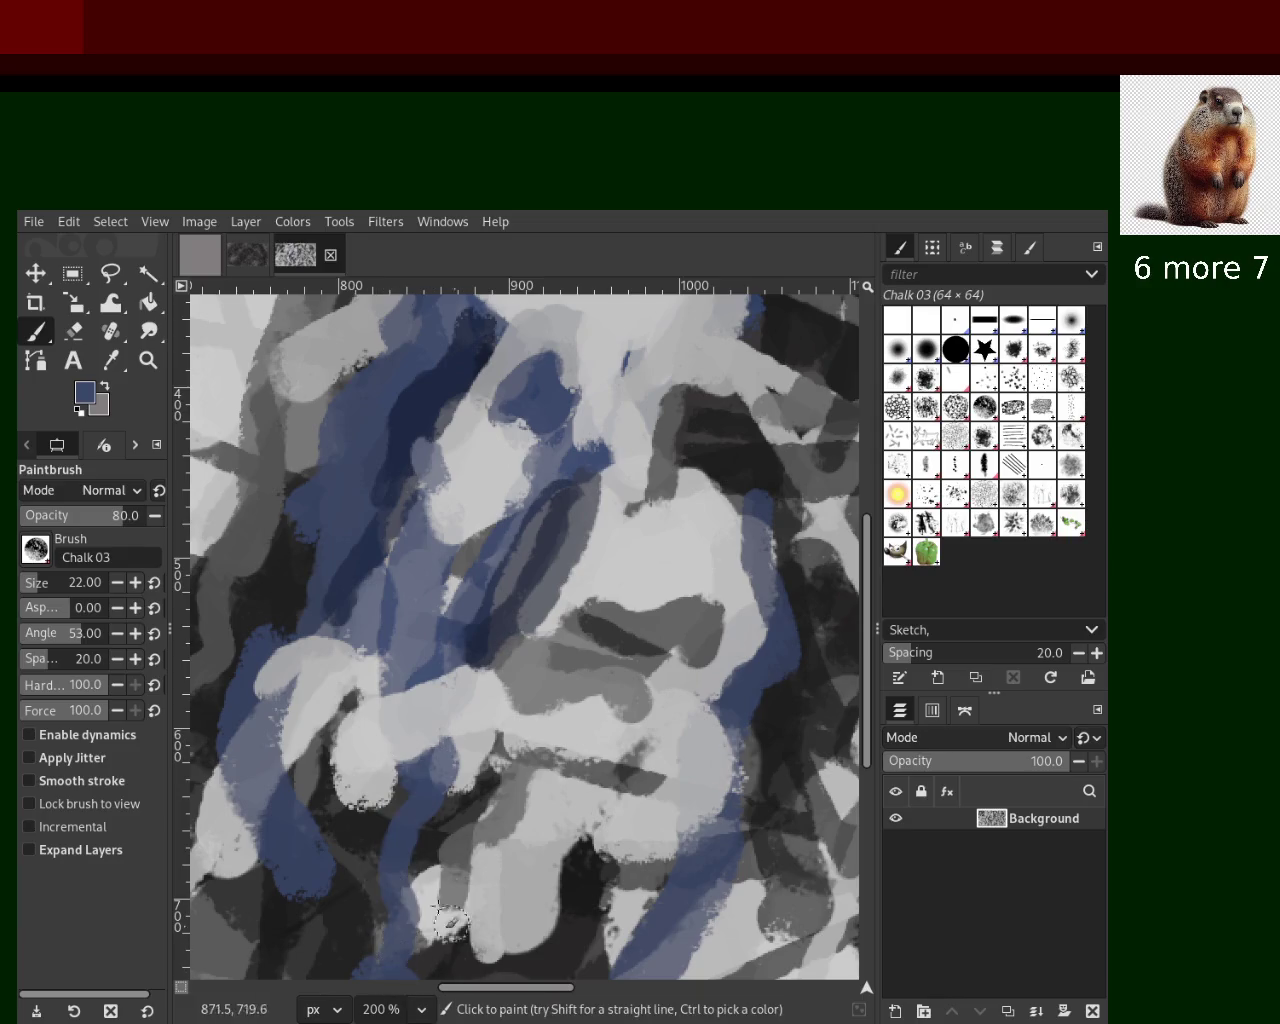
{"action": "left_click_drag", "start_coordinate": [358, 745], "coordinate": [391, 948]}
{"action": "key", "text": "ctrl+z"}
{"action": "left_click", "coordinate": [420, 752], "text": "ctrl"}
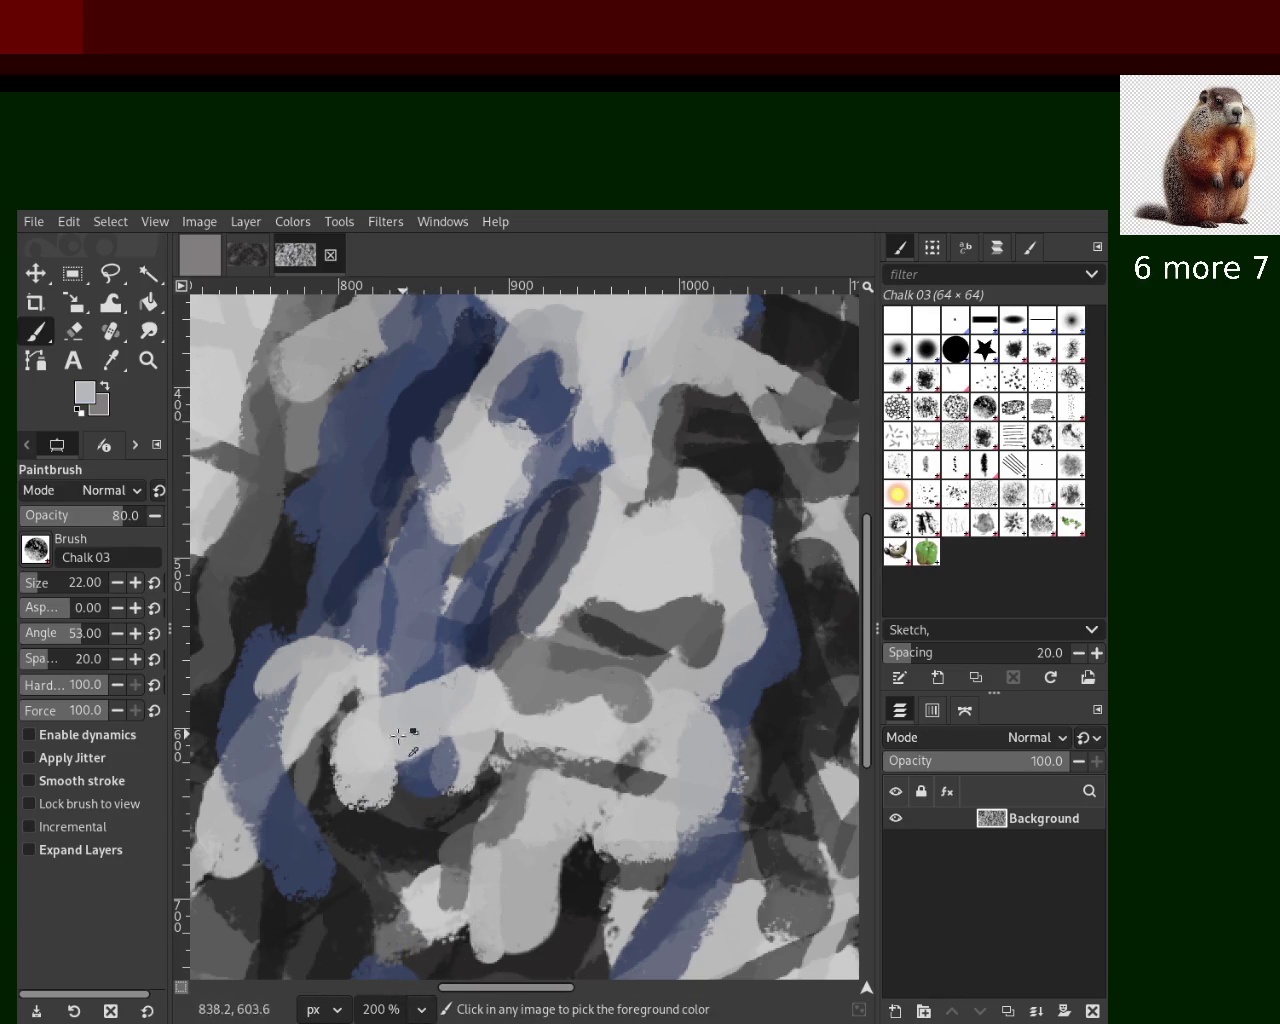
{"action": "left_click_drag", "start_coordinate": [420, 772], "coordinate": [405, 962]}
{"action": "key", "text": "ctrl+z"}
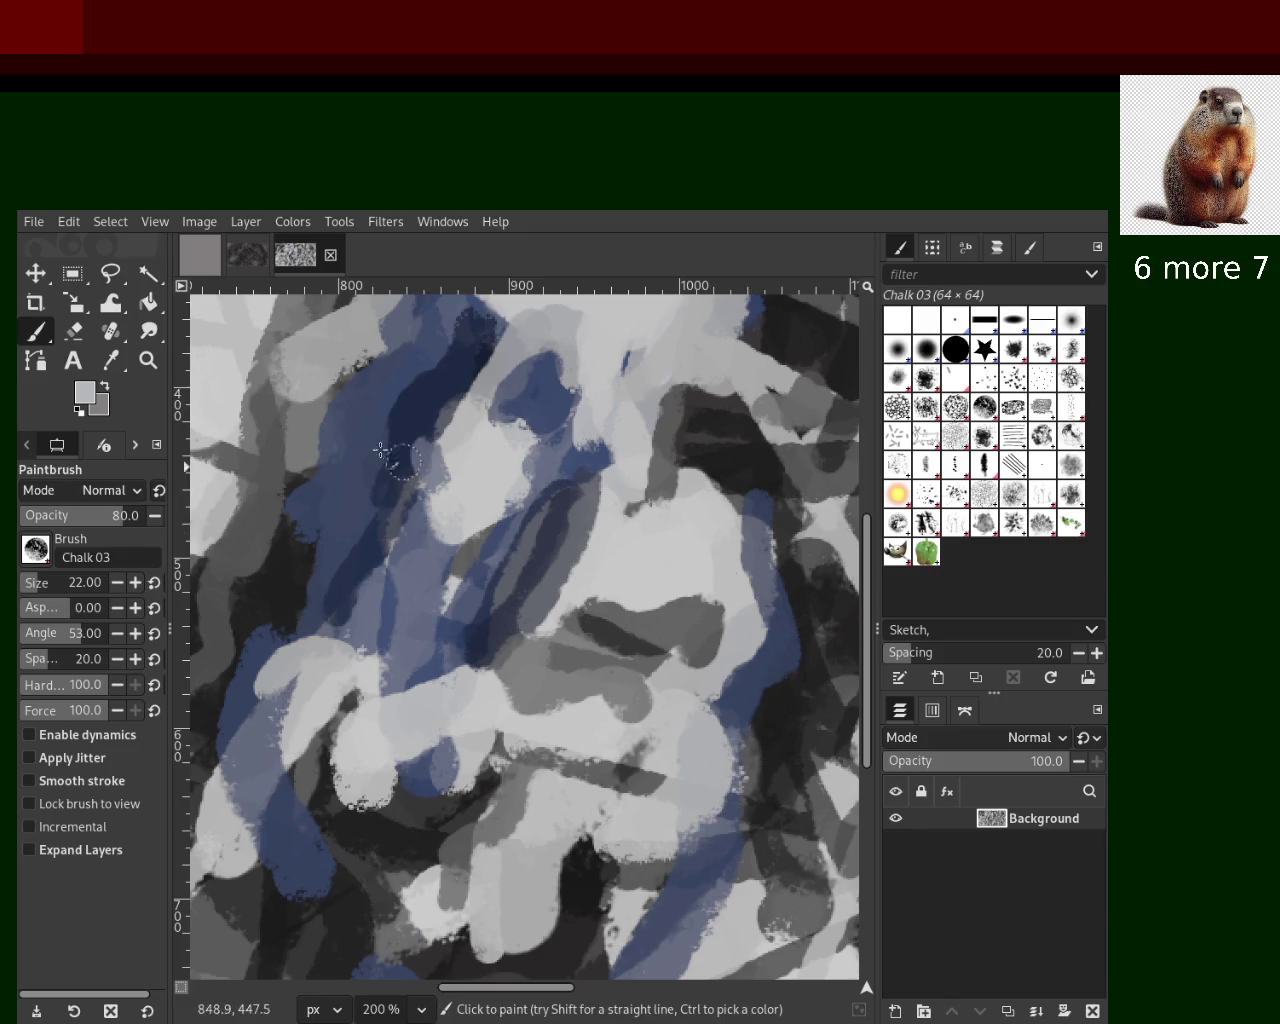
Zoom out to survey the texture, then zoom back in on the blue strokes
{"action": "key", "text": "z"}
{"action": "scroll", "coordinate": [545, 540], "scroll_direction": "down", "scroll_amount": 1}
{"action": "scroll", "coordinate": [545, 540], "scroll_direction": "down", "scroll_amount": 1}
{"action": "scroll", "coordinate": [551, 521], "scroll_direction": "down", "scroll_amount": 3}
{"action": "scroll", "coordinate": [551, 521], "scroll_direction": "down", "scroll_amount": 1}
{"action": "scroll", "coordinate": [551, 521], "scroll_direction": "up", "scroll_amount": 2}
{"action": "scroll", "coordinate": [551, 521], "scroll_direction": "up", "scroll_amount": 1}
{"action": "scroll", "coordinate": [476, 570], "scroll_direction": "down", "scroll_amount": 2}
{"action": "scroll", "coordinate": [476, 570], "scroll_direction": "up", "scroll_amount": 2}
{"action": "scroll", "coordinate": [476, 570], "scroll_direction": "up", "scroll_amount": 1}
{"action": "scroll", "coordinate": [476, 570], "scroll_direction": "down", "scroll_amount": 1}
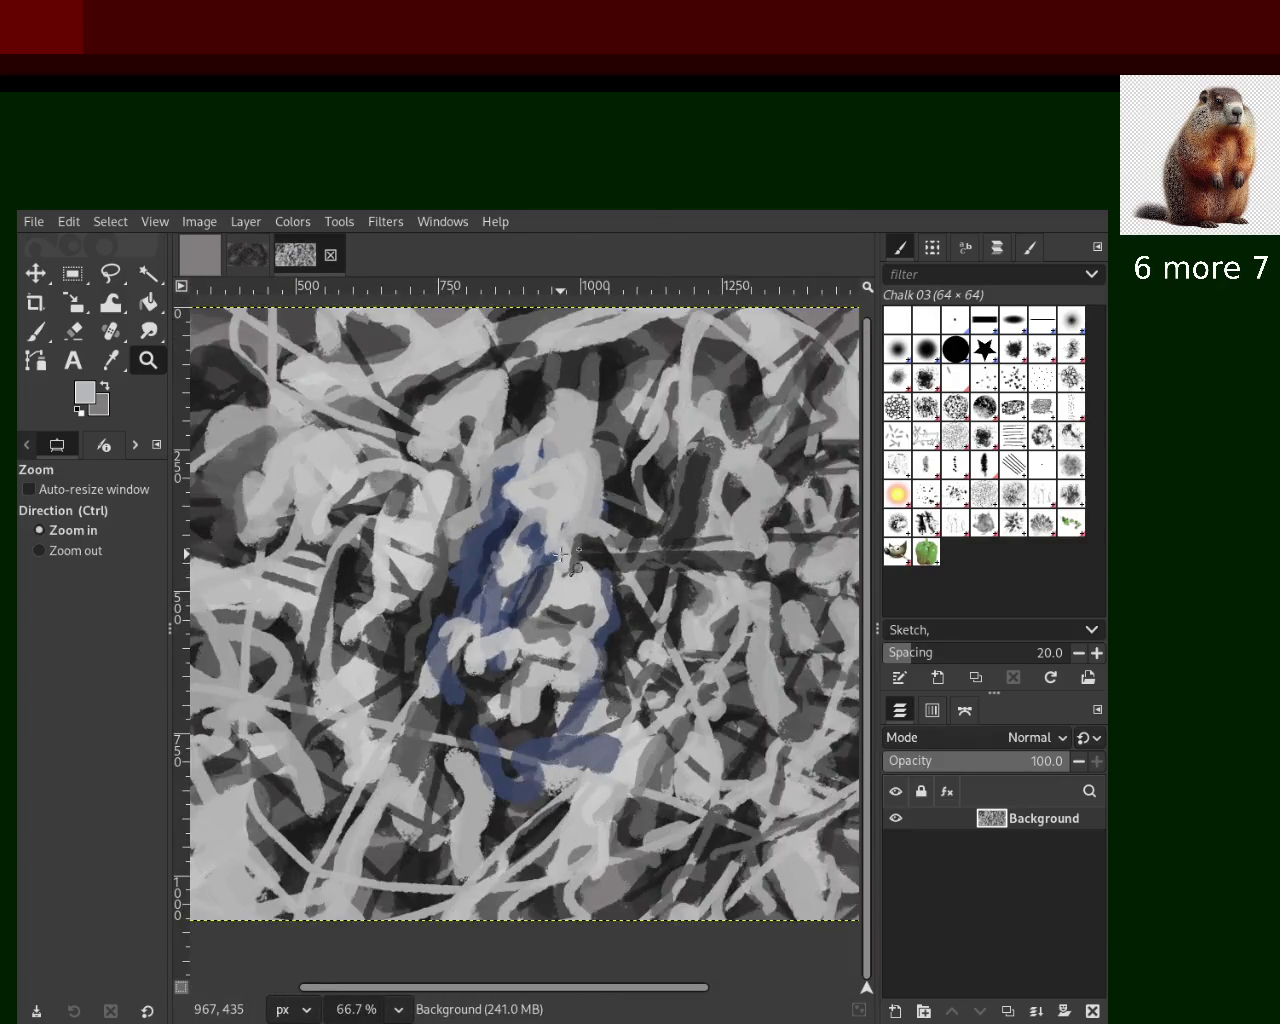
{"action": "scroll", "coordinate": [561, 553], "scroll_direction": "up", "scroll_amount": 1}
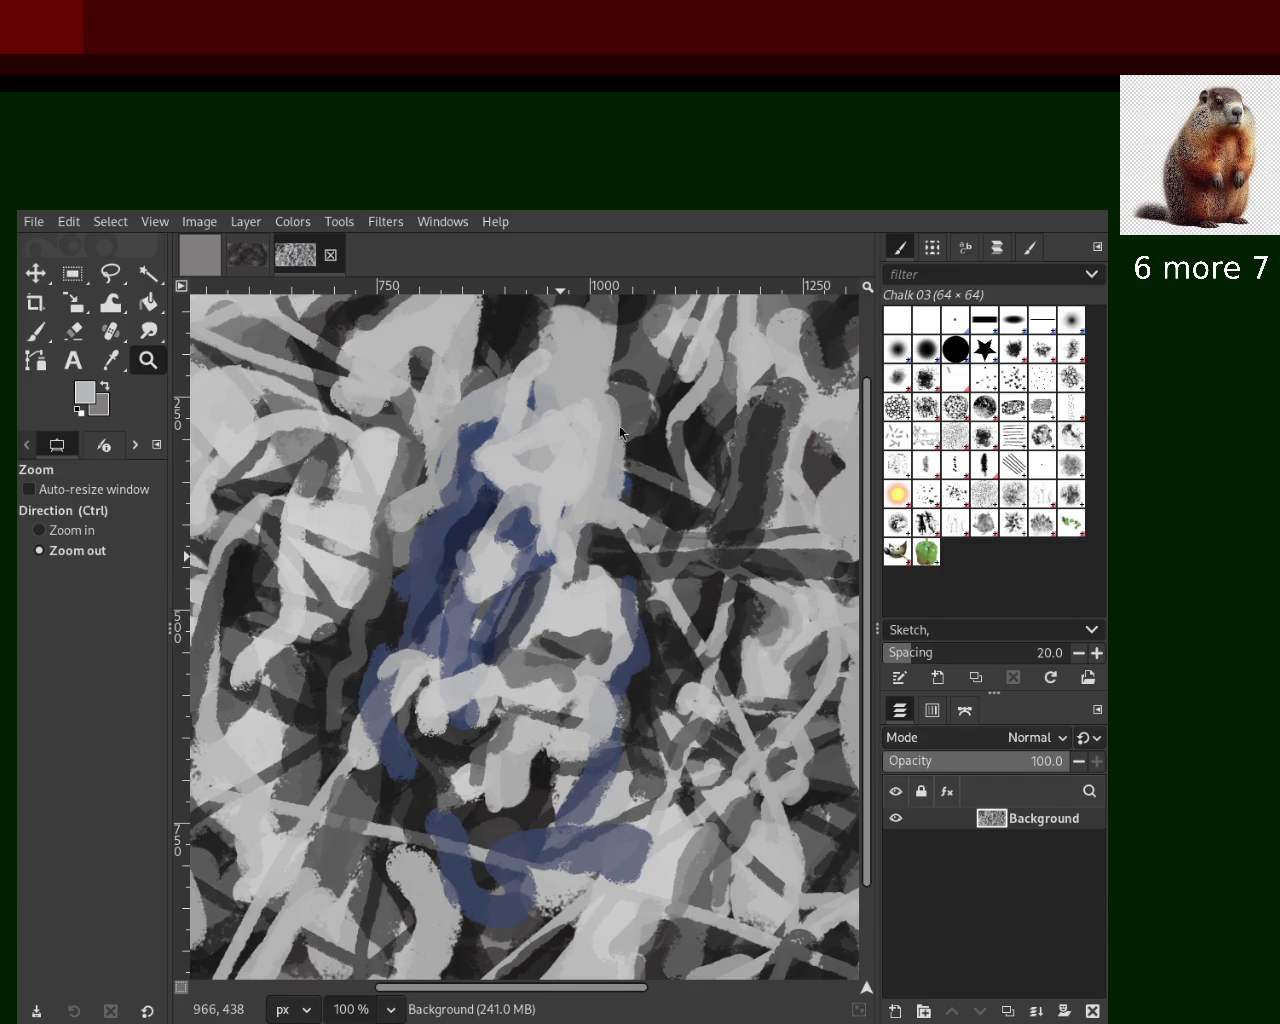
{"action": "key", "text": "ctrl"}
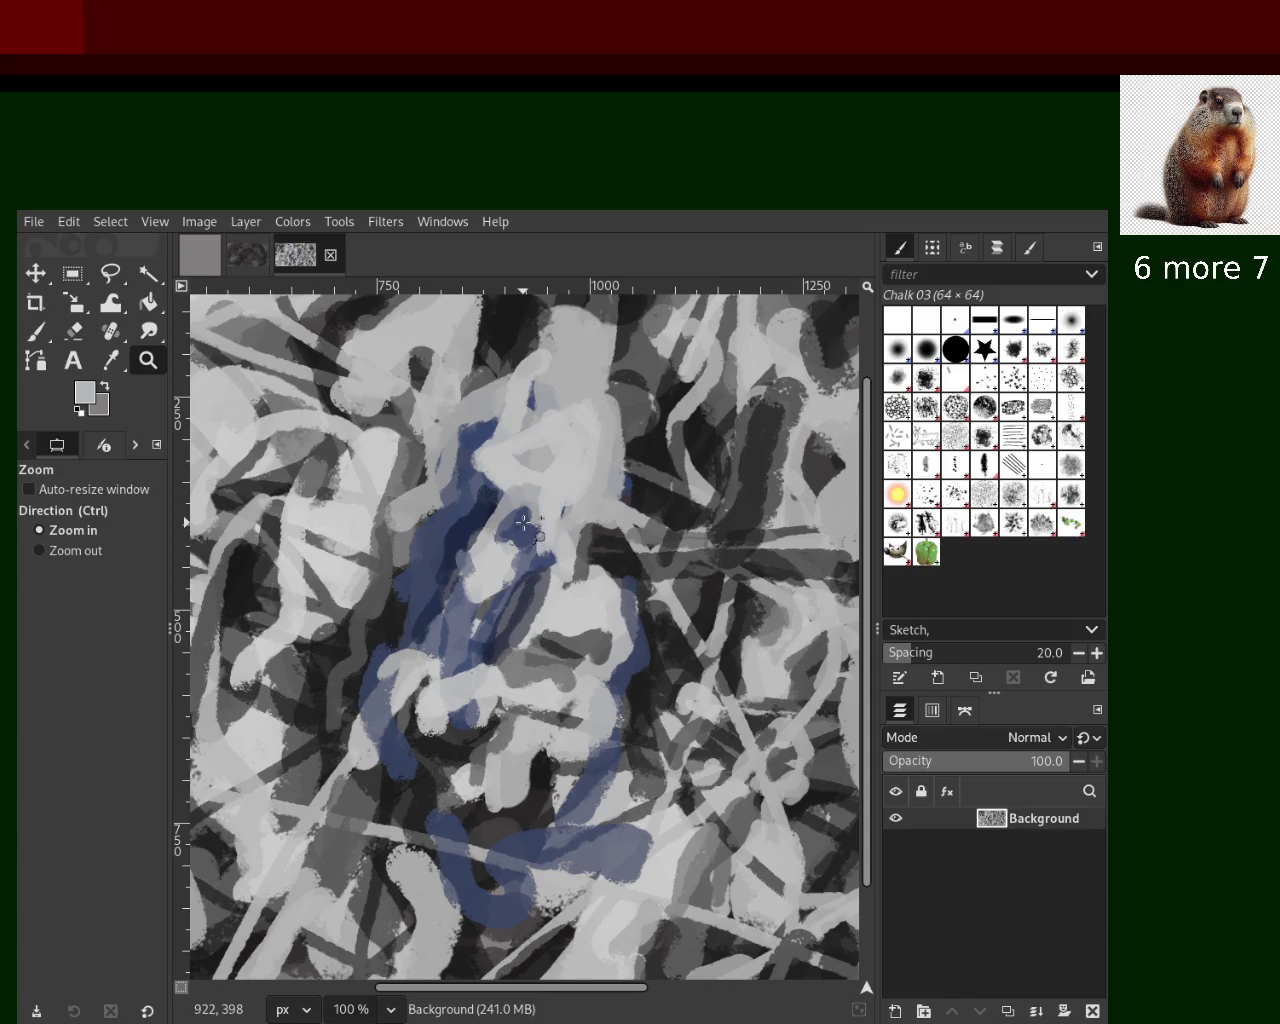
{"action": "left_click", "coordinate": [523, 522], "text": "ctrl"}
{"action": "left_click", "coordinate": [36, 331]}
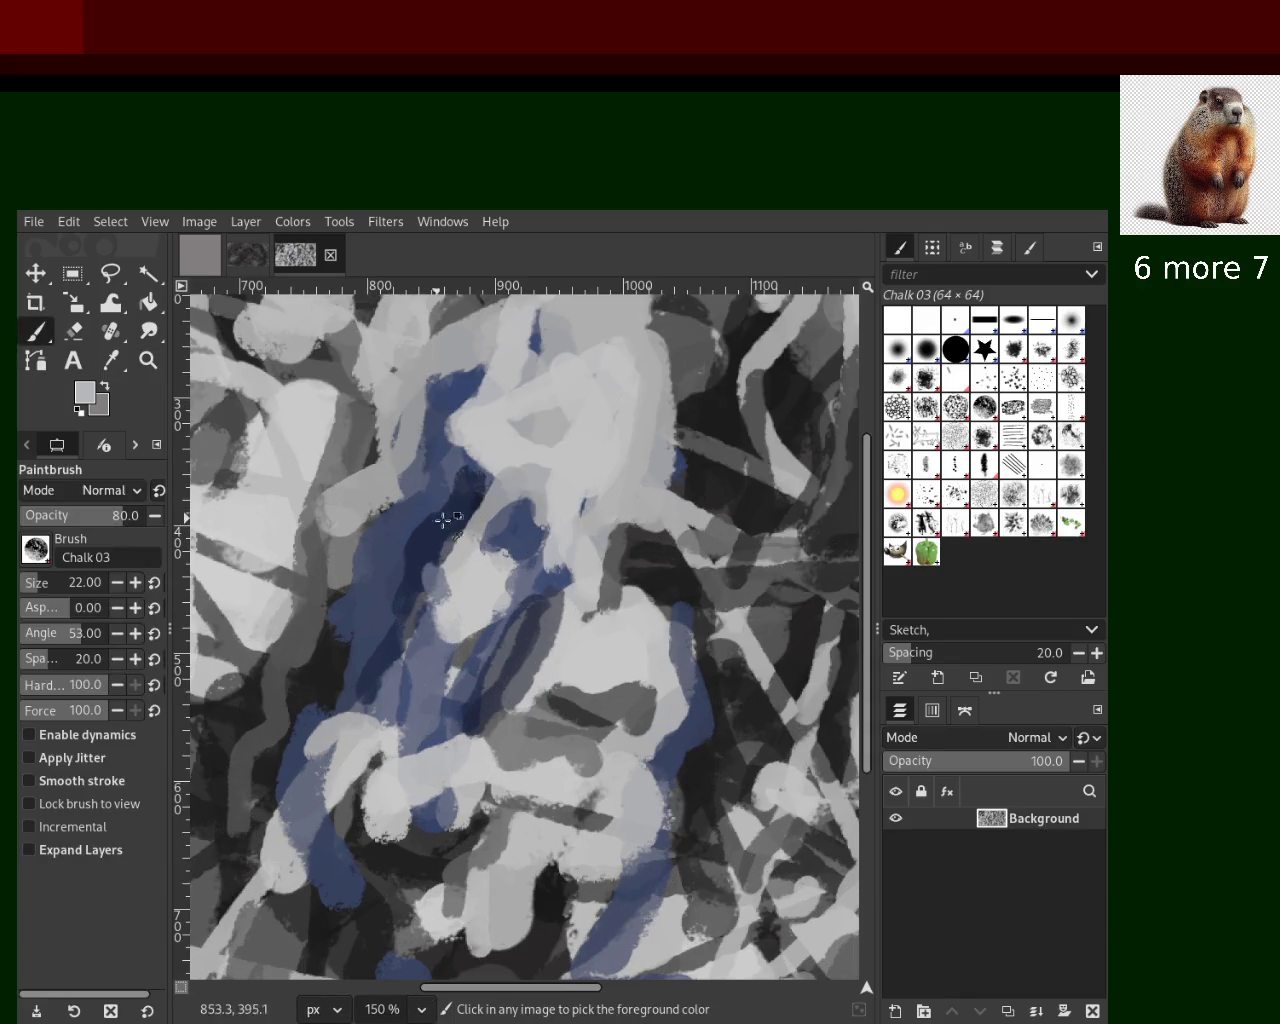
Try several navy chalk strokes down the right side, undoing each attempt
{"action": "left_click", "coordinate": [455, 463], "text": "ctrl"}
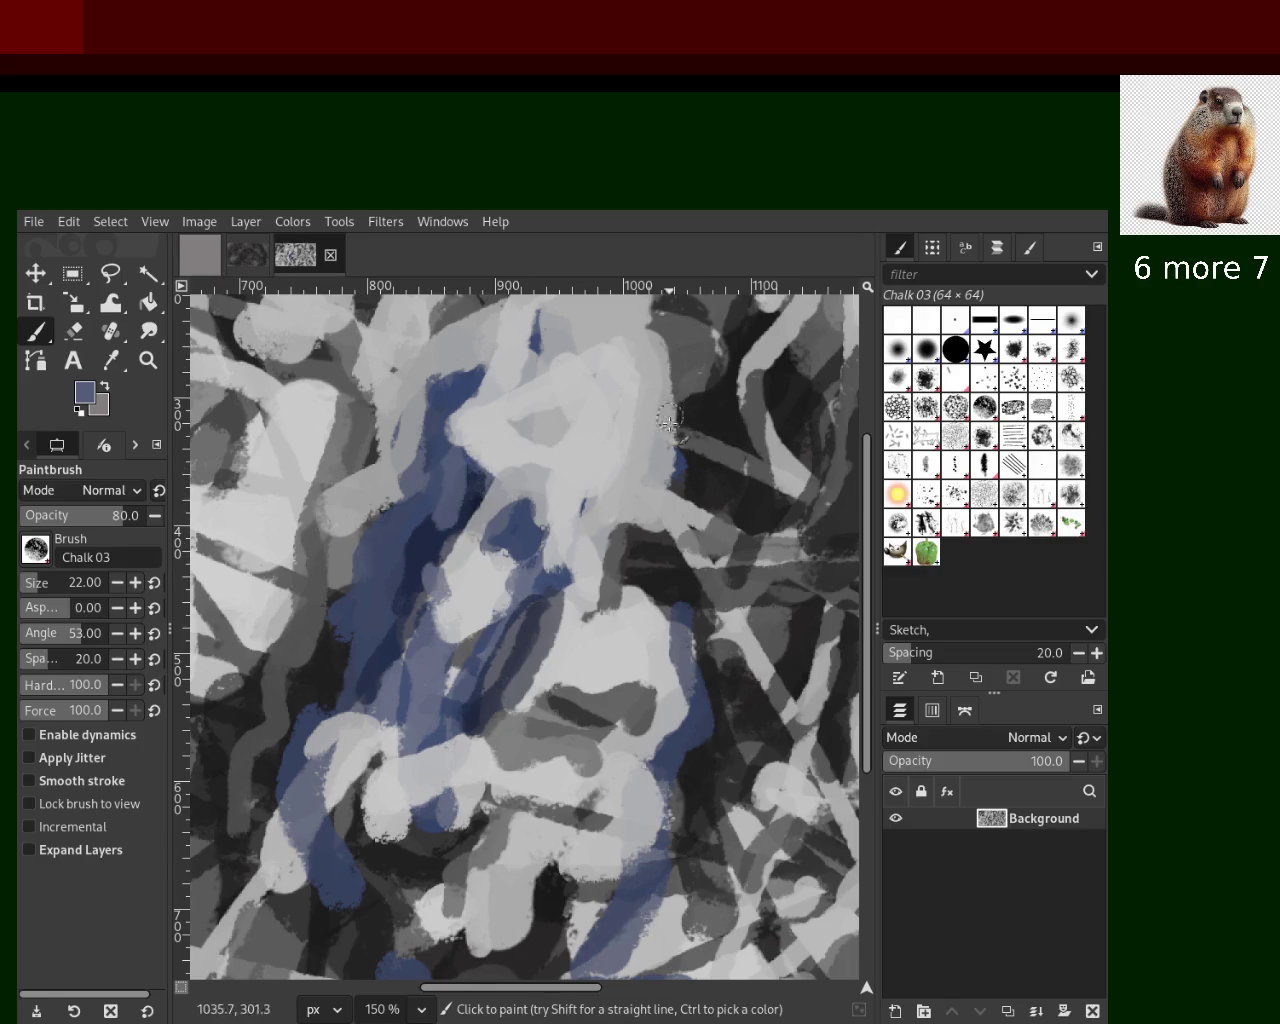
{"action": "left_click", "coordinate": [680, 465], "text": "ctrl"}
{"action": "left_click_drag", "start_coordinate": [672, 322], "coordinate": [695, 520]}
{"action": "key", "text": "ctrl+z"}
{"action": "left_click_drag", "start_coordinate": [650, 310], "coordinate": [710, 545]}
{"action": "key", "text": "ctrl+z"}
{"action": "left_click_drag", "start_coordinate": [650, 312], "coordinate": [695, 505]}
{"action": "key", "text": "ctrl+z"}
{"action": "left_click_drag", "start_coordinate": [660, 305], "coordinate": [658, 506]}
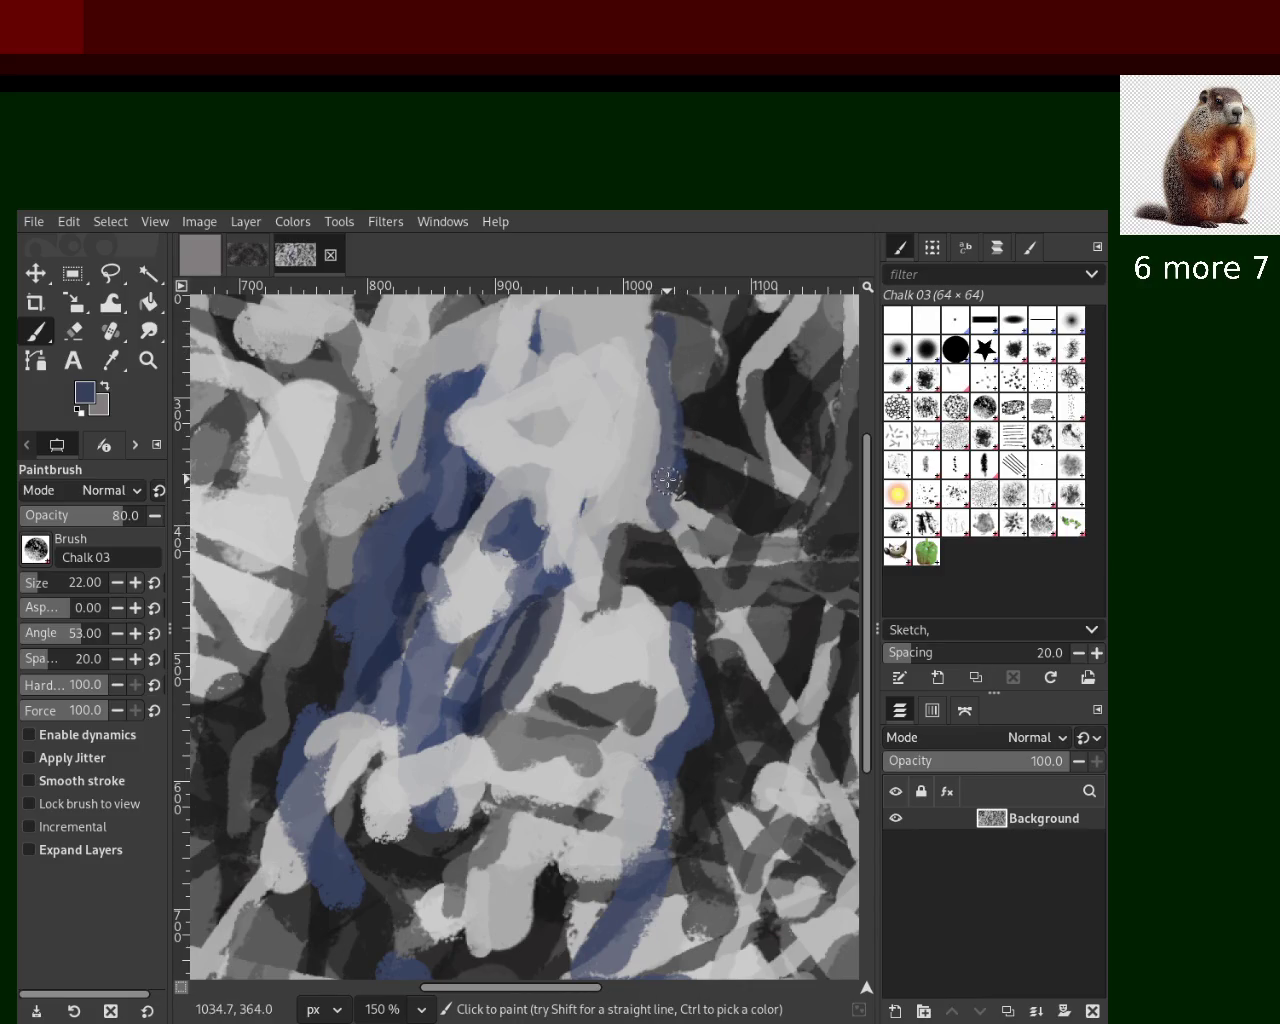
{"action": "key", "text": "ctrl+z"}
{"action": "mouse_move", "coordinate": [645, 330]}
{"action": "left_mouse_down"}
{"action": "mouse_move", "coordinate": [685, 420]}
{"action": "mouse_move", "coordinate": [708, 558]}
{"action": "left_mouse_up"}
{"action": "key", "text": "ctrl+z"}
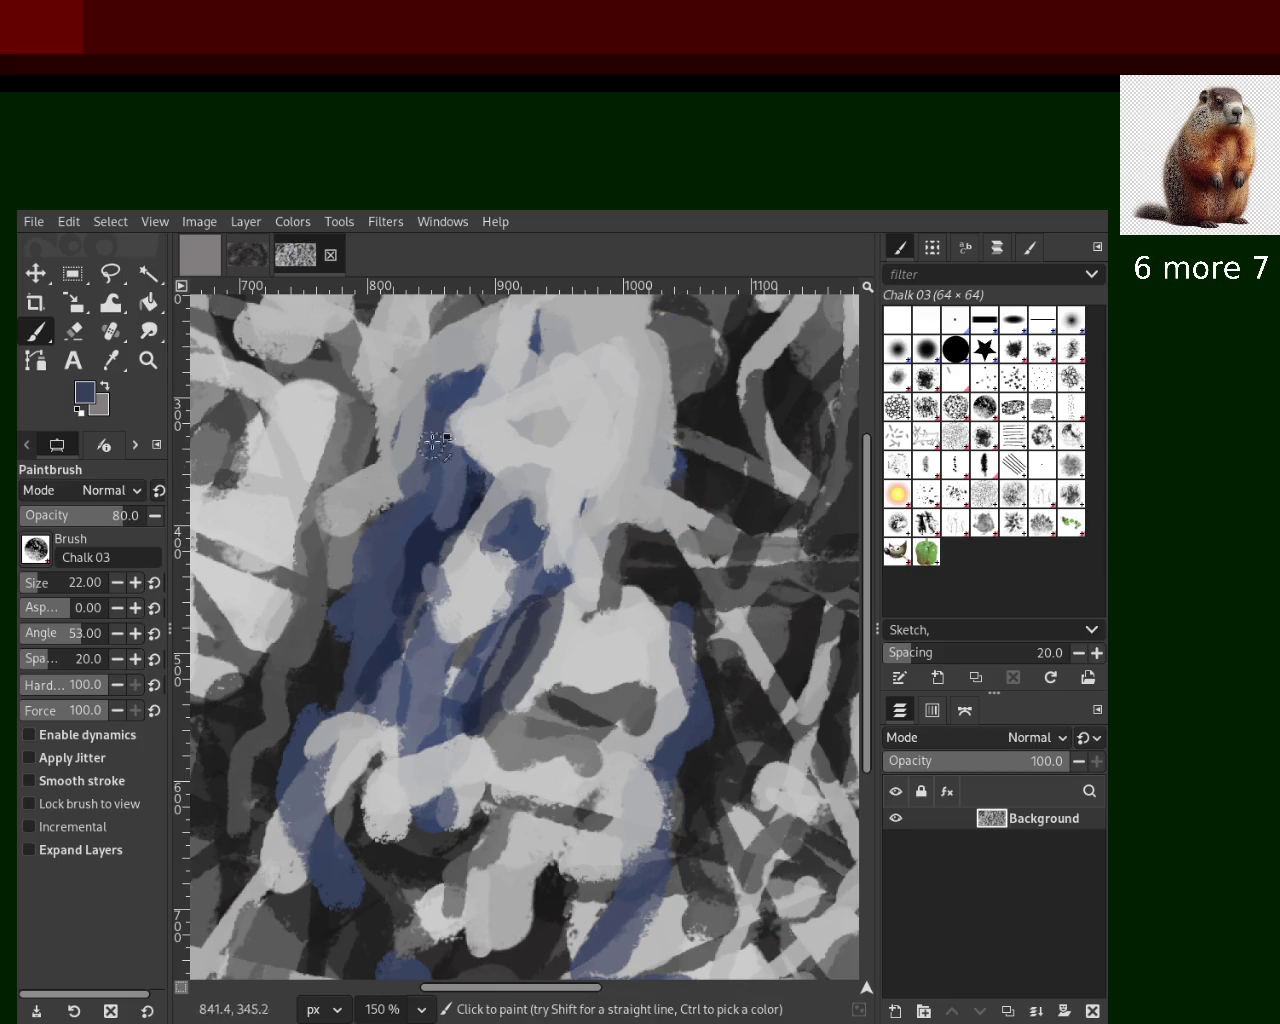
Paint a dark-blue chalk stroke curving over the top of the blue area
{"action": "left_click_drag", "start_coordinate": [465, 385], "coordinate": [410, 450]}
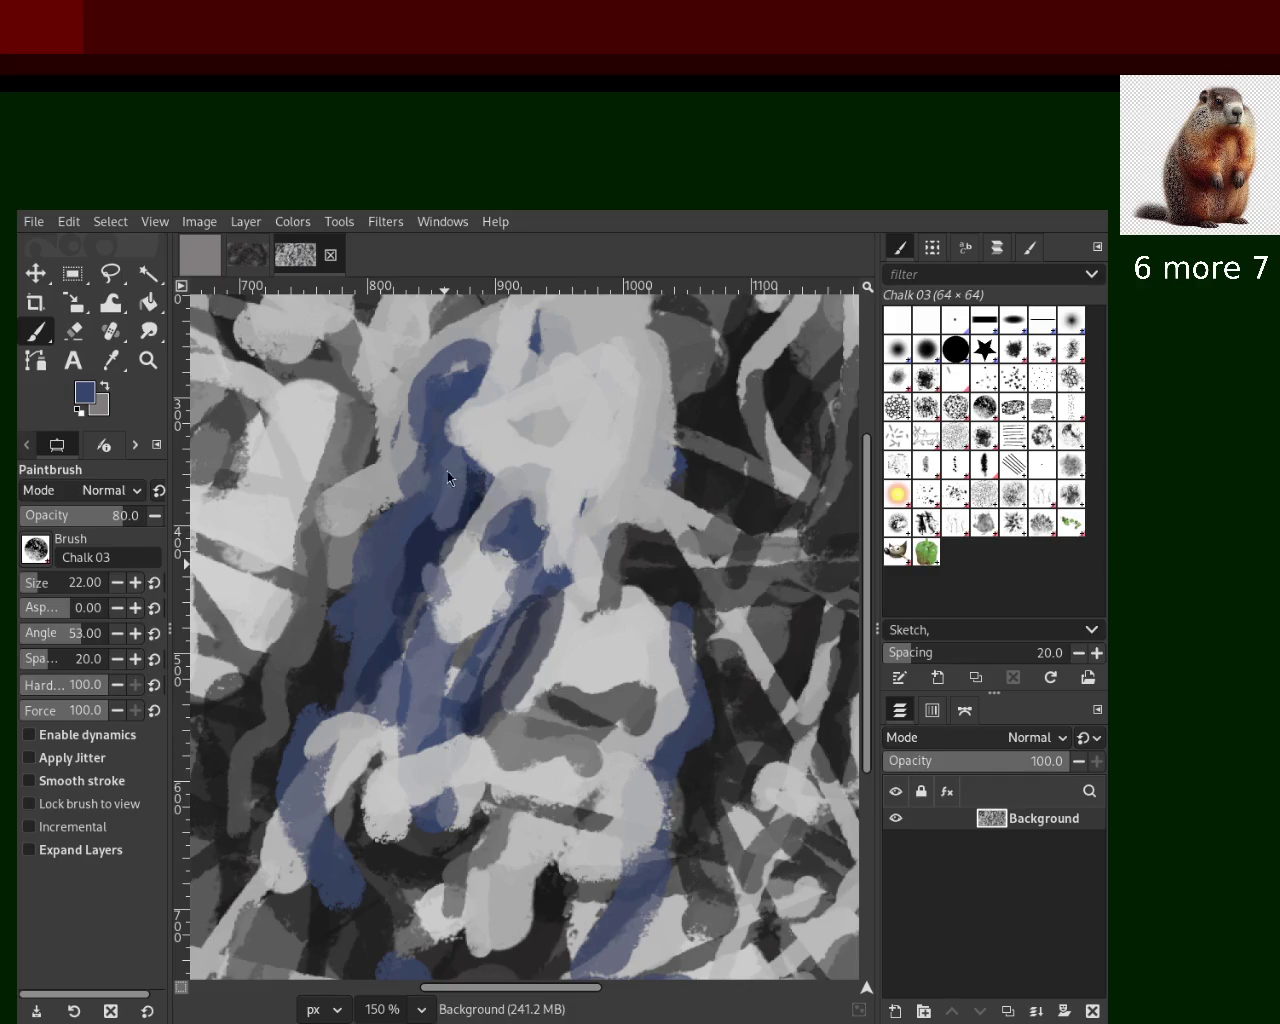
{"action": "left_click", "coordinate": [148, 360]}
{"action": "scroll", "coordinate": [571, 506], "scroll_direction": "up", "scroll_amount": 1}
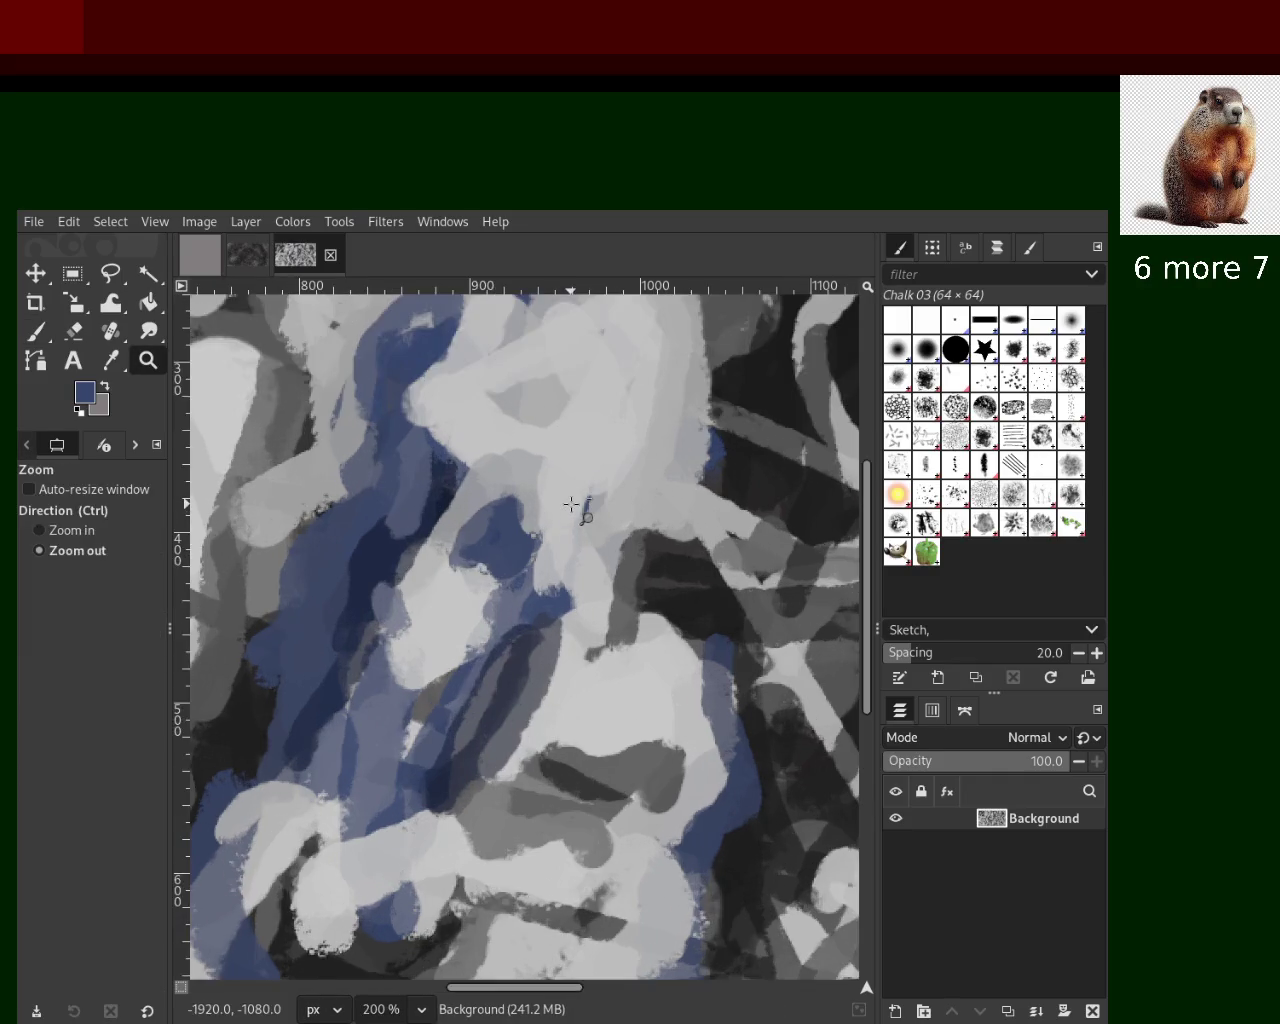
Zoom in on the right area and paint black diagonal chalk strokes across it
{"action": "scroll", "coordinate": [571, 506], "scroll_direction": "down", "scroll_amount": 3}
{"action": "scroll", "coordinate": [571, 505], "scroll_direction": "down", "scroll_amount": 3}
{"action": "scroll", "coordinate": [571, 506], "scroll_direction": "up", "scroll_amount": 1}
{"action": "scroll", "coordinate": [571, 500], "scroll_direction": "down", "scroll_amount": 1}
{"action": "scroll", "coordinate": [581, 488], "scroll_direction": "up", "scroll_amount": 2}
{"action": "scroll", "coordinate": [580, 488], "scroll_direction": "up", "scroll_amount": 1}
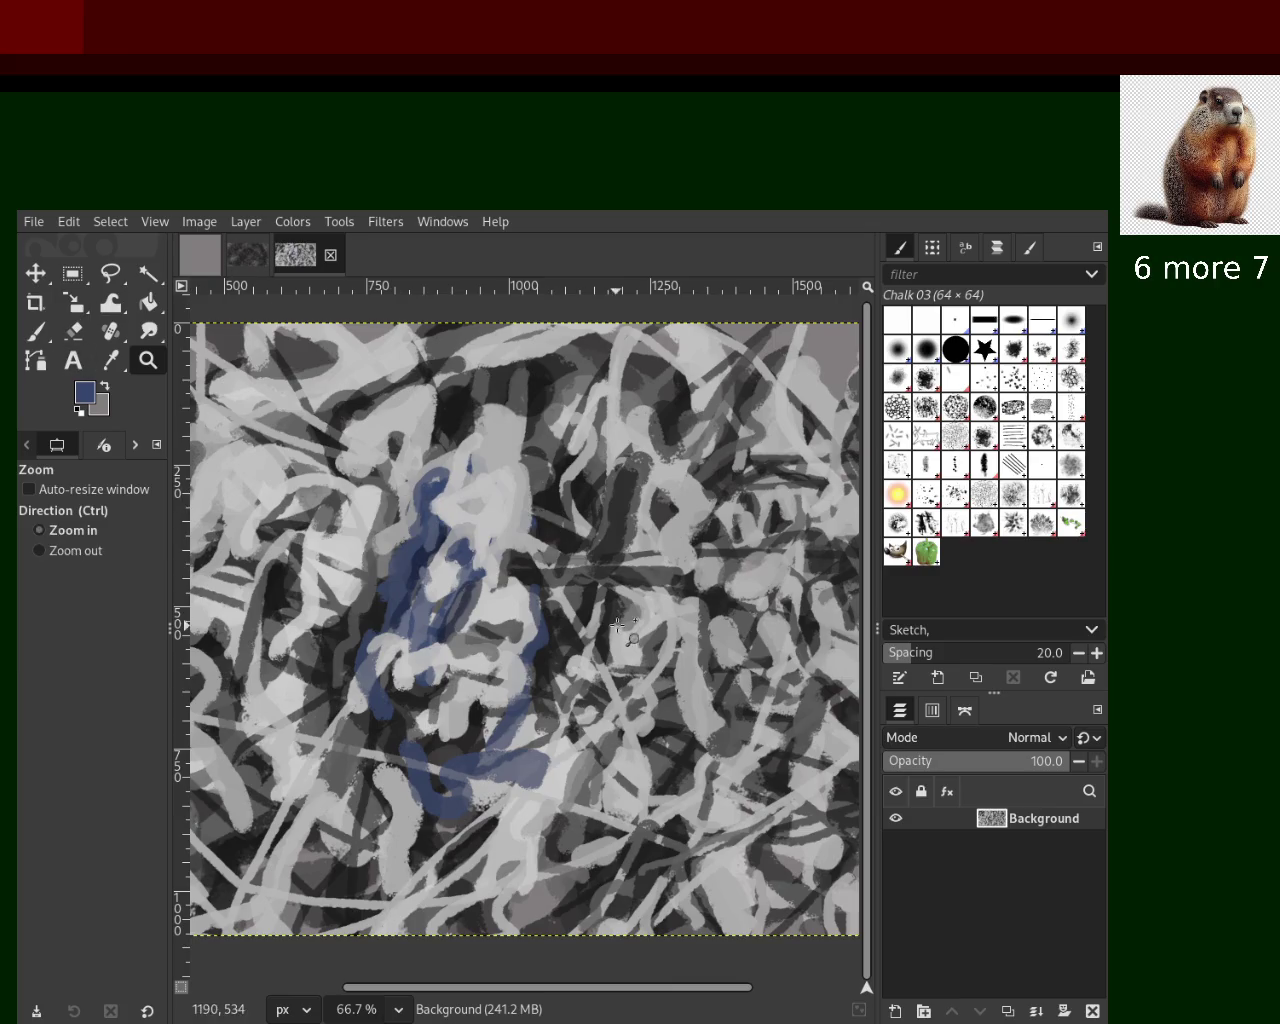
{"action": "scroll", "coordinate": [626, 492], "scroll_direction": "up", "scroll_amount": 1}
{"action": "scroll", "coordinate": [629, 492], "scroll_direction": "up", "scroll_amount": 2}
{"action": "left_click", "coordinate": [36, 331]}
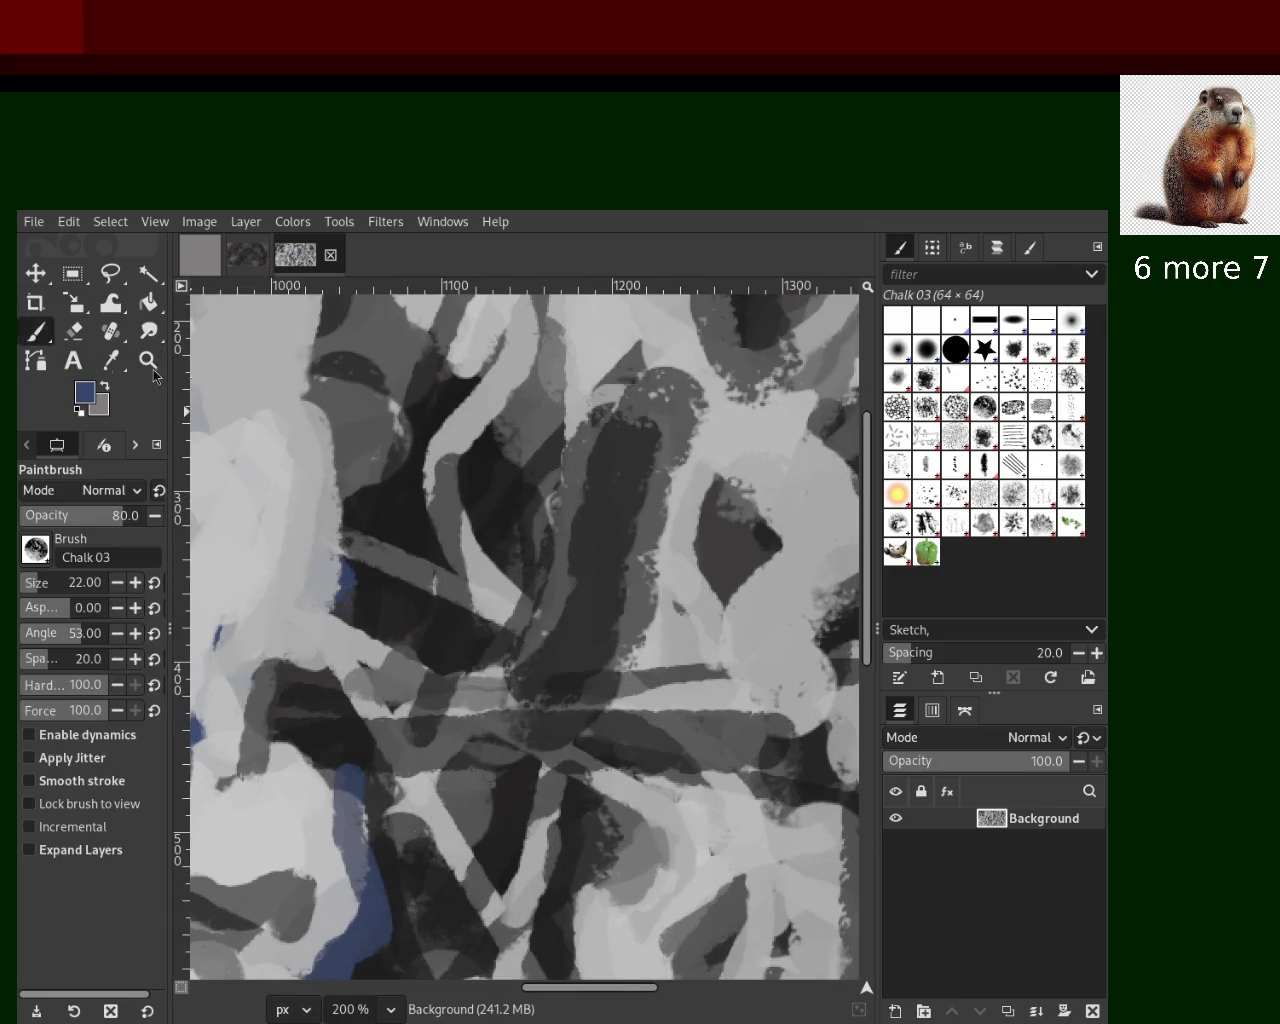
{"action": "left_click", "coordinate": [428, 408], "text": "ctrl"}
{"action": "left_click_drag", "start_coordinate": [469, 375], "coordinate": [560, 663]}
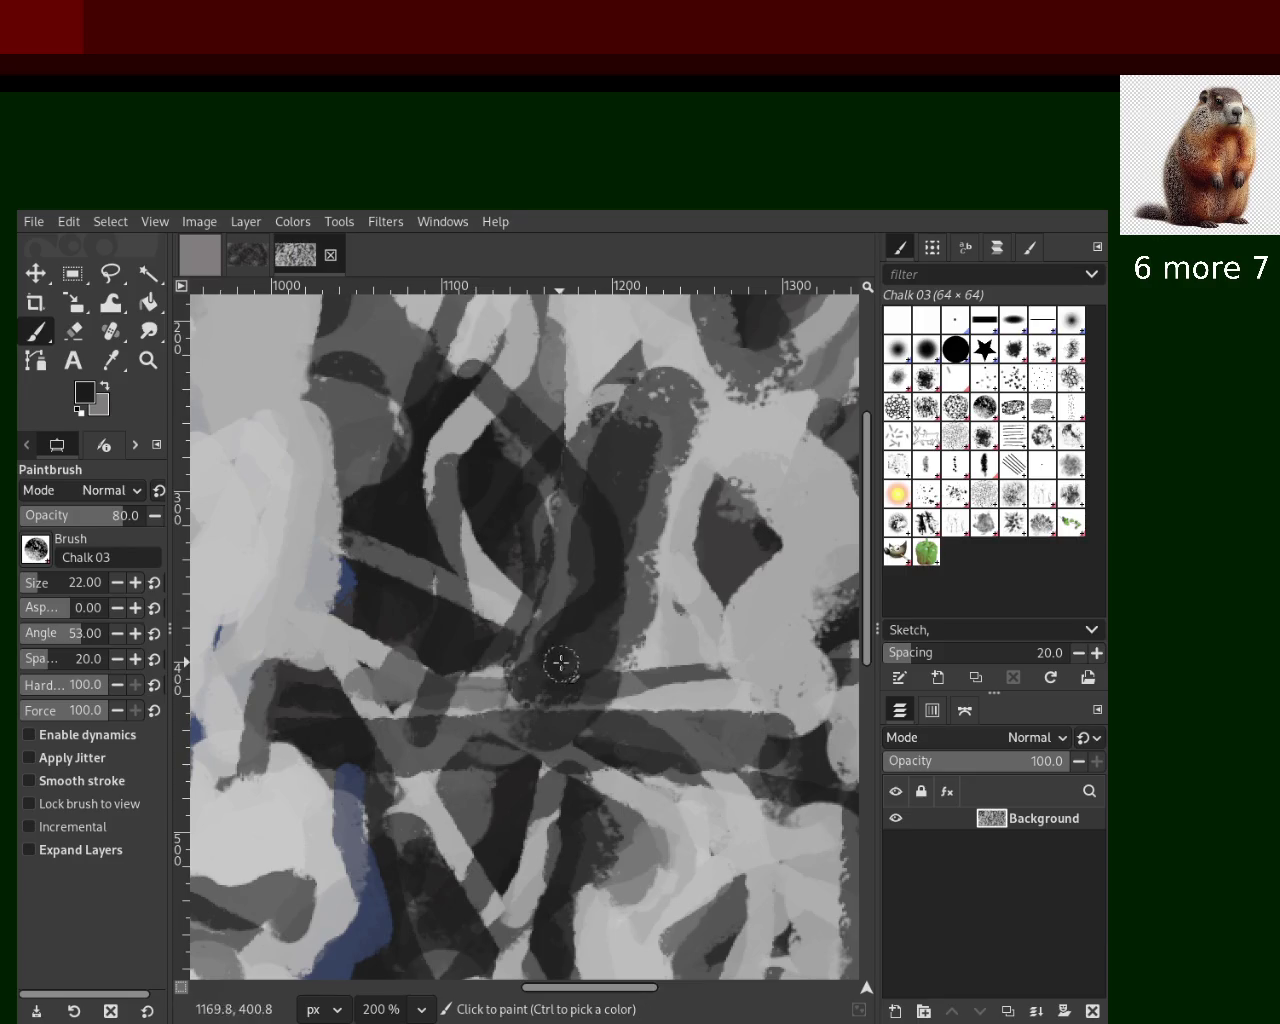
{"action": "key", "text": "ctrl+z"}
{"action": "mouse_move", "coordinate": [414, 400]}
{"action": "left_mouse_down"}
{"action": "mouse_move", "coordinate": [574, 443]}
{"action": "mouse_move", "coordinate": [489, 482]}
{"action": "left_mouse_up"}
{"action": "key", "text": "ctrl+z"}
{"action": "mouse_move", "coordinate": [375, 379]}
{"action": "left_mouse_down"}
{"action": "mouse_move", "coordinate": [647, 378]}
{"action": "mouse_move", "coordinate": [794, 468]}
{"action": "mouse_move", "coordinate": [750, 690]}
{"action": "left_mouse_up"}
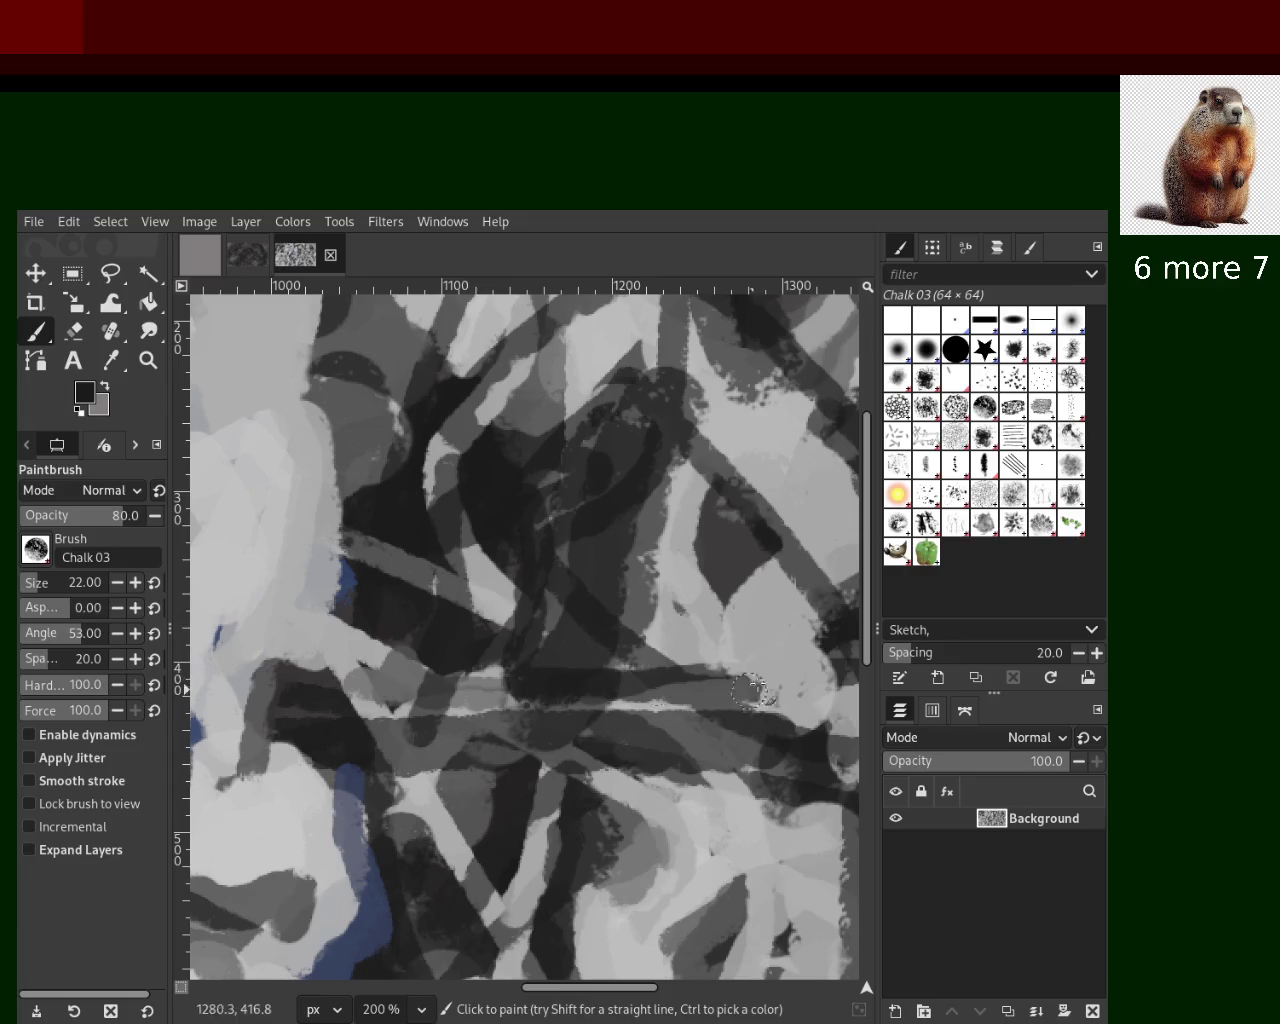
Add light-grey vertical chalk strokes running top to bottom, replacing undone looping strokes
{"action": "left_click", "coordinate": [740, 434], "text": "ctrl"}
{"action": "mouse_move", "coordinate": [825, 368]}
{"action": "left_mouse_down"}
{"action": "mouse_move", "coordinate": [663, 556]}
{"action": "mouse_move", "coordinate": [676, 400]}
{"action": "left_mouse_up"}
{"action": "mouse_move", "coordinate": [648, 467]}
{"action": "left_mouse_down"}
{"action": "mouse_move", "coordinate": [720, 900]}
{"action": "mouse_move", "coordinate": [630, 800]}
{"action": "left_mouse_up"}
{"action": "key", "text": "ctrl+z"}
{"action": "left_click_drag", "start_coordinate": [625, 385], "coordinate": [645, 978]}
{"action": "mouse_move", "coordinate": [615, 600]}
{"action": "left_mouse_down"}
{"action": "mouse_move", "coordinate": [600, 300]}
{"action": "mouse_move", "coordinate": [540, 962]}
{"action": "left_mouse_up"}
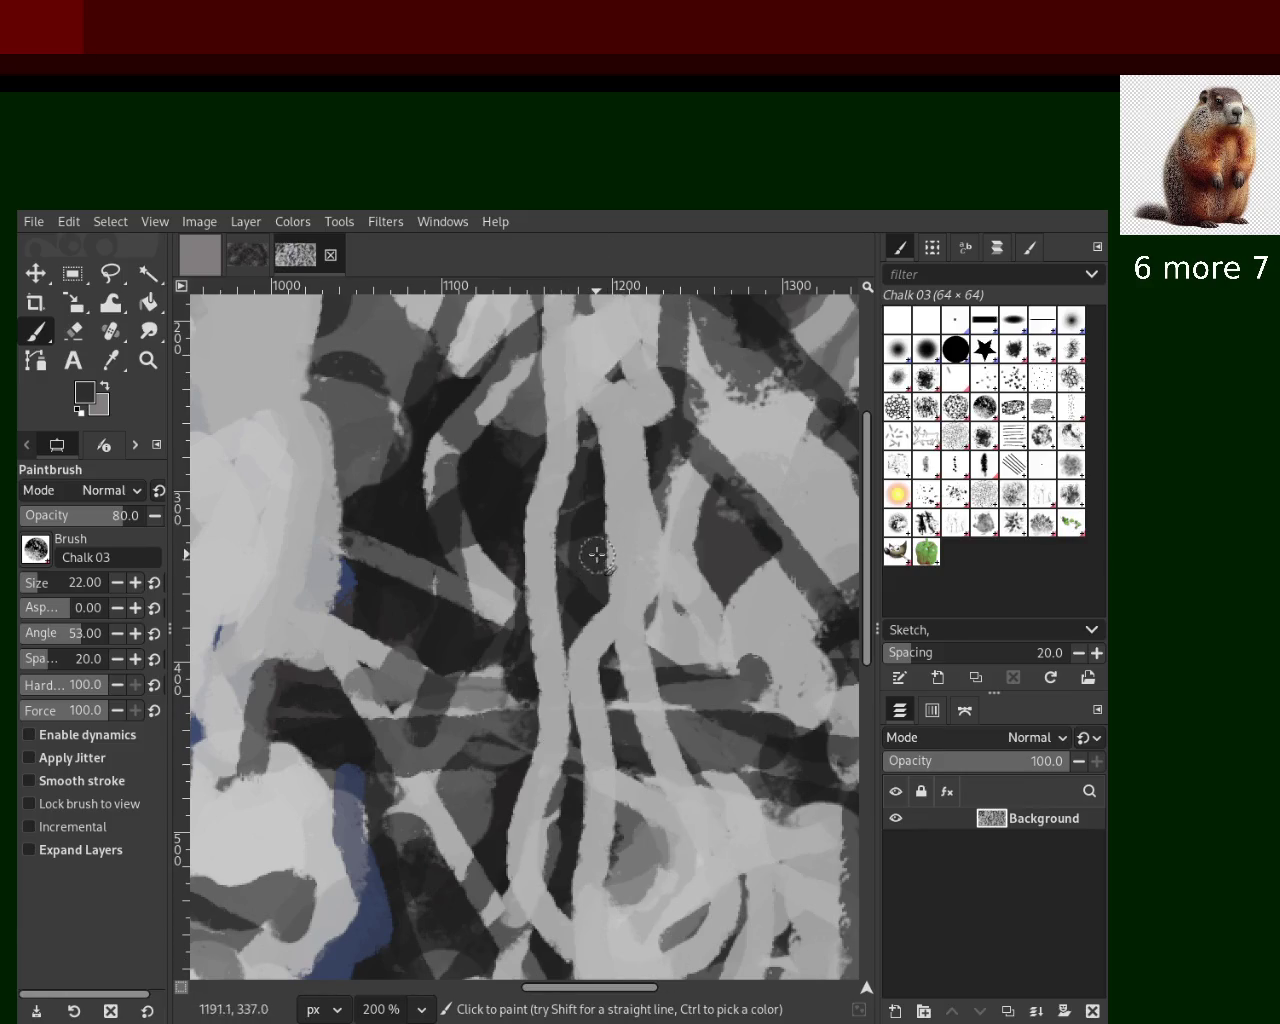
Paint a dark vertical stroke to the bottom edge, discarding three trial dark strokes
{"action": "left_click_drag", "start_coordinate": [598, 562], "coordinate": [622, 982]}
{"action": "left_click_drag", "start_coordinate": [617, 560], "coordinate": [494, 918]}
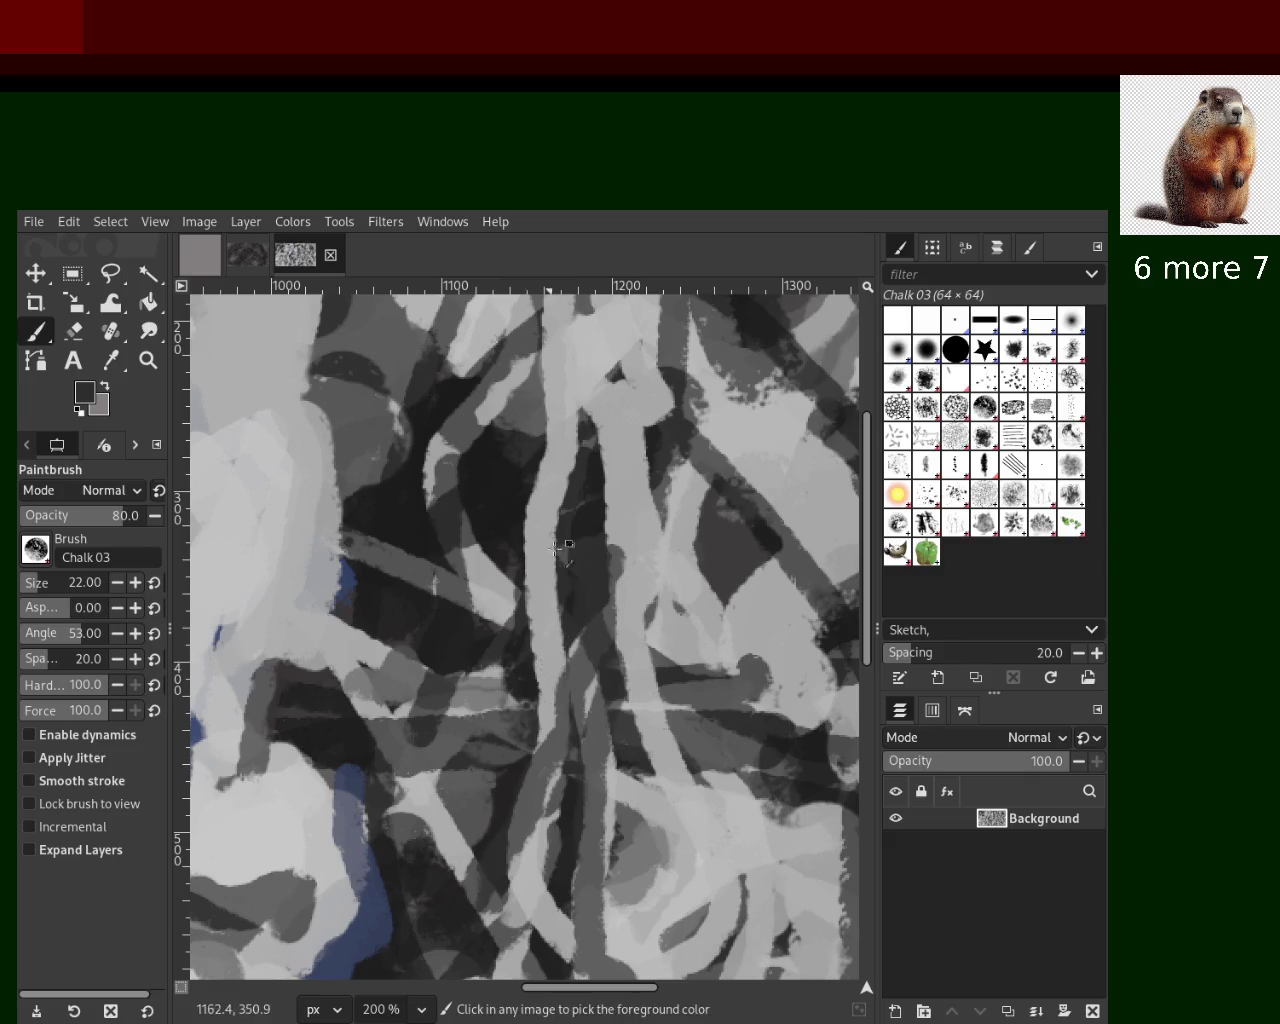
{"action": "key", "text": "ctrl+z"}
{"action": "left_click_drag", "start_coordinate": [598, 530], "coordinate": [420, 912]}
{"action": "key", "text": "ctrl+z"}
{"action": "left_click_drag", "start_coordinate": [594, 523], "coordinate": [265, 845]}
{"action": "key", "text": "ctrl+z"}
Cover a dark patch with light grey and add a dark-grey downward stroke
{"action": "left_click", "coordinate": [477, 633], "text": "ctrl"}
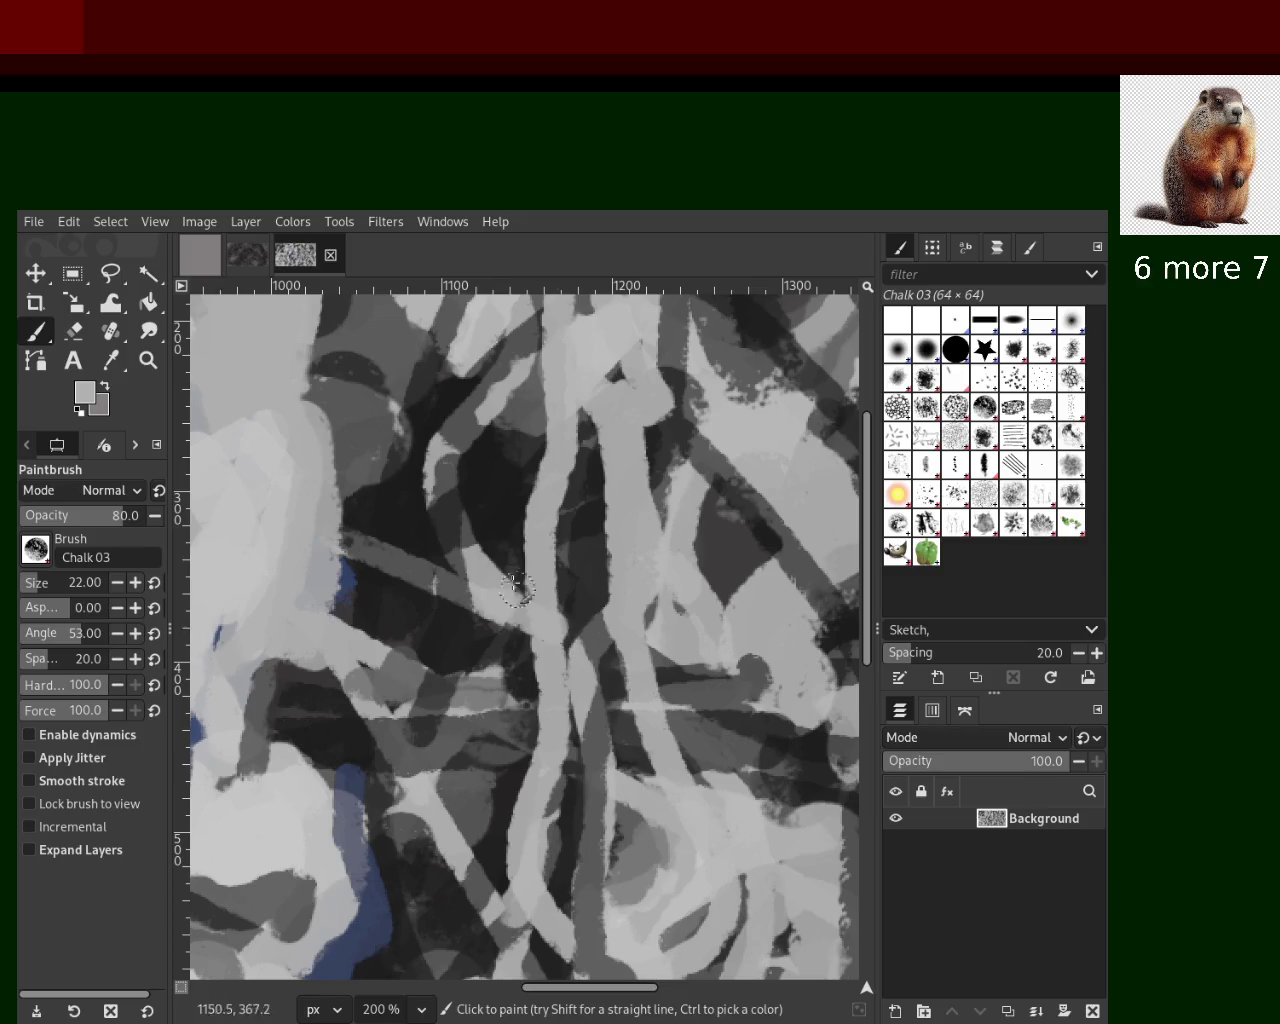
{"action": "left_click_drag", "start_coordinate": [630, 512], "coordinate": [583, 602]}
{"action": "left_click", "coordinate": [598, 548], "text": "ctrl"}
{"action": "left_click_drag", "start_coordinate": [693, 468], "coordinate": [729, 703]}
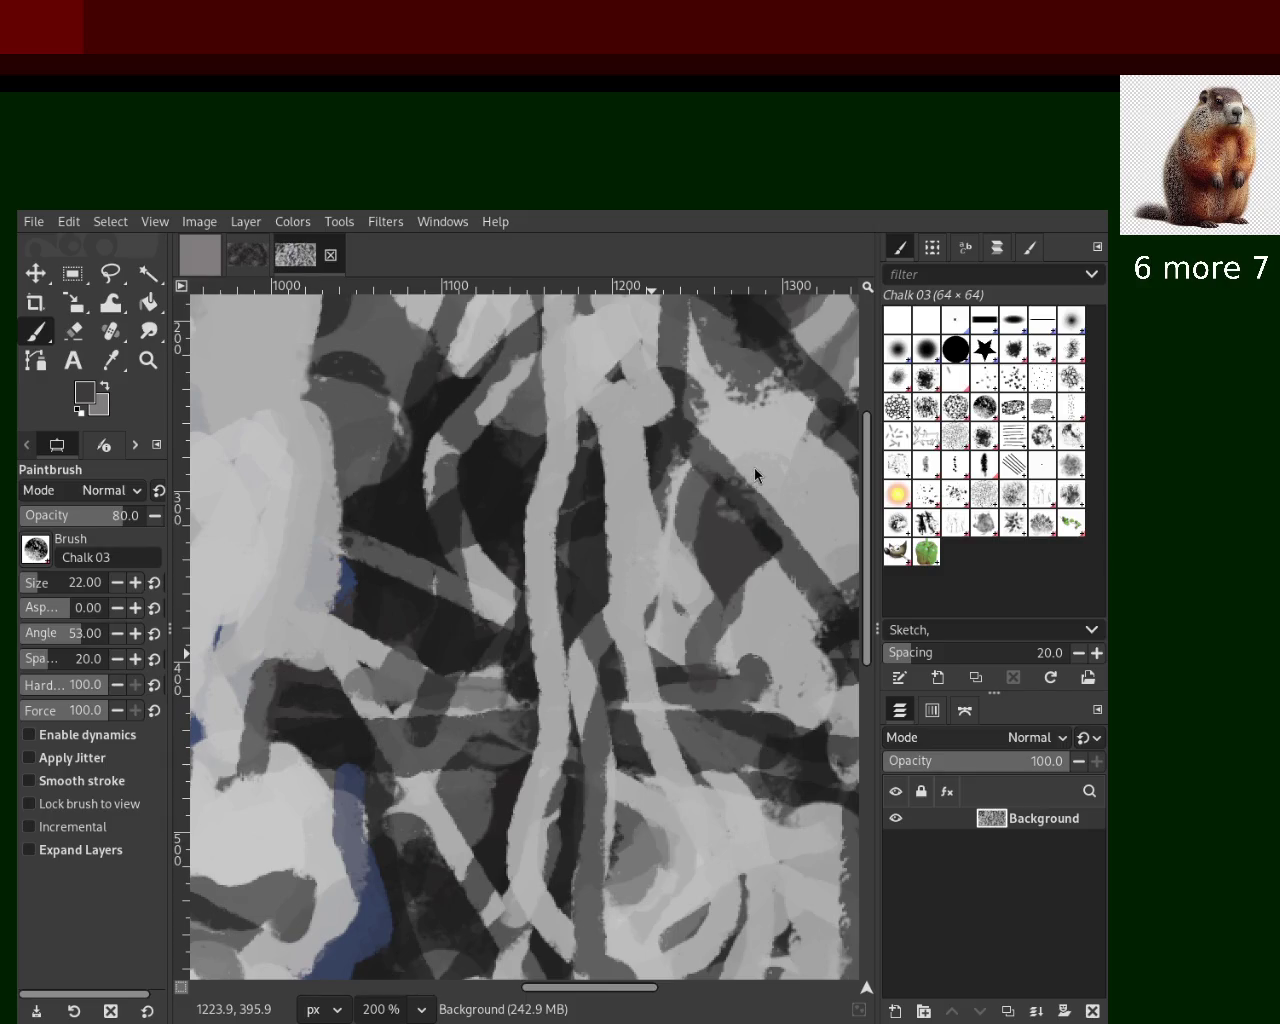
{"action": "key", "text": "z"}
{"action": "scroll", "coordinate": [590, 635], "scroll_direction": "up", "scroll_amount": 1, "text": "ctrl"}
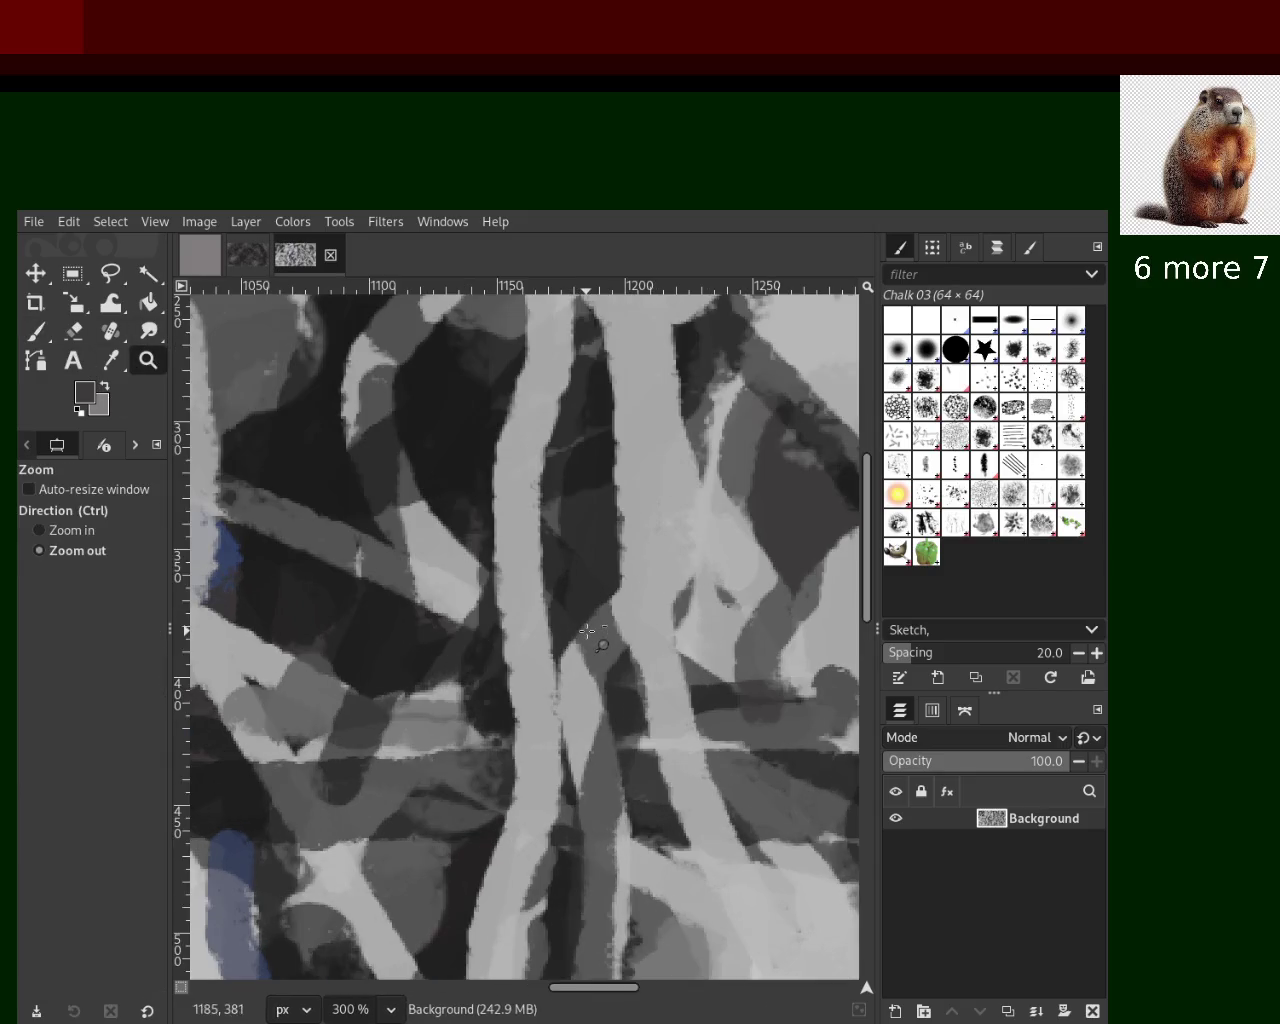
Try dark-navy chalk strokes down from the blue shape, undoing them
{"action": "scroll", "coordinate": [590, 635], "scroll_direction": "down", "scroll_amount": 2, "text": "ctrl"}
{"action": "scroll", "coordinate": [560, 670], "scroll_direction": "down", "scroll_amount": 3, "text": "ctrl"}
{"action": "scroll", "coordinate": [520, 705], "scroll_direction": "up", "scroll_amount": 2, "text": "ctrl"}
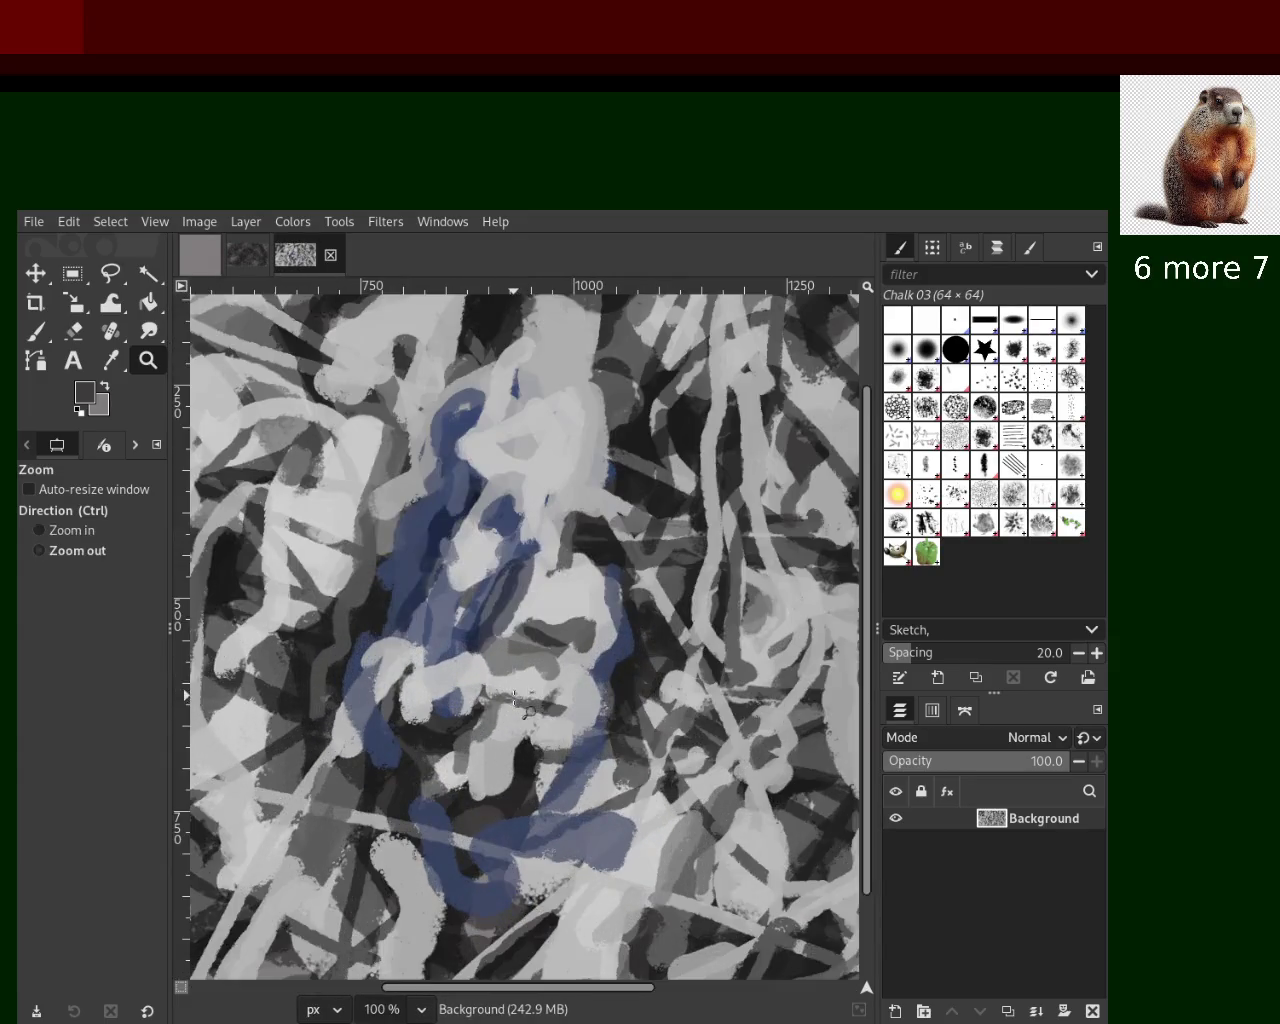
{"action": "scroll", "coordinate": [520, 705], "scroll_direction": "down", "scroll_amount": 1, "text": "ctrl"}
{"action": "scroll", "coordinate": [470, 670], "scroll_direction": "down", "scroll_amount": 2, "text": "ctrl"}
{"action": "scroll", "coordinate": [413, 635], "scroll_direction": "up", "scroll_amount": 2, "text": "ctrl"}
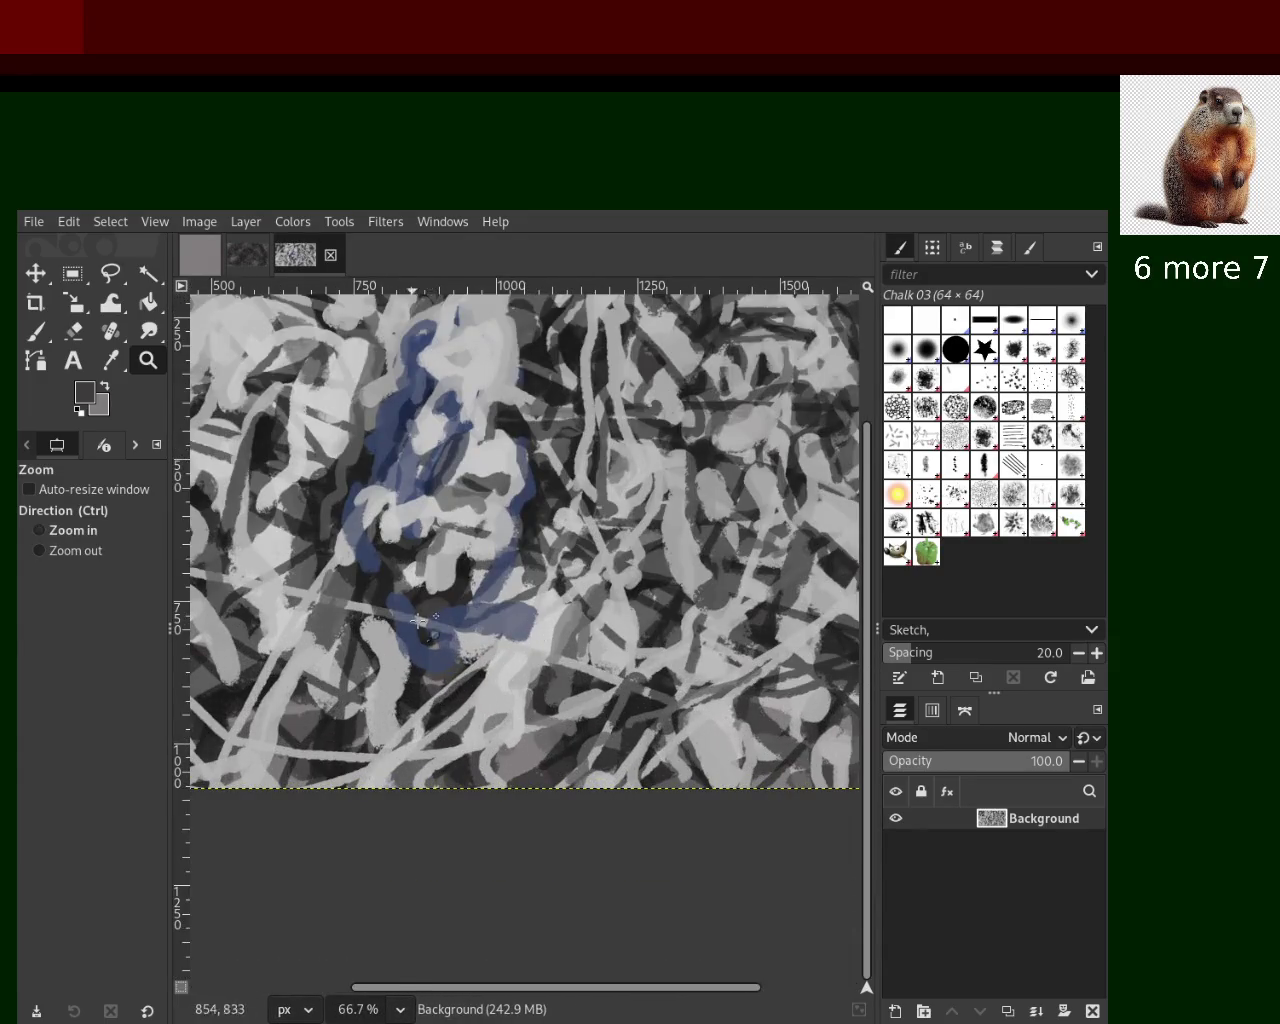
{"action": "scroll", "coordinate": [413, 635], "scroll_direction": "up", "scroll_amount": 2, "text": "ctrl"}
{"action": "left_click", "coordinate": [36, 331]}
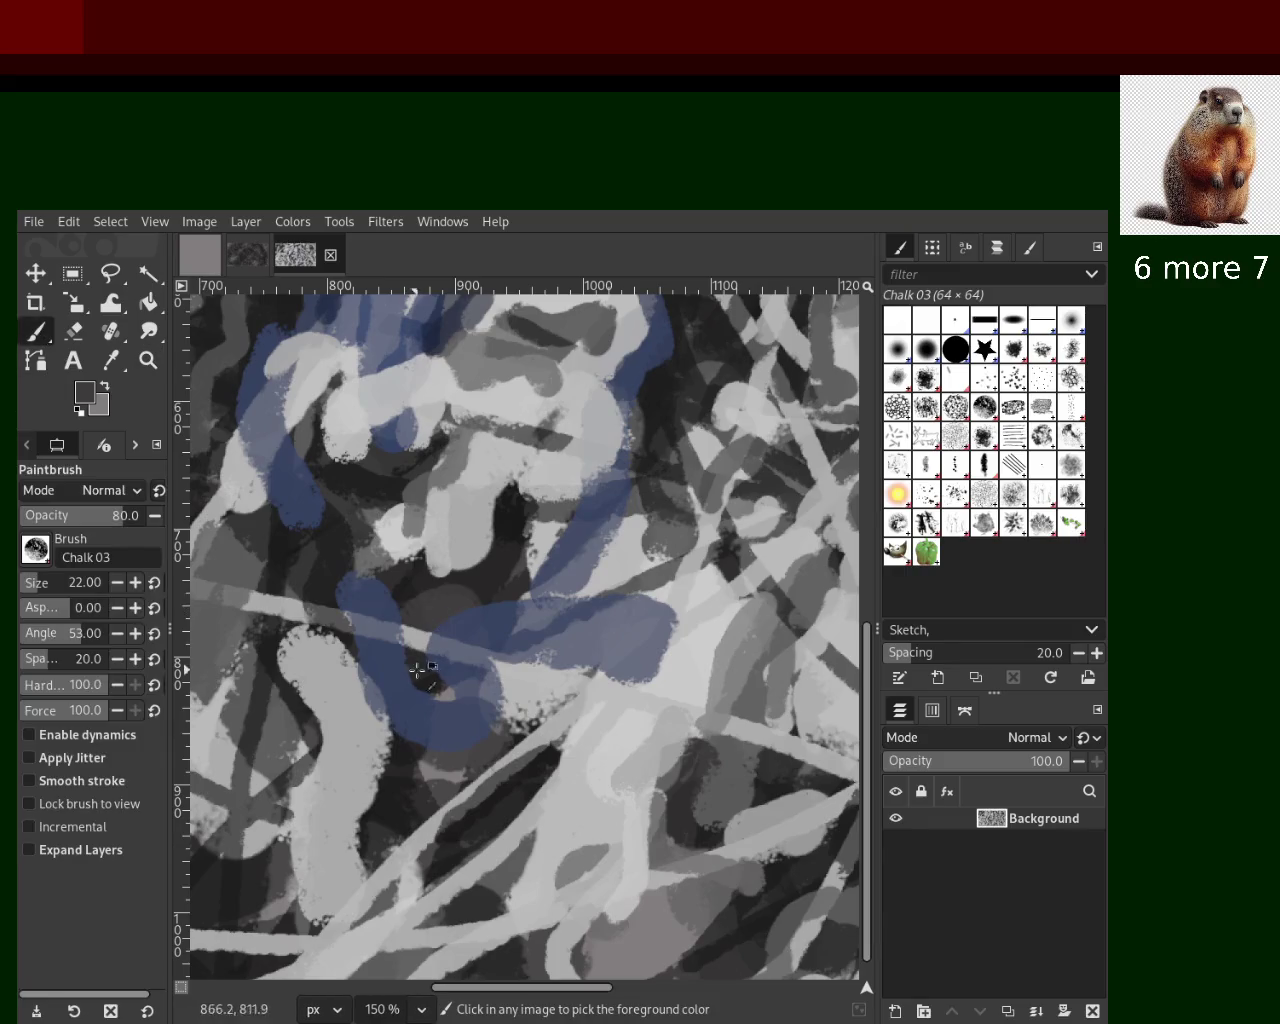
{"action": "left_click", "coordinate": [354, 592], "text": "ctrl"}
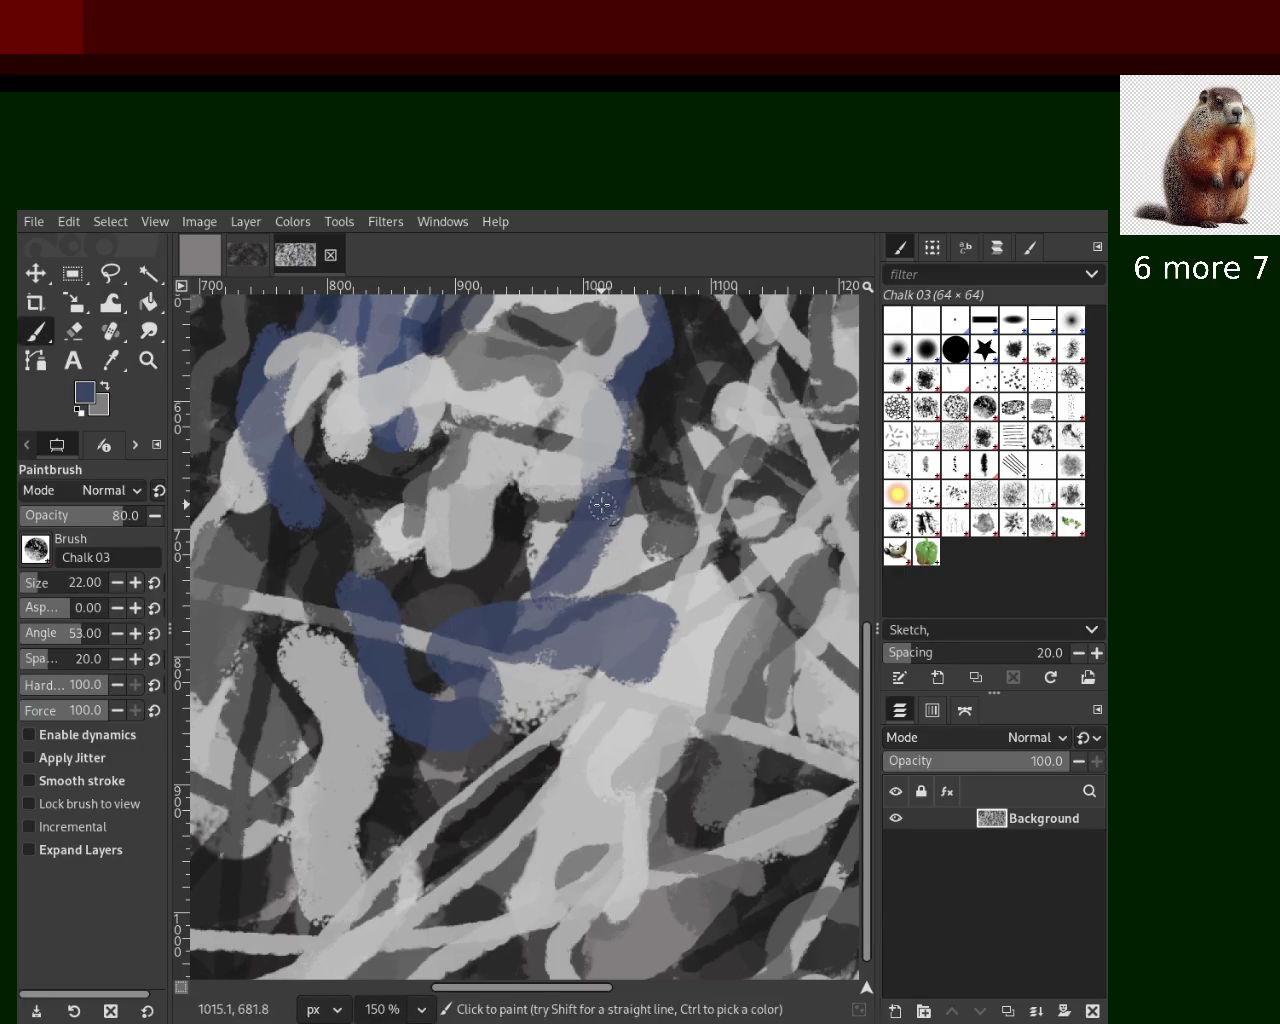
{"action": "left_click", "coordinate": [430, 331], "text": "ctrl"}
{"action": "left_click_drag", "start_coordinate": [371, 600], "coordinate": [480, 740]}
{"action": "key", "text": "ctrl+z"}
{"action": "mouse_move", "coordinate": [345, 595]}
{"action": "left_mouse_down"}
{"action": "mouse_move", "coordinate": [460, 773]}
{"action": "mouse_move", "coordinate": [507, 760]}
{"action": "mouse_move", "coordinate": [498, 776]}
{"action": "left_mouse_up"}
{"action": "key", "text": "ctrl+z"}
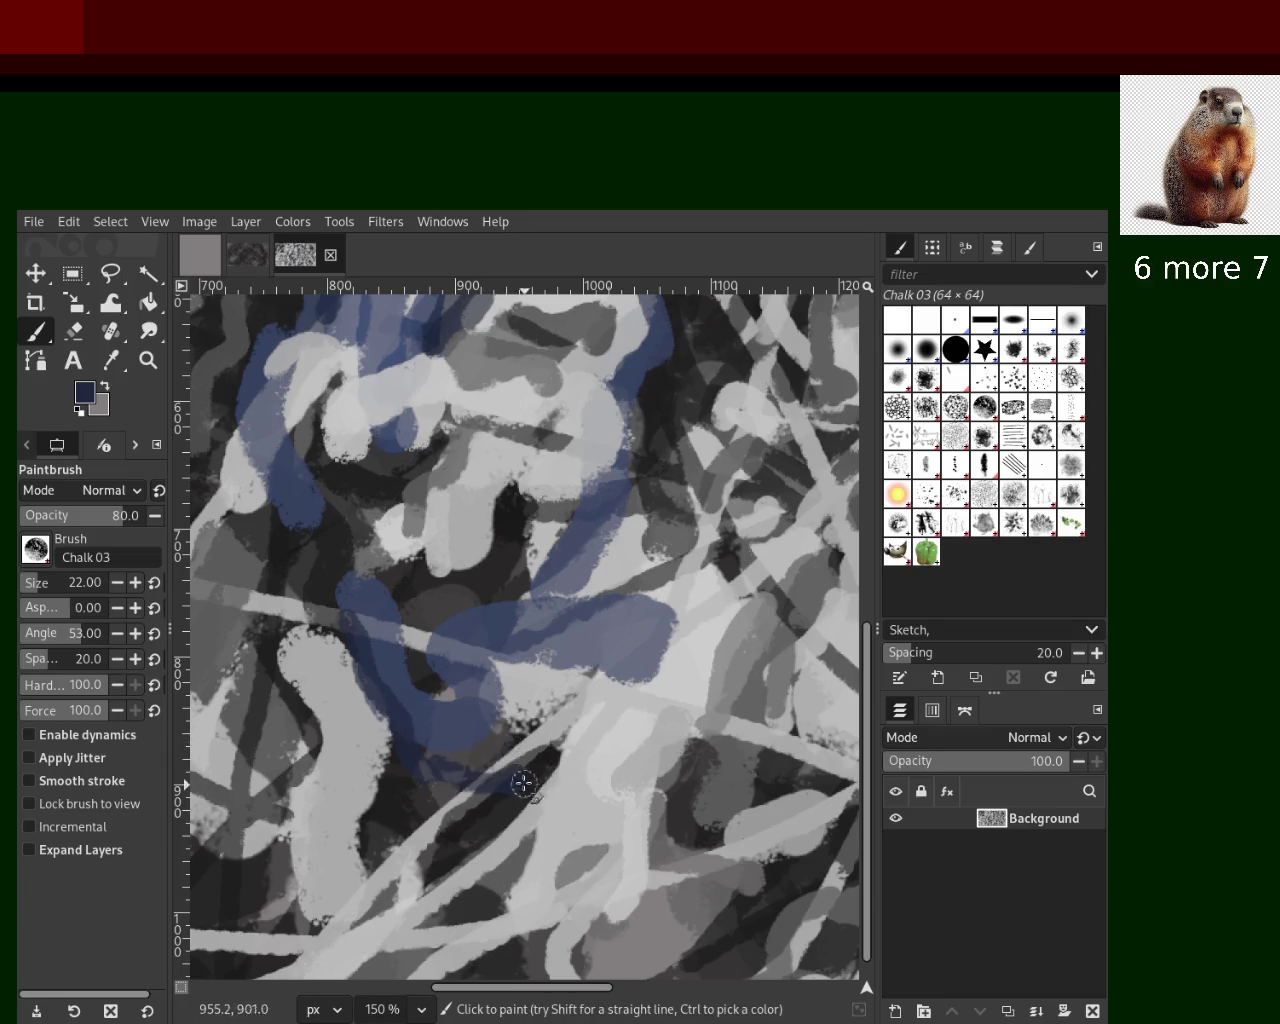
{"action": "key", "text": "ctrl+z"}
Test light-grey strokes along the pale blob's edges, ultimately undoing them
{"action": "left_click", "coordinate": [348, 862], "text": "ctrl"}
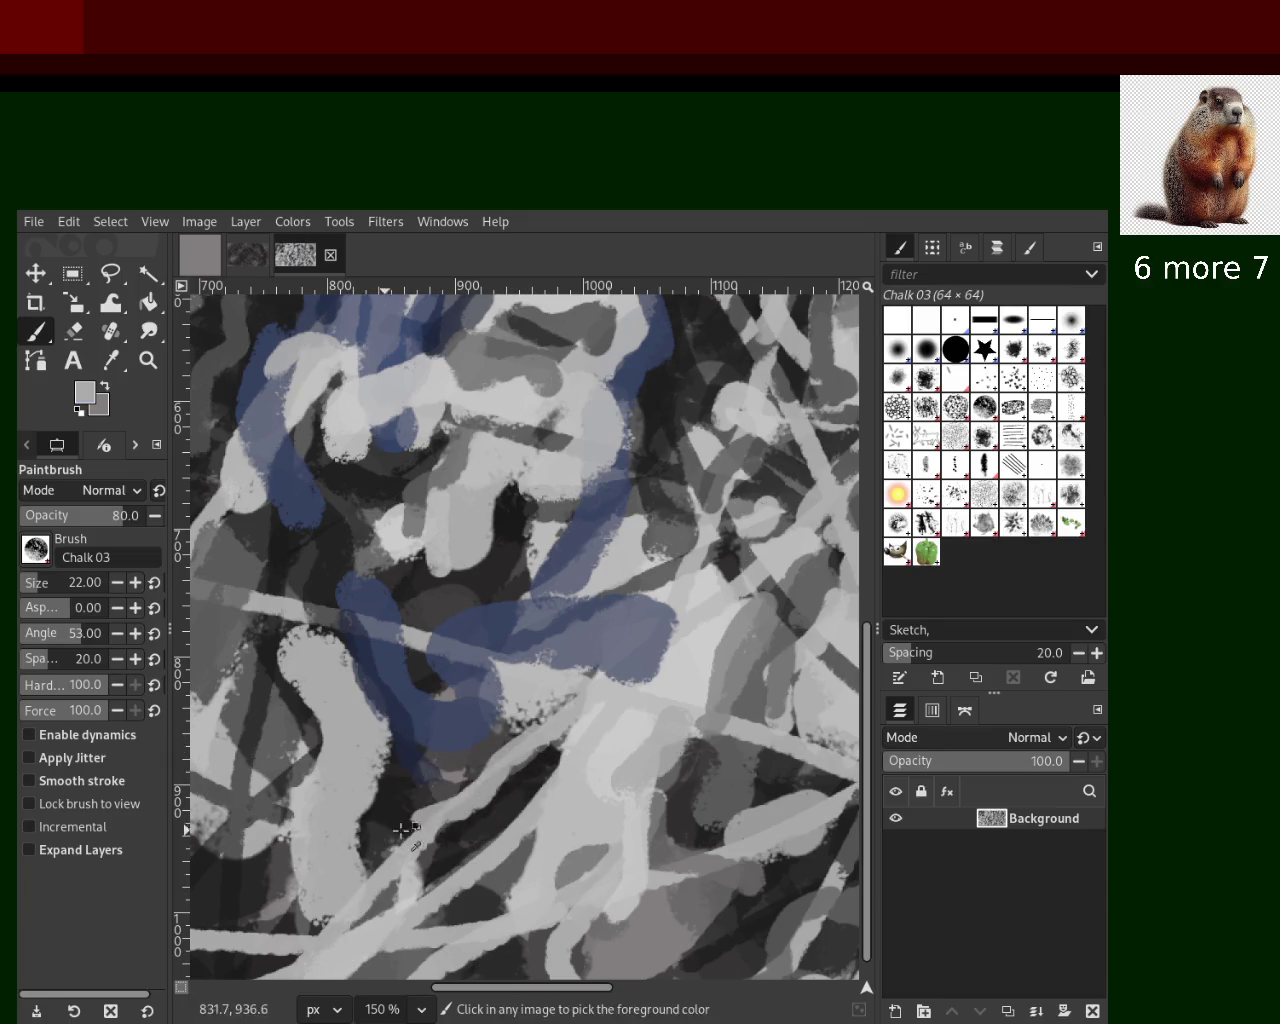
{"action": "left_click_drag", "start_coordinate": [348, 862], "coordinate": [336, 776]}
{"action": "key", "text": "ctrl+z"}
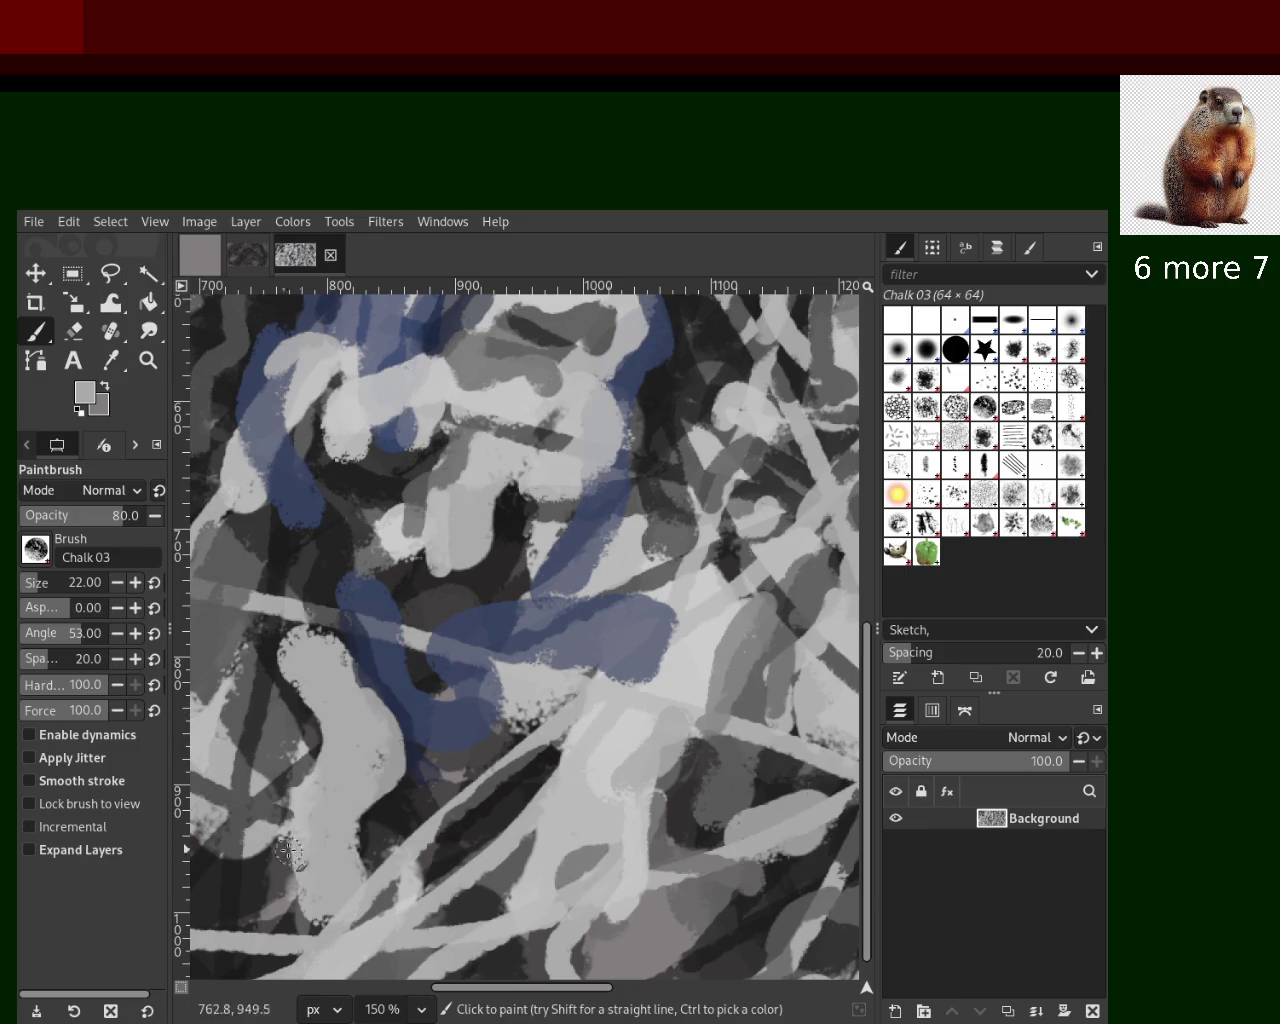
{"action": "left_click_drag", "start_coordinate": [338, 660], "coordinate": [340, 724]}
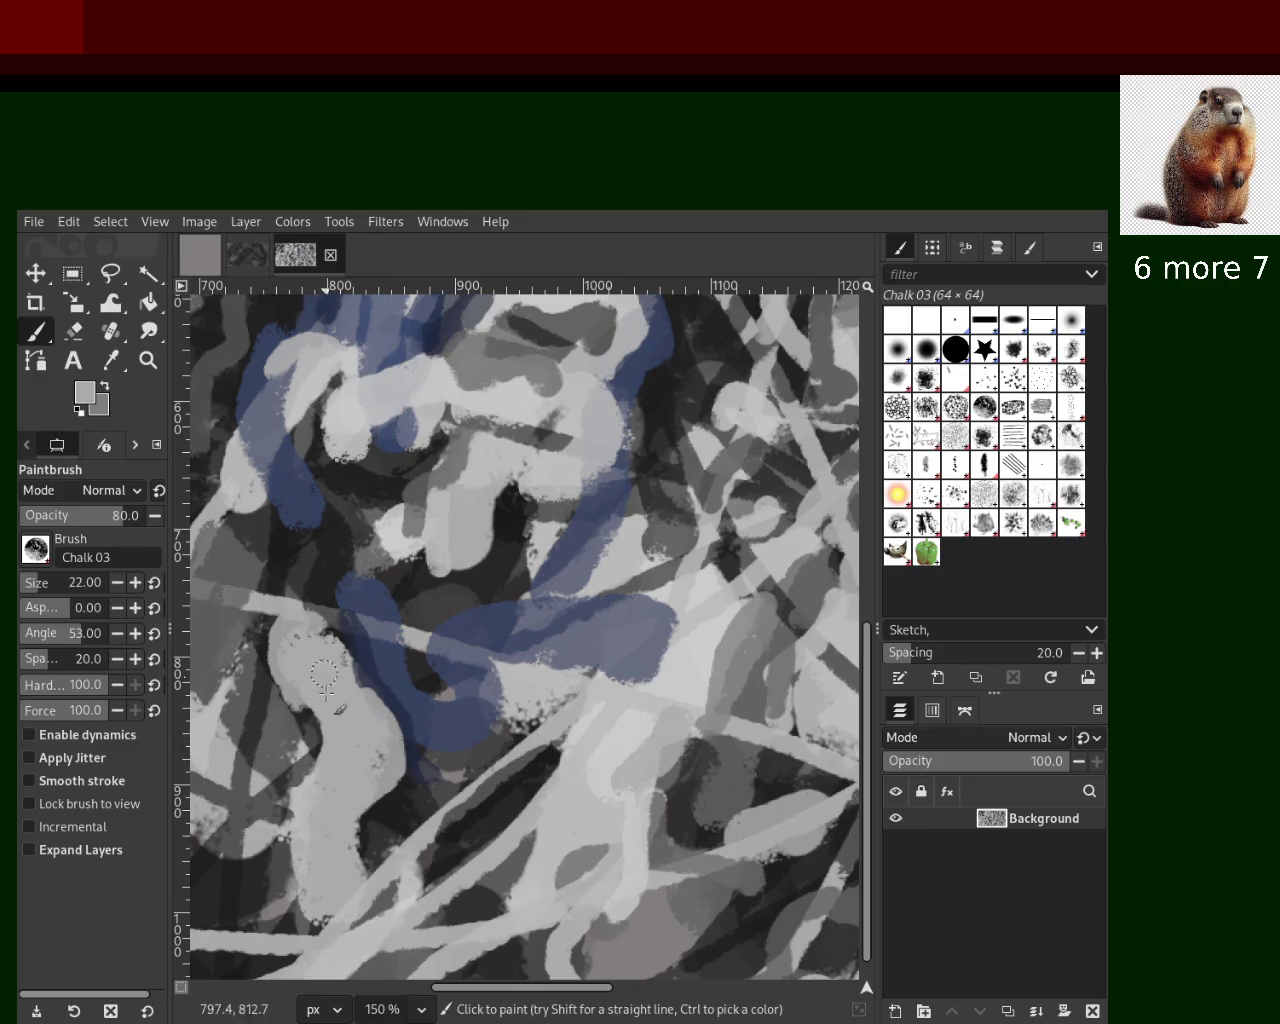
{"action": "key", "text": "ctrl+z"}
{"action": "key", "text": "ctrl+y"}
{"action": "key", "text": "ctrl+z"}
{"action": "key", "text": "ctrl+y"}
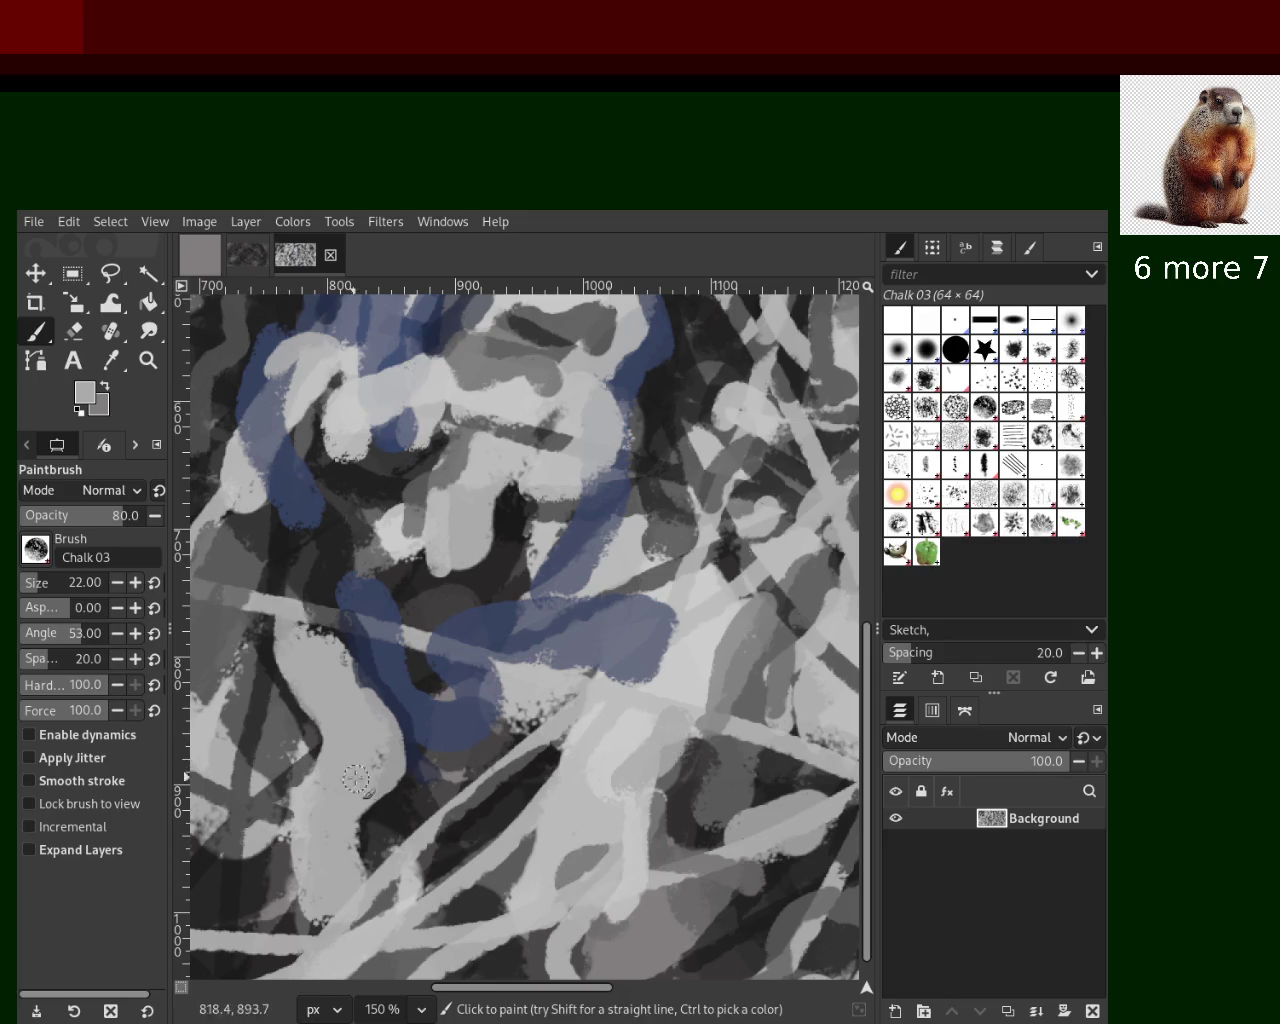
{"action": "key", "text": "ctrl+z"}
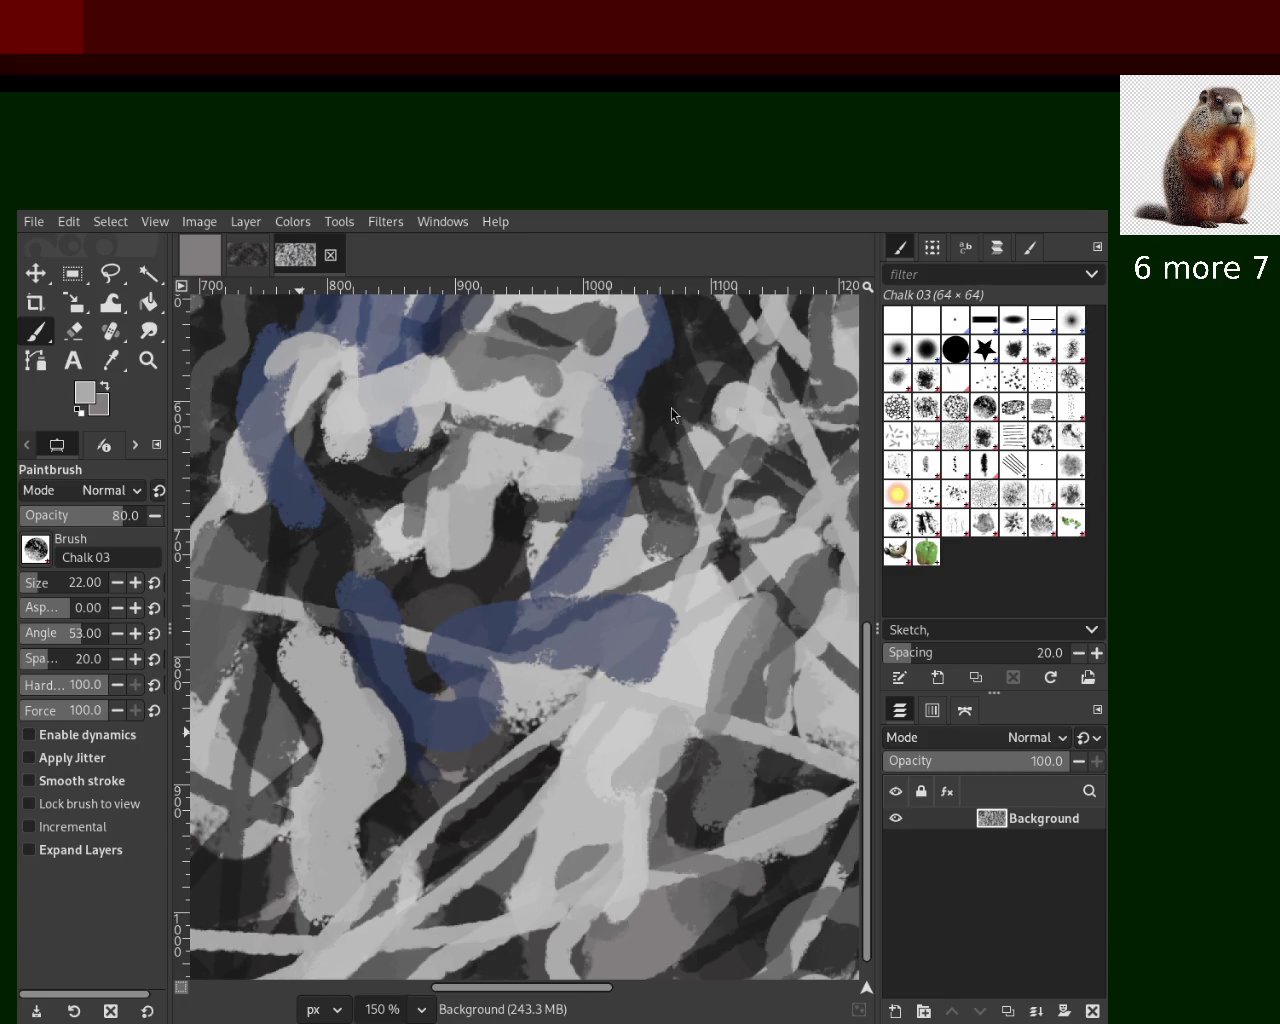
{"action": "left_click_drag", "start_coordinate": [299, 643], "coordinate": [345, 763]}
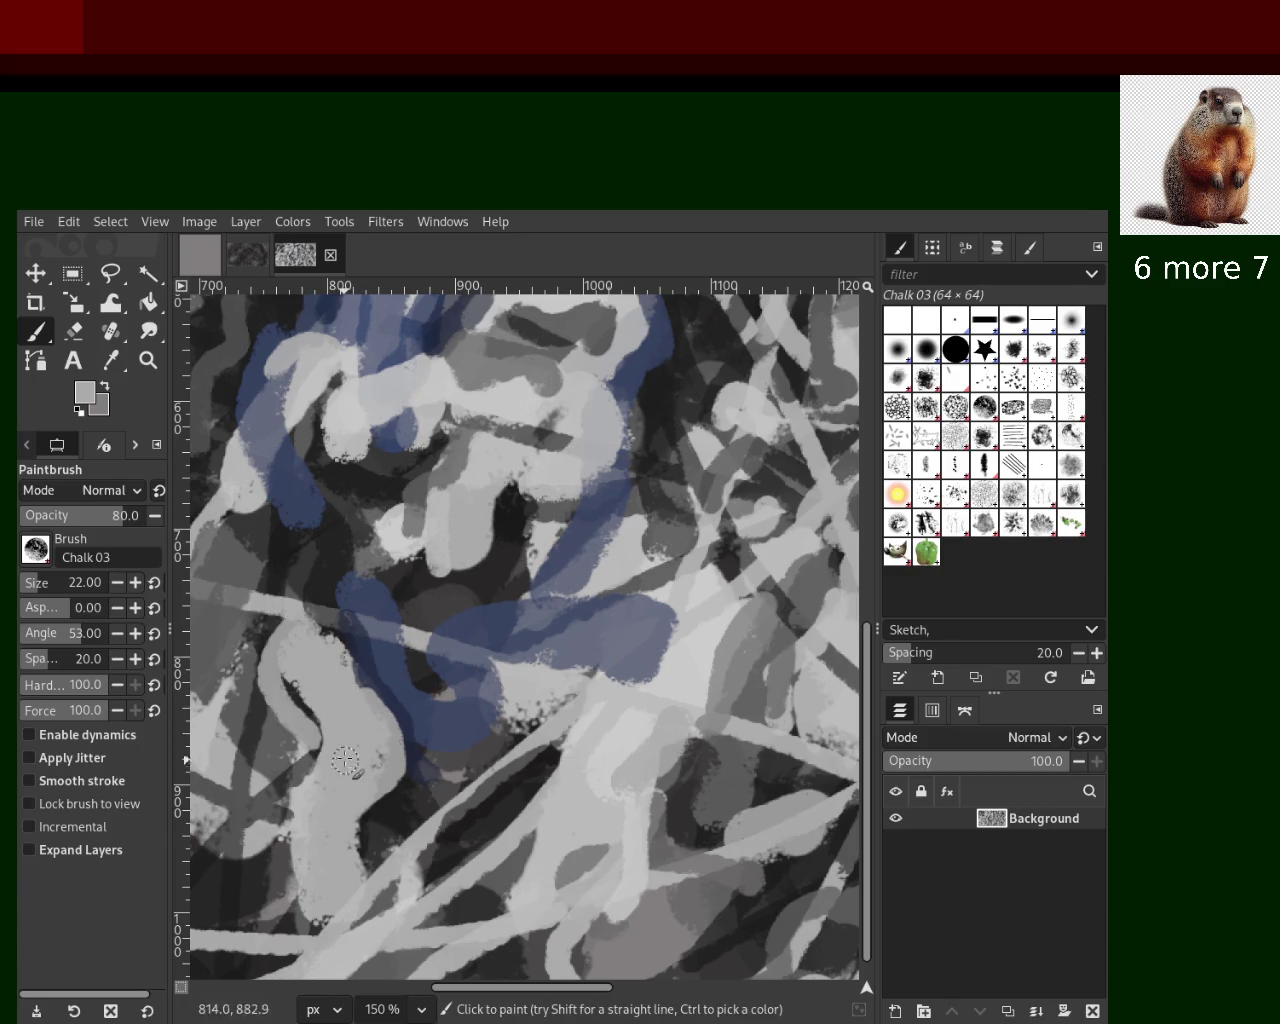
{"action": "key", "text": "ctrl+z"}
Paint a blue chalk stroke near the upper centre, partly covered with light grey
{"action": "left_click", "coordinate": [470, 560], "text": "ctrl"}
{"action": "left_click_drag", "start_coordinate": [400, 500], "coordinate": [461, 575]}
{"action": "key", "text": "ctrl+z"}
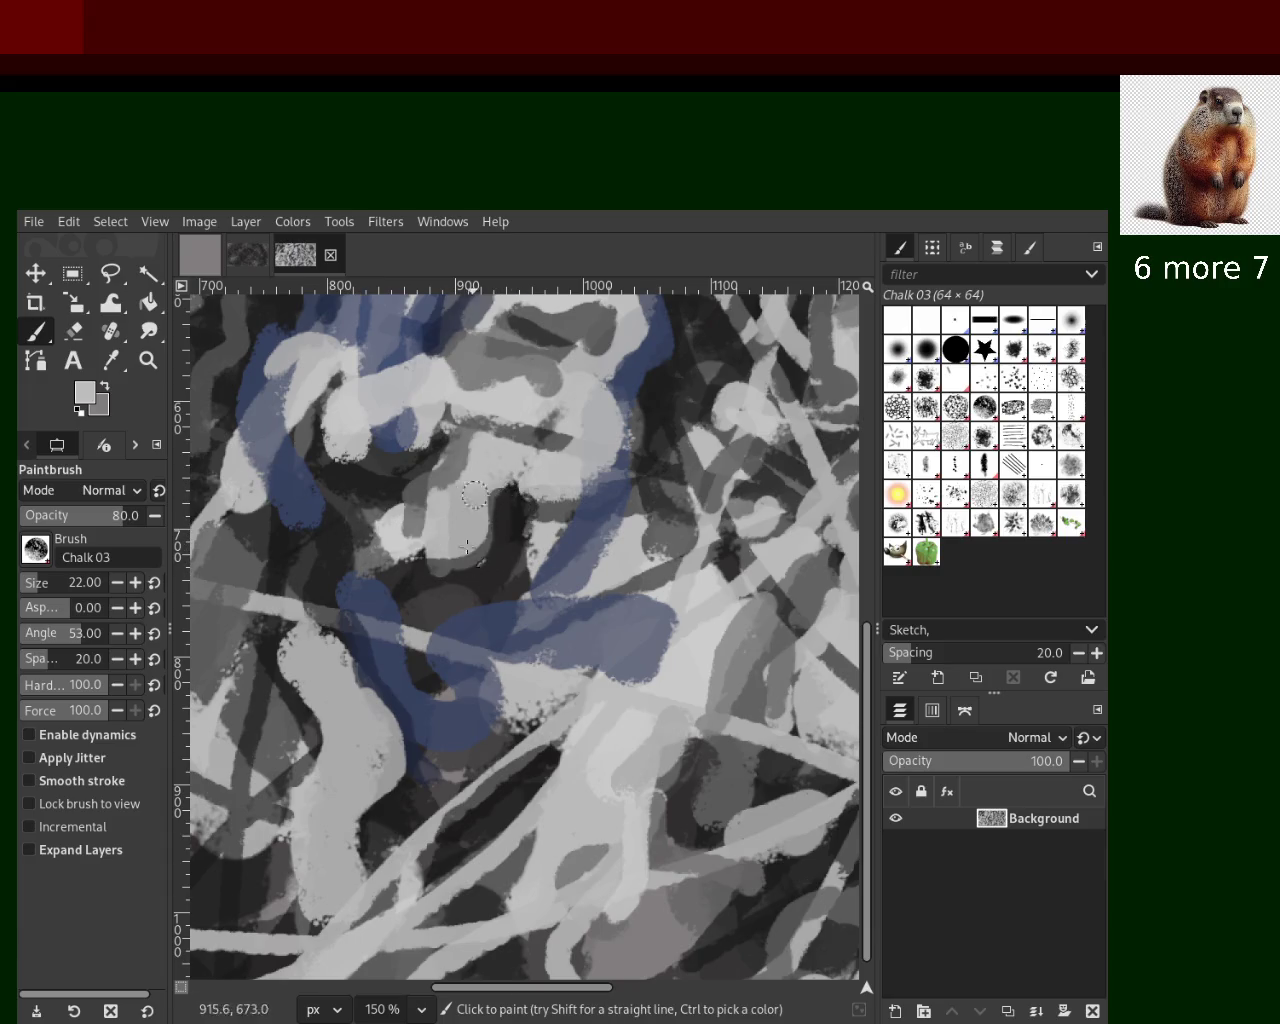
{"action": "left_click", "coordinate": [384, 507], "text": "ctrl"}
{"action": "left_click_drag", "start_coordinate": [410, 520], "coordinate": [325, 618]}
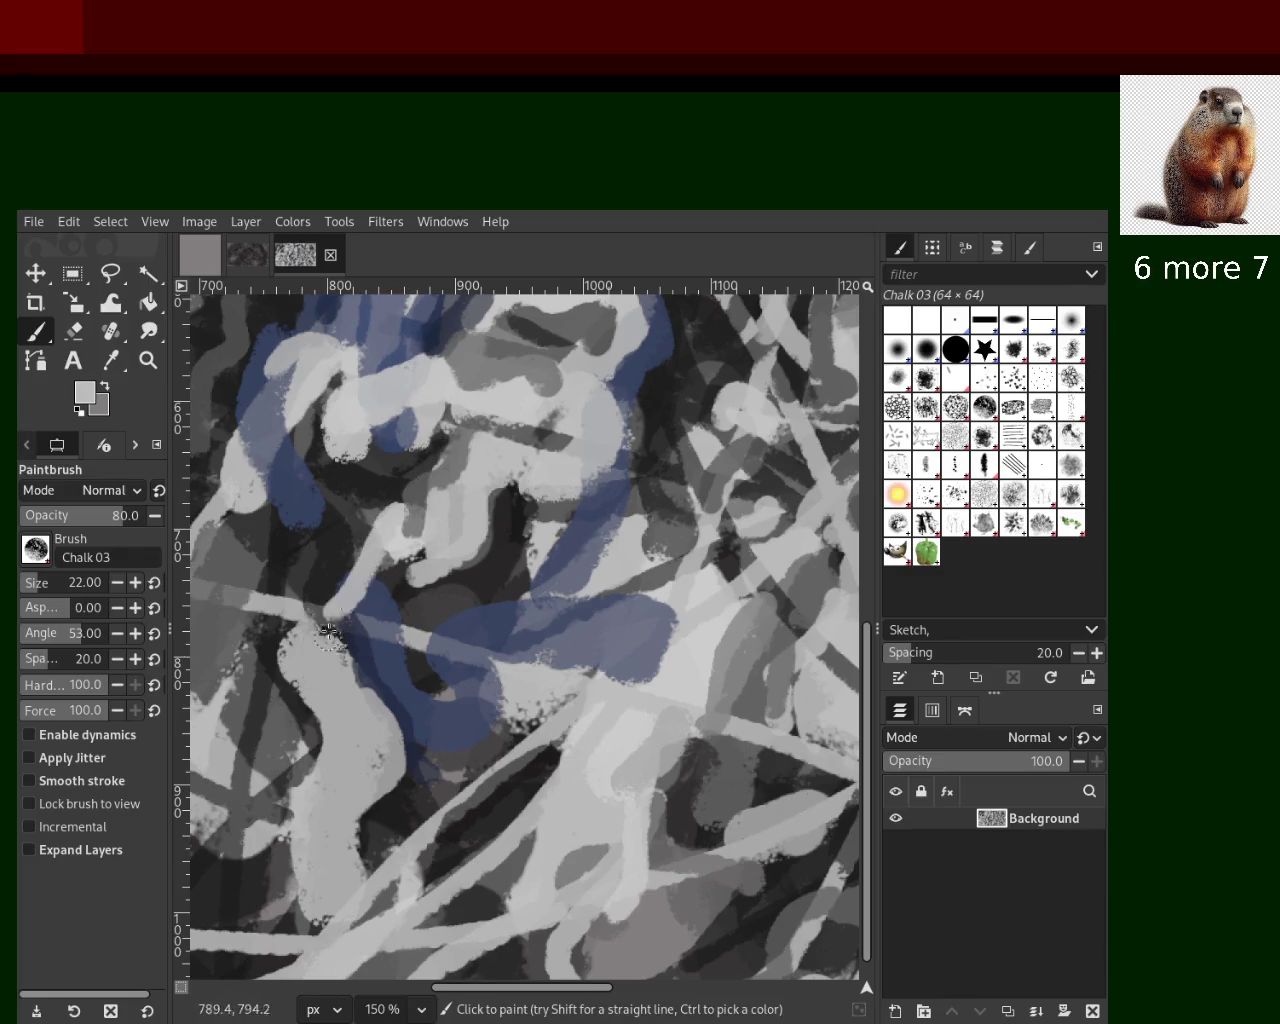
{"action": "key", "text": "ctrl+z"}
{"action": "left_click", "coordinate": [385, 374], "text": "ctrl"}
{"action": "left_click_drag", "start_coordinate": [440, 410], "coordinate": [345, 438]}
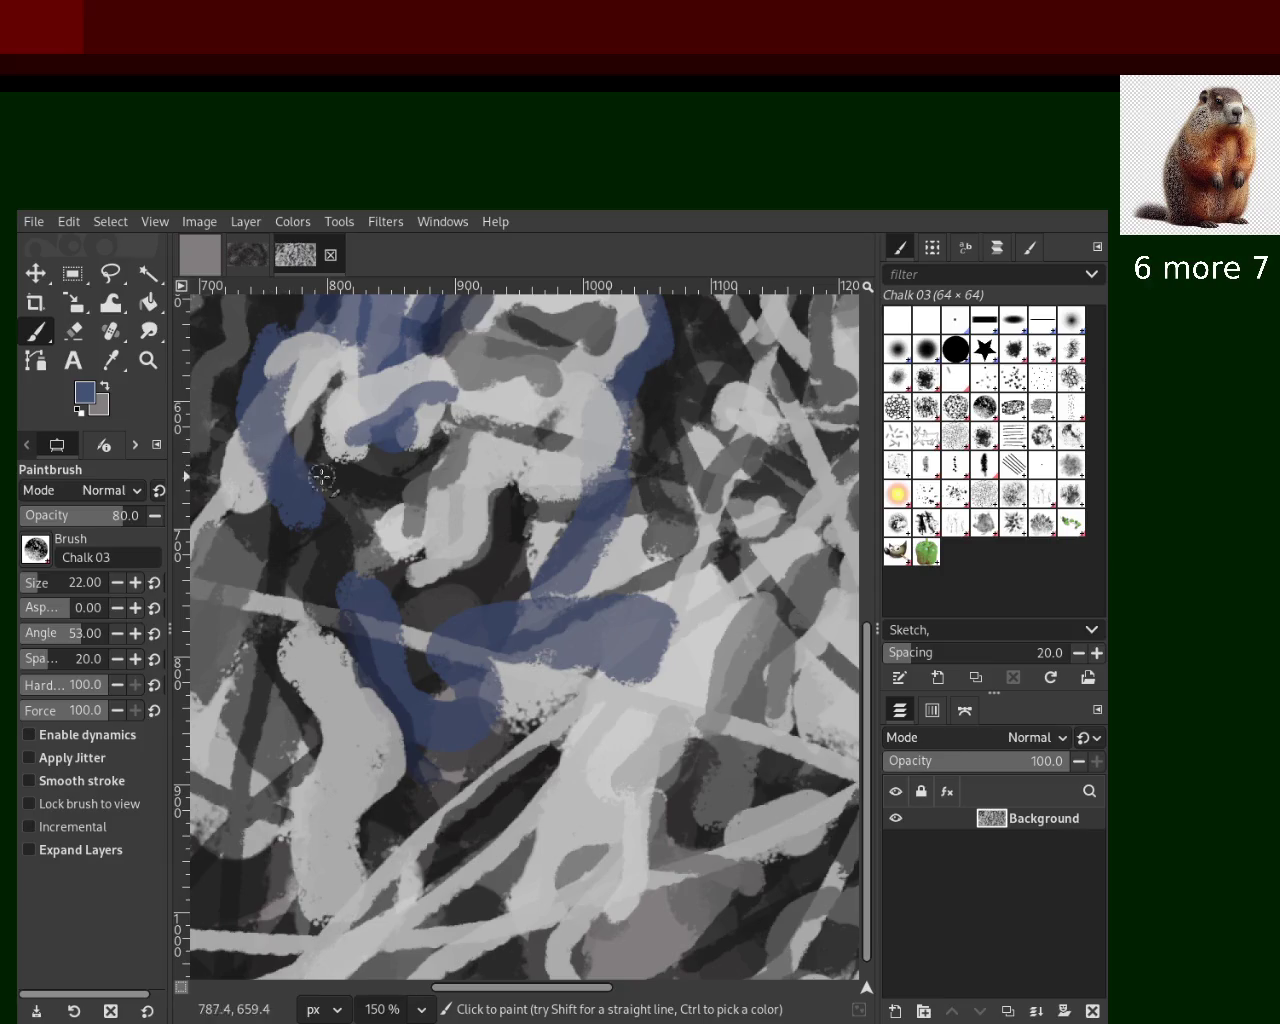
{"action": "left_click", "coordinate": [435, 385], "text": "ctrl"}
{"action": "mouse_move", "coordinate": [435, 380]}
{"action": "left_mouse_down"}
{"action": "mouse_move", "coordinate": [366, 486]}
{"action": "mouse_move", "coordinate": [311, 381]}
{"action": "mouse_move", "coordinate": [310, 419]}
{"action": "left_mouse_up"}
{"action": "left_click", "coordinate": [285, 352], "text": "ctrl"}
{"action": "key", "text": "ctrl+z"}
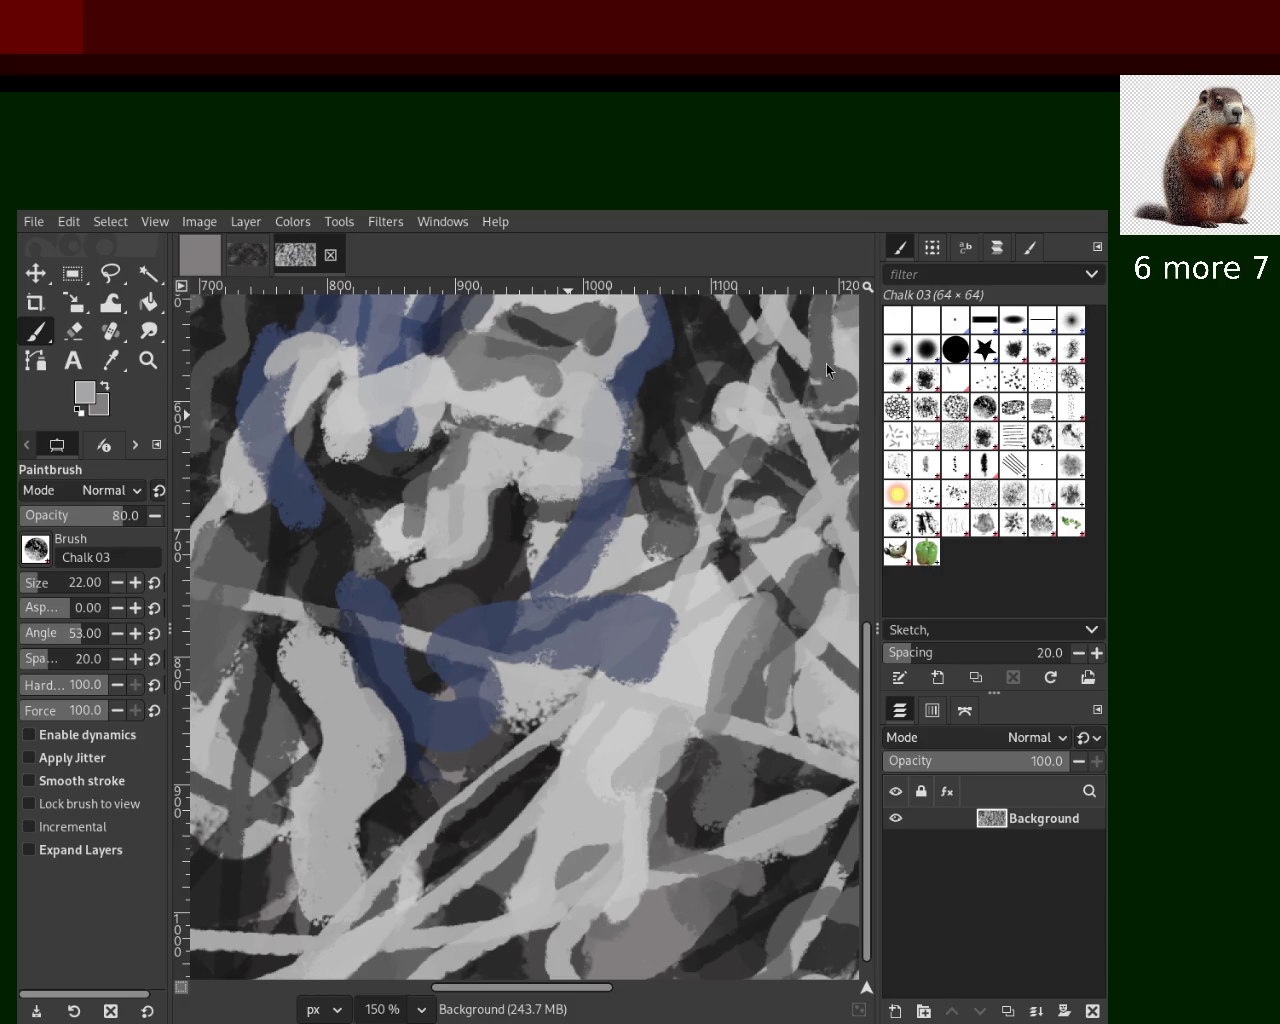
Try blue and dark-grey strokes in the lower centre, undoing both
{"action": "key", "text": "ctrl"}
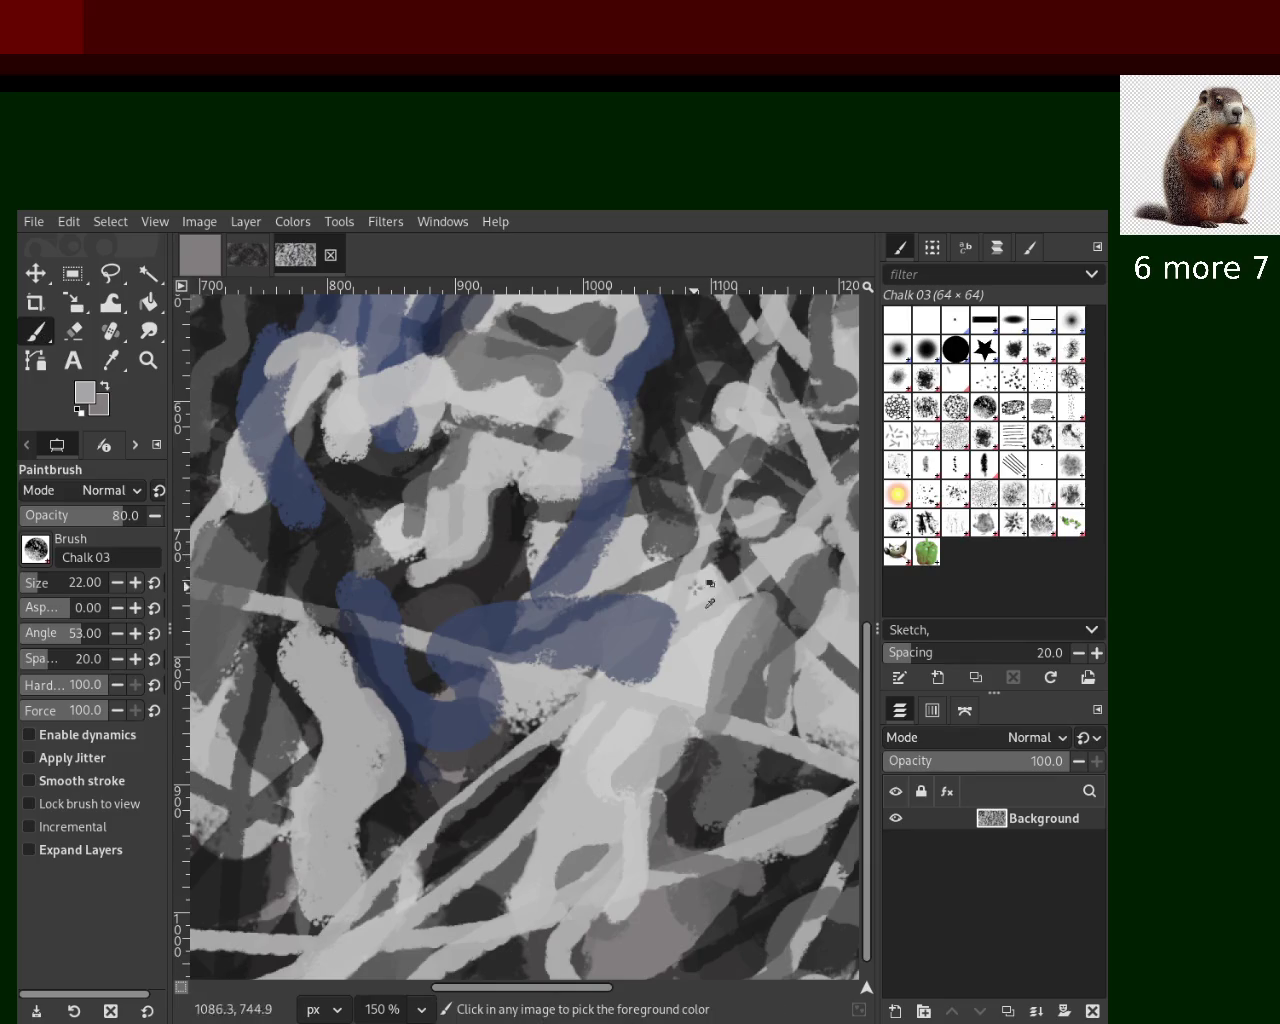
{"action": "left_click", "coordinate": [594, 521], "text": "ctrl"}
{"action": "left_click_drag", "start_coordinate": [600, 562], "coordinate": [496, 975]}
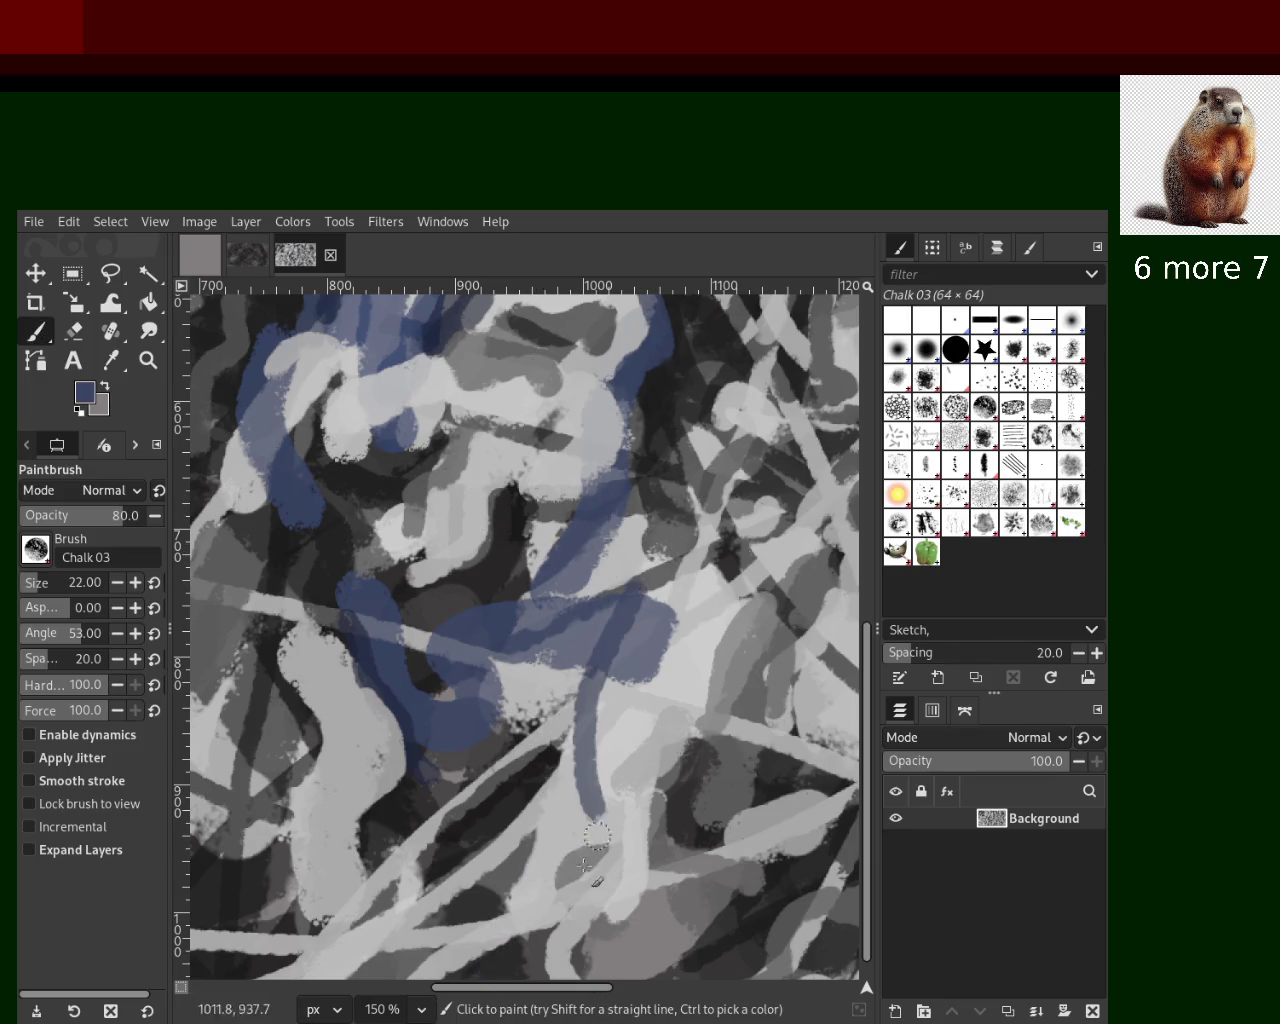
{"action": "key", "text": "ctrl+z"}
{"action": "left_click", "coordinate": [549, 769], "text": "ctrl"}
{"action": "left_click_drag", "start_coordinate": [552, 752], "coordinate": [670, 717]}
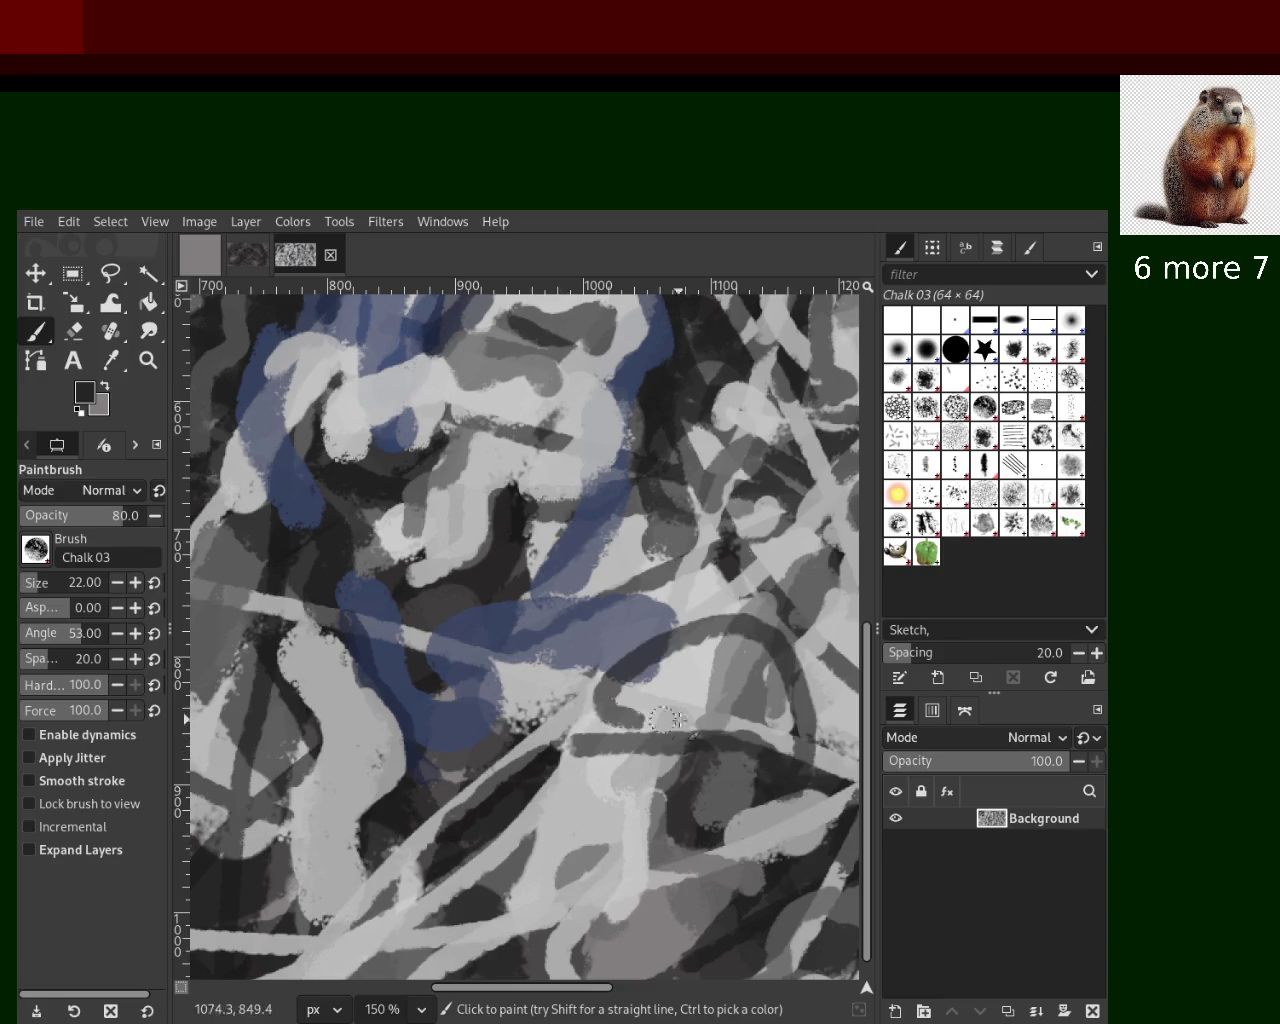
{"action": "key", "text": "ctrl+z"}
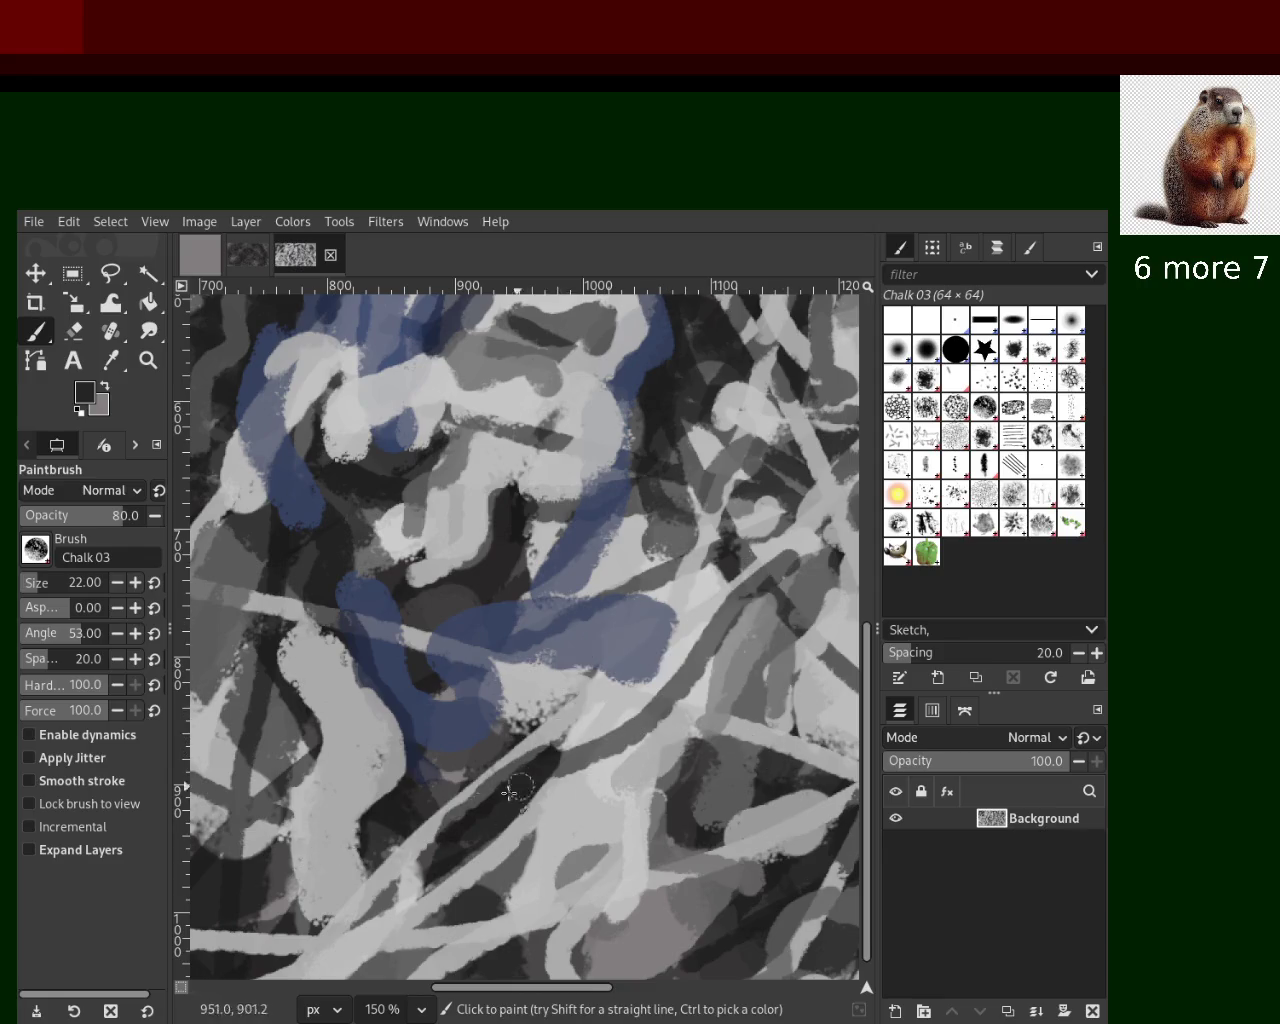
Raise the brush size to 79 and trial dark diagonal strokes from the upper right
{"action": "left_click", "coordinate": [50, 582]}
{"action": "left_click_drag", "start_coordinate": [780, 555], "coordinate": [610, 730]}
{"action": "key", "text": "ctrl+z"}
{"action": "left_click_drag", "start_coordinate": [768, 581], "coordinate": [600, 728]}
{"action": "key", "text": "ctrl+z"}
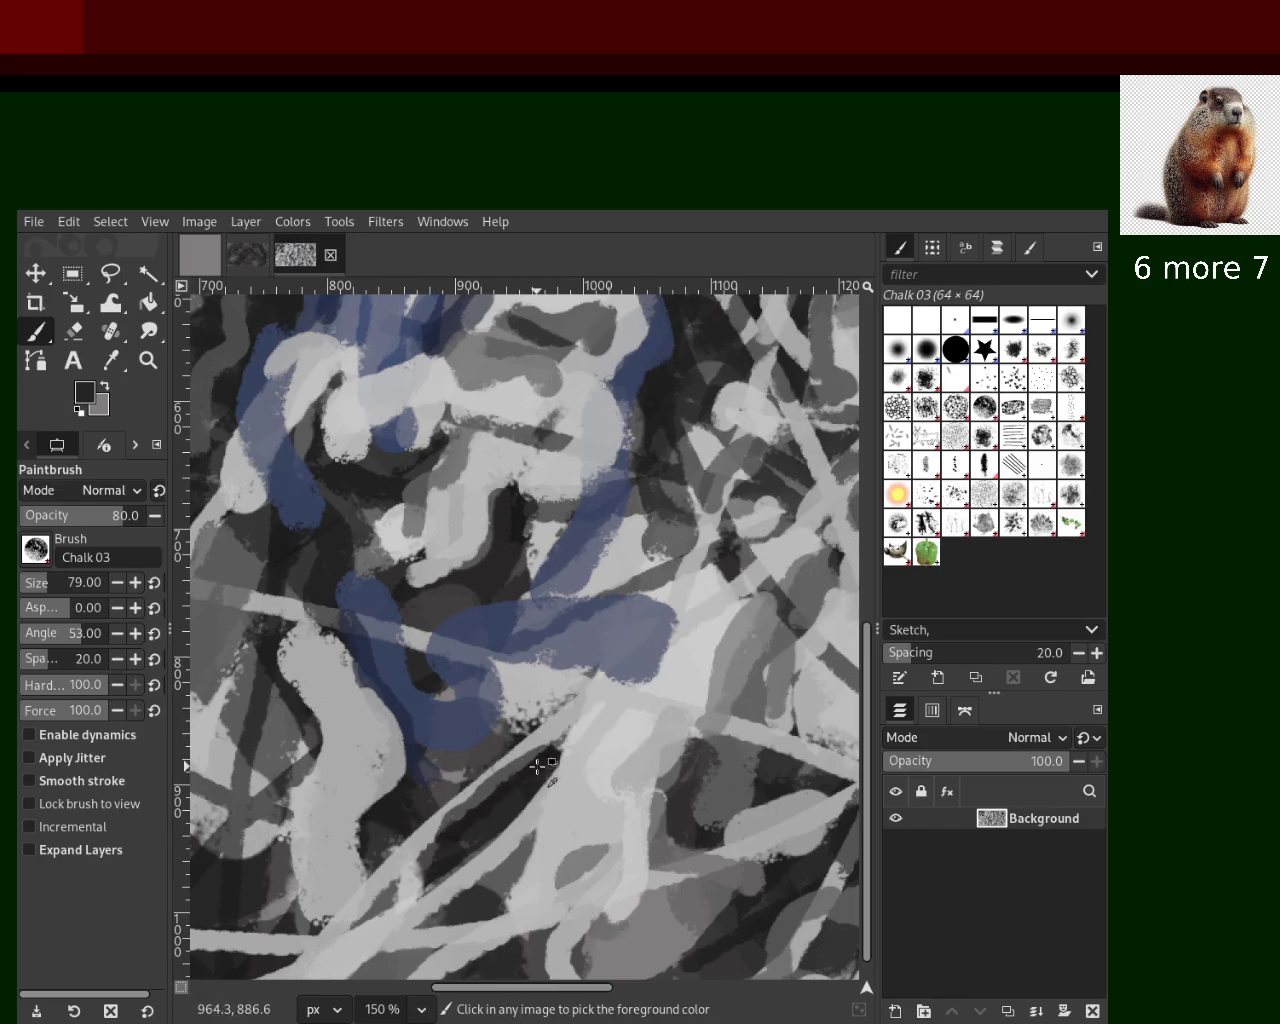
{"action": "left_click_drag", "start_coordinate": [805, 595], "coordinate": [488, 728]}
{"action": "key", "text": "ctrl+z"}
{"action": "left_click_drag", "start_coordinate": [720, 660], "coordinate": [530, 790]}
{"action": "key", "text": "ctrl+z"}
Cover the lower-right and top-centre dark patches with broad light-grey strokes
{"action": "left_click", "coordinate": [692, 580], "text": "ctrl"}
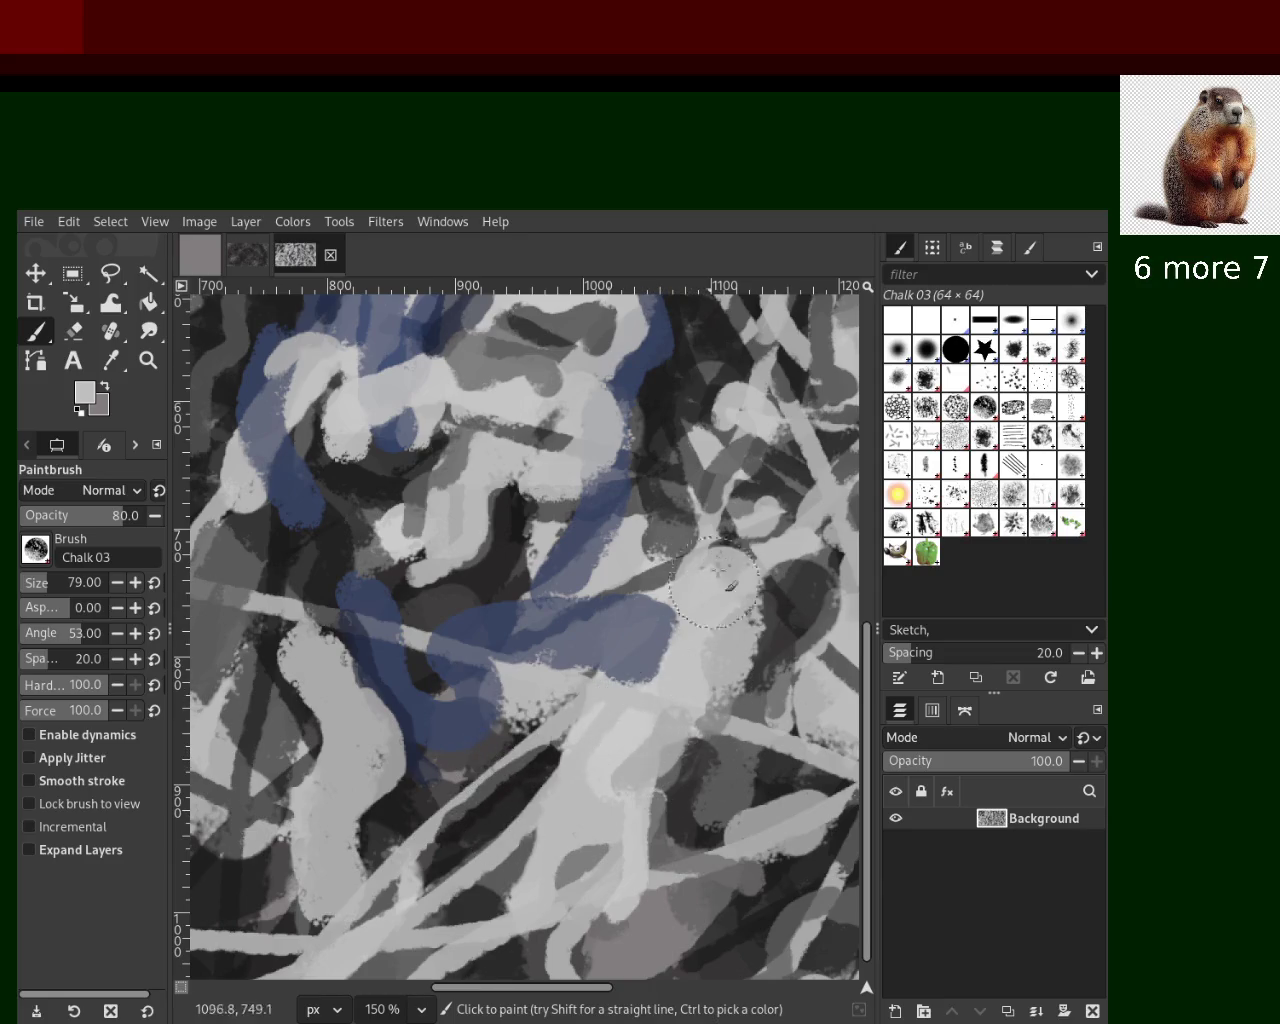
{"action": "mouse_move", "coordinate": [741, 561]}
{"action": "left_mouse_down"}
{"action": "mouse_move", "coordinate": [668, 749]}
{"action": "mouse_move", "coordinate": [740, 705]}
{"action": "left_mouse_up"}
{"action": "key", "text": "ctrl+z"}
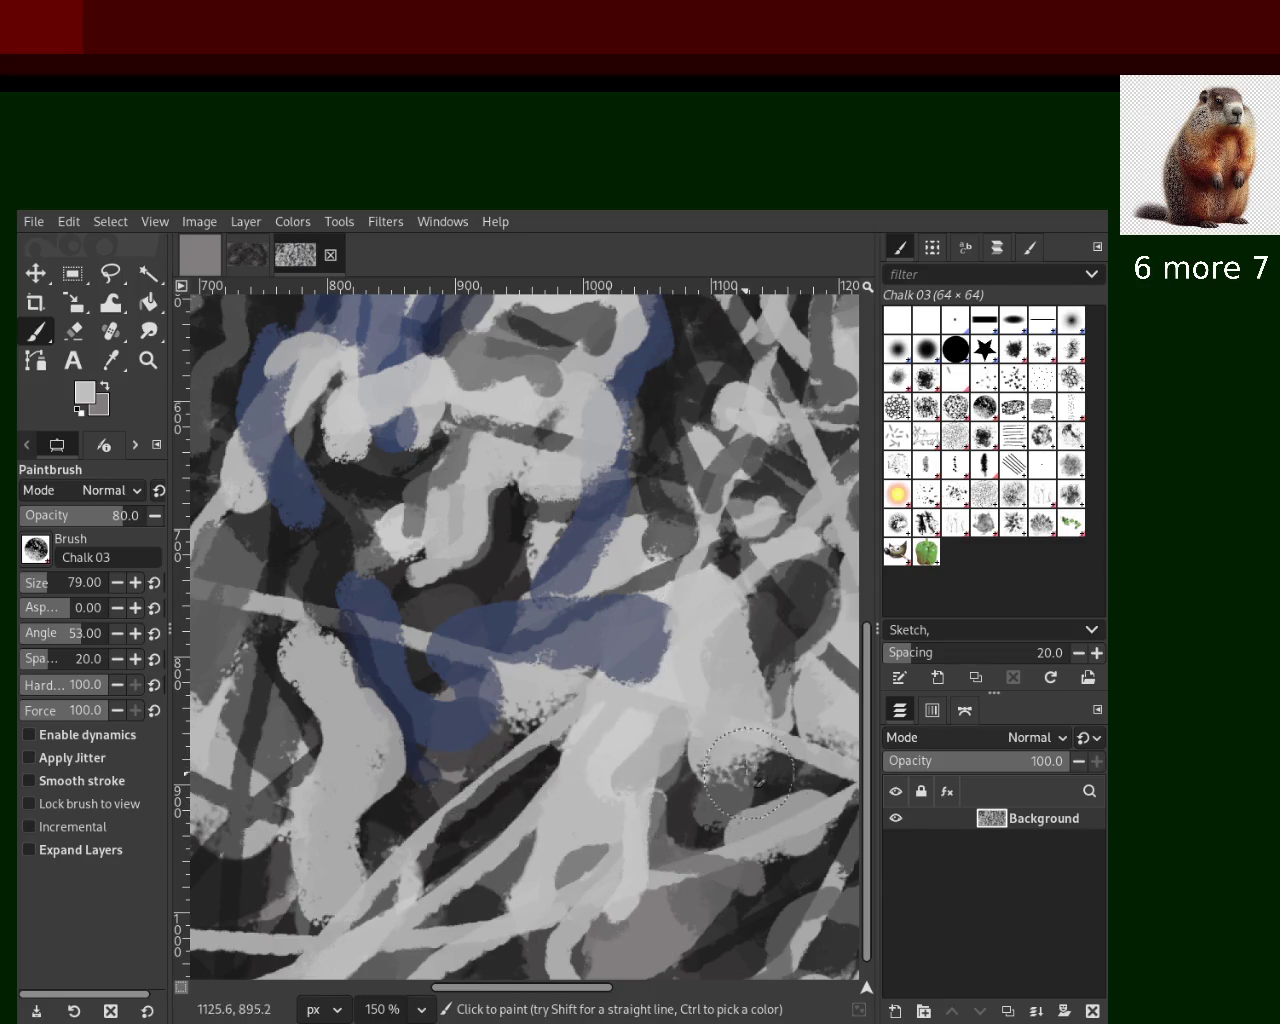
{"action": "key", "text": "ctrl+z"}
{"action": "mouse_move", "coordinate": [685, 615]}
{"action": "left_mouse_down"}
{"action": "mouse_move", "coordinate": [727, 768]}
{"action": "mouse_move", "coordinate": [705, 655]}
{"action": "mouse_move", "coordinate": [714, 715]}
{"action": "left_mouse_up"}
{"action": "key", "text": "ctrl+z"}
{"action": "key", "text": "ctrl+z"}
{"action": "left_click_drag", "start_coordinate": [478, 358], "coordinate": [470, 470]}
{"action": "key", "text": "ctrl+z"}
{"action": "key", "text": "ctrl+z"}
{"action": "mouse_move", "coordinate": [502, 400]}
{"action": "left_mouse_down"}
{"action": "mouse_move", "coordinate": [500, 435]}
{"action": "mouse_move", "coordinate": [455, 452]}
{"action": "left_mouse_up"}
{"action": "key", "text": "ctrl+z"}
{"action": "mouse_move", "coordinate": [485, 370]}
{"action": "left_mouse_down"}
{"action": "mouse_move", "coordinate": [460, 465]}
{"action": "mouse_move", "coordinate": [480, 450]}
{"action": "left_mouse_up"}
{"action": "key", "text": "ctrl+z"}
Zoom in and out to review the whole texture, settling at 33.3%
{"action": "key", "text": "z"}
{"action": "left_click", "coordinate": [525, 570], "text": "ctrl"}
{"action": "left_click", "coordinate": [525, 570], "text": "ctrl"}
{"action": "left_click", "coordinate": [525, 570], "text": "ctrl"}
{"action": "left_click", "coordinate": [655, 460]}
{"action": "left_click", "coordinate": [655, 460]}
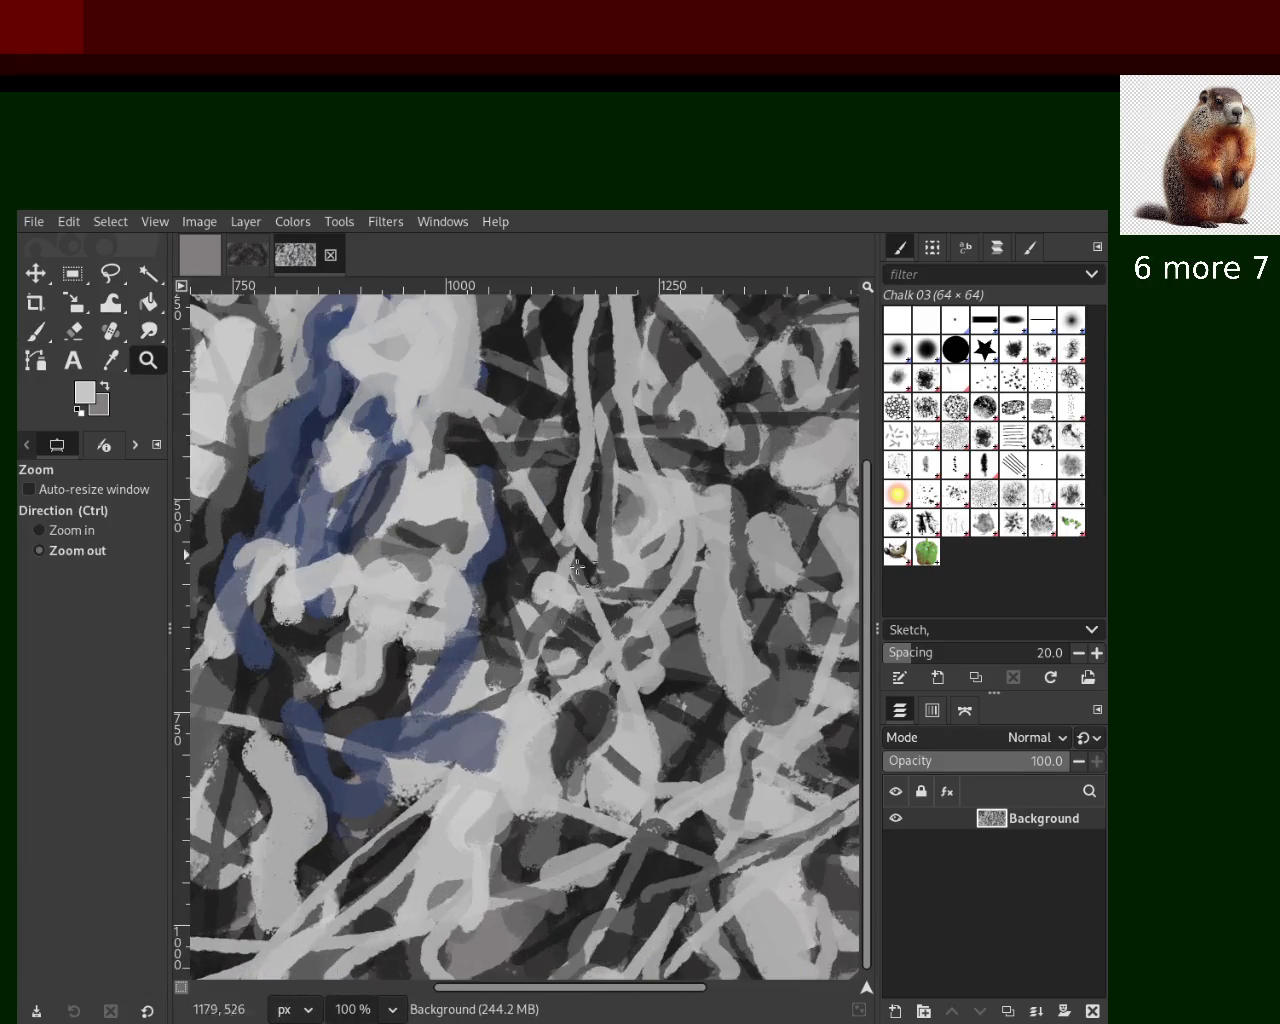
{"action": "left_click", "coordinate": [570, 640], "text": "ctrl"}
{"action": "left_click", "coordinate": [570, 640], "text": "ctrl"}
{"action": "left_click", "coordinate": [691, 502]}
{"action": "left_click", "coordinate": [691, 502], "text": "ctrl"}
{"action": "left_click", "coordinate": [691, 502]}
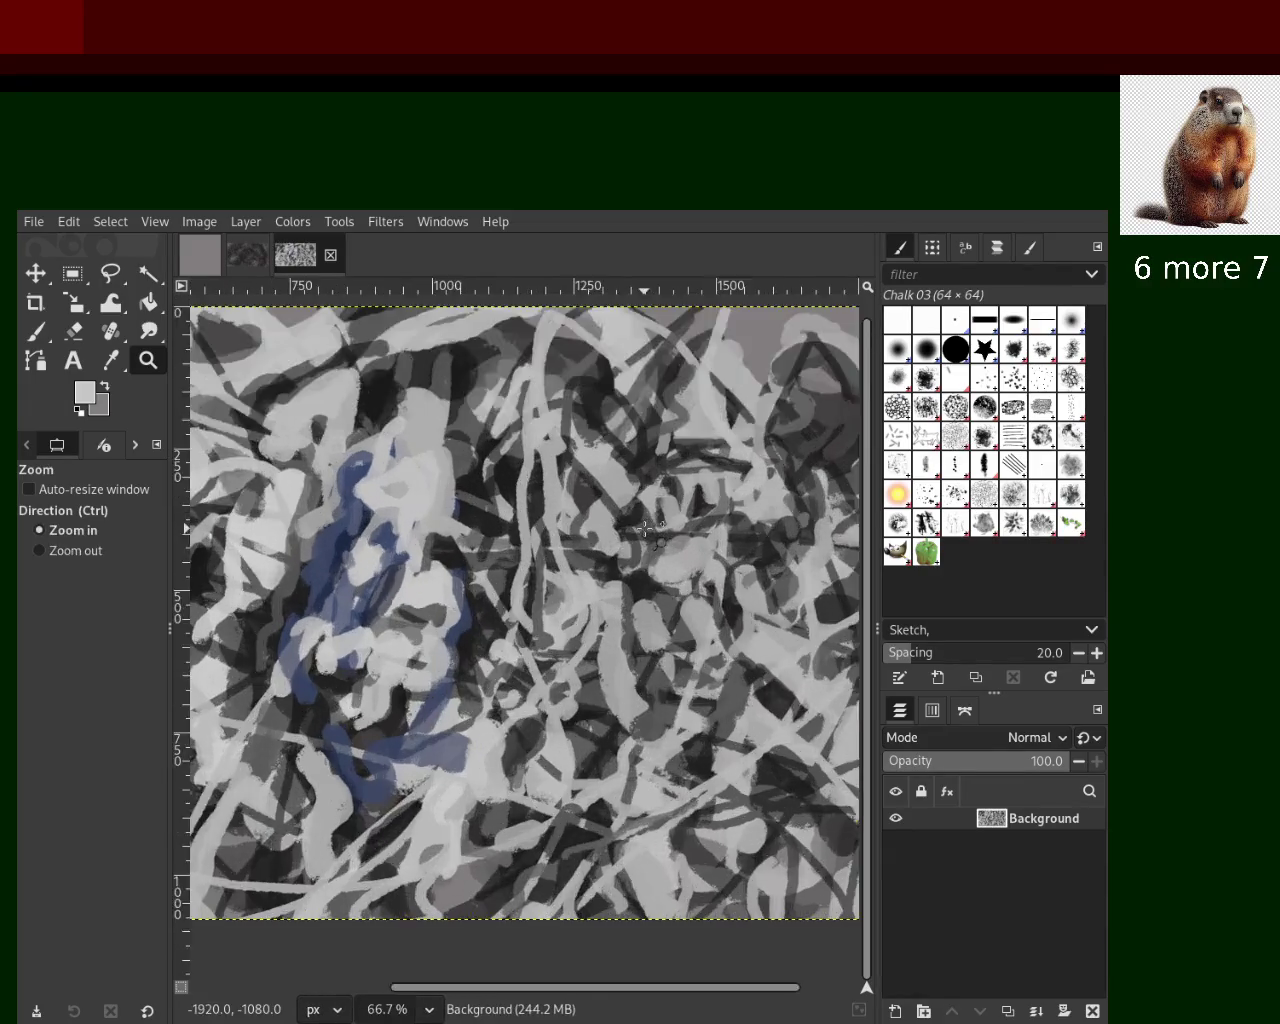
{"action": "left_click", "coordinate": [630, 520]}
{"action": "left_click", "coordinate": [567, 537], "text": "ctrl"}
{"action": "left_click", "coordinate": [567, 537], "text": "ctrl"}
{"action": "left_click", "coordinate": [612, 514]}
{"action": "left_click", "coordinate": [612, 514]}
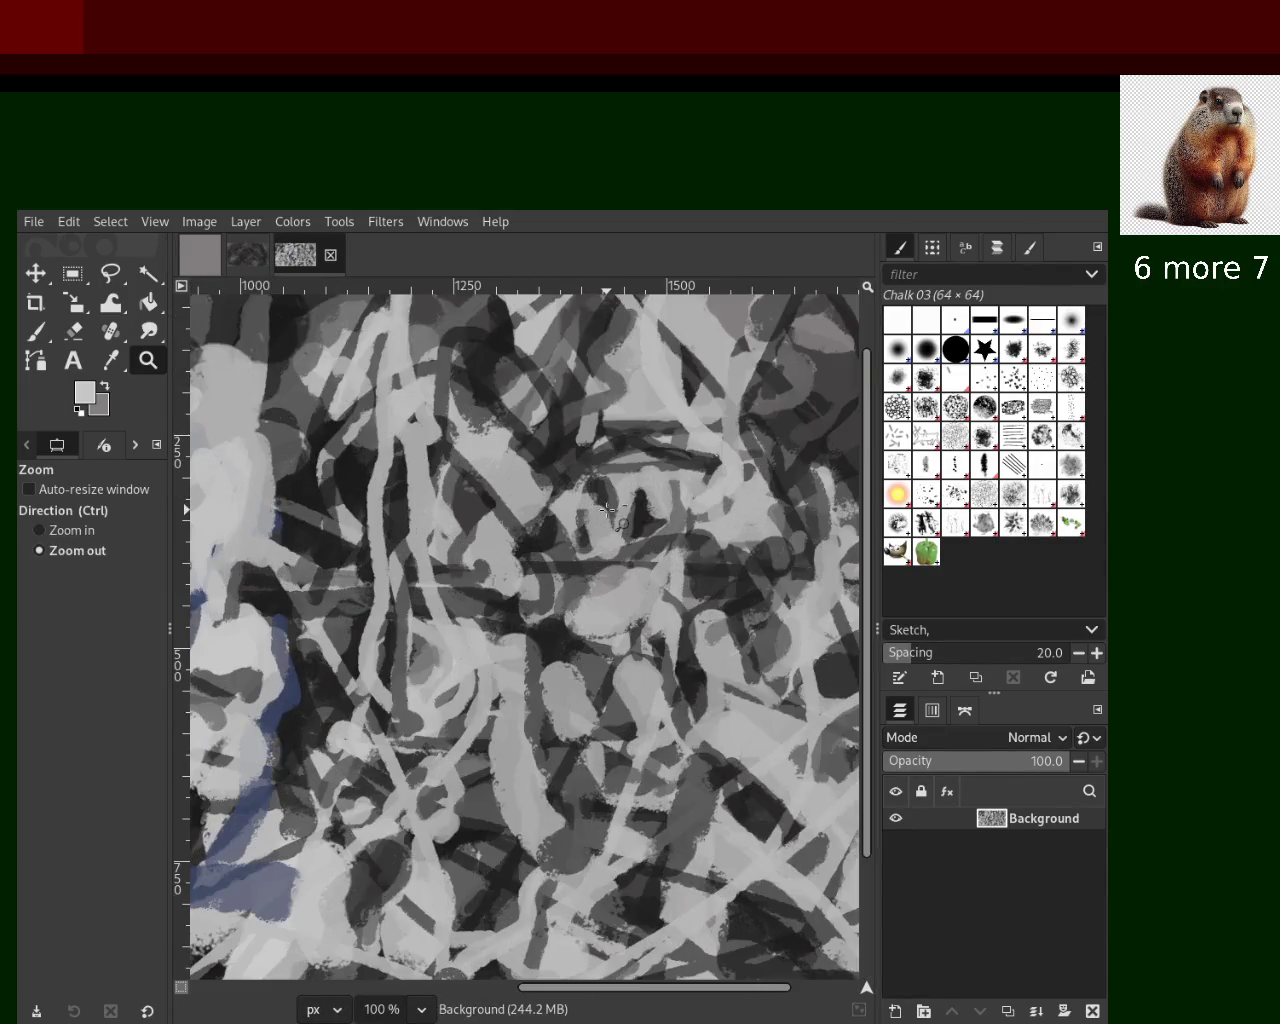
{"action": "left_click", "coordinate": [612, 512], "text": "ctrl"}
{"action": "left_click", "coordinate": [612, 512], "text": "ctrl"}
{"action": "left_click", "coordinate": [612, 512], "text": "ctrl"}
{"action": "left_click", "coordinate": [609, 511]}
{"action": "left_click", "coordinate": [615, 511]}
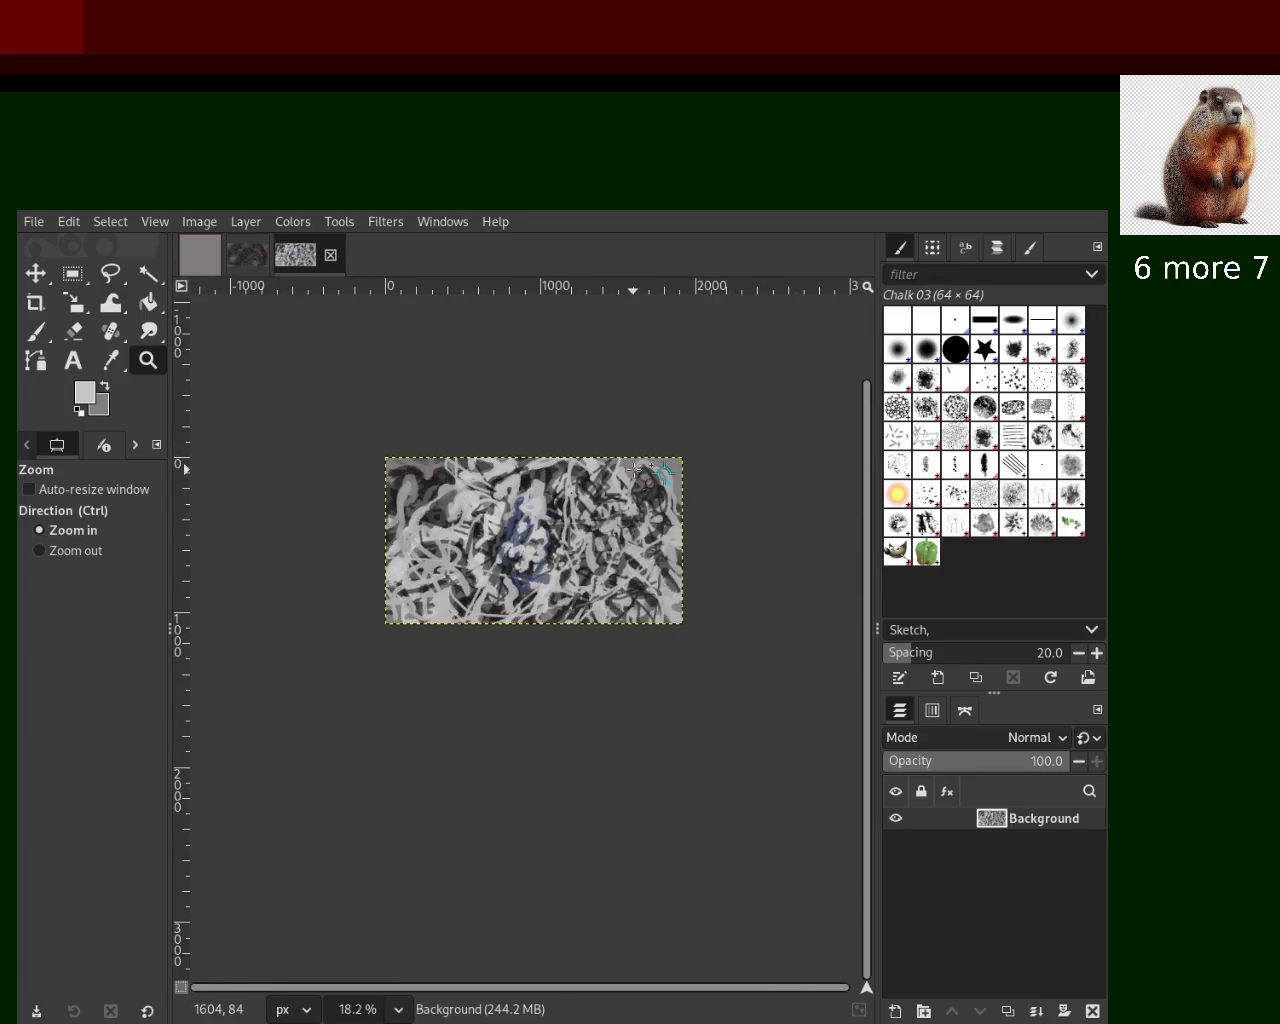
{"action": "left_click", "coordinate": [625, 472], "text": "ctrl"}
{"action": "left_click", "coordinate": [625, 472], "text": "ctrl"}
Pick dark grey with the chalk brush and sweep an arc from upper right to lower left
{"action": "left_click", "coordinate": [40, 343]}
{"action": "left_click", "coordinate": [558, 490], "text": "ctrl"}
{"action": "left_click_drag", "start_coordinate": [588, 467], "coordinate": [176, 548]}
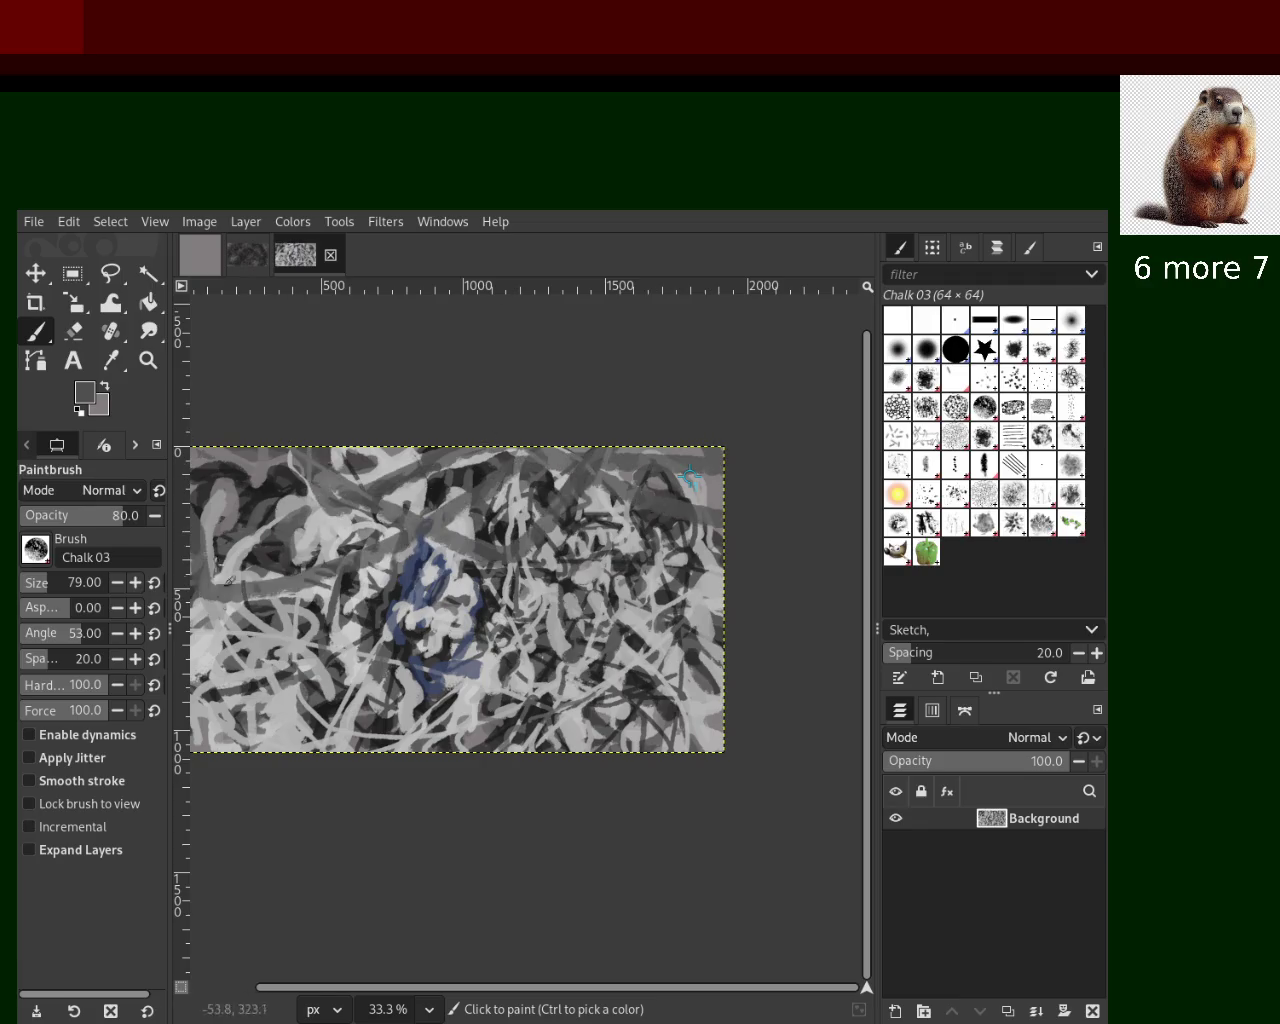
Repaint the dark arc across the image and add one from the right edge
{"action": "key", "text": "ctrl+z"}
{"action": "left_click_drag", "start_coordinate": [771, 500], "coordinate": [152, 680]}
{"action": "mouse_move", "coordinate": [709, 585]}
{"action": "left_mouse_down"}
{"action": "mouse_move", "coordinate": [503, 742]}
{"action": "mouse_move", "coordinate": [706, 458]}
{"action": "mouse_move", "coordinate": [669, 760]}
{"action": "mouse_move", "coordinate": [738, 486]}
{"action": "left_mouse_up"}
{"action": "key", "text": "ctrl+z"}
{"action": "key", "text": "ctrl+z"}
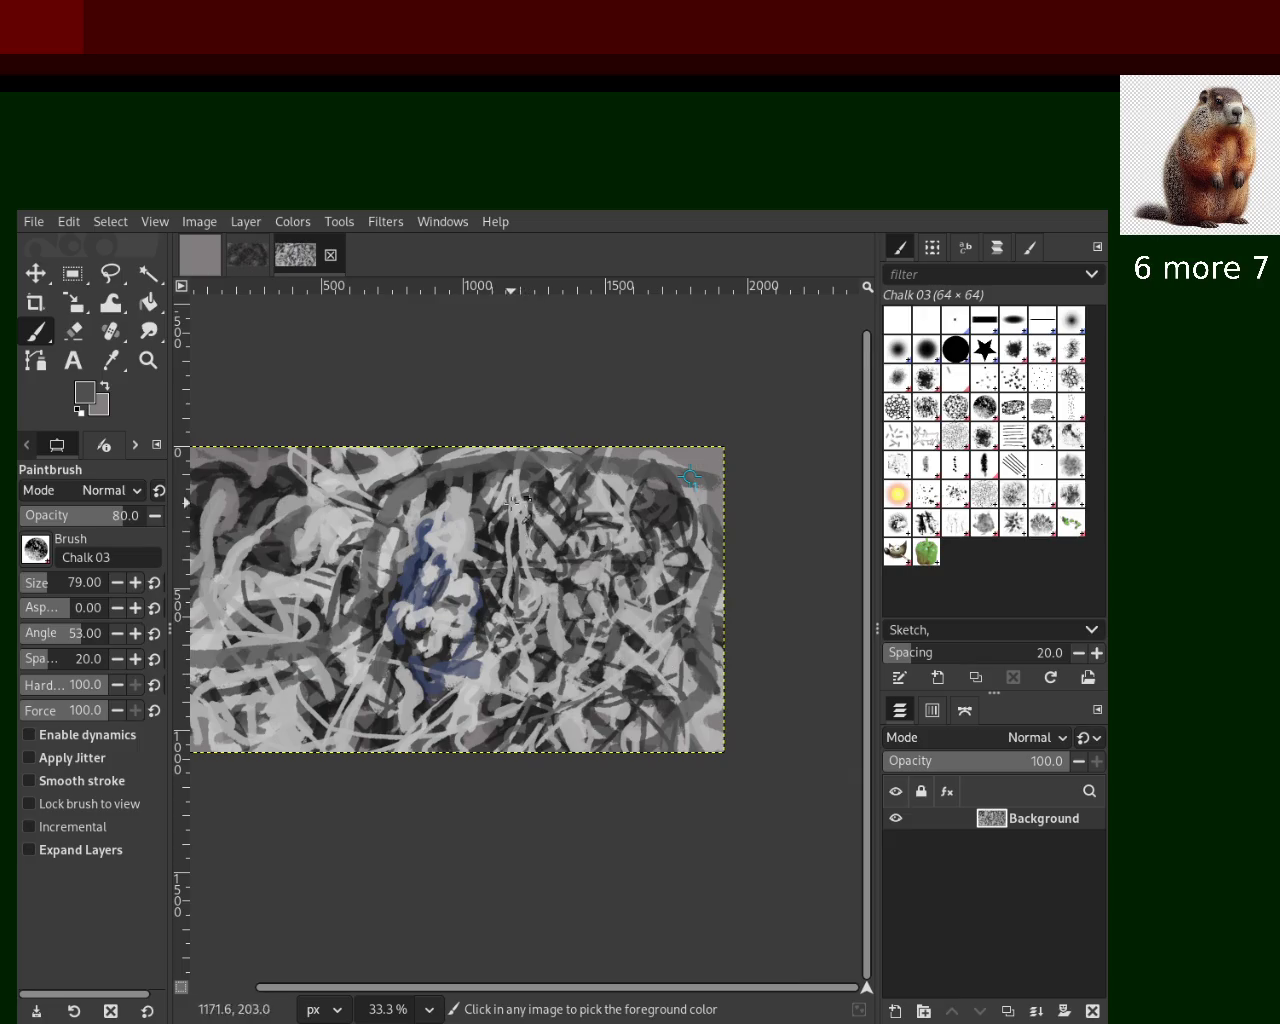
Paint light grey along the image's right edge and zoom in to 66.7%
{"action": "left_click", "coordinate": [604, 491], "text": "ctrl"}
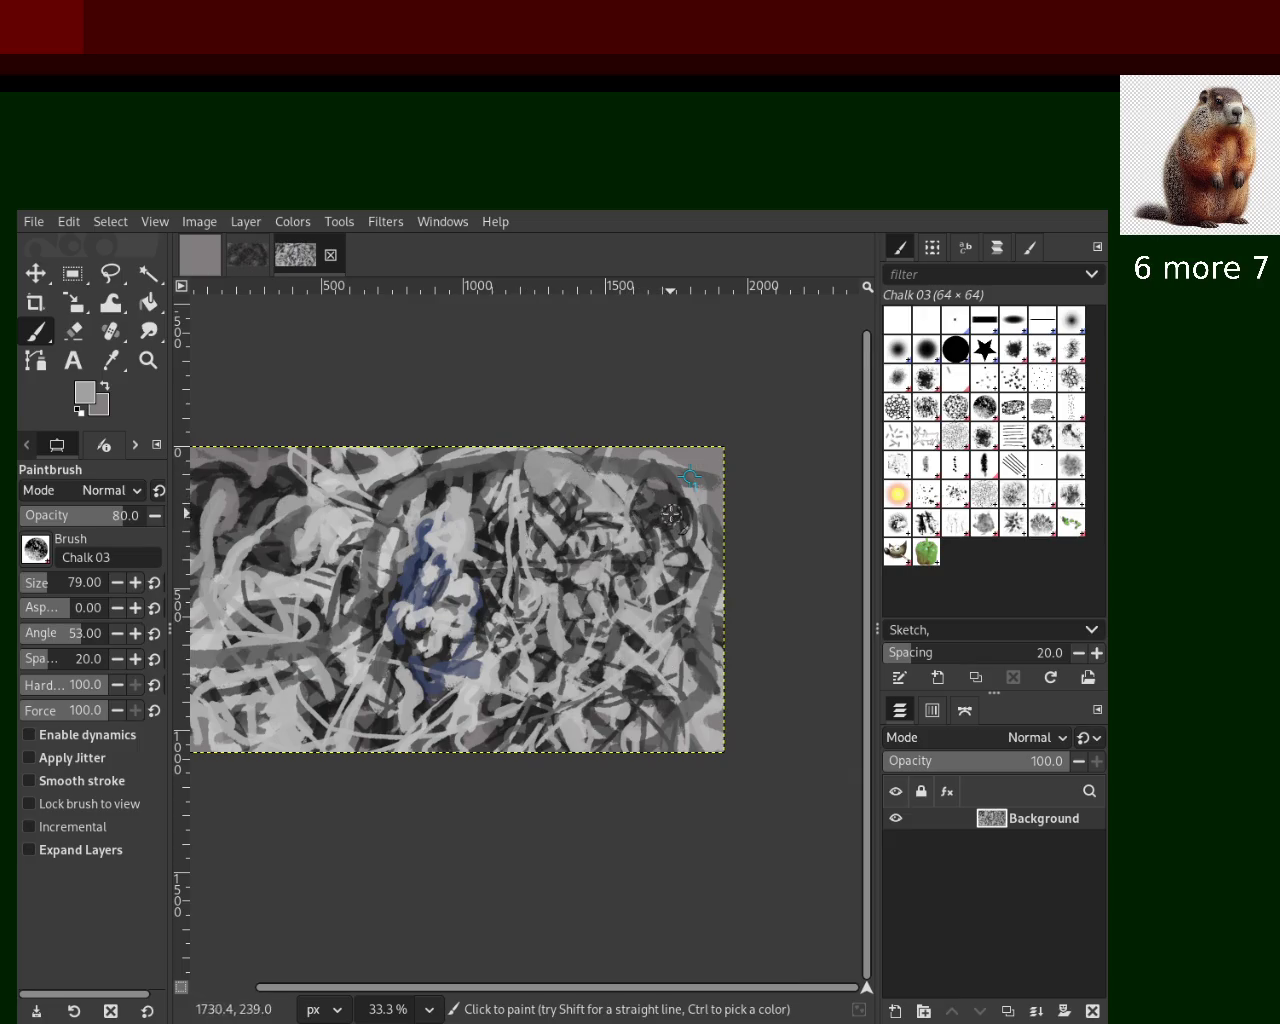
{"action": "left_click_drag", "start_coordinate": [670, 514], "coordinate": [742, 632]}
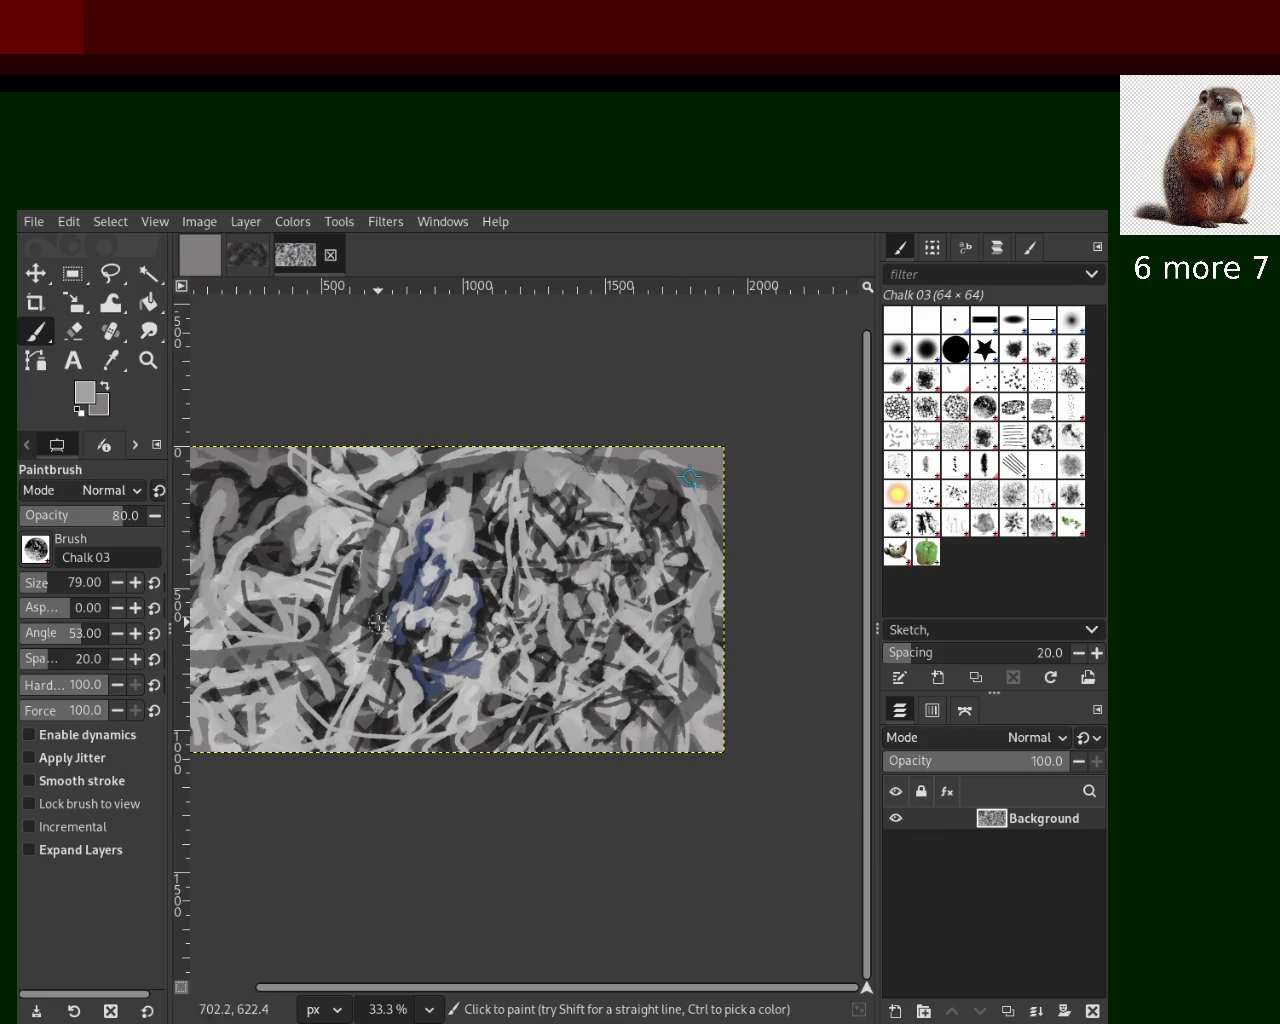
{"action": "key", "text": "z"}
{"action": "left_click", "coordinate": [337, 512]}
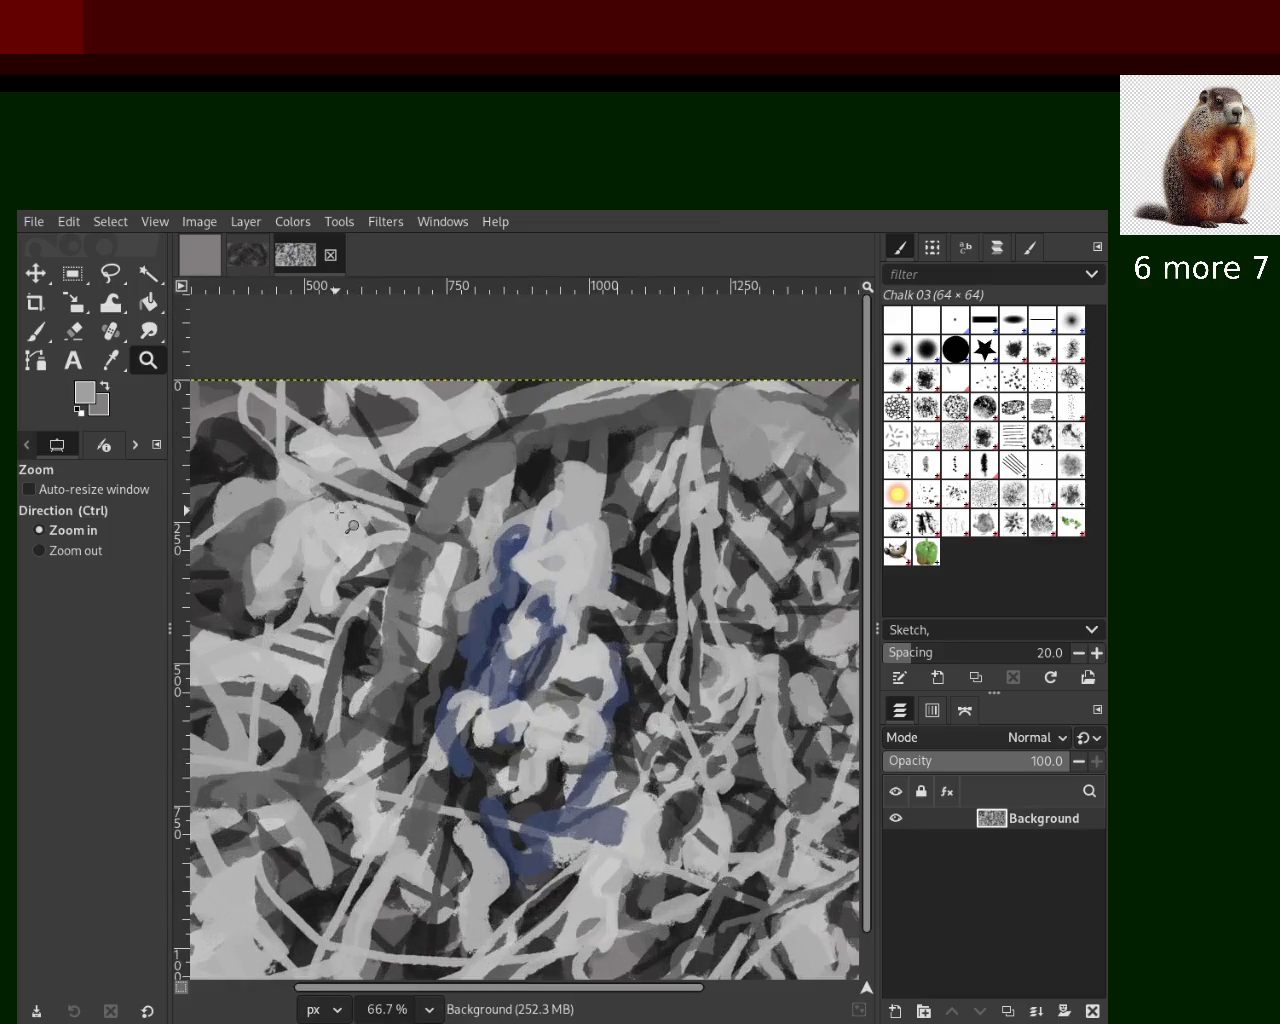
Zoom between 50% and full size to inspect different areas of the texture
{"action": "left_click", "coordinate": [337, 512], "text": "ctrl"}
{"action": "left_click", "coordinate": [351, 505]}
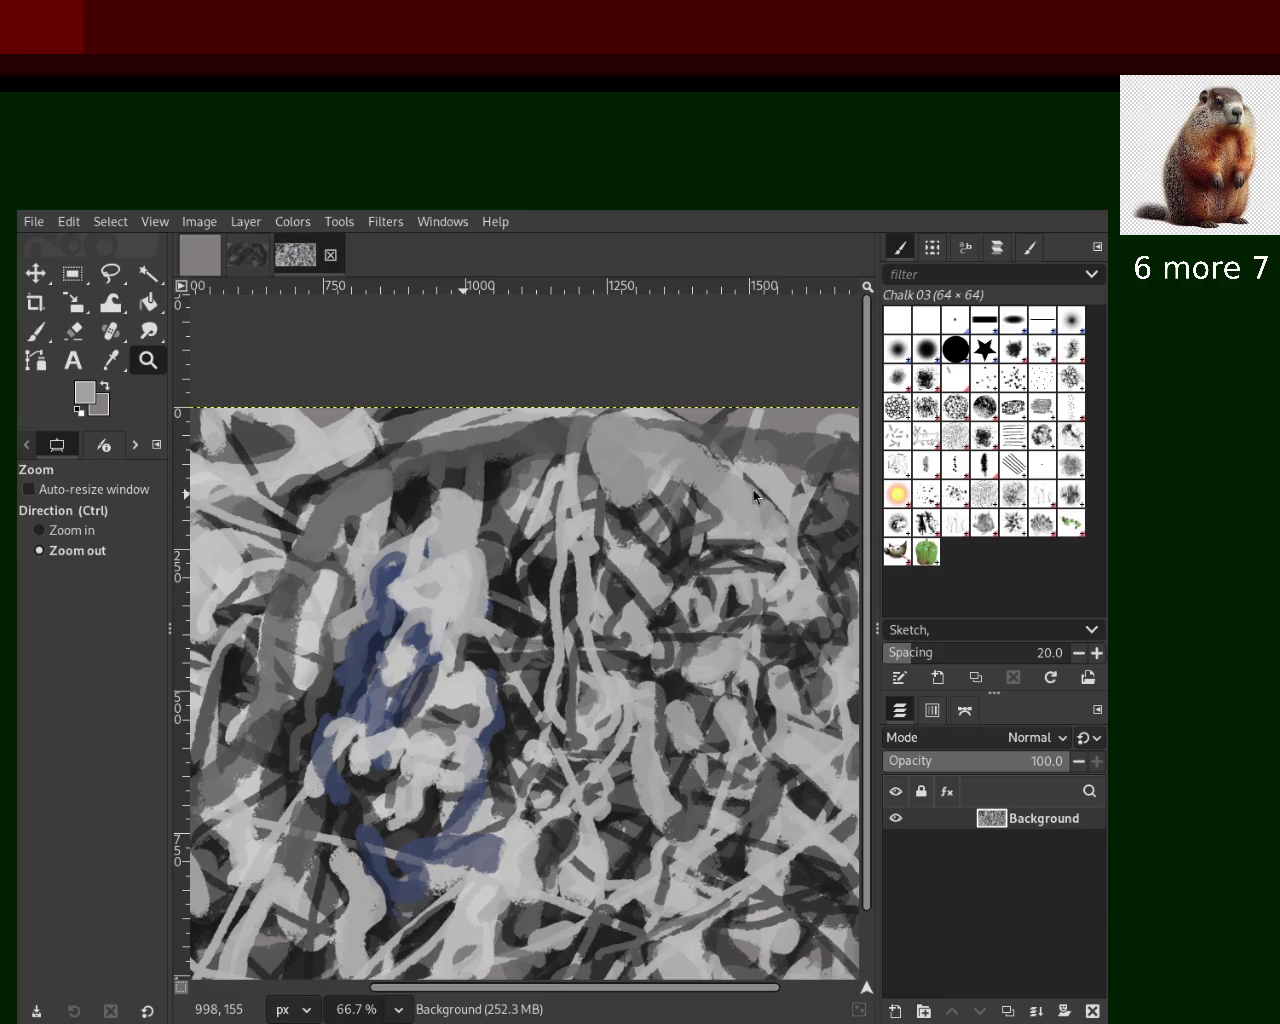
{"action": "left_click", "coordinate": [601, 557]}
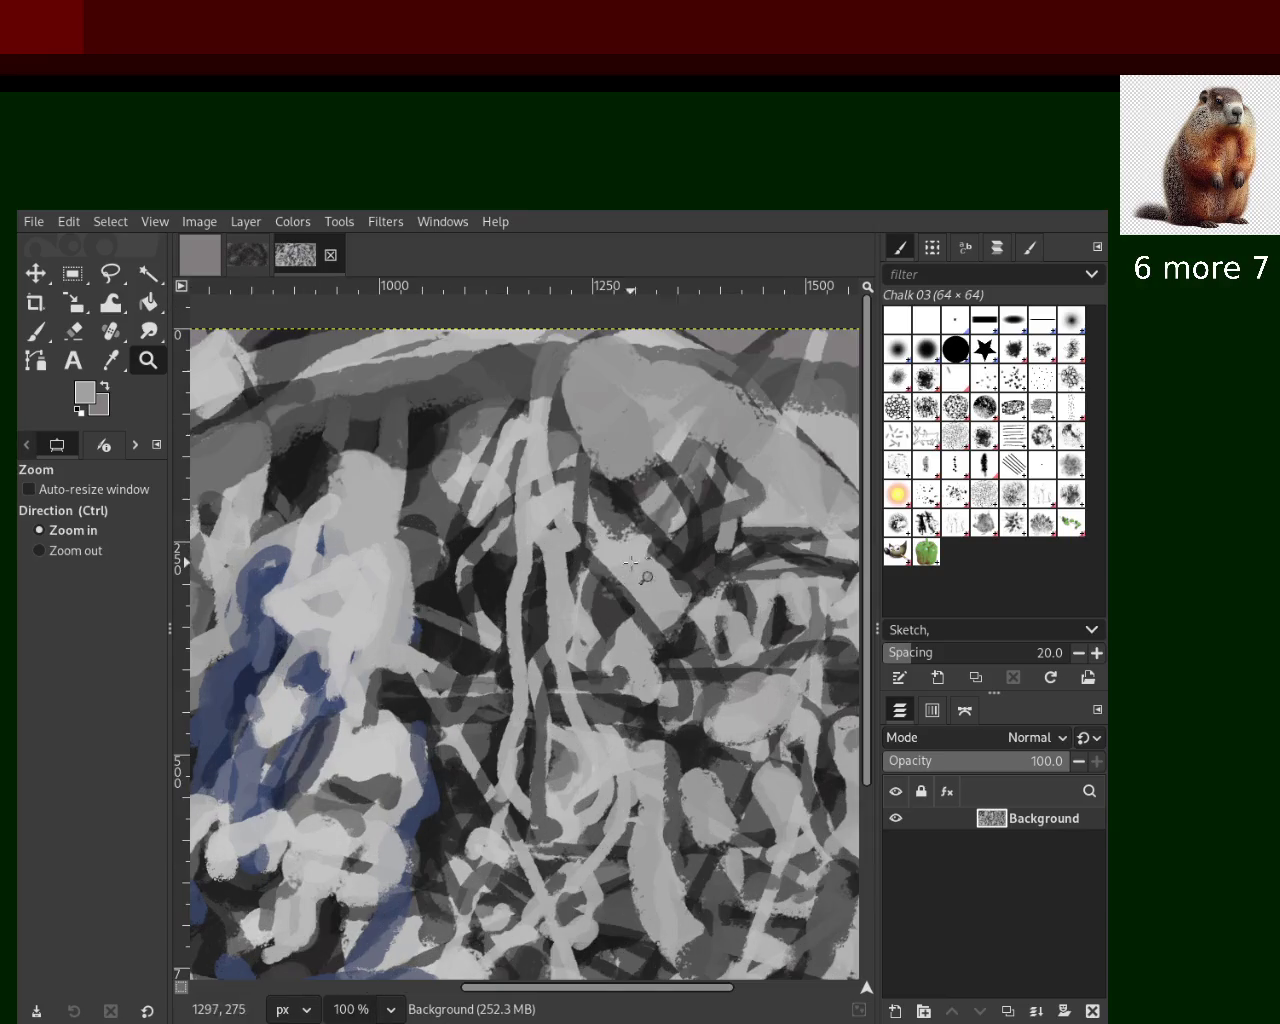
{"action": "left_click_drag", "start_coordinate": [686, 471], "coordinate": [725, 449]}
{"action": "left_click", "coordinate": [748, 470]}
{"action": "left_click", "coordinate": [748, 470]}
{"action": "left_click", "coordinate": [748, 470]}
Return the view to 66.7% and switch back to the size-86 Chalk brush, sampling blue
{"action": "scroll", "coordinate": [510, 491], "scroll_direction": "down", "scroll_amount": 2}
{"action": "scroll", "coordinate": [585, 463], "scroll_direction": "up", "scroll_amount": 2}
{"action": "scroll", "coordinate": [613, 486], "scroll_direction": "up", "scroll_amount": 2}
{"action": "scroll", "coordinate": [613, 486], "scroll_direction": "down", "scroll_amount": 2}
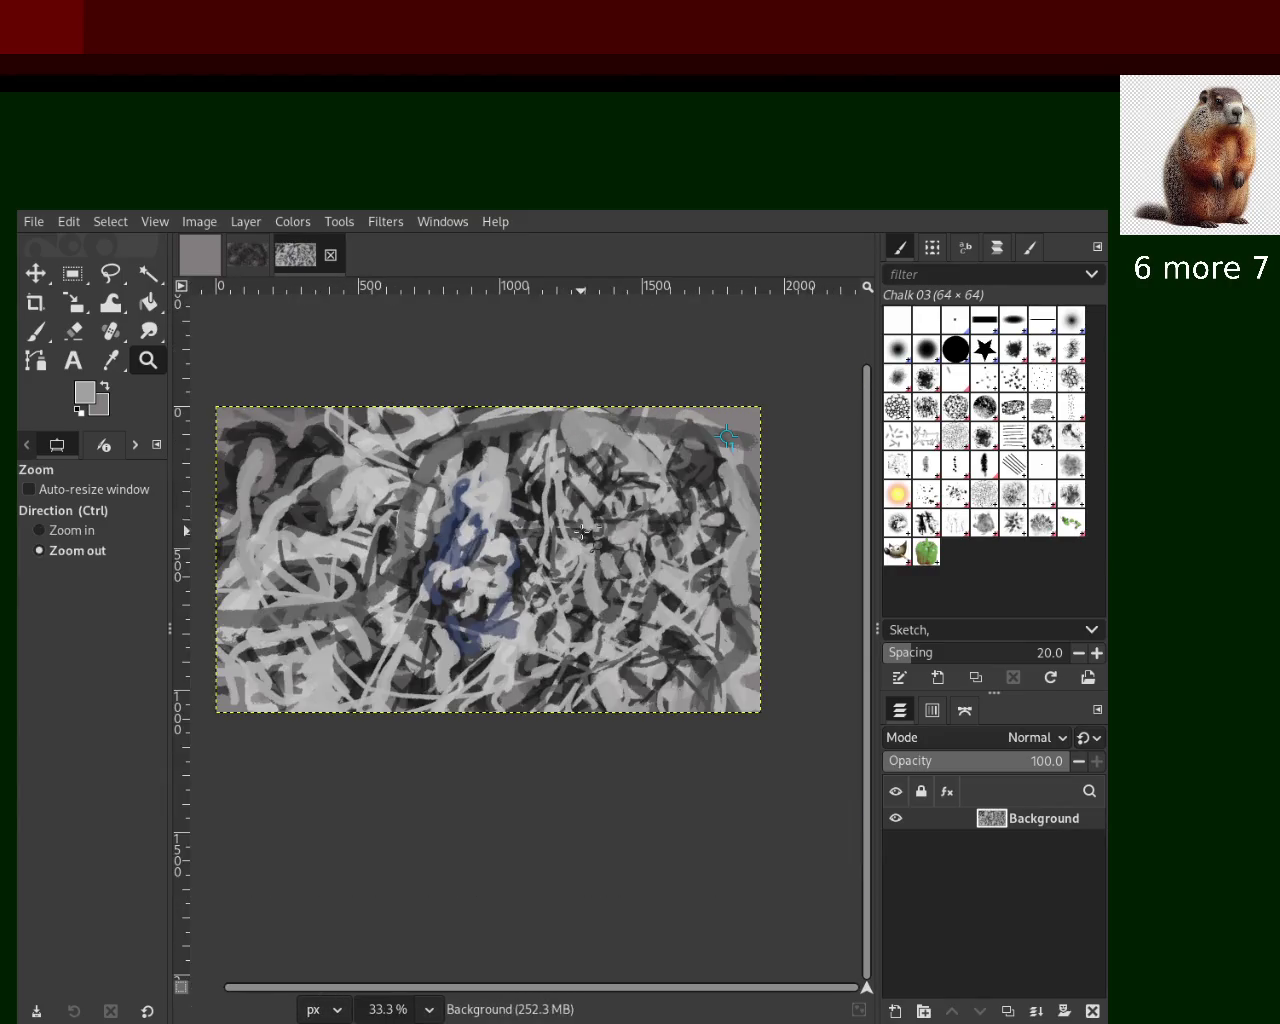
{"action": "left_click", "coordinate": [460, 480]}
{"action": "left_click", "coordinate": [288, 459]}
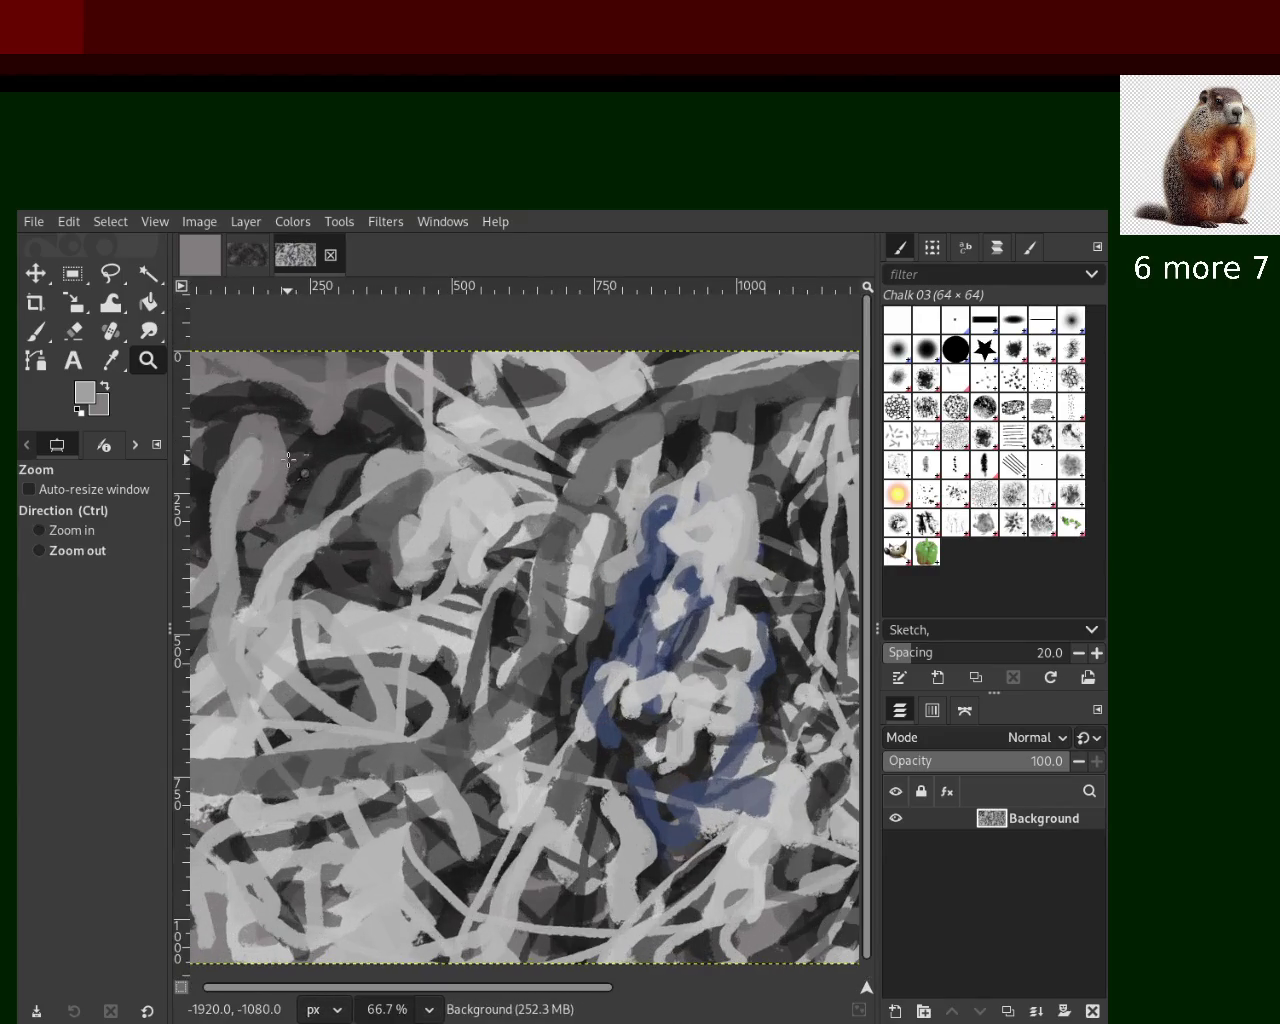
{"action": "left_click", "coordinate": [38, 332]}
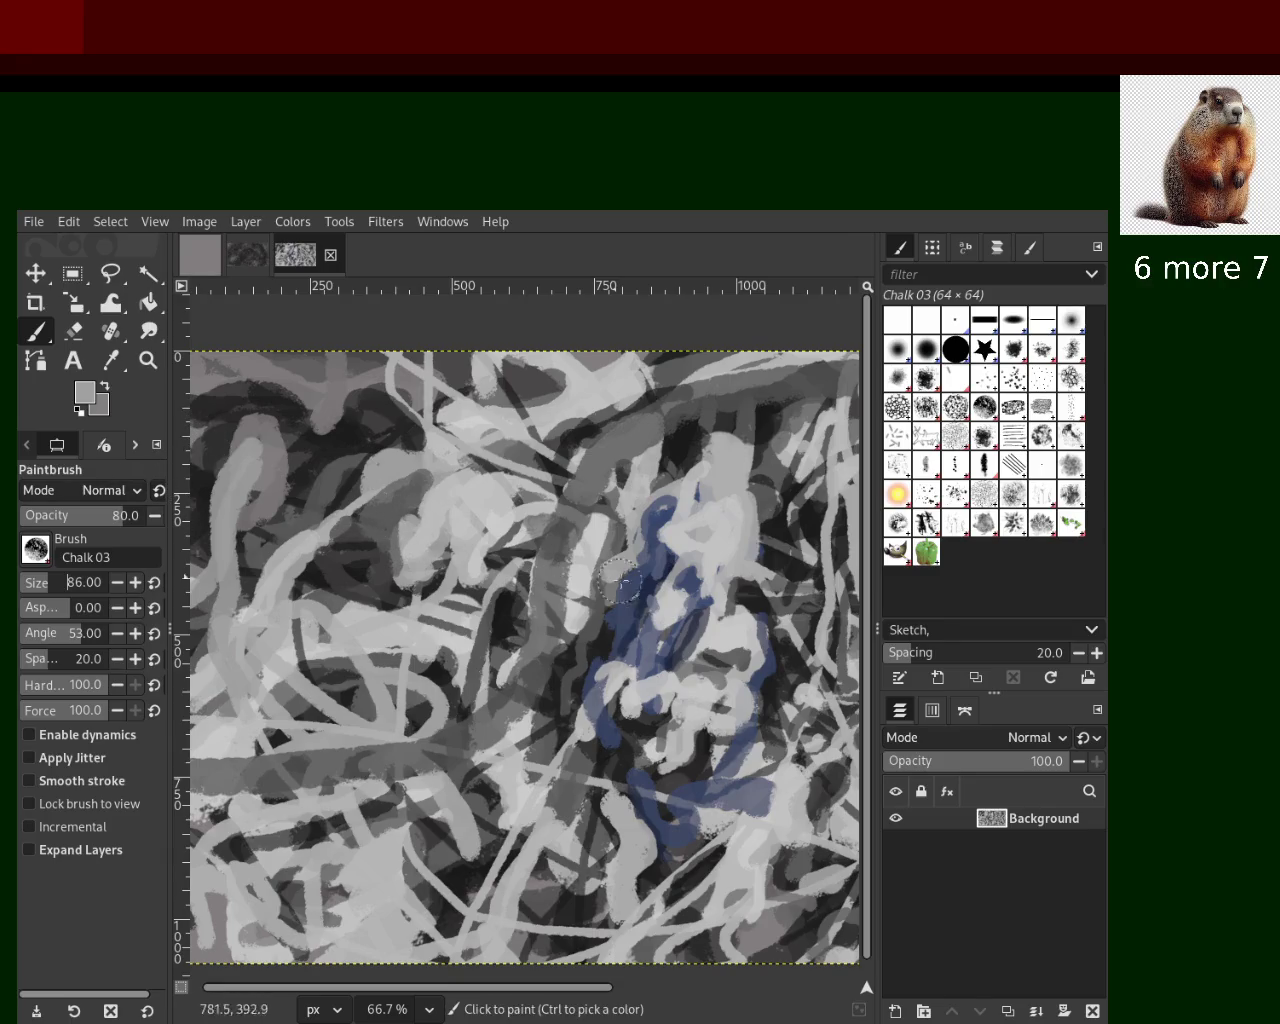
{"action": "left_click", "coordinate": [655, 595], "text": "ctrl"}
Paint long blue chalk strokes across the lower left, redoing one after an undo
{"action": "left_click_drag", "start_coordinate": [545, 460], "coordinate": [200, 880]}
{"action": "left_click_drag", "start_coordinate": [469, 838], "coordinate": [520, 580]}
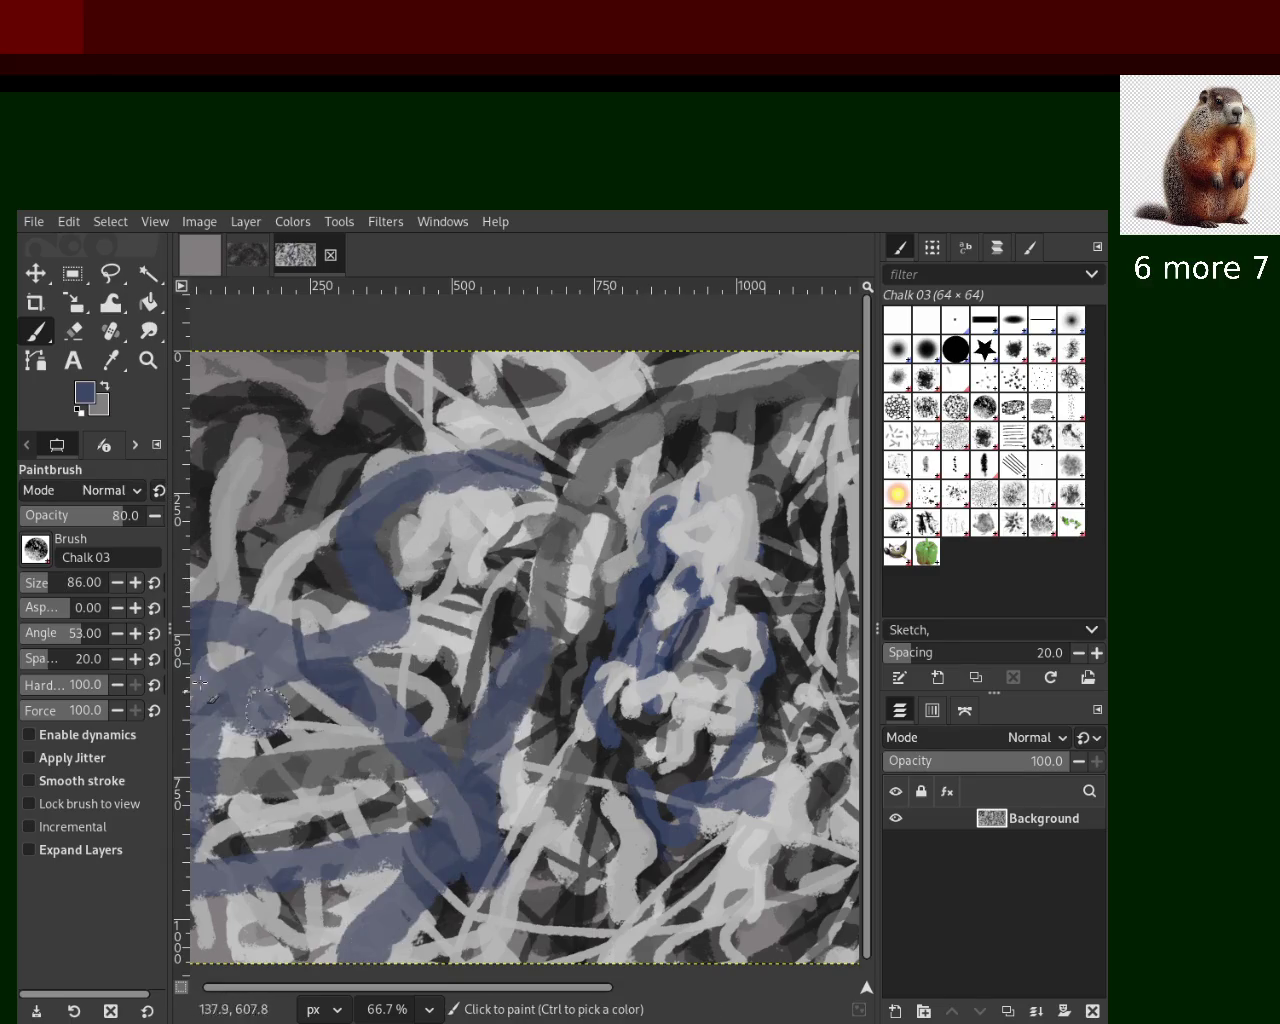
{"action": "key", "text": "ctrl+z"}
{"action": "key", "text": "ctrl+z"}
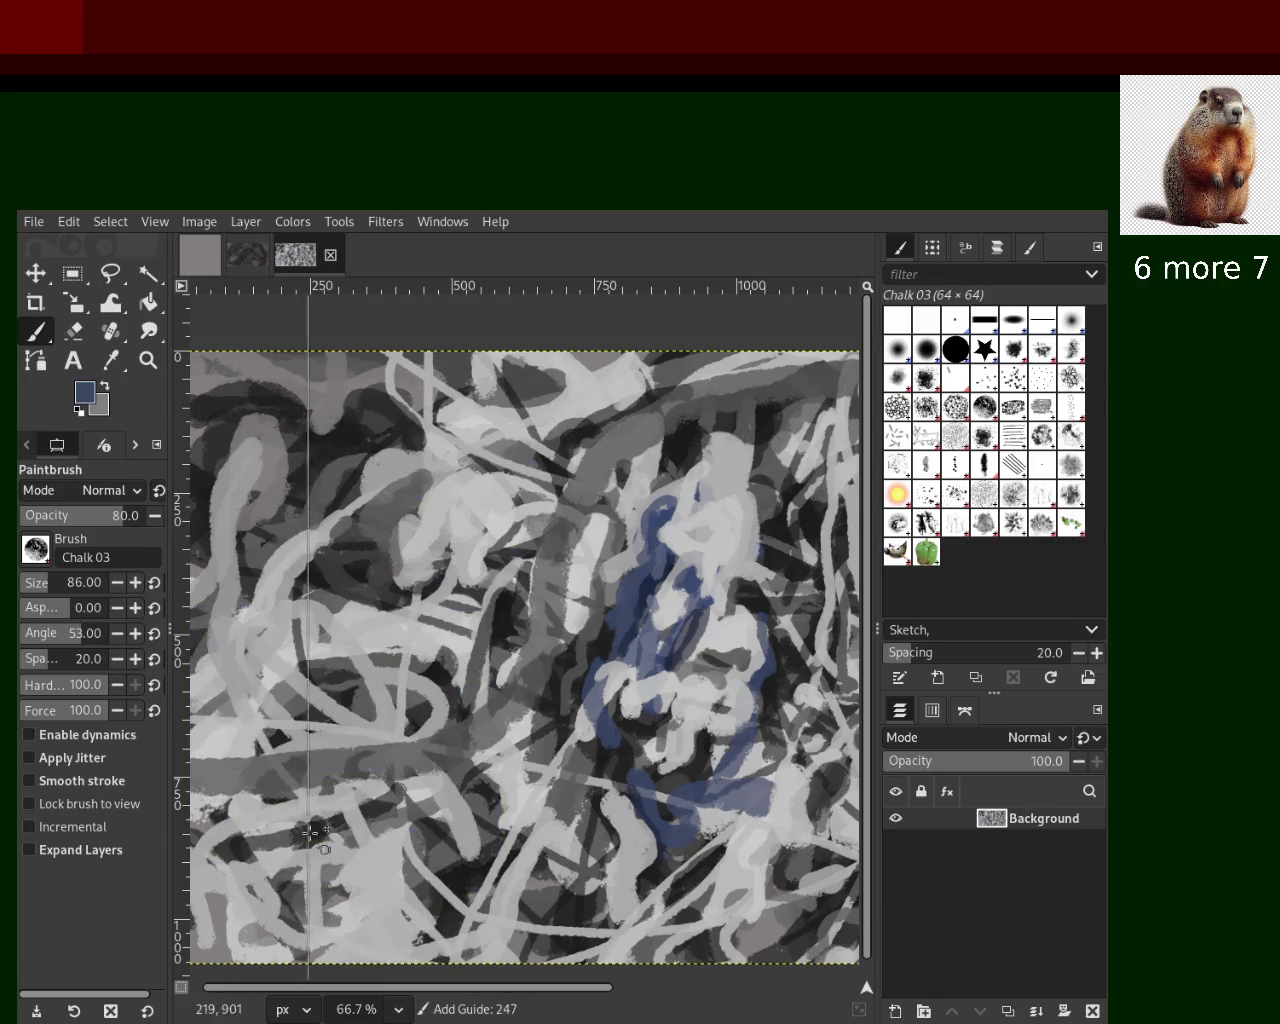
{"action": "mouse_move", "coordinate": [400, 830]}
{"action": "left_mouse_down"}
{"action": "mouse_move", "coordinate": [327, 843]}
{"action": "mouse_move", "coordinate": [311, 889]}
{"action": "left_mouse_up"}
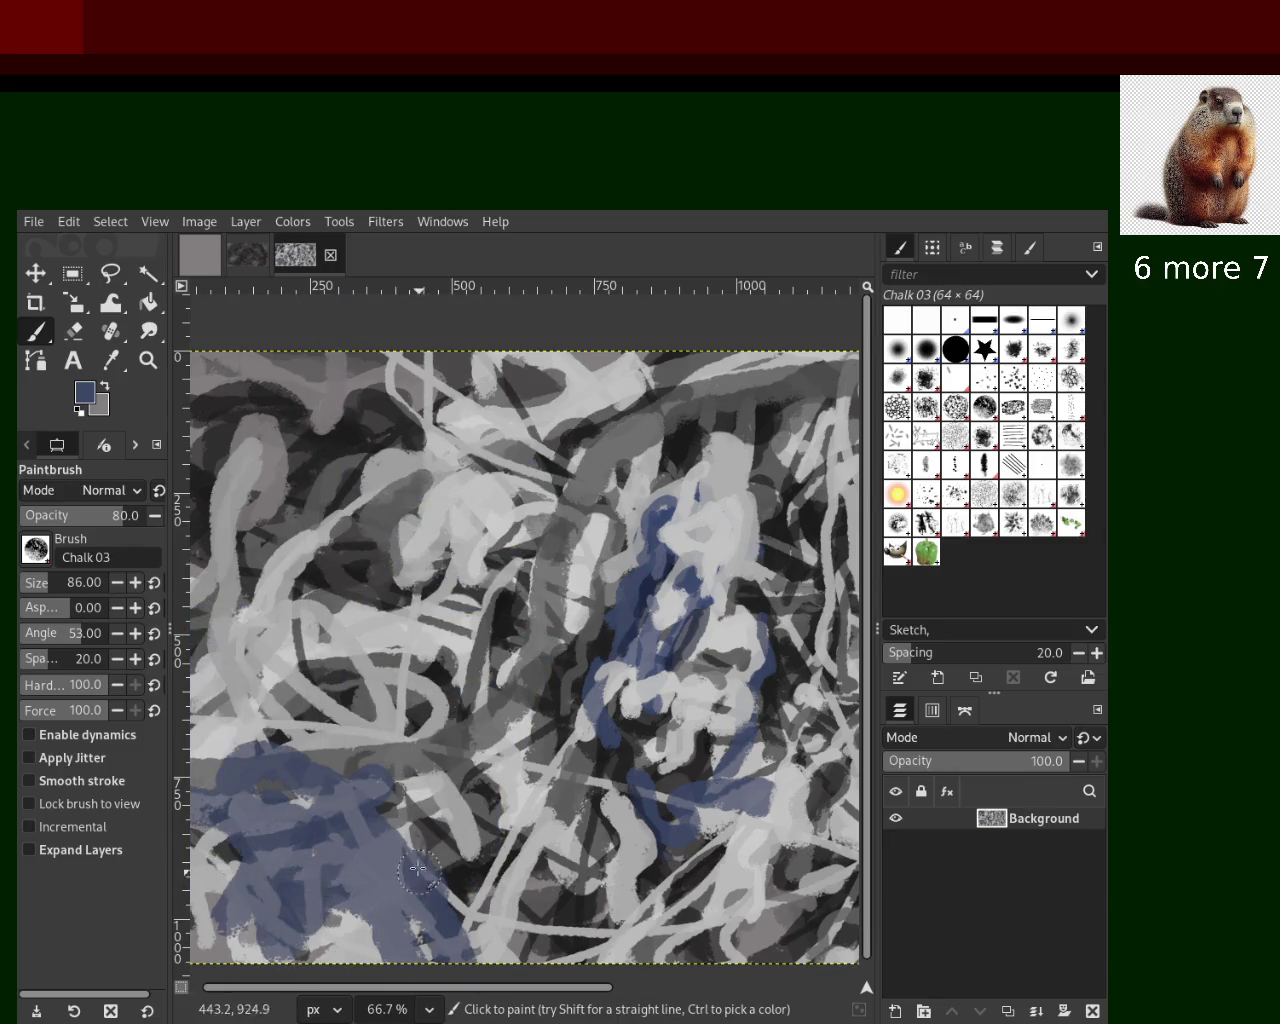
Sample light grey and paint a looping stroke at the bottom left
{"action": "left_click", "coordinate": [395, 793], "text": "ctrl"}
{"action": "mouse_move", "coordinate": [390, 791]}
{"action": "left_mouse_down"}
{"action": "mouse_move", "coordinate": [415, 937]}
{"action": "mouse_move", "coordinate": [355, 792]}
{"action": "mouse_move", "coordinate": [376, 855]}
{"action": "left_mouse_up"}
{"action": "key", "text": "ctrl+z"}
{"action": "left_click_drag", "start_coordinate": [247, 816], "coordinate": [241, 988]}
Sample blue and dark navy and rework the lower-left patch with them
{"action": "left_click", "coordinate": [343, 890], "text": "ctrl"}
{"action": "left_click_drag", "start_coordinate": [343, 890], "coordinate": [304, 812]}
{"action": "key", "text": "ctrl+z"}
{"action": "key", "text": "ctrl+z"}
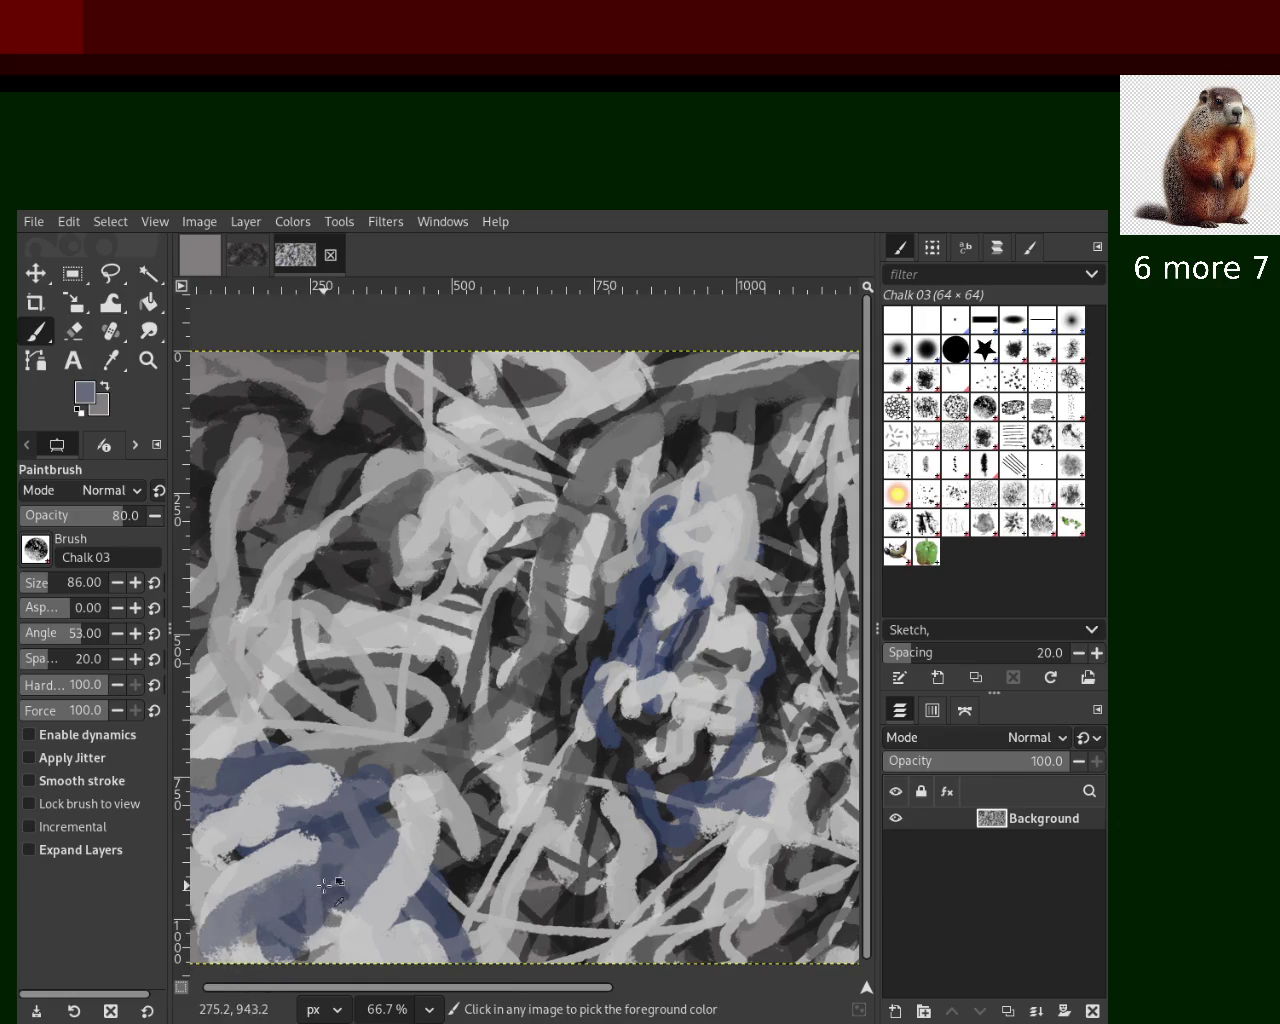
{"action": "left_click_drag", "start_coordinate": [325, 885], "coordinate": [285, 905]}
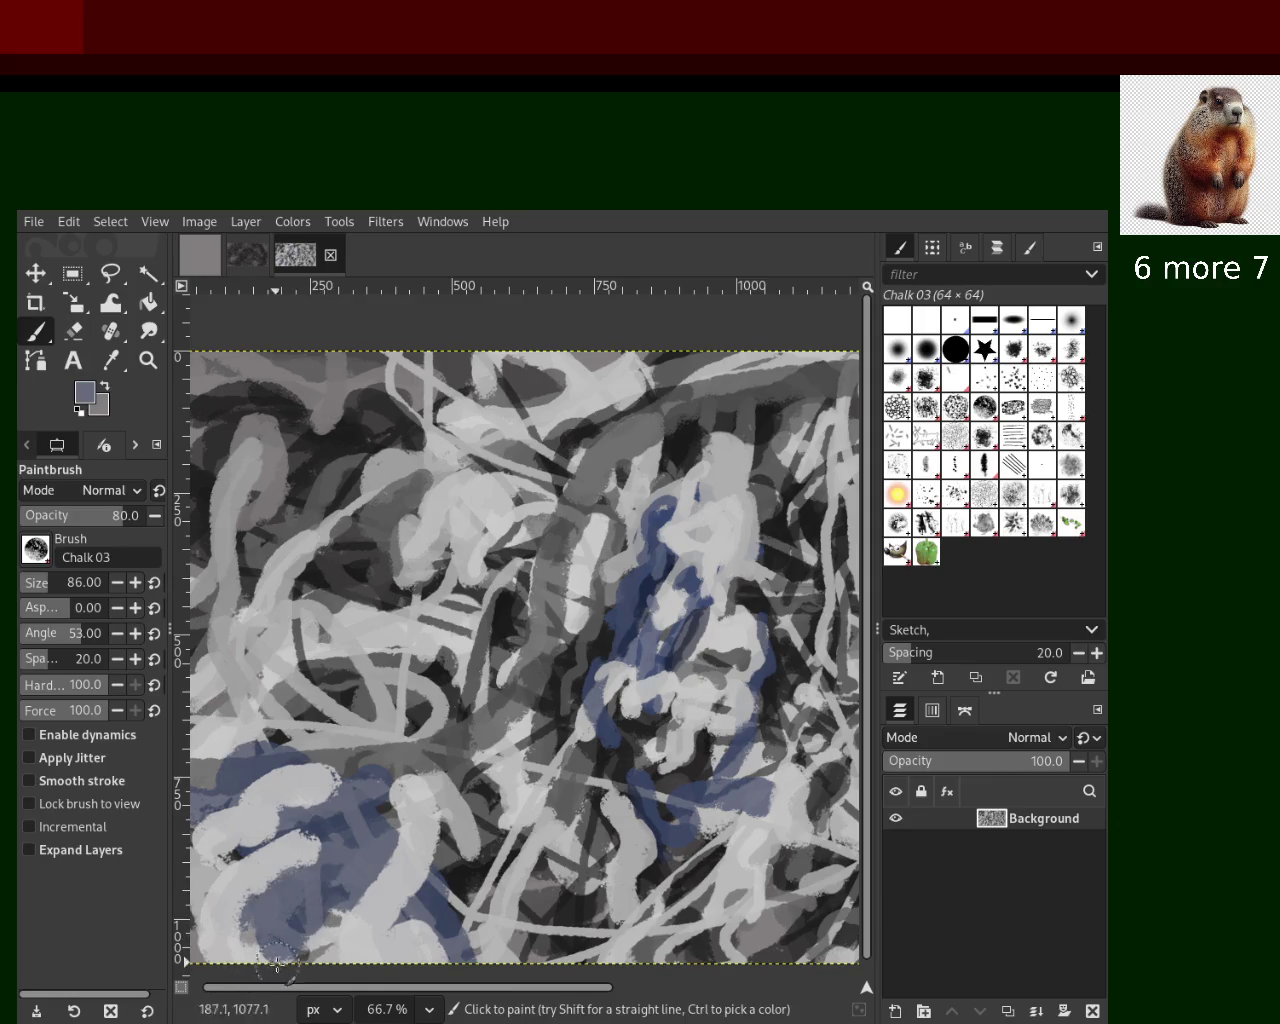
{"action": "left_click", "coordinate": [629, 641], "text": "ctrl"}
{"action": "mouse_move", "coordinate": [365, 830]}
{"action": "left_mouse_down"}
{"action": "mouse_move", "coordinate": [300, 955]}
{"action": "mouse_move", "coordinate": [292, 897]}
{"action": "left_mouse_up"}
{"action": "key", "text": "ctrl+z"}
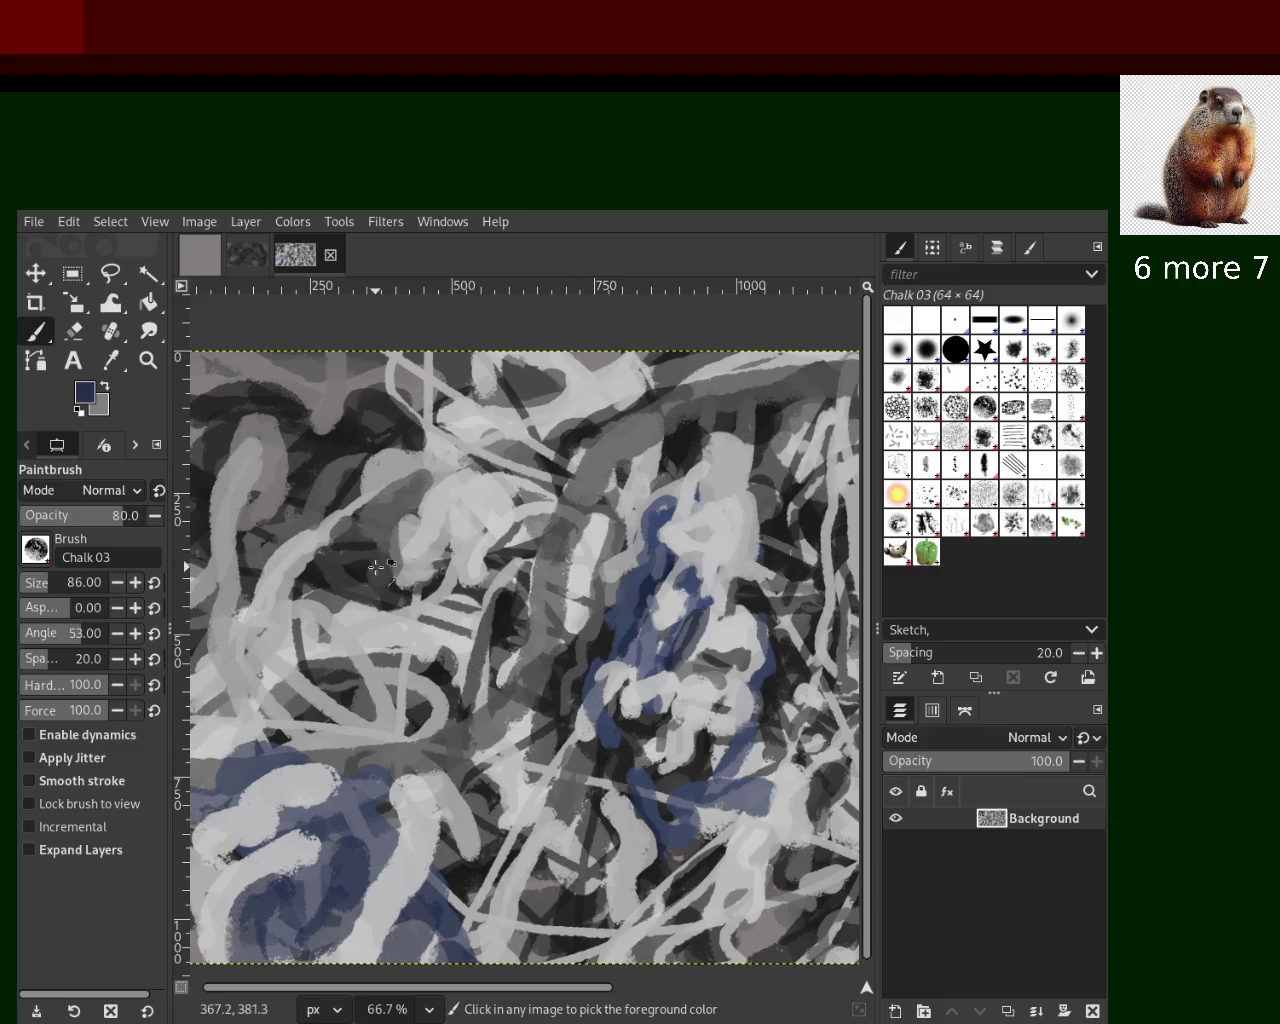
Sample near-black and paint a diagonal stroke left of centre, redrawing it until it sits right
{"action": "left_click", "coordinate": [347, 427], "text": "ctrl"}
{"action": "left_click_drag", "start_coordinate": [665, 435], "coordinate": [502, 557]}
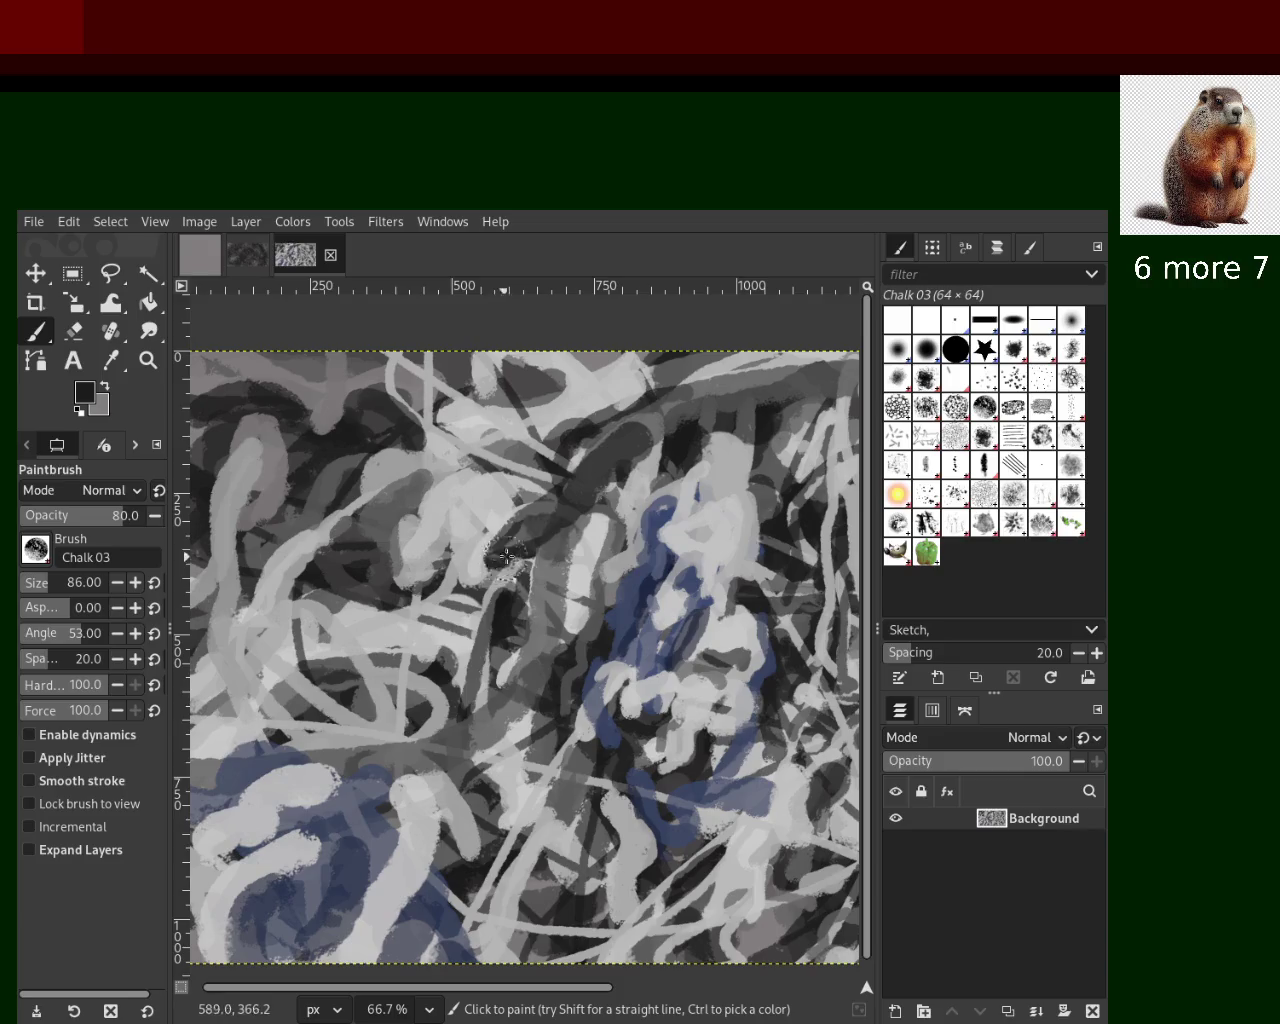
{"action": "key", "text": "ctrl+z"}
{"action": "left_click_drag", "start_coordinate": [445, 468], "coordinate": [395, 585]}
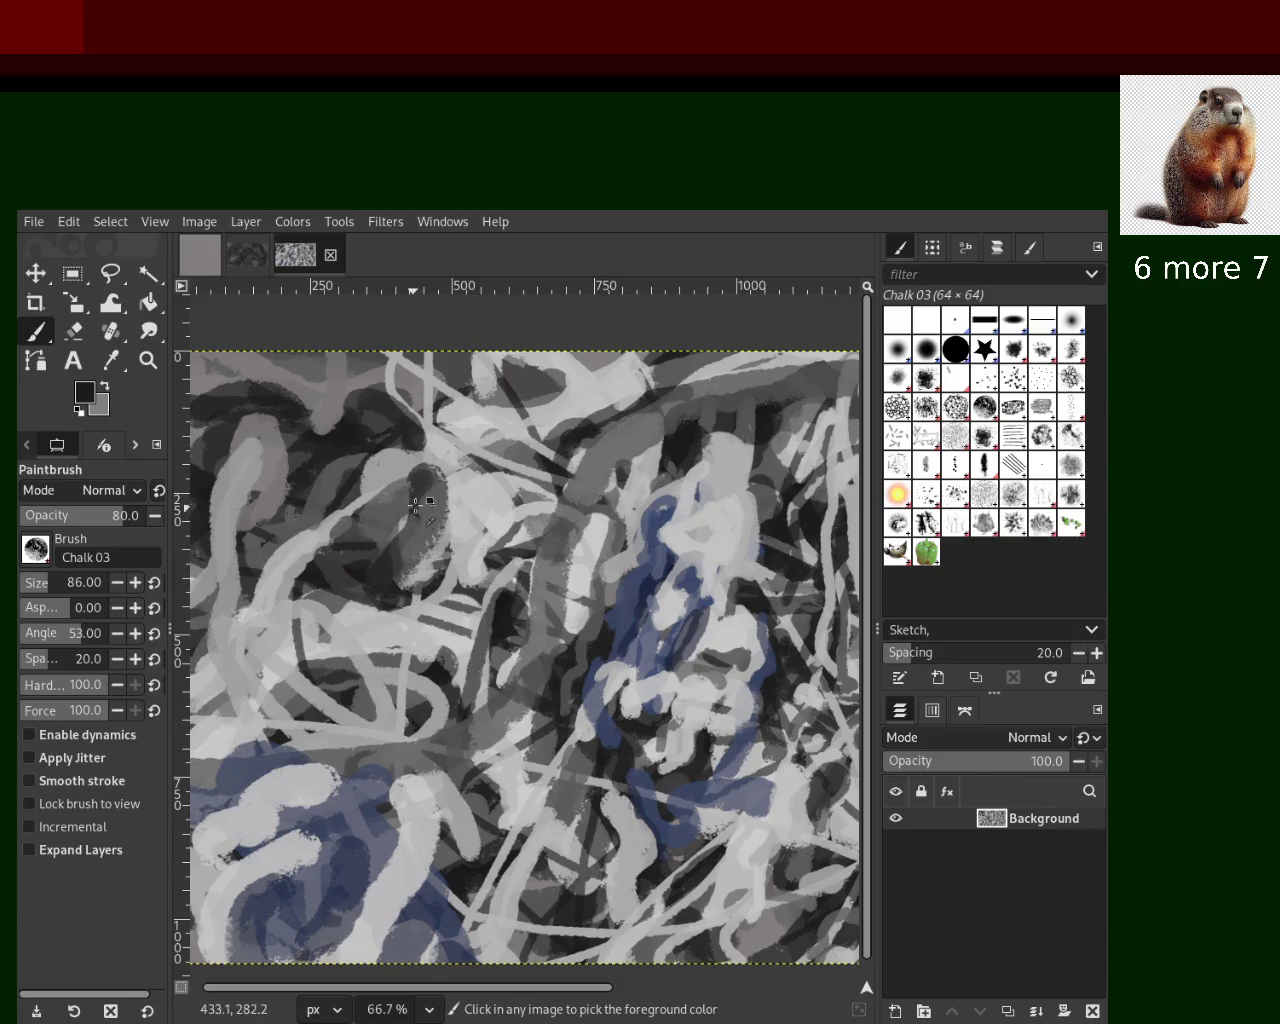
{"action": "key", "text": "ctrl+z"}
{"action": "left_click_drag", "start_coordinate": [440, 462], "coordinate": [368, 612]}
{"action": "key", "text": "ctrl+z"}
{"action": "mouse_move", "coordinate": [445, 470]}
{"action": "left_mouse_down"}
{"action": "mouse_move", "coordinate": [358, 657]}
{"action": "mouse_move", "coordinate": [425, 612]}
{"action": "left_mouse_up"}
{"action": "key", "text": "ctrl+z"}
{"action": "key", "text": "ctrl+z"}
{"action": "left_click_drag", "start_coordinate": [432, 495], "coordinate": [379, 599]}
{"action": "key", "text": "ctrl+z"}
{"action": "left_click_drag", "start_coordinate": [421, 475], "coordinate": [353, 621]}
{"action": "key", "text": "ctrl+z"}
{"action": "left_click_drag", "start_coordinate": [446, 494], "coordinate": [344, 621]}
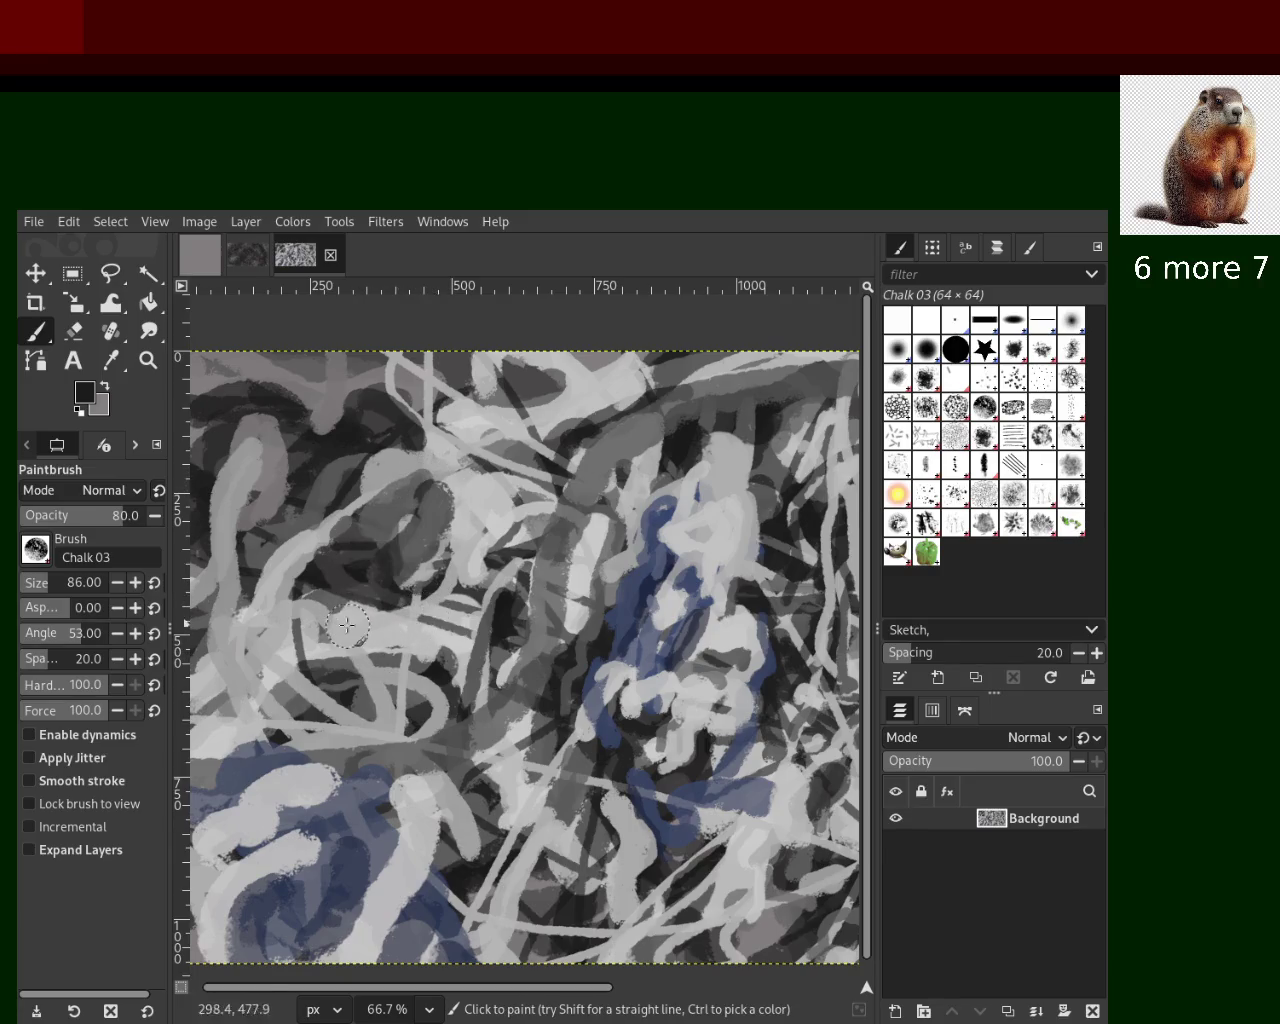
Add light grey above the blue shape and darken the area around the dark stroke
{"action": "left_click", "coordinate": [684, 499], "text": "ctrl"}
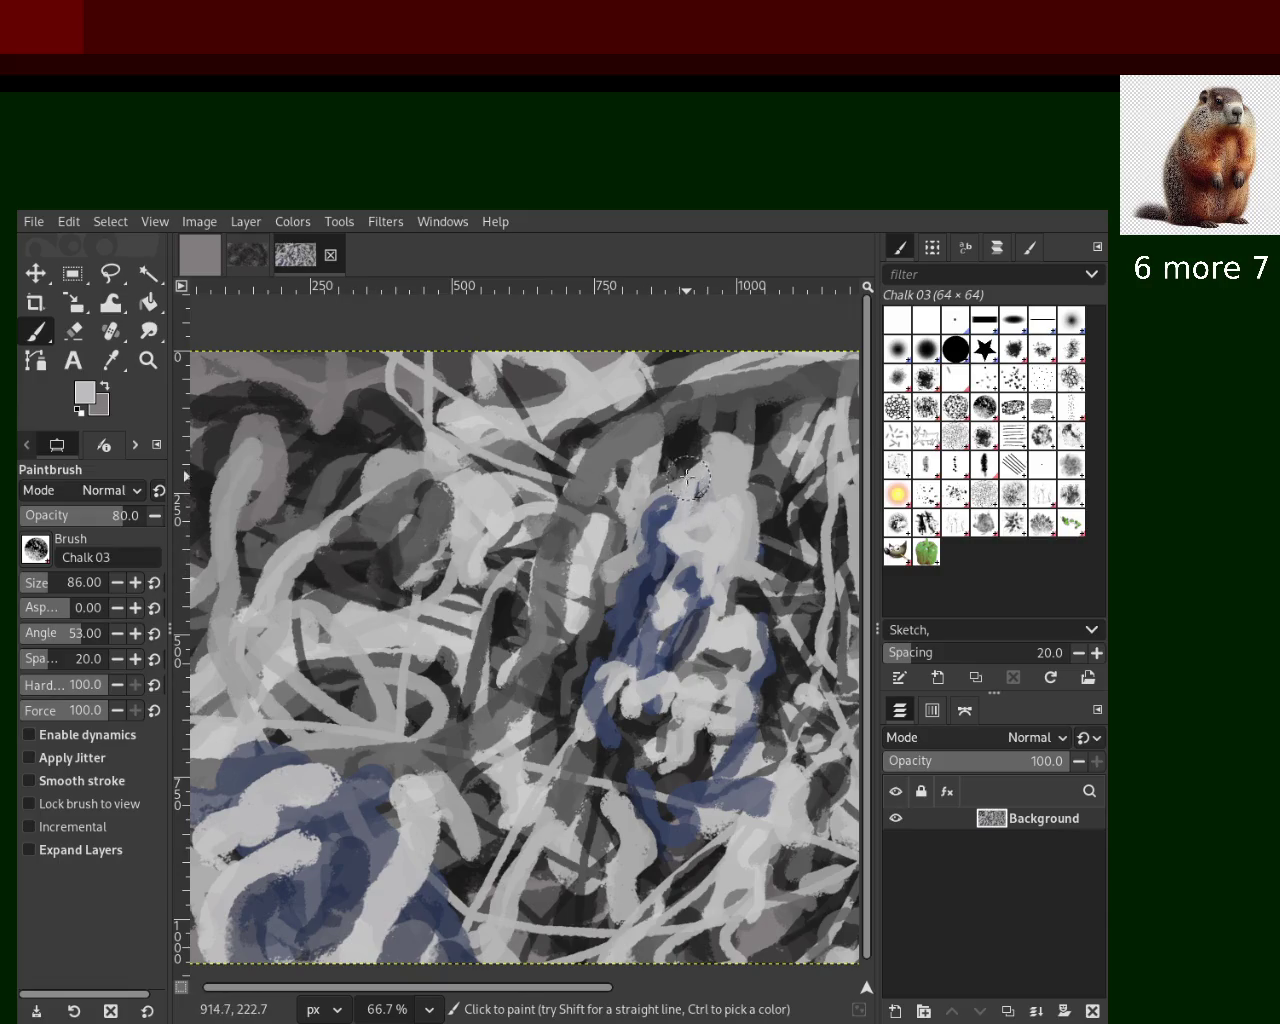
{"action": "left_click_drag", "start_coordinate": [679, 521], "coordinate": [680, 580]}
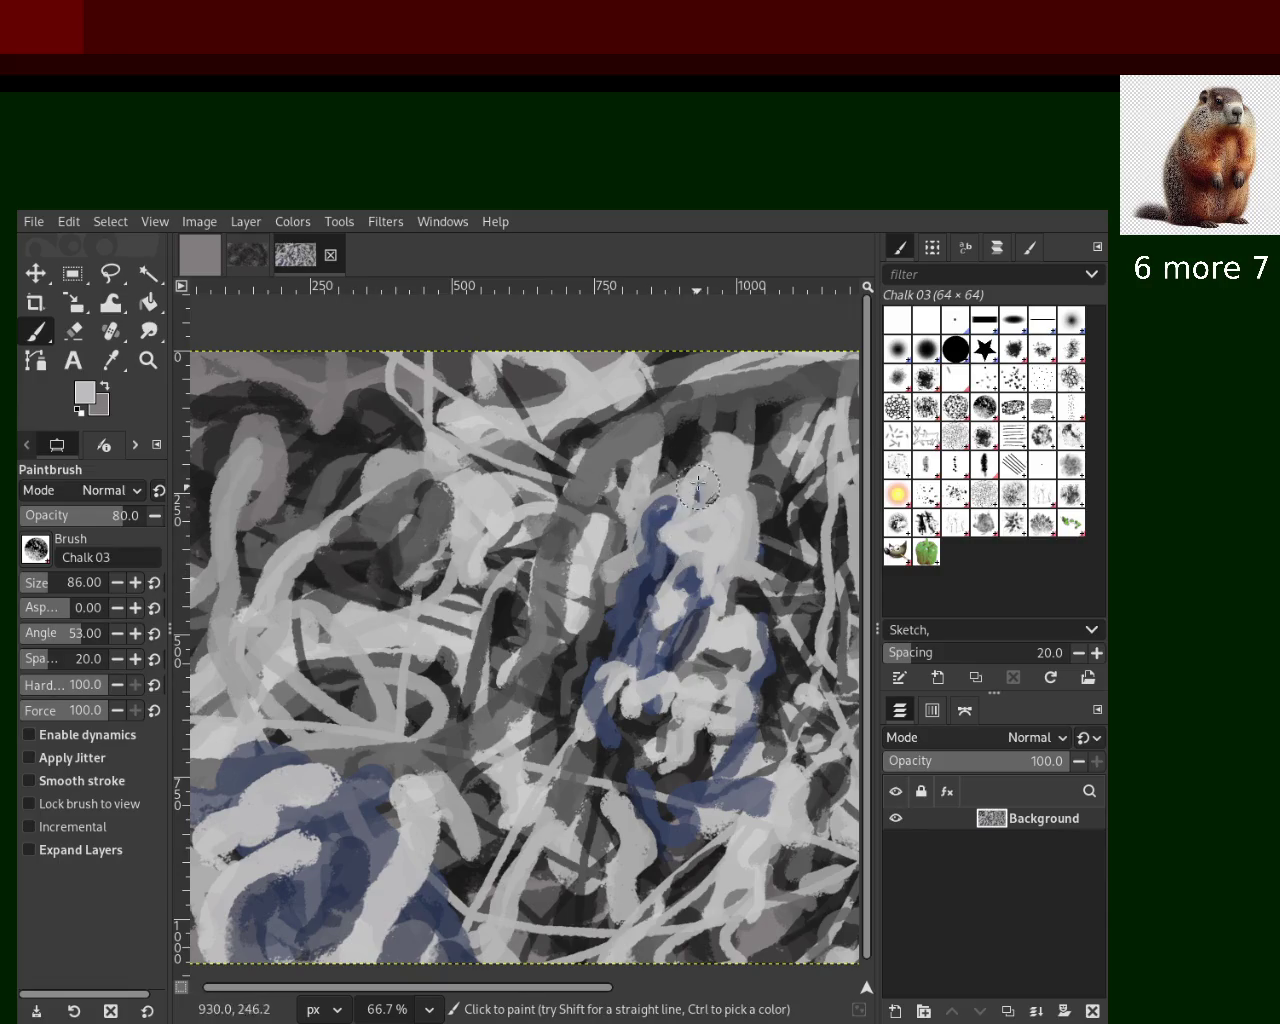
{"action": "left_click", "coordinate": [470, 597], "text": "ctrl"}
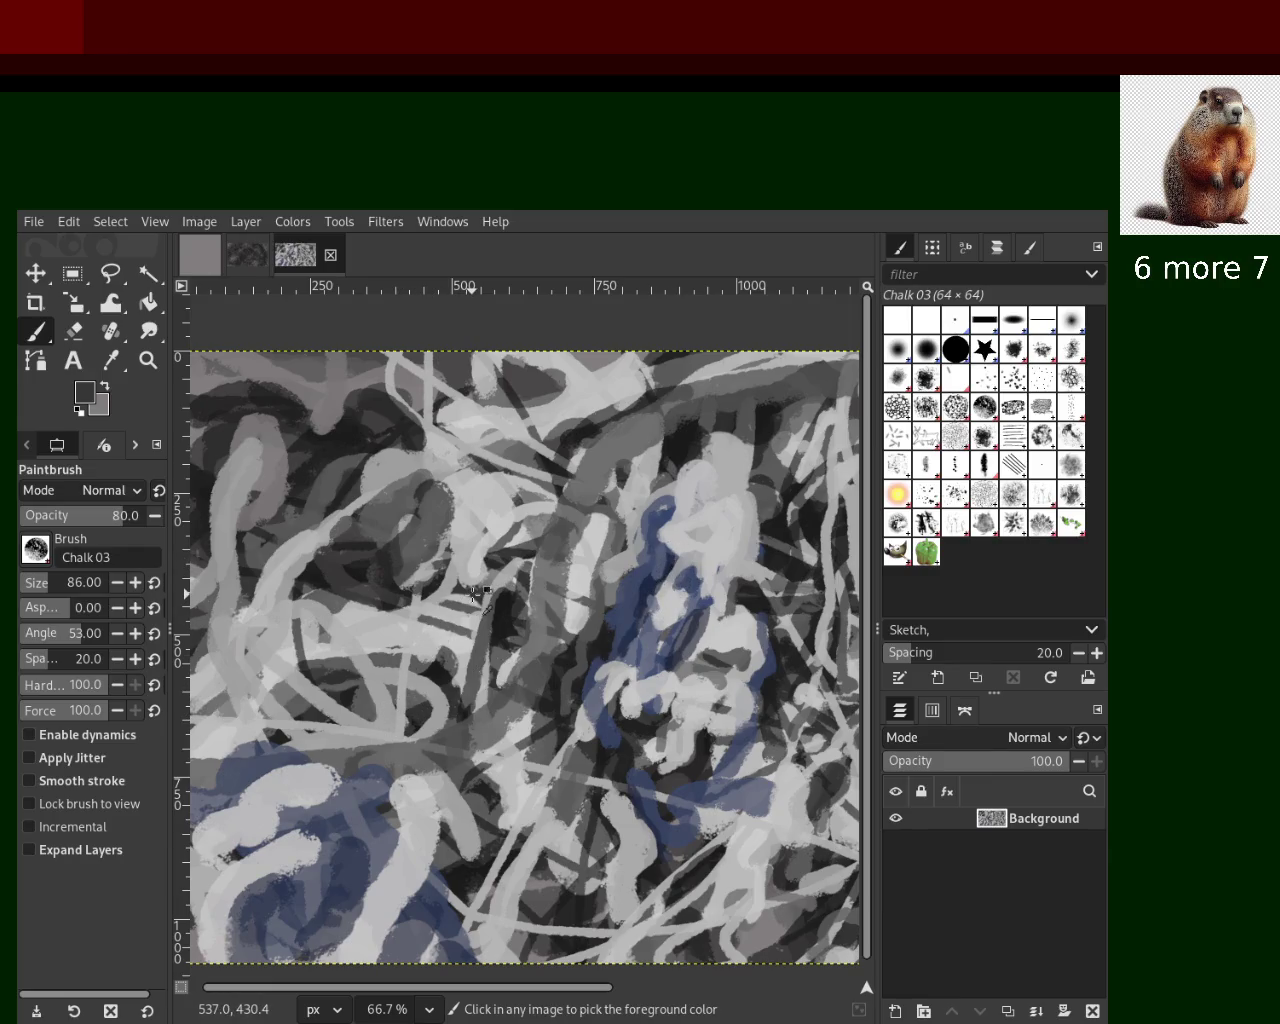
{"action": "left_click_drag", "start_coordinate": [472, 600], "coordinate": [331, 659]}
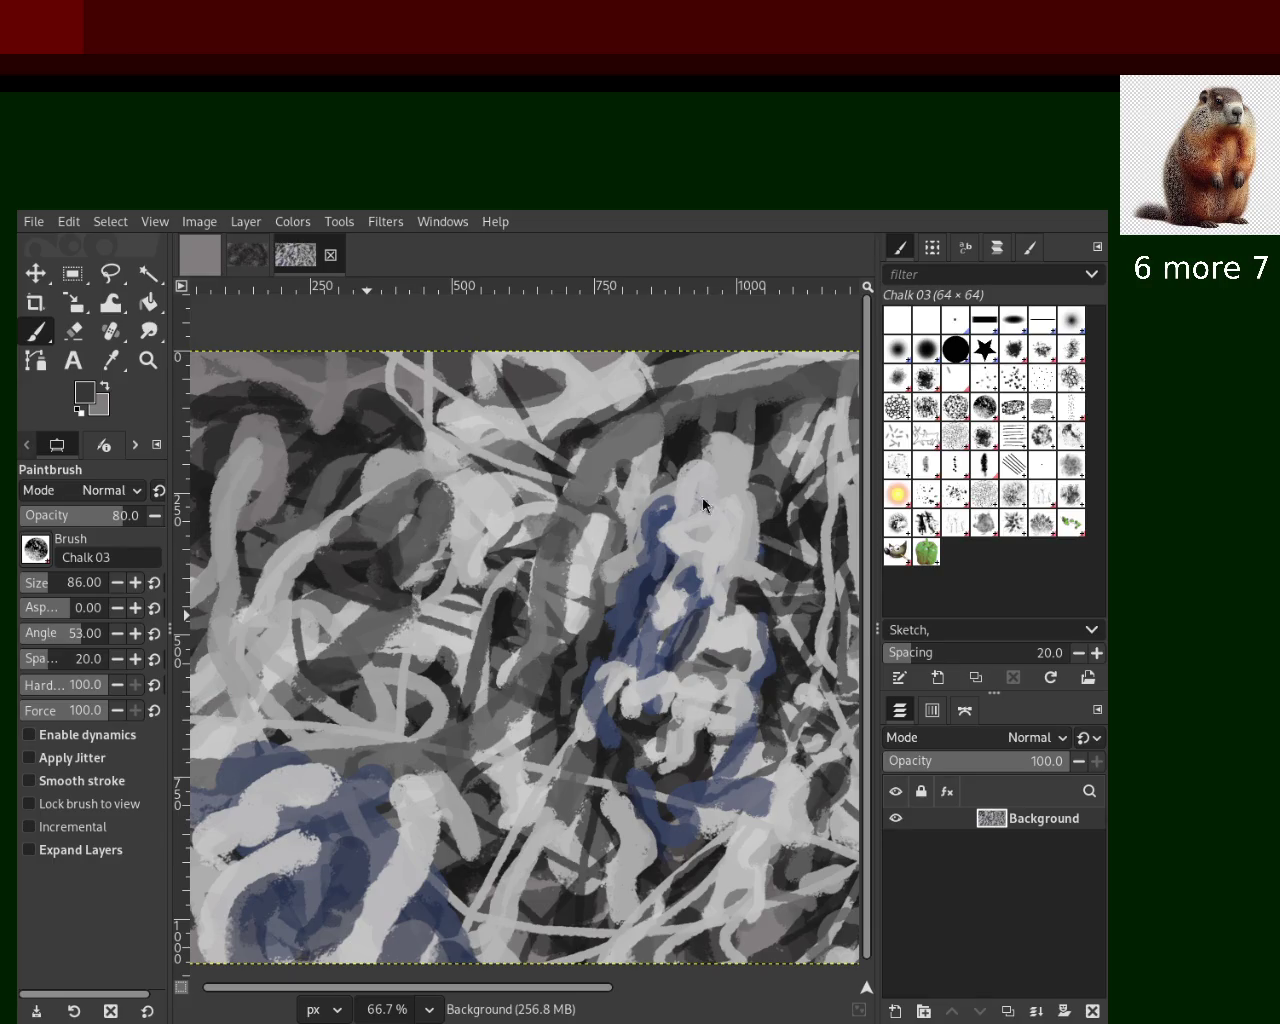
Dab sampled light greys beside the dark stroke, lower left of centre
{"action": "left_click", "coordinate": [442, 700], "text": "ctrl"}
{"action": "left_click_drag", "start_coordinate": [425, 688], "coordinate": [313, 735]}
{"action": "key", "text": "ctrl+z"}
{"action": "left_click", "coordinate": [412, 644], "text": "ctrl"}
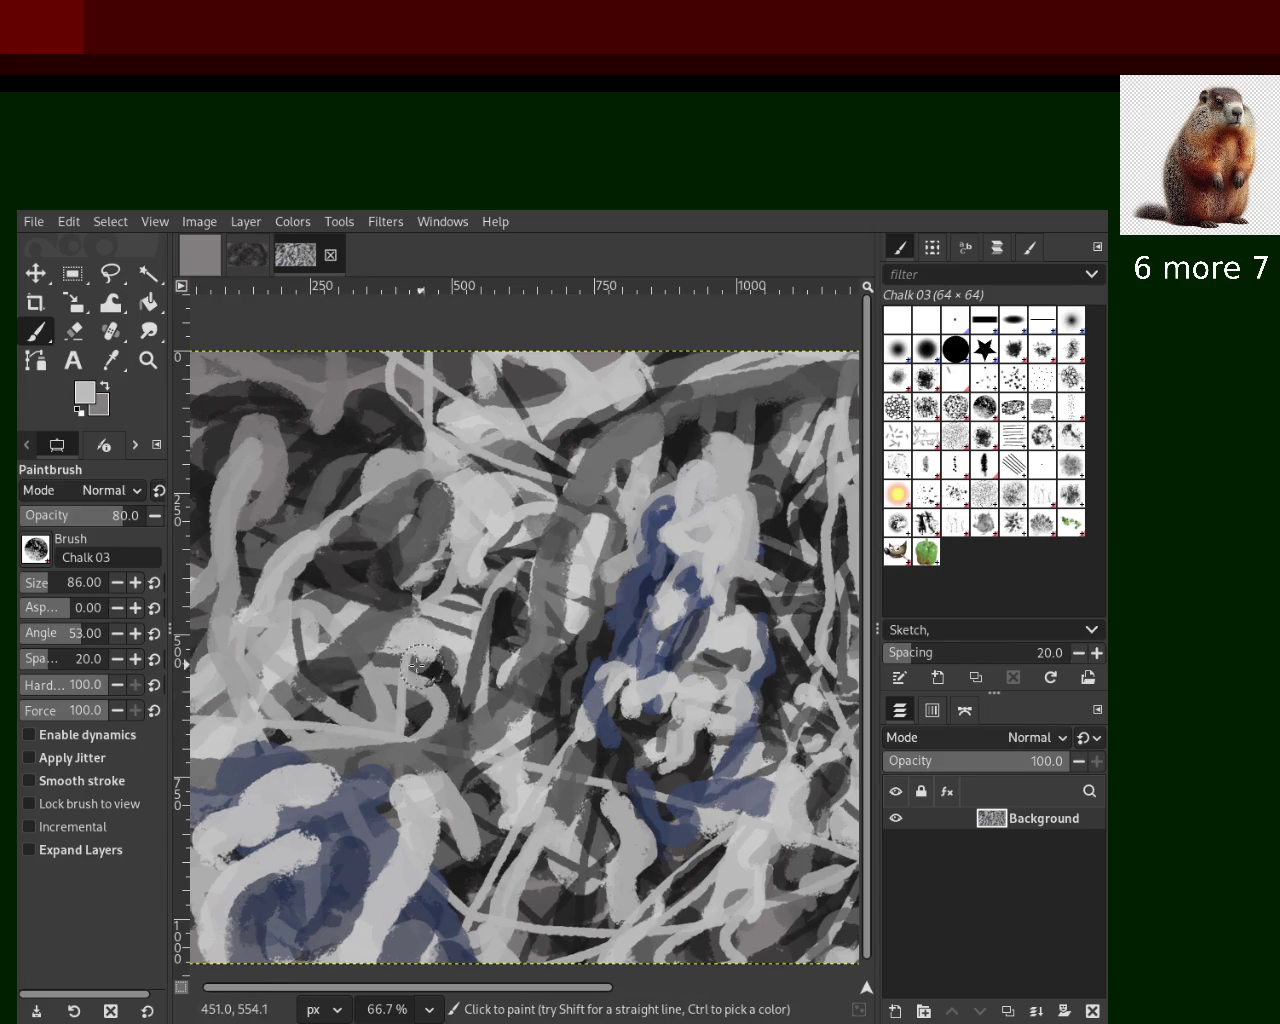
{"action": "left_click_drag", "start_coordinate": [406, 625], "coordinate": [447, 660]}
{"action": "left_click", "coordinate": [334, 621], "text": "ctrl"}
{"action": "left_click_drag", "start_coordinate": [334, 621], "coordinate": [324, 664]}
{"action": "left_click", "coordinate": [333, 619], "text": "ctrl"}
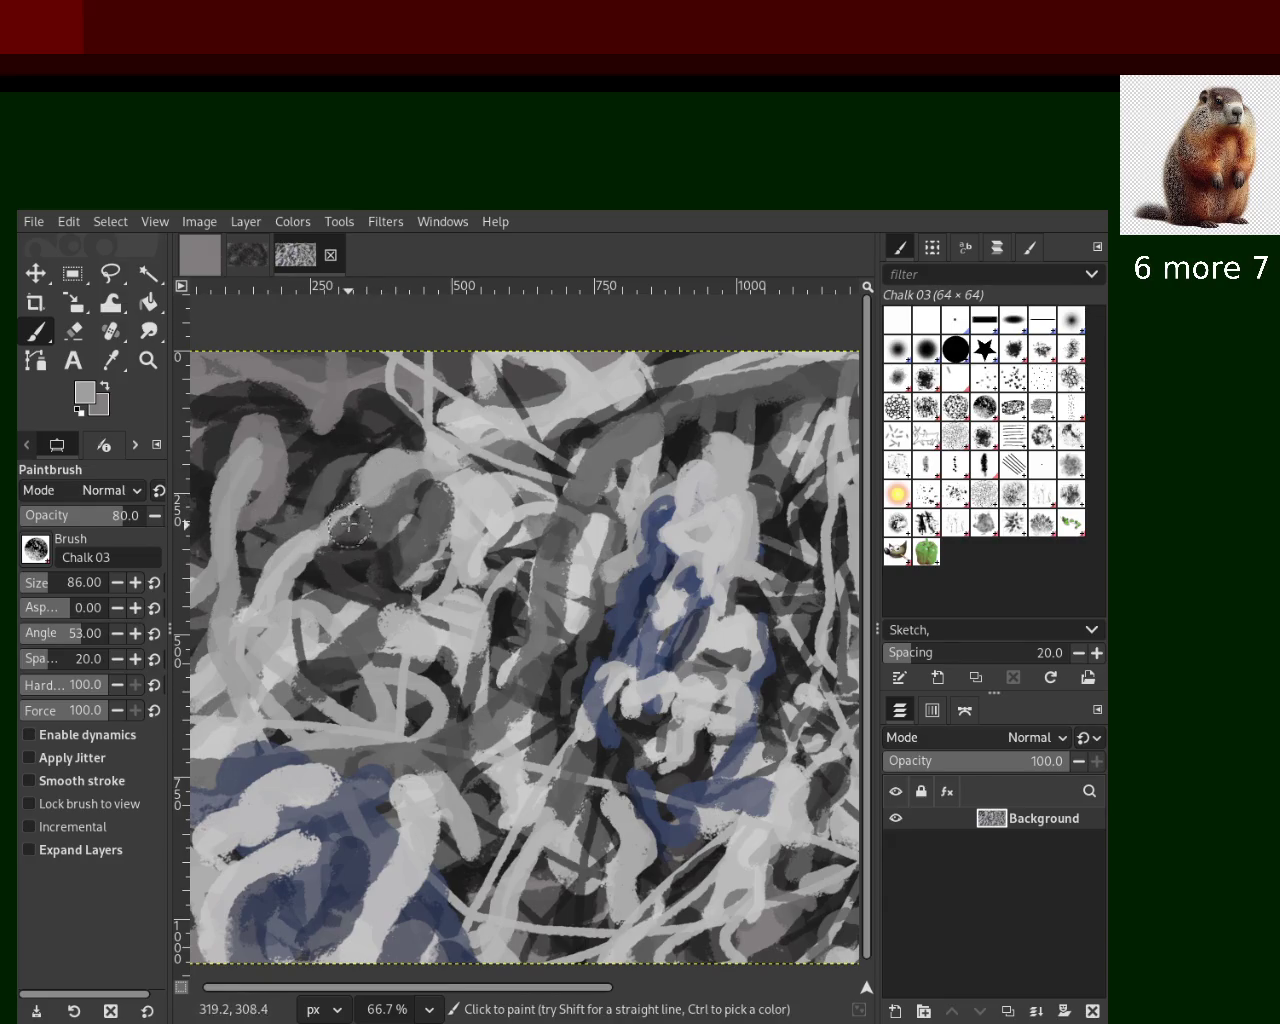
Sample several greys and try a dark vertical stroke, then undo it
{"action": "left_click", "coordinate": [342, 437], "text": "ctrl"}
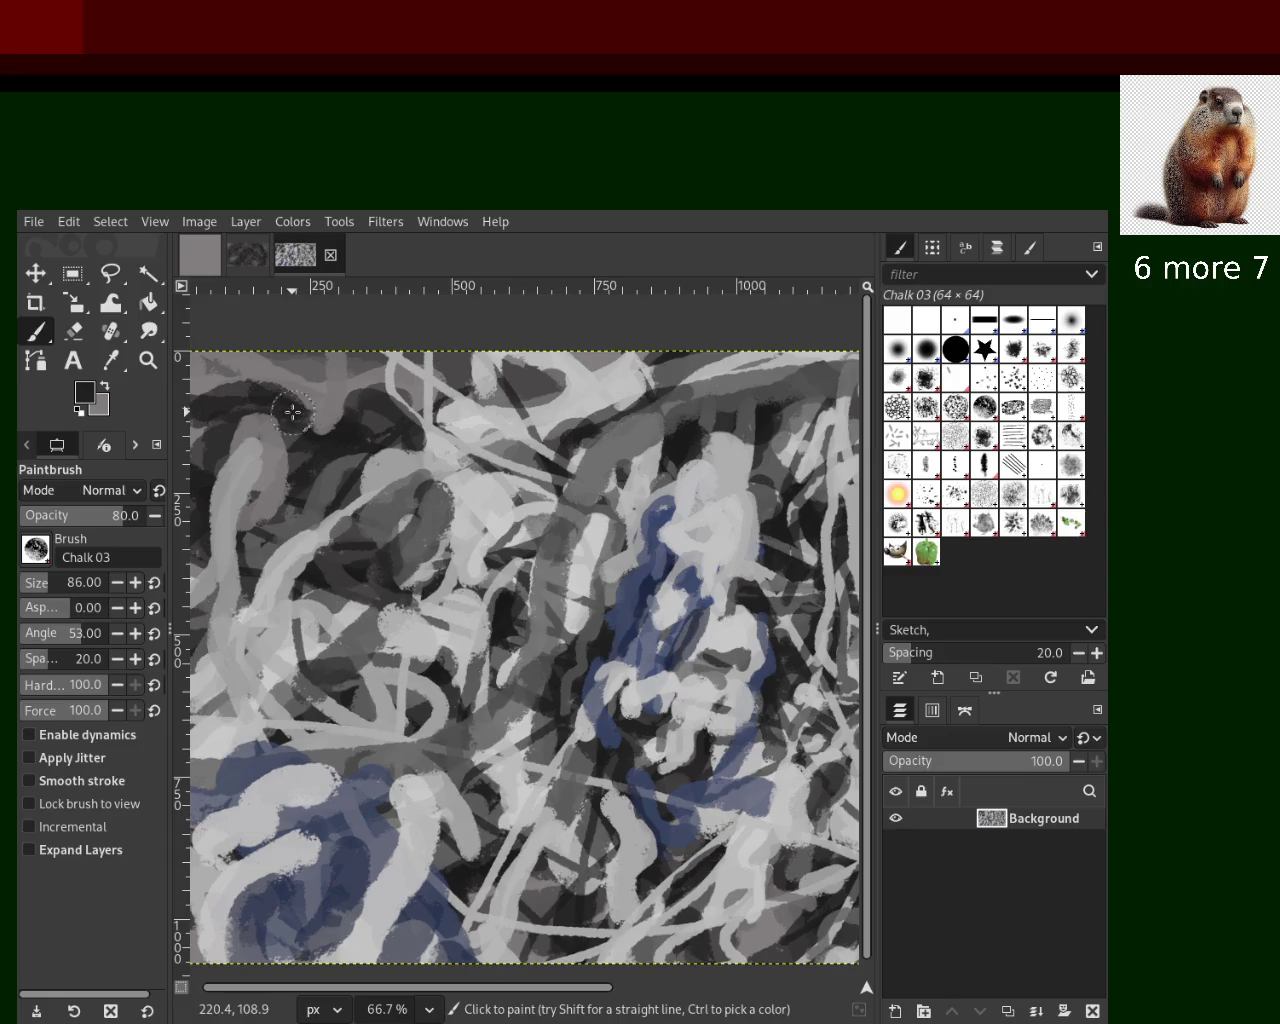
{"action": "left_click", "coordinate": [232, 395], "text": "ctrl"}
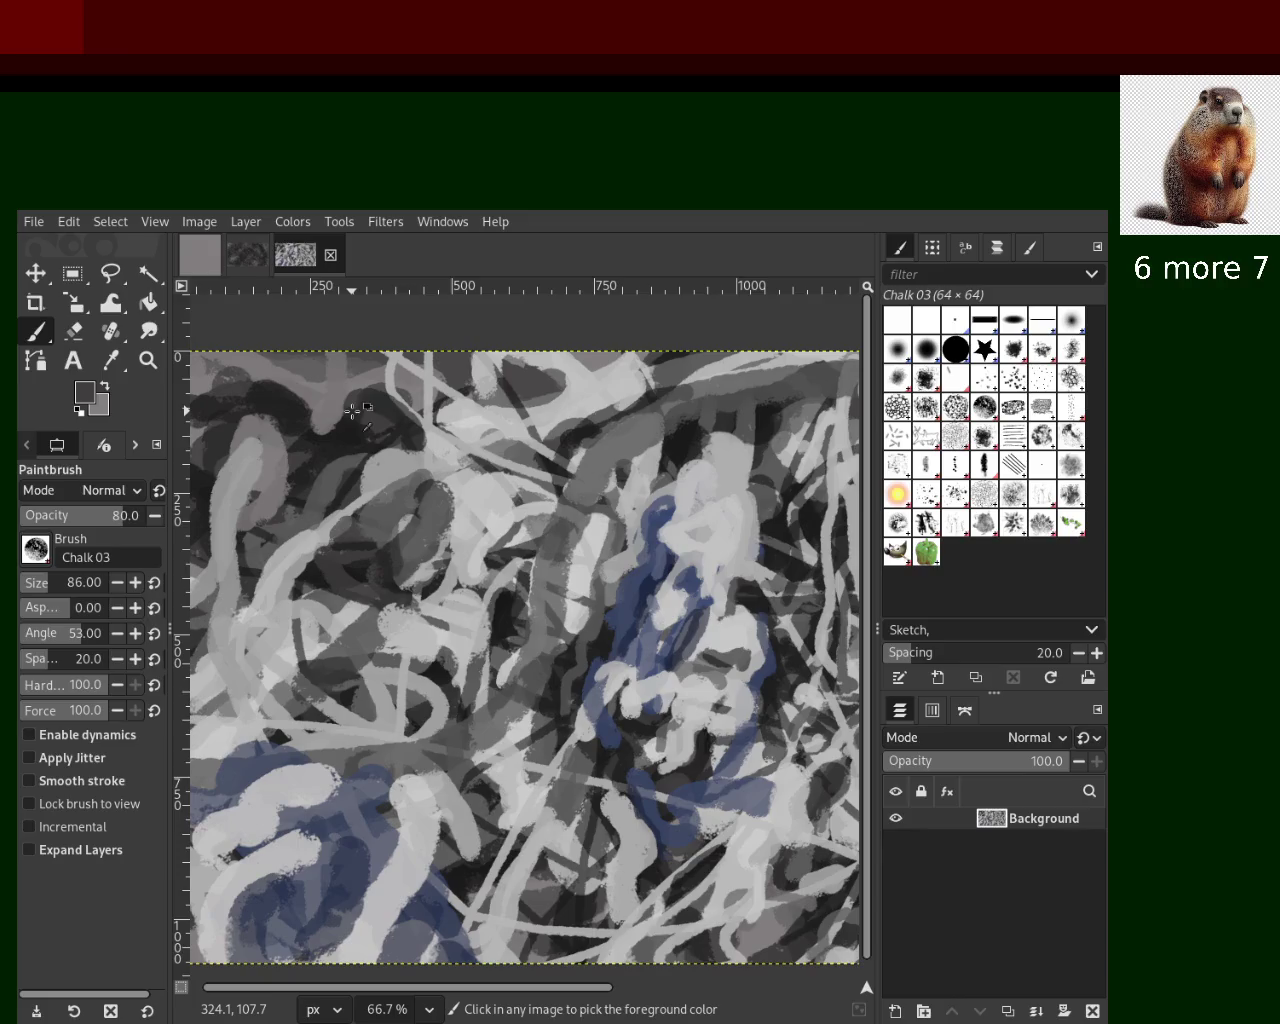
{"action": "left_click", "coordinate": [446, 405], "text": "ctrl"}
{"action": "left_click", "coordinate": [497, 393], "text": "ctrl"}
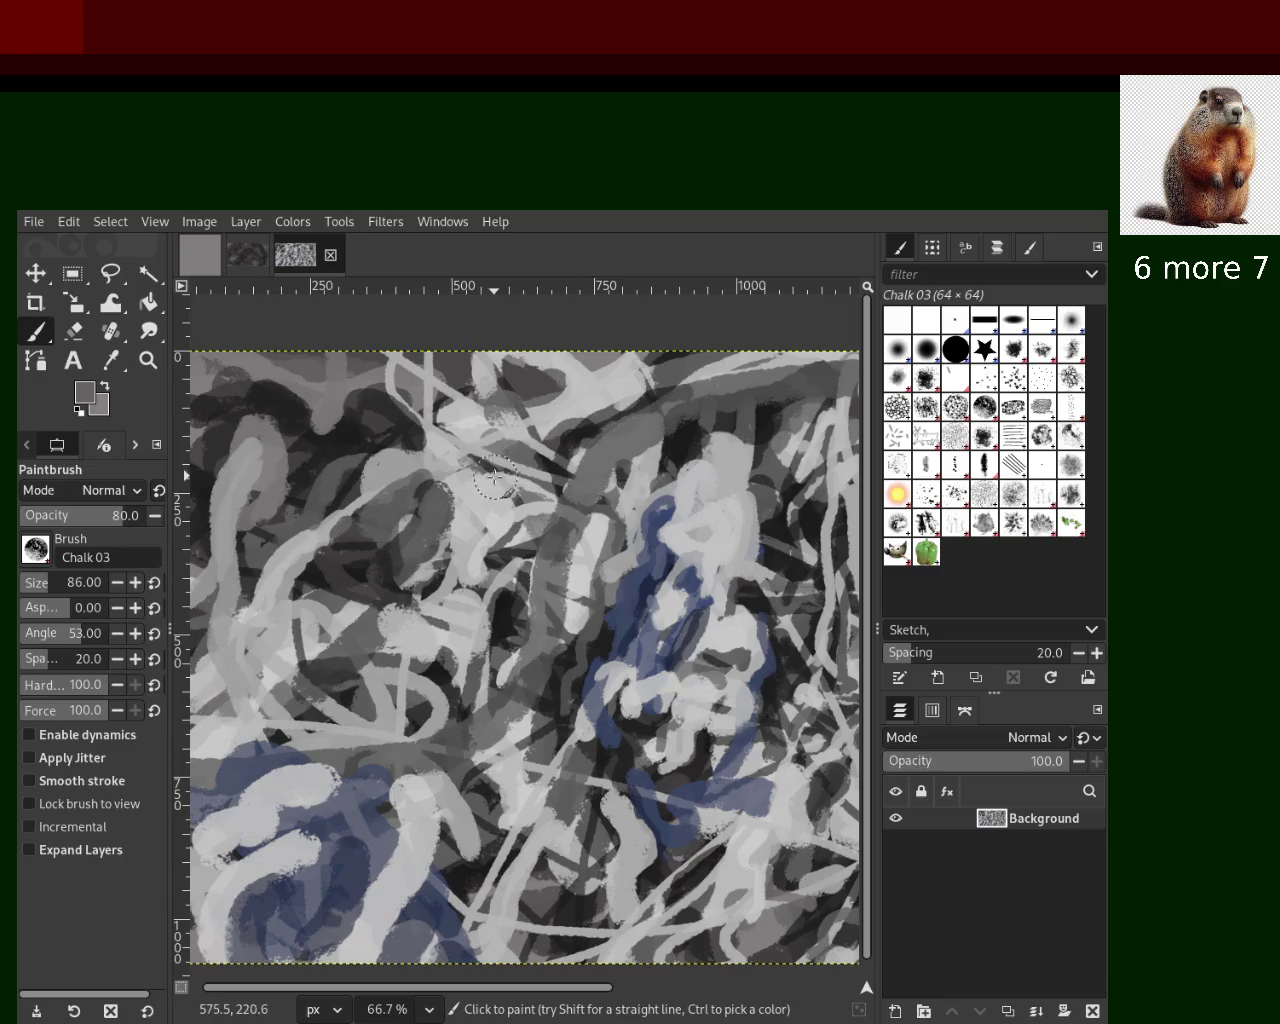
{"action": "left_click", "coordinate": [242, 567], "text": "ctrl"}
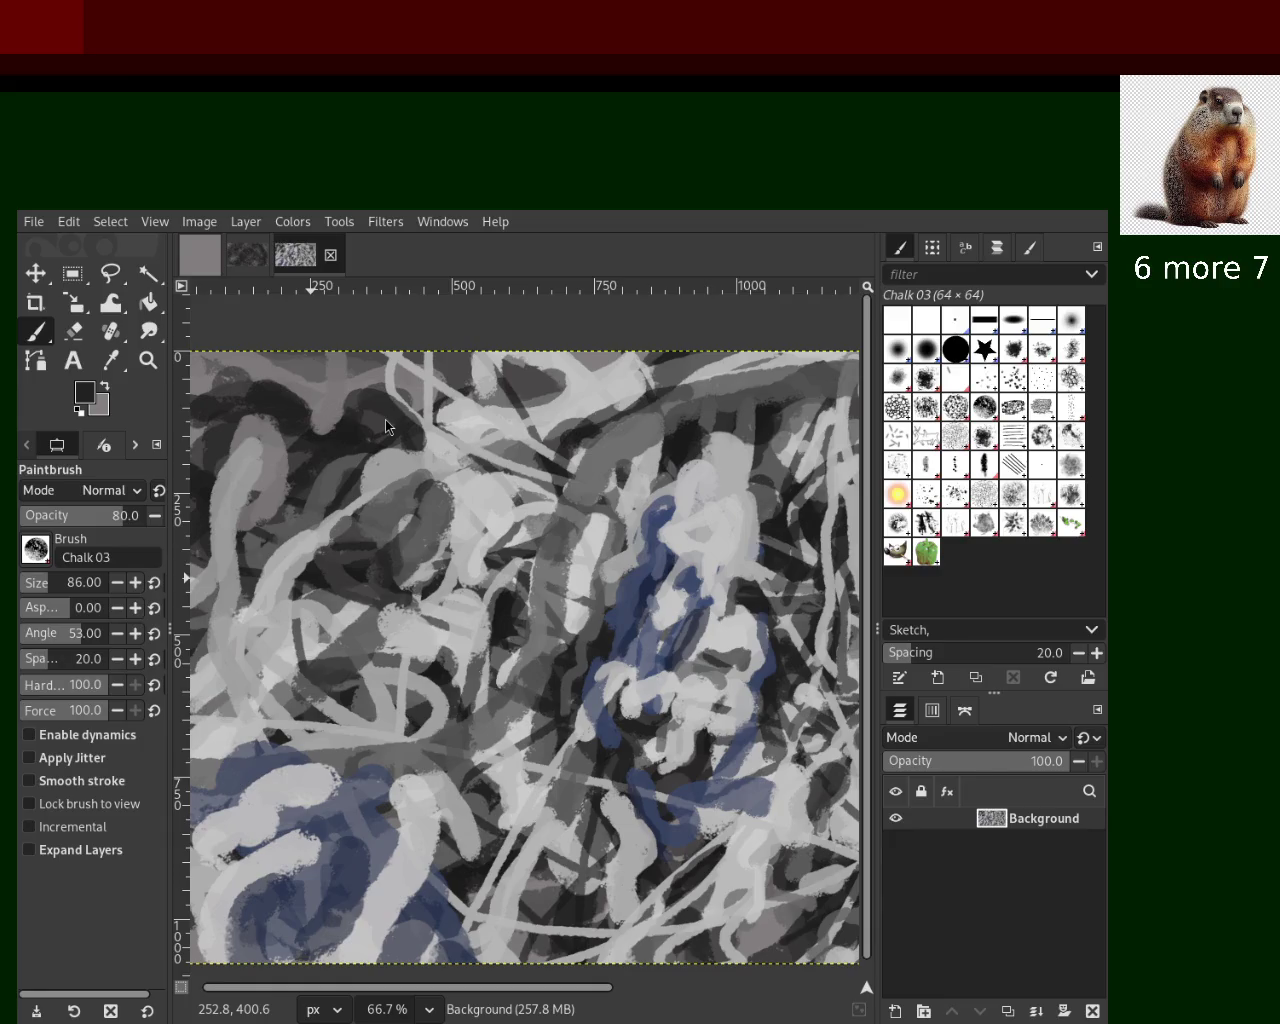
{"action": "key", "text": "ctrl"}
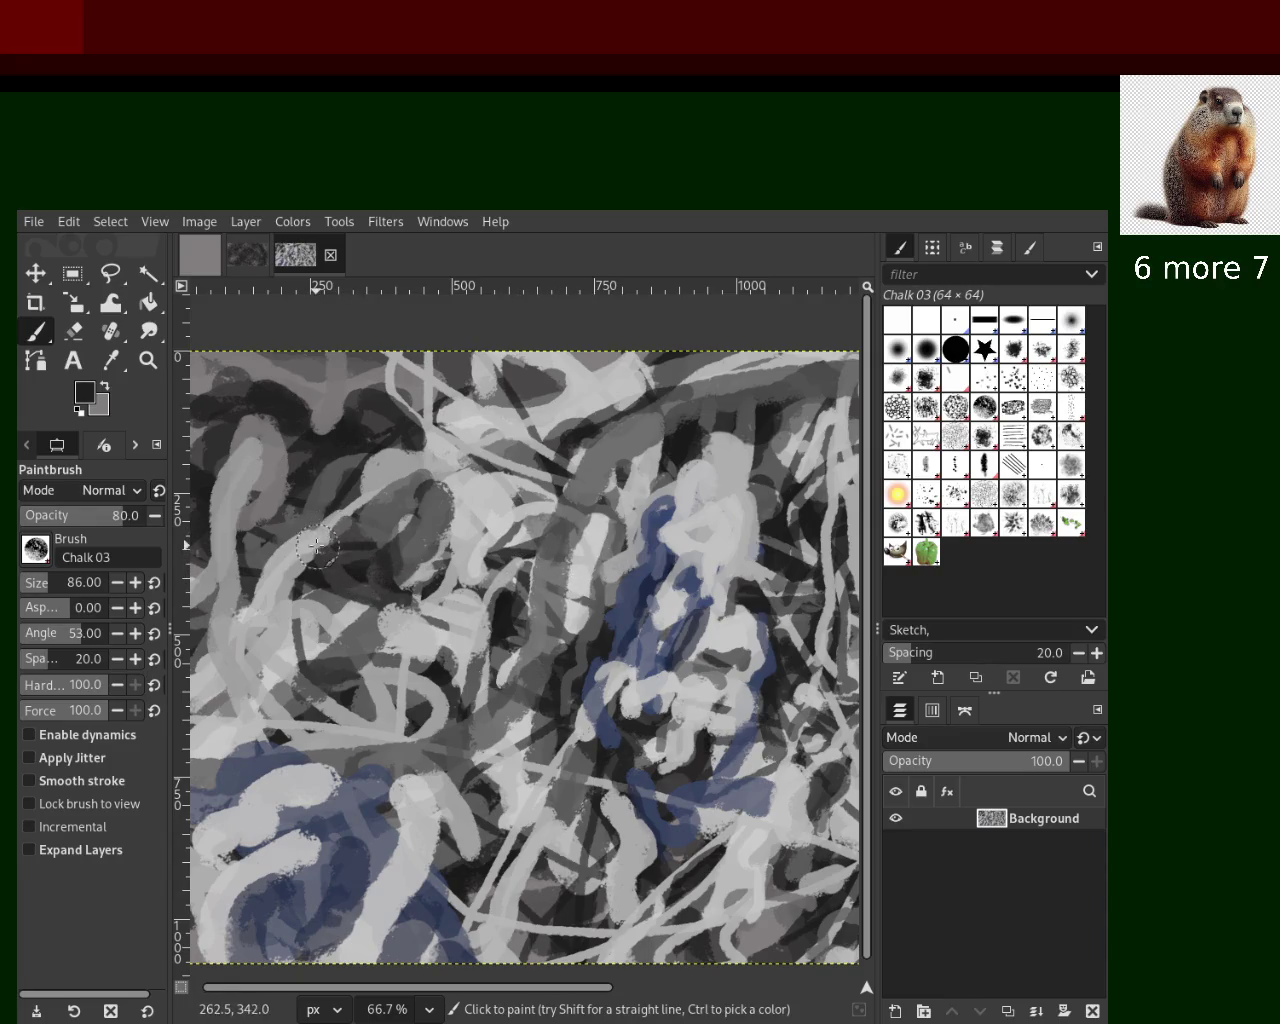
{"action": "left_click_drag", "start_coordinate": [352, 424], "coordinate": [355, 704]}
{"action": "key", "text": "ctrl+z"}
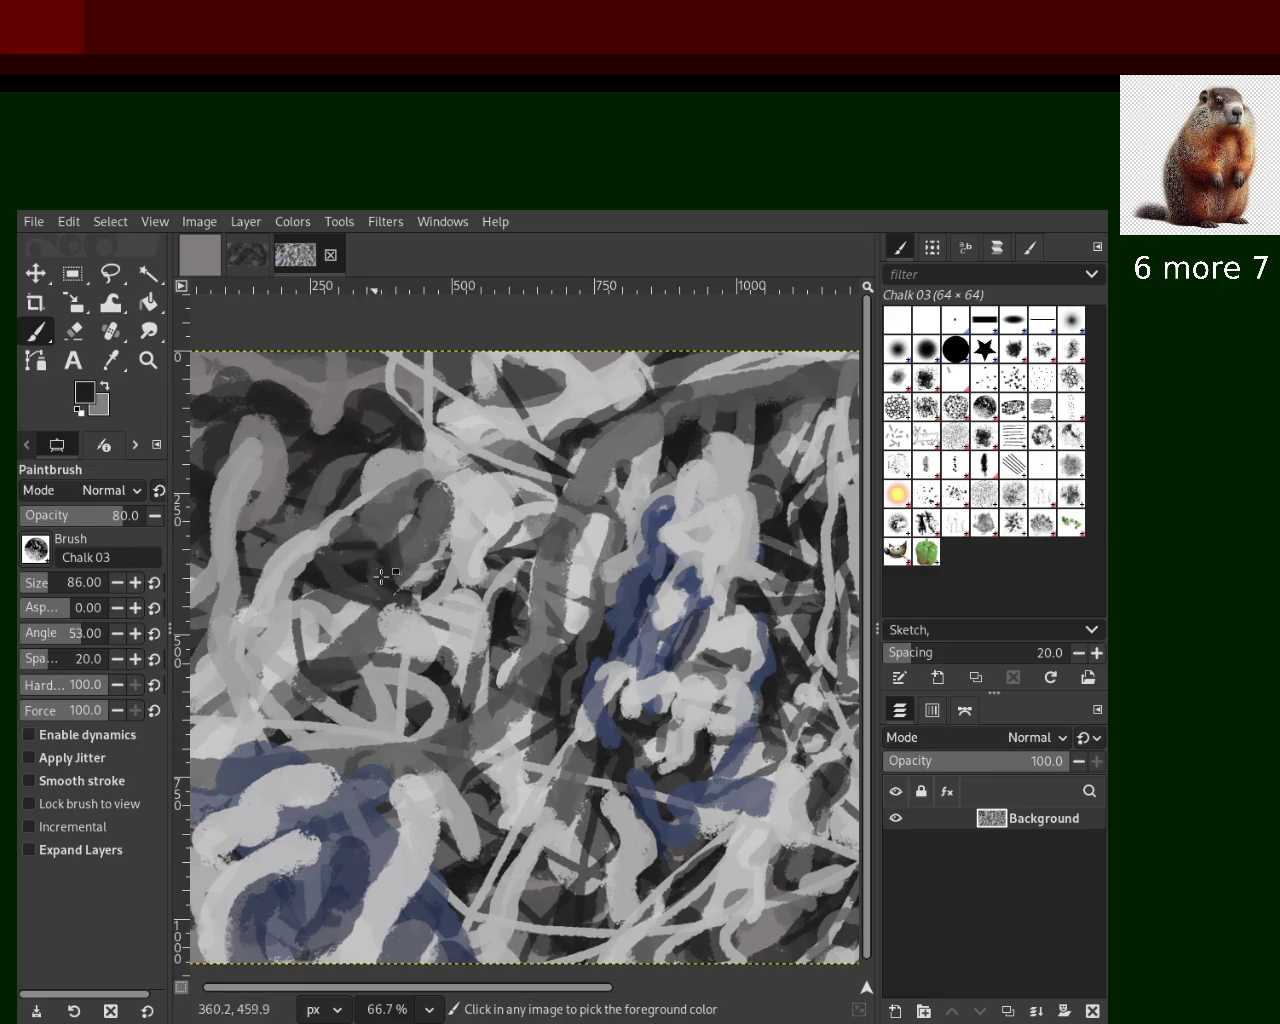
Paint light grey strokes and dabs over the dark upper-left area
{"action": "left_click", "coordinate": [462, 543], "text": "ctrl"}
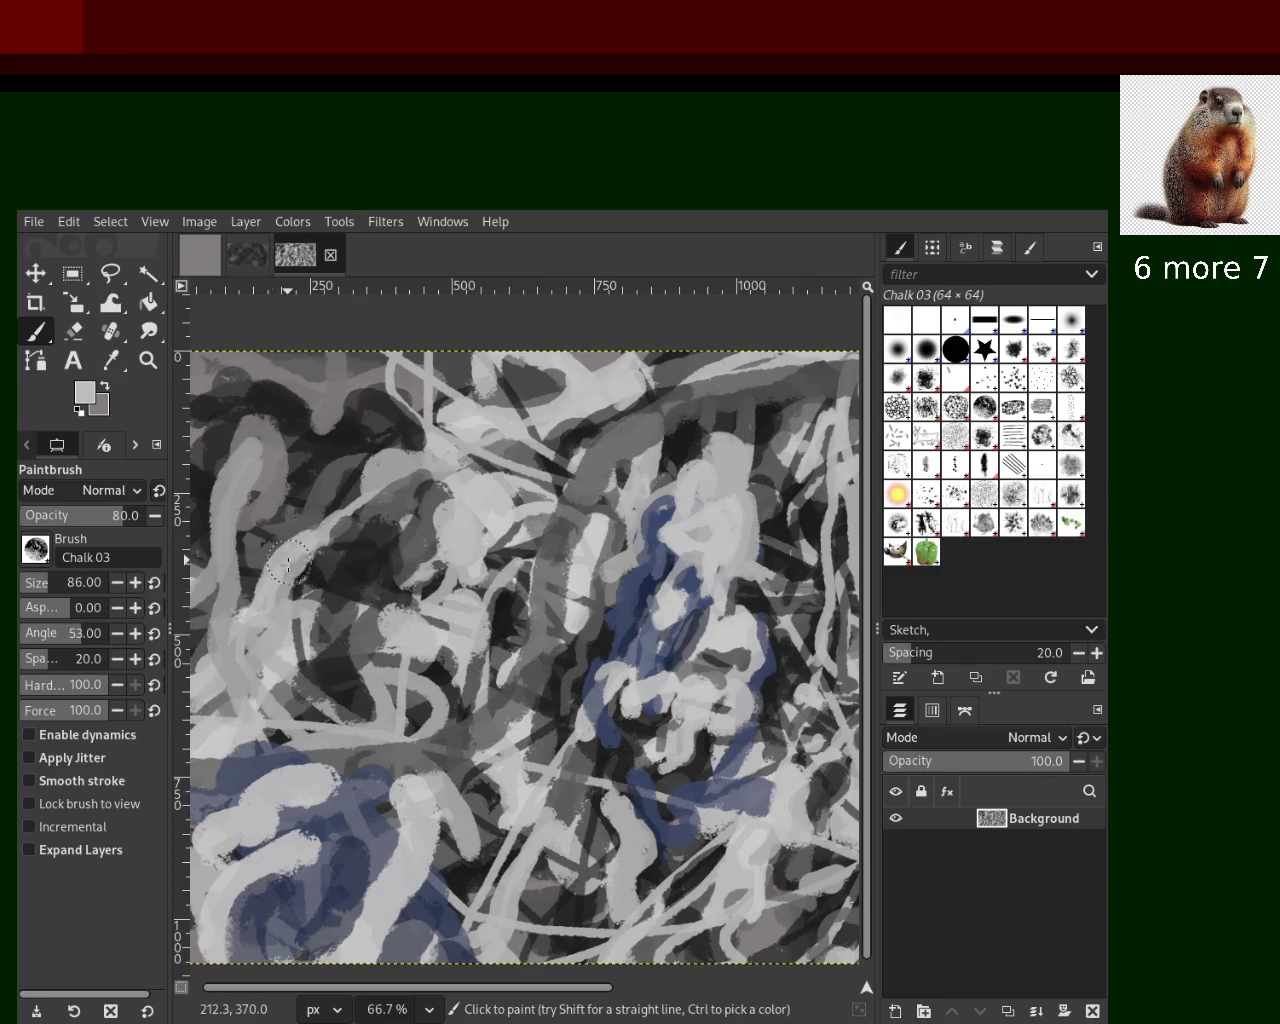
{"action": "left_click", "coordinate": [258, 425], "text": "ctrl"}
{"action": "left_click_drag", "start_coordinate": [243, 445], "coordinate": [245, 495]}
{"action": "left_click", "coordinate": [565, 400], "text": "ctrl"}
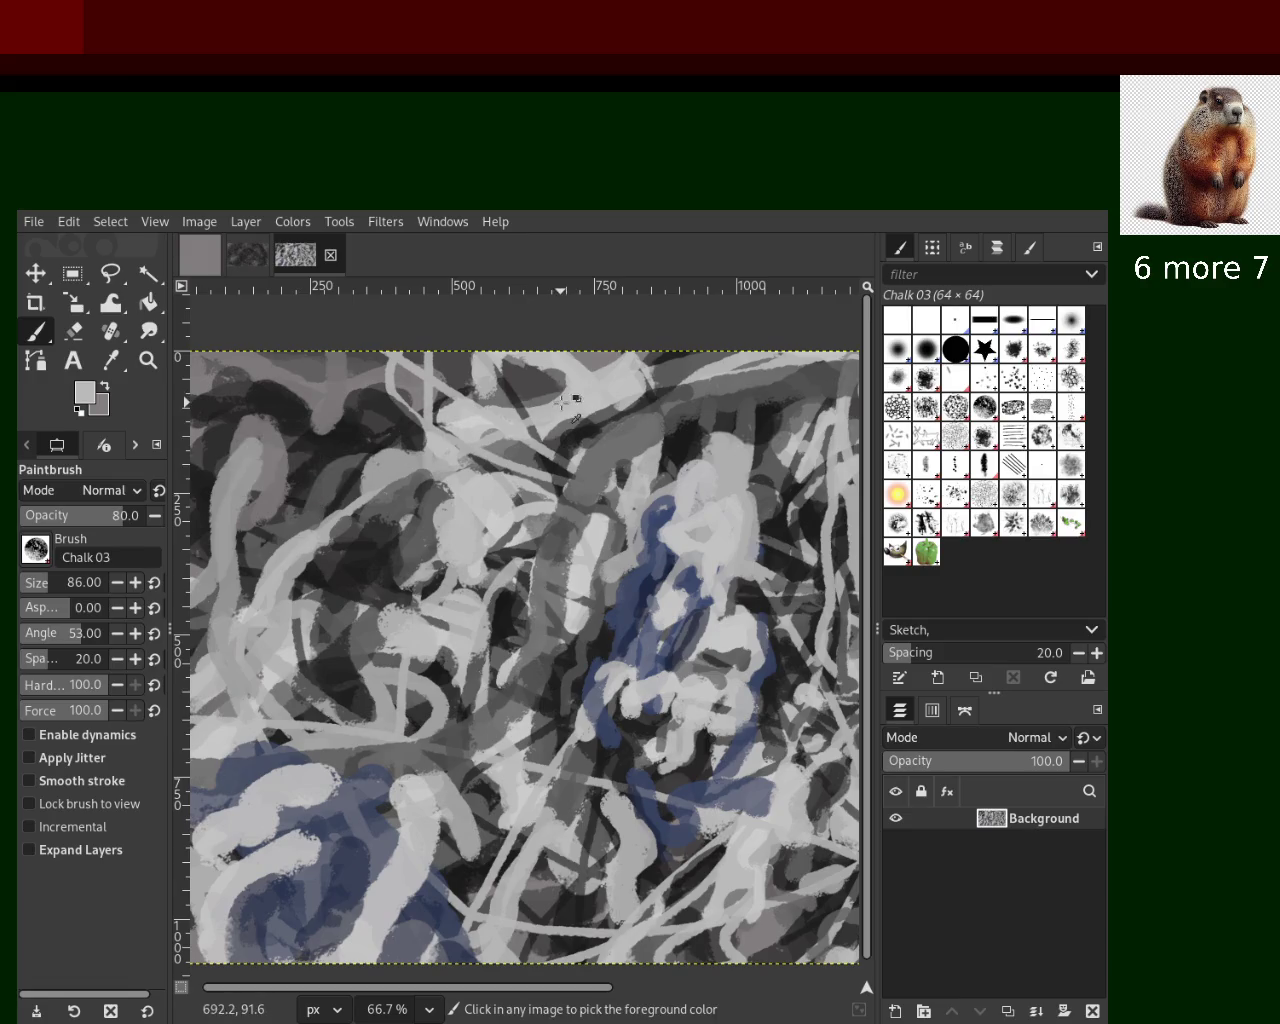
{"action": "left_click", "coordinate": [462, 420], "text": "ctrl"}
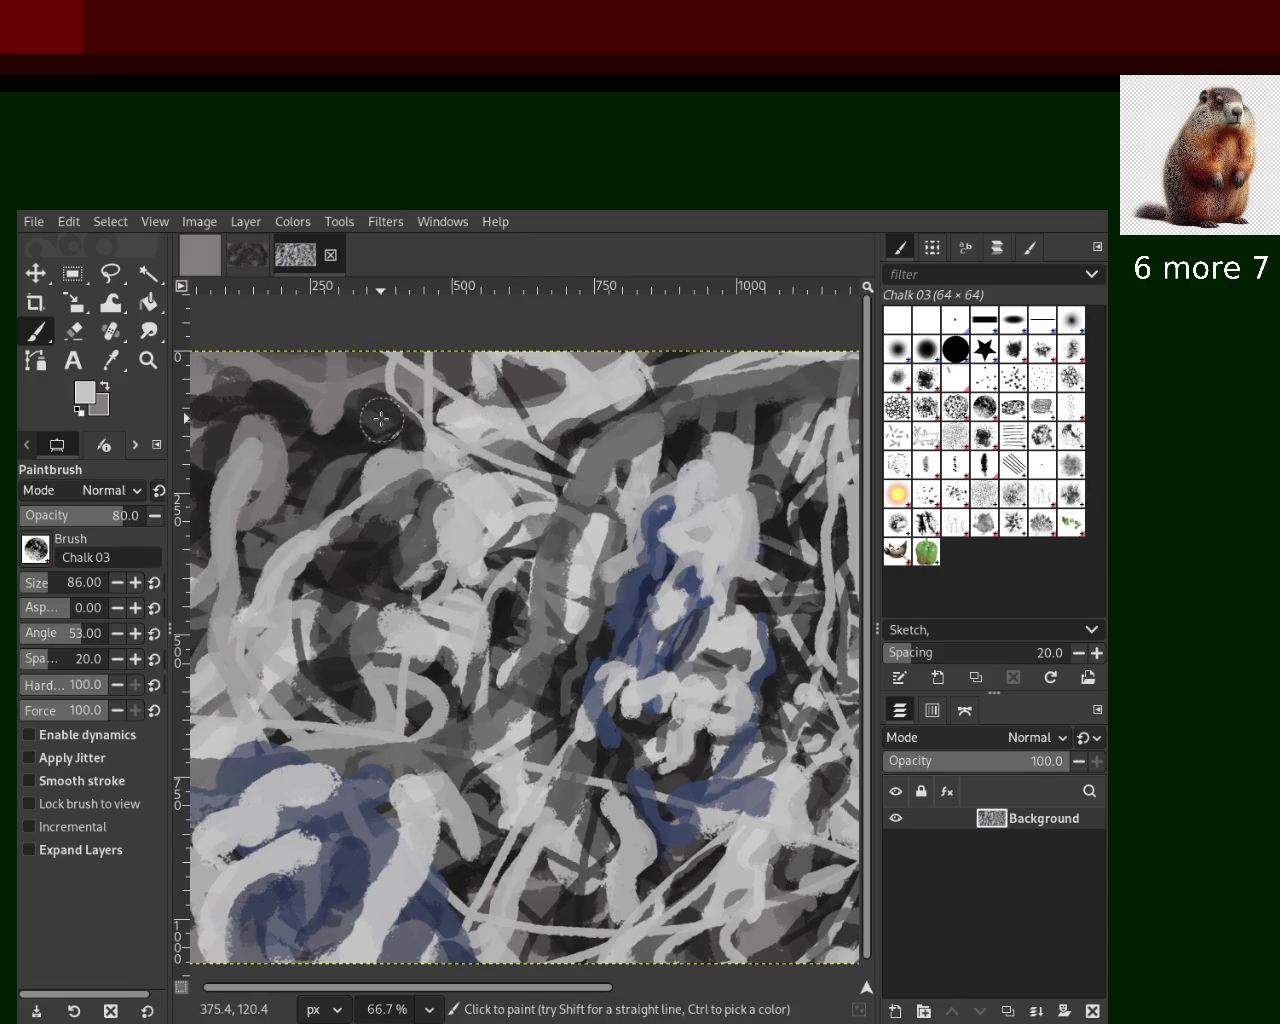
{"action": "left_click", "coordinate": [318, 480]}
Paint a light grey stroke curving down-left, retrying it until it fits, then sample dark grey
{"action": "left_click_drag", "start_coordinate": [285, 515], "coordinate": [240, 600]}
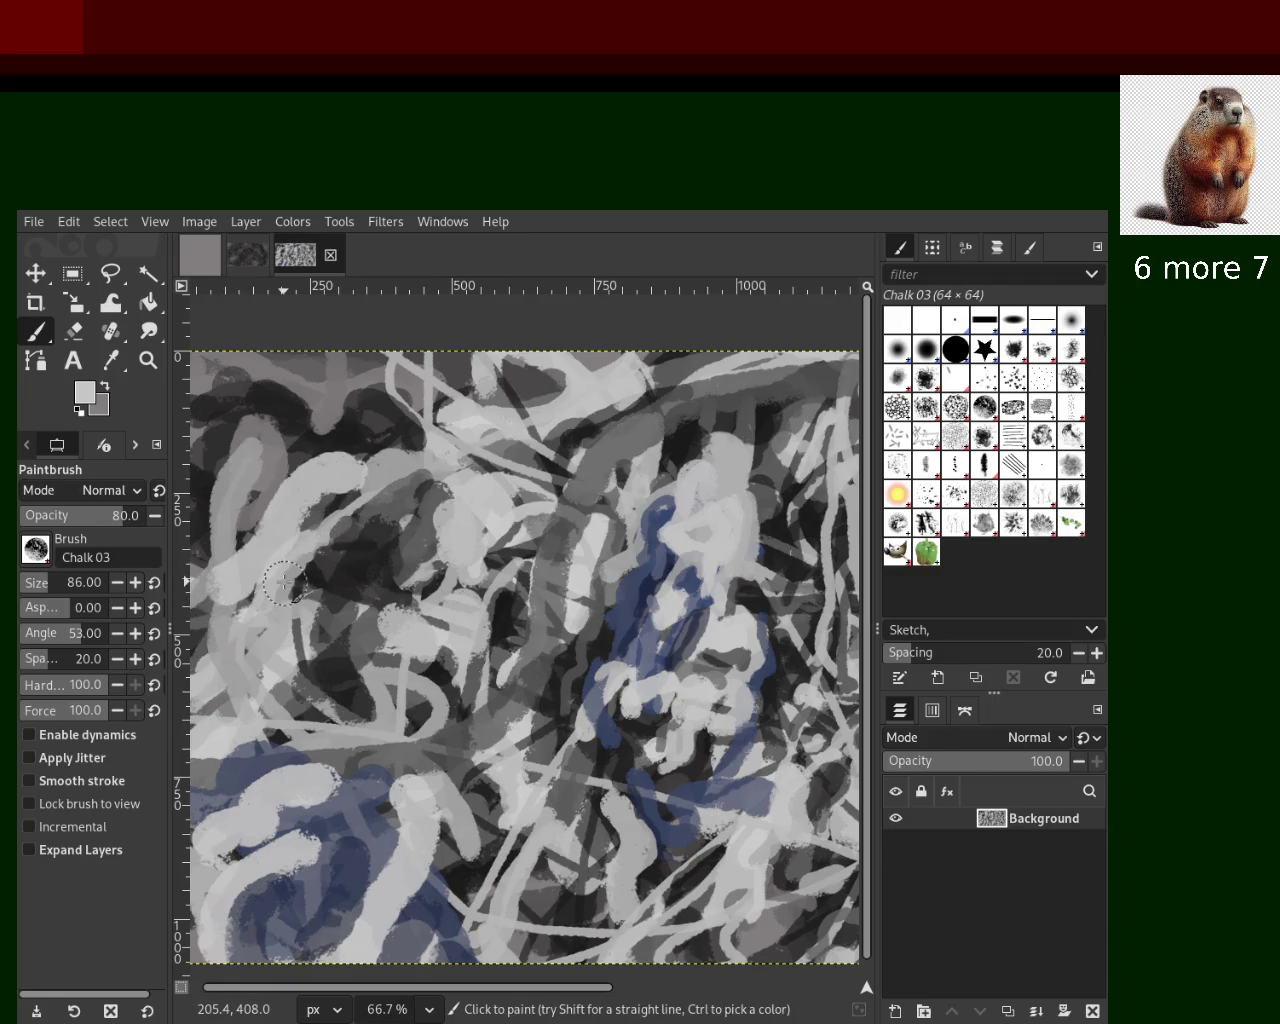
{"action": "key", "text": "ctrl+z"}
{"action": "left_click_drag", "start_coordinate": [300, 500], "coordinate": [250, 625]}
{"action": "key", "text": "ctrl+z"}
{"action": "left_click_drag", "start_coordinate": [300, 495], "coordinate": [255, 580]}
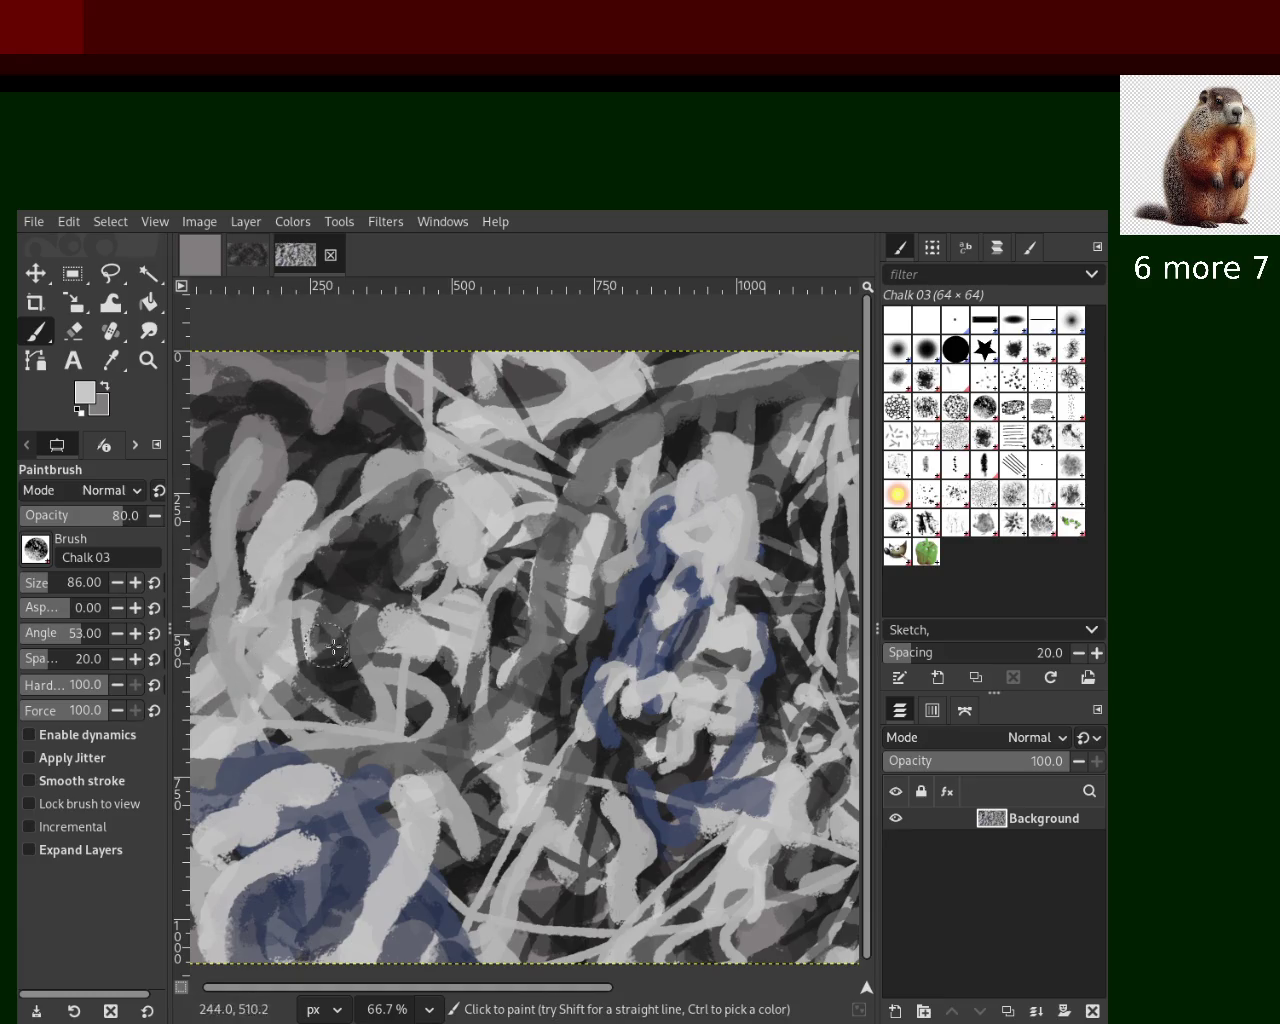
{"action": "left_click", "coordinate": [386, 625], "text": "ctrl"}
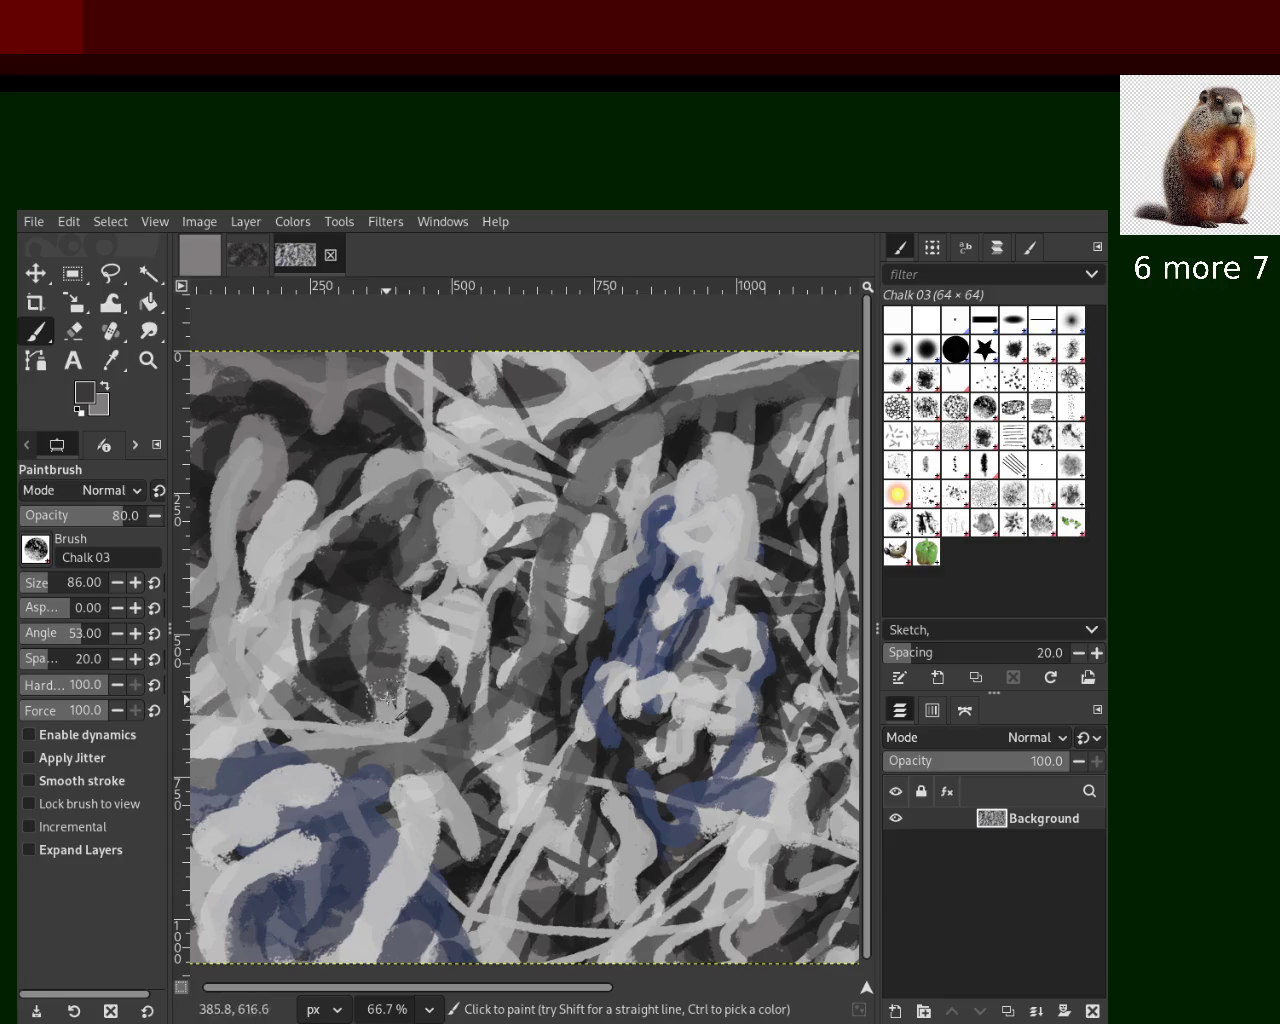
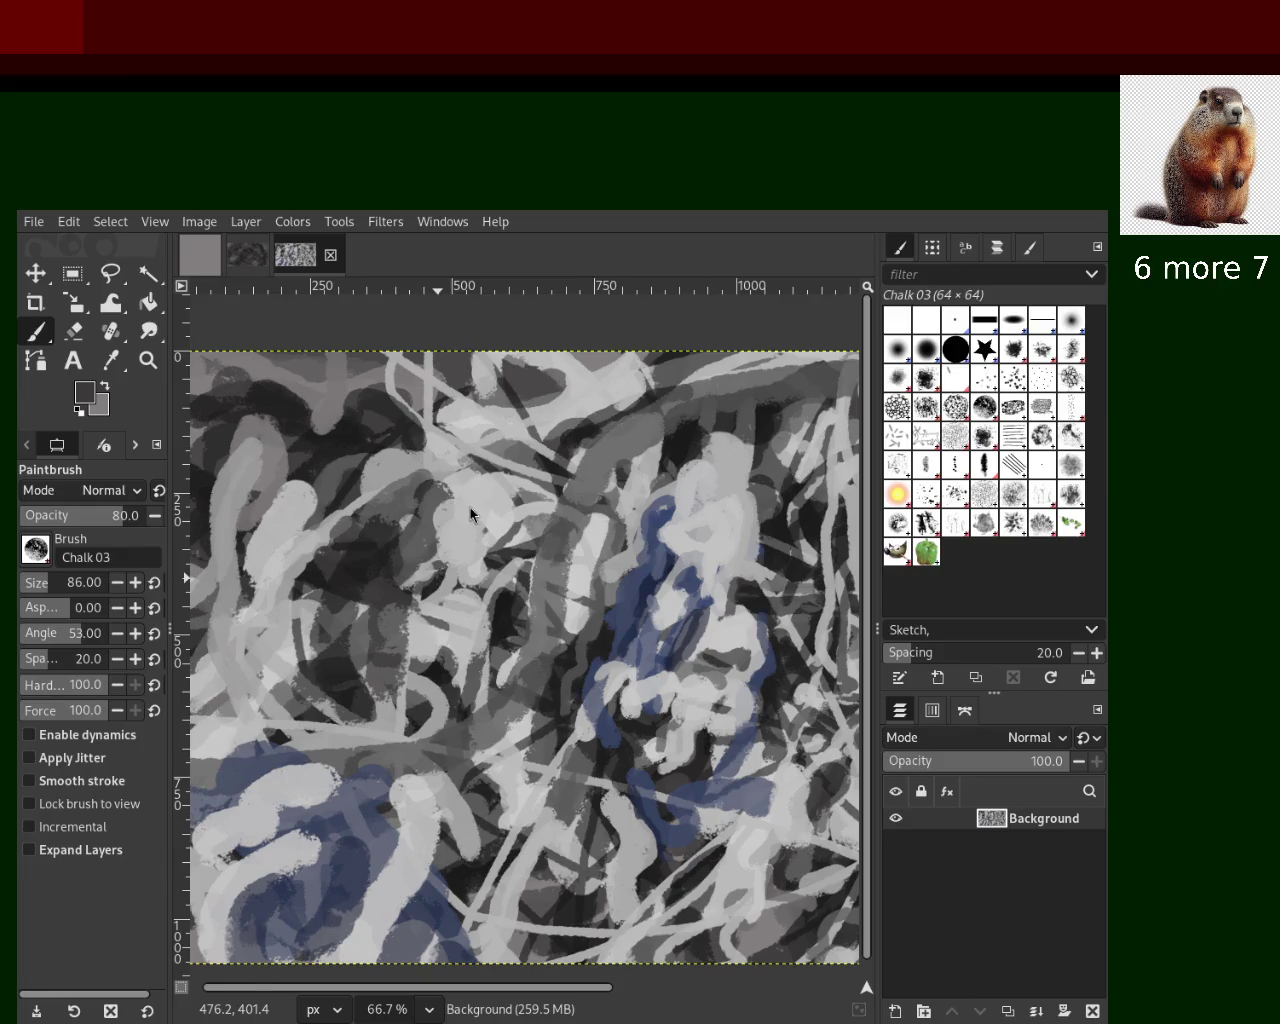
Paint a navy chalk stroke down the left side and a blue-grey stroke through the centre-left
{"action": "left_click", "coordinate": [651, 585], "text": "ctrl"}
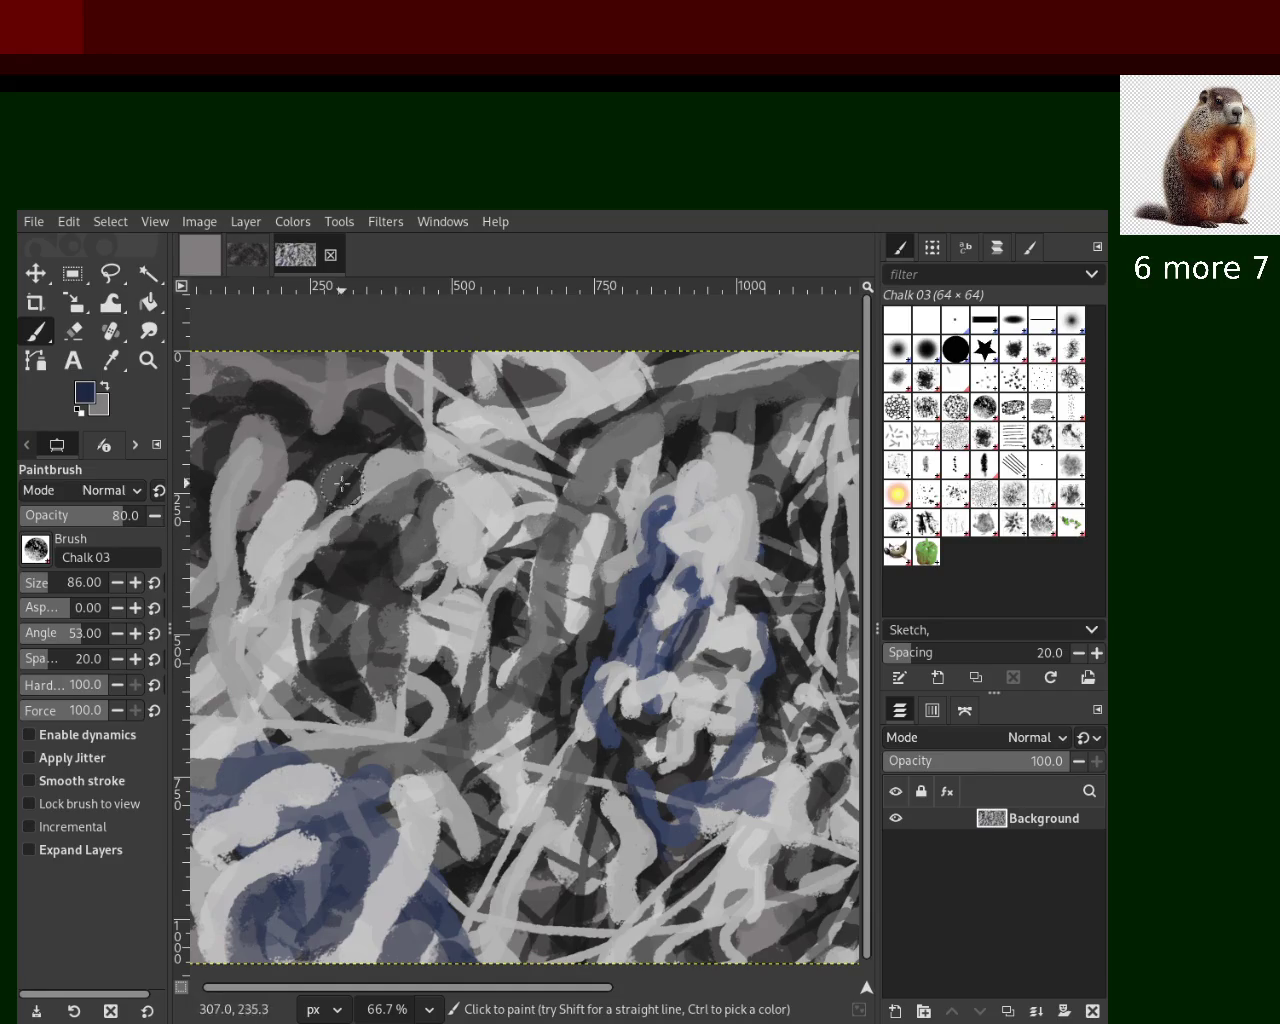
{"action": "left_click", "coordinate": [268, 600]}
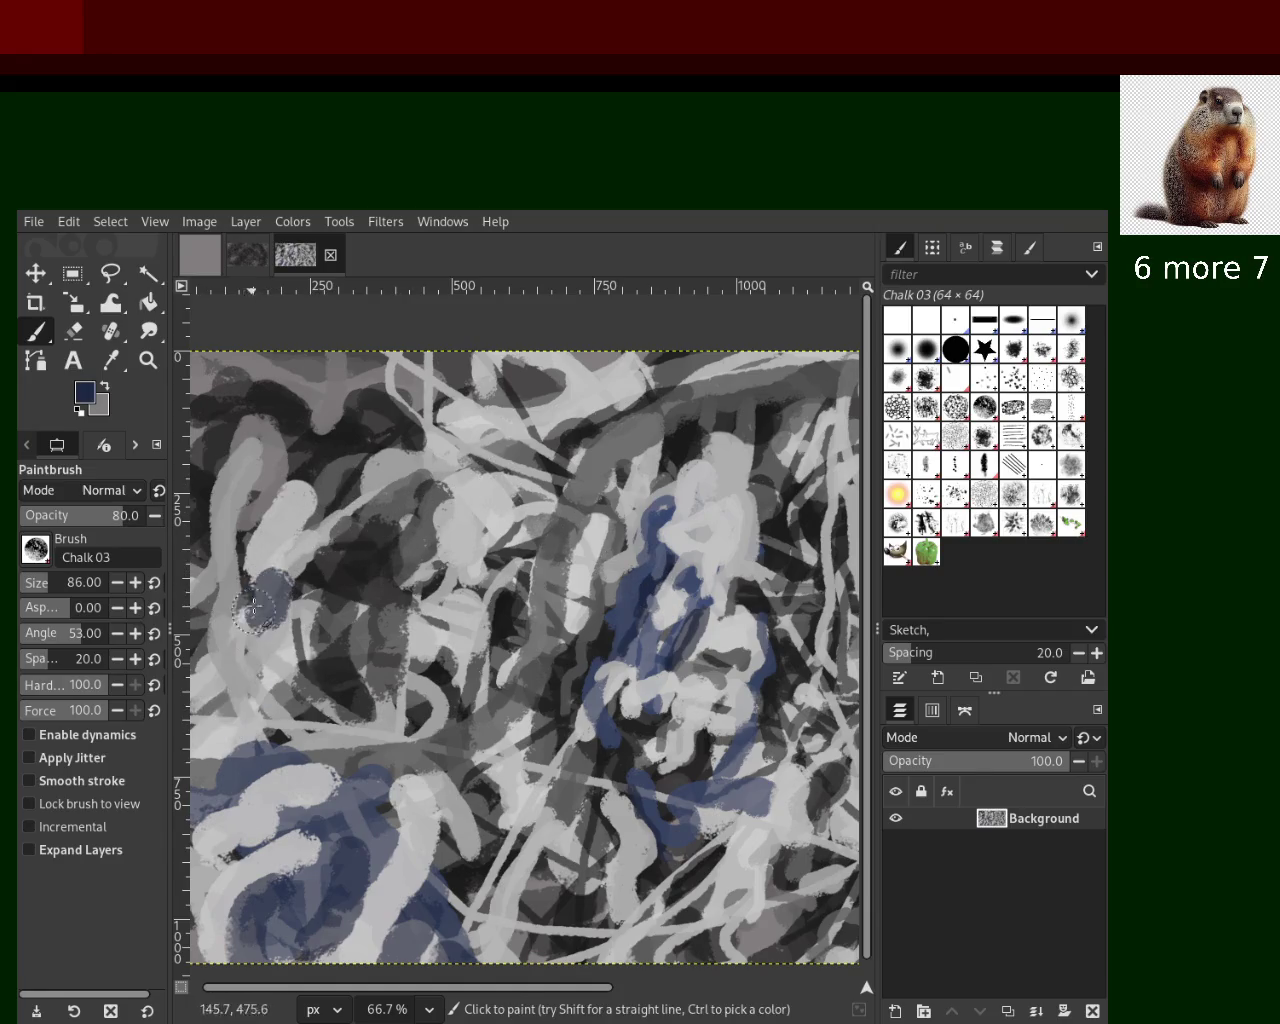
{"action": "left_click_drag", "start_coordinate": [265, 595], "coordinate": [200, 795]}
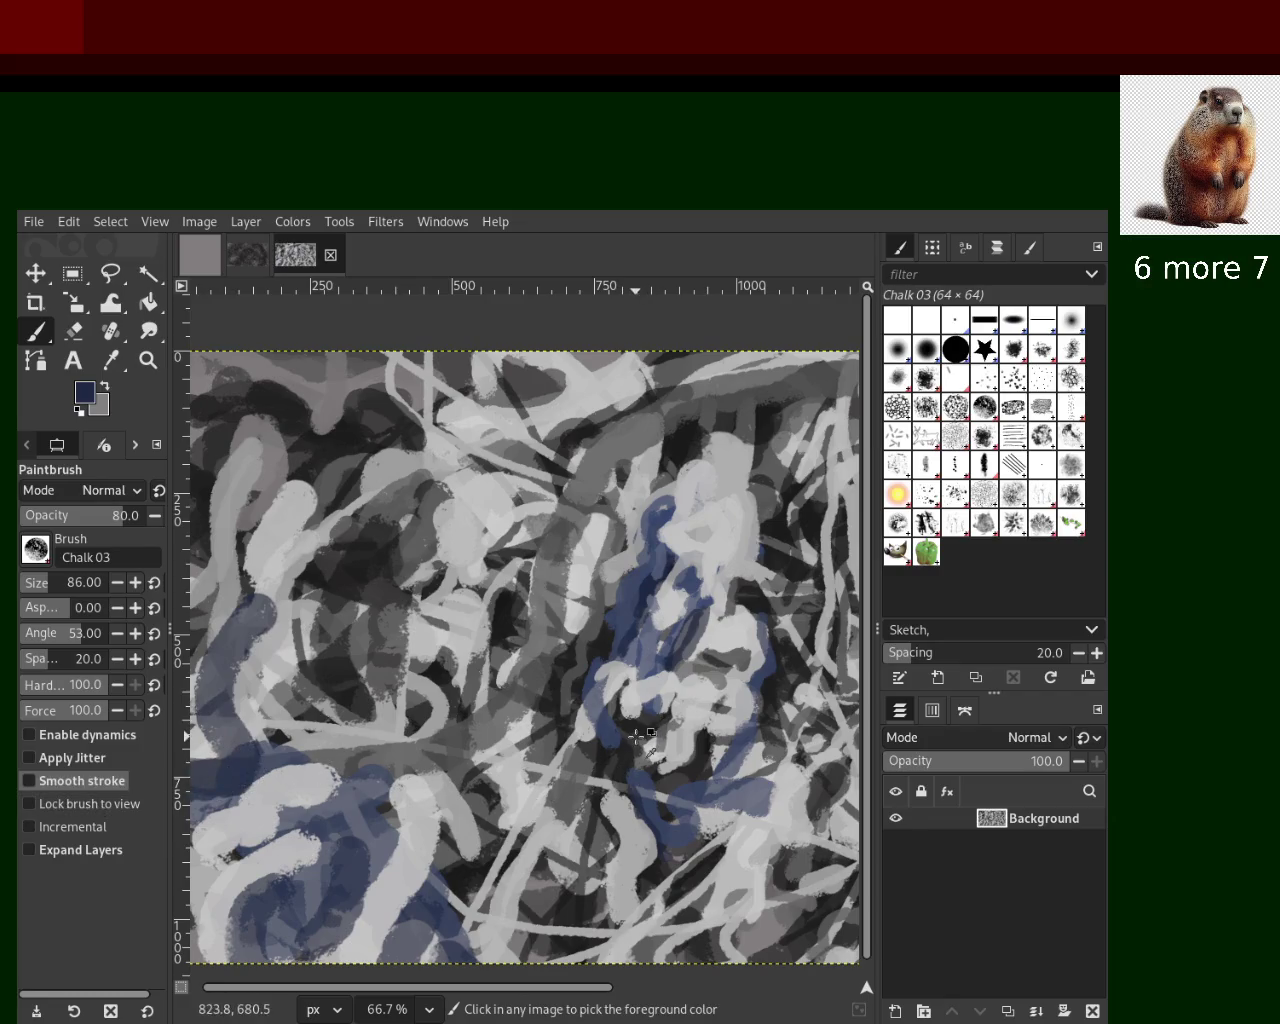
{"action": "left_click", "coordinate": [343, 882], "text": "ctrl"}
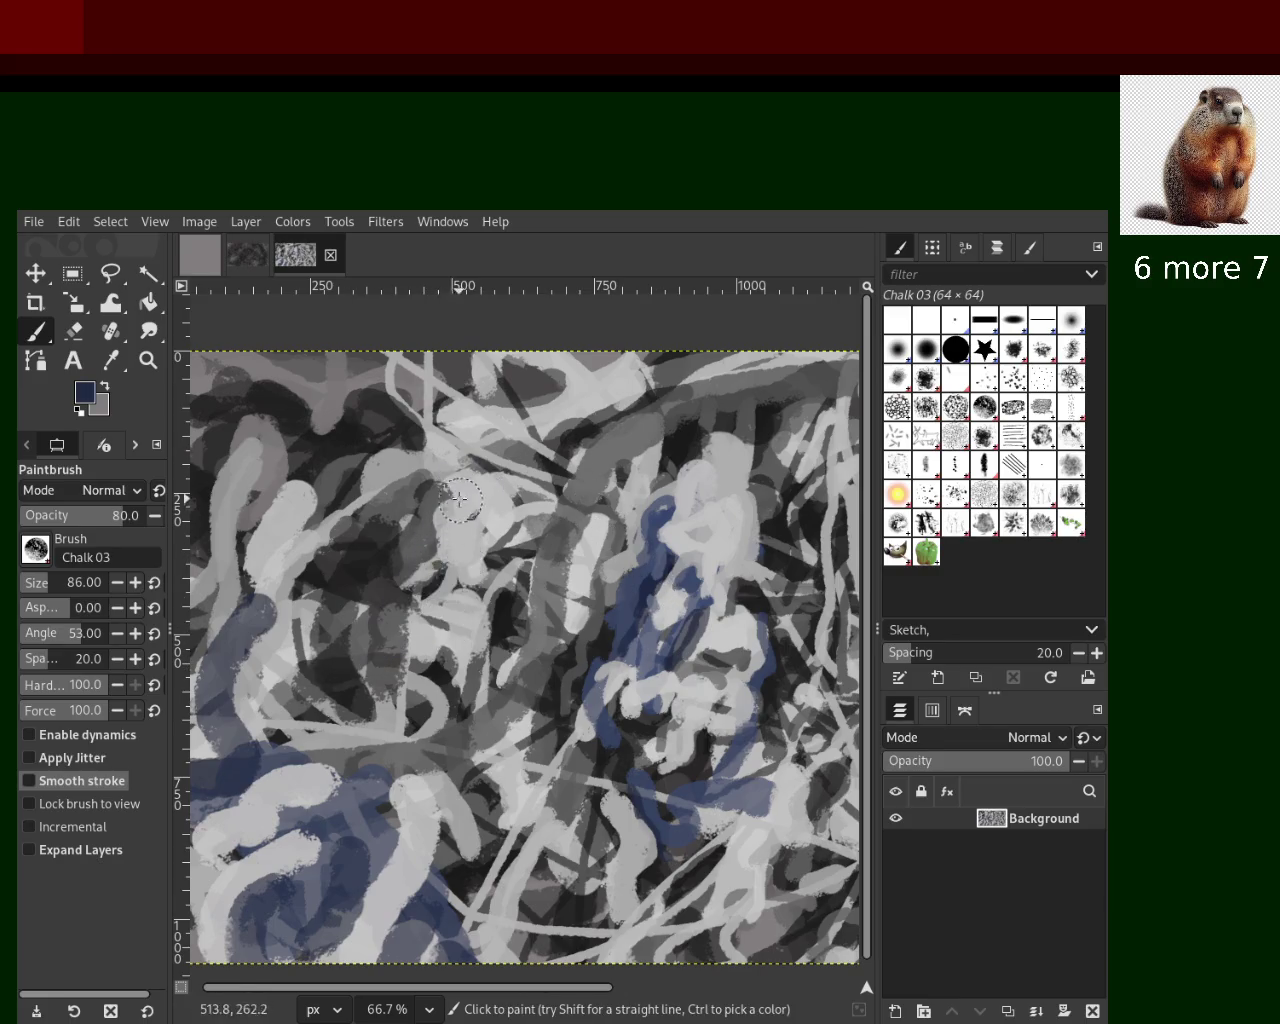
{"action": "left_click_drag", "start_coordinate": [459, 499], "coordinate": [466, 628]}
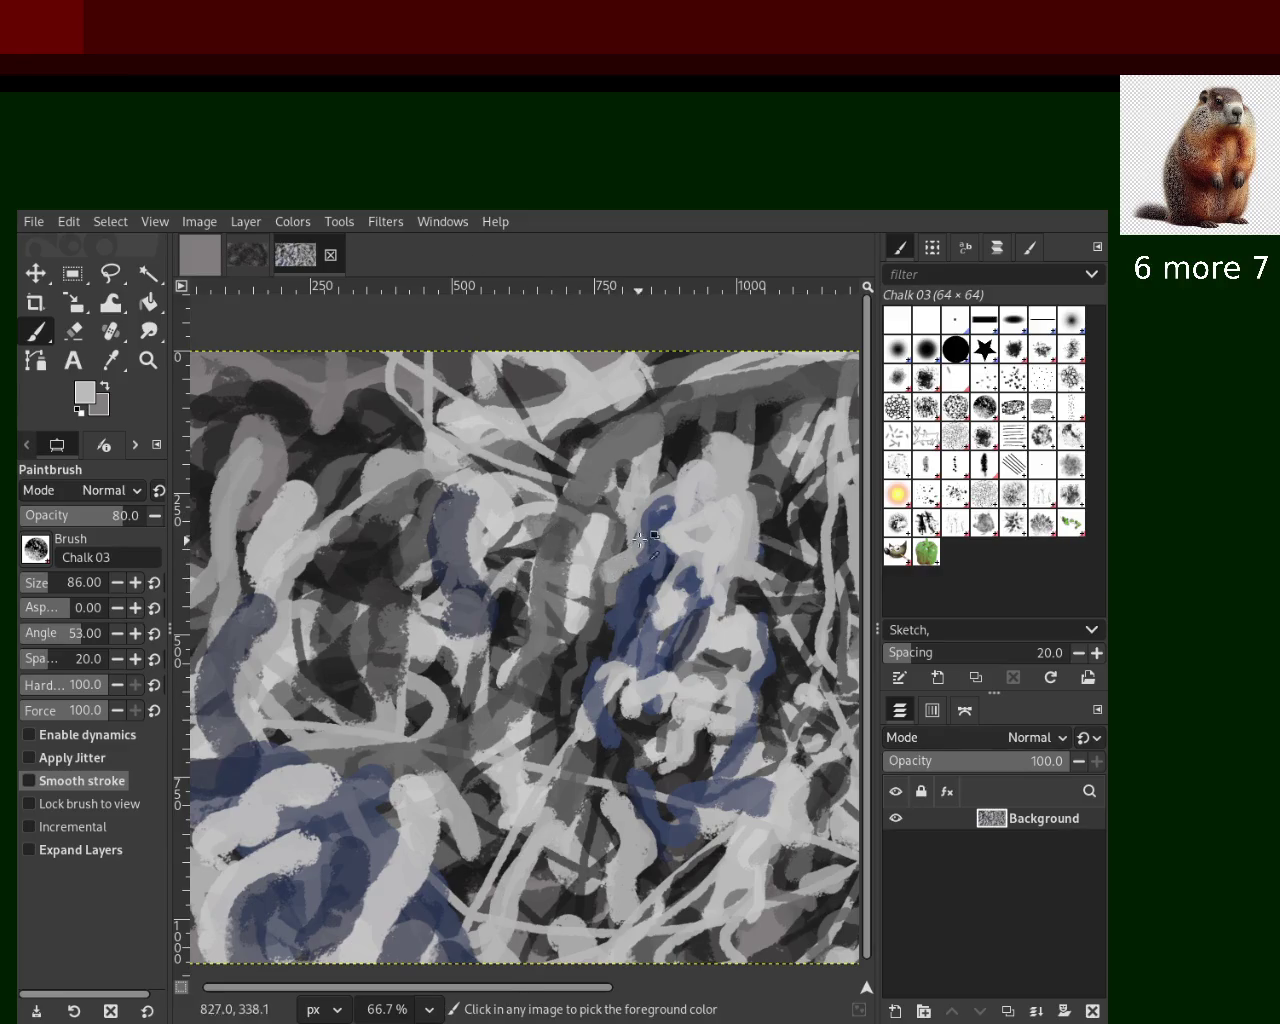
Add light grey strokes near and right of centre, plus short darker strokes left-centre and low centre
{"action": "left_click_drag", "start_coordinate": [489, 515], "coordinate": [466, 552]}
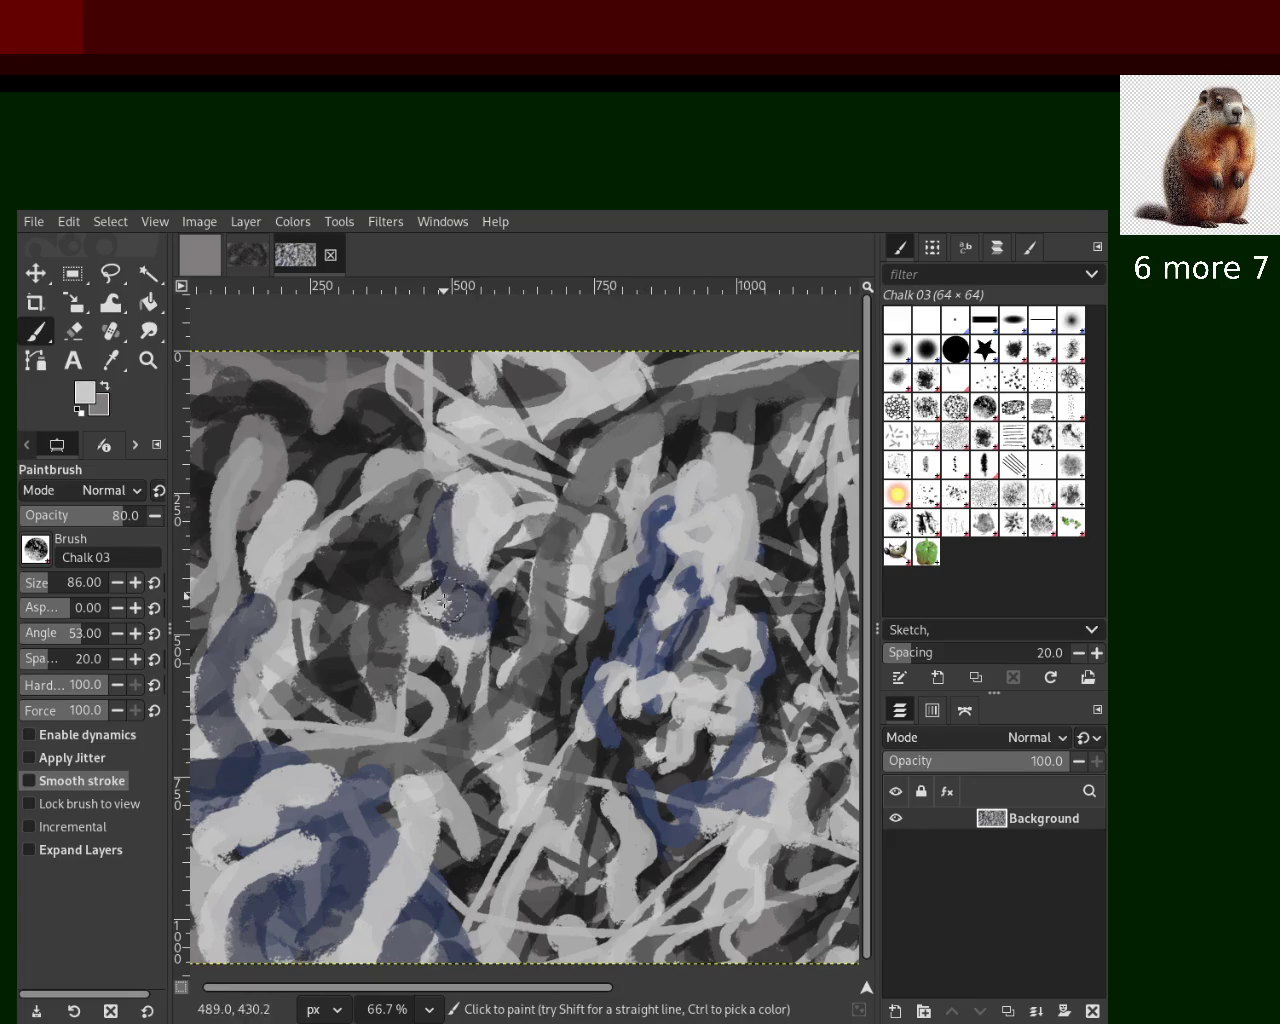
{"action": "left_click", "coordinate": [314, 578], "text": "ctrl"}
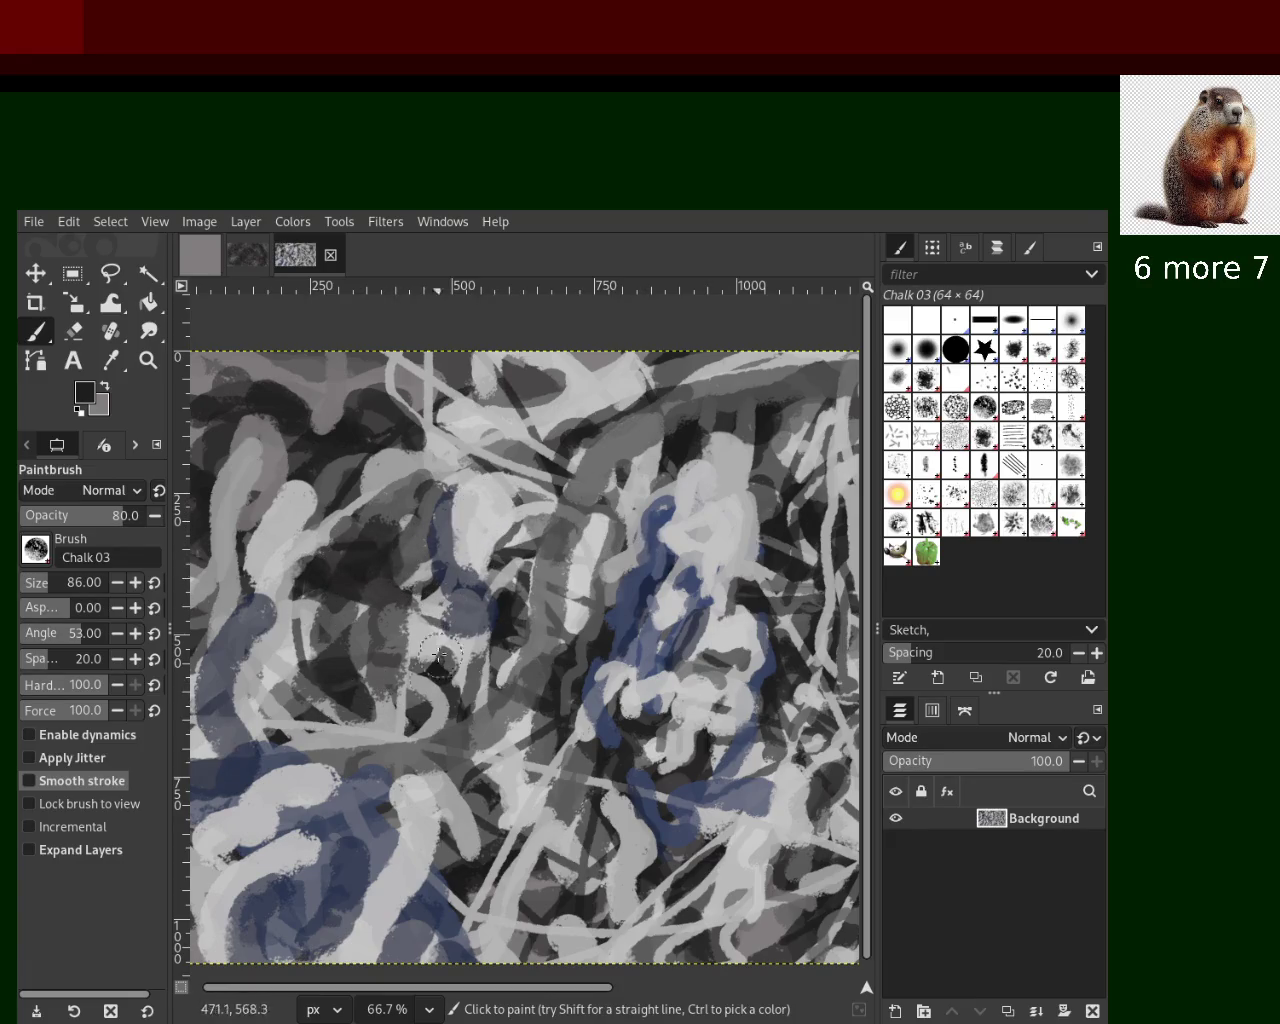
{"action": "left_click_drag", "start_coordinate": [346, 617], "coordinate": [318, 560]}
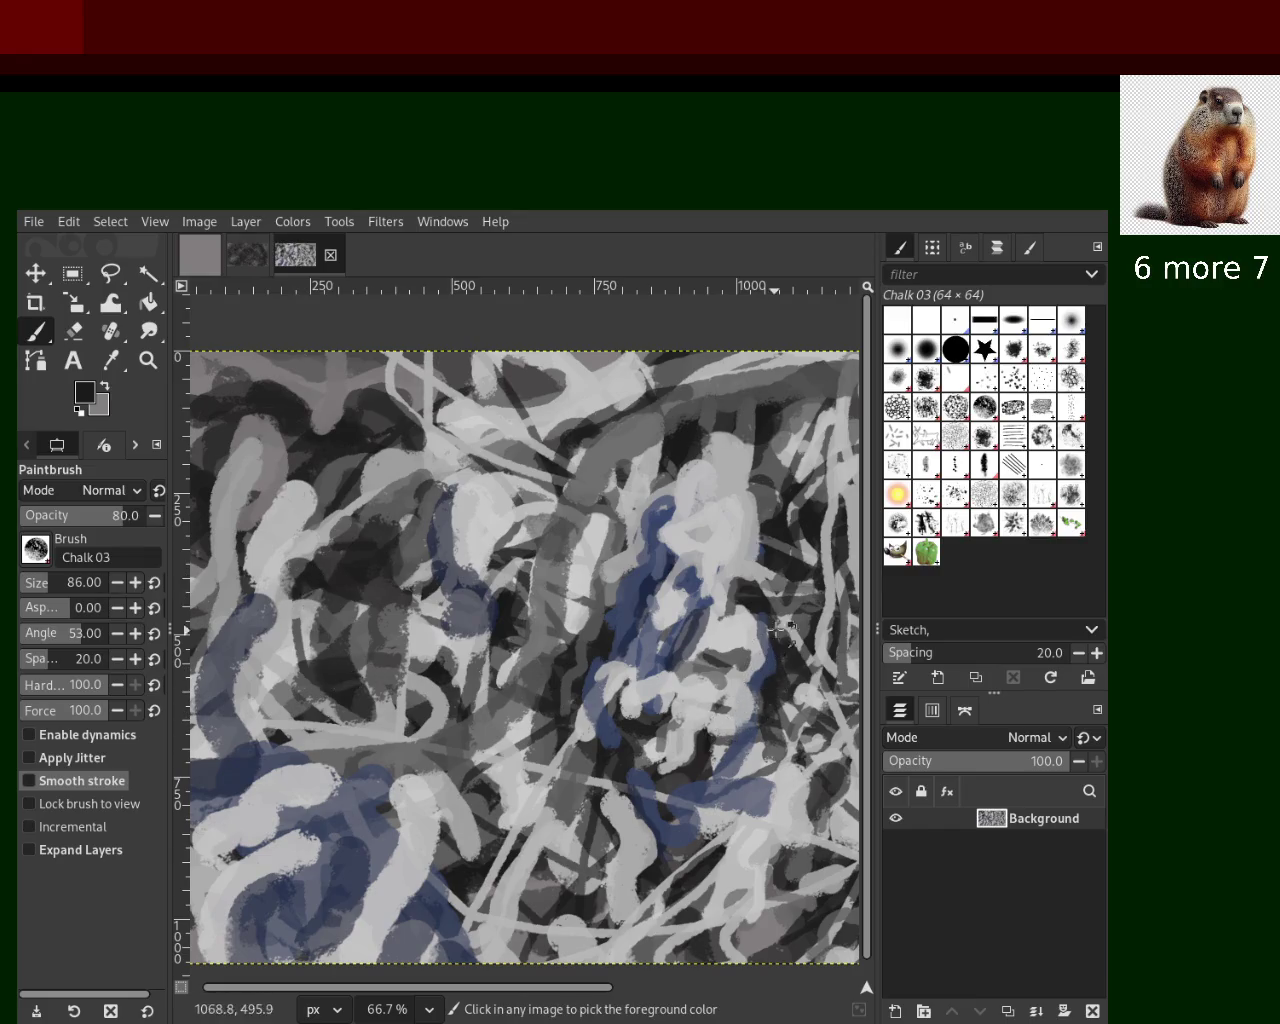
{"action": "left_click", "coordinate": [580, 601], "text": "ctrl"}
{"action": "left_click_drag", "start_coordinate": [580, 537], "coordinate": [522, 662]}
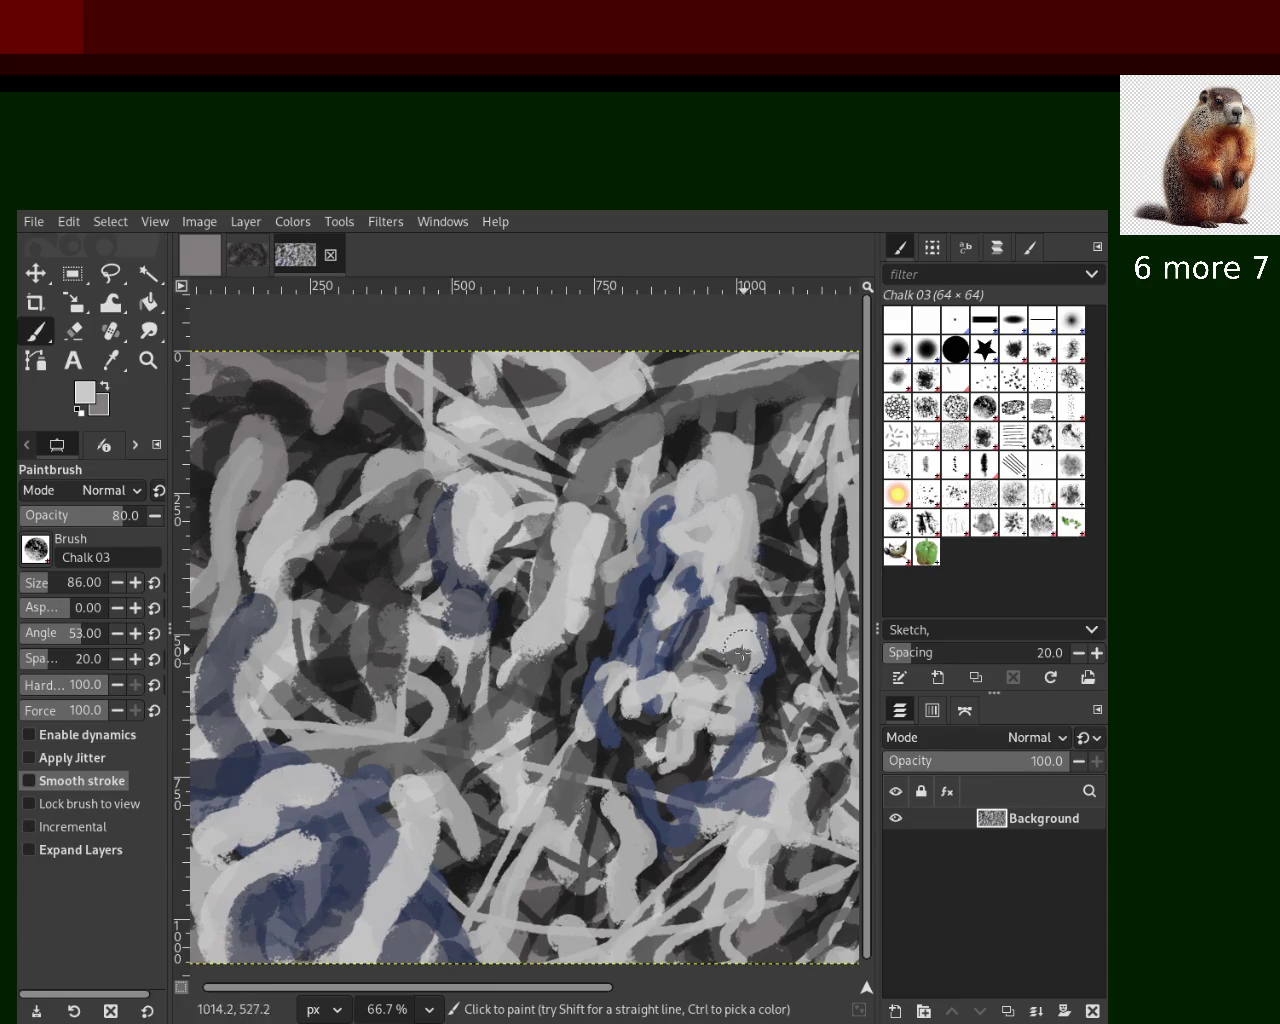
{"action": "left_click", "coordinate": [470, 662], "text": "ctrl"}
{"action": "left_click_drag", "start_coordinate": [465, 635], "coordinate": [473, 684]}
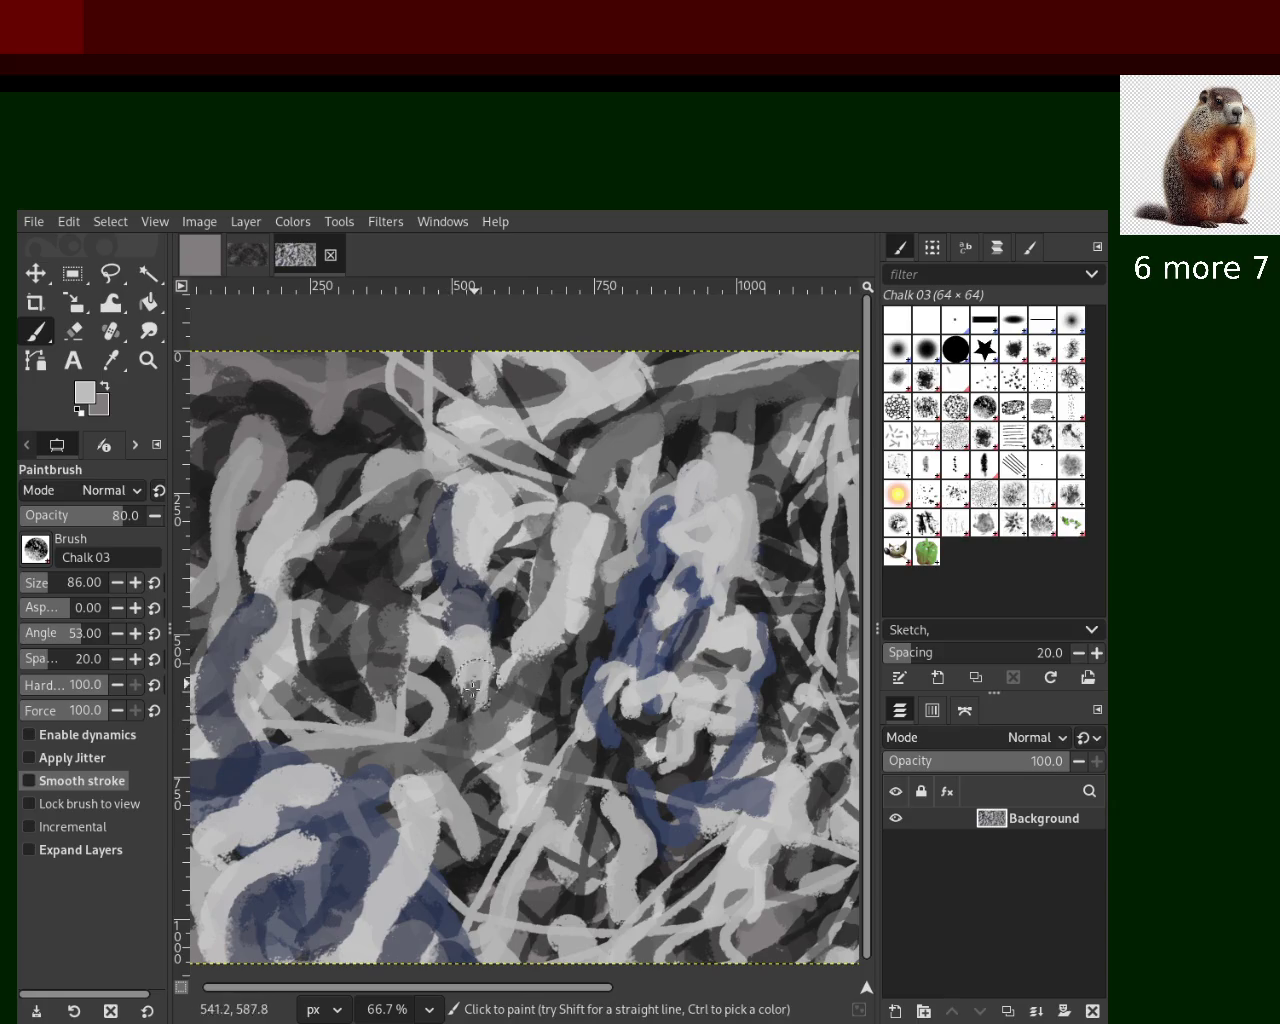
Try grey vertical strokes on the upper left, undo them, and sample a darker grey
{"action": "left_click", "coordinate": [285, 445], "text": "ctrl"}
{"action": "left_click_drag", "start_coordinate": [250, 435], "coordinate": [241, 561]}
{"action": "key", "text": "ctrl+z"}
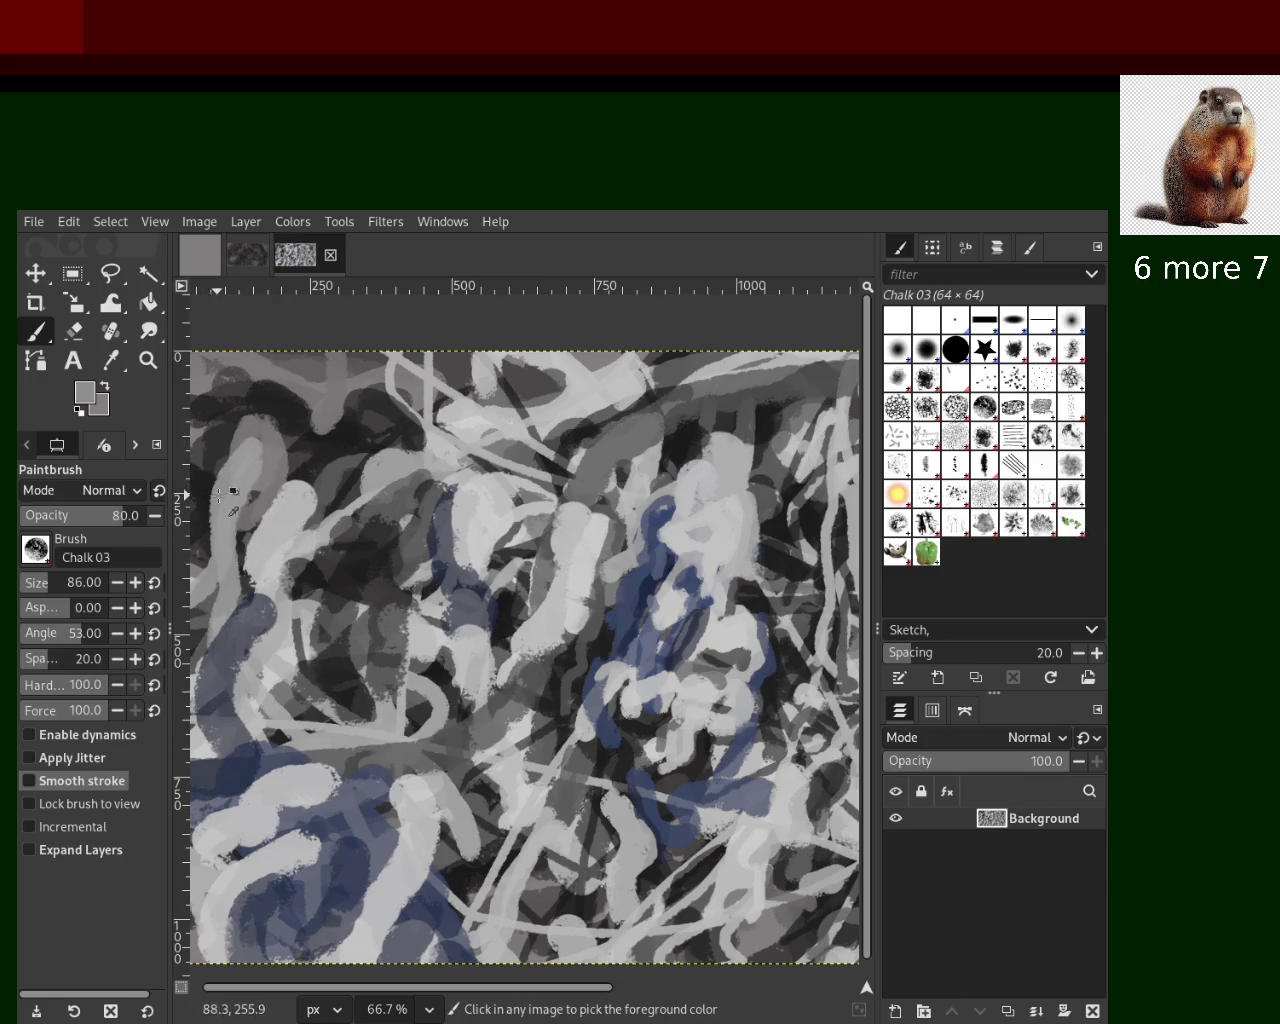
{"action": "left_click", "coordinate": [238, 488], "text": "ctrl"}
{"action": "mouse_move", "coordinate": [263, 396]}
{"action": "left_mouse_down"}
{"action": "mouse_move", "coordinate": [240, 555]}
{"action": "mouse_move", "coordinate": [253, 510]}
{"action": "left_mouse_up"}
{"action": "key", "text": "ctrl+z"}
{"action": "key", "text": "ctrl"}
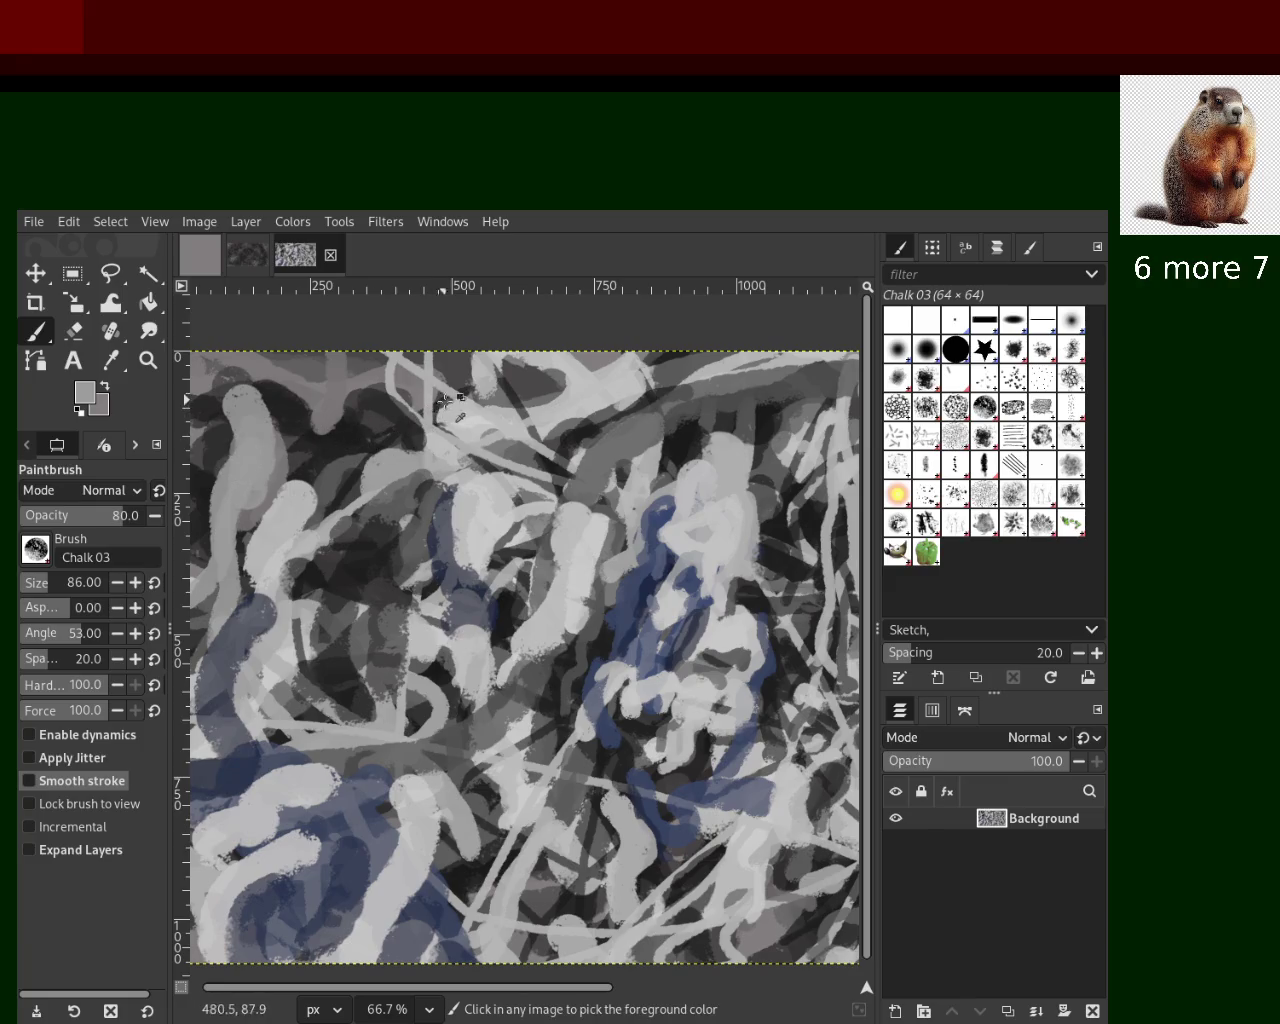
{"action": "left_click", "coordinate": [510, 400], "text": "ctrl"}
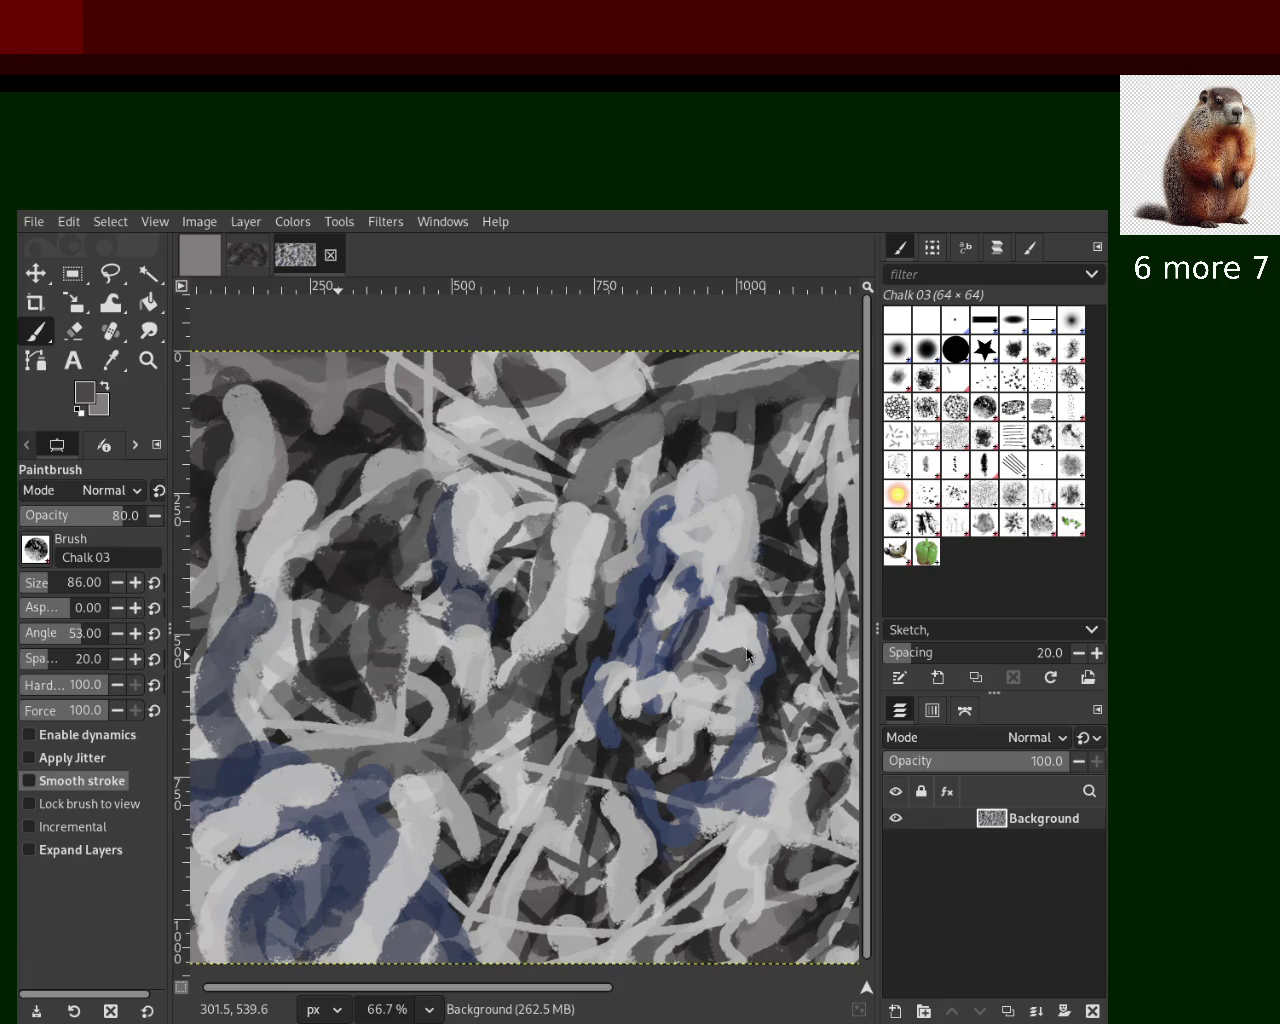
{"action": "key", "text": "z"}
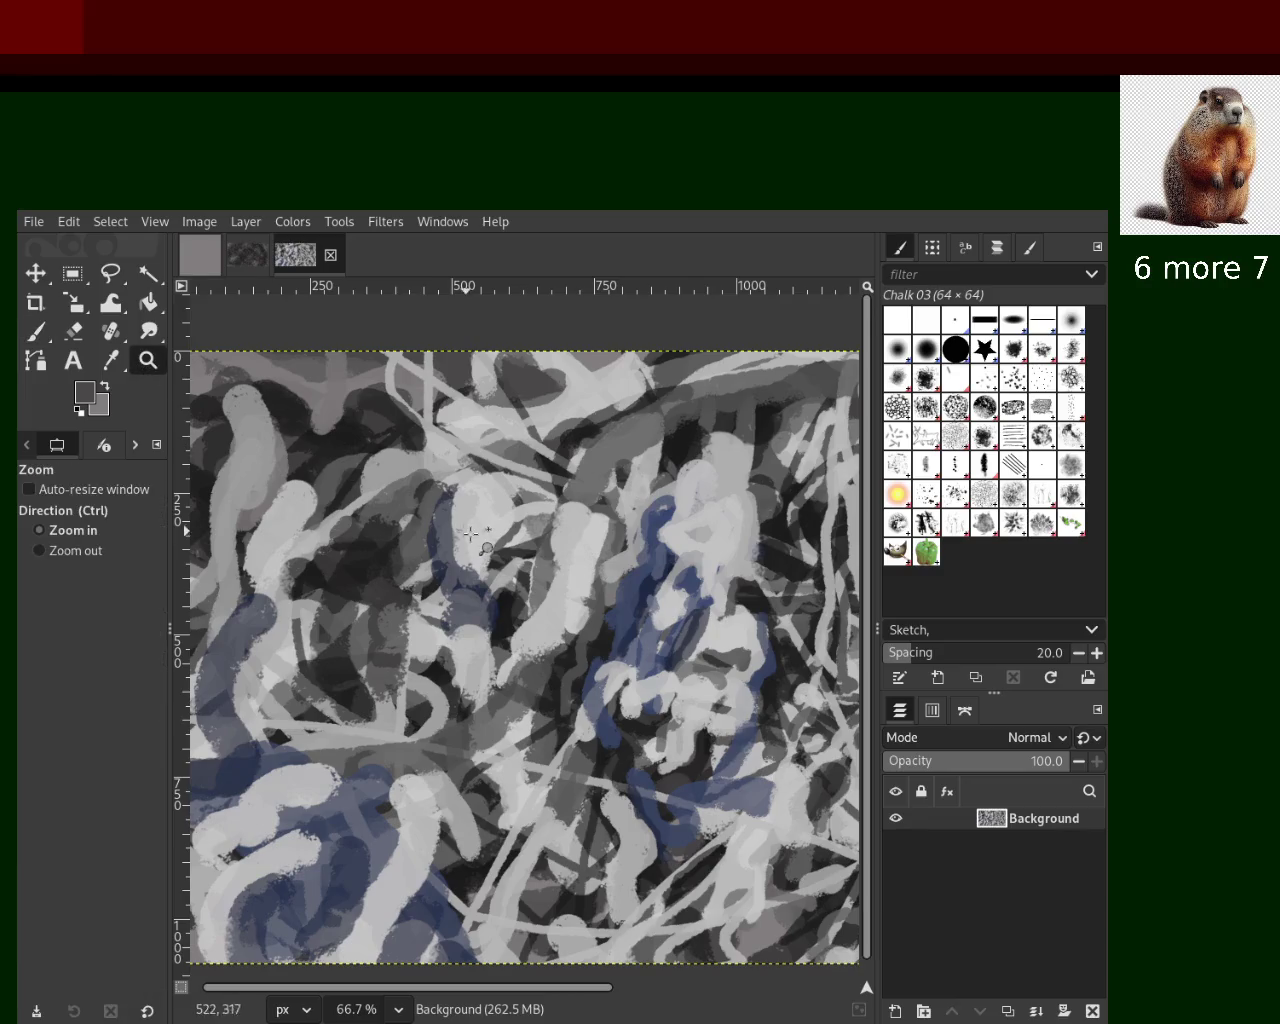
{"action": "left_click", "coordinate": [471, 533]}
{"action": "left_click", "coordinate": [471, 533], "text": "ctrl"}
{"action": "left_click", "coordinate": [471, 533], "text": "ctrl"}
{"action": "left_click", "coordinate": [471, 533], "text": "ctrl"}
{"action": "left_click", "coordinate": [471, 533], "text": "ctrl"}
{"action": "left_click", "coordinate": [530, 552]}
{"action": "left_click", "coordinate": [530, 552]}
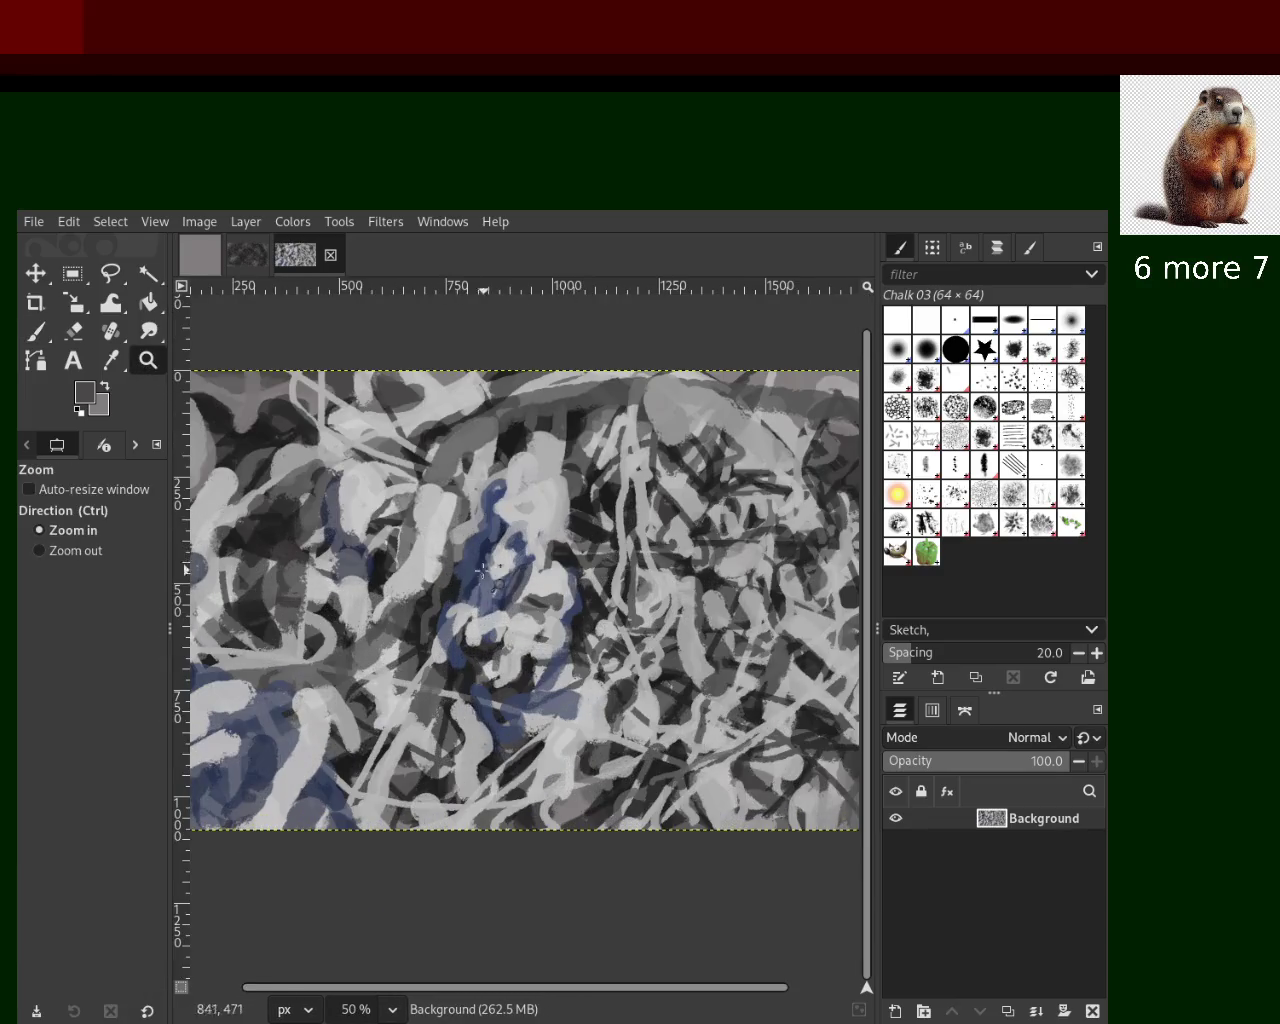
{"action": "left_click", "coordinate": [330, 550], "text": "ctrl"}
{"action": "left_click", "coordinate": [318, 630]}
{"action": "left_click", "coordinate": [318, 630]}
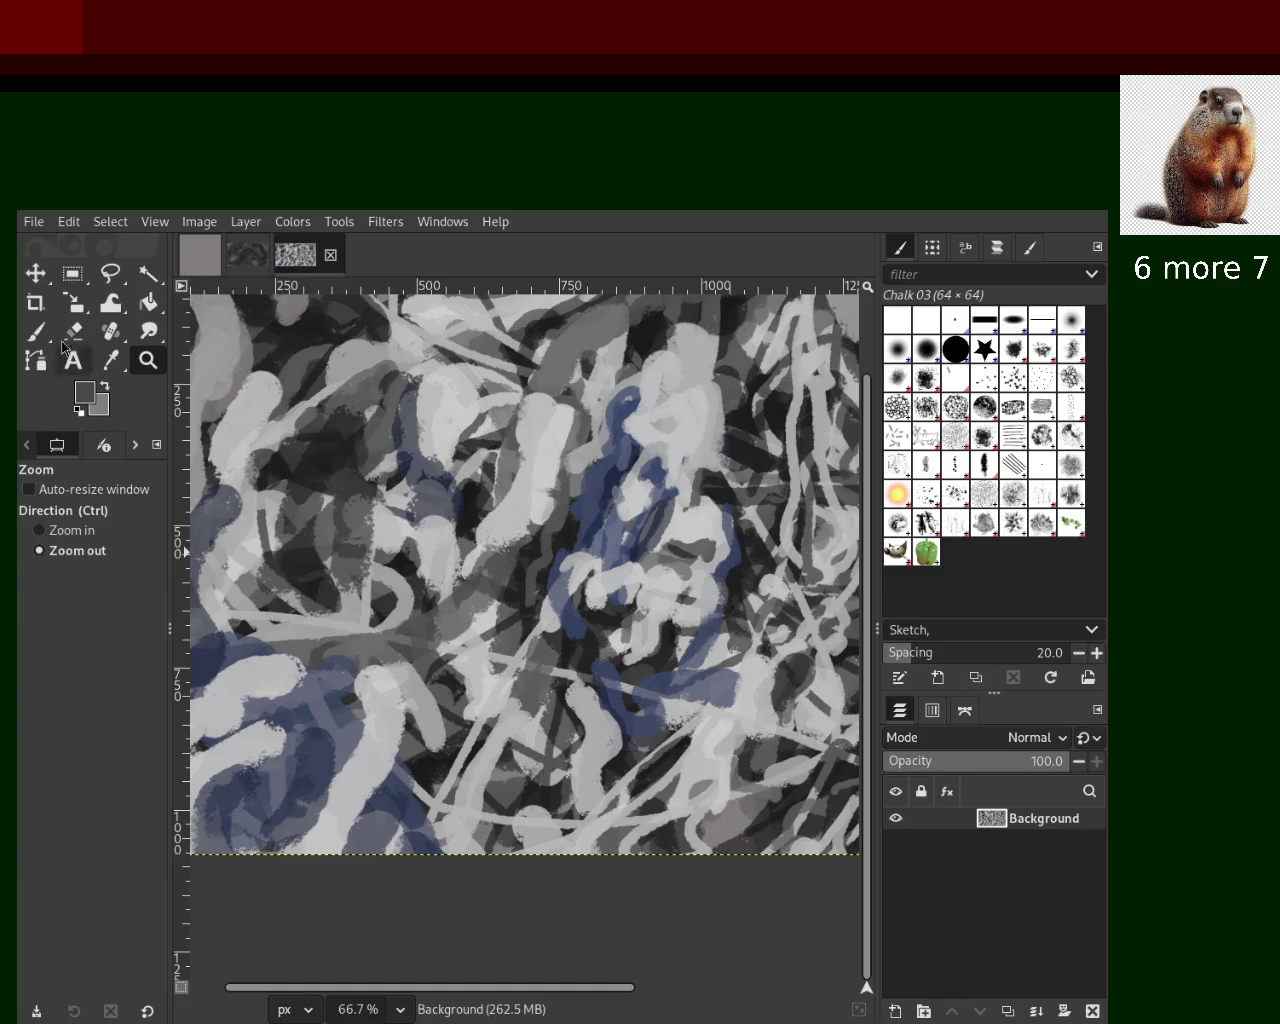
{"action": "key", "text": "p"}
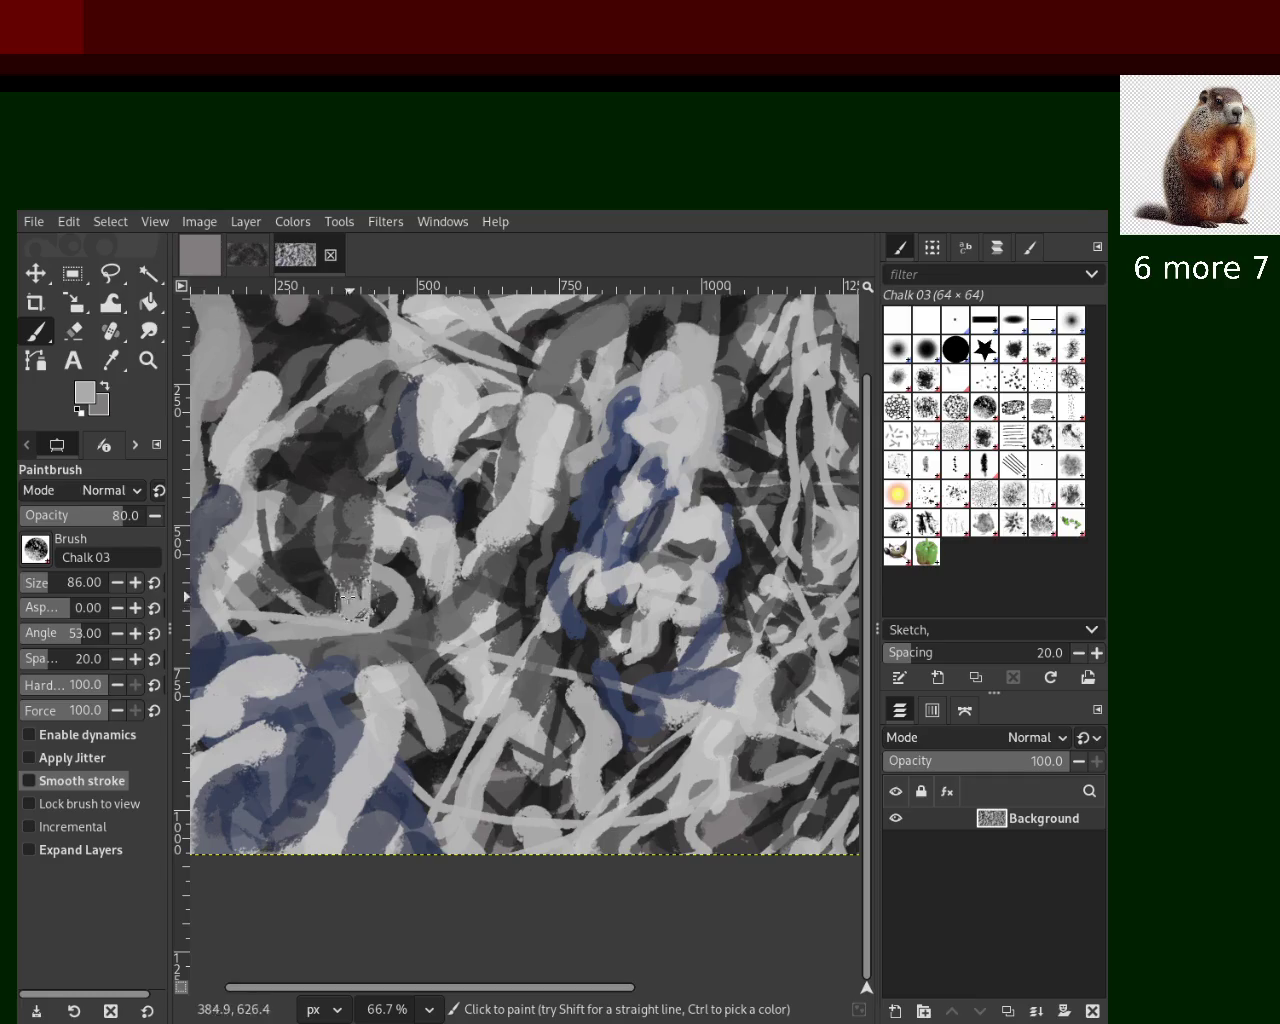
{"action": "left_click", "coordinate": [490, 615]}
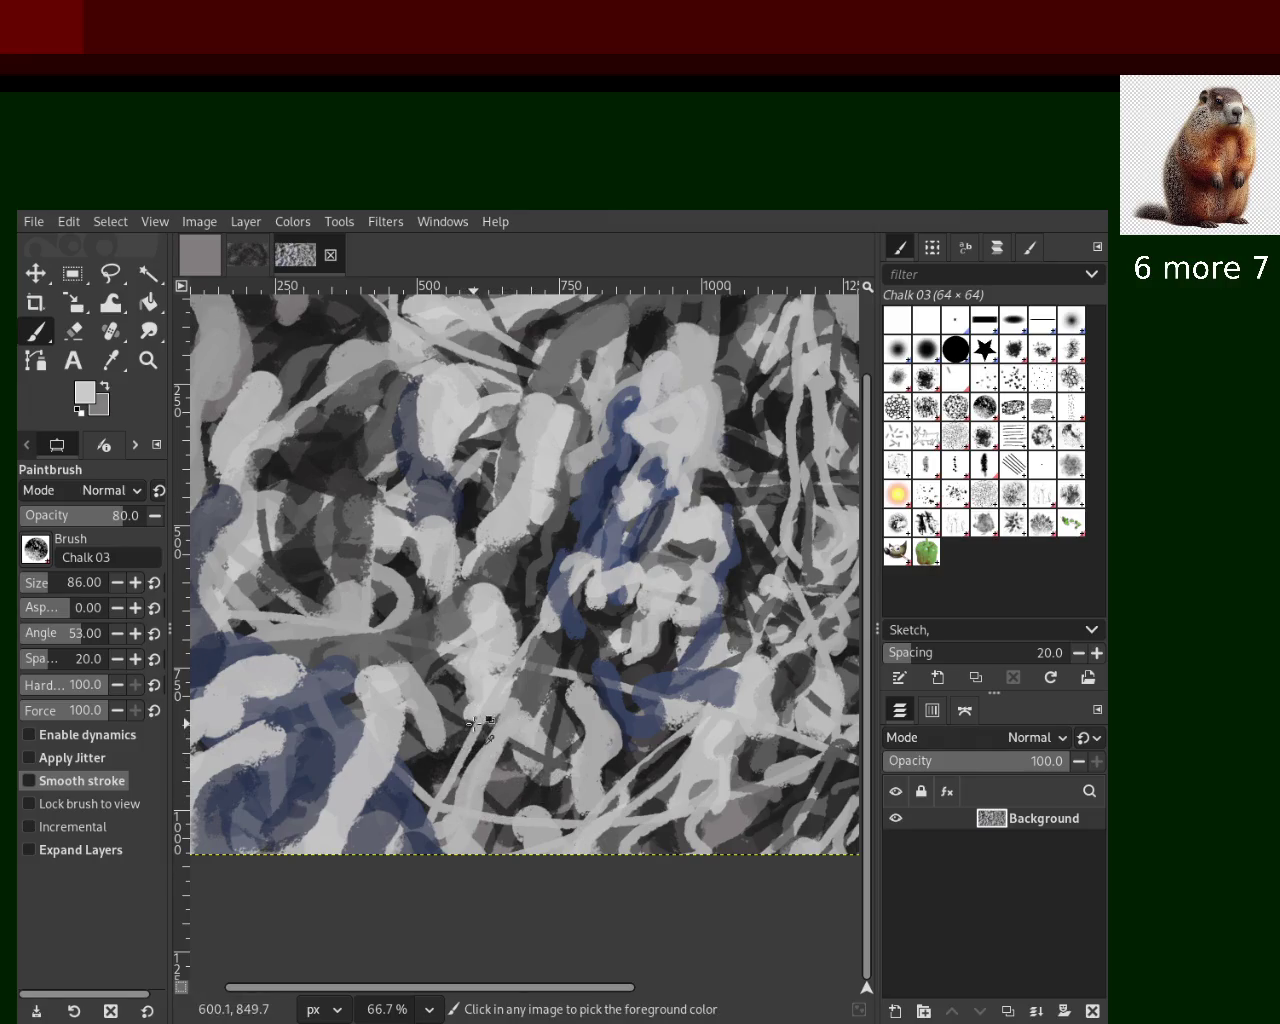
Sample a light grey, compare the last stroke with undo/redo, and try a low-centre chalk stroke
{"action": "left_click", "coordinate": [478, 736], "text": "ctrl"}
{"action": "key", "text": "ctrl+z"}
{"action": "key", "text": "ctrl+y"}
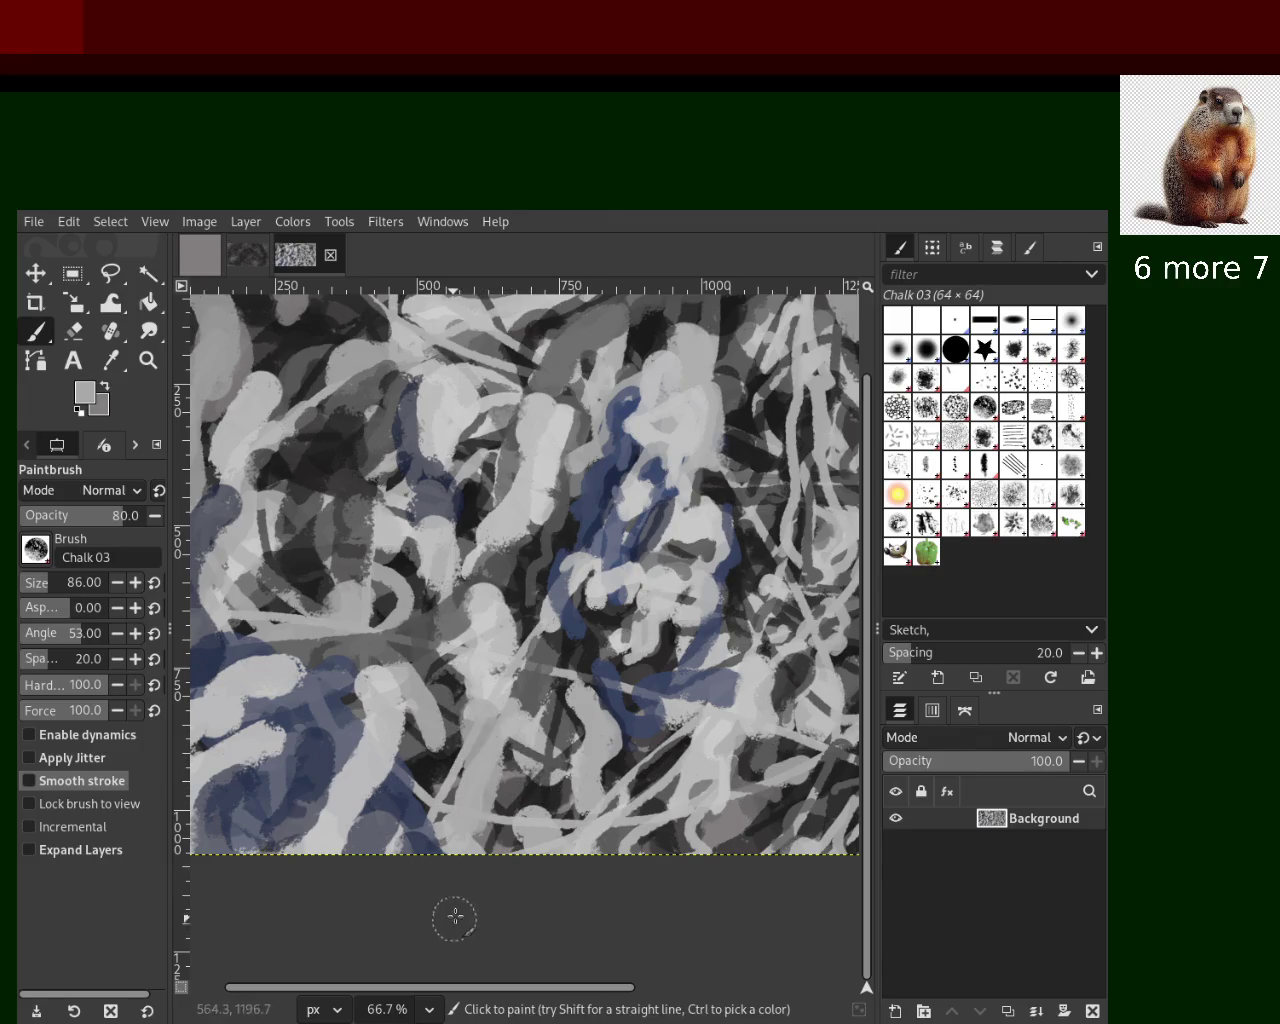
{"action": "key", "text": "ctrl+z"}
{"action": "key", "text": "ctrl+y"}
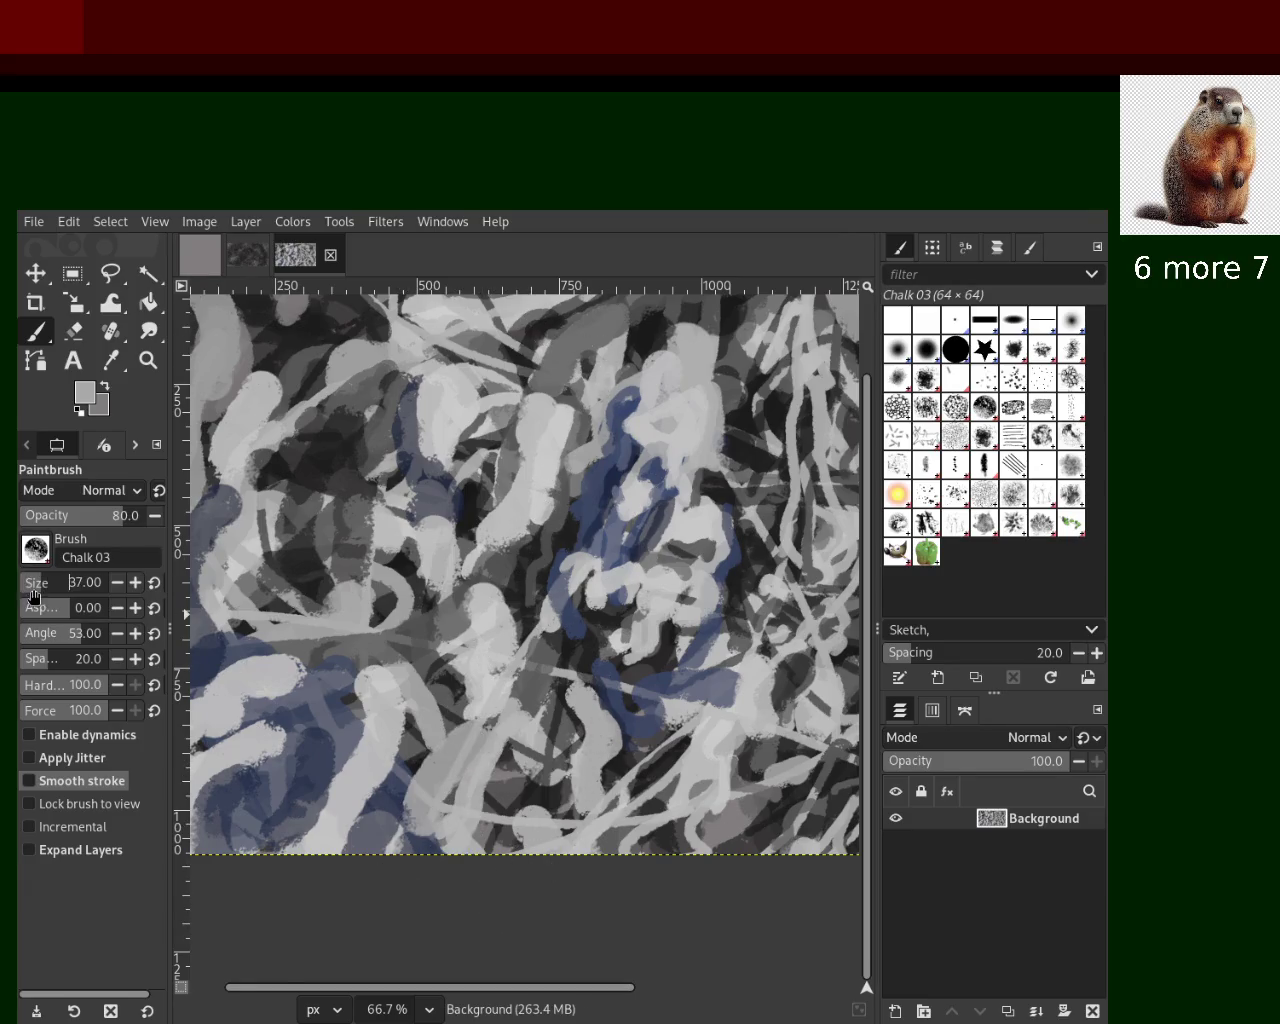
{"action": "key", "text": "ctrl+z"}
{"action": "key", "text": "ctrl+y"}
{"action": "key", "text": "ctrl+z"}
{"action": "key", "text": "ctrl+y"}
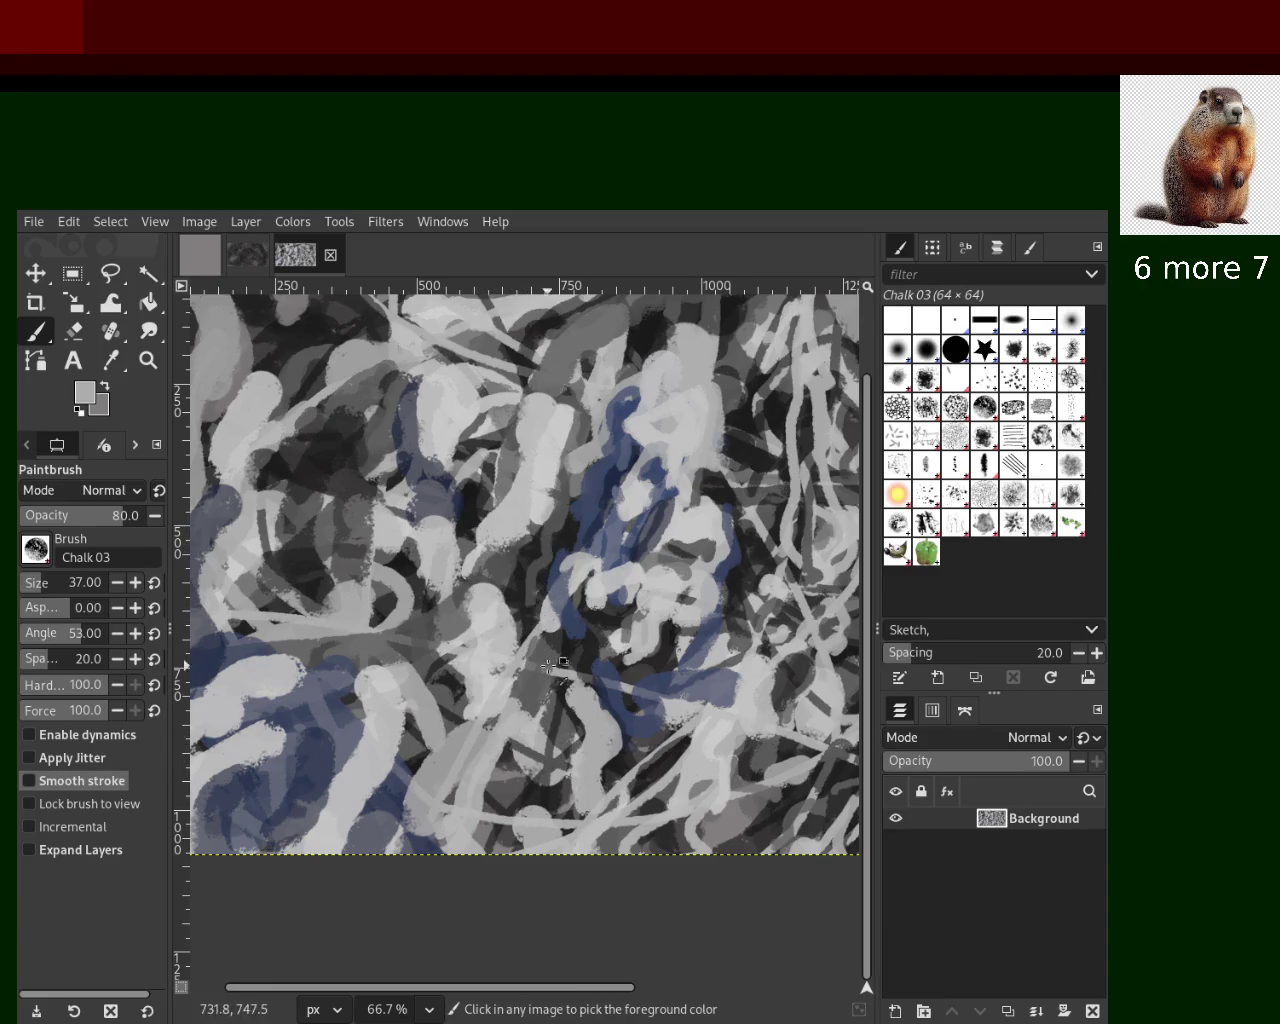
{"action": "mouse_move", "coordinate": [545, 690]}
{"action": "left_mouse_down"}
{"action": "mouse_move", "coordinate": [548, 628]}
{"action": "mouse_move", "coordinate": [435, 830]}
{"action": "left_mouse_up"}
{"action": "key", "text": "ctrl+z"}
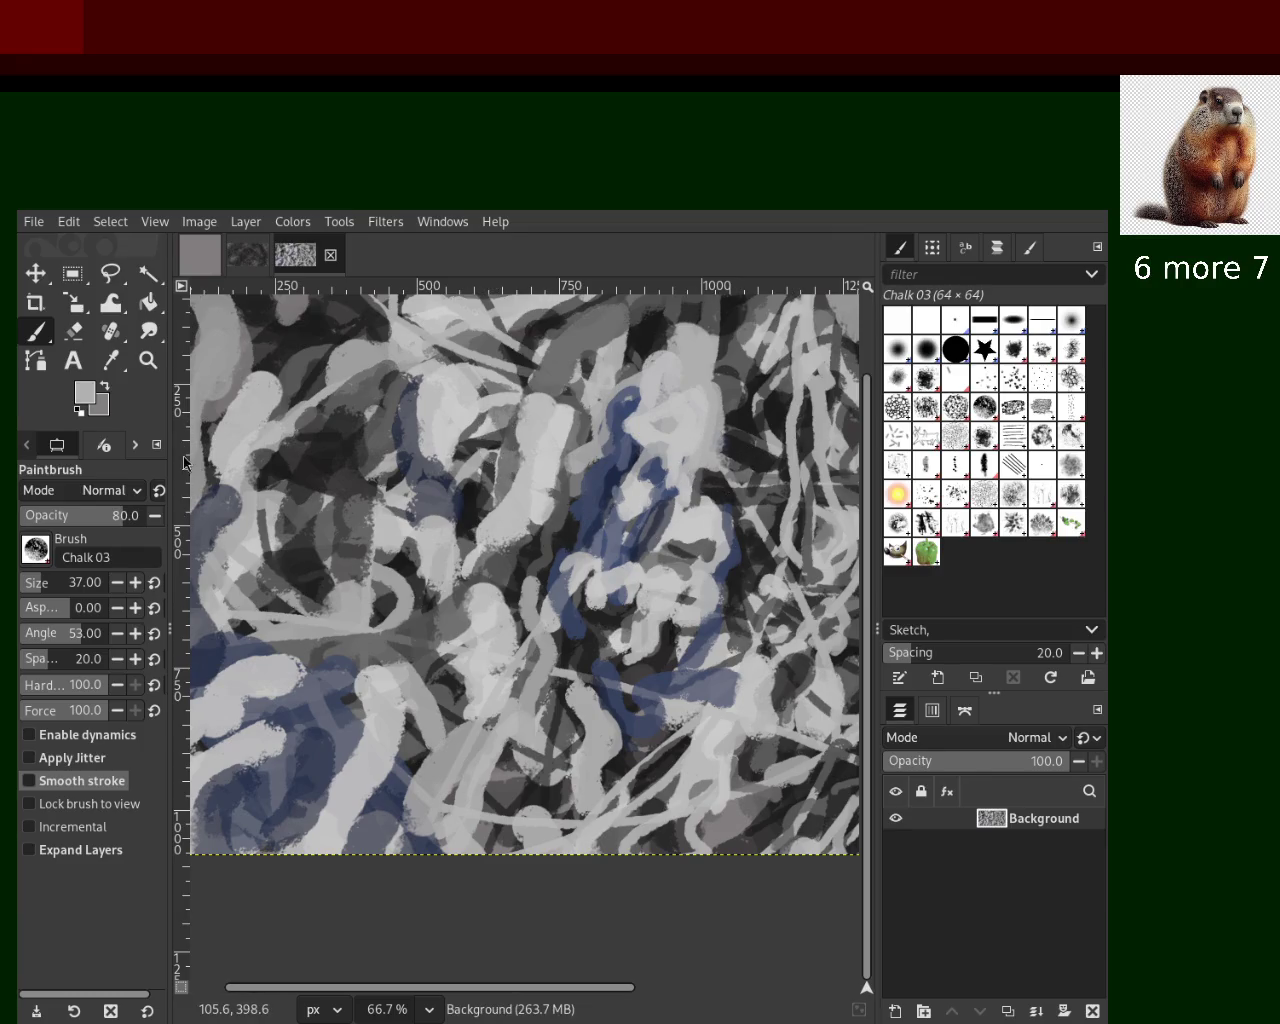
Zoom to 100% on the upper middle of the painting and reselect the Chalk 03 Paintbrush
{"action": "key", "text": "z"}
{"action": "scroll", "coordinate": [640, 578], "scroll_direction": "down", "scroll_amount": 1}
{"action": "scroll", "coordinate": [640, 578], "scroll_direction": "down", "scroll_amount": 3}
{"action": "scroll", "coordinate": [640, 578], "scroll_direction": "up", "scroll_amount": 1}
{"action": "scroll", "coordinate": [625, 560], "scroll_direction": "up", "scroll_amount": 2}
{"action": "scroll", "coordinate": [610, 540], "scroll_direction": "down", "scroll_amount": 2}
{"action": "scroll", "coordinate": [603, 525], "scroll_direction": "up", "scroll_amount": 2}
{"action": "key", "text": "ctrl"}
{"action": "scroll", "coordinate": [600, 630], "scroll_direction": "up", "scroll_amount": 1}
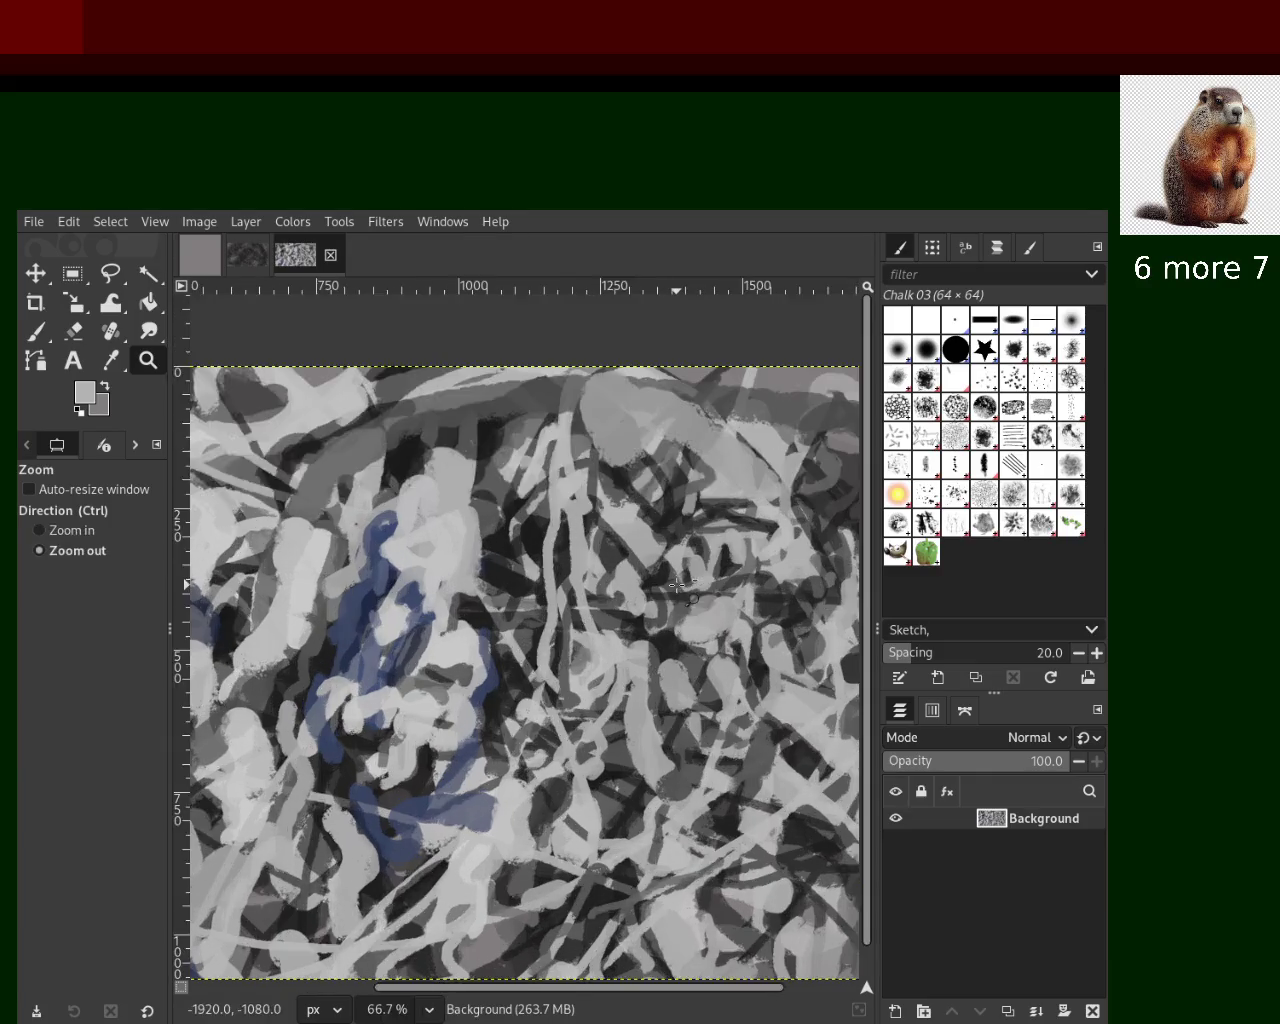
{"action": "scroll", "coordinate": [641, 601], "scroll_direction": "down", "scroll_amount": 2}
{"action": "scroll", "coordinate": [641, 601], "scroll_direction": "up", "scroll_amount": 2}
{"action": "scroll", "coordinate": [640, 595], "scroll_direction": "down", "scroll_amount": 1}
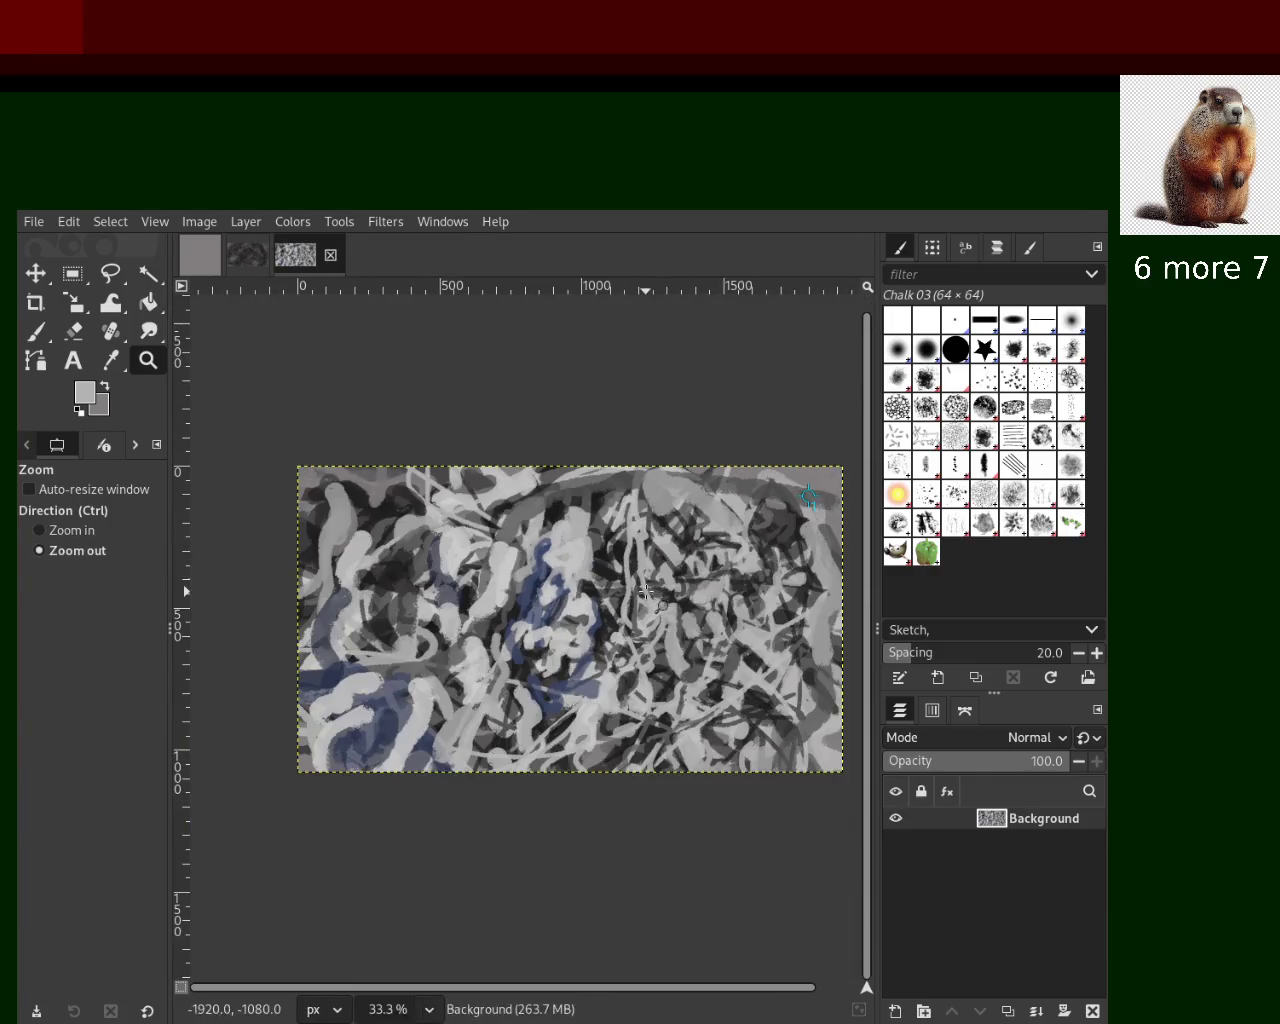
{"action": "scroll", "coordinate": [620, 572], "scroll_direction": "up", "scroll_amount": 1}
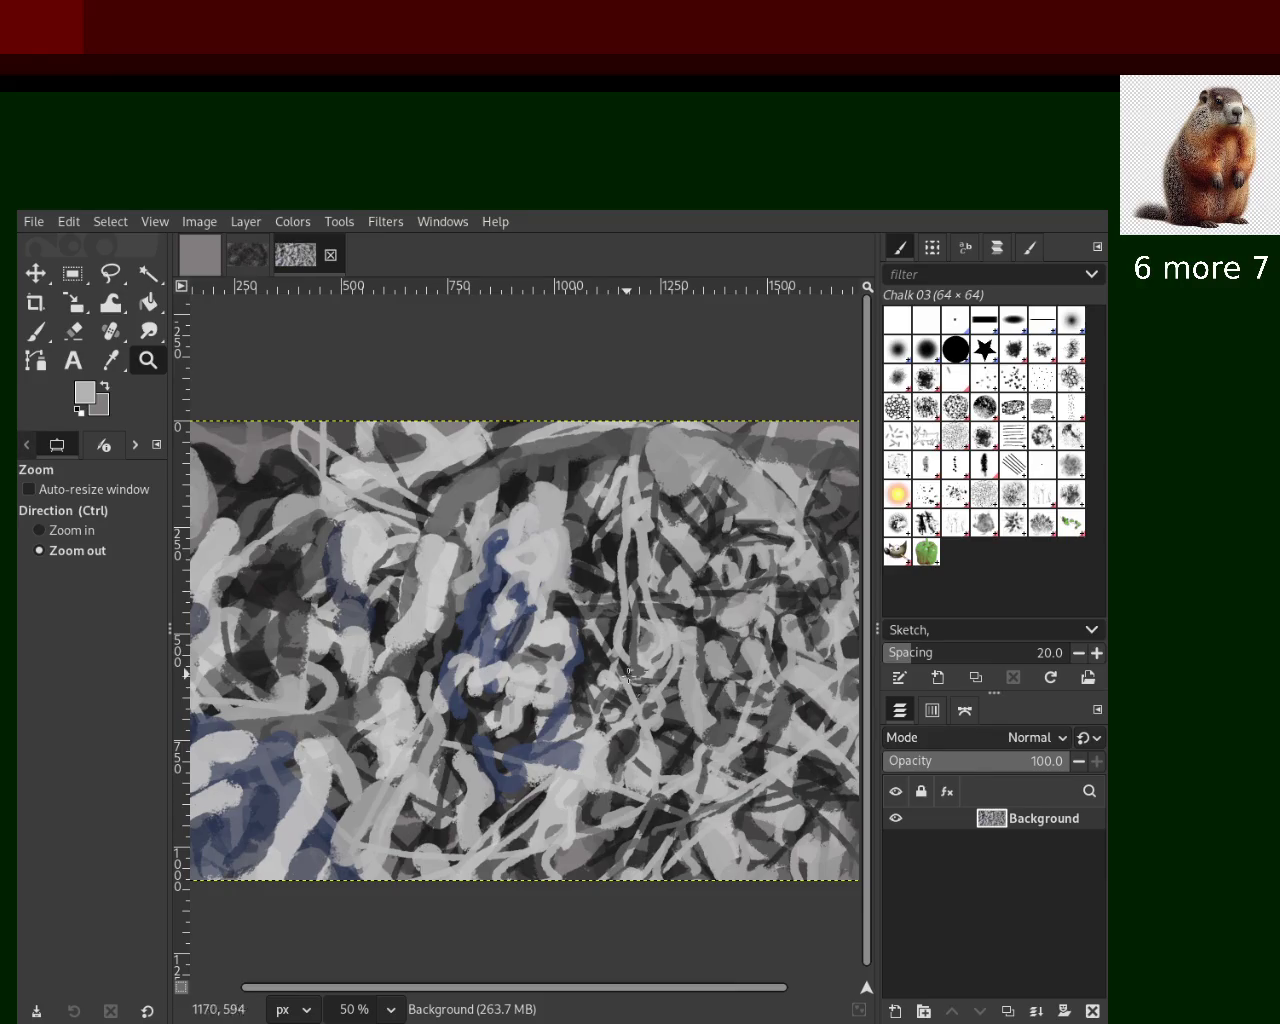
{"action": "scroll", "coordinate": [697, 533], "scroll_direction": "up", "scroll_amount": 2}
{"action": "scroll", "coordinate": [697, 533], "scroll_direction": "down", "scroll_amount": 2}
{"action": "scroll", "coordinate": [697, 533], "scroll_direction": "up", "scroll_amount": 1}
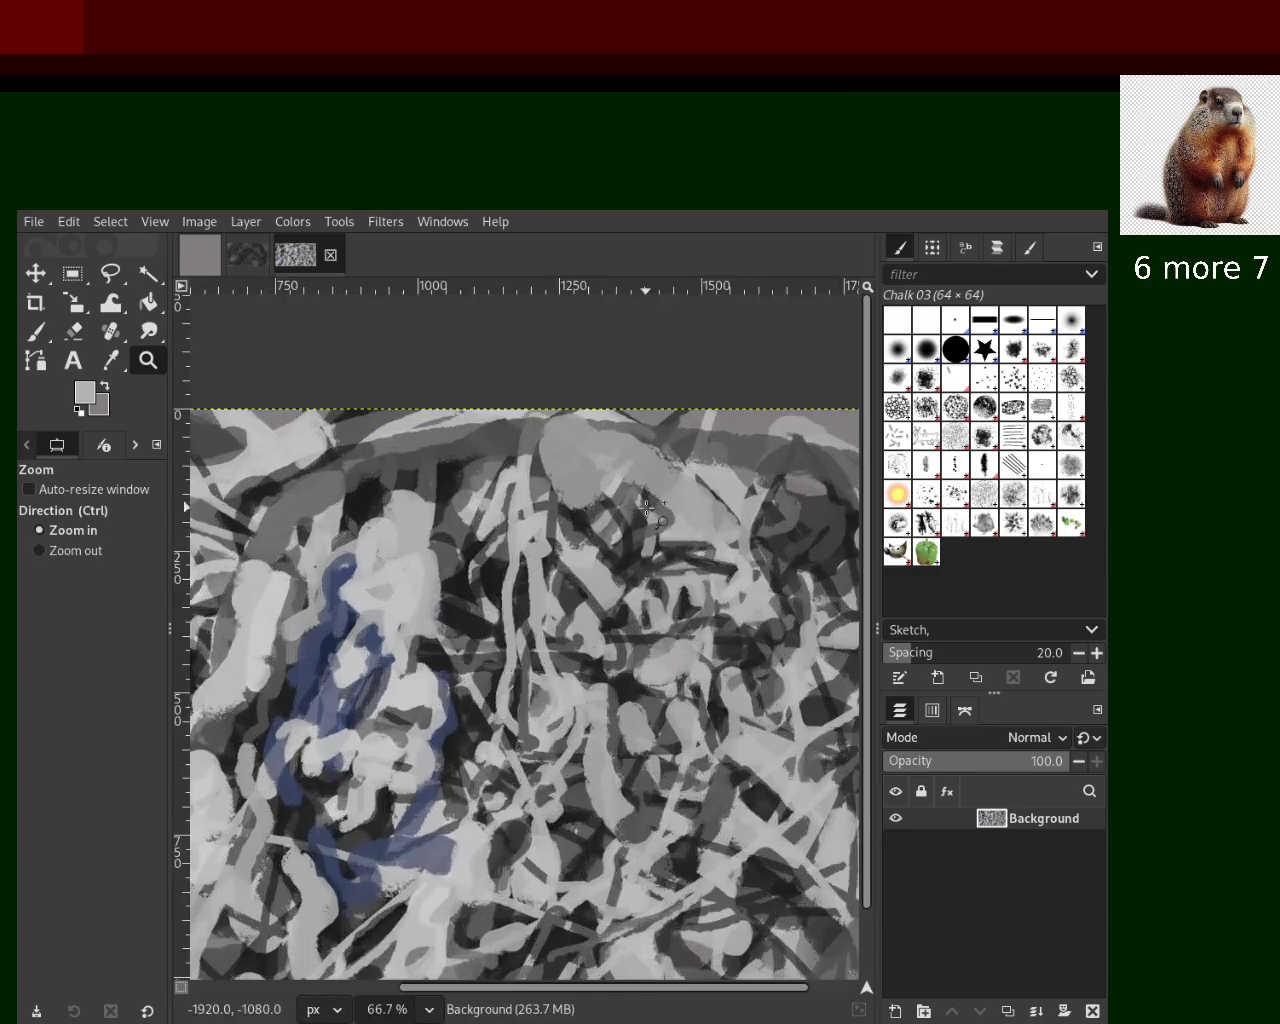
{"action": "scroll", "coordinate": [697, 533], "scroll_direction": "up", "scroll_amount": 1}
{"action": "left_click", "coordinate": [37, 333]}
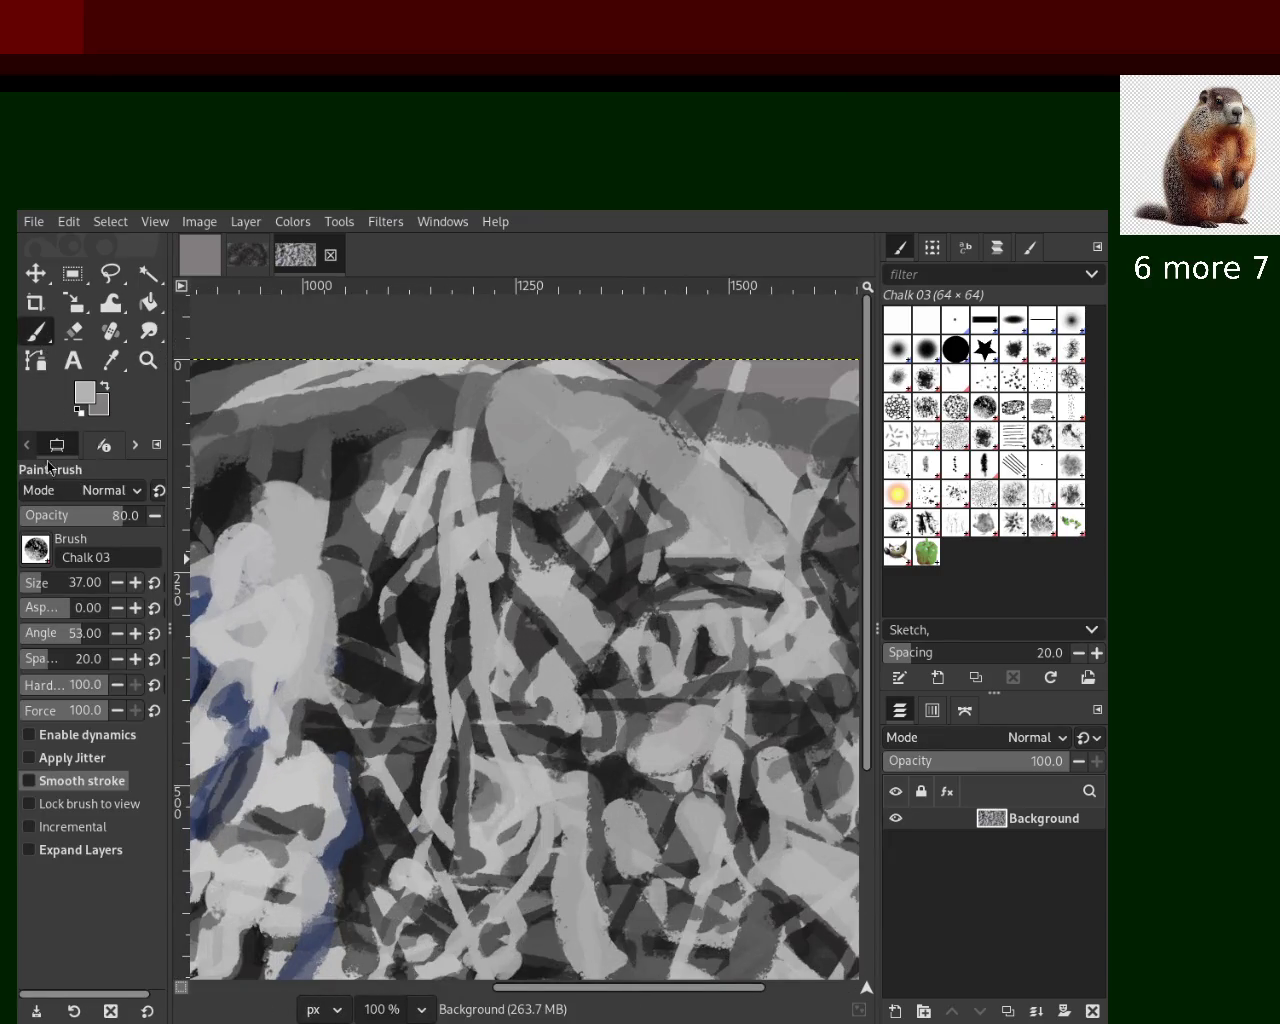
Try dark and light chalk strokes across the upper centre, undoing each
{"action": "left_click", "coordinate": [336, 718], "text": "ctrl"}
{"action": "mouse_move", "coordinate": [788, 592]}
{"action": "left_mouse_down"}
{"action": "mouse_move", "coordinate": [570, 370]}
{"action": "mouse_move", "coordinate": [580, 590]}
{"action": "mouse_move", "coordinate": [690, 690]}
{"action": "left_mouse_up"}
{"action": "key", "text": "ctrl+z"}
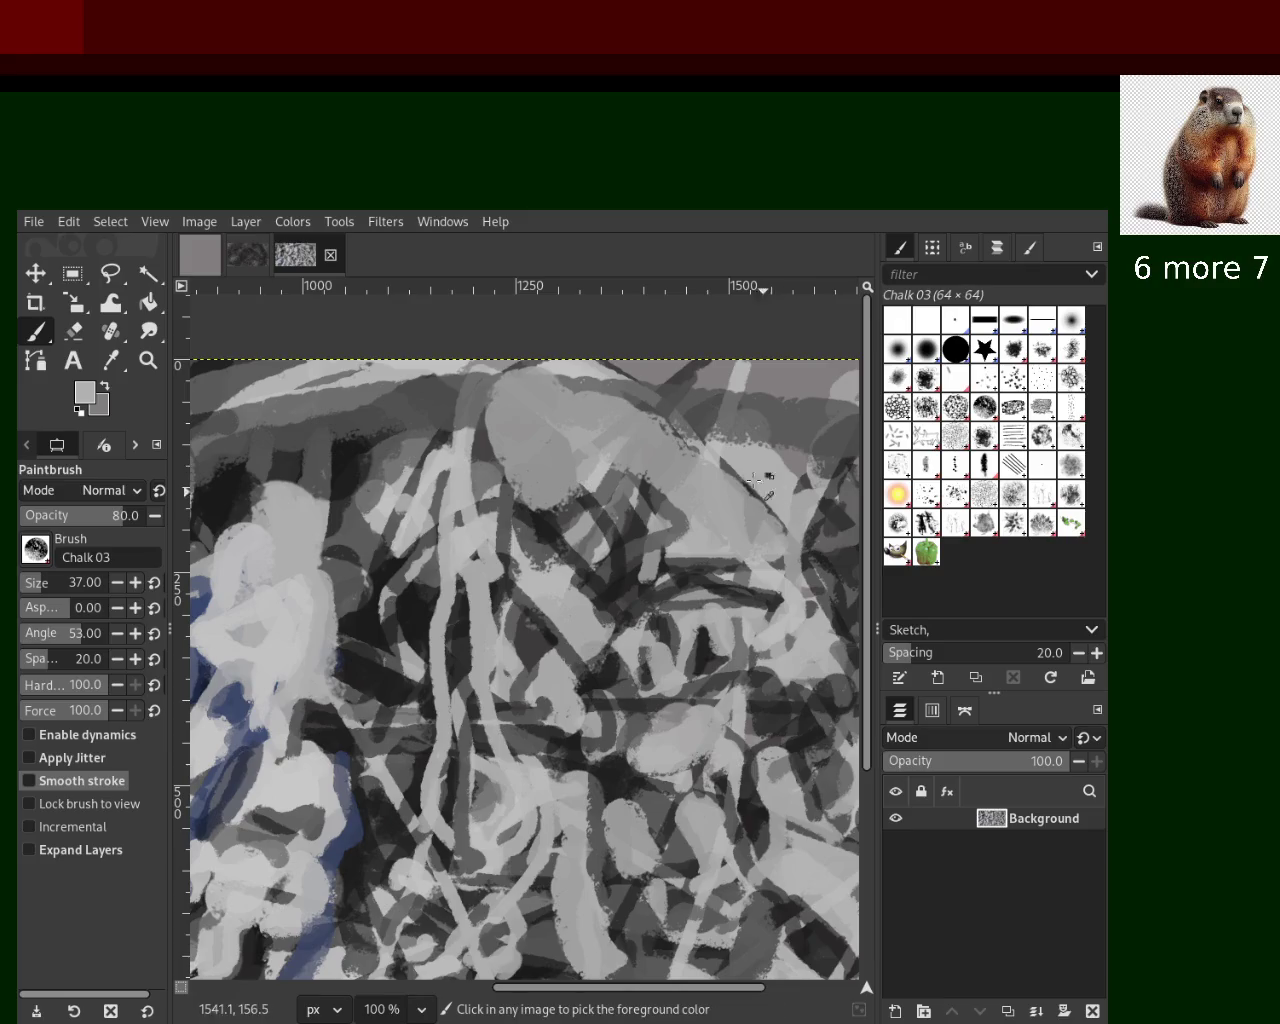
{"action": "mouse_move", "coordinate": [760, 562]}
{"action": "left_mouse_down"}
{"action": "mouse_move", "coordinate": [735, 467]}
{"action": "mouse_move", "coordinate": [515, 400]}
{"action": "mouse_move", "coordinate": [625, 405]}
{"action": "mouse_move", "coordinate": [495, 400]}
{"action": "mouse_move", "coordinate": [543, 530]}
{"action": "left_mouse_up"}
{"action": "key", "text": "ctrl+z"}
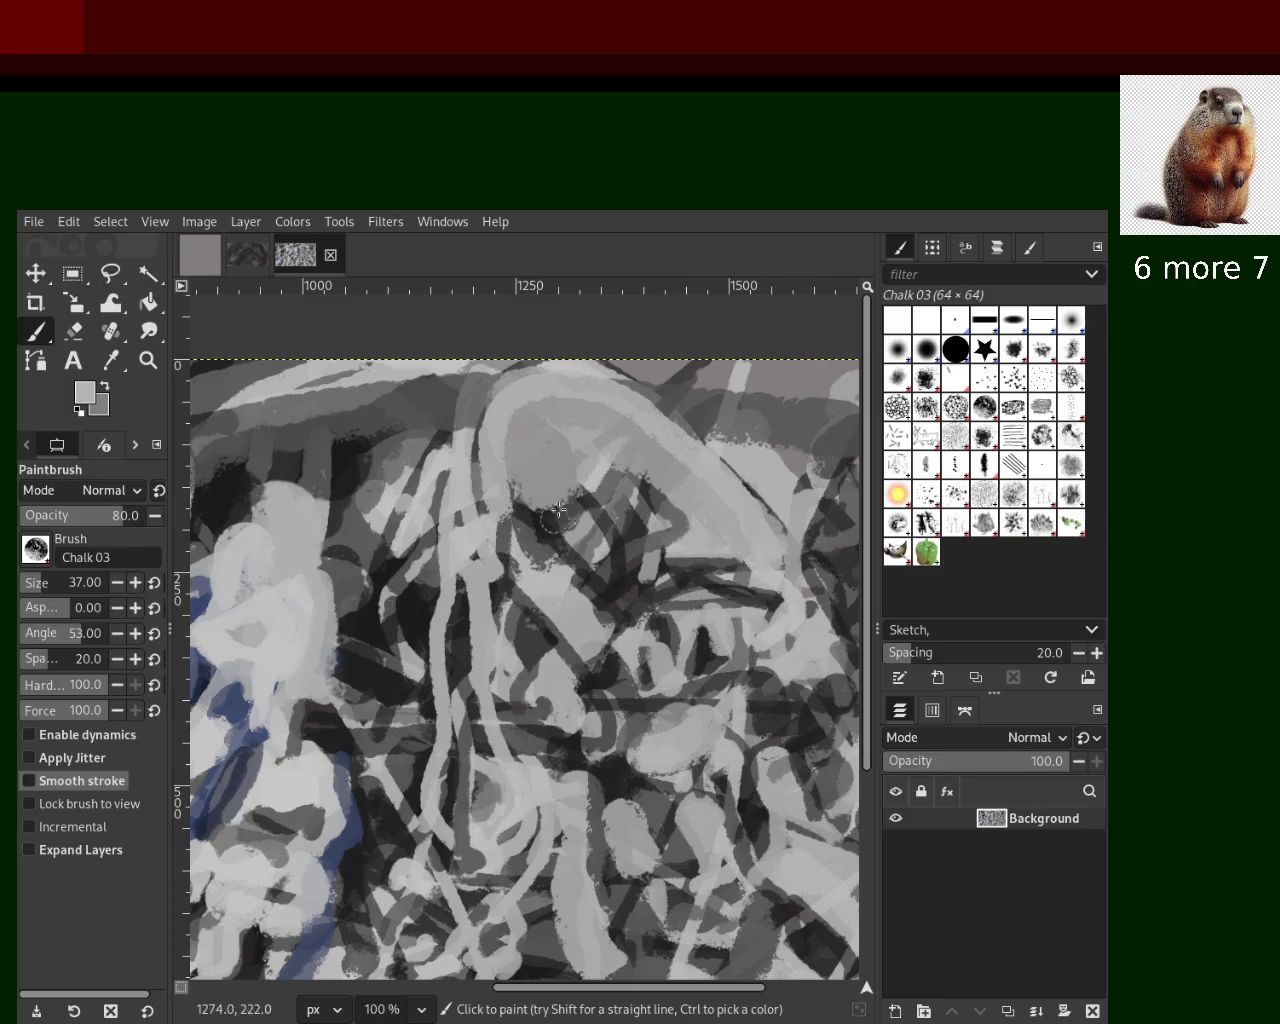
{"action": "key", "text": "ctrl+z"}
{"action": "mouse_move", "coordinate": [725, 550]}
{"action": "left_mouse_down"}
{"action": "mouse_move", "coordinate": [700, 460]}
{"action": "mouse_move", "coordinate": [590, 395]}
{"action": "mouse_move", "coordinate": [773, 572]}
{"action": "left_mouse_up"}
{"action": "key", "text": "ctrl+z"}
{"action": "key", "text": "ctrl+z"}
Retry a light downward stroke several times, keeping one long vertical stroke in the centre
{"action": "left_click_drag", "start_coordinate": [677, 460], "coordinate": [676, 554]}
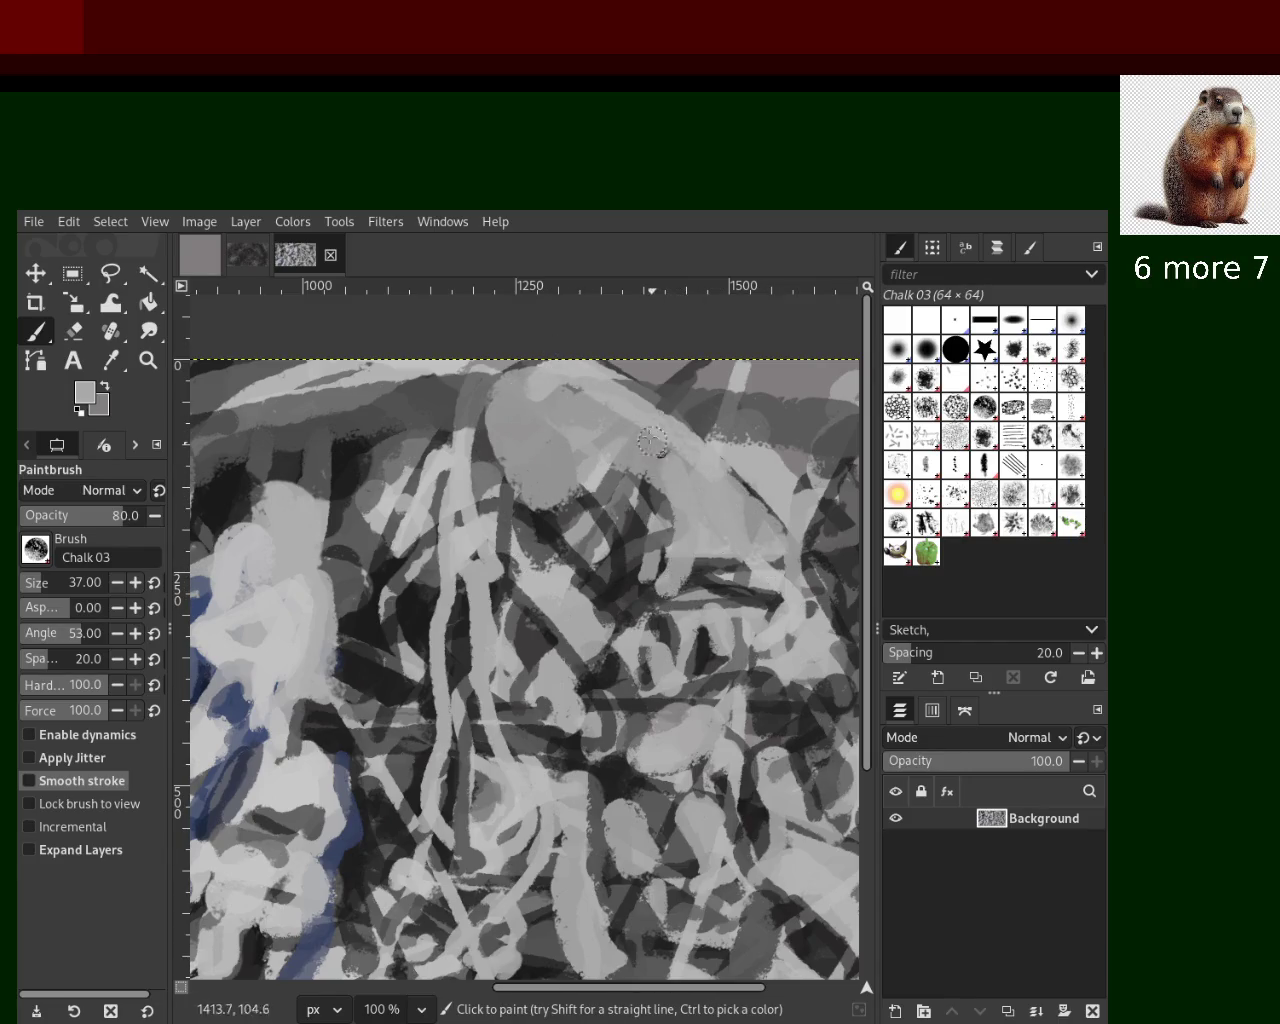
{"action": "key", "text": "ctrl+z"}
{"action": "left_click_drag", "start_coordinate": [650, 445], "coordinate": [605, 783]}
{"action": "key", "text": "ctrl+z"}
{"action": "left_click_drag", "start_coordinate": [670, 460], "coordinate": [565, 700]}
{"action": "key", "text": "ctrl+z"}
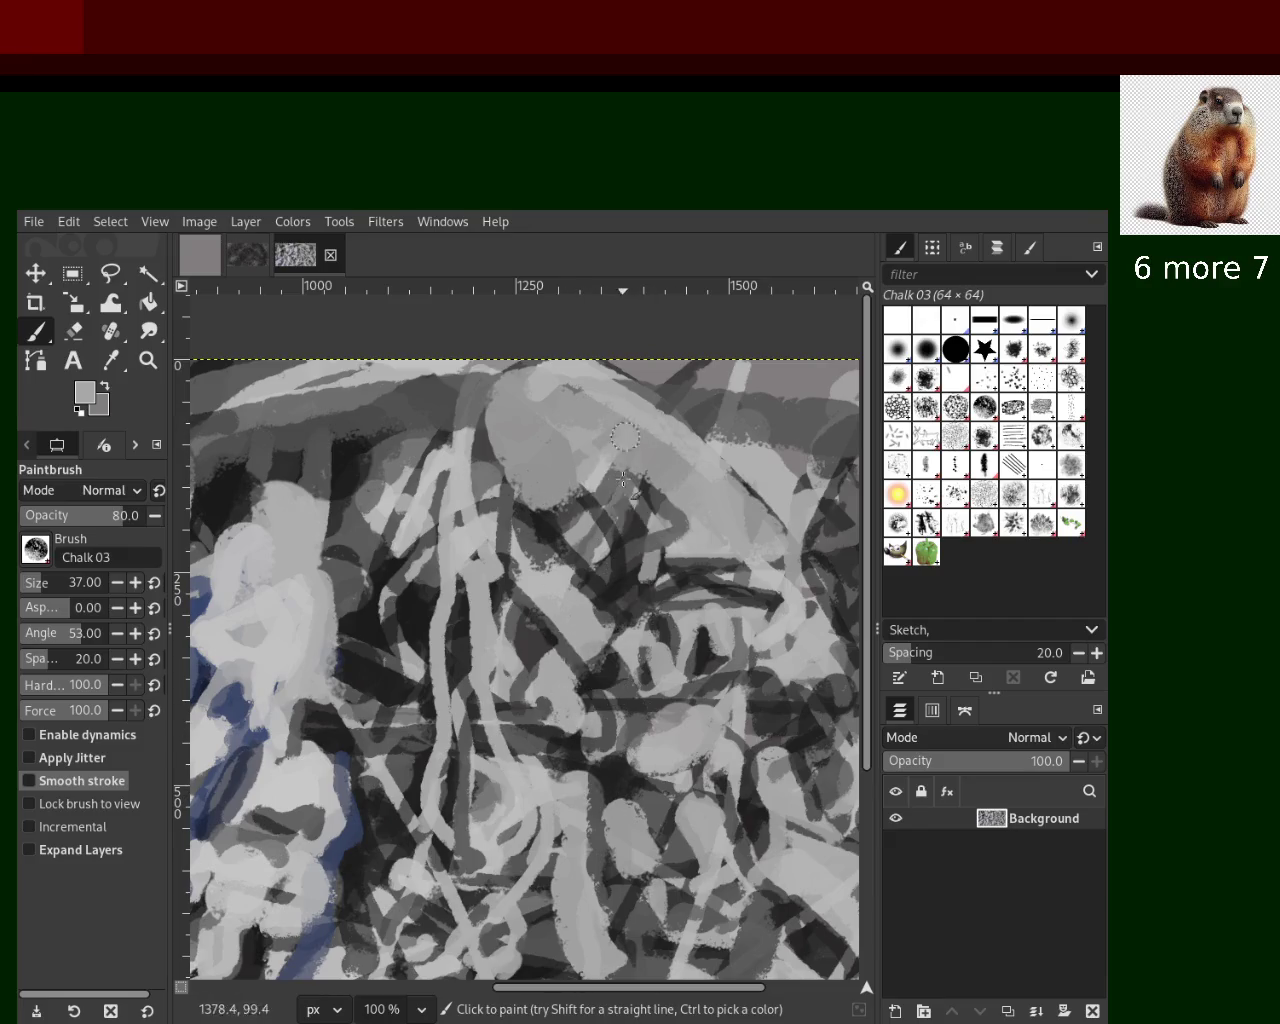
{"action": "left_click_drag", "start_coordinate": [632, 430], "coordinate": [629, 787]}
{"action": "left_click_drag", "start_coordinate": [600, 405], "coordinate": [470, 495]}
{"action": "key", "text": "ctrl+z"}
Paint a dark grey stroke in the lower middle and light grey chalk strokes across the lower area
{"action": "left_click", "coordinate": [487, 492], "text": "ctrl"}
{"action": "left_click", "coordinate": [495, 574], "text": "ctrl"}
{"action": "left_click", "coordinate": [528, 666], "text": "ctrl"}
{"action": "left_click_drag", "start_coordinate": [526, 640], "coordinate": [512, 895]}
{"action": "key", "text": "ctrl+z"}
{"action": "left_click_drag", "start_coordinate": [525, 640], "coordinate": [570, 850]}
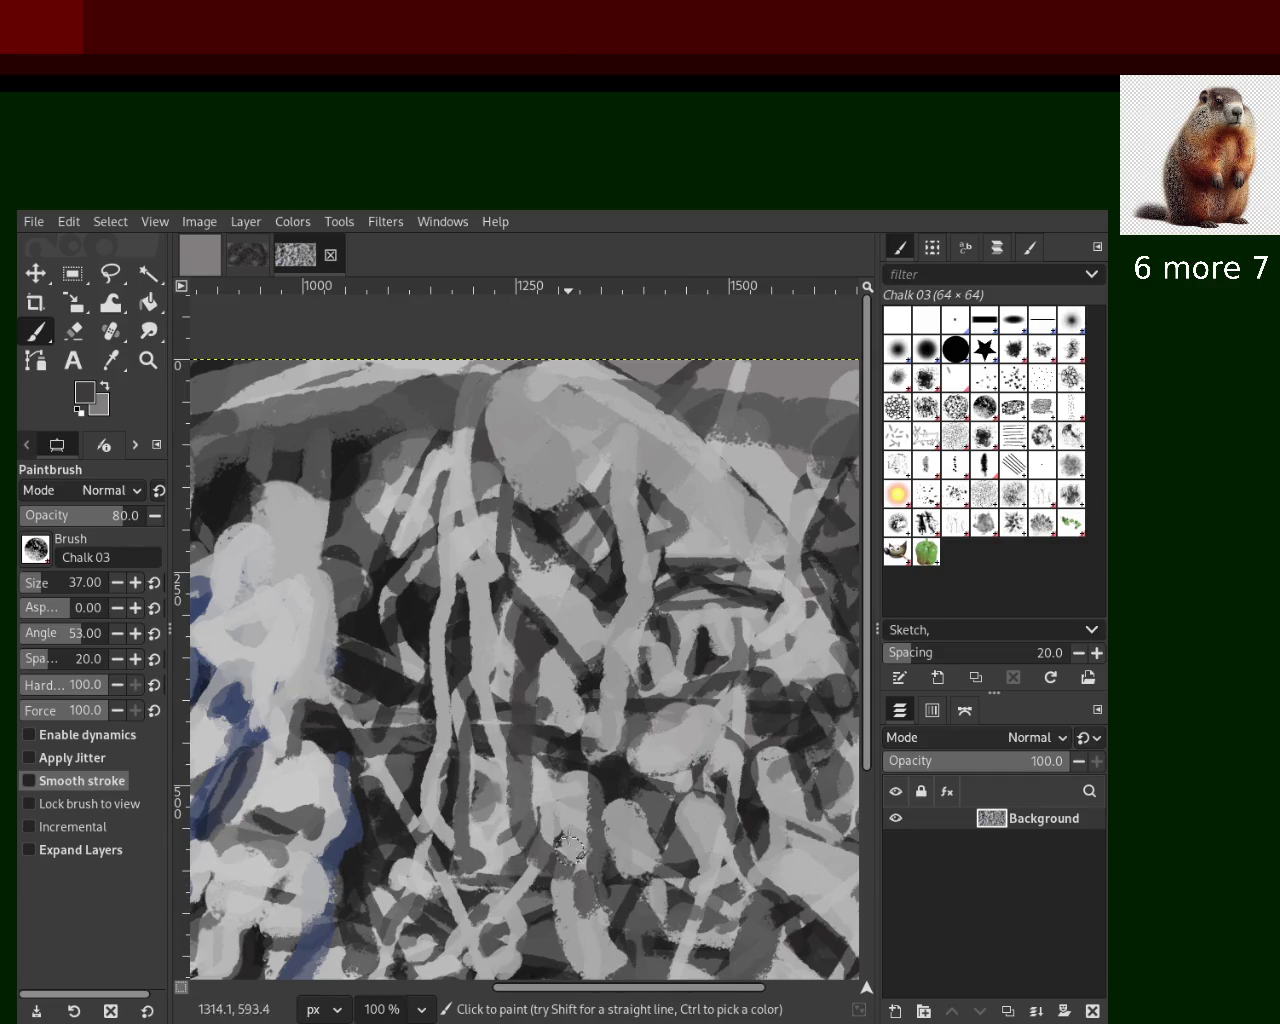
{"action": "left_click", "coordinate": [578, 800], "text": "ctrl"}
{"action": "mouse_move", "coordinate": [548, 785]}
{"action": "left_mouse_down"}
{"action": "mouse_move", "coordinate": [420, 970]}
{"action": "mouse_move", "coordinate": [547, 933]}
{"action": "mouse_move", "coordinate": [511, 890]}
{"action": "mouse_move", "coordinate": [570, 932]}
{"action": "left_mouse_up"}
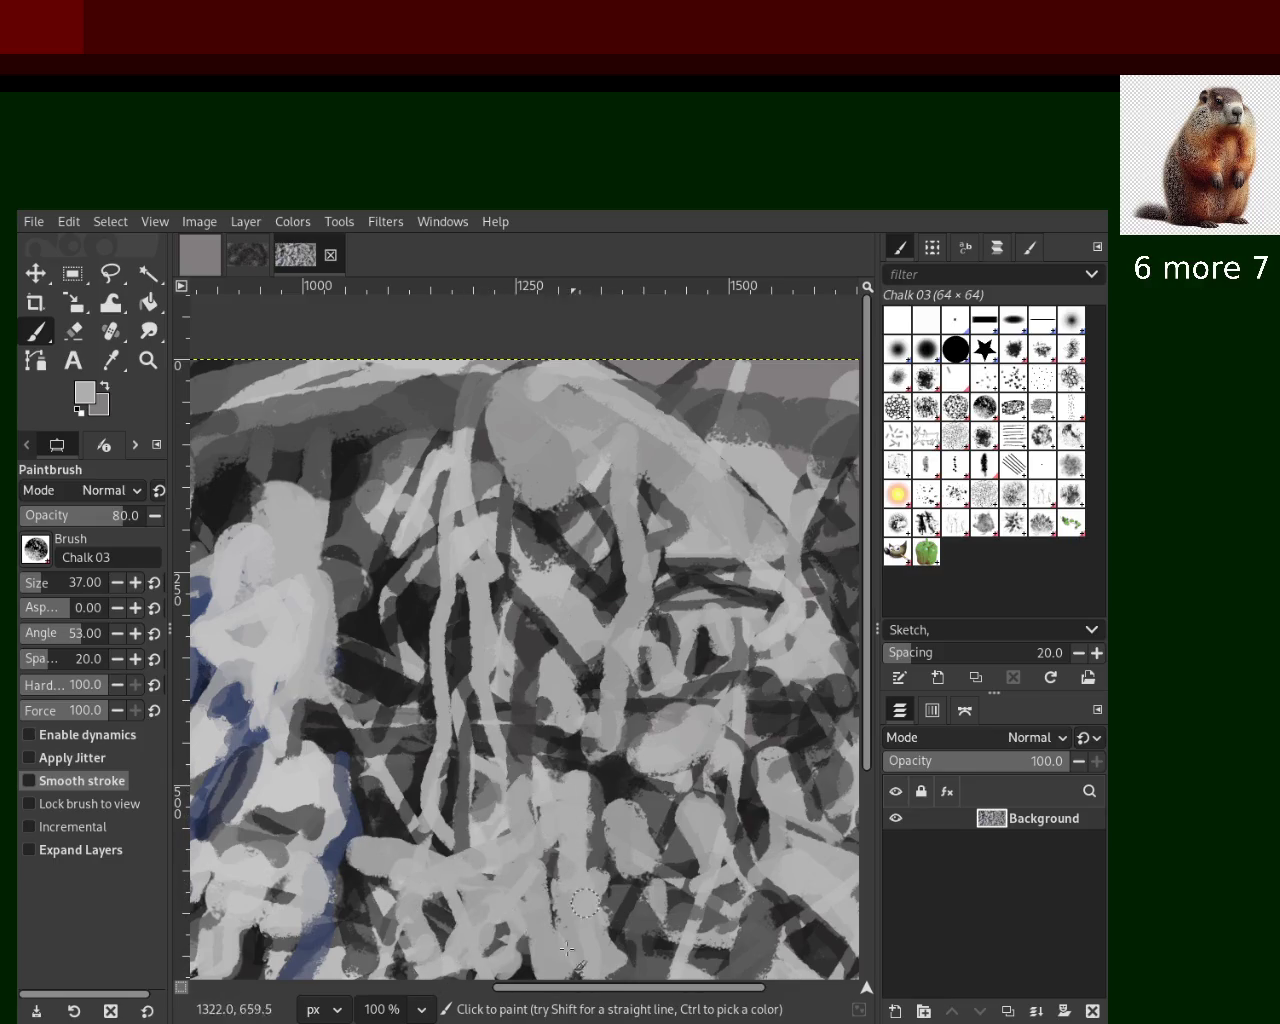
Add light and dark chalk strokes near the bottom left, discarding a dark centre stroke
{"action": "left_click", "coordinate": [663, 802], "text": "ctrl"}
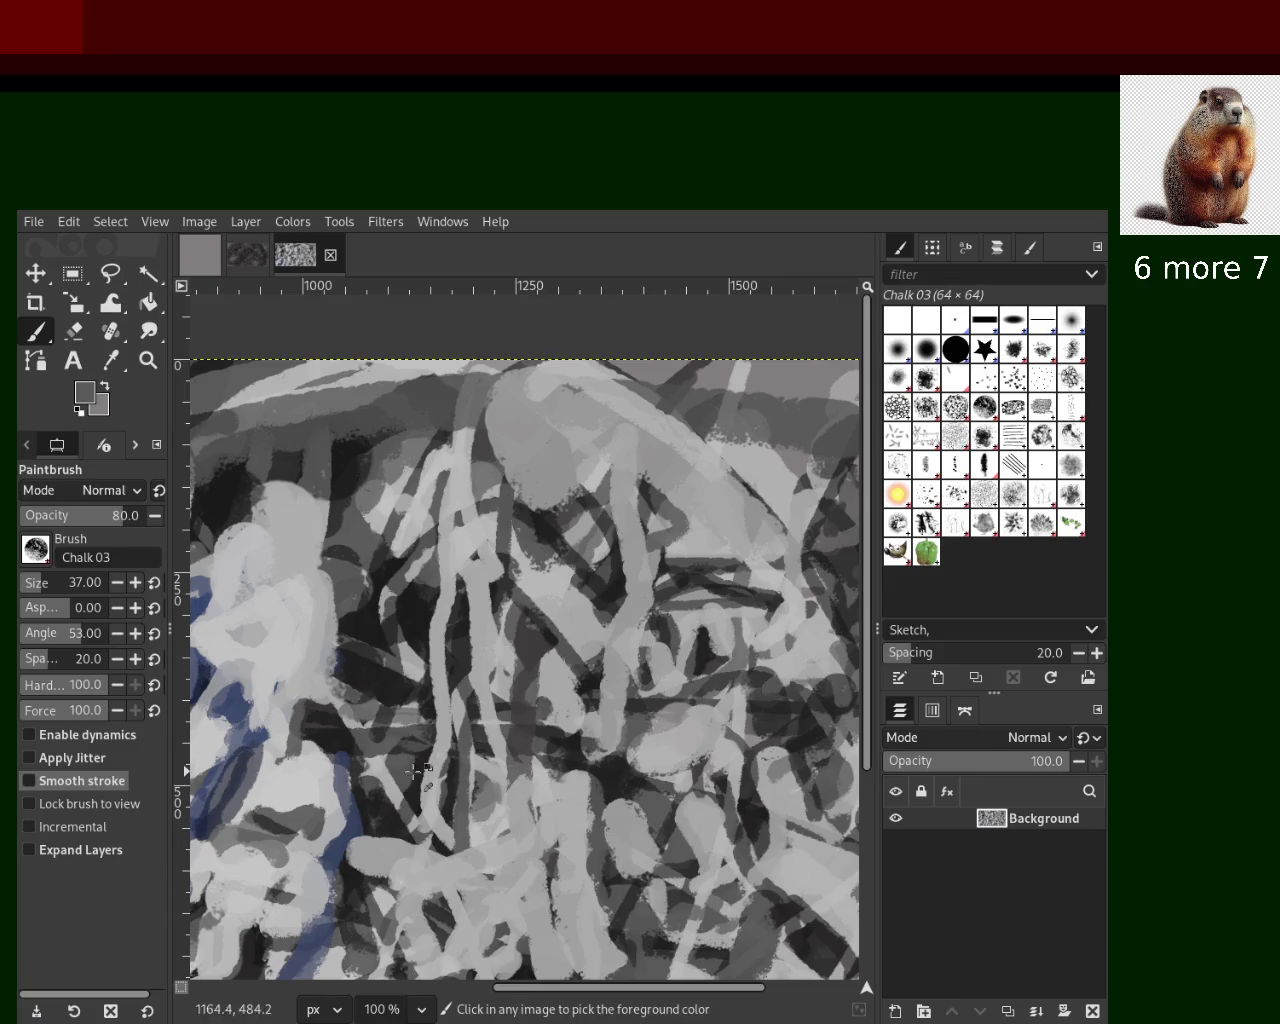
{"action": "left_click_drag", "start_coordinate": [425, 768], "coordinate": [380, 942]}
{"action": "key", "text": "ctrl+z"}
{"action": "left_click", "coordinate": [380, 782], "text": "ctrl"}
{"action": "left_click_drag", "start_coordinate": [380, 795], "coordinate": [400, 972]}
{"action": "left_click", "coordinate": [364, 795], "text": "ctrl"}
{"action": "left_click_drag", "start_coordinate": [364, 805], "coordinate": [403, 945]}
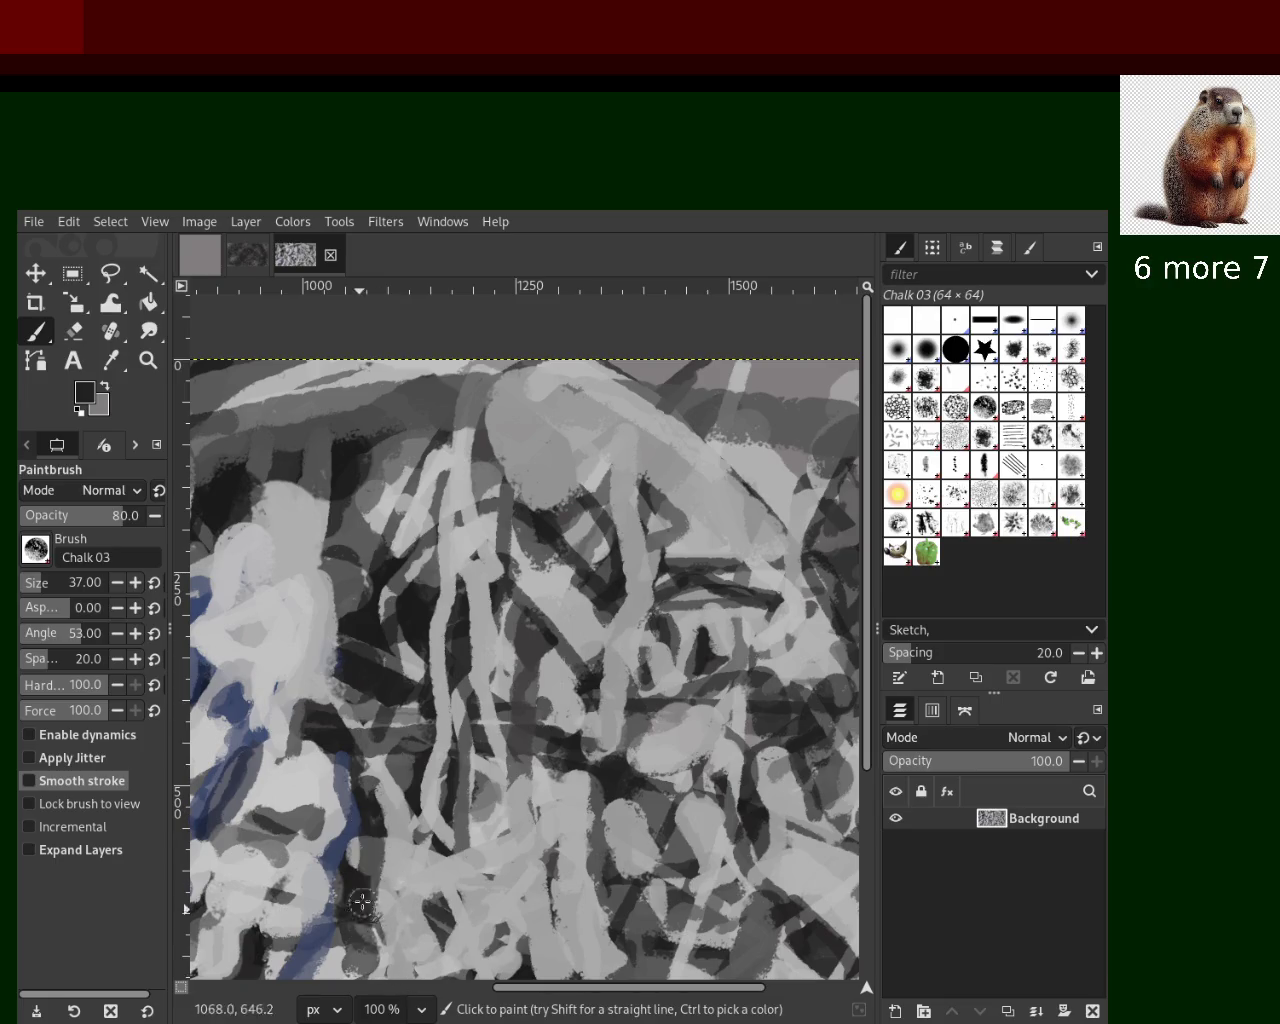
{"action": "left_click", "coordinate": [510, 529], "text": "ctrl"}
{"action": "mouse_move", "coordinate": [510, 529]}
{"action": "left_mouse_down"}
{"action": "mouse_move", "coordinate": [519, 793]}
{"action": "mouse_move", "coordinate": [680, 860]}
{"action": "mouse_move", "coordinate": [420, 735]}
{"action": "mouse_move", "coordinate": [534, 843]}
{"action": "mouse_move", "coordinate": [352, 768]}
{"action": "mouse_move", "coordinate": [480, 774]}
{"action": "mouse_move", "coordinate": [509, 820]}
{"action": "left_mouse_up"}
{"action": "key", "text": "ctrl+z"}
{"action": "key", "text": "ctrl+z"}
{"action": "key", "text": "ctrl+z"}
Try several light and dark strokes through the centre, undoing the unwanted ones
{"action": "key", "text": "ctrl+z"}
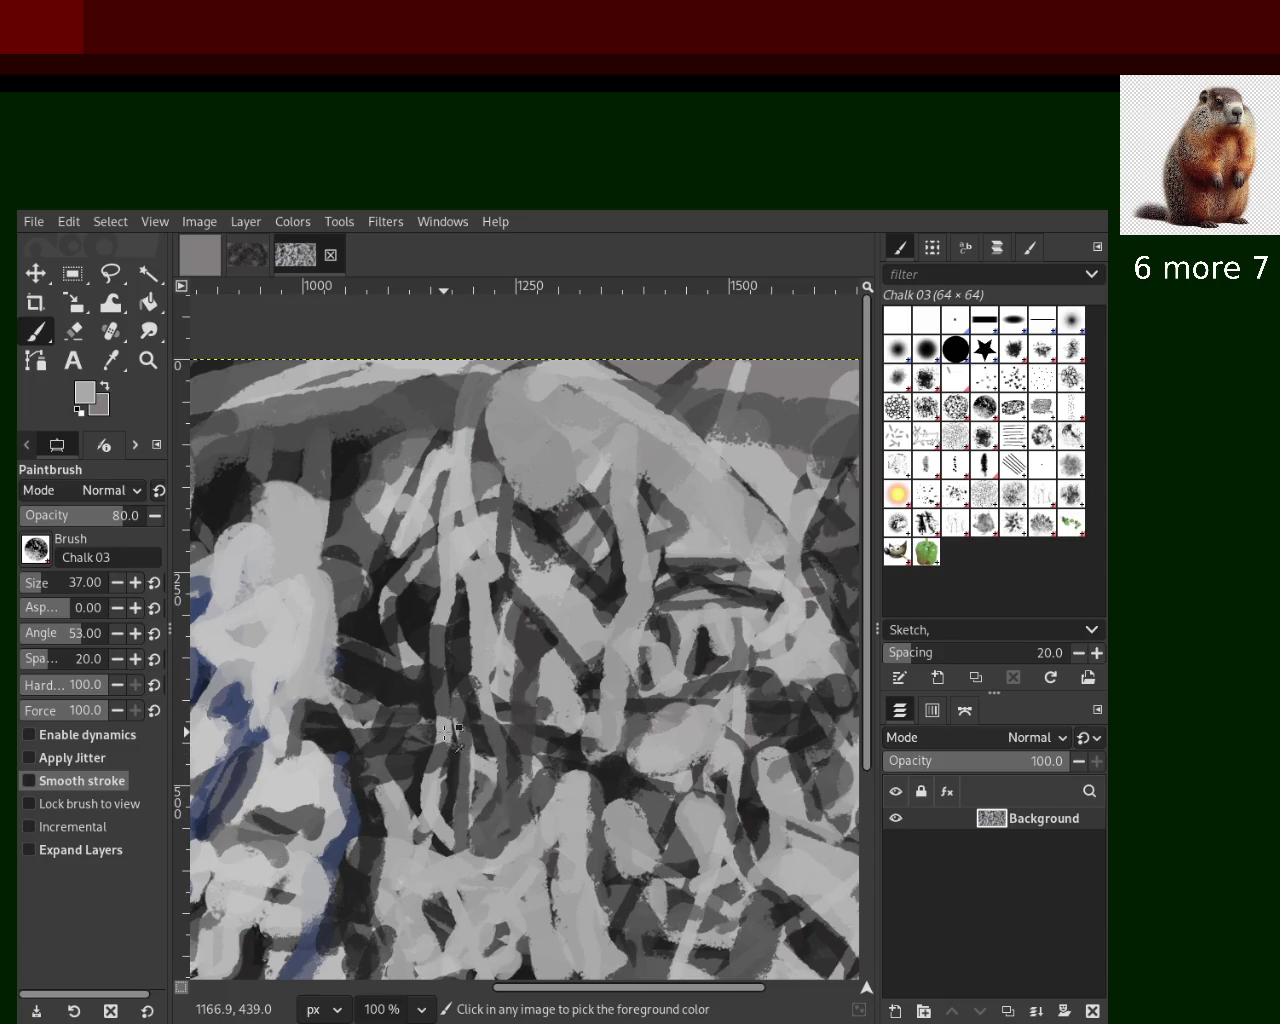
{"action": "mouse_move", "coordinate": [466, 672]}
{"action": "left_mouse_down"}
{"action": "mouse_move", "coordinate": [436, 645]}
{"action": "mouse_move", "coordinate": [440, 685]}
{"action": "left_mouse_up"}
{"action": "key", "text": "ctrl+z"}
{"action": "left_click_drag", "start_coordinate": [590, 748], "coordinate": [605, 845]}
{"action": "key", "text": "ctrl+z"}
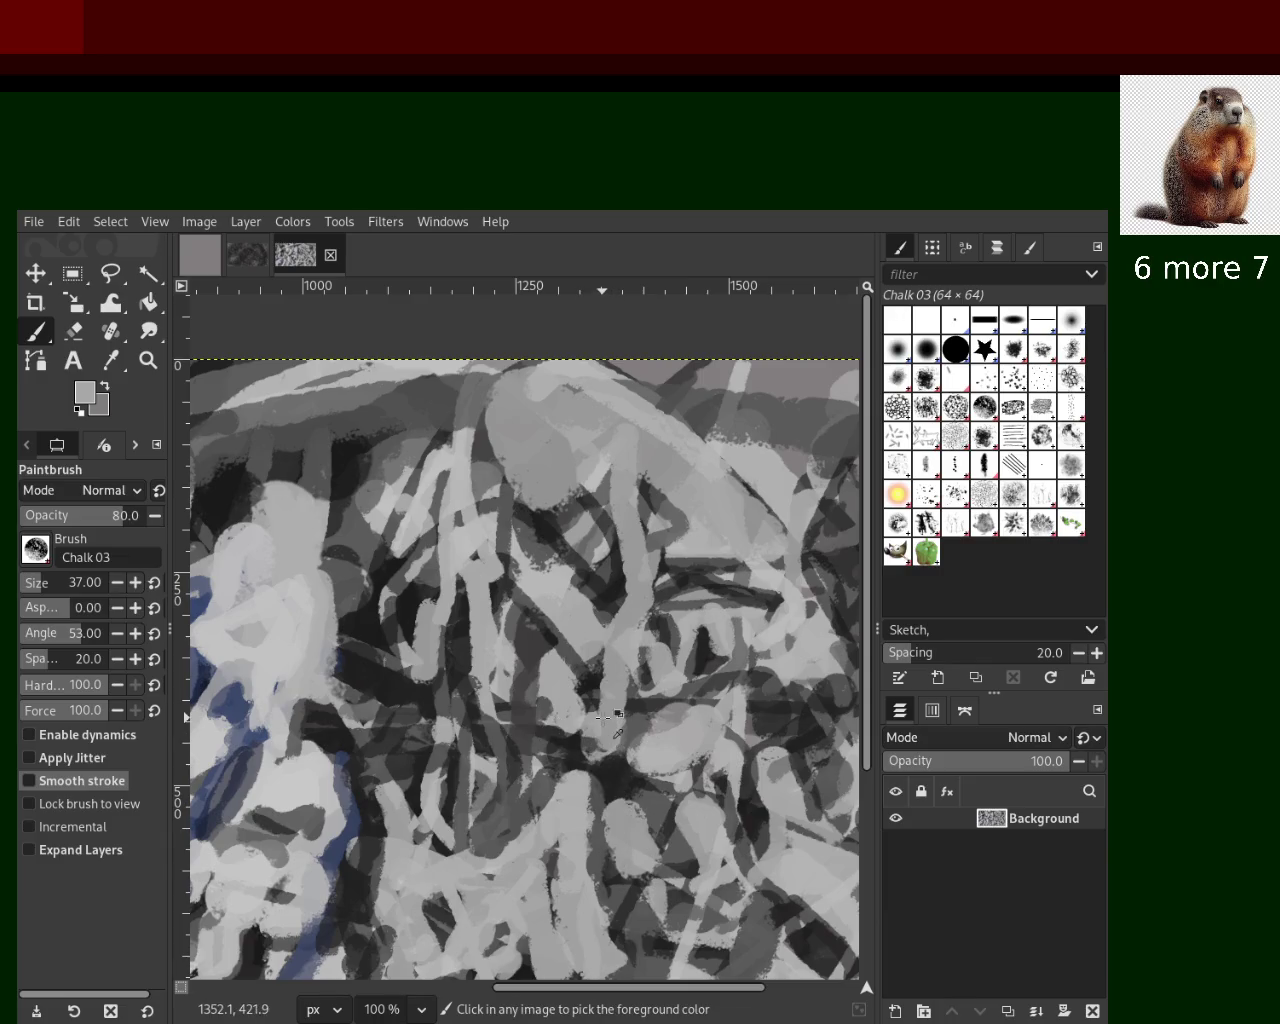
{"action": "mouse_move", "coordinate": [590, 698]}
{"action": "left_mouse_down"}
{"action": "mouse_move", "coordinate": [590, 800]}
{"action": "mouse_move", "coordinate": [587, 645]}
{"action": "mouse_move", "coordinate": [508, 704]}
{"action": "left_mouse_up"}
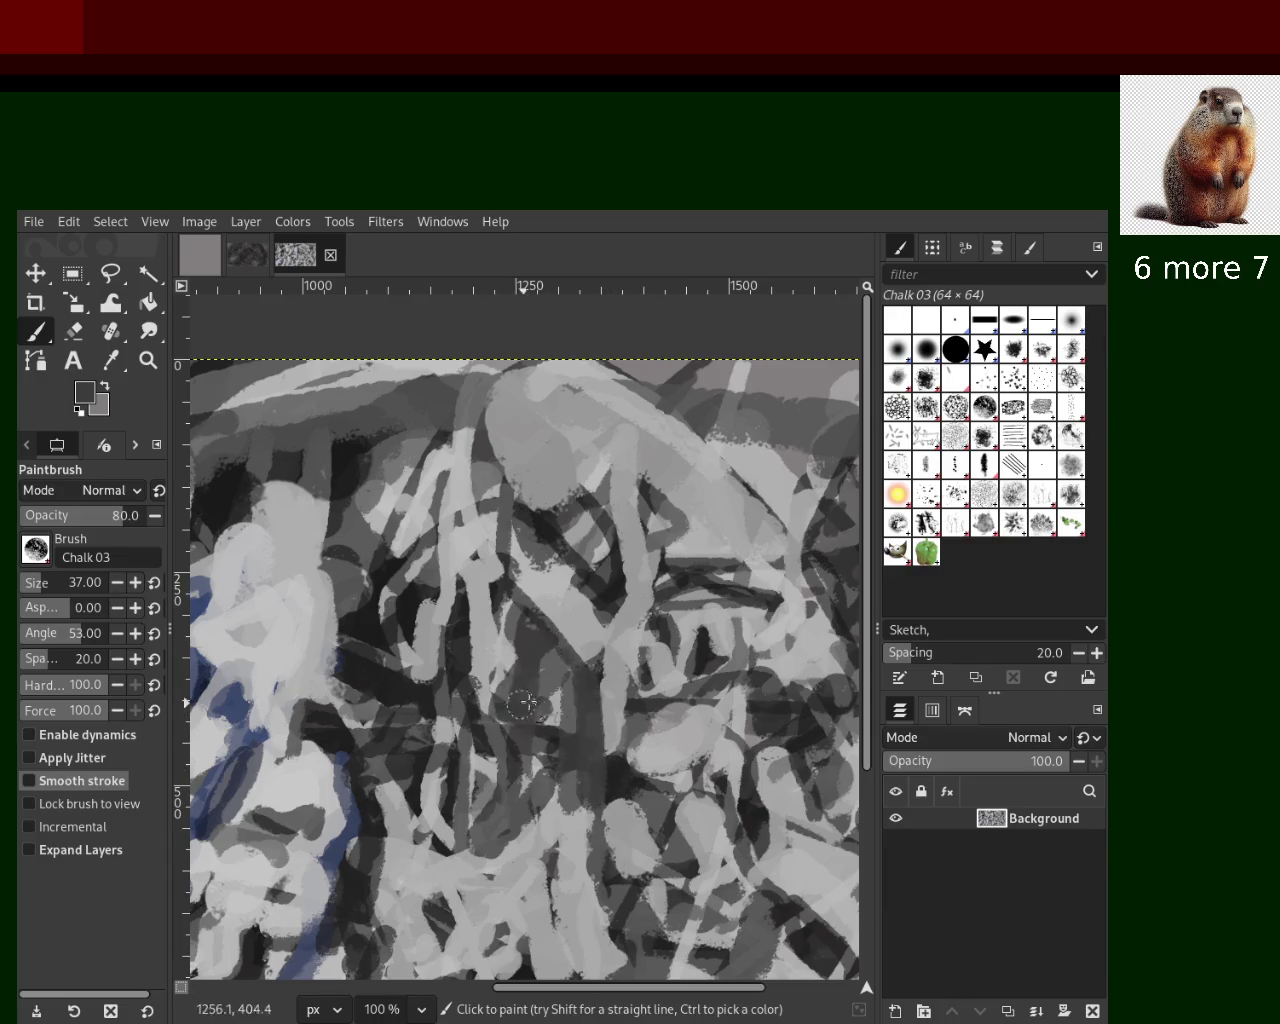
{"action": "key", "text": "ctrl+z"}
{"action": "mouse_move", "coordinate": [366, 614]}
{"action": "left_mouse_down"}
{"action": "mouse_move", "coordinate": [446, 731]}
{"action": "mouse_move", "coordinate": [614, 683]}
{"action": "mouse_move", "coordinate": [540, 736]}
{"action": "mouse_move", "coordinate": [600, 960]}
{"action": "left_mouse_up"}
{"action": "key", "text": "ctrl+z"}
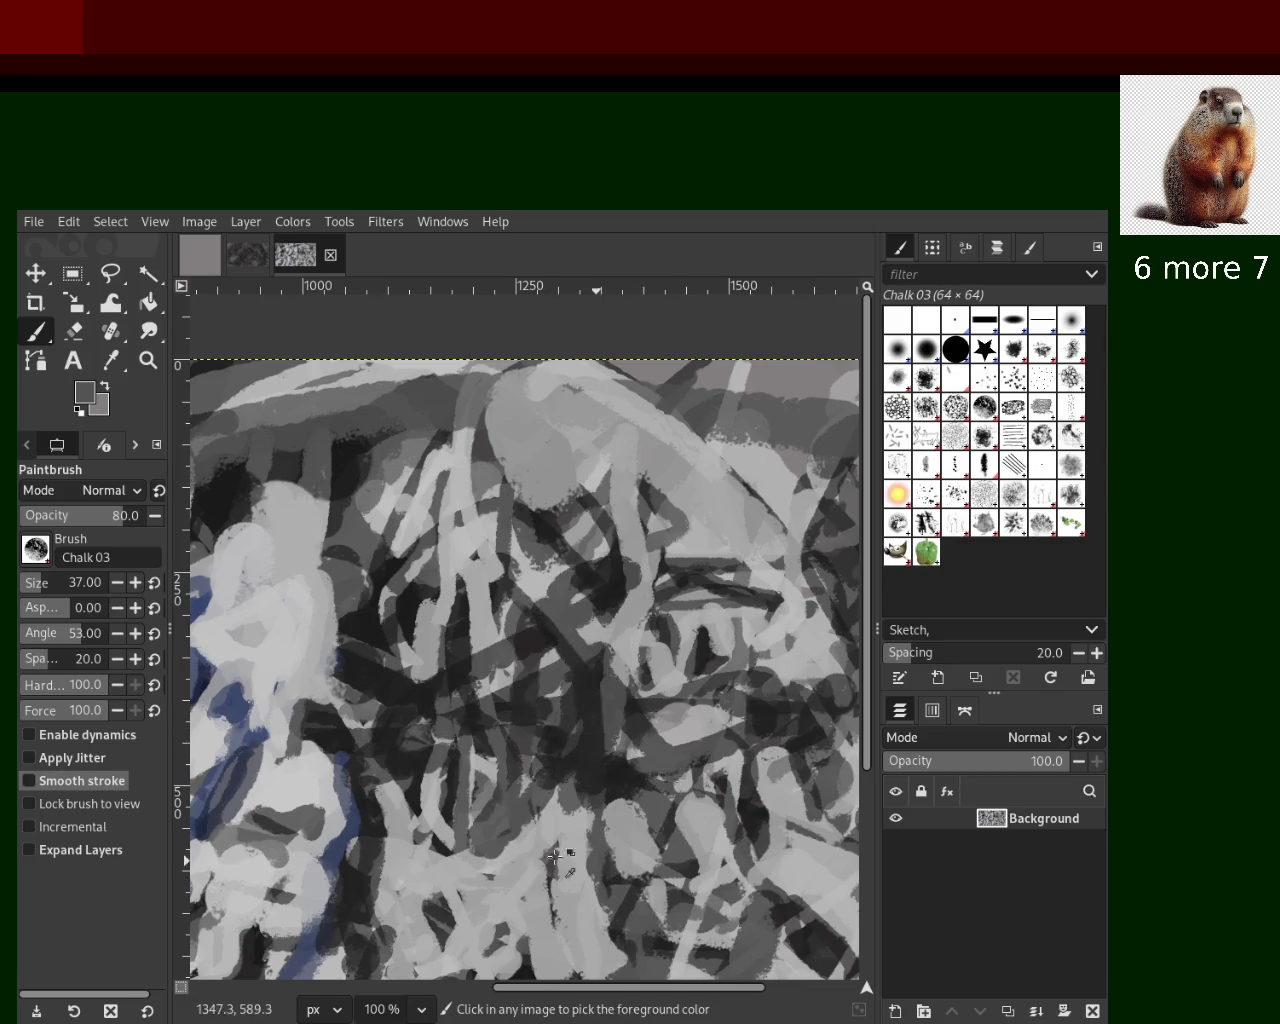
Paint light grey chalk strokes in the lower middle and a darker stroke toward the bottom
{"action": "left_click", "coordinate": [565, 832], "text": "ctrl"}
{"action": "mouse_move", "coordinate": [565, 832]}
{"action": "left_mouse_down"}
{"action": "mouse_move", "coordinate": [430, 845]}
{"action": "mouse_move", "coordinate": [477, 847]}
{"action": "mouse_move", "coordinate": [413, 835]}
{"action": "mouse_move", "coordinate": [529, 887]}
{"action": "left_mouse_up"}
{"action": "key", "text": "ctrl+z"}
{"action": "left_click_drag", "start_coordinate": [500, 771], "coordinate": [540, 771]}
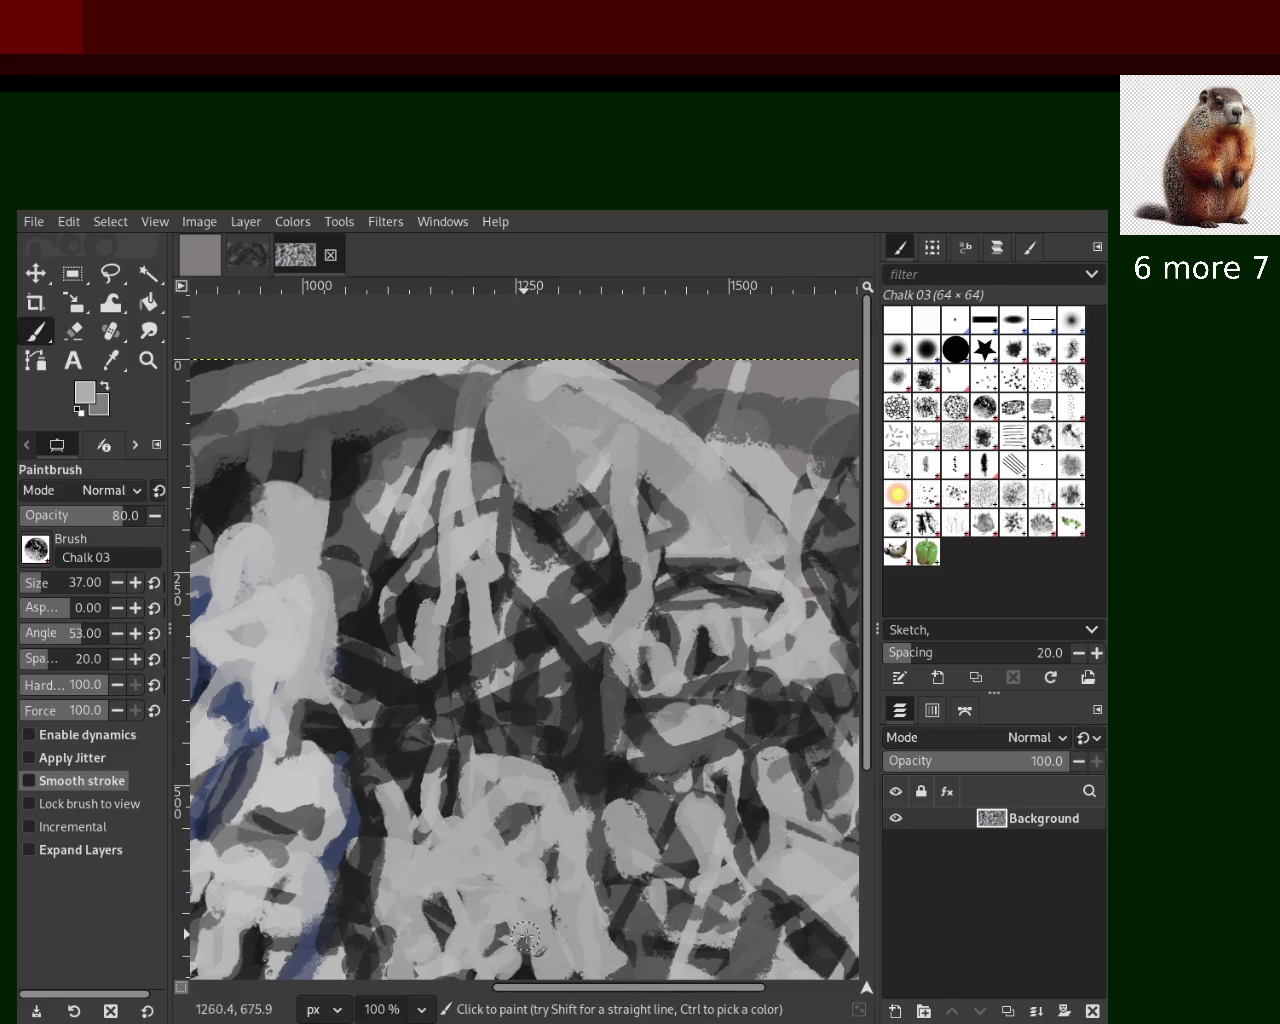
{"action": "key", "text": "ctrl+z"}
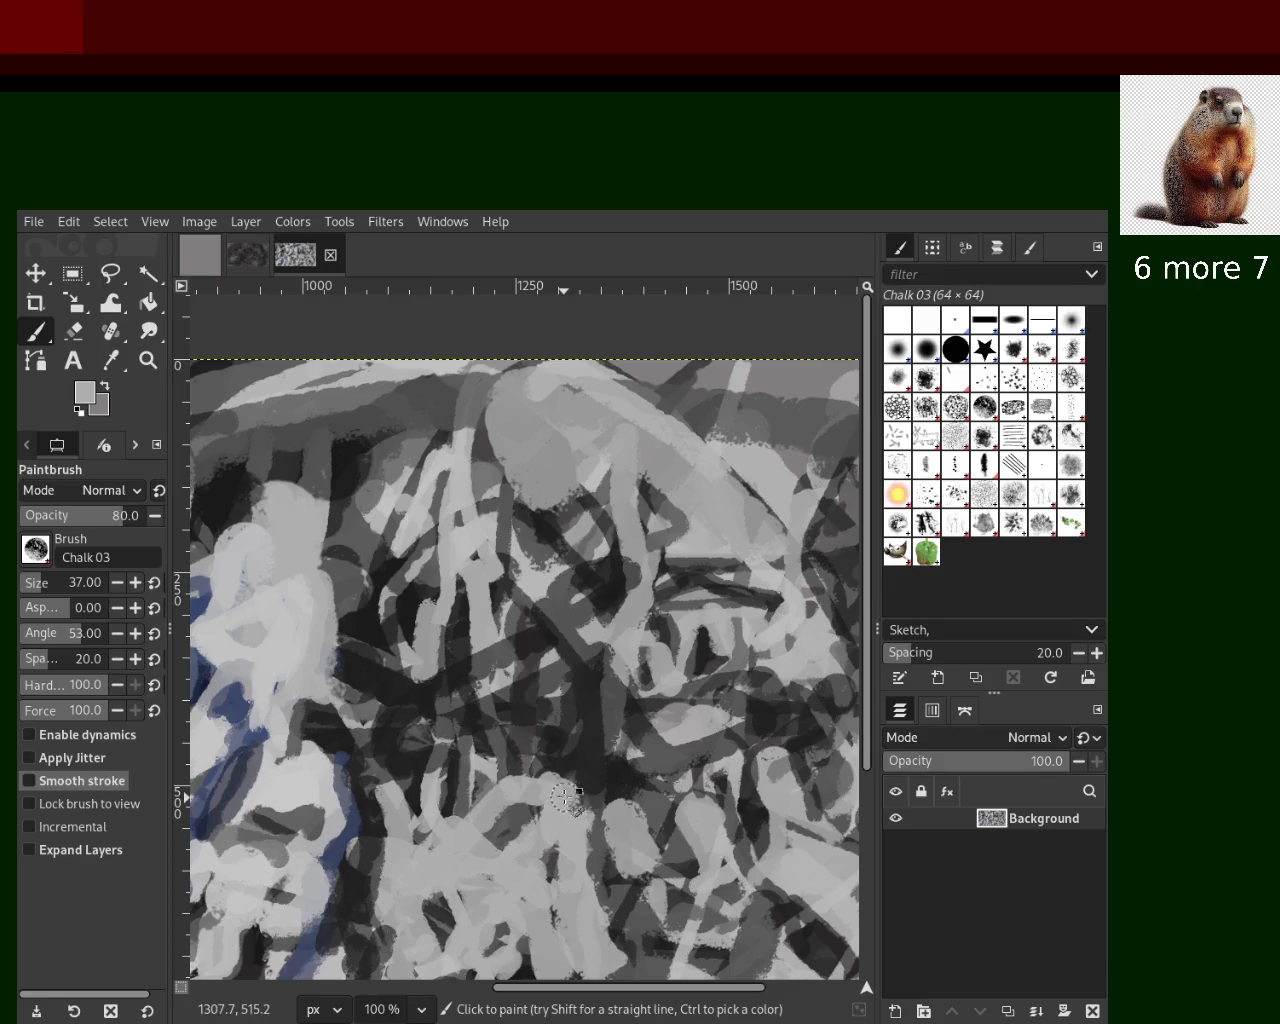
{"action": "left_click_drag", "start_coordinate": [541, 795], "coordinate": [595, 860]}
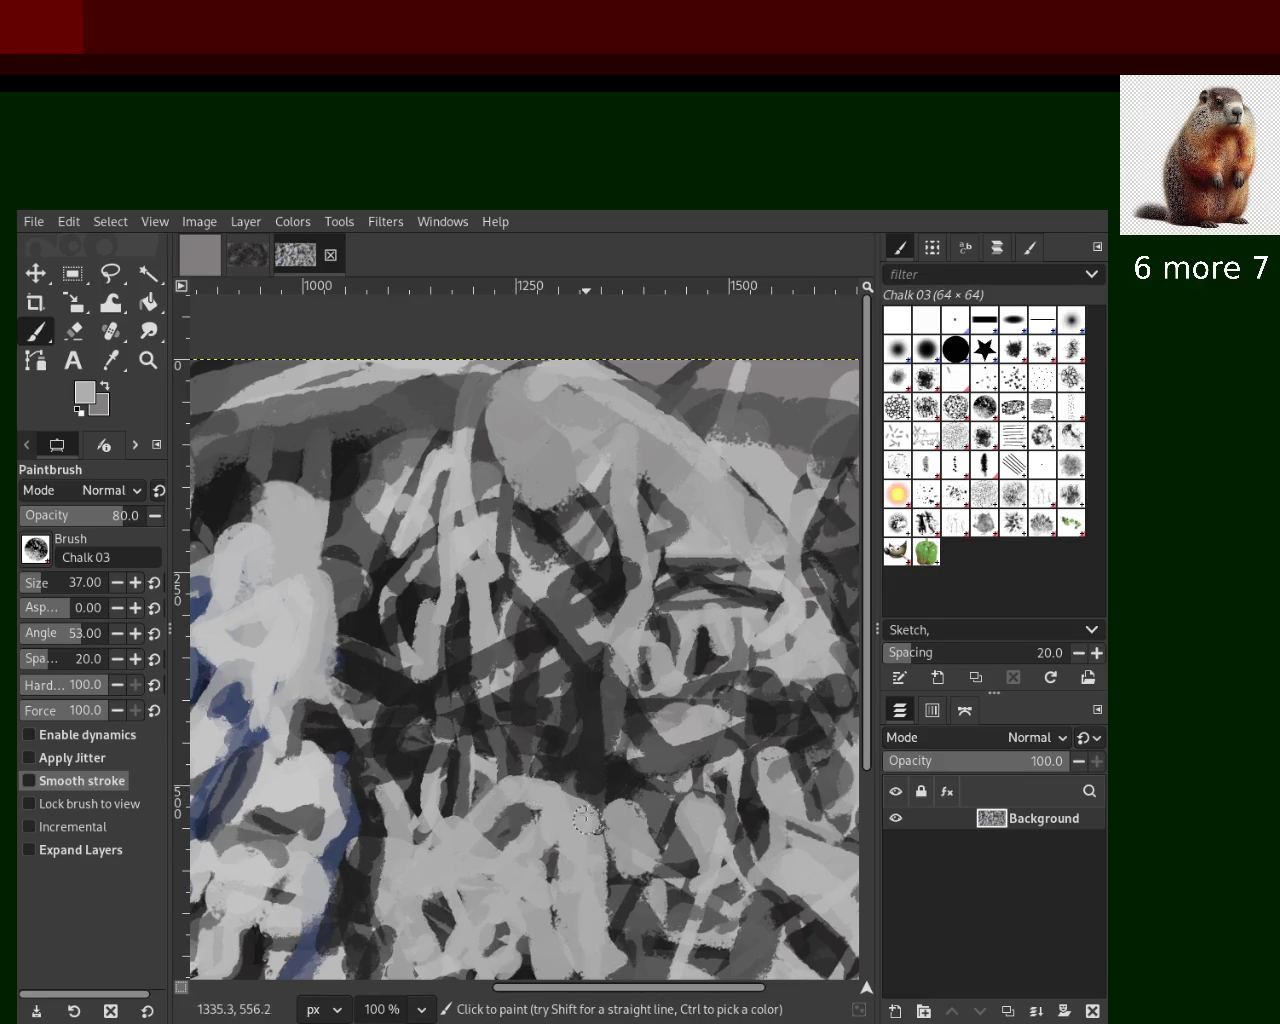
{"action": "left_click", "coordinate": [497, 833], "text": "ctrl"}
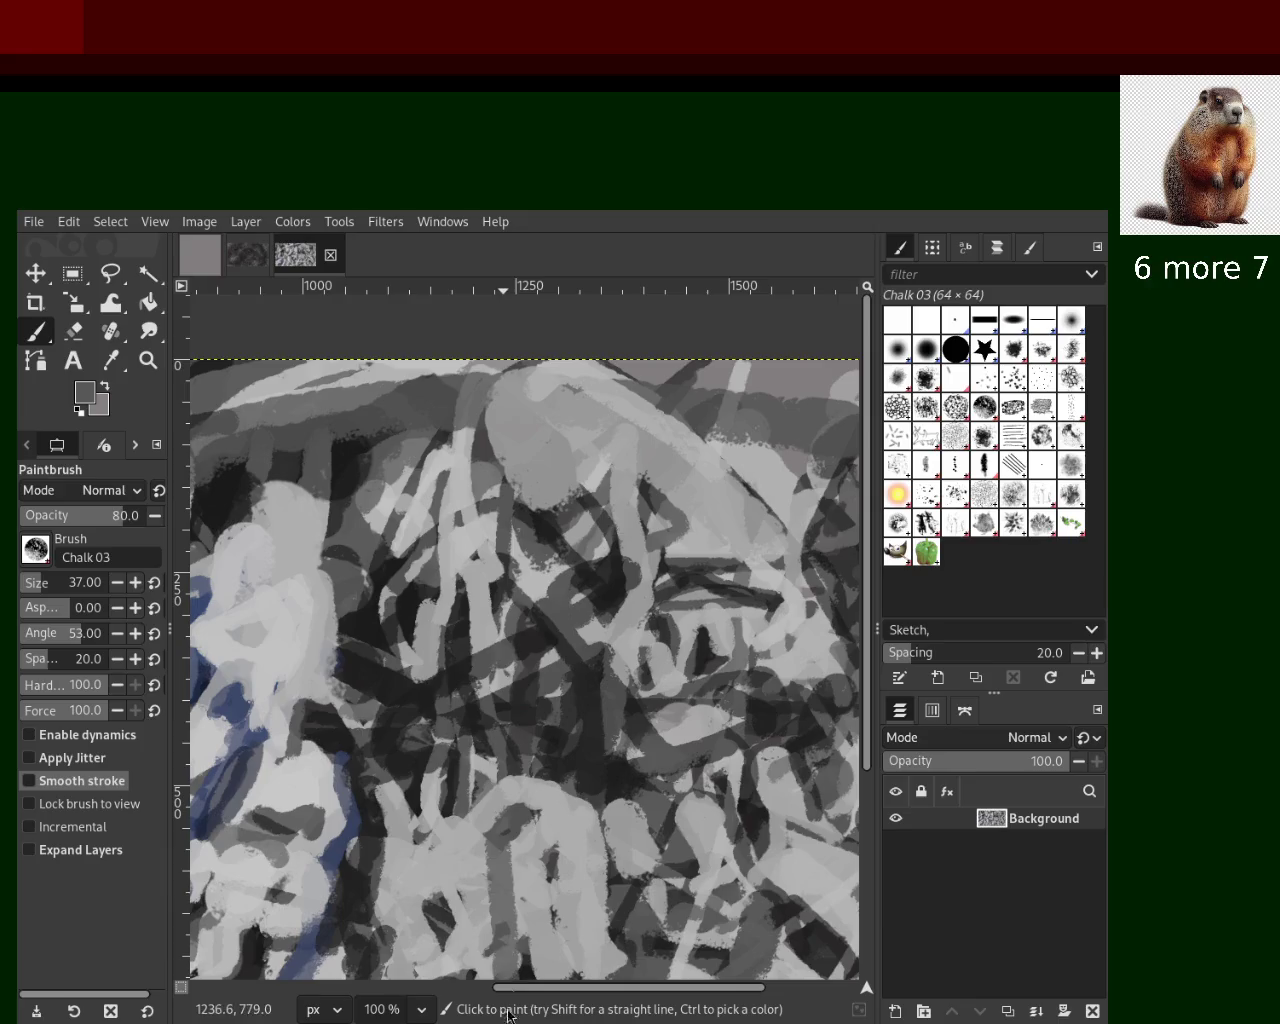
{"action": "left_click_drag", "start_coordinate": [500, 850], "coordinate": [475, 916]}
Use the Zoom tool to frame the painting at 50% and return to the Paintbrush
{"action": "scroll", "coordinate": [447, 953], "scroll_direction": "left", "scroll_amount": 5}
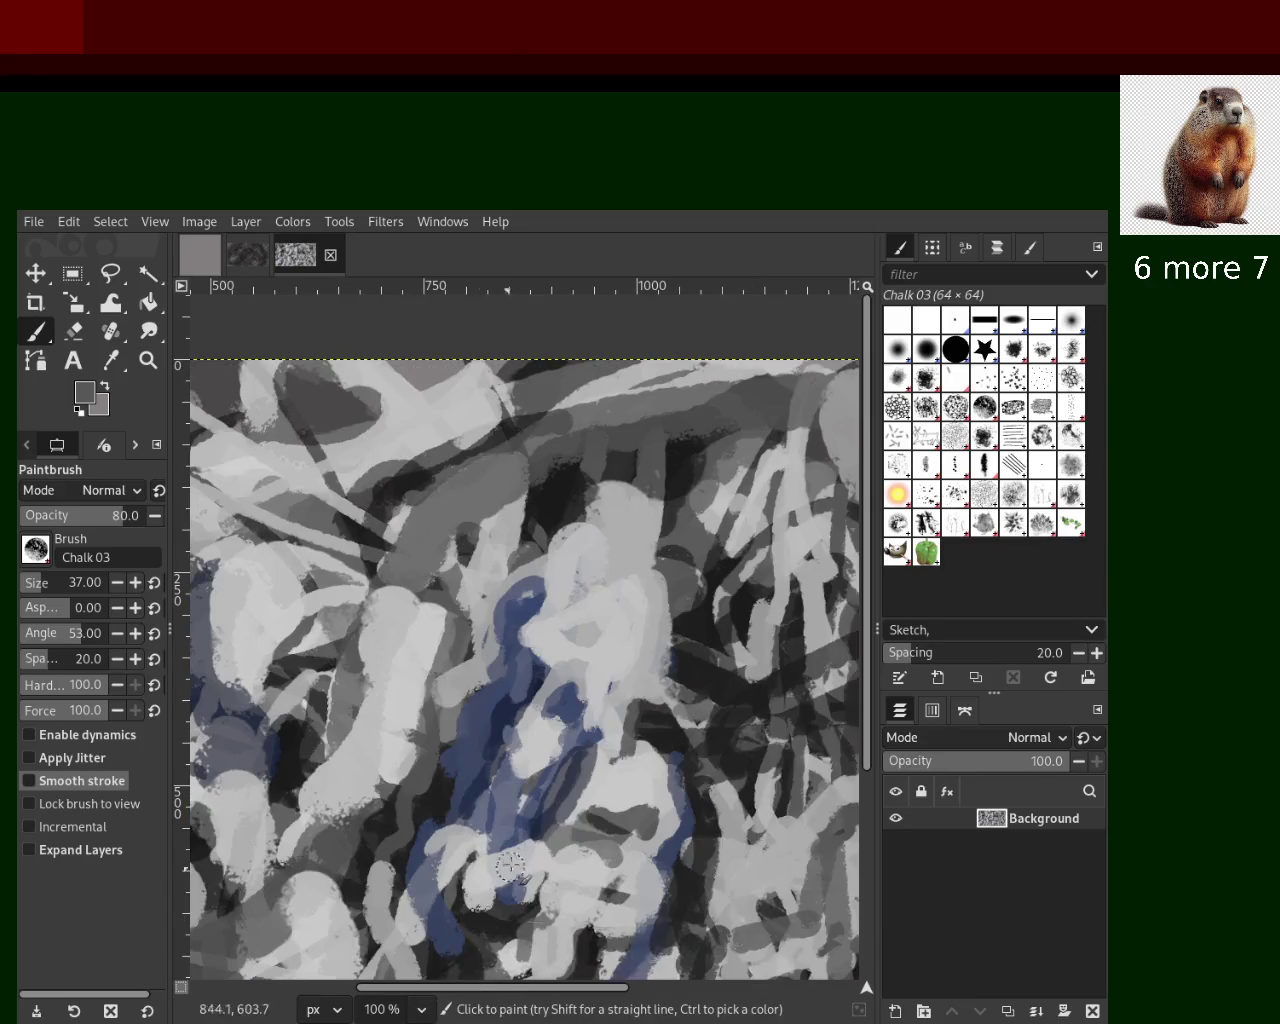
{"action": "left_click", "coordinate": [148, 360]}
{"action": "left_click", "coordinate": [515, 659]}
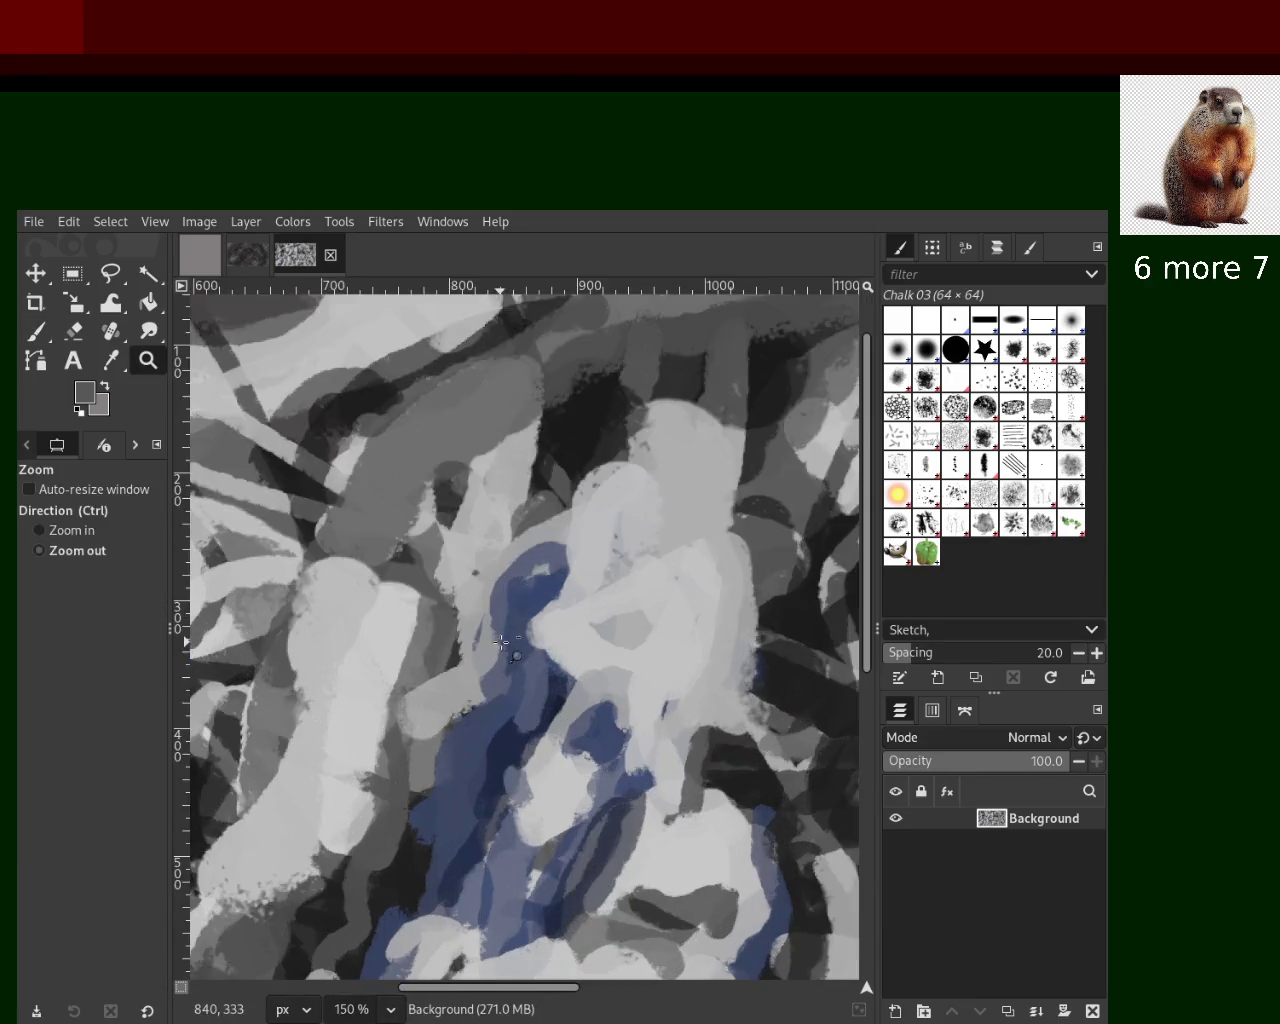
{"action": "left_click", "coordinate": [502, 641], "text": "ctrl"}
{"action": "left_click", "coordinate": [502, 641], "text": "ctrl"}
{"action": "left_click", "coordinate": [454, 700]}
{"action": "left_click", "coordinate": [300, 600], "text": "ctrl"}
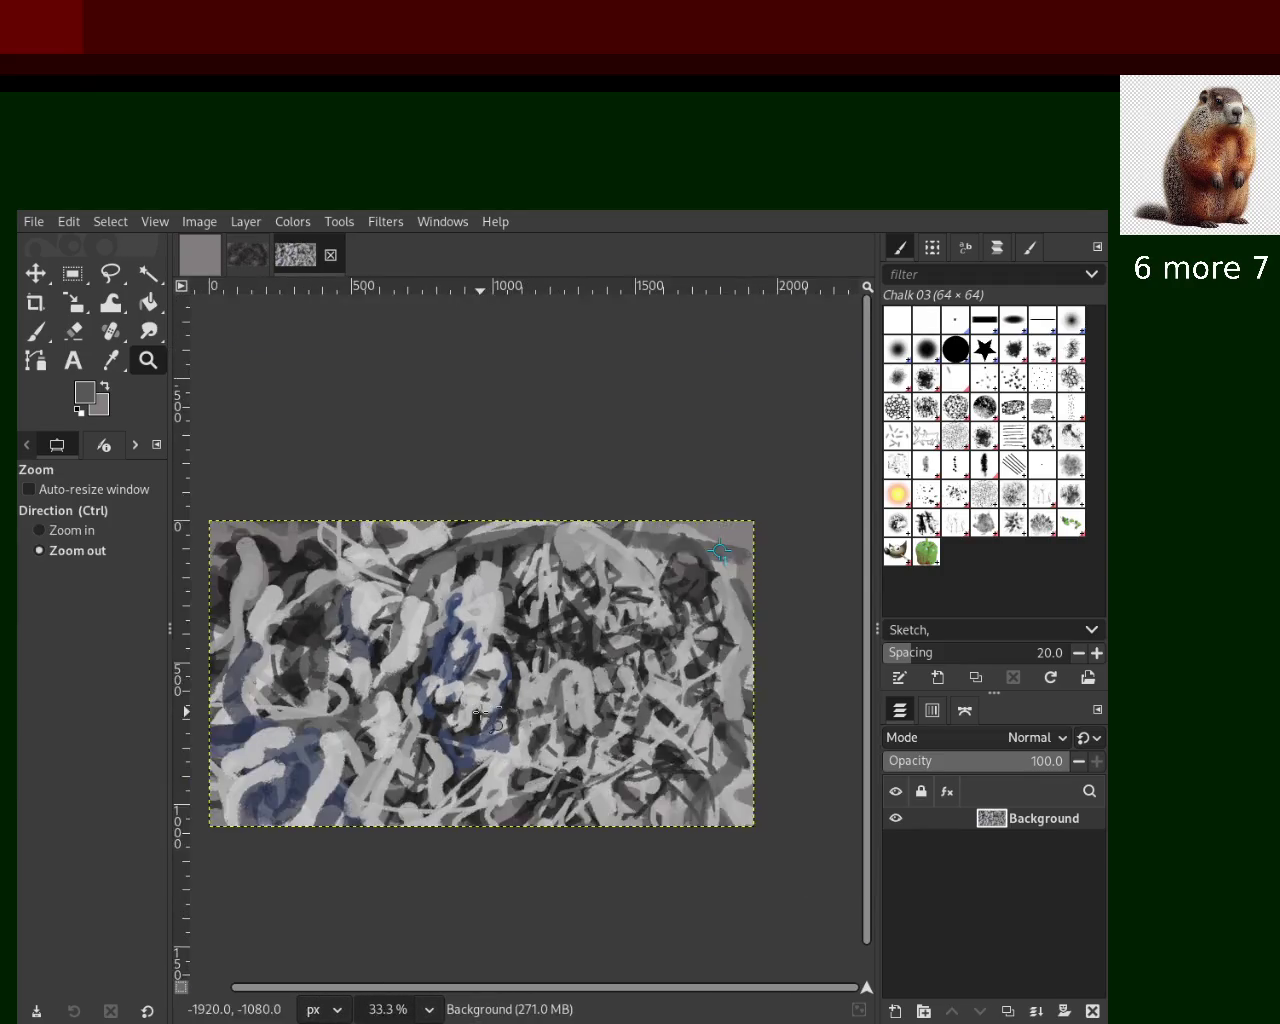
{"action": "left_click", "coordinate": [423, 540]}
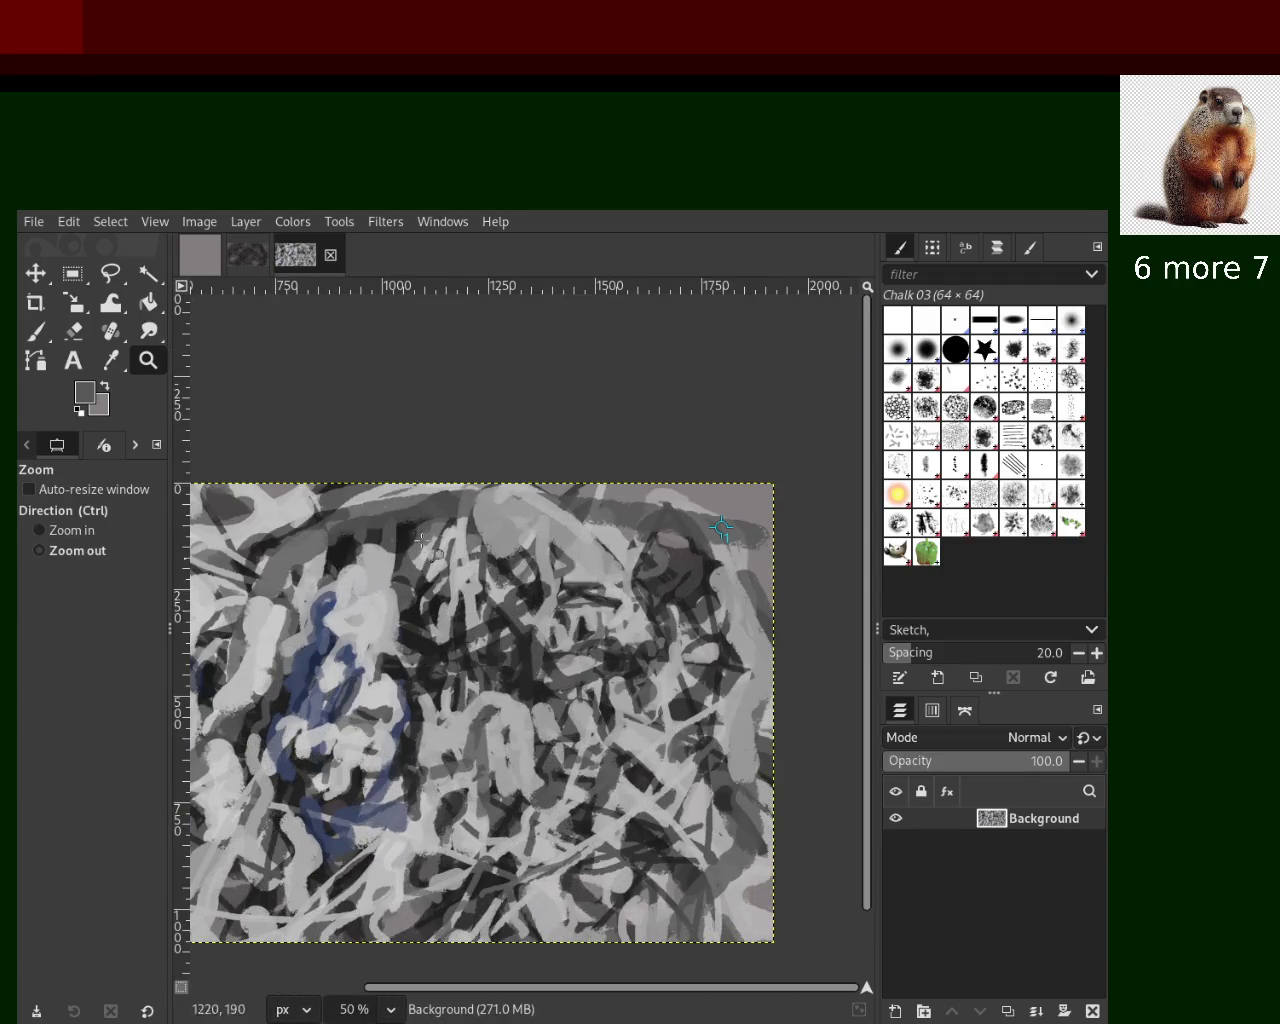
{"action": "left_click", "coordinate": [38, 332]}
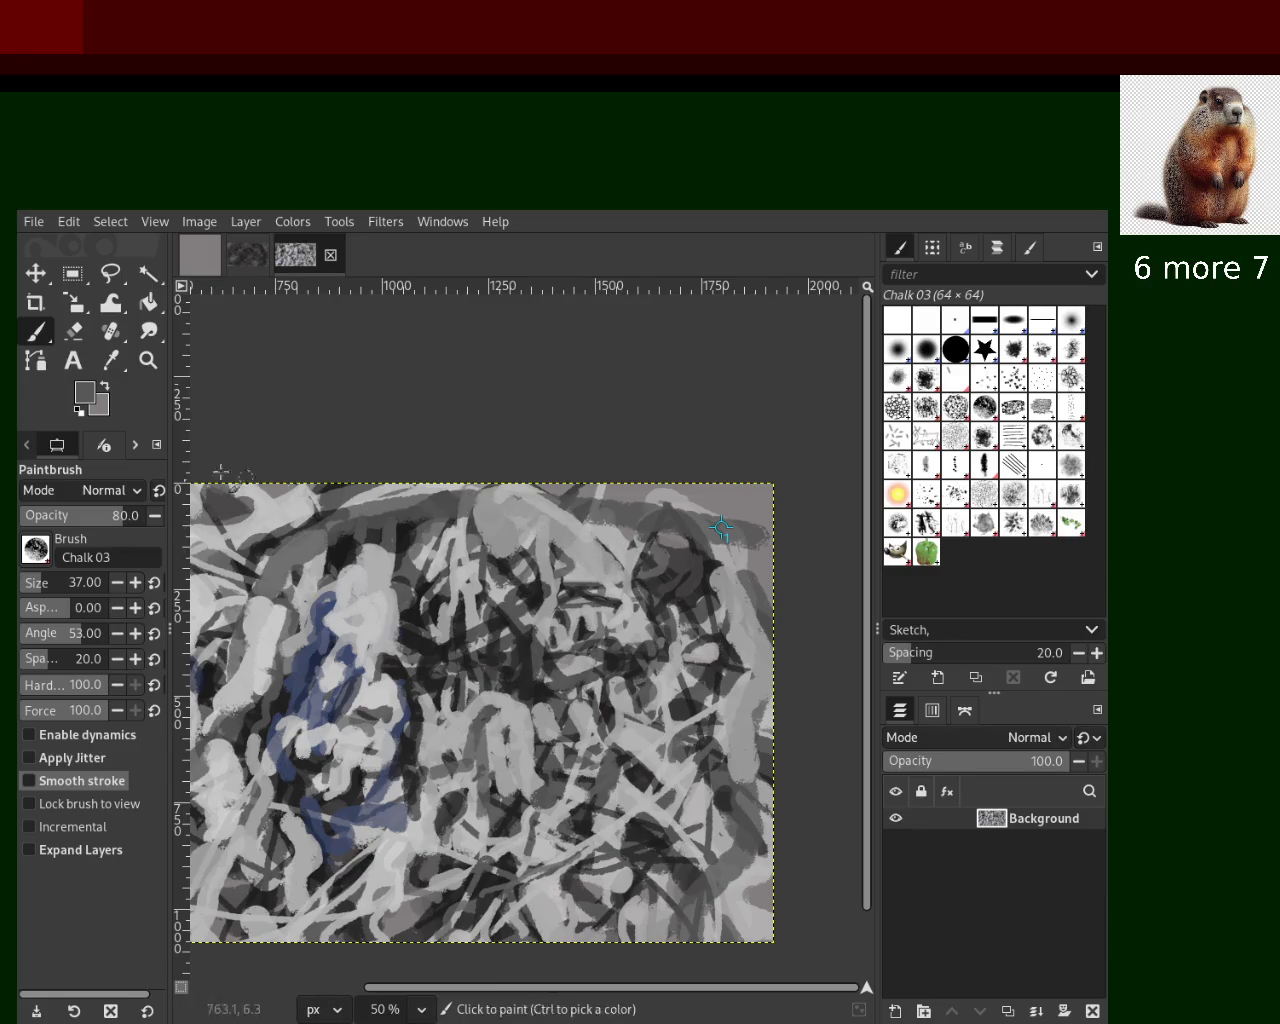
Paint near-black strokes along the top edge, undoing the ones that sit wrong
{"action": "left_click_drag", "start_coordinate": [588, 514], "coordinate": [474, 497]}
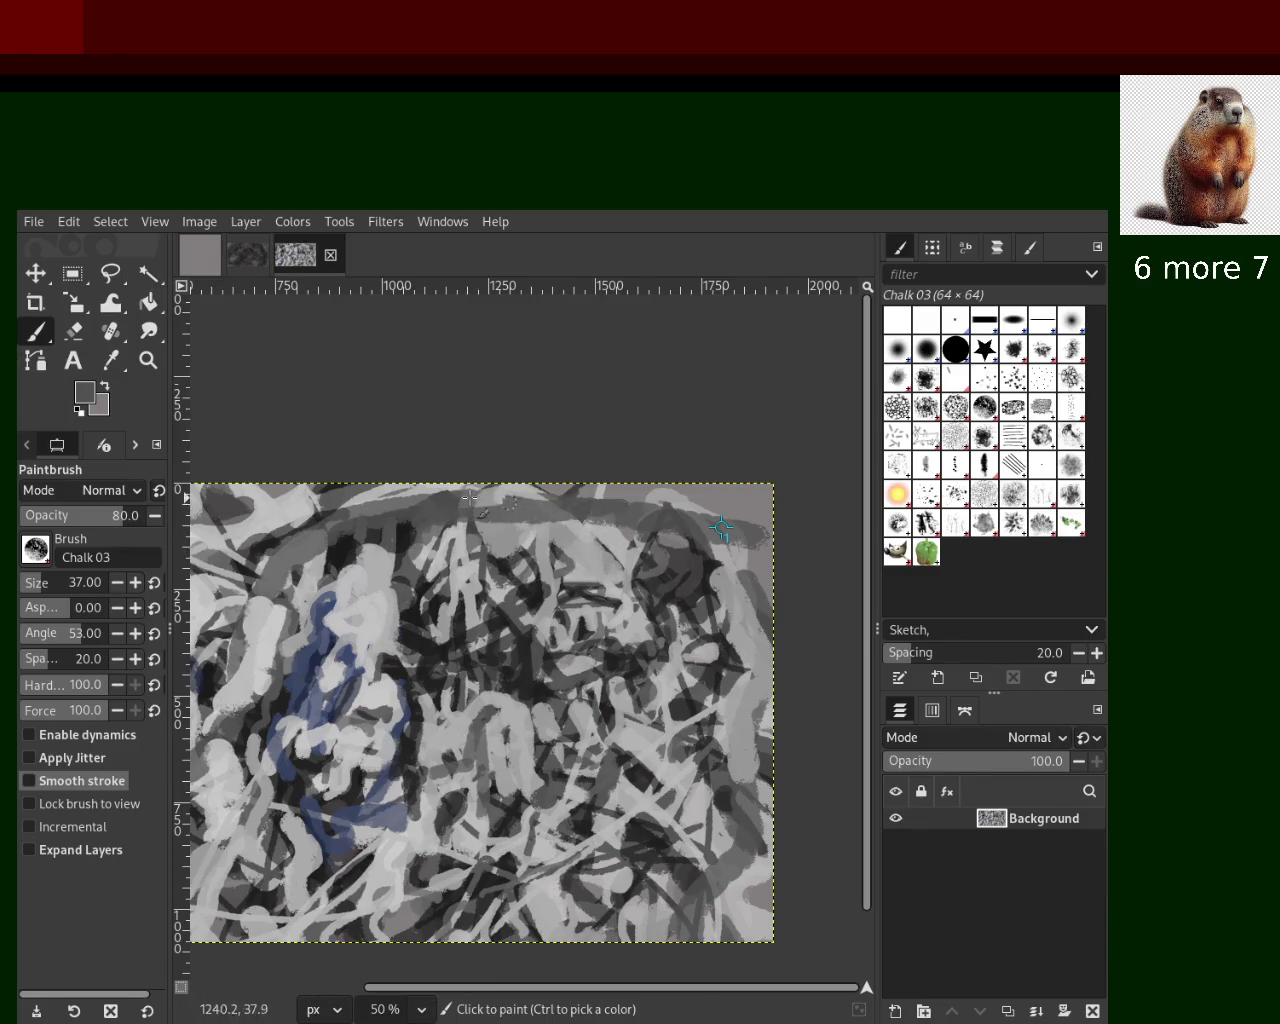
{"action": "left_click", "coordinate": [714, 563], "text": "ctrl"}
{"action": "mouse_move", "coordinate": [563, 505]}
{"action": "left_mouse_down"}
{"action": "mouse_move", "coordinate": [537, 479]}
{"action": "mouse_move", "coordinate": [466, 516]}
{"action": "mouse_move", "coordinate": [541, 613]}
{"action": "left_mouse_up"}
{"action": "key", "text": "ctrl+z"}
{"action": "key", "text": "ctrl+z"}
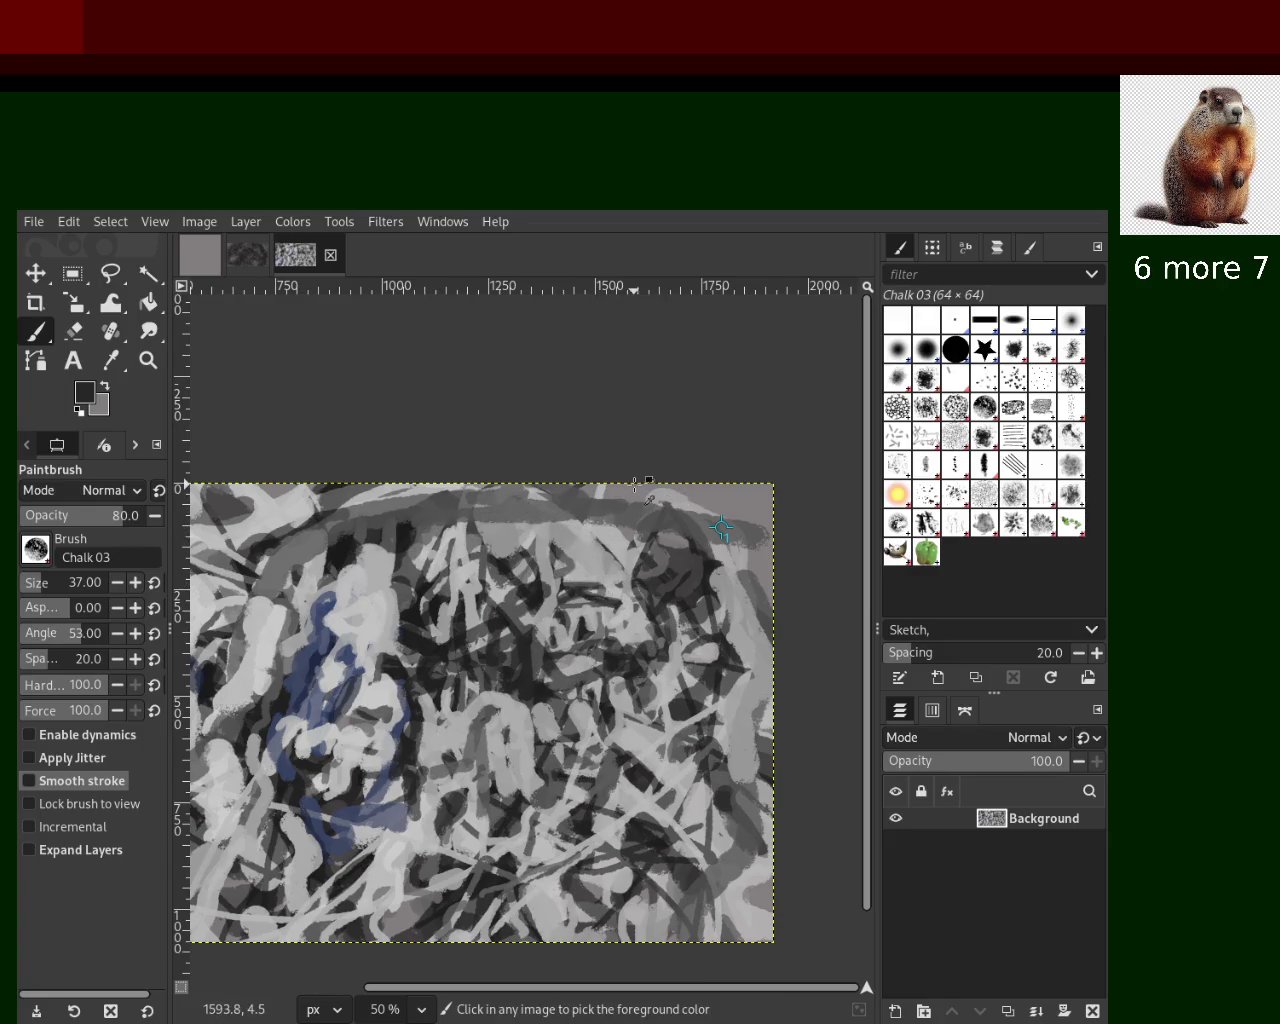
{"action": "left_click_drag", "start_coordinate": [627, 498], "coordinate": [465, 530]}
{"action": "key", "text": "ctrl+z"}
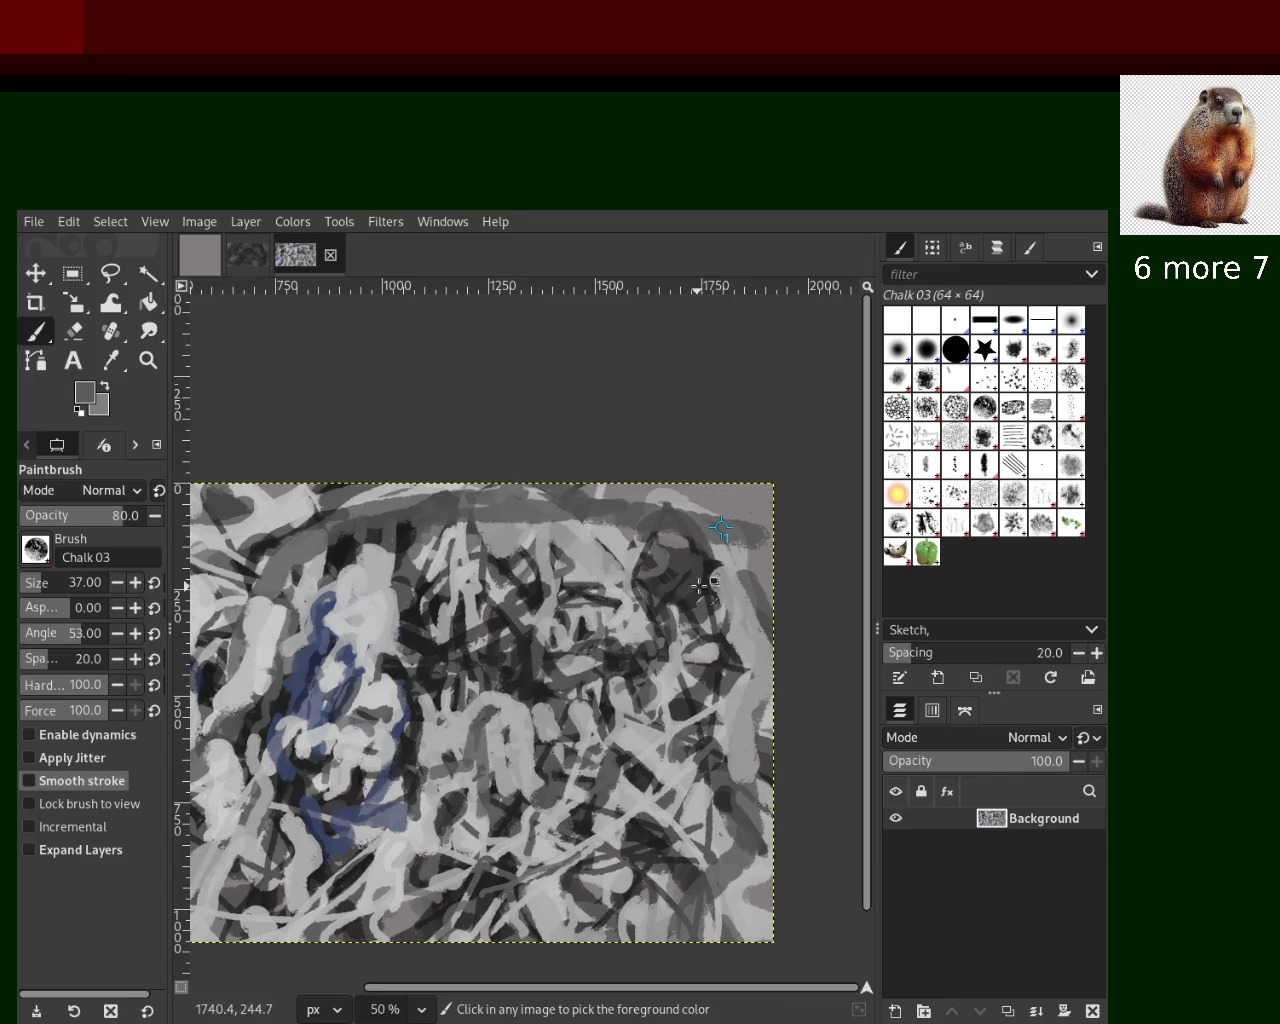
Resample near-black, redraw the dark top stroke, and compare it with undo/redo
{"action": "left_click", "coordinate": [709, 568], "text": "ctrl"}
{"action": "mouse_move", "coordinate": [627, 515]}
{"action": "left_mouse_down"}
{"action": "mouse_move", "coordinate": [571, 545]}
{"action": "mouse_move", "coordinate": [236, 546]}
{"action": "mouse_move", "coordinate": [605, 563]}
{"action": "mouse_move", "coordinate": [300, 540]}
{"action": "left_mouse_up"}
{"action": "key", "text": "ctrl+z"}
{"action": "key", "text": "ctrl+z"}
{"action": "key", "text": "ctrl+z"}
{"action": "key", "text": "ctrl+z"}
{"action": "left_click_drag", "start_coordinate": [458, 515], "coordinate": [578, 515]}
{"action": "key", "text": "ctrl+z"}
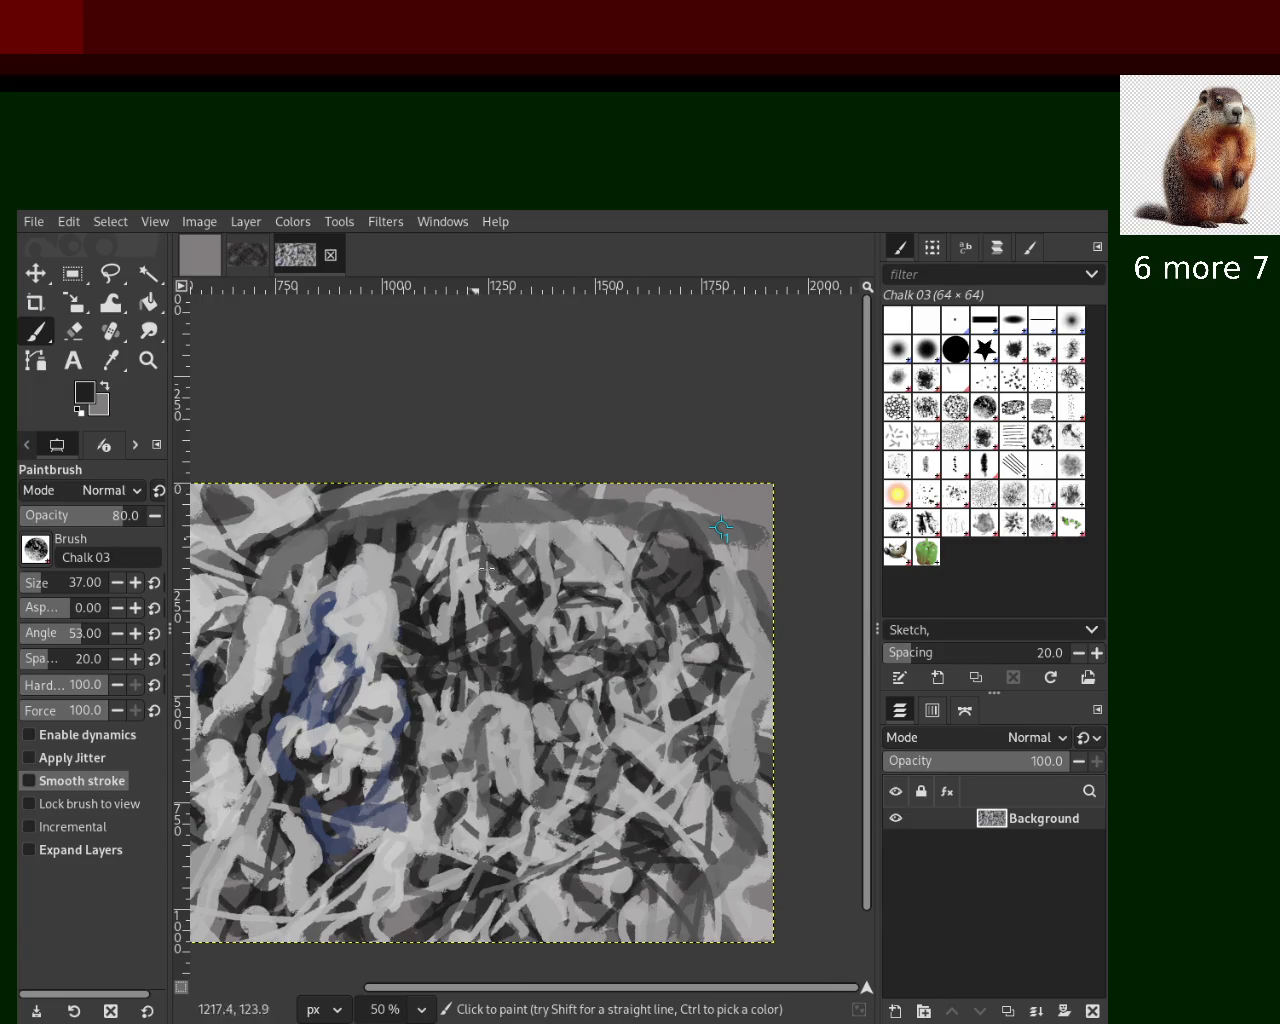
{"action": "key", "text": "ctrl+z"}
{"action": "key", "text": "ctrl+y"}
{"action": "key", "text": "ctrl+z"}
{"action": "key", "text": "ctrl+y"}
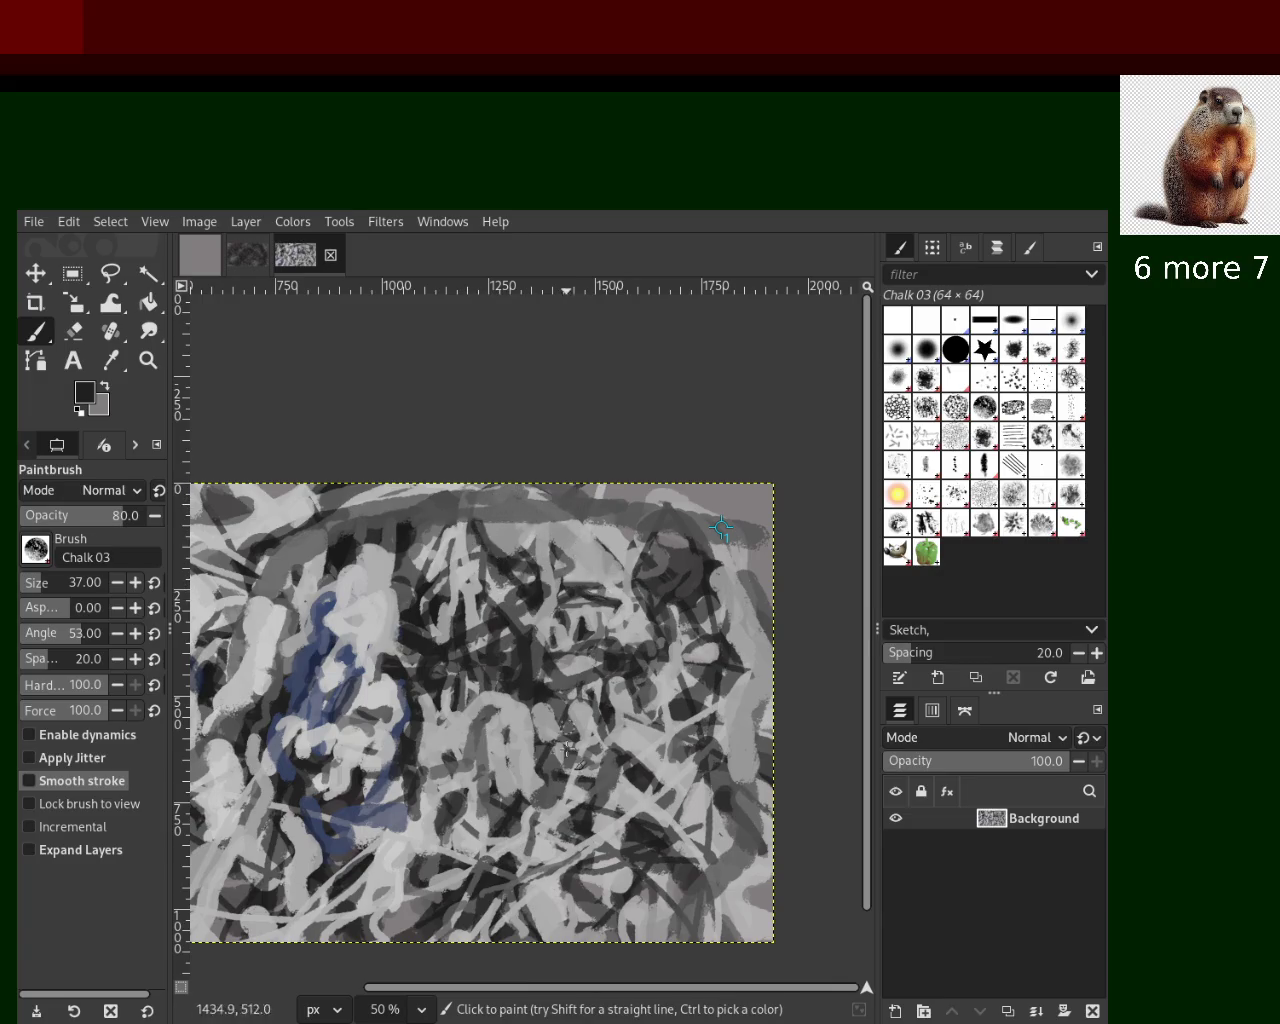
Zoom in to 100% on the navy and grey strokes on the left of the painting
{"action": "left_click", "coordinate": [148, 359]}
{"action": "left_click", "coordinate": [432, 666], "text": "ctrl"}
{"action": "left_click", "coordinate": [351, 629]}
{"action": "left_click", "coordinate": [424, 628], "text": "ctrl"}
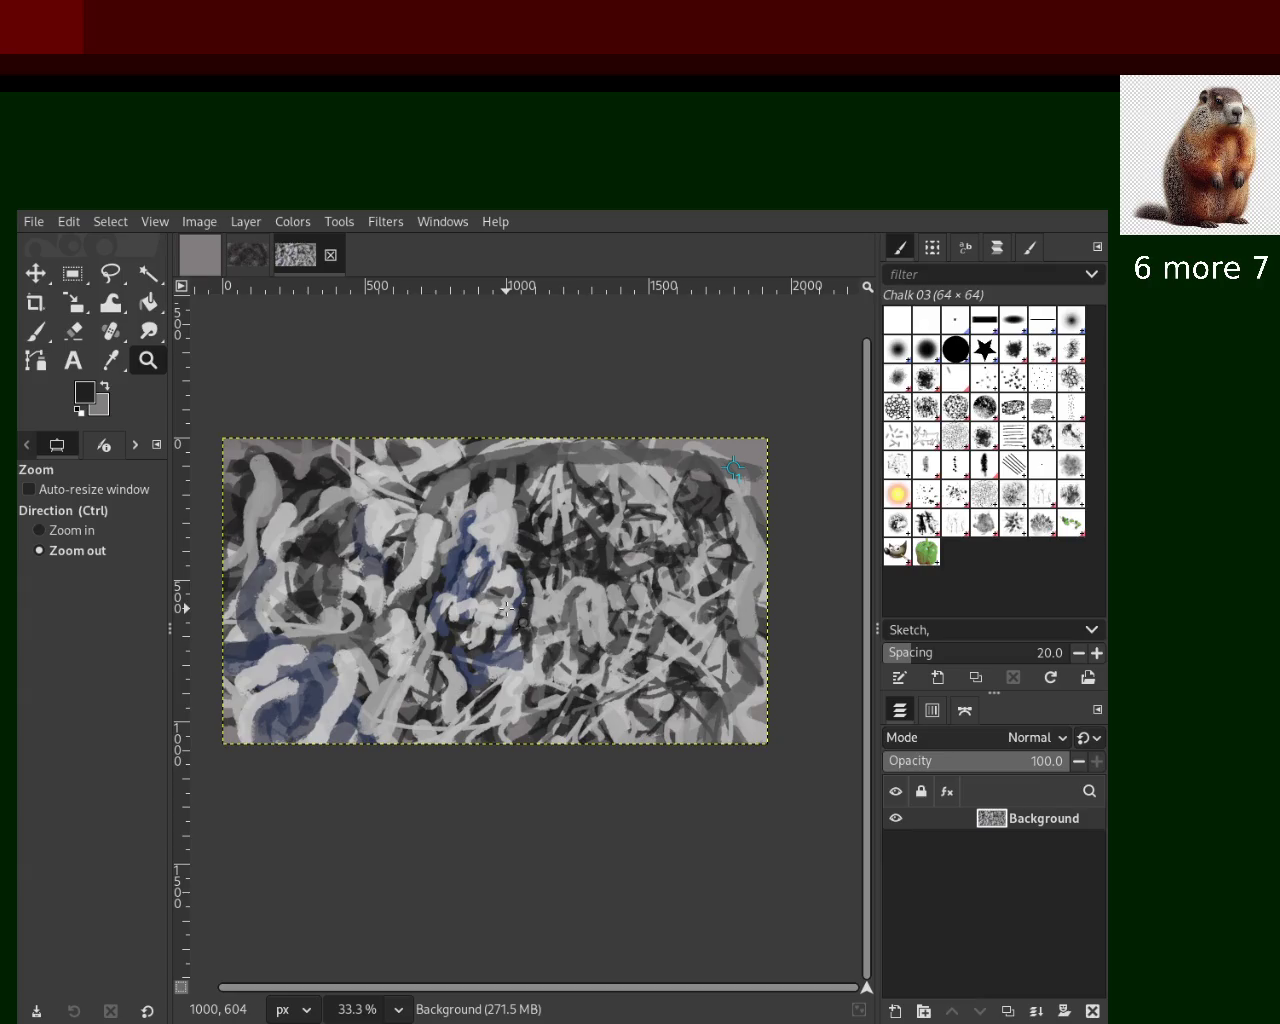
{"action": "left_click", "coordinate": [506, 608]}
{"action": "left_click", "coordinate": [414, 632], "text": "ctrl"}
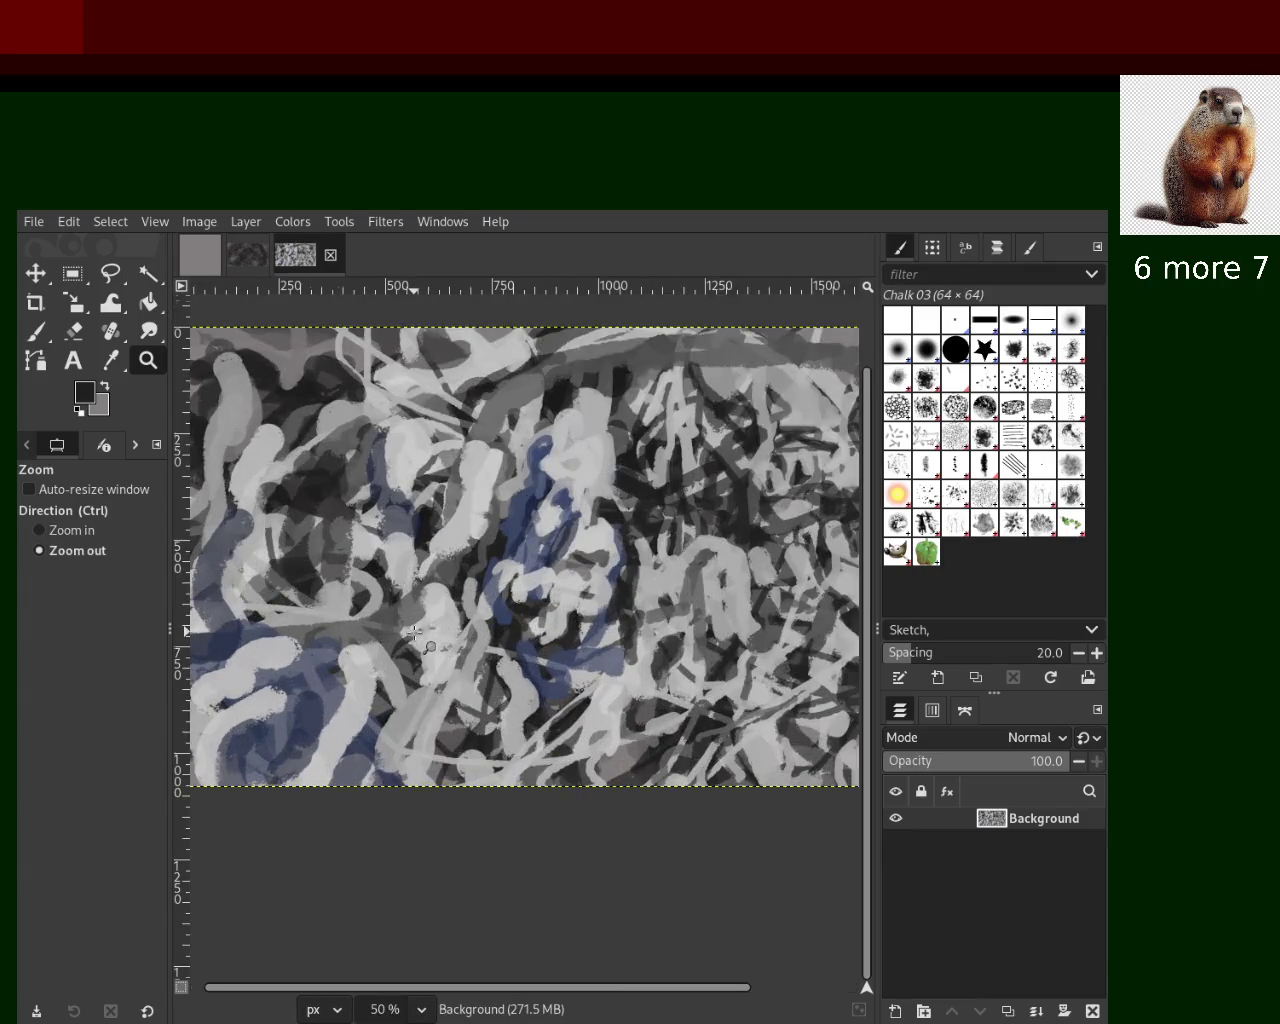
{"action": "left_click", "coordinate": [414, 632], "text": "ctrl"}
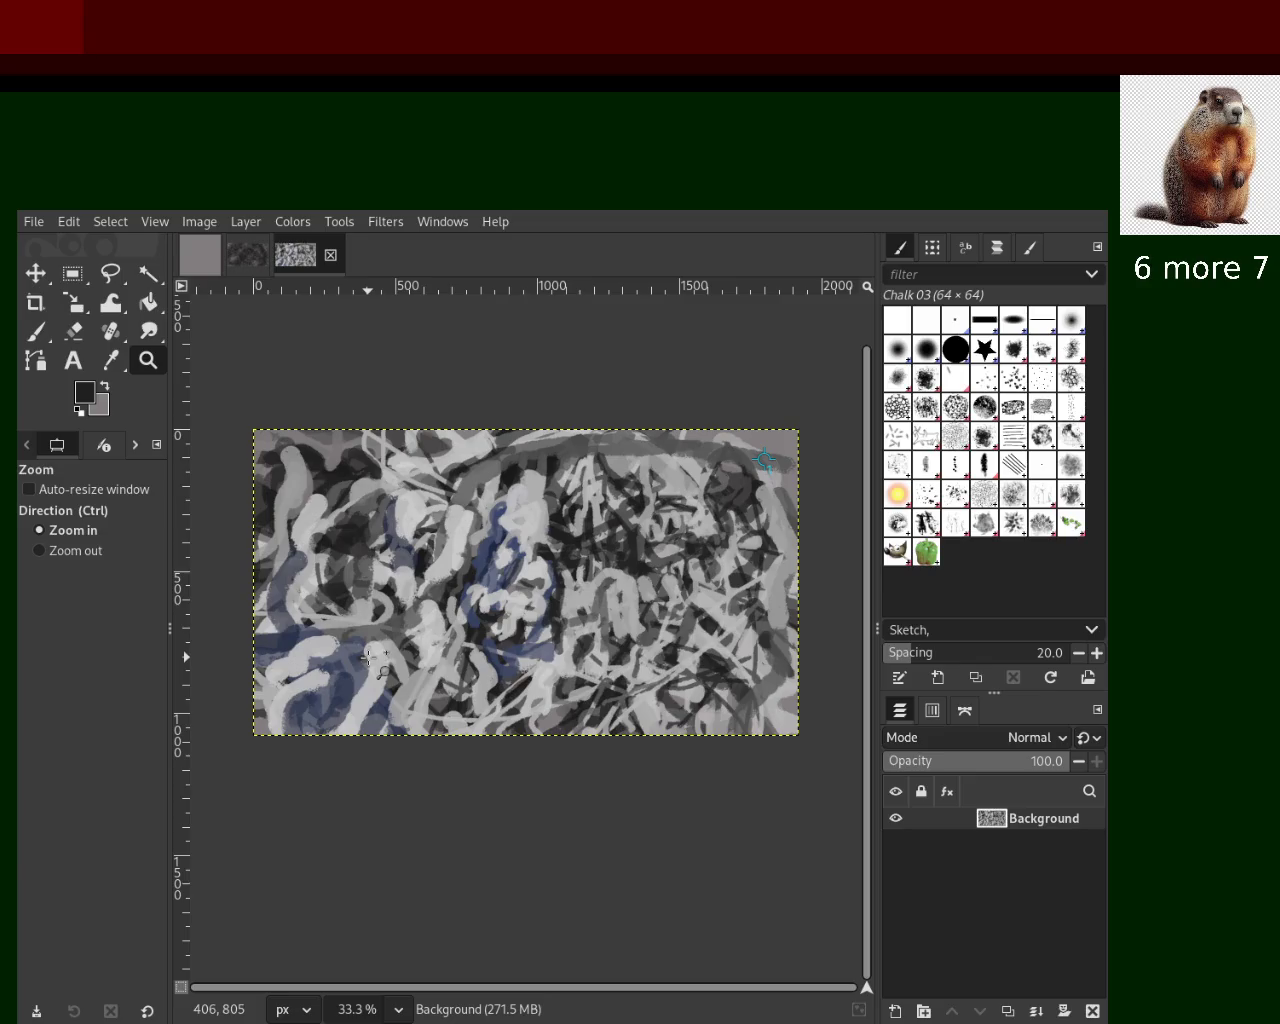
{"action": "left_click", "coordinate": [368, 657]}
{"action": "left_click", "coordinate": [368, 657], "text": "ctrl"}
{"action": "left_click", "coordinate": [420, 630]}
{"action": "left_click", "coordinate": [420, 630]}
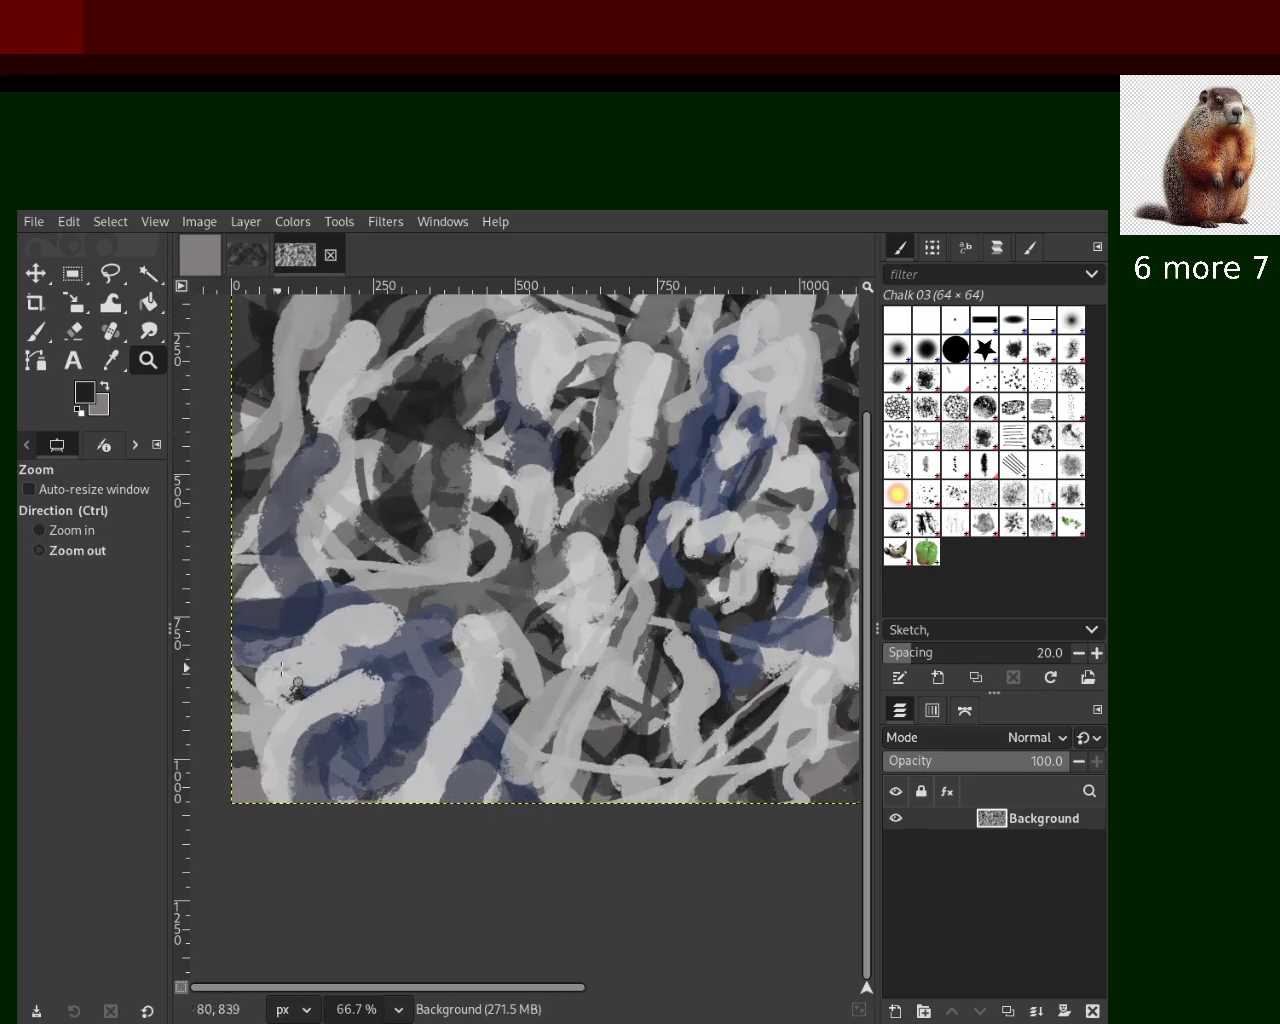
{"action": "left_click", "coordinate": [436, 622], "text": "ctrl"}
{"action": "left_click", "coordinate": [436, 622], "text": "ctrl"}
{"action": "left_click", "coordinate": [436, 622]}
{"action": "left_click", "coordinate": [436, 622]}
{"action": "left_click", "coordinate": [436, 622]}
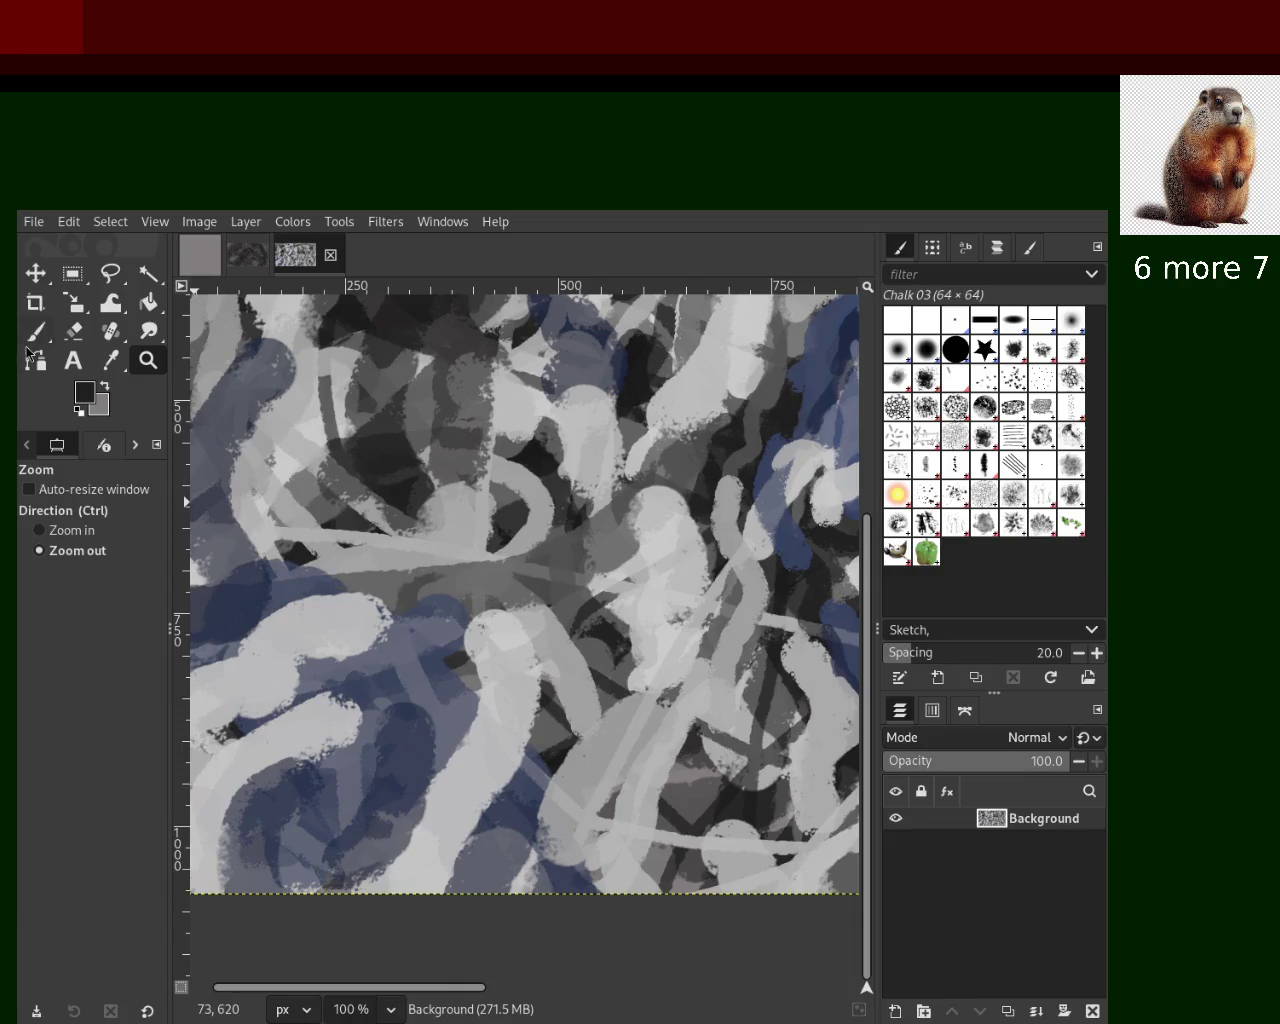
Return to the Paintbrush and sample a mid grey from the canvas as the paint colour
{"action": "key", "text": "p"}
{"action": "left_click", "coordinate": [540, 580], "text": "ctrl"}
{"action": "left_click", "coordinate": [588, 550], "text": "ctrl"}
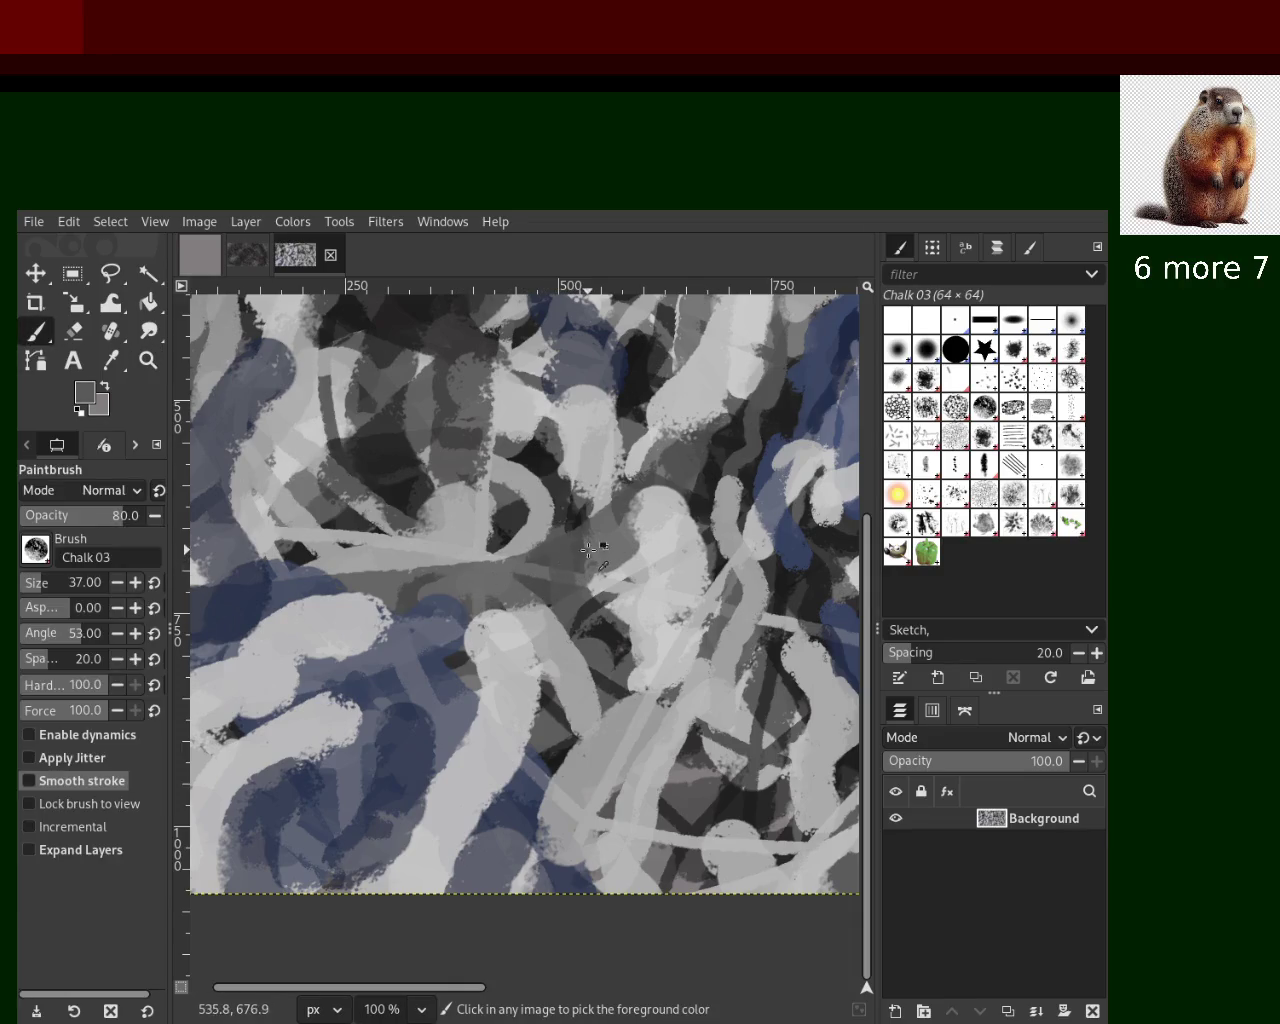
Paint a long light grey diagonal stroke, then sample a light grey and try a lower-left stroke, undoing it
{"action": "mouse_move", "coordinate": [650, 550]}
{"action": "left_mouse_down"}
{"action": "mouse_move", "coordinate": [415, 759]}
{"action": "mouse_move", "coordinate": [330, 1005]}
{"action": "left_mouse_up"}
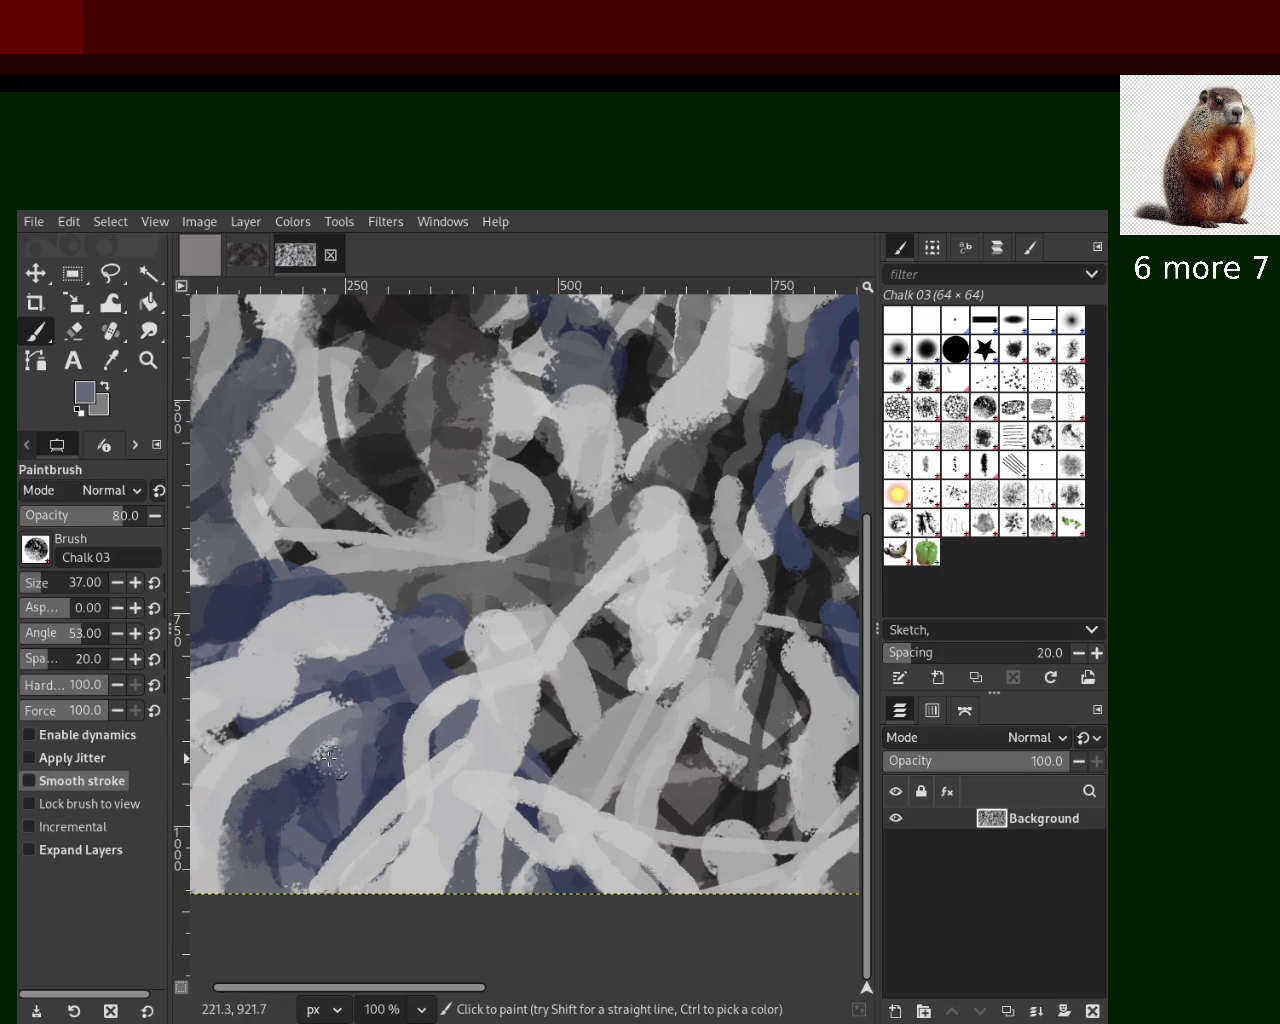
{"action": "left_click", "coordinate": [300, 712], "text": "ctrl"}
{"action": "left_click_drag", "start_coordinate": [320, 702], "coordinate": [210, 790]}
{"action": "key", "text": "ctrl+z"}
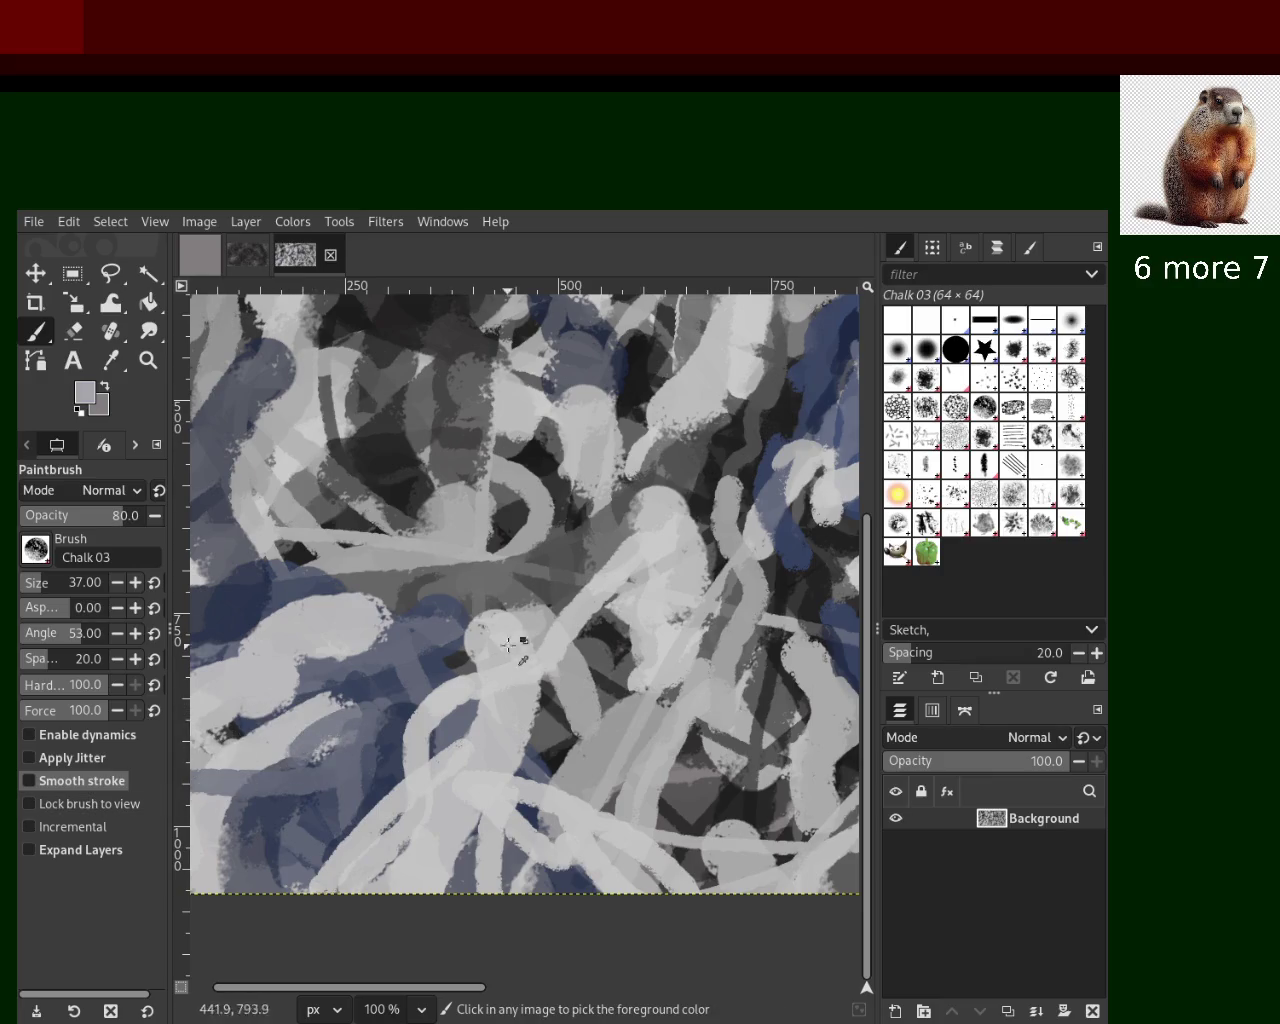
Lay light grey strokes across the dark middle patch, redoing the one that covered it
{"action": "left_click_drag", "start_coordinate": [474, 628], "coordinate": [374, 631]}
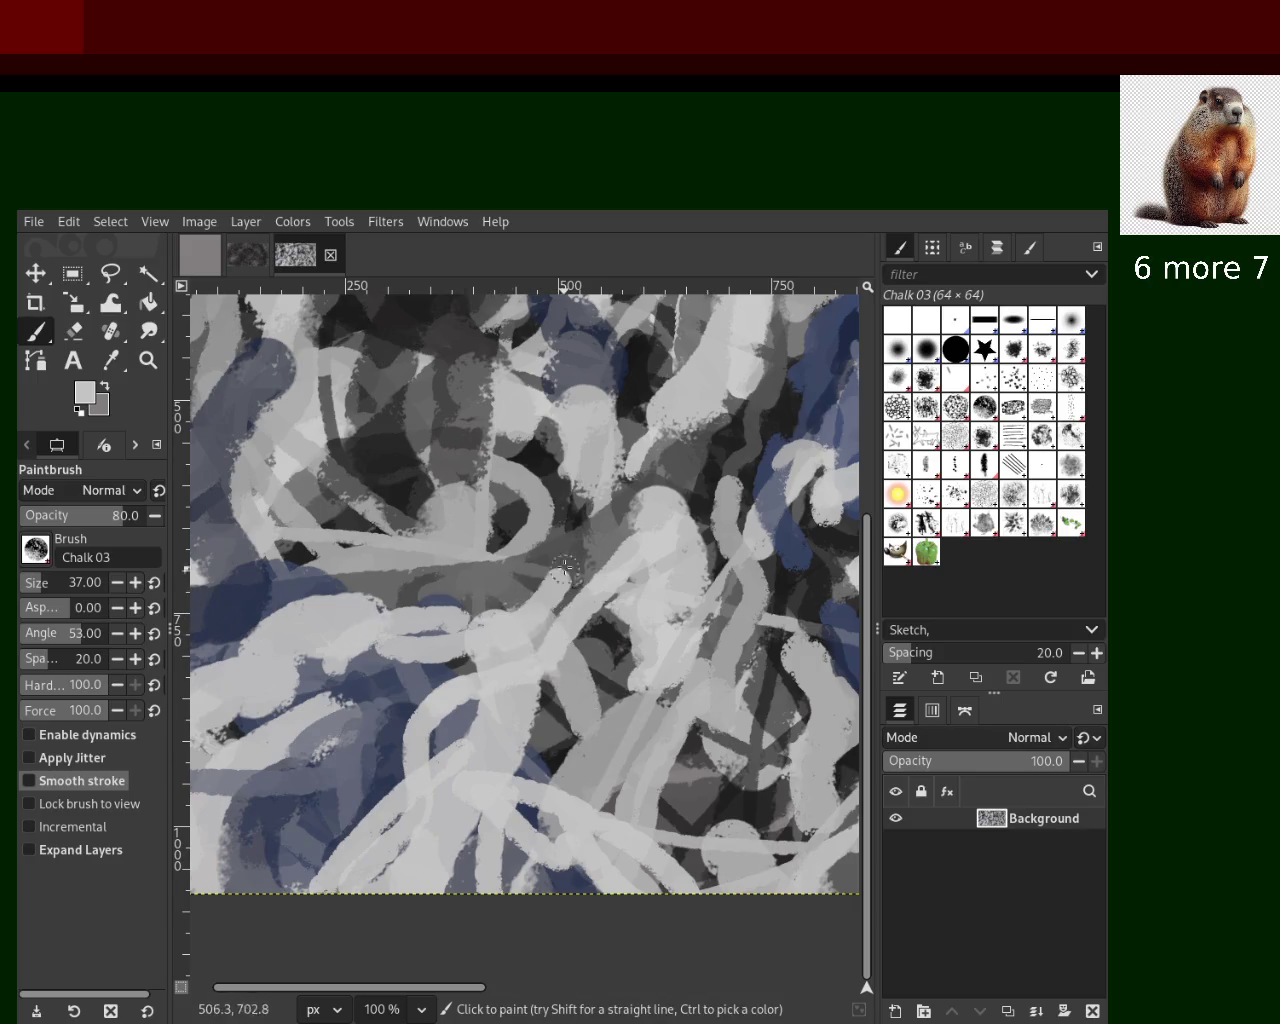
{"action": "left_click_drag", "start_coordinate": [498, 631], "coordinate": [568, 572]}
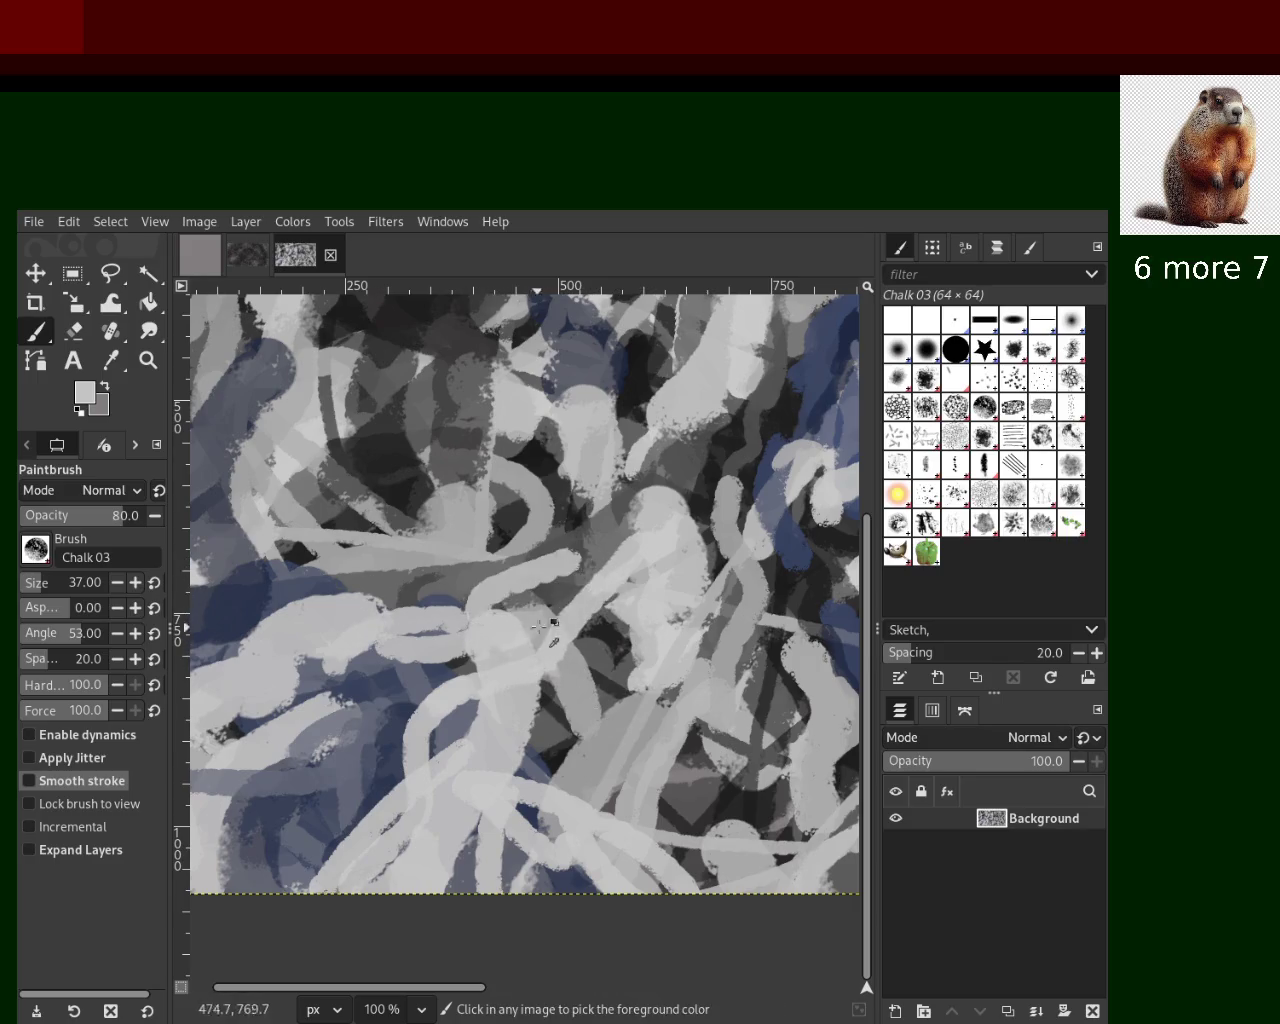
{"action": "key", "text": "ctrl+z"}
{"action": "left_click_drag", "start_coordinate": [442, 702], "coordinate": [566, 598]}
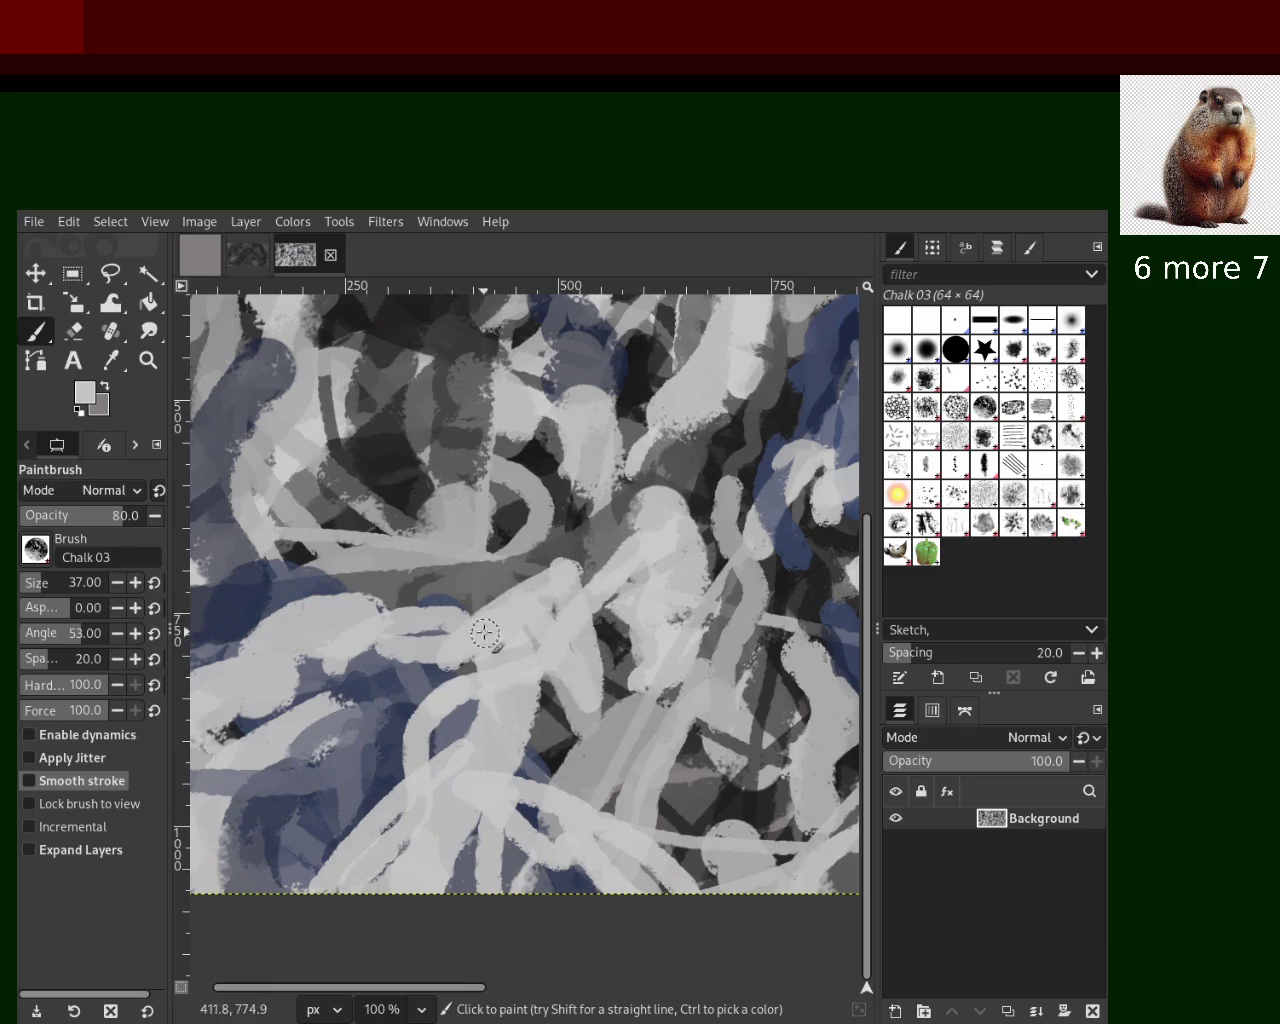
Sample a darker grey for two small dabs in the centre, then test and undo another light stroke
{"action": "left_click", "coordinate": [499, 566], "text": "ctrl"}
{"action": "left_click", "coordinate": [540, 578], "text": "ctrl"}
{"action": "left_click", "coordinate": [556, 615]}
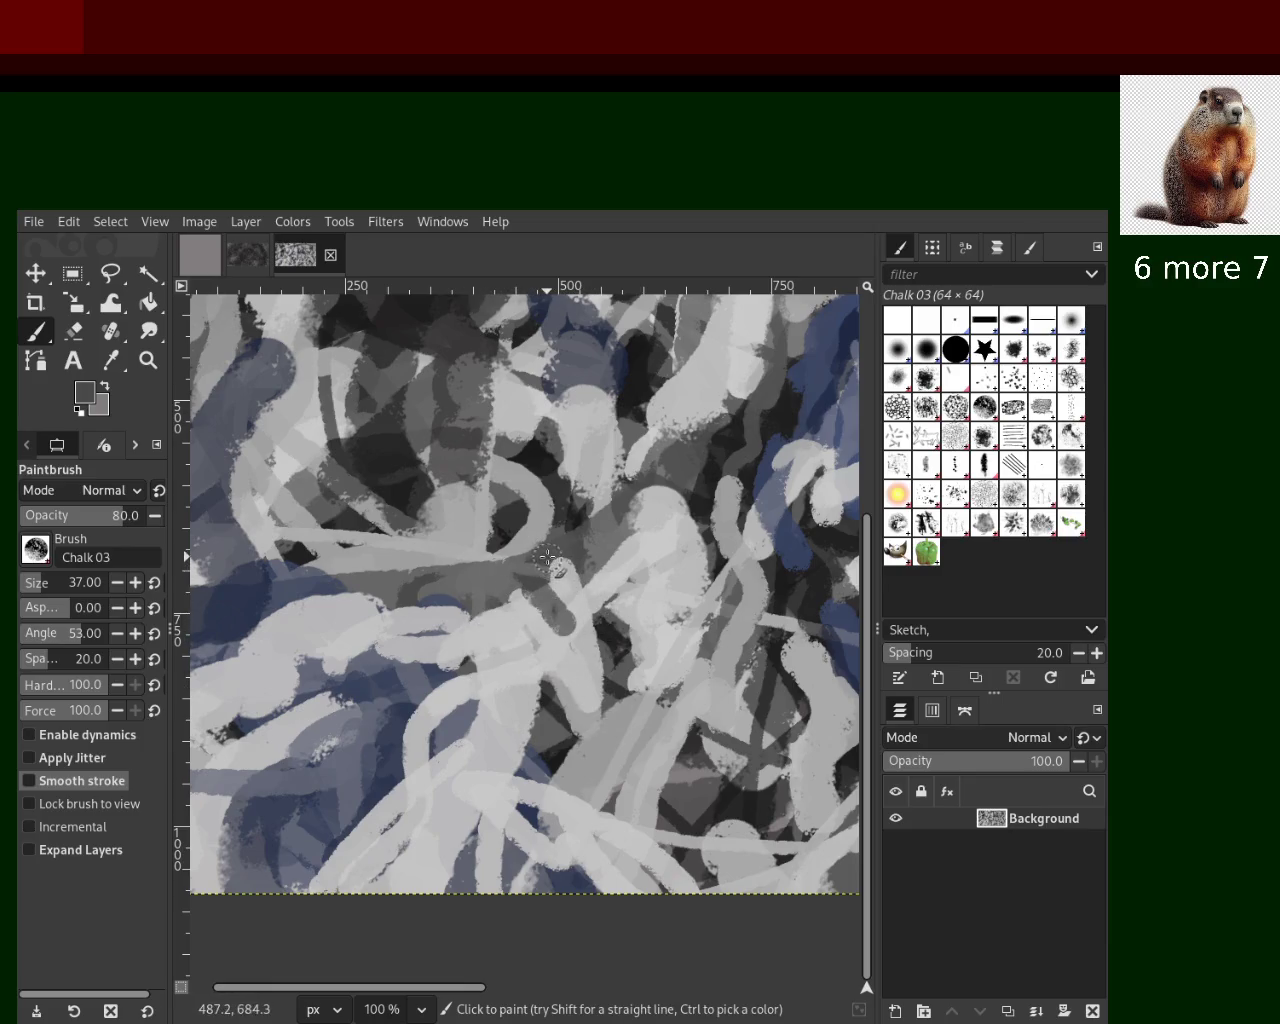
{"action": "left_click", "coordinate": [457, 534], "text": "ctrl"}
{"action": "left_click_drag", "start_coordinate": [513, 545], "coordinate": [379, 547]}
{"action": "key", "text": "ctrl+z"}
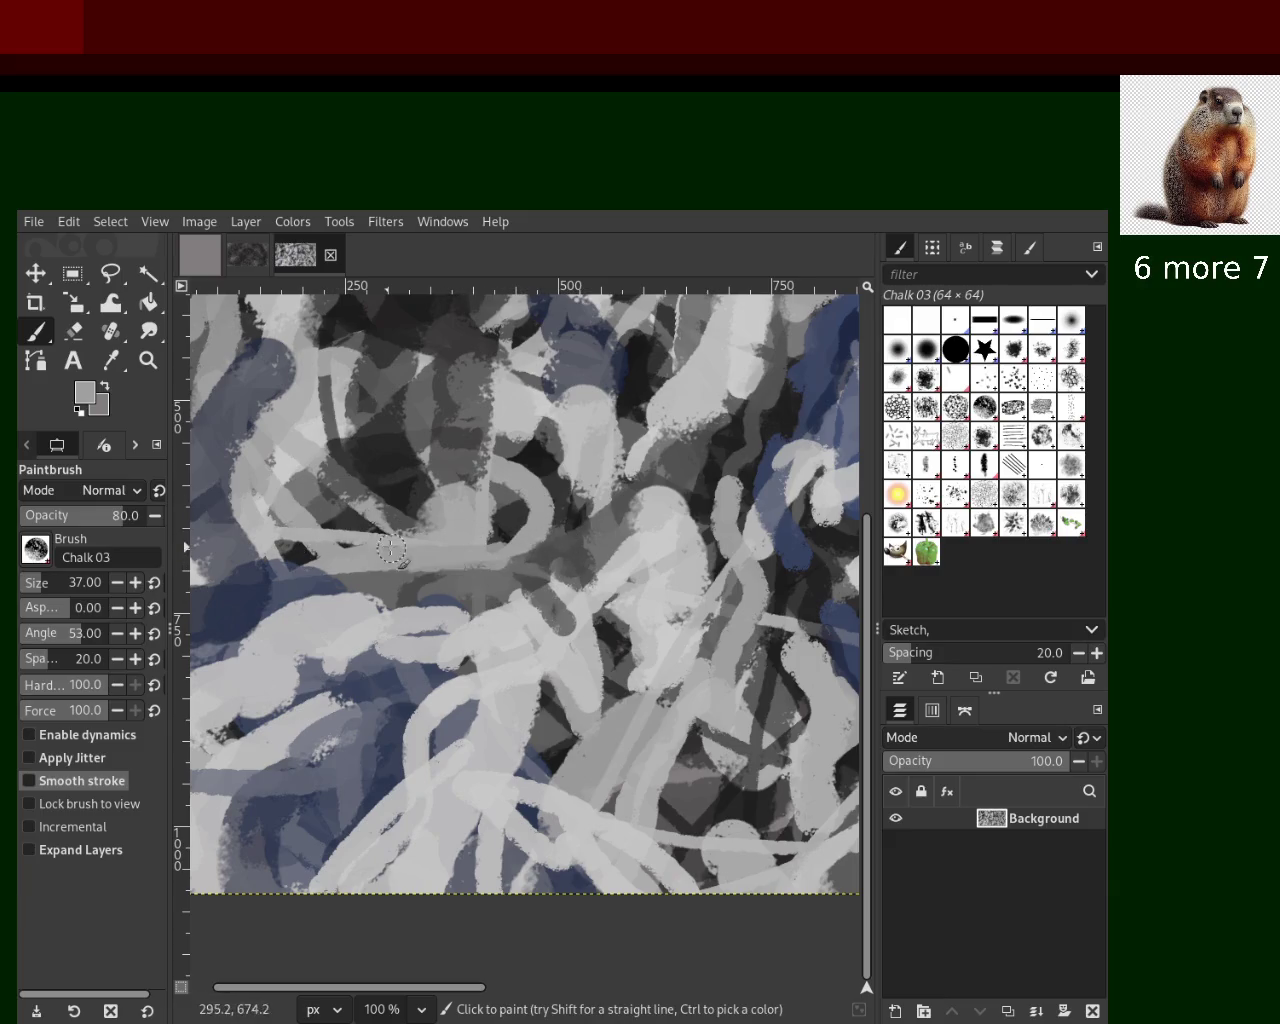